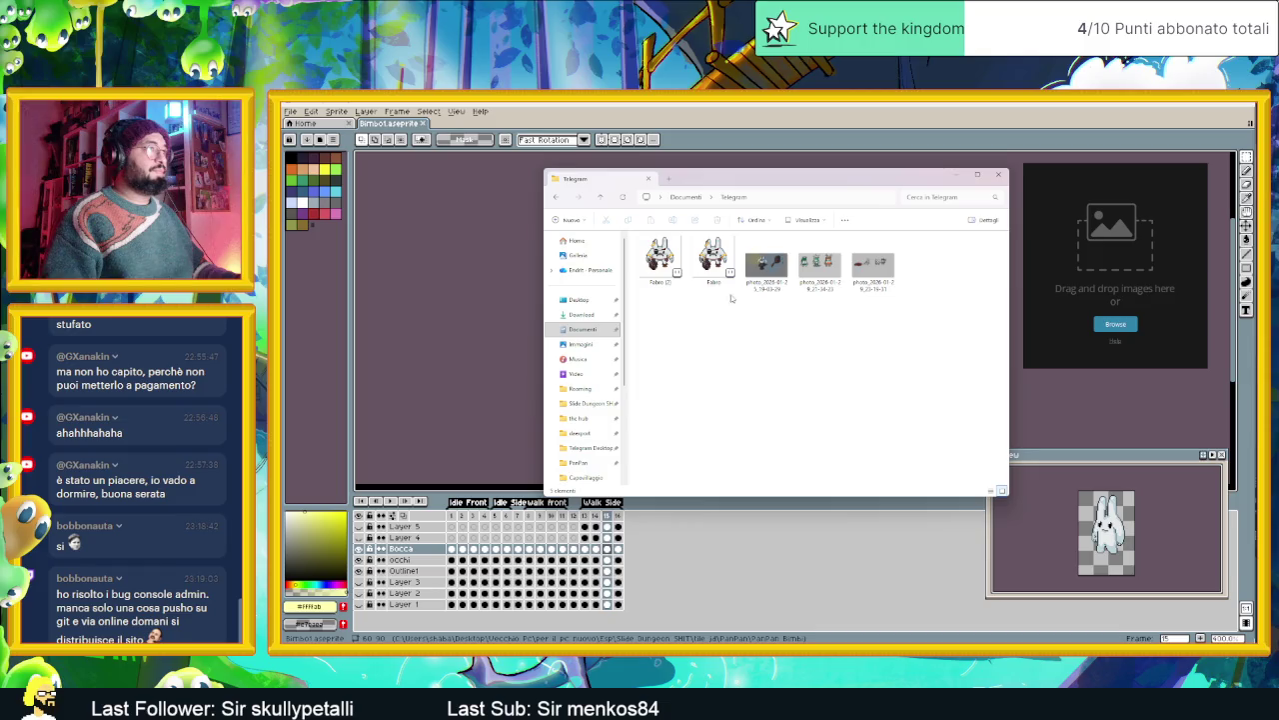
# - Drop the two new Telegram character photos into the reference panel, then minimize the folder window
pyautogui.click(873, 261)
pyautogui.keyDown('shift'); pyautogui.click(826, 268); pyautogui.keyUp('shift')
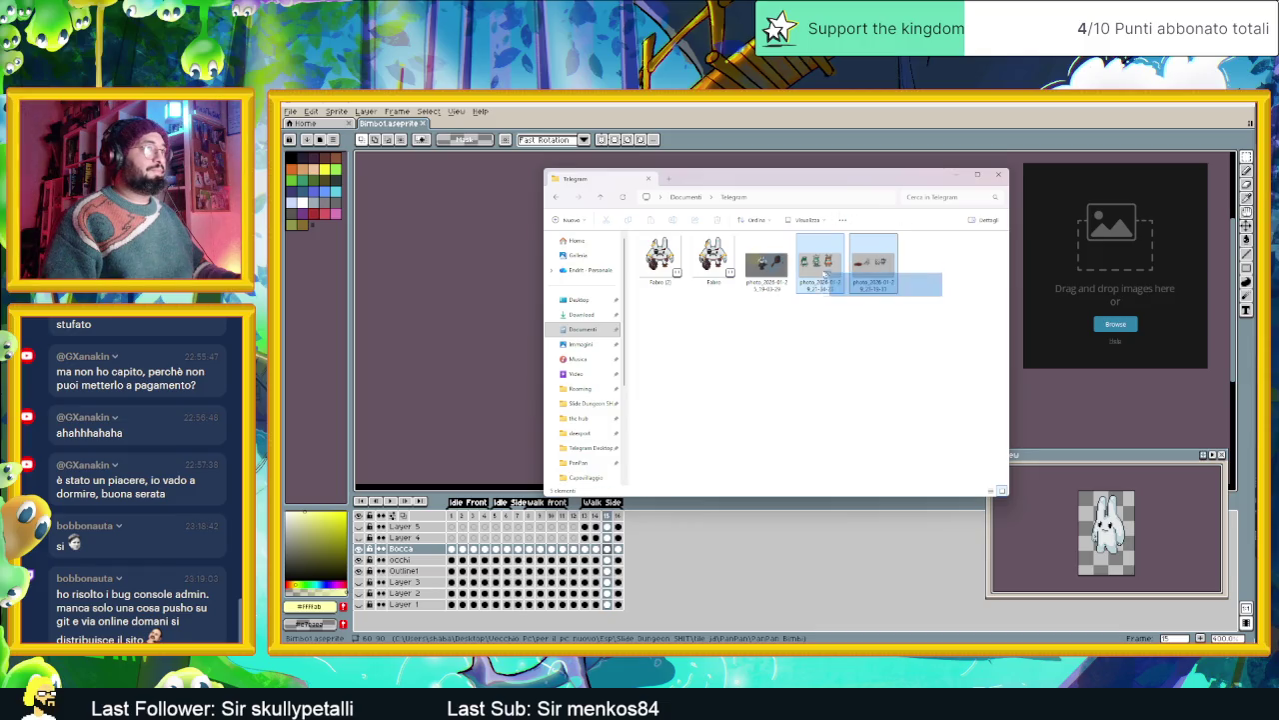
pyautogui.moveTo(826, 268); pyautogui.dragTo(1149, 284)
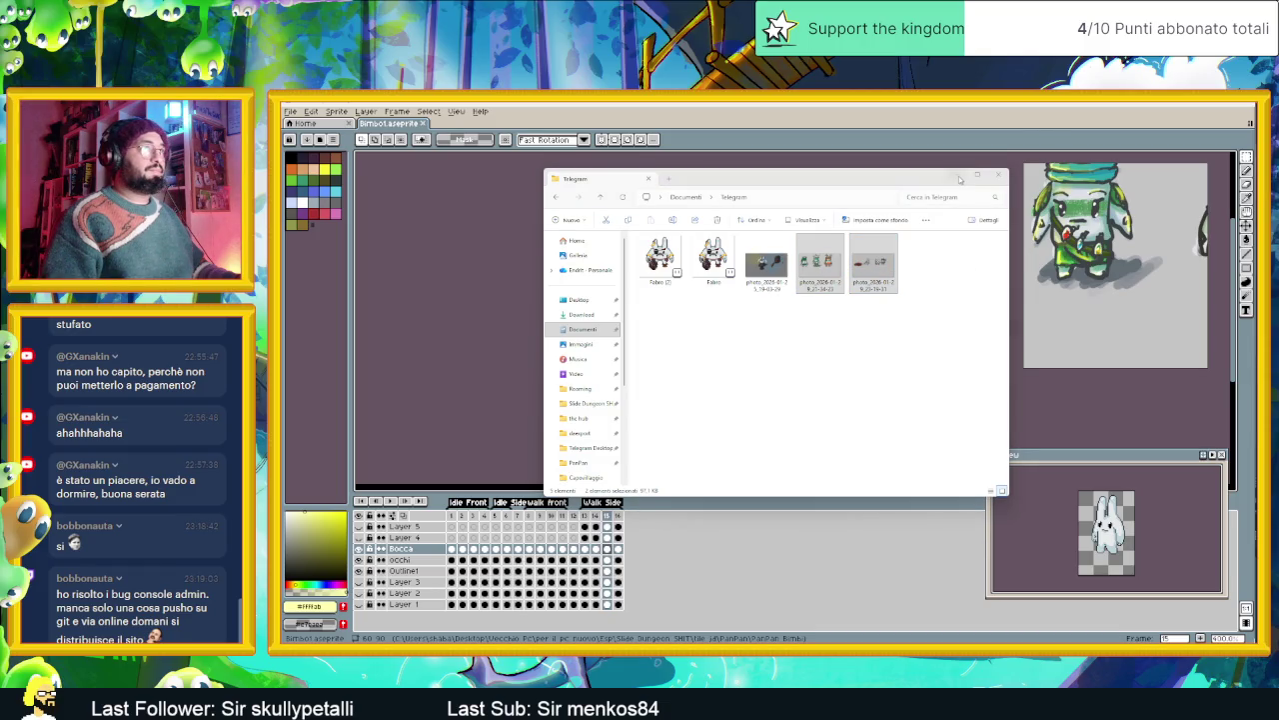
pyautogui.click(959, 179)
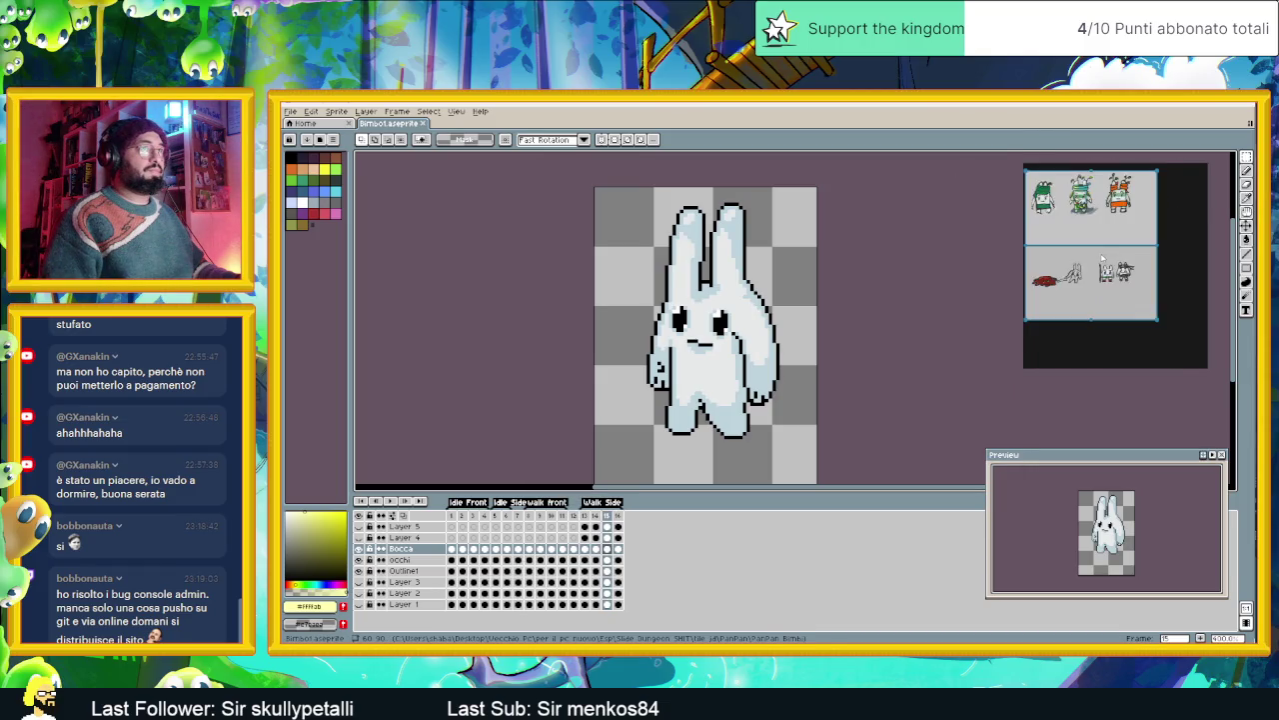
# - Zoom the reference onto the bunny drawing and show Idle Front frame 1 with Outline1 active
pyautogui.scroll(2, 1102, 259)
pyautogui.scroll(2, 1110, 268)
pyautogui.scroll(2, 1119, 278)
pyautogui.scroll(2, 1136, 291)
pyautogui.hscroll(-1, 1135, 291)
pyautogui.hscroll(-1, 1130, 296)
pyautogui.hscroll(-1, 1124, 300)
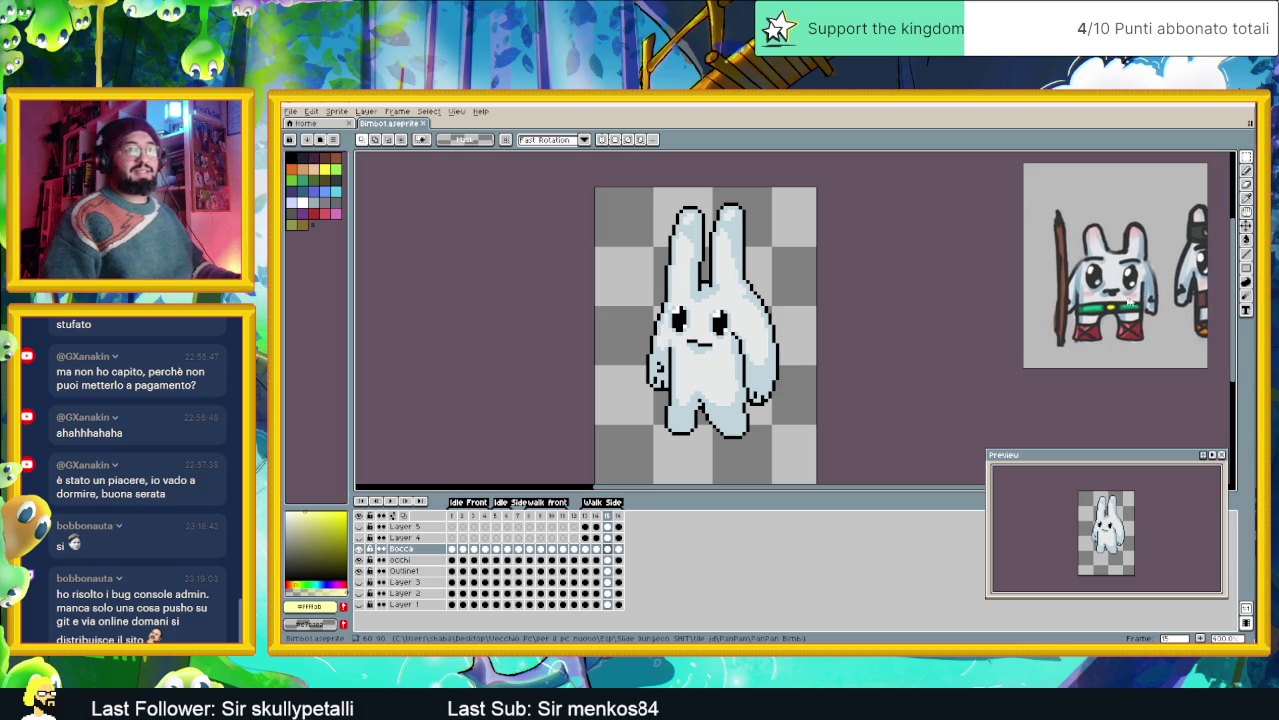
pyautogui.hscroll(-1, 1120, 306)
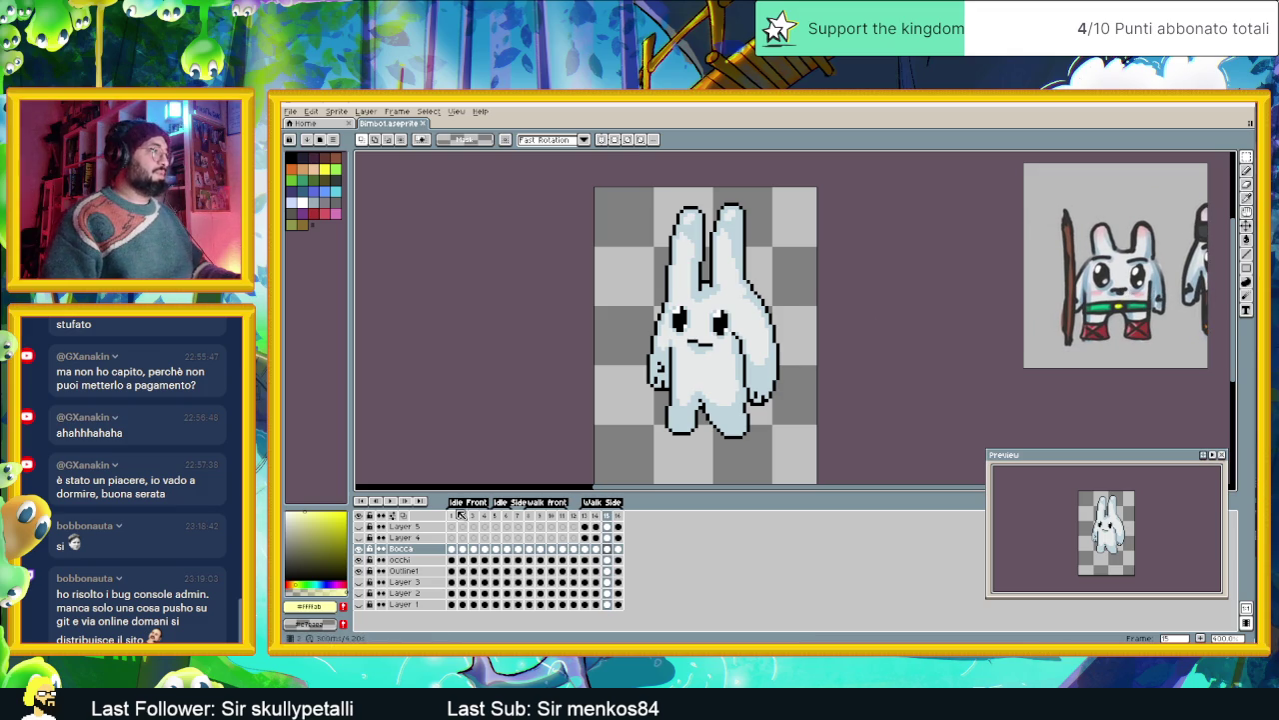
pyautogui.click(452, 515)
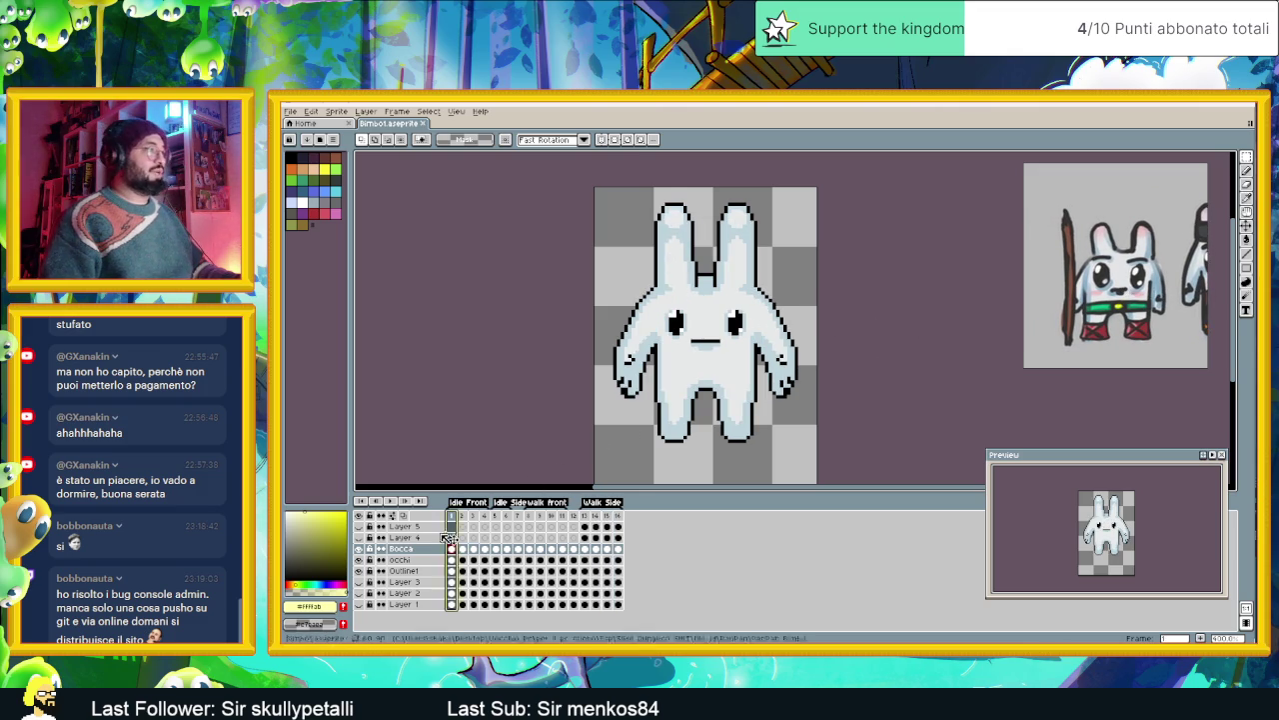
pyautogui.click(453, 570)
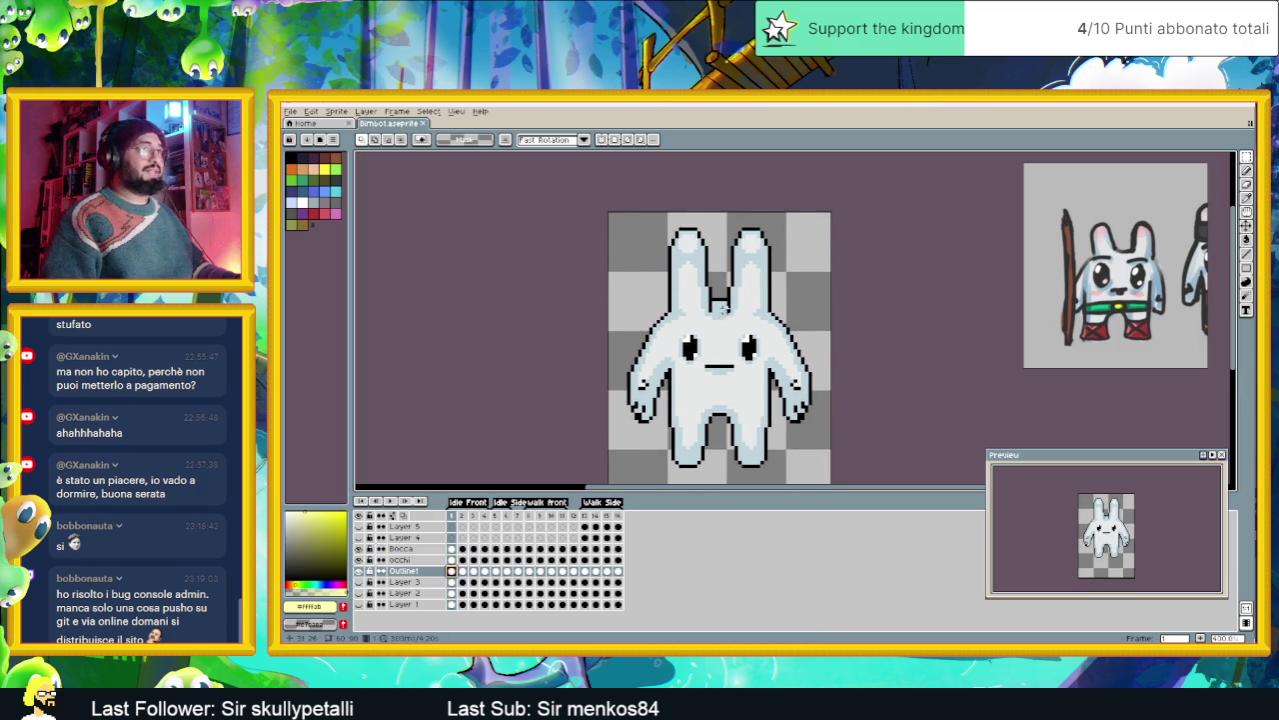
# - Marquee-select the bunny's ears on Outline1 and undo the stray rectangle drawn around them
pyautogui.scroll(1, 647, 202)
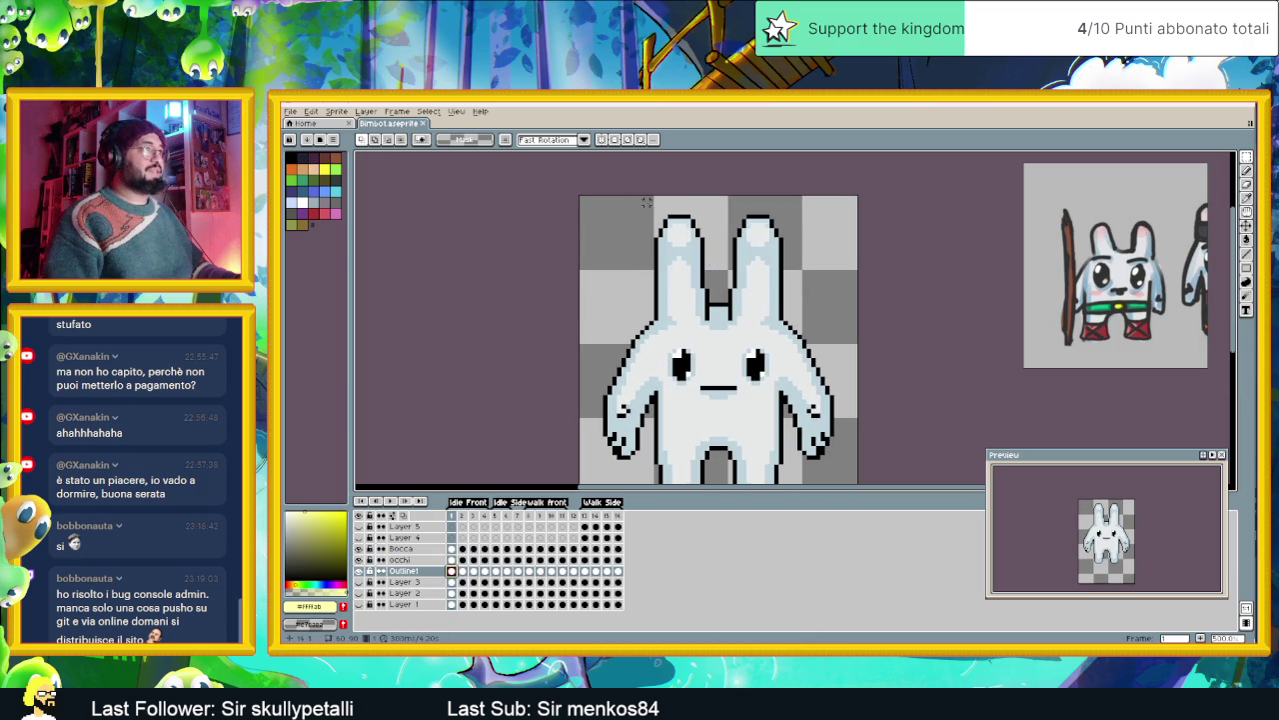
pyautogui.moveTo(645, 204); pyautogui.dragTo(803, 295)
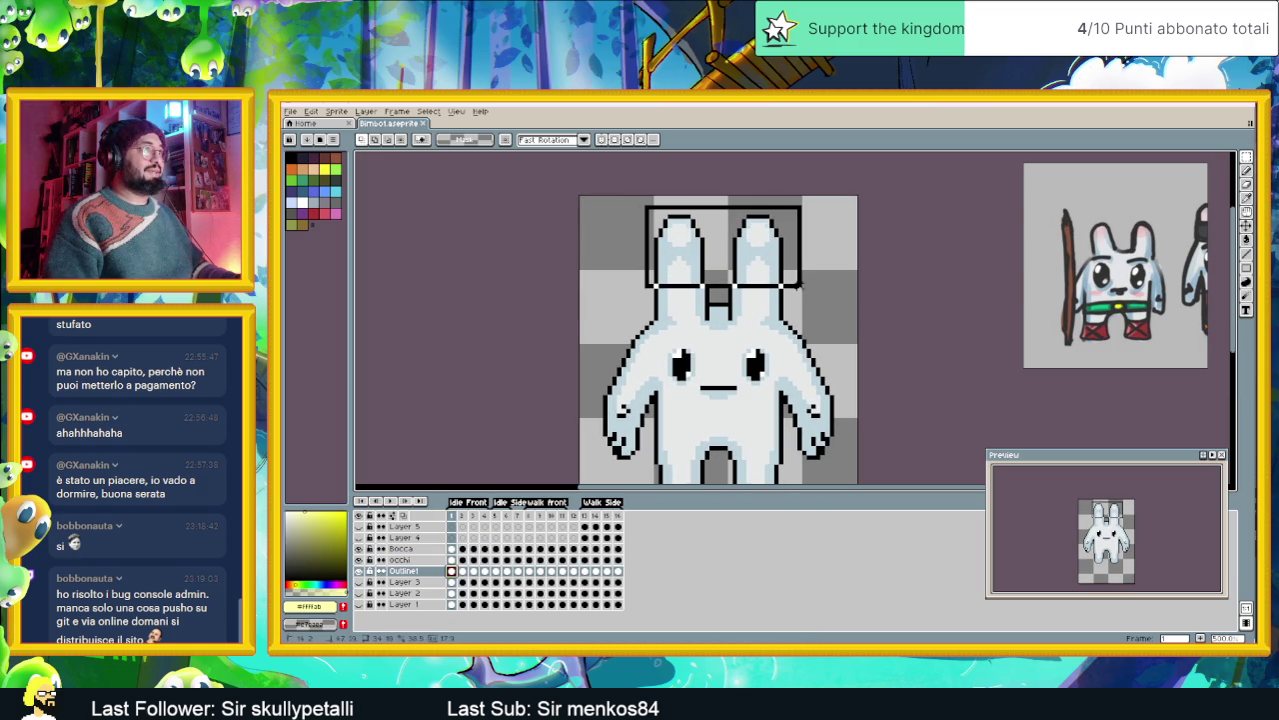
pyautogui.press('u')
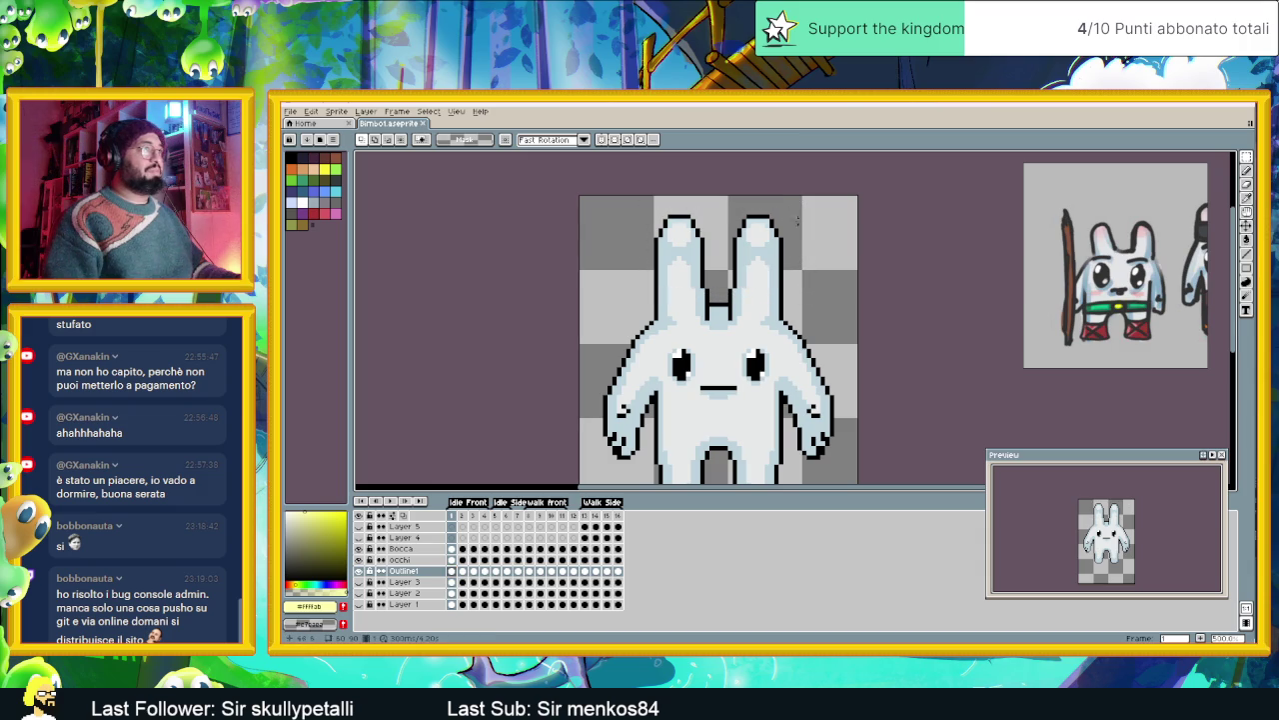
pyautogui.moveTo(787, 205); pyautogui.dragTo(631, 286)
pyautogui.hotkey('ctrl', 'z')
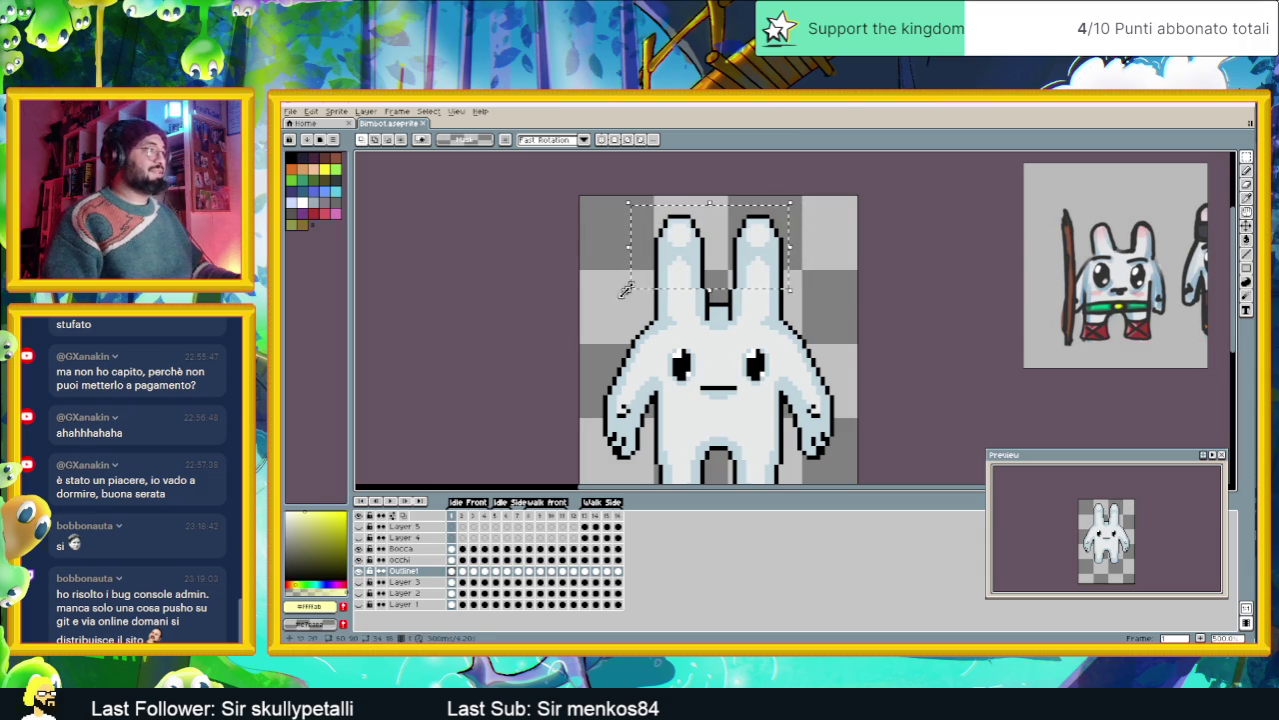
# - Compare the ears across frames 2 and 4, then pick a frame to remove
pyautogui.click(463, 571)
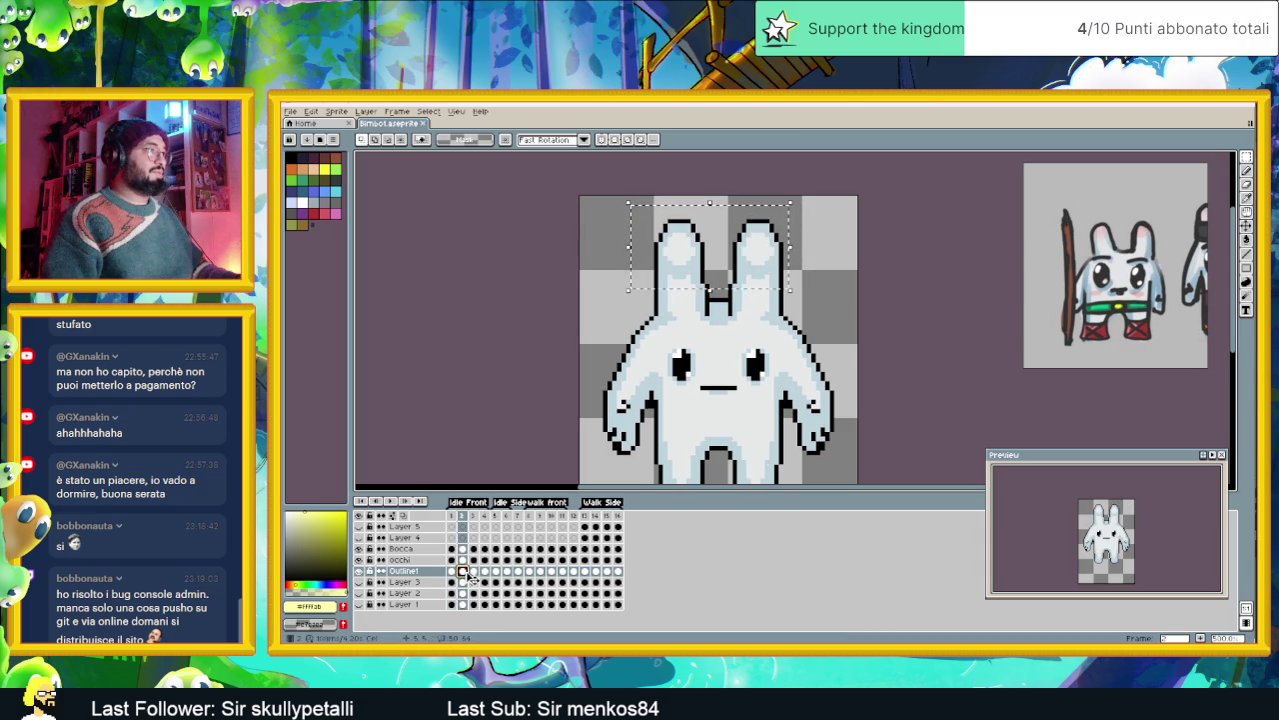
pyautogui.click(474, 571)
pyautogui.click(485, 571)
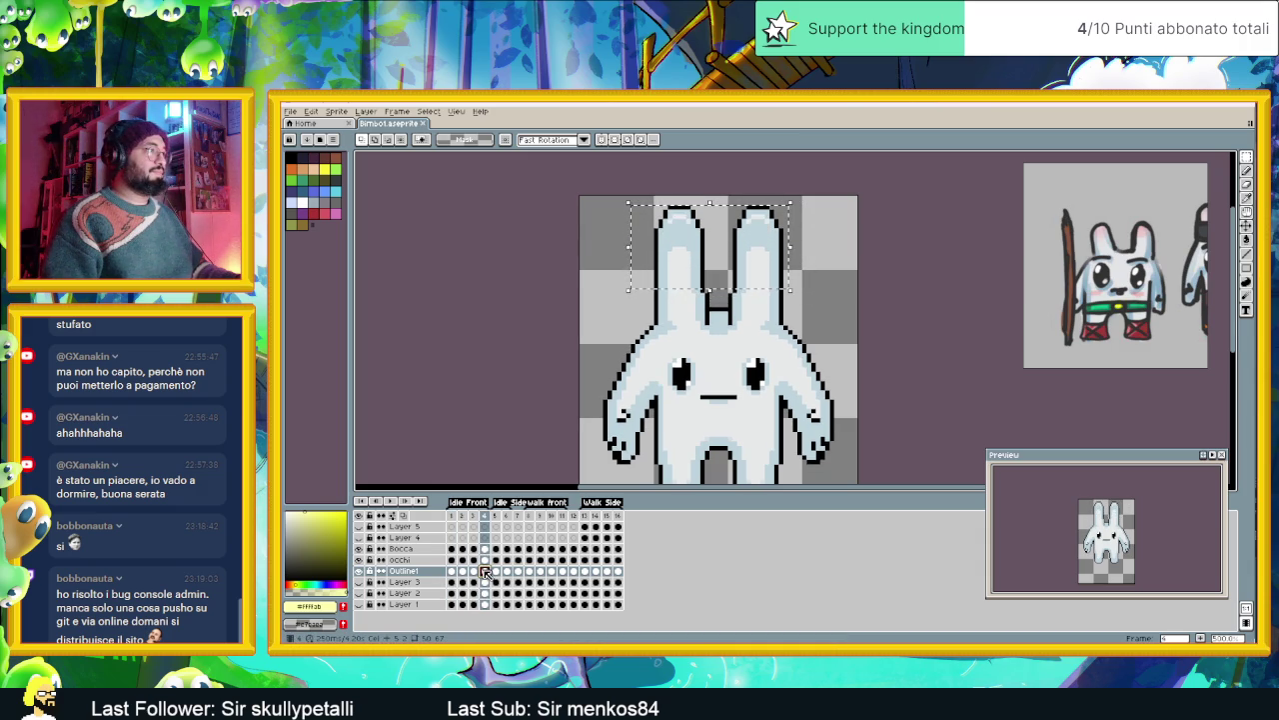
pyautogui.click(456, 576)
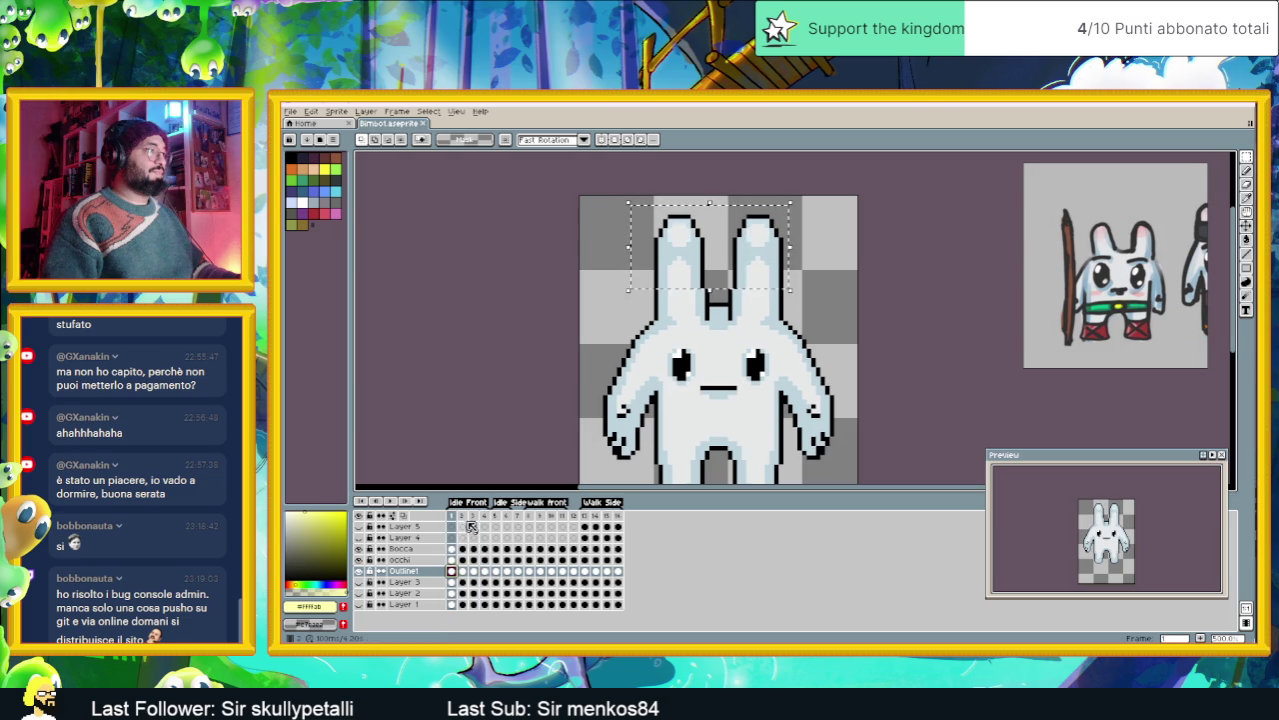
# - Delete two extra frames from the Idle Front animation via Delete Frame
pyautogui.rightClick(462, 514)
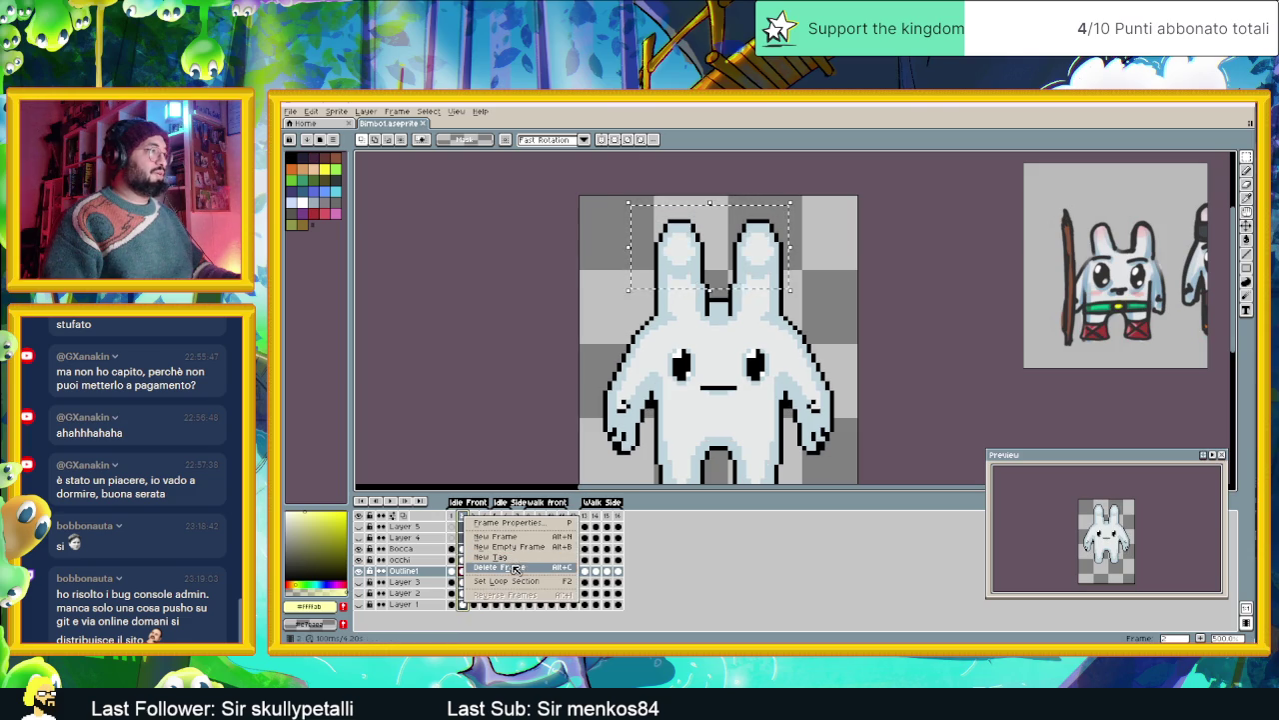
pyautogui.click(525, 569)
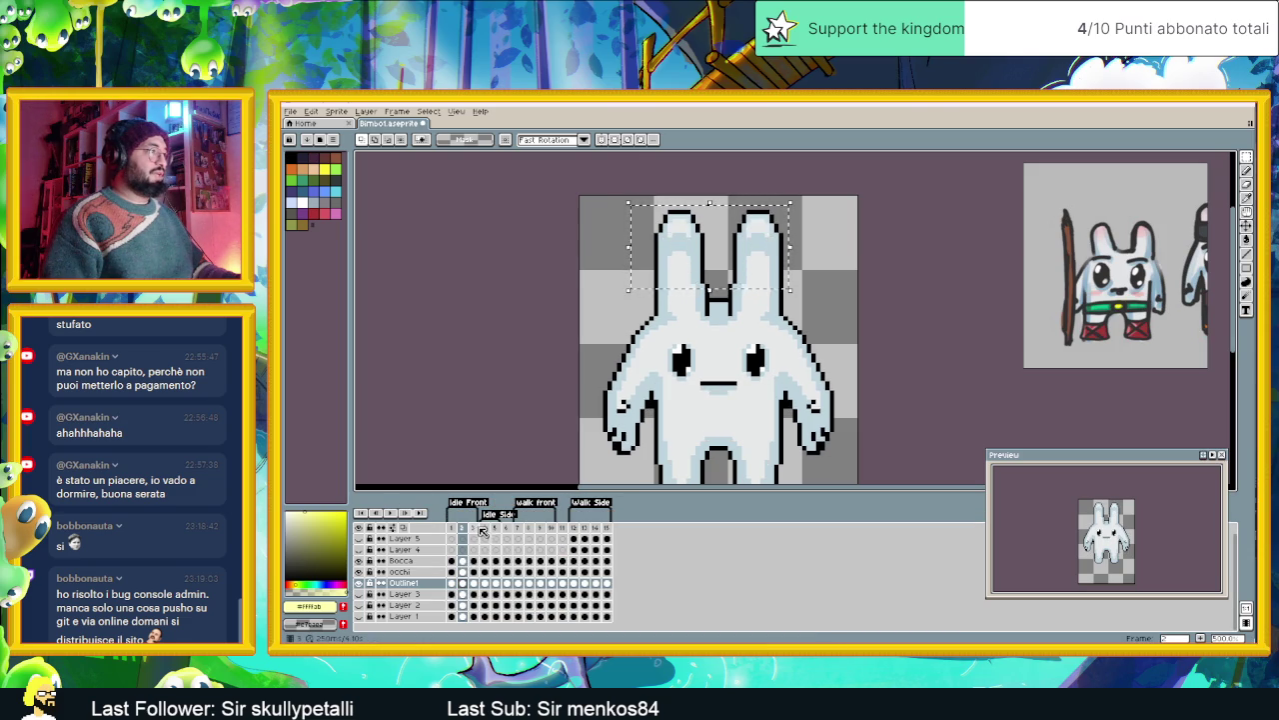
pyautogui.click(478, 531)
pyautogui.rightClick(478, 528)
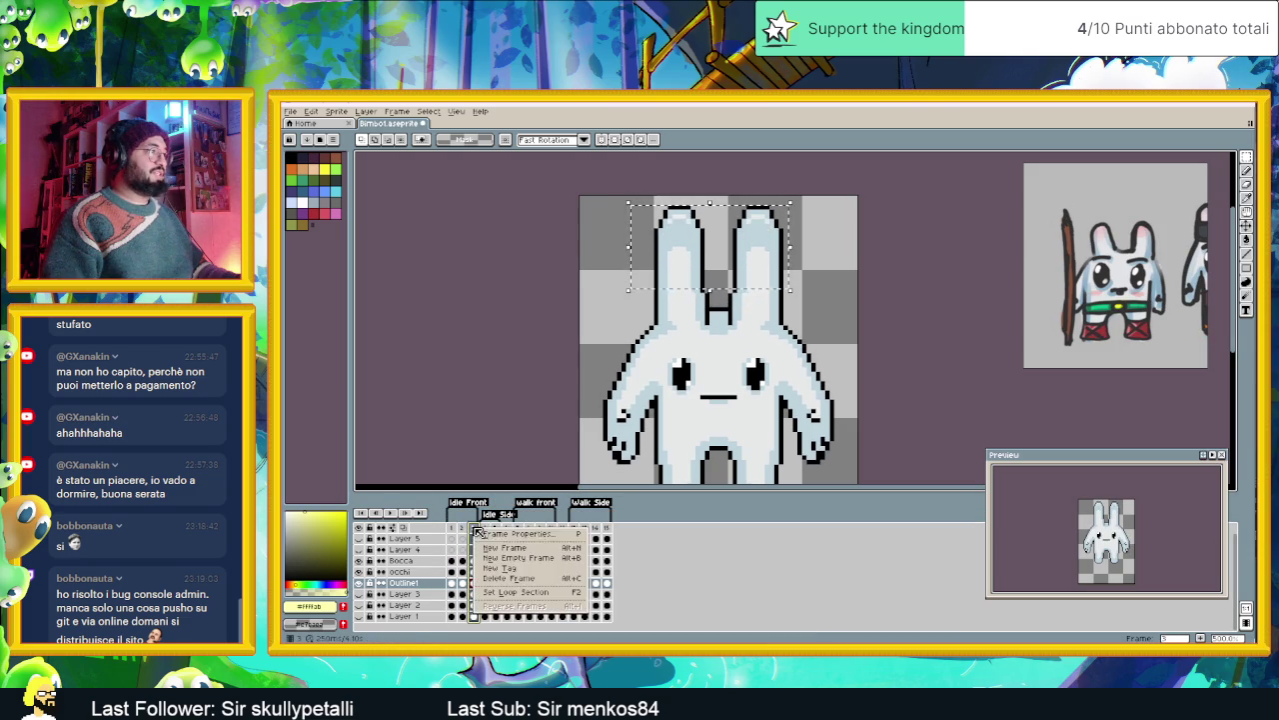
pyautogui.click(536, 578)
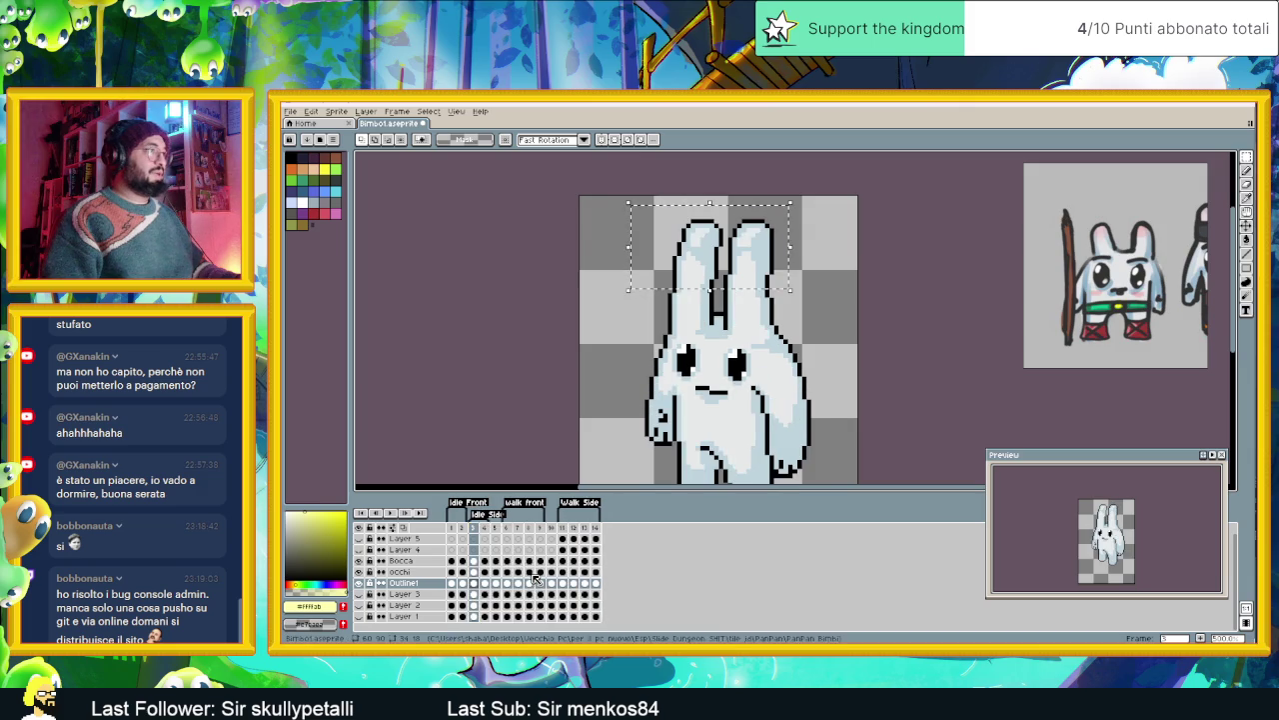
# - Select frames 1 and 2 together and move the ears down about 13 px
pyautogui.click(455, 528)
pyautogui.moveTo(455, 527); pyautogui.dragTo(463, 528)
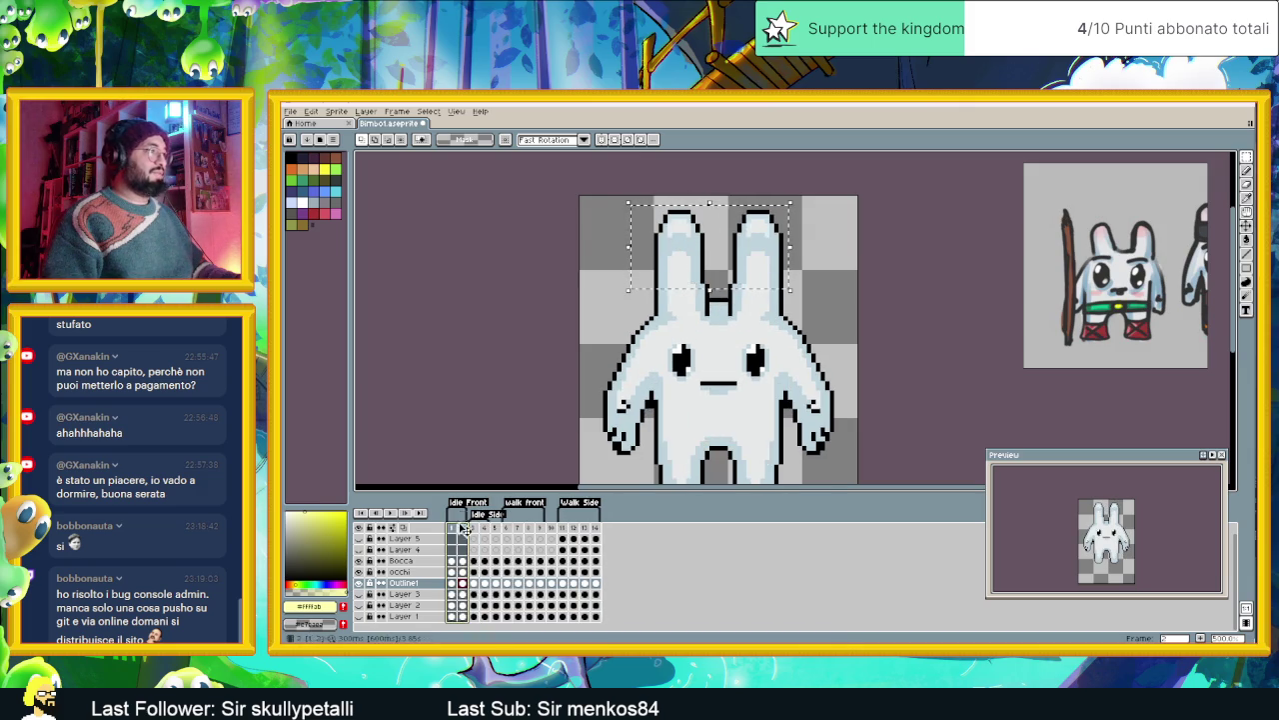
pyautogui.moveTo(764, 263); pyautogui.dragTo(761, 282)
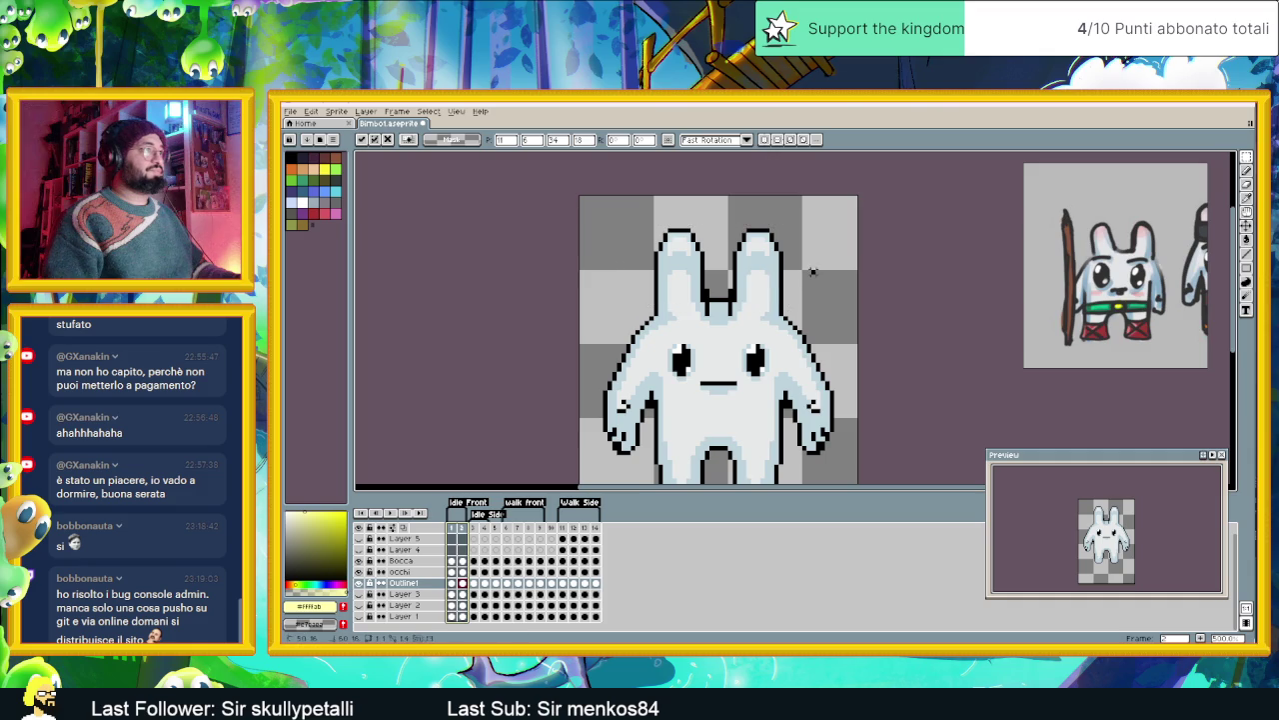
pyautogui.hotkey('ctrl', 'd')
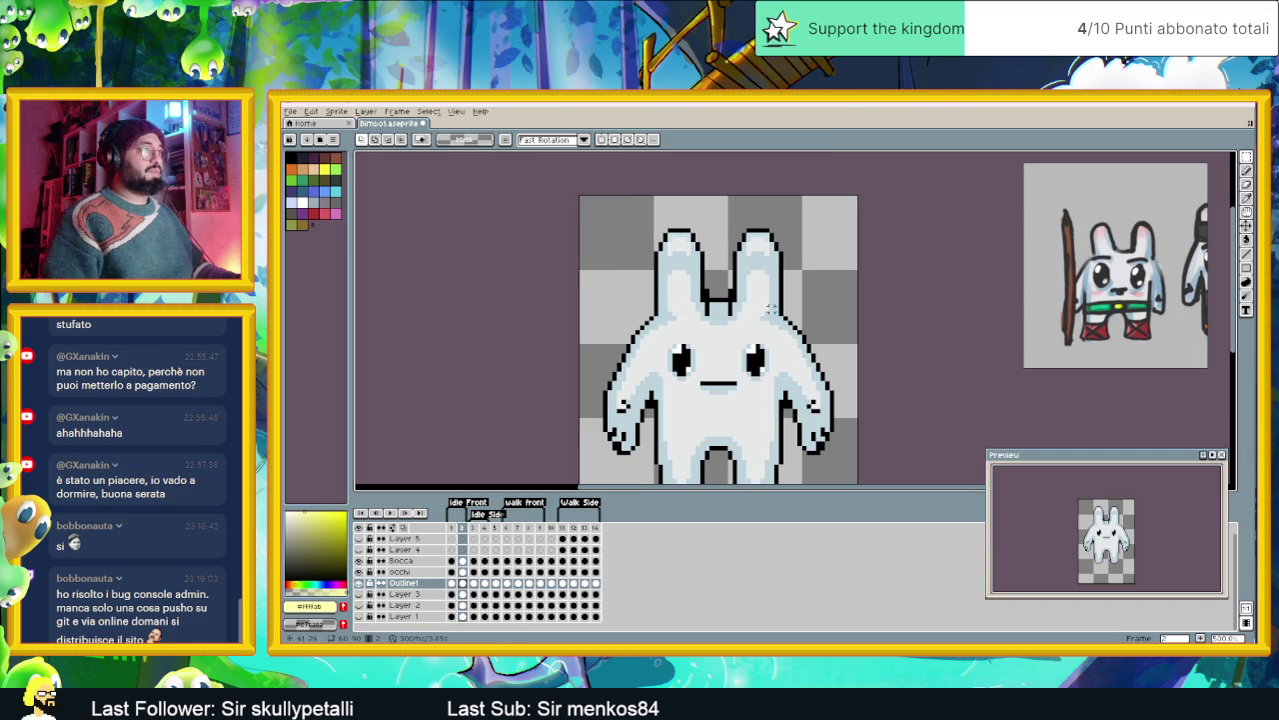
pyautogui.moveTo(638, 216)
pyautogui.mouseDown()
pyautogui.moveTo(794, 286)
pyautogui.moveTo(763, 280)
pyautogui.mouseUp()
pyautogui.hotkey('ctrl', 'd')
pyautogui.moveTo(775, 339); pyautogui.dragTo(766, 302)
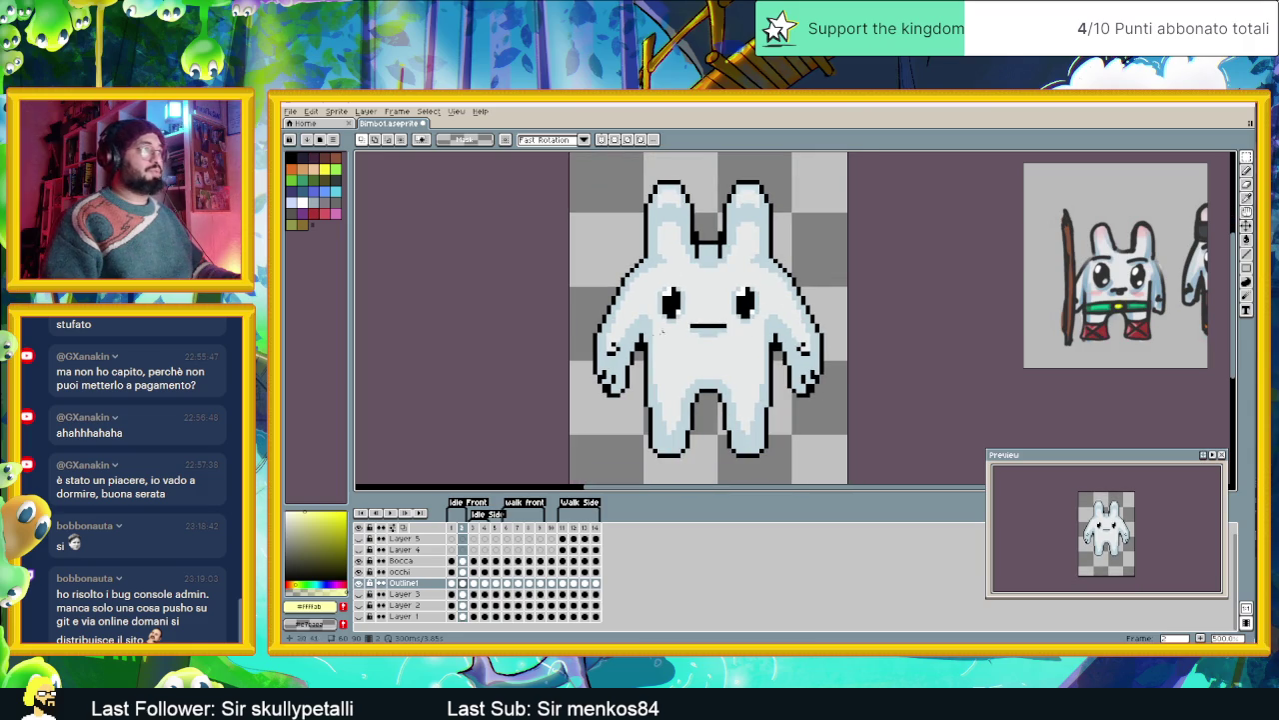
pyautogui.click(454, 583)
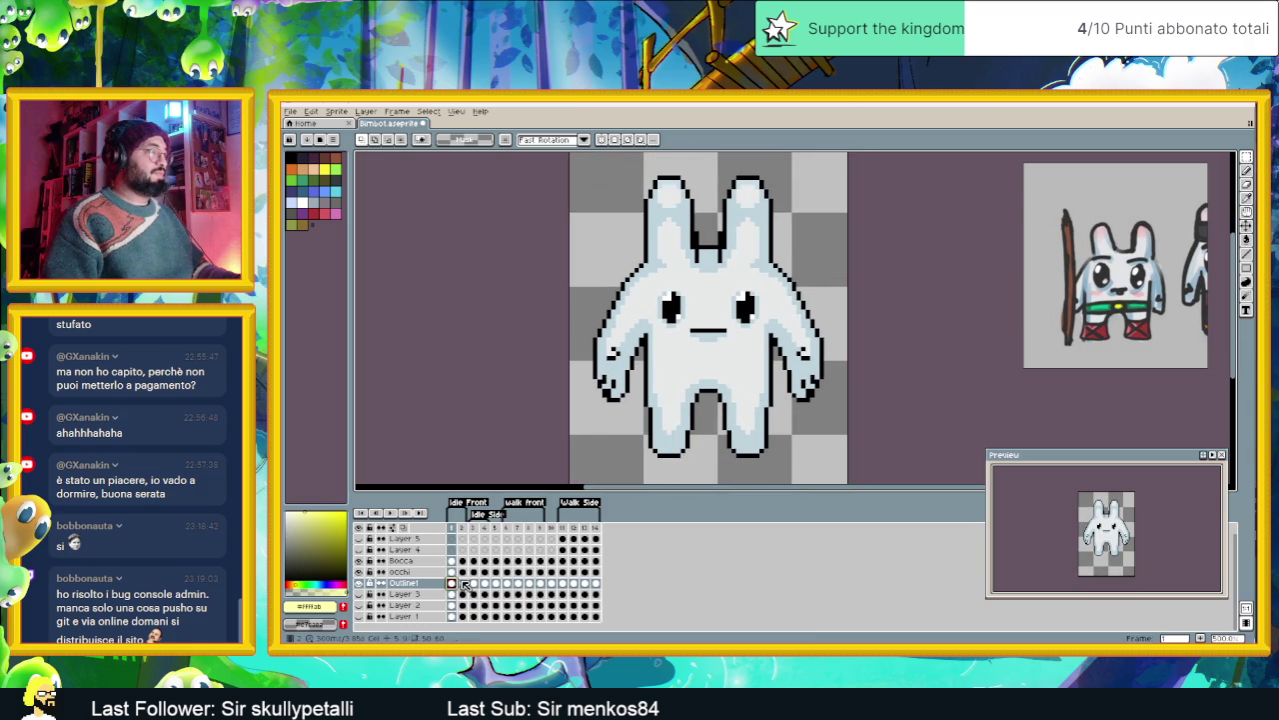
pyautogui.click(461, 588)
pyautogui.click(453, 587)
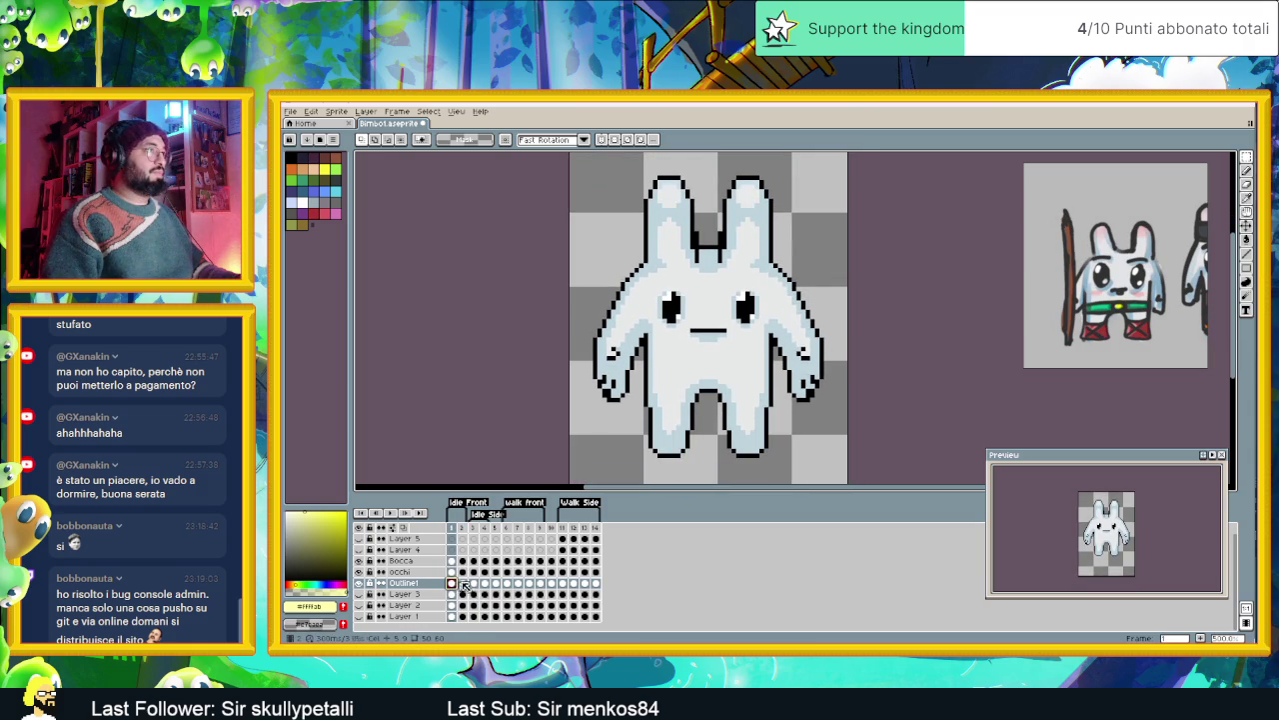
pyautogui.click(463, 584)
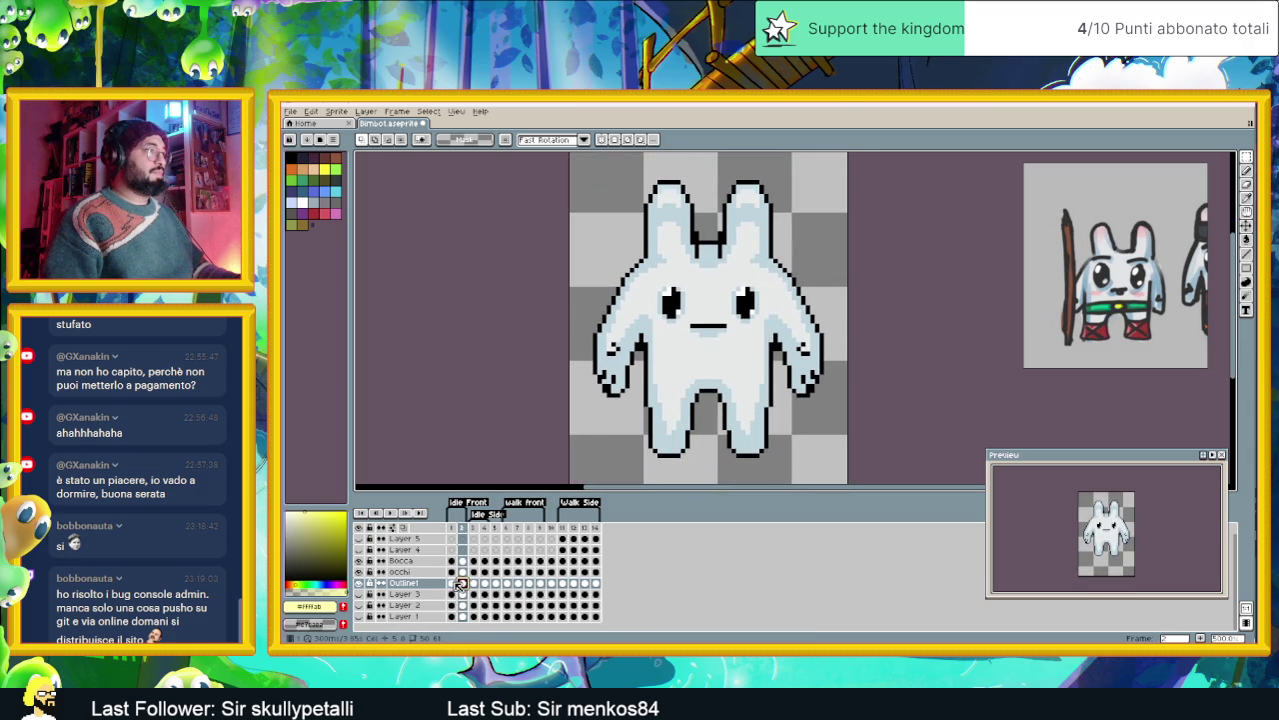
pyautogui.press('Left')
pyautogui.press('Right')
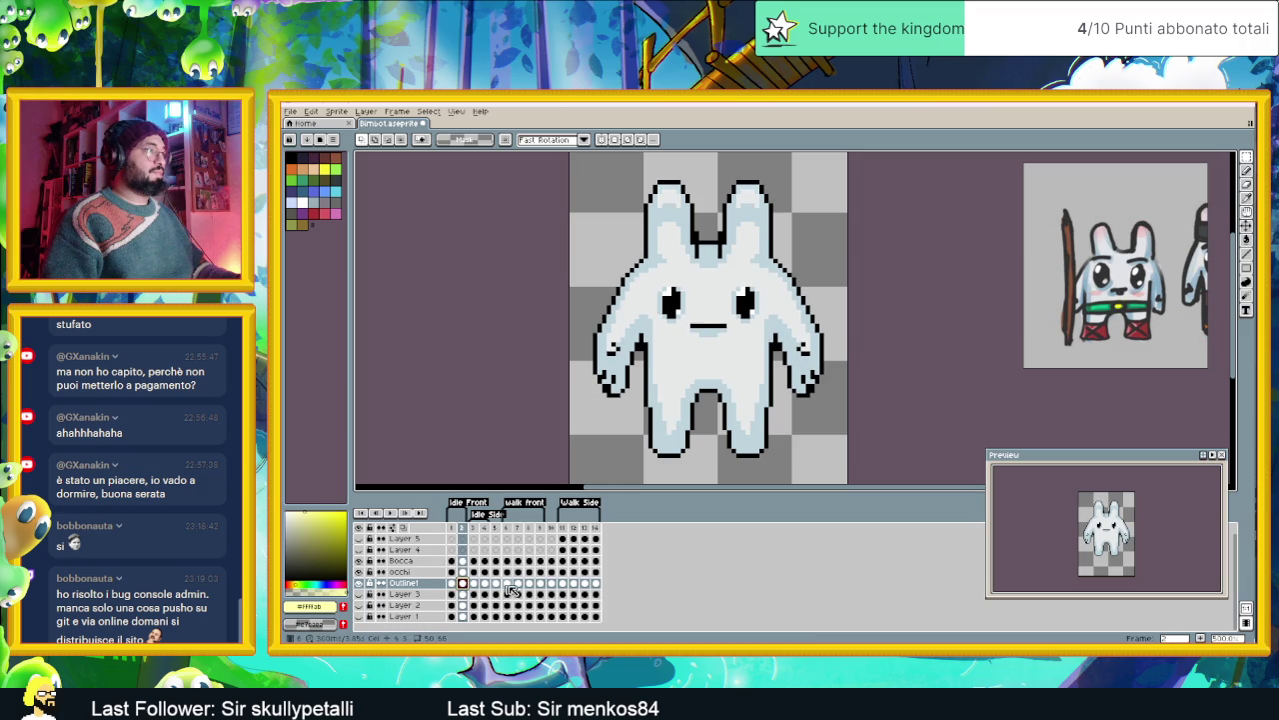
pyautogui.click(562, 584)
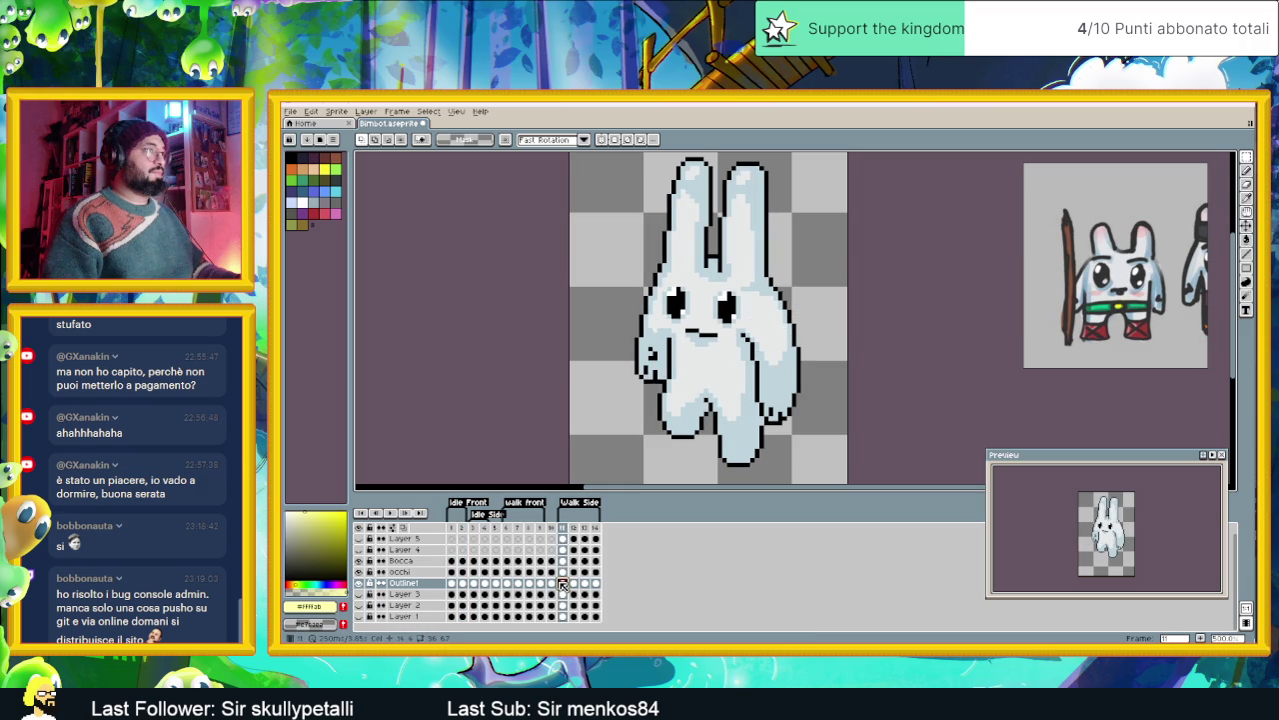
pyautogui.click(512, 585)
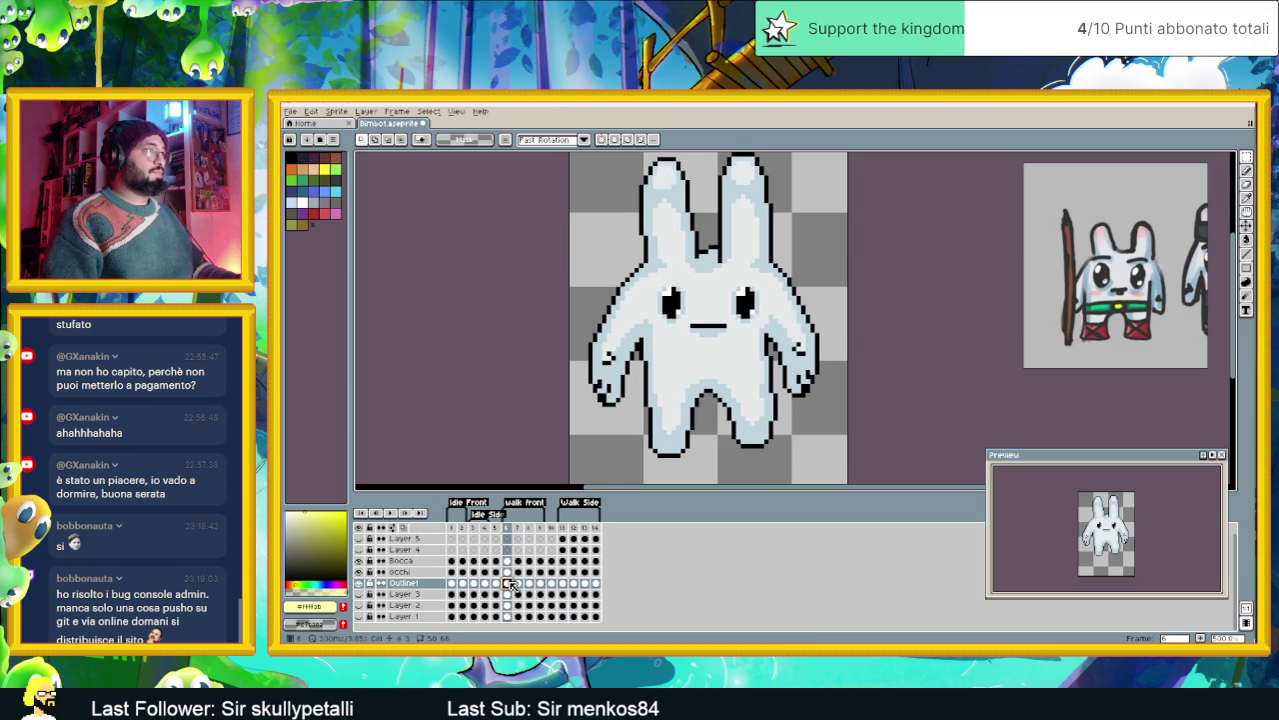
pyautogui.click(452, 583)
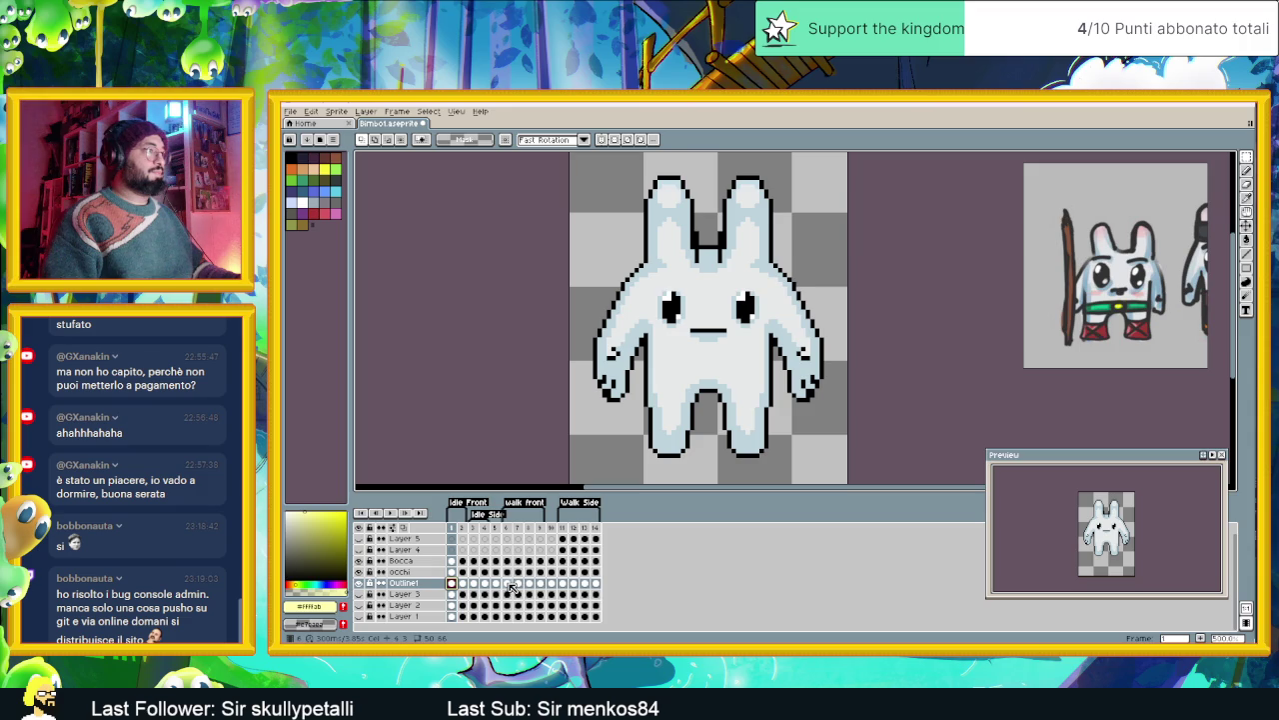
pyautogui.click(507, 583)
pyautogui.click(518, 584)
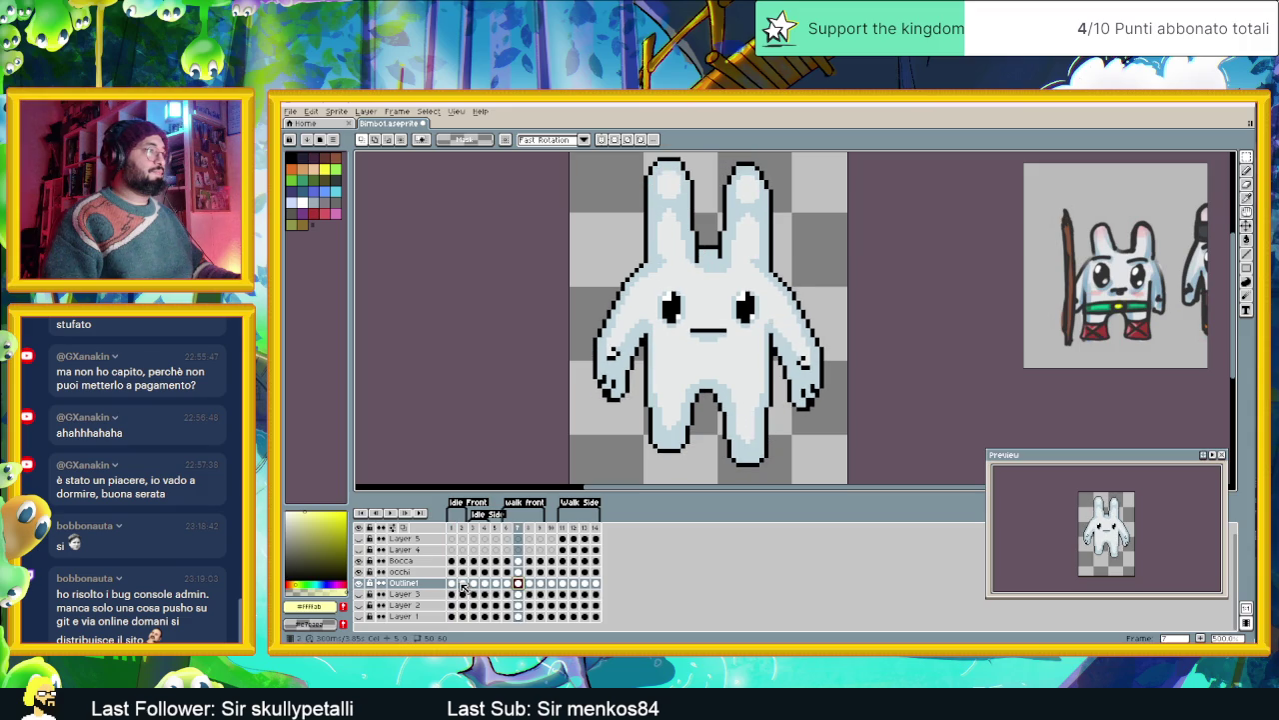
pyautogui.click(456, 584)
pyautogui.click(466, 586)
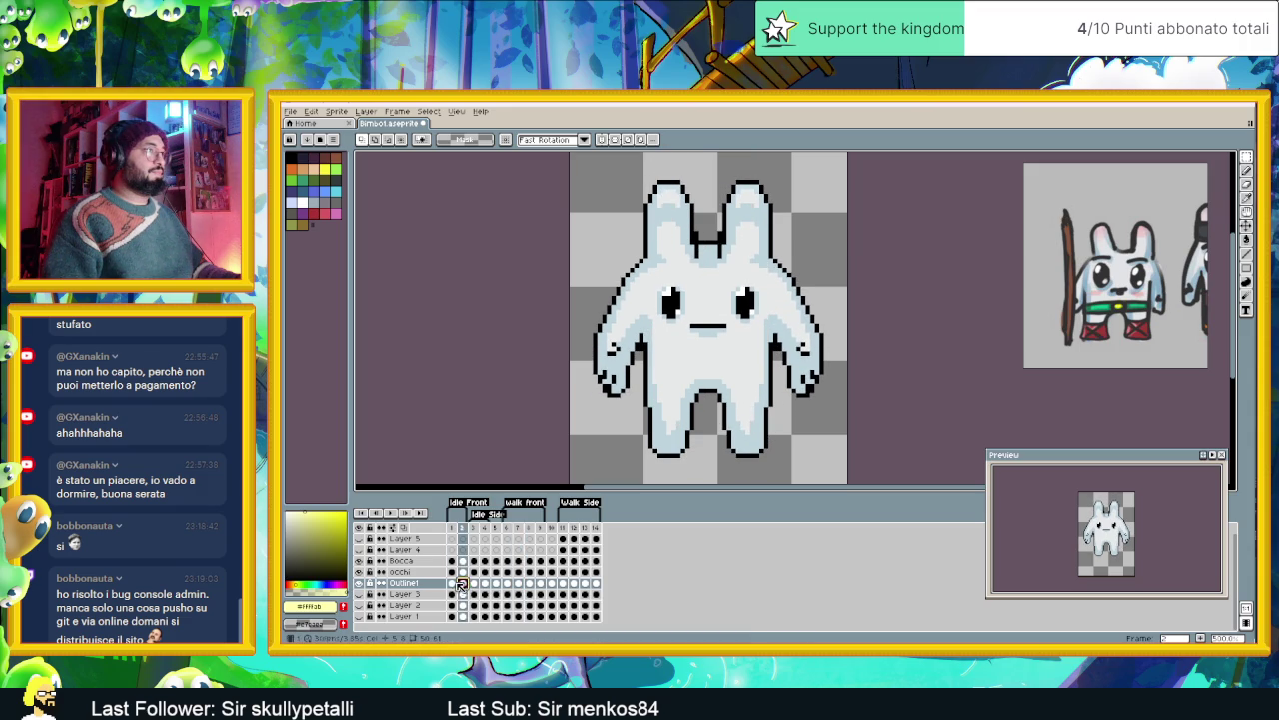
pyautogui.press('Left')
pyautogui.click(464, 584)
pyautogui.click(456, 584)
pyautogui.click(452, 584)
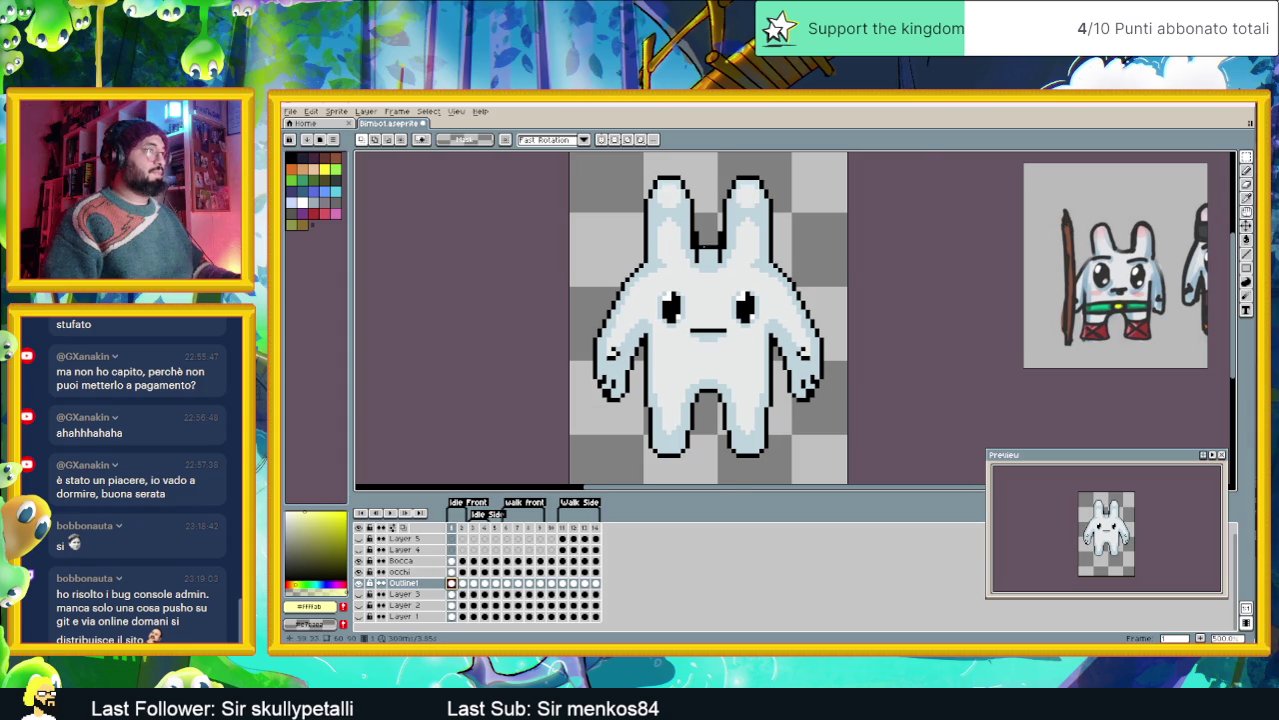
pyautogui.scroll(1, 707, 290)
pyautogui.scroll(1, 708, 290)
pyautogui.scroll(1, 708, 290)
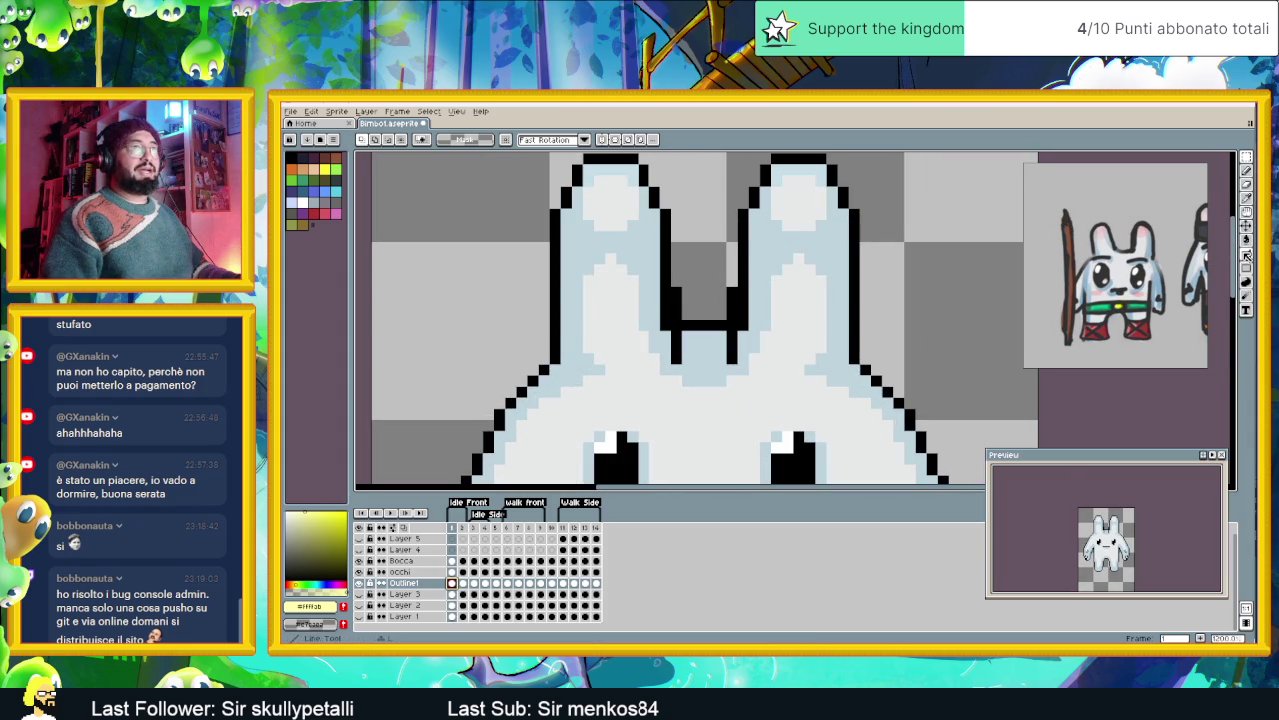
# - With the Pencil and the sampled light blue body colour, retouch the notch between the ears
pyautogui.click(1246, 184)
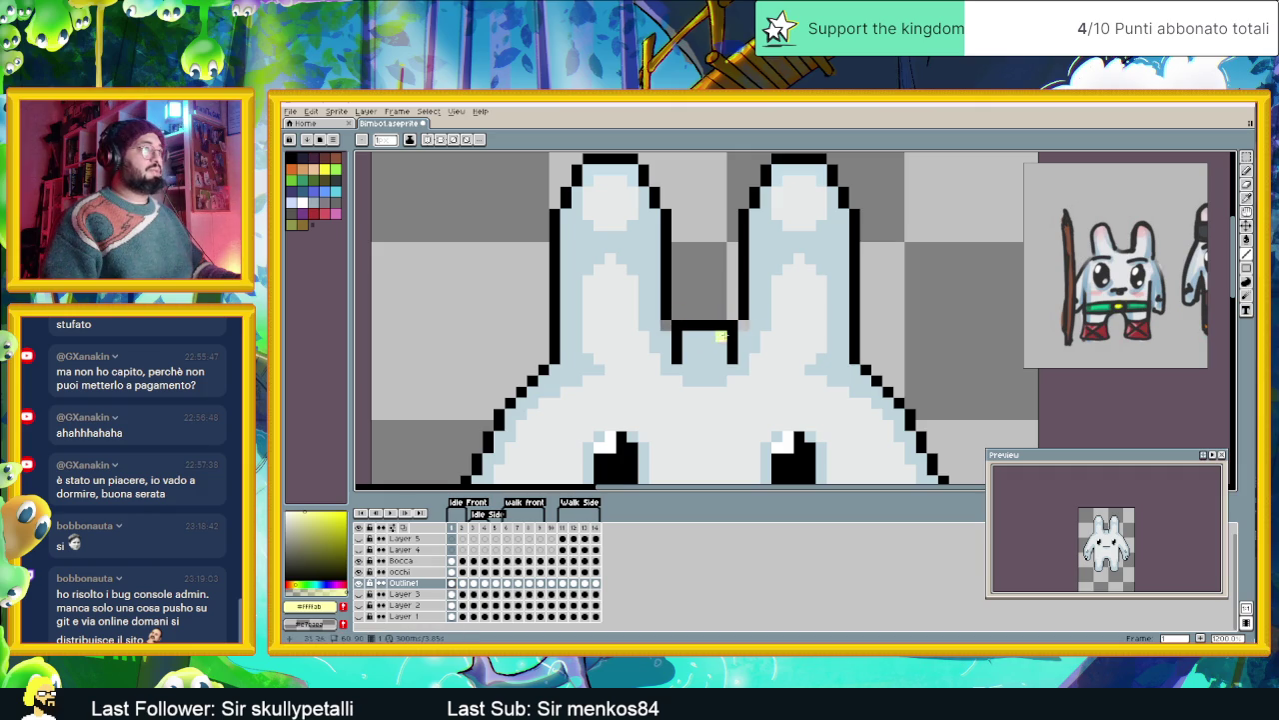
pyautogui.keyDown('alt'); pyautogui.click(751, 335); pyautogui.keyUp('alt')
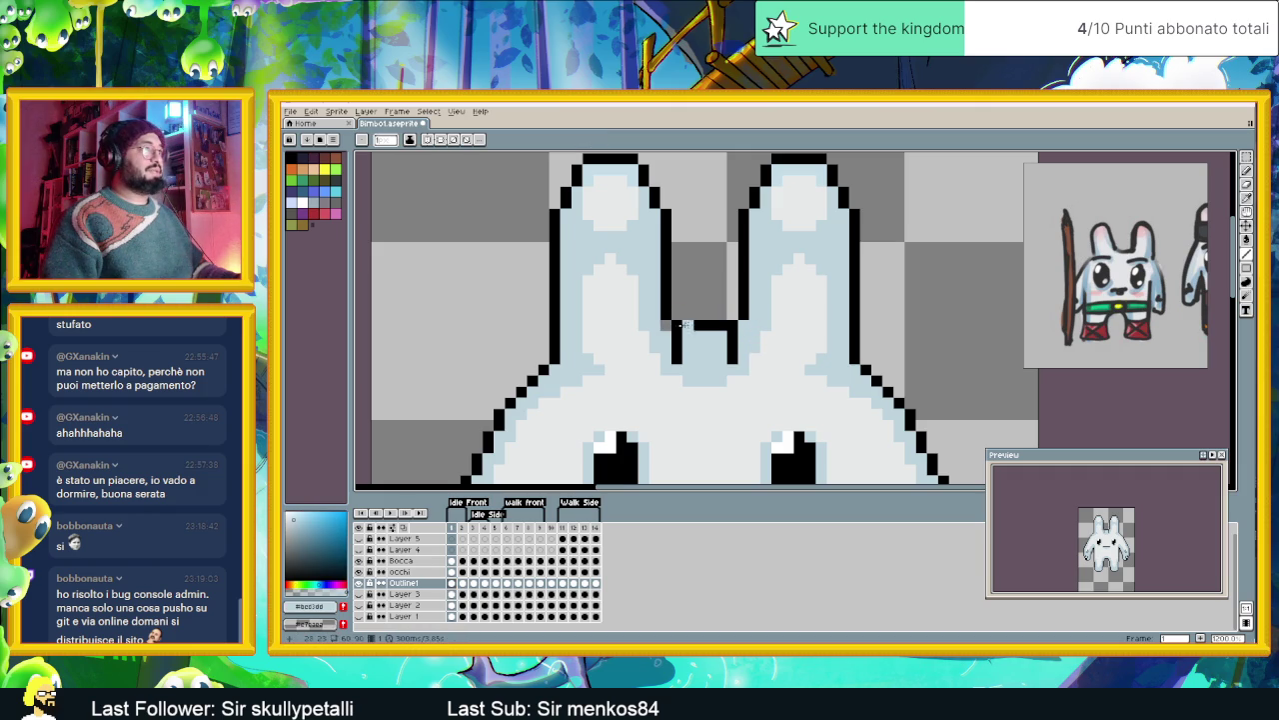
pyautogui.scroll(-1, 709, 361)
pyautogui.scroll(-1, 709, 360)
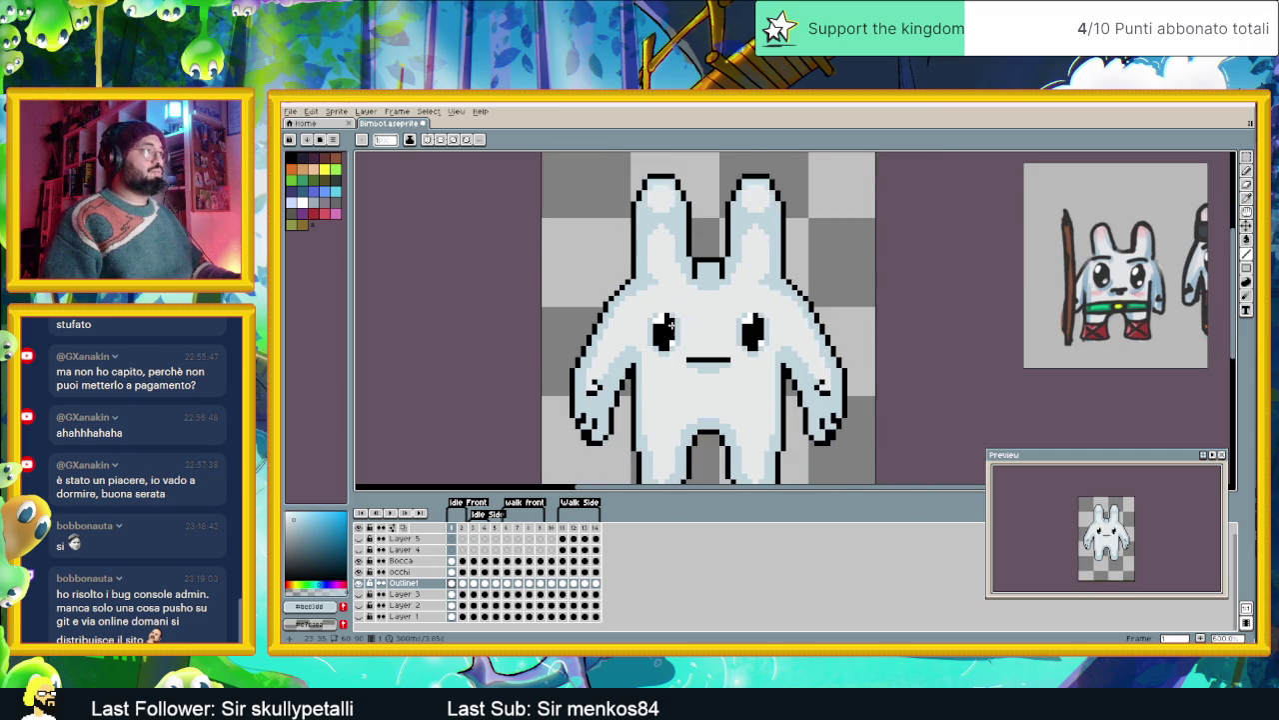
pyautogui.scroll(1, 676, 327)
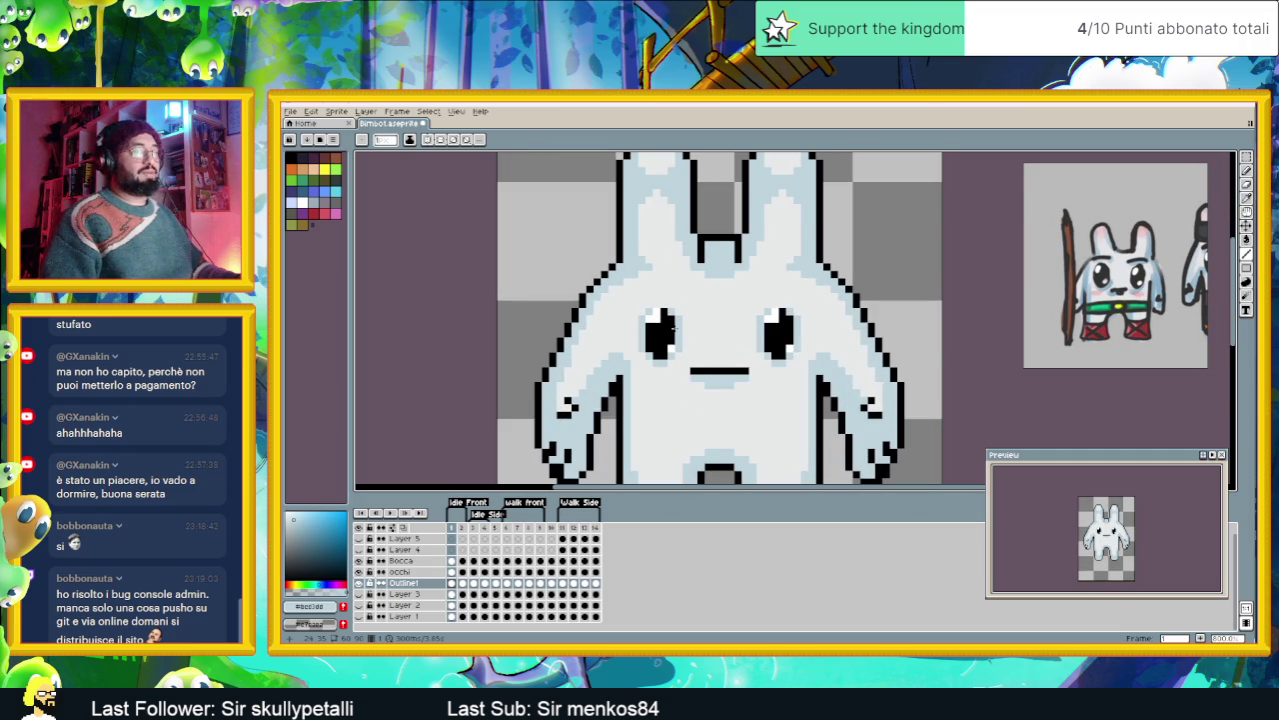
pyautogui.scroll(-1, 727, 337)
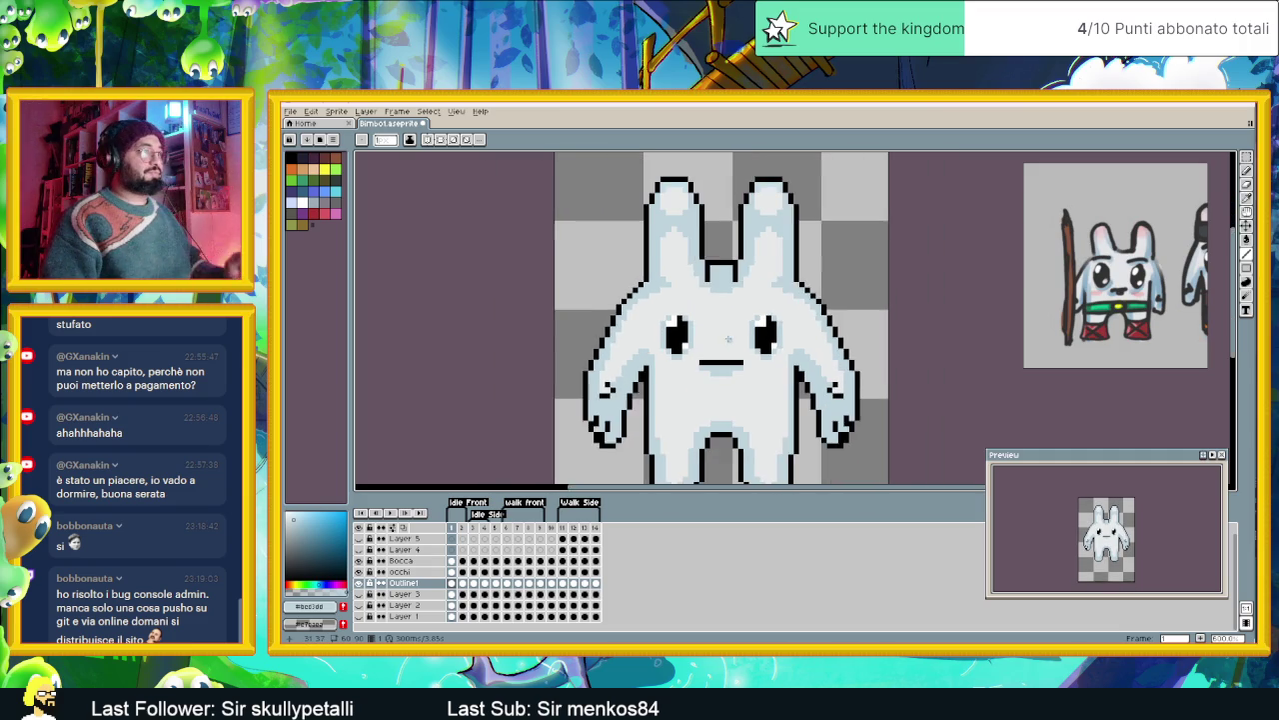
pyautogui.scroll(-1, 728, 339)
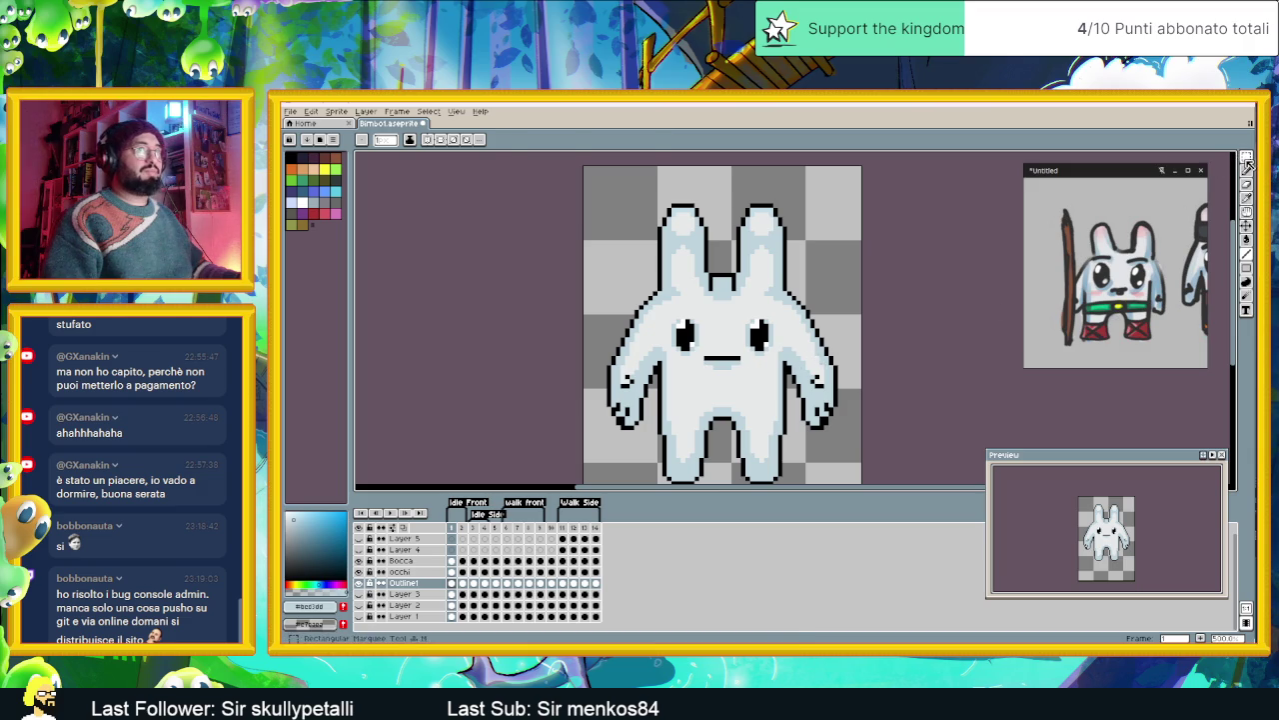
# - On frame 2, marquee-select the bunny's upper body and nudge it down one pixel
pyautogui.press('m')
pyautogui.scroll(-1, 690, 422)
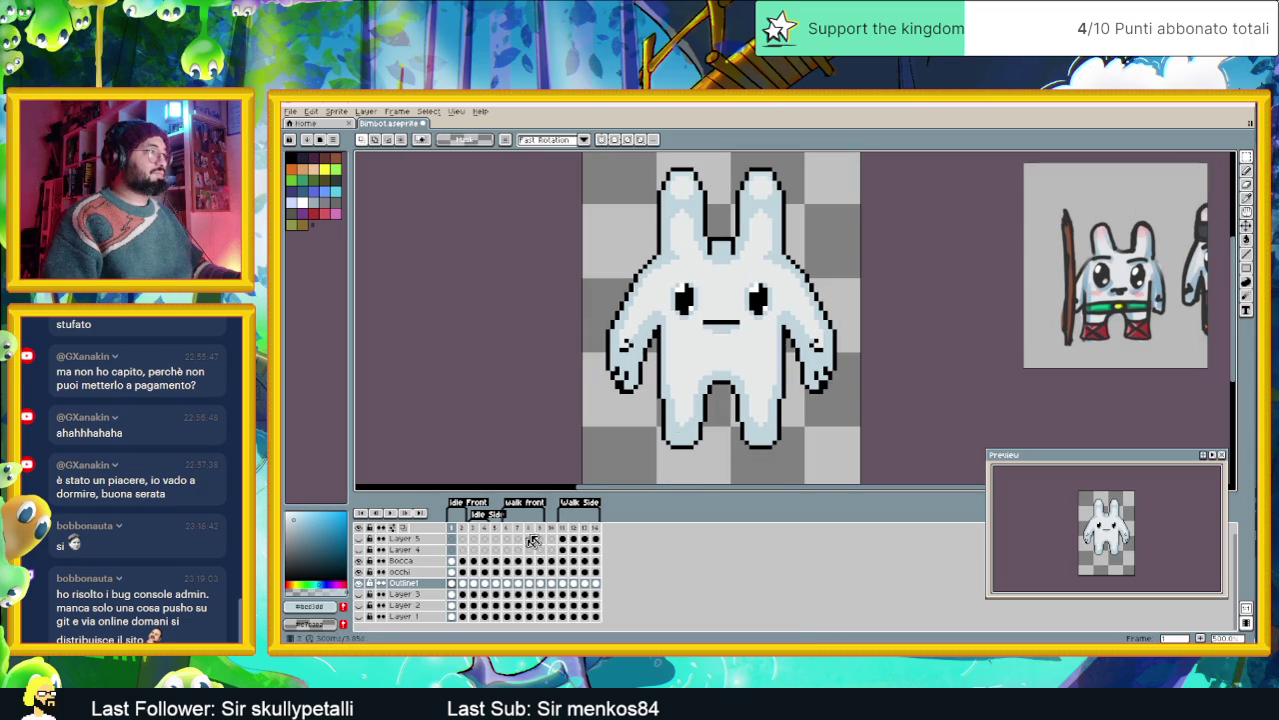
pyautogui.click(462, 586)
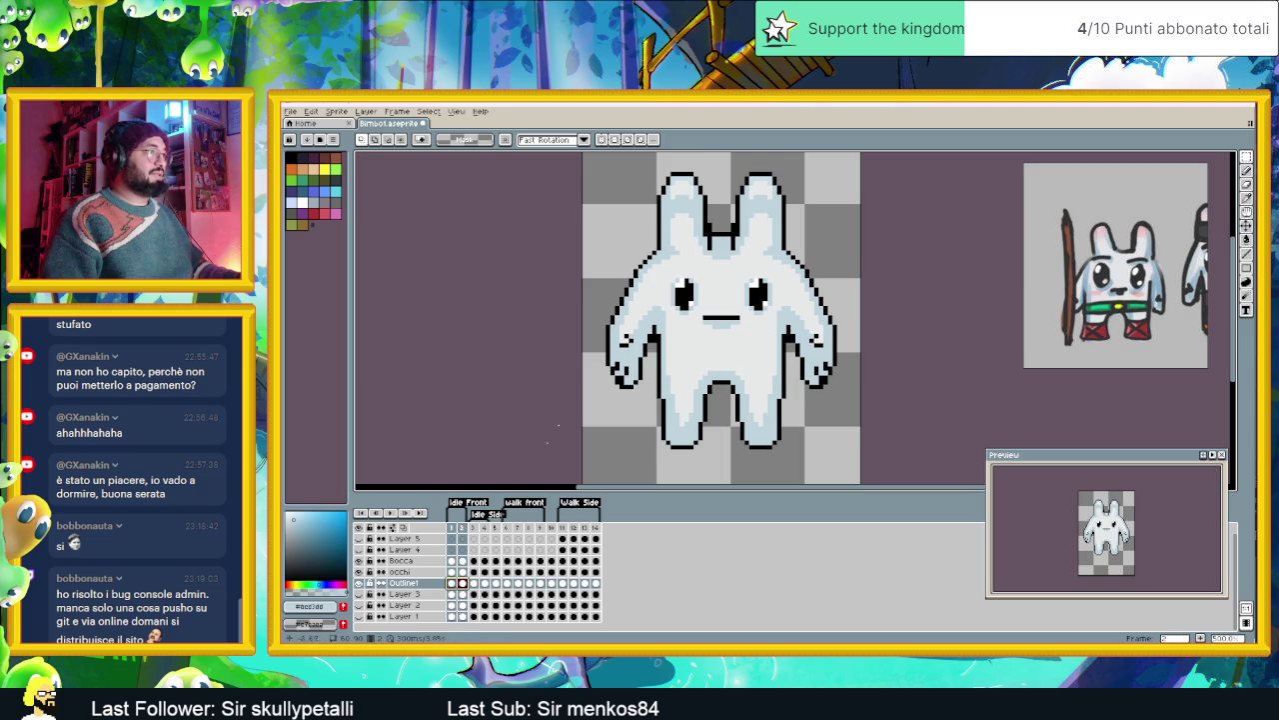
pyautogui.moveTo(599, 160); pyautogui.dragTo(848, 390)
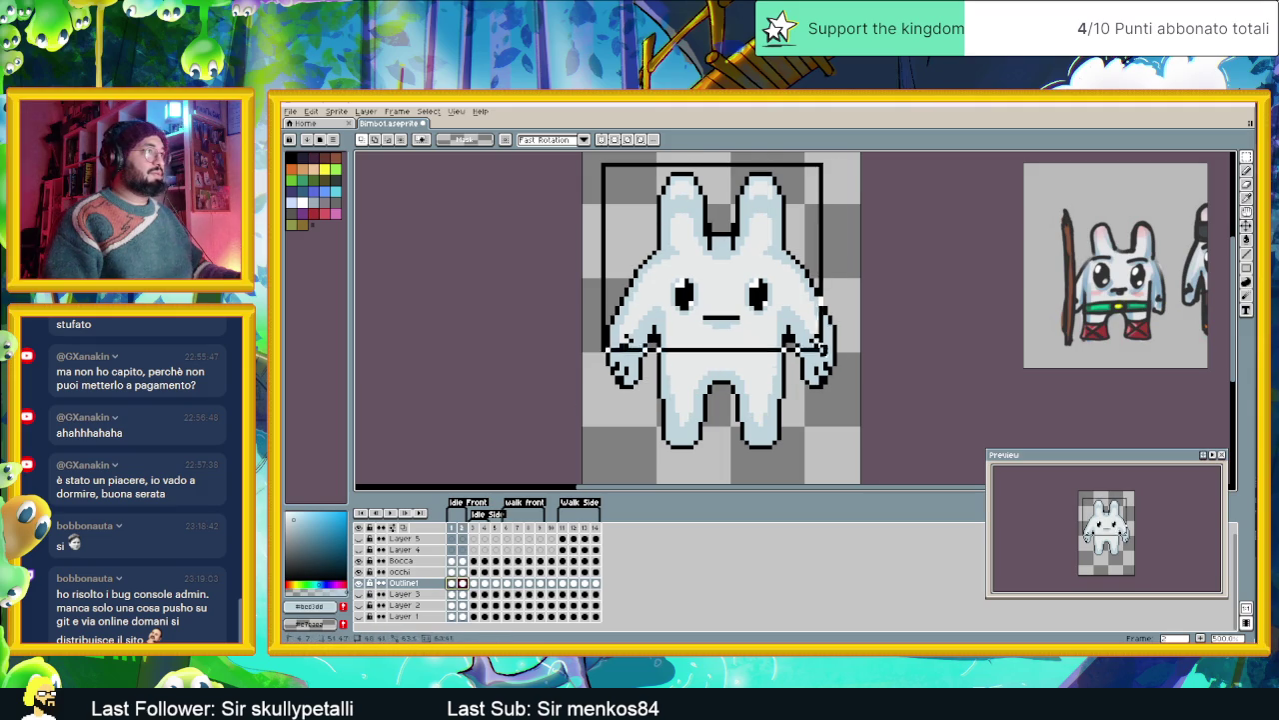
pyautogui.press('Down')
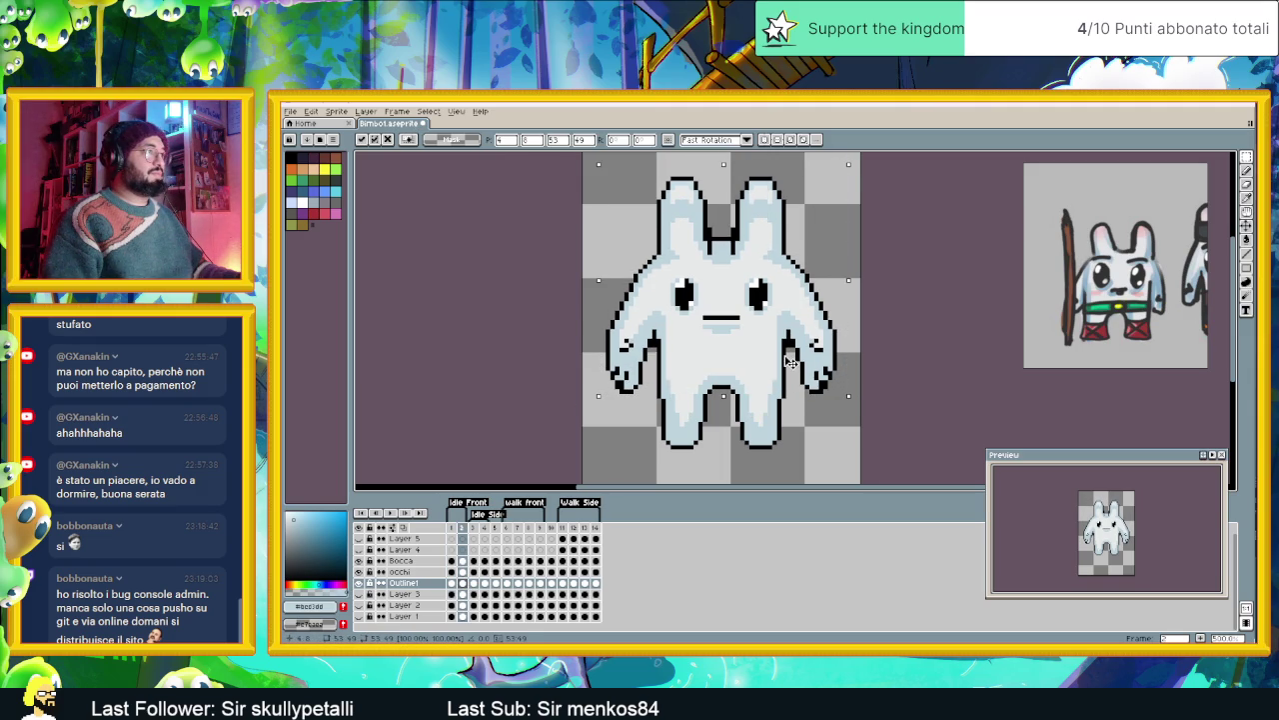
pyautogui.click(807, 428)
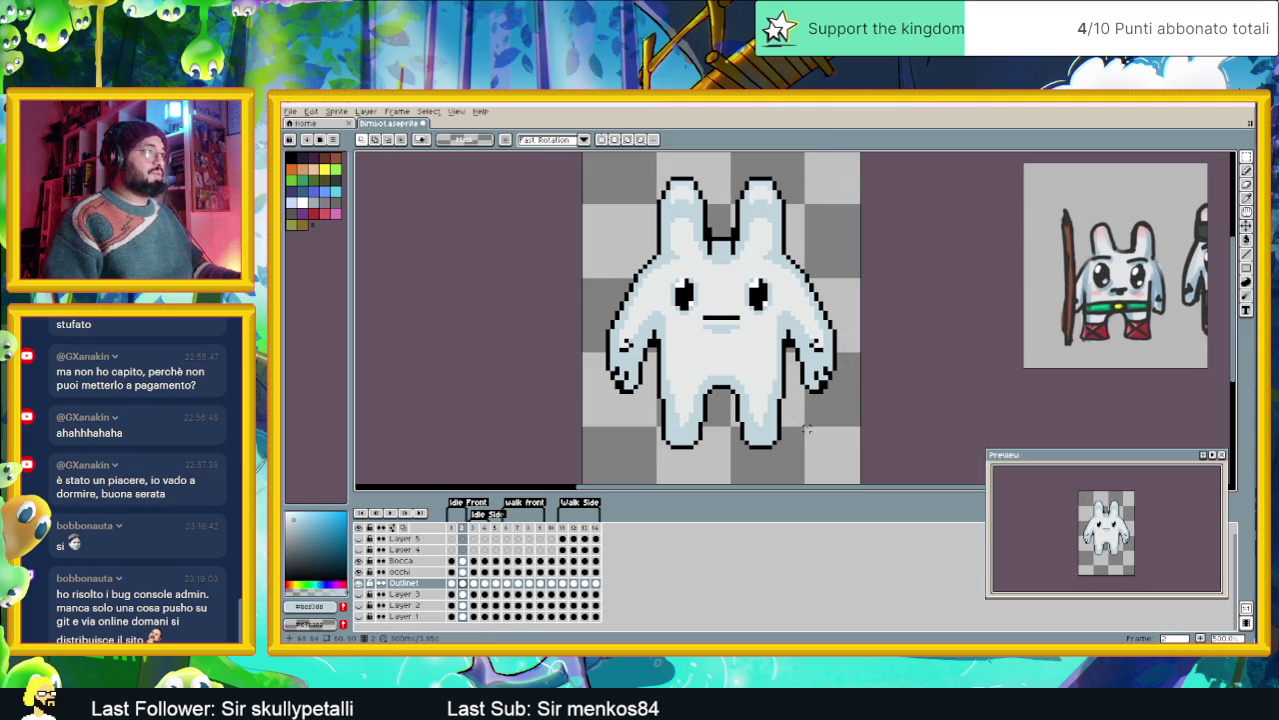
# - Select the whole frame 2 bunny and move it down one pixel, then recentre the view
pyautogui.moveTo(594, 170); pyautogui.dragTo(863, 428)
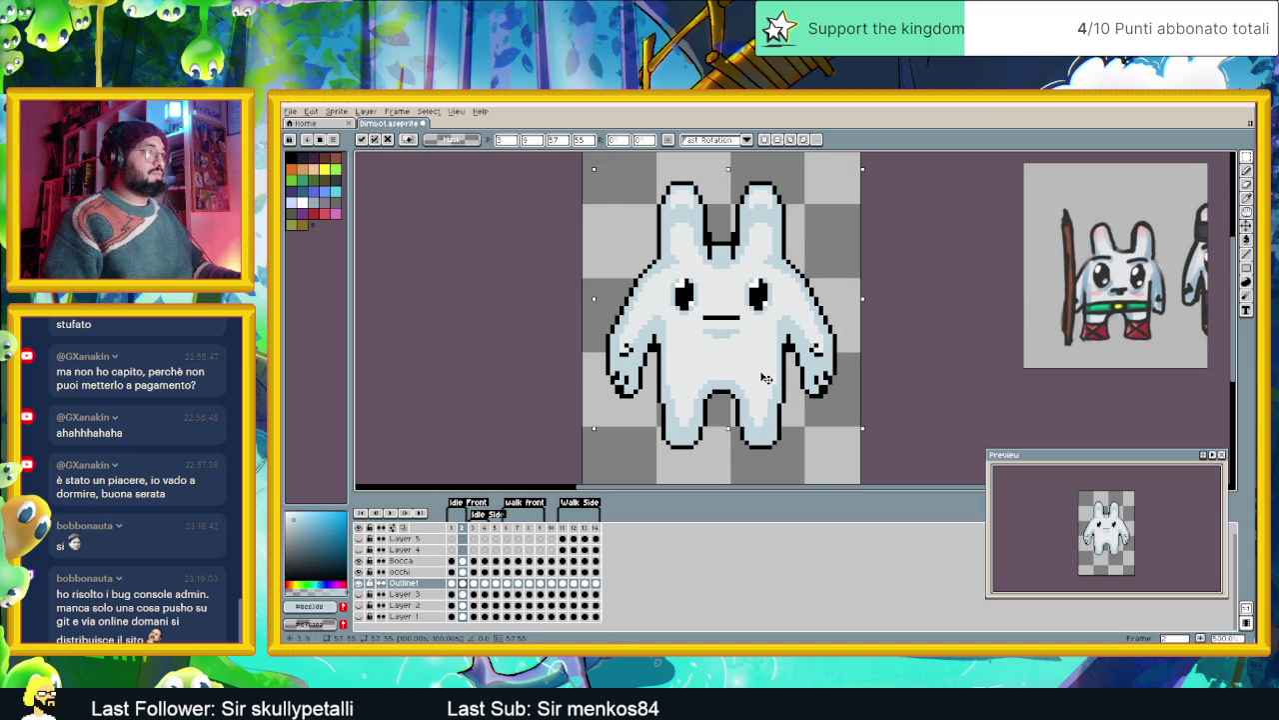
pyautogui.press('Down')
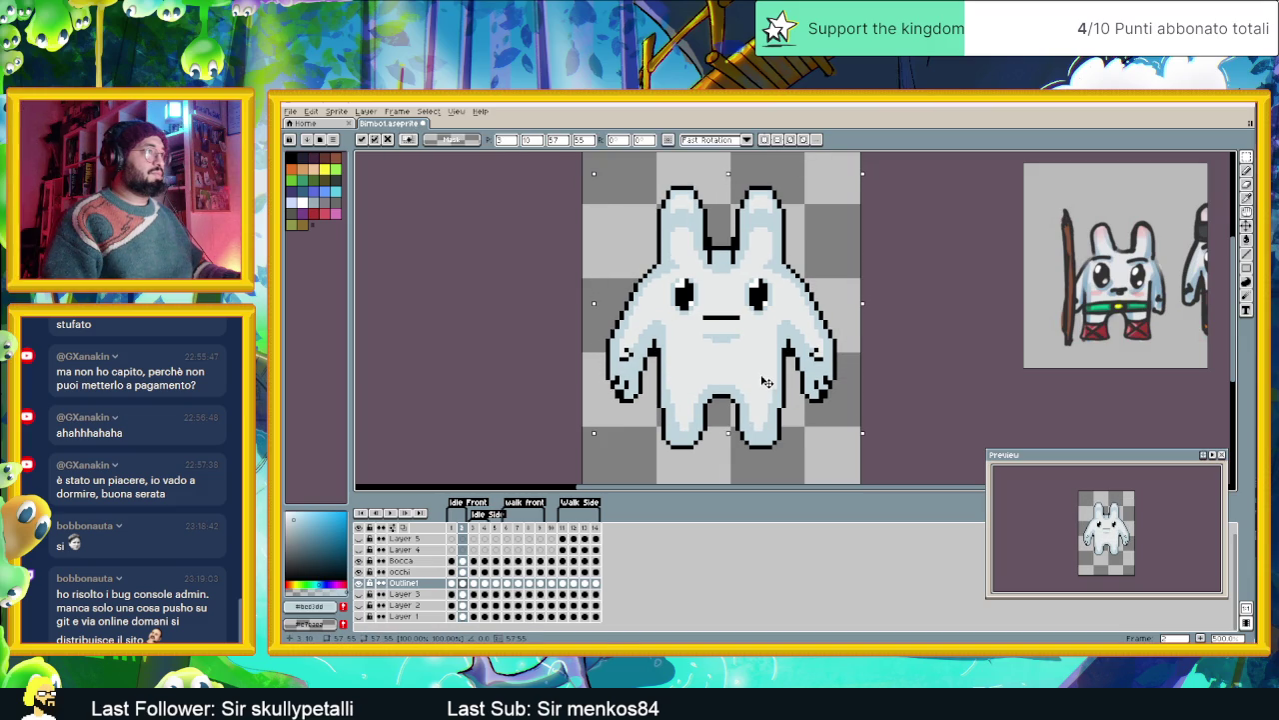
pyautogui.click(899, 404)
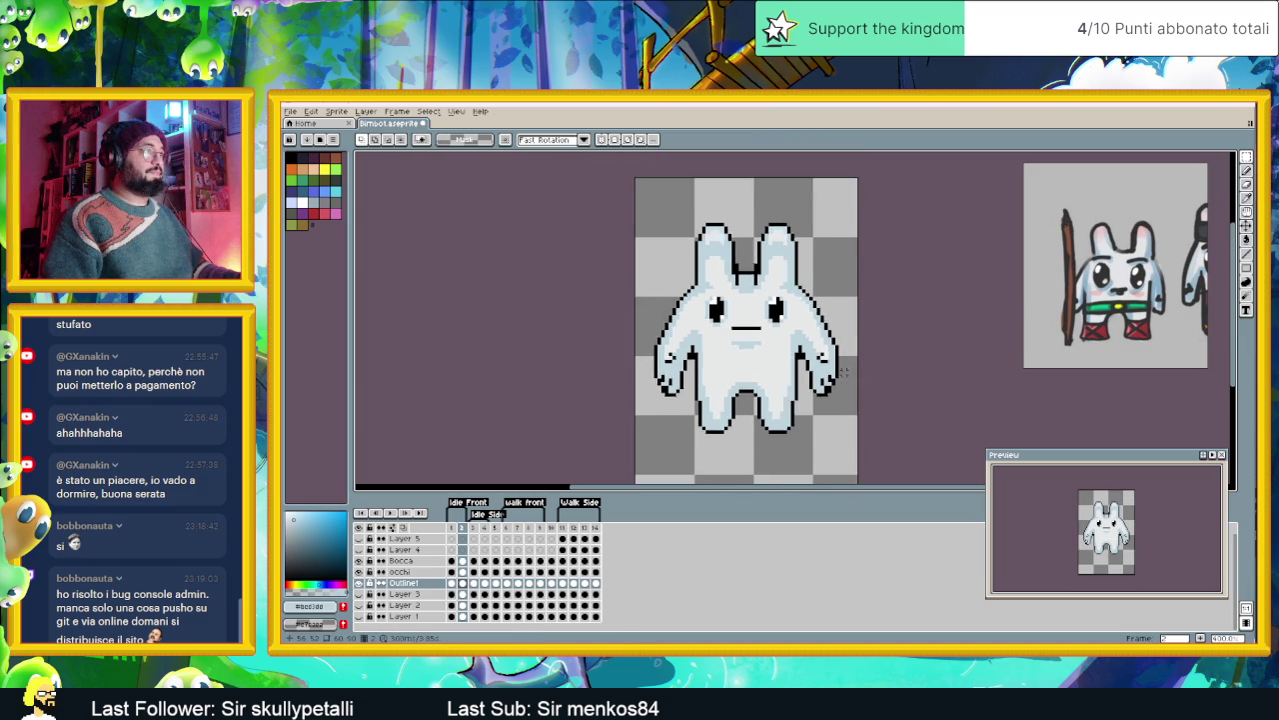
pyautogui.scroll(-2, 838, 371)
pyautogui.moveTo(837, 372); pyautogui.dragTo(812, 394)
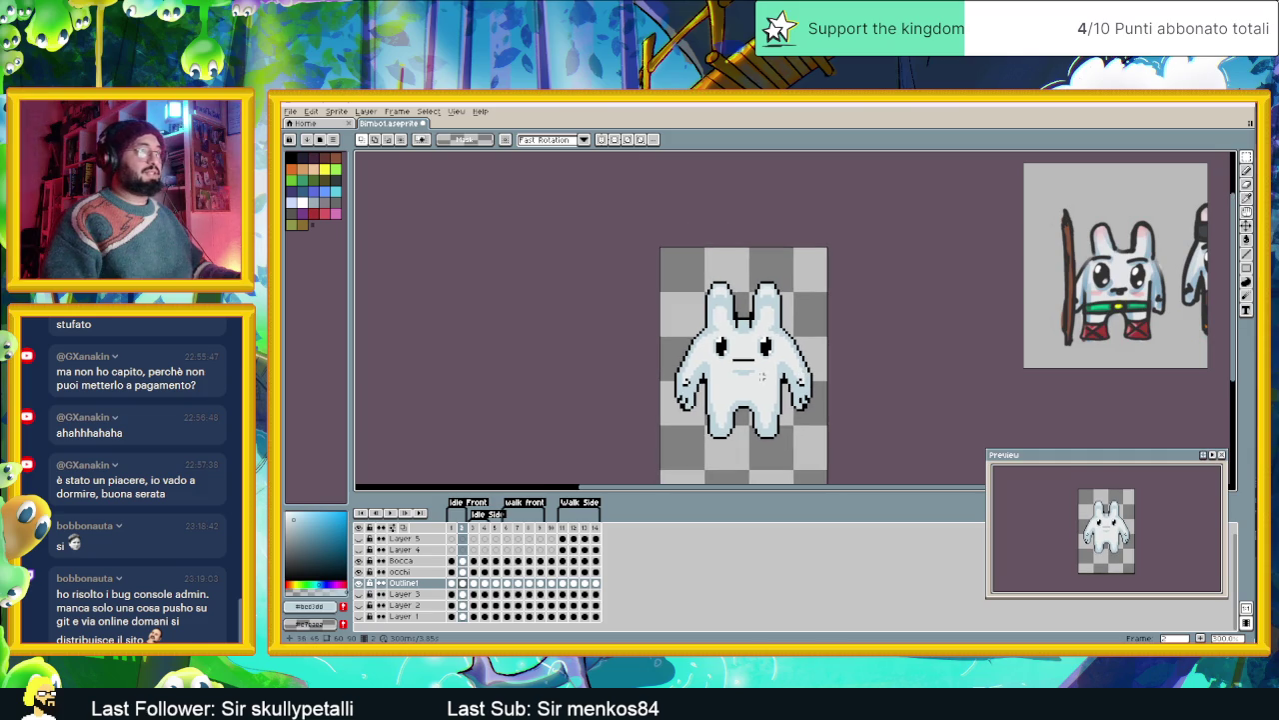
pyautogui.click(459, 528)
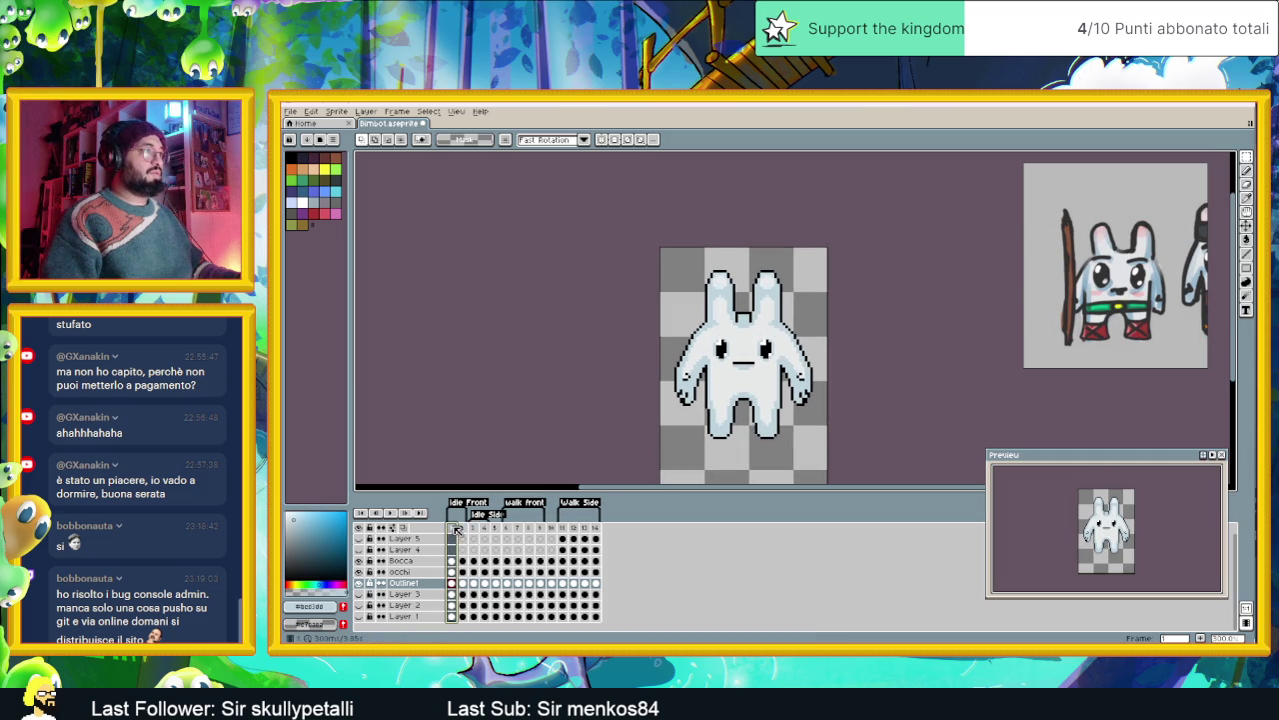
# - Flip between frames 1 and 2 to compare ear heights, ending on frame 2
pyautogui.click(463, 528)
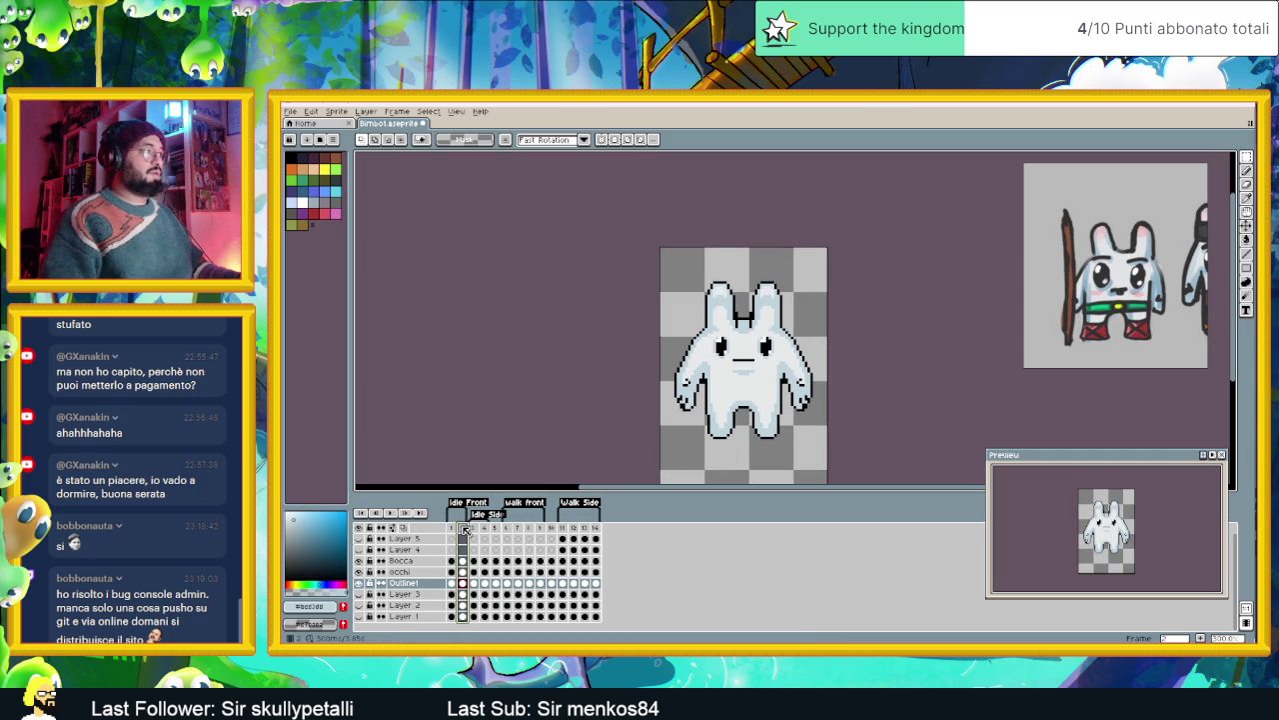
pyautogui.click(452, 529)
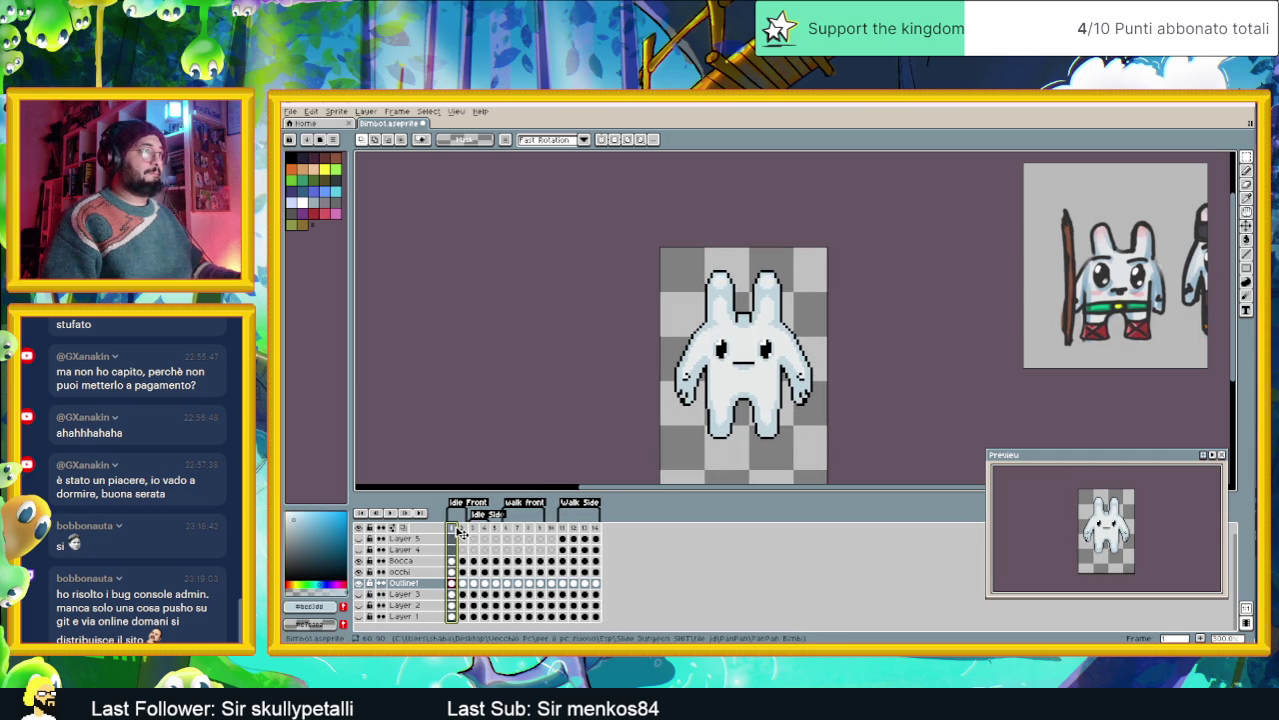
pyautogui.click(463, 530)
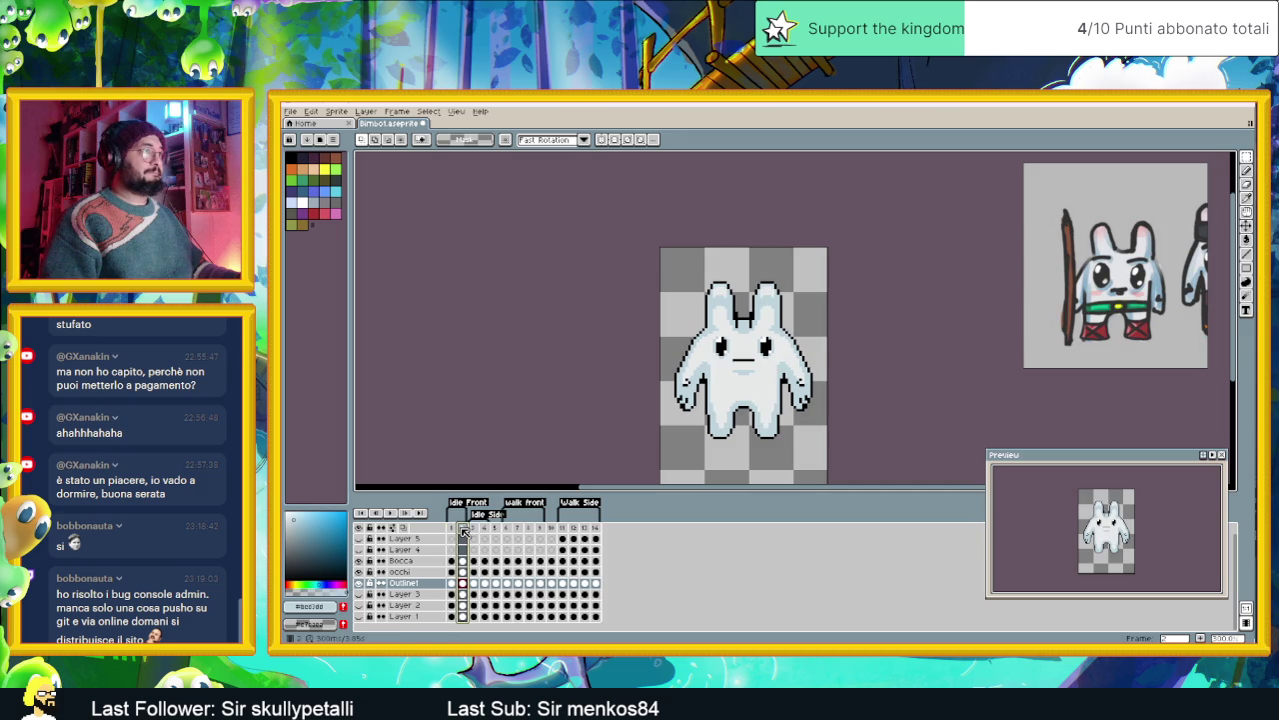
pyautogui.press('Left')
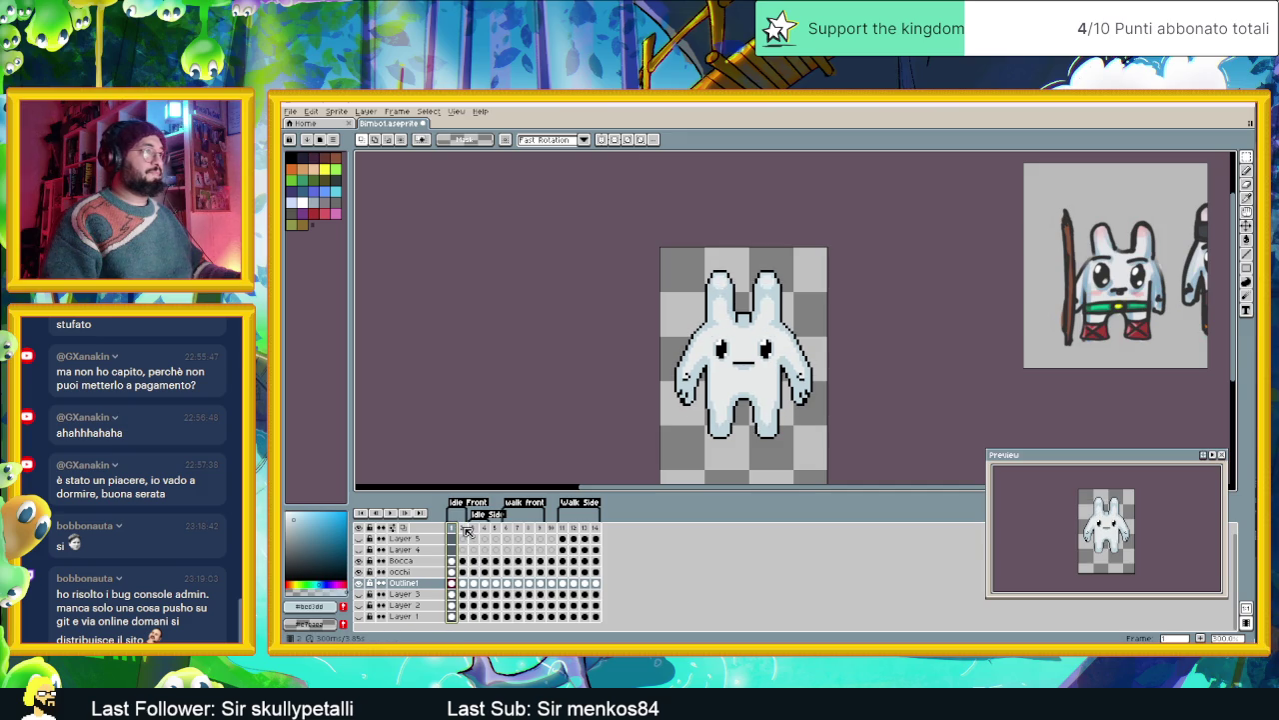
pyautogui.click(464, 530)
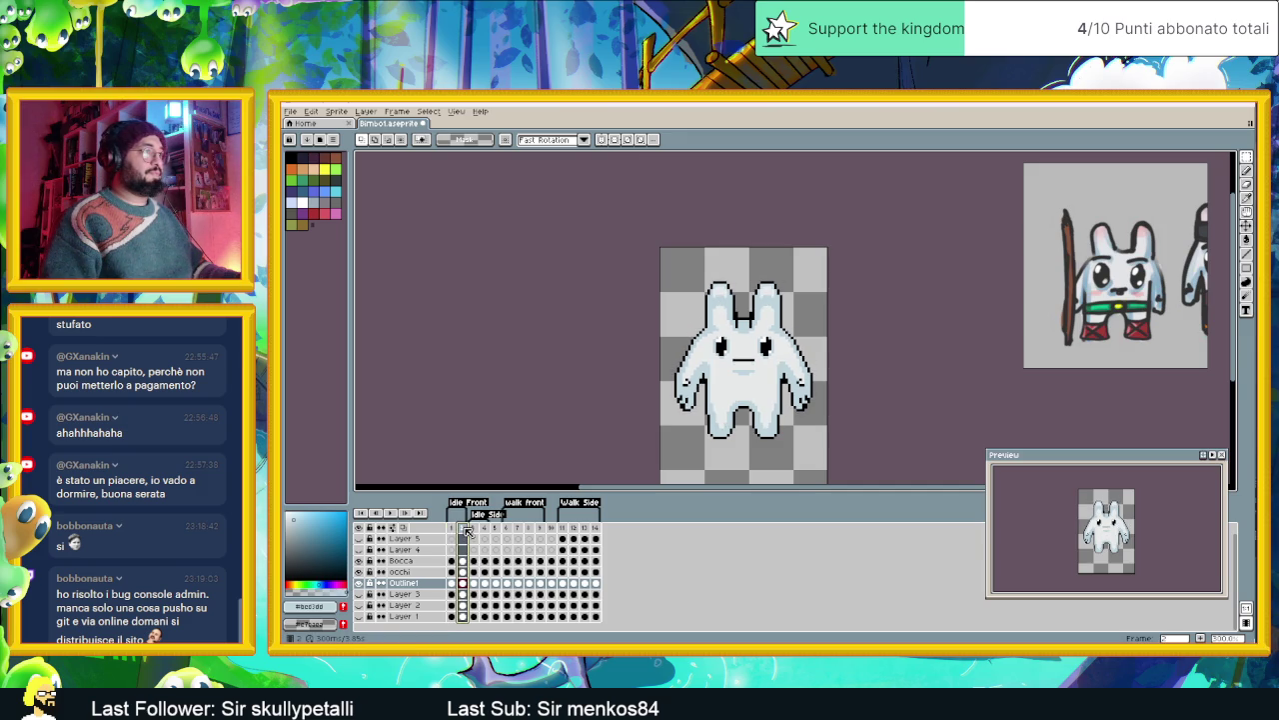
pyautogui.click(454, 528)
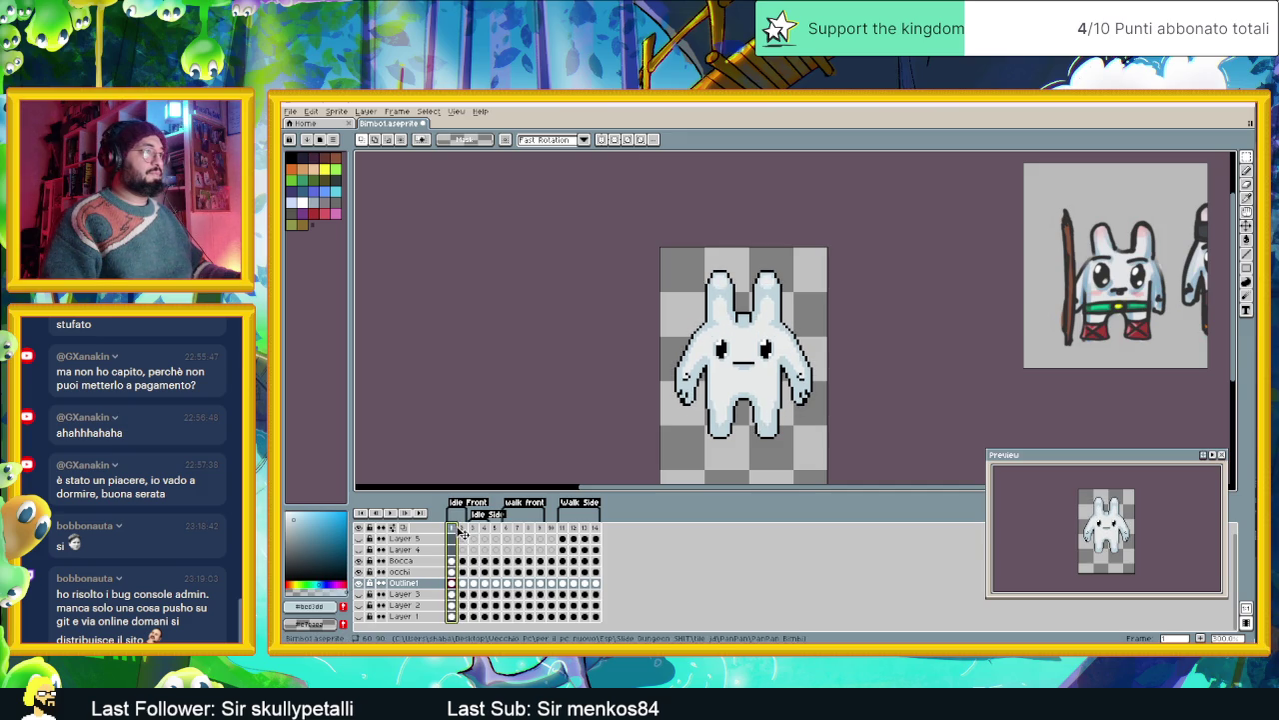
pyautogui.click(464, 529)
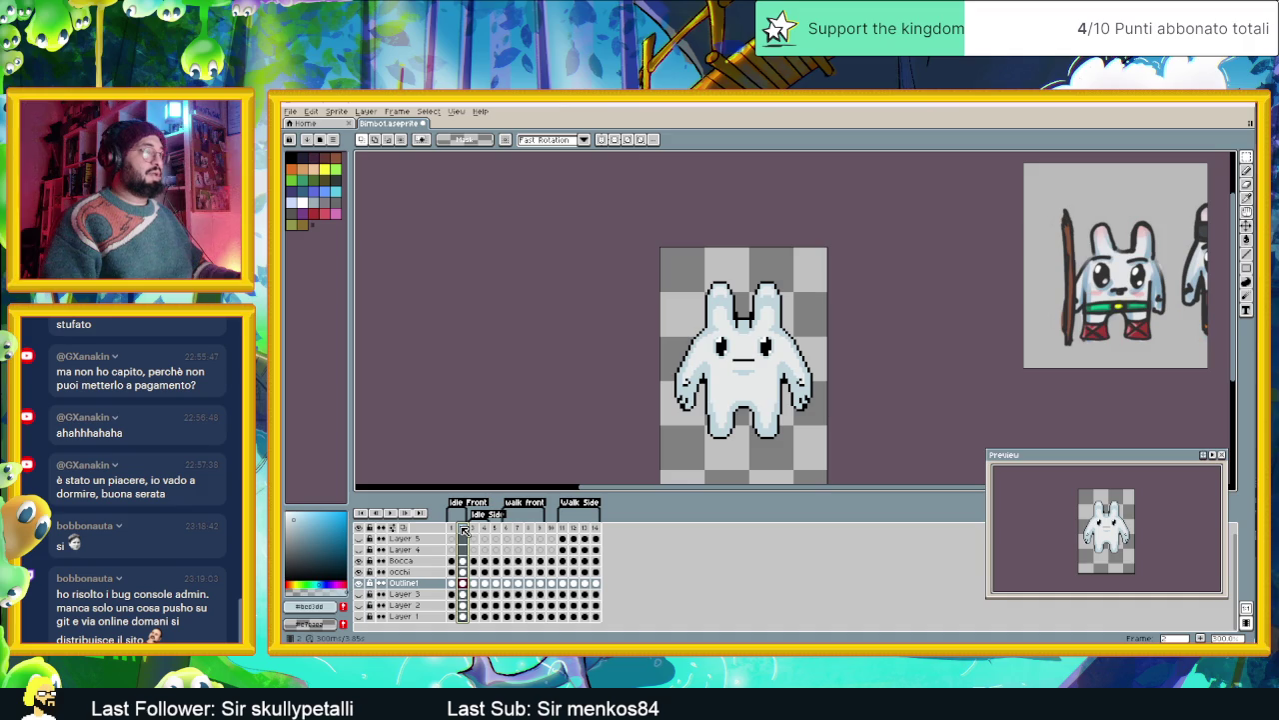
pyautogui.scroll(1, 788, 362)
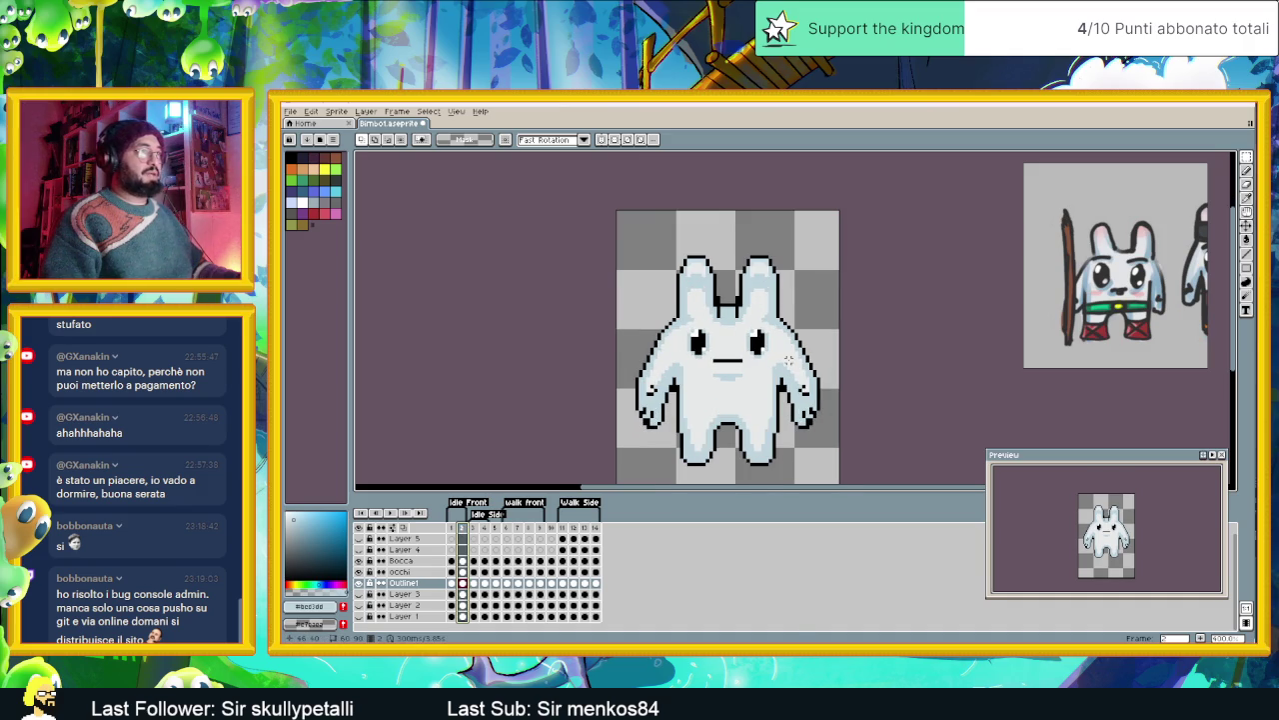
pyautogui.scroll(1, 789, 362)
pyautogui.scroll(-1, 759, 400)
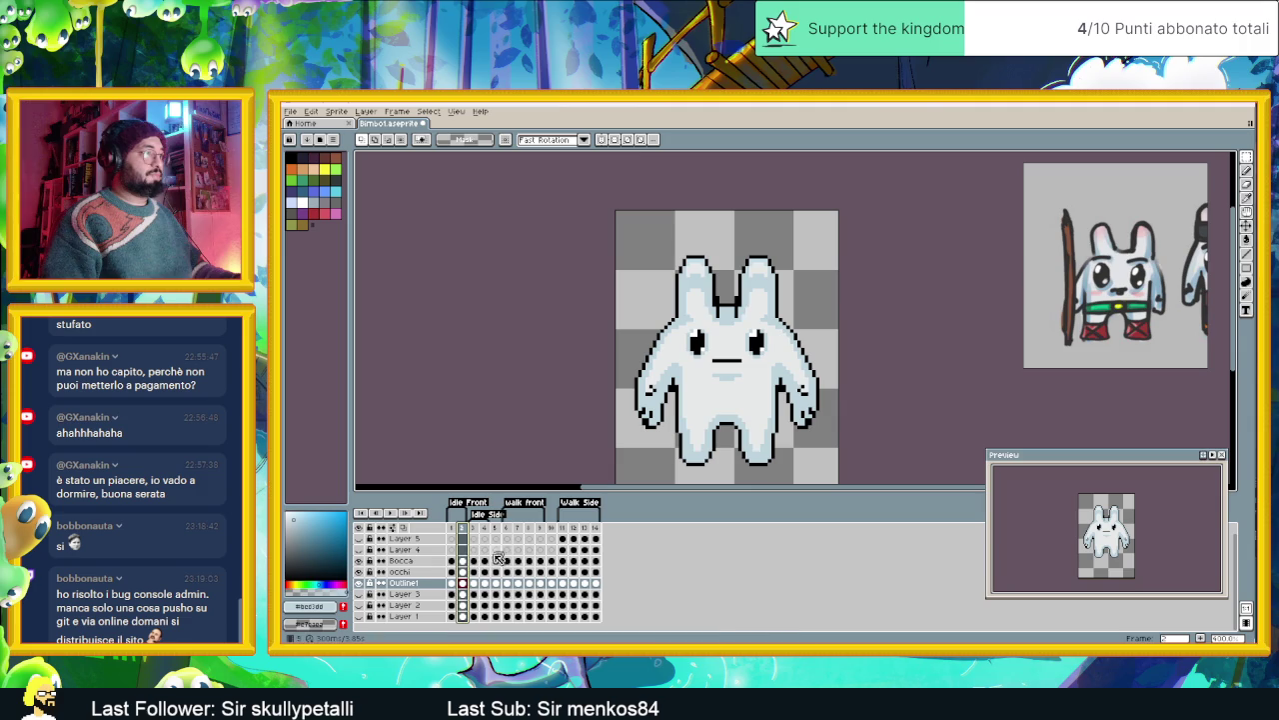
# - Select the whole frame 1 bunny, shift it down two pixels, and commit
pyautogui.click(450, 584)
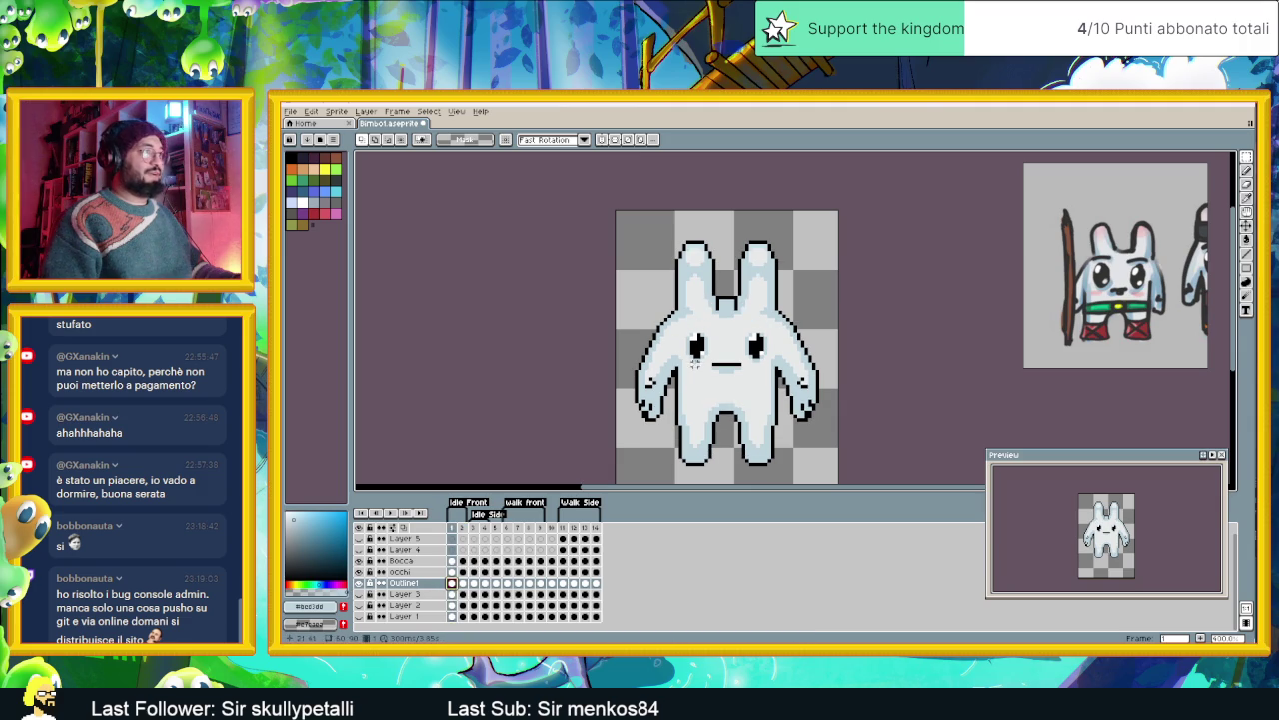
pyautogui.scroll(1, 691, 269)
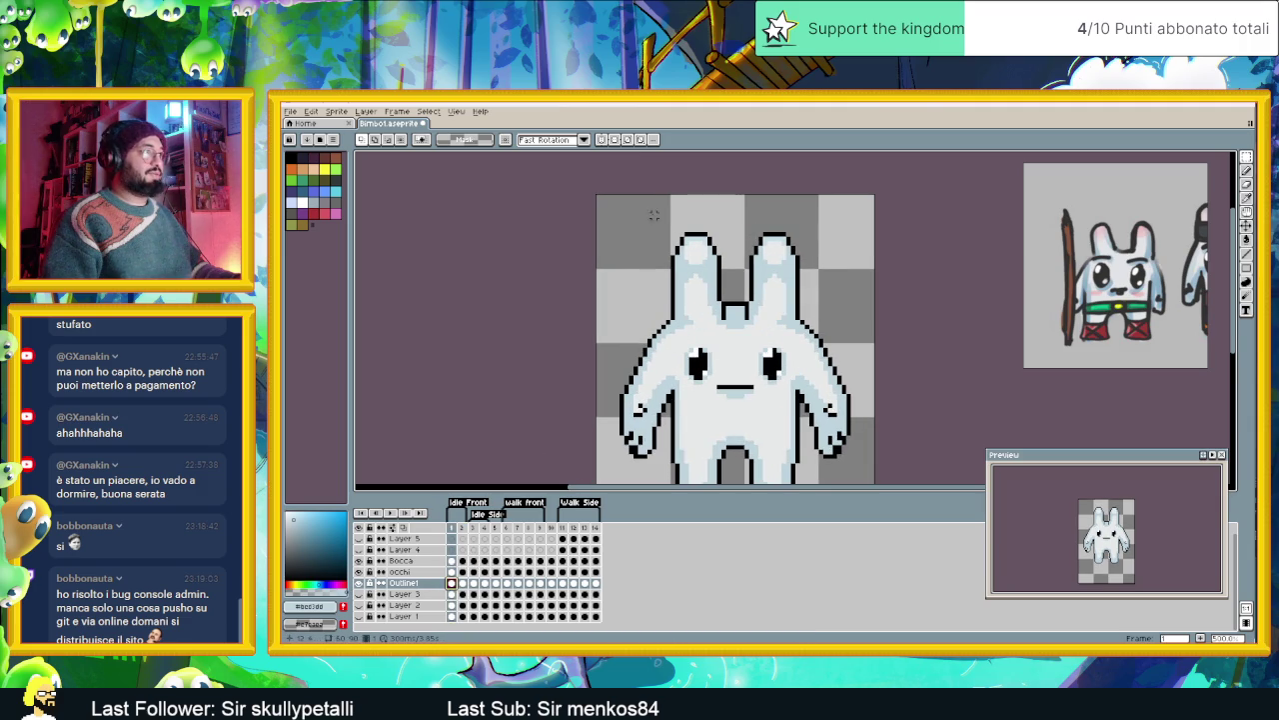
pyautogui.moveTo(752, 351); pyautogui.dragTo(729, 300)
pyautogui.moveTo(590, 165); pyautogui.dragTo(851, 443)
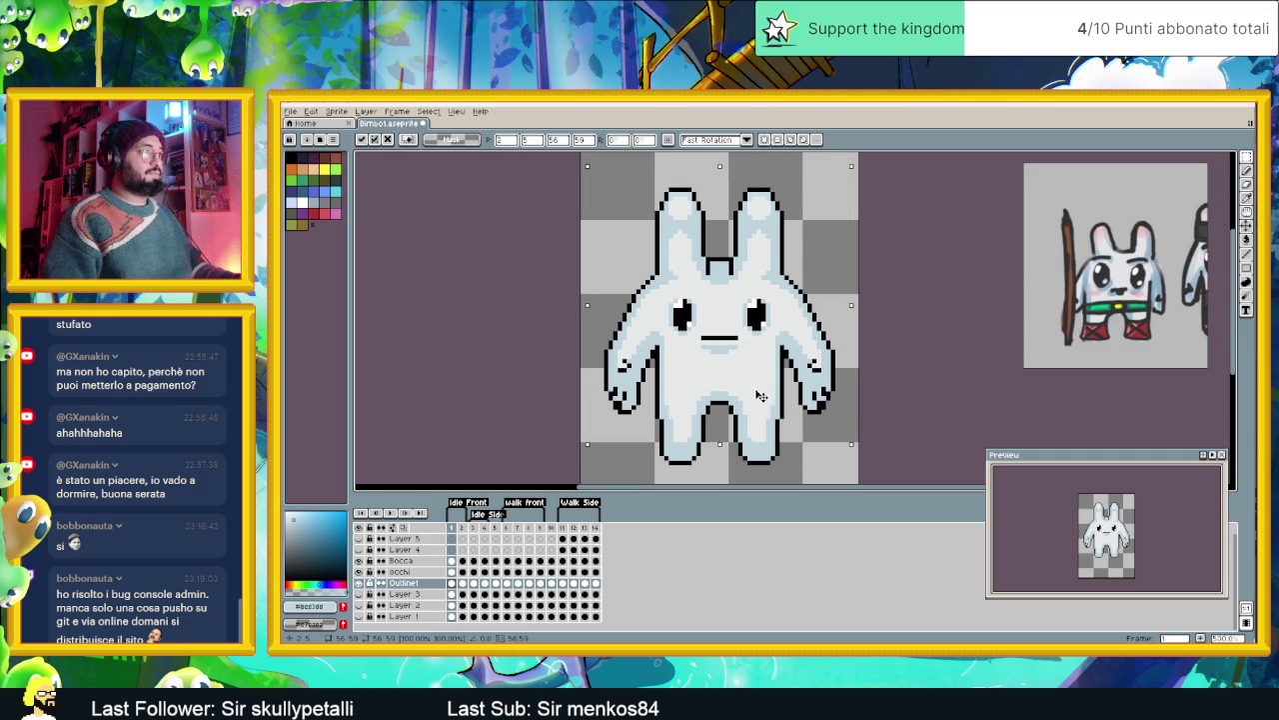
pyautogui.moveTo(760, 397); pyautogui.dragTo(760, 401)
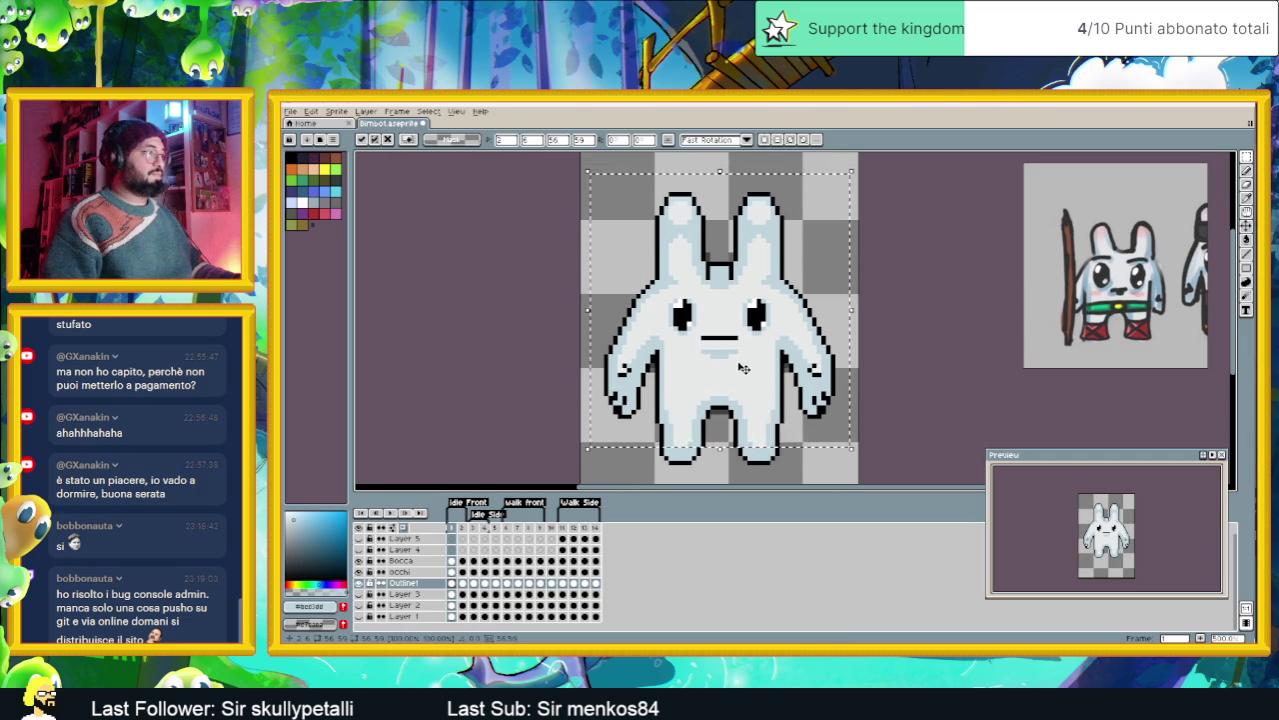
pyautogui.moveTo(742, 368); pyautogui.dragTo(742, 371)
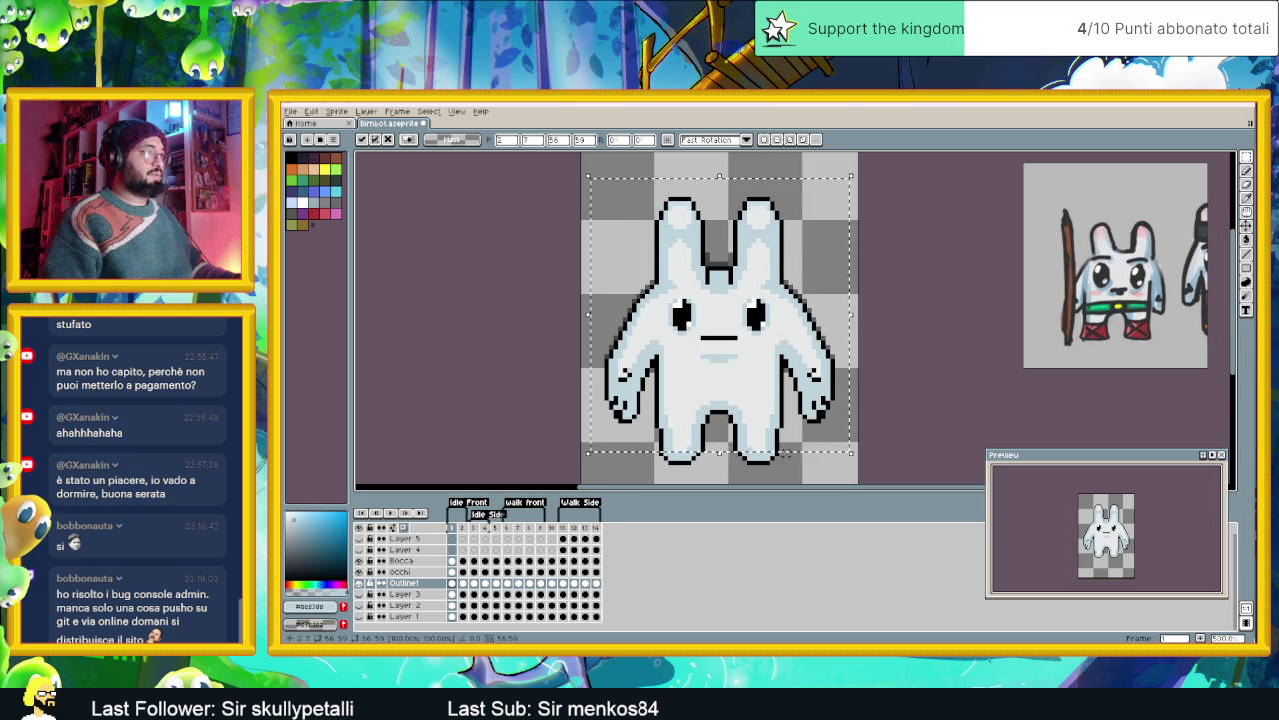
pyautogui.hotkey('ctrl', 'd')
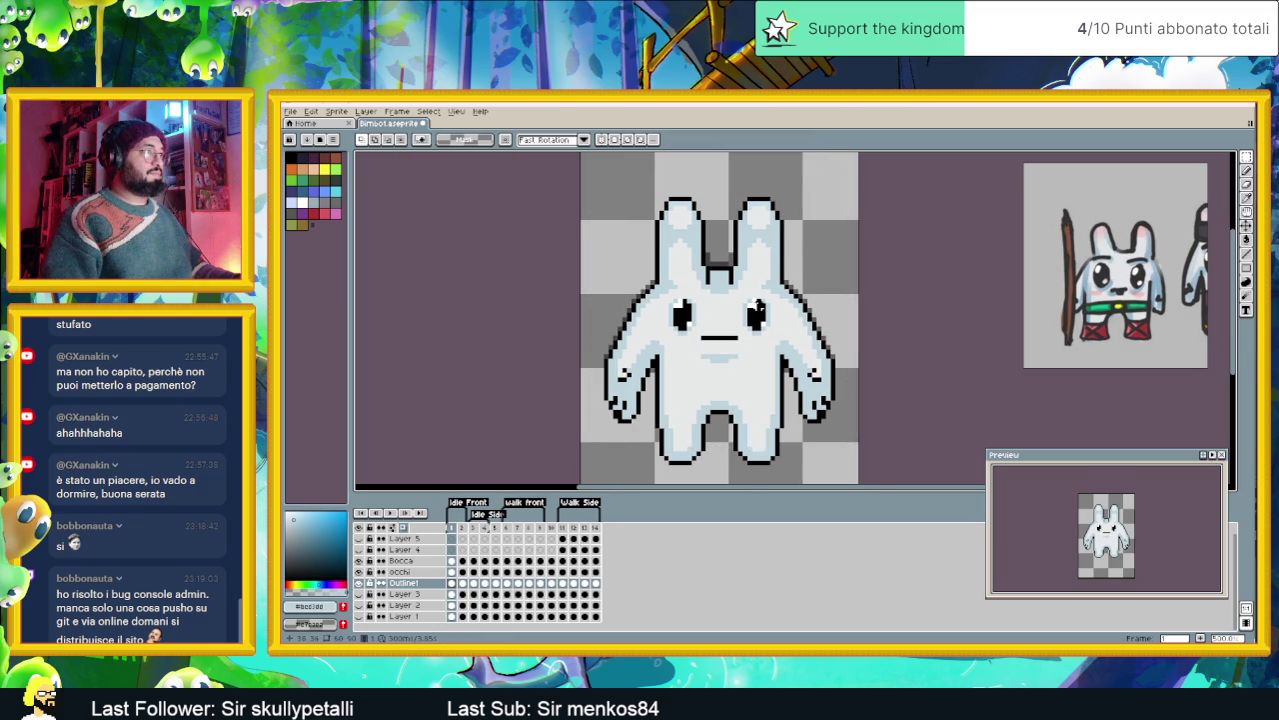
# - Compare the shifted frame 1 bunny against frame 2
pyautogui.moveTo(757, 307); pyautogui.dragTo(774, 350)
pyautogui.click(463, 588)
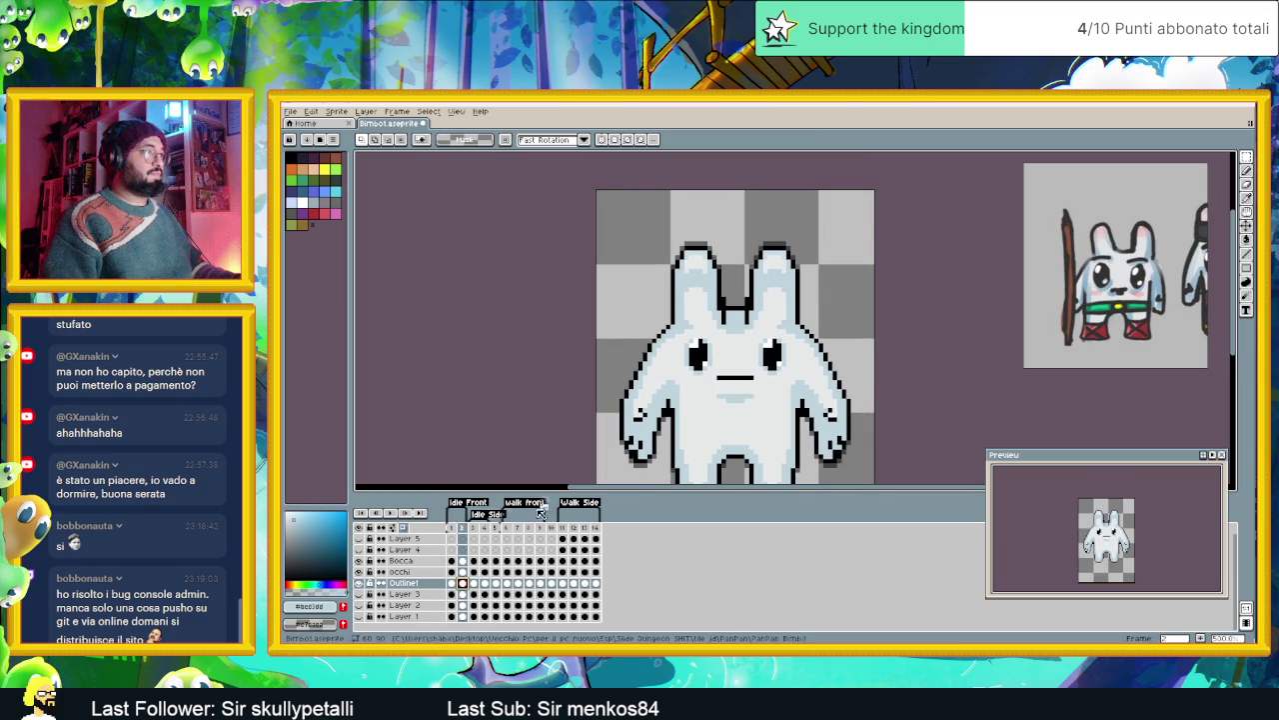
pyautogui.click(453, 588)
# - On frame 1, select the ears, nudge them down one pixel and back up, then apply
pyautogui.click(453, 588)
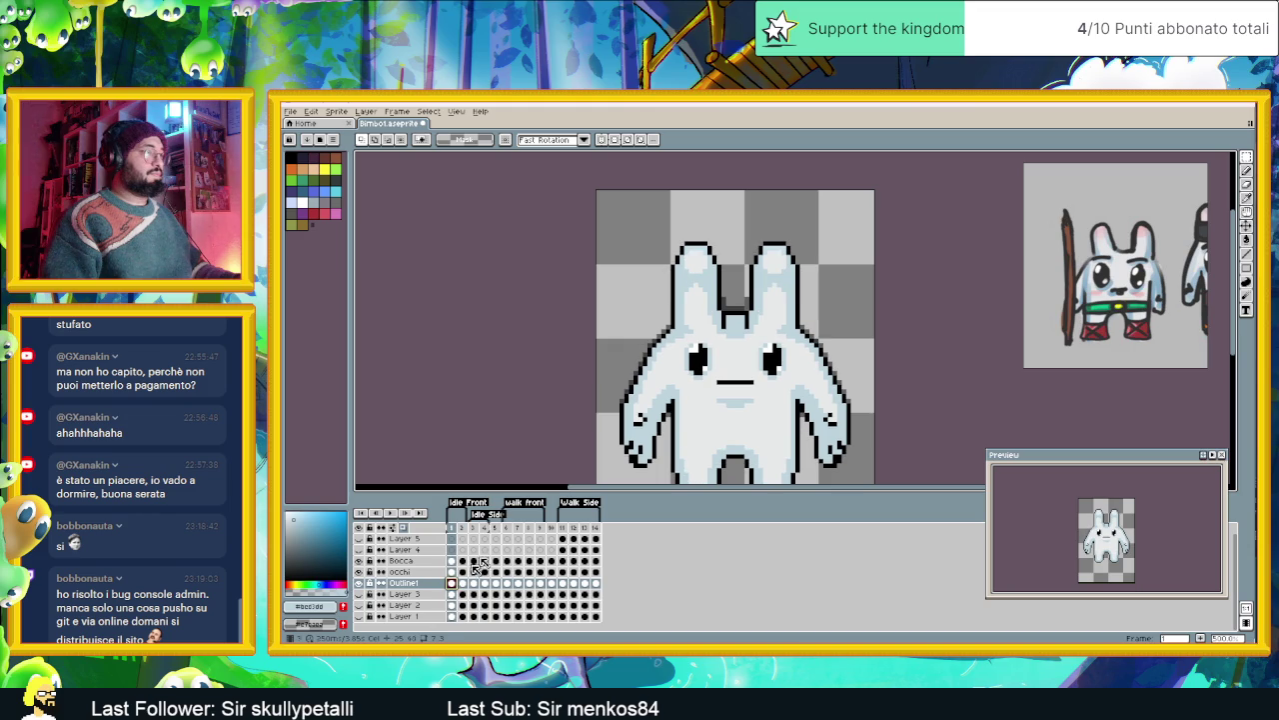
pyautogui.scroll(1, 714, 252)
pyautogui.moveTo(638, 211); pyautogui.dragTo(826, 312)
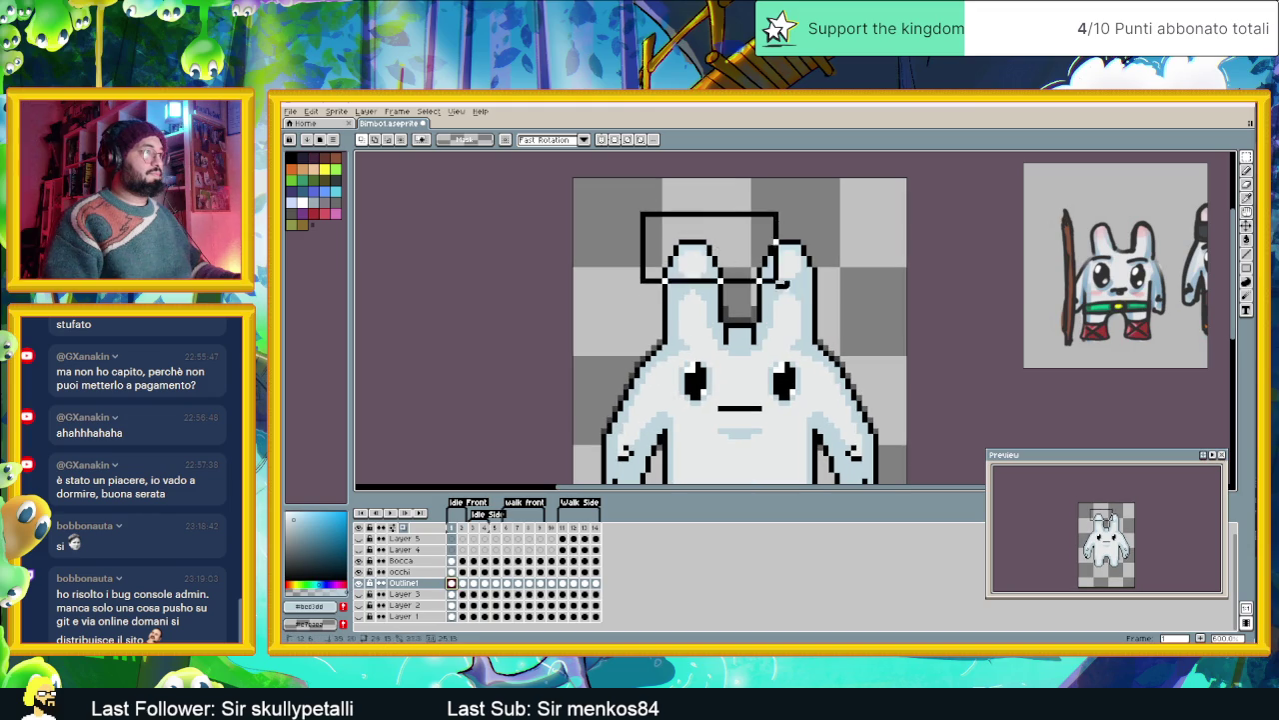
pyautogui.click(808, 305)
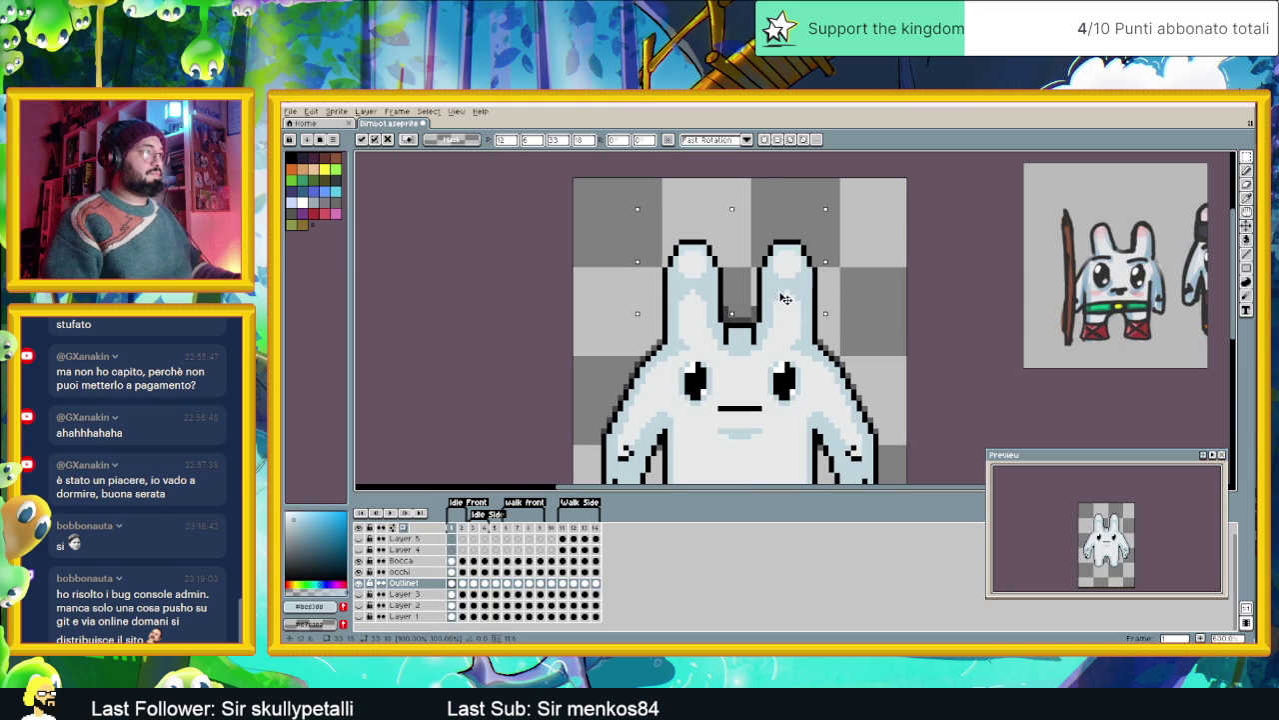
pyautogui.press('Down')
pyautogui.press('Down')
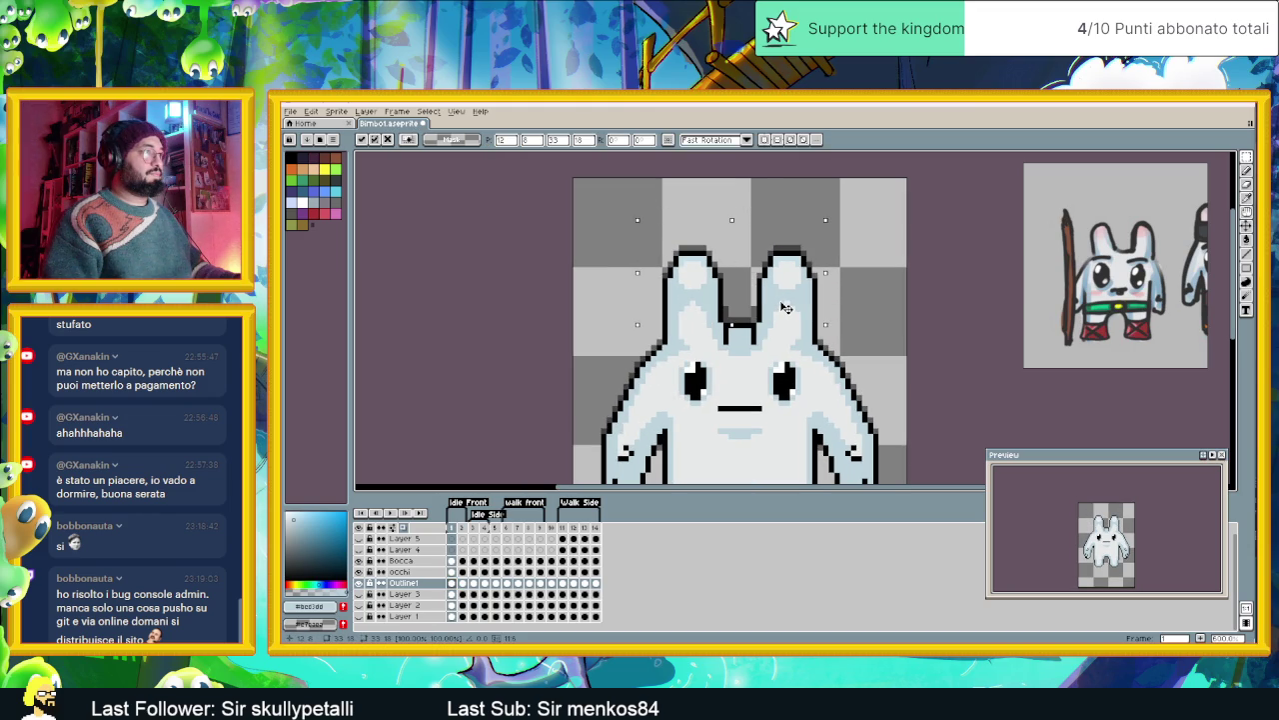
pyautogui.press('Up')
pyautogui.press('Return')
pyautogui.scroll(-2, 788, 310)
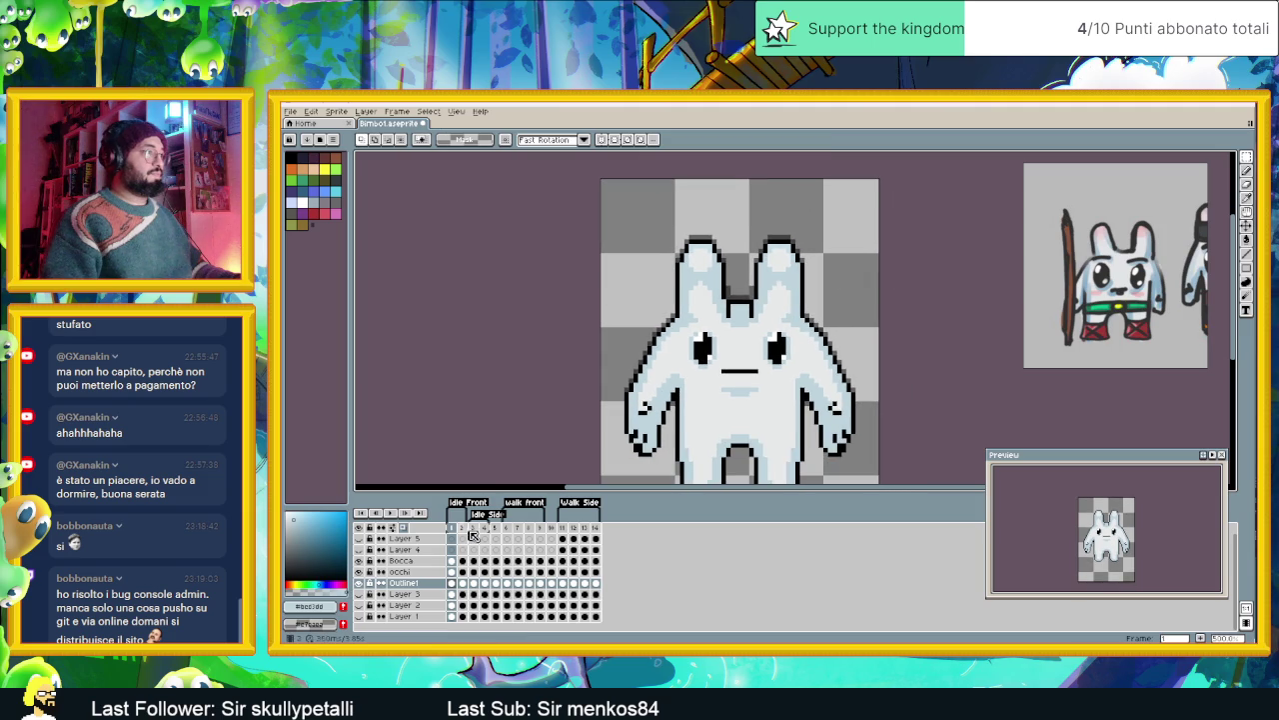
pyautogui.click(470, 529)
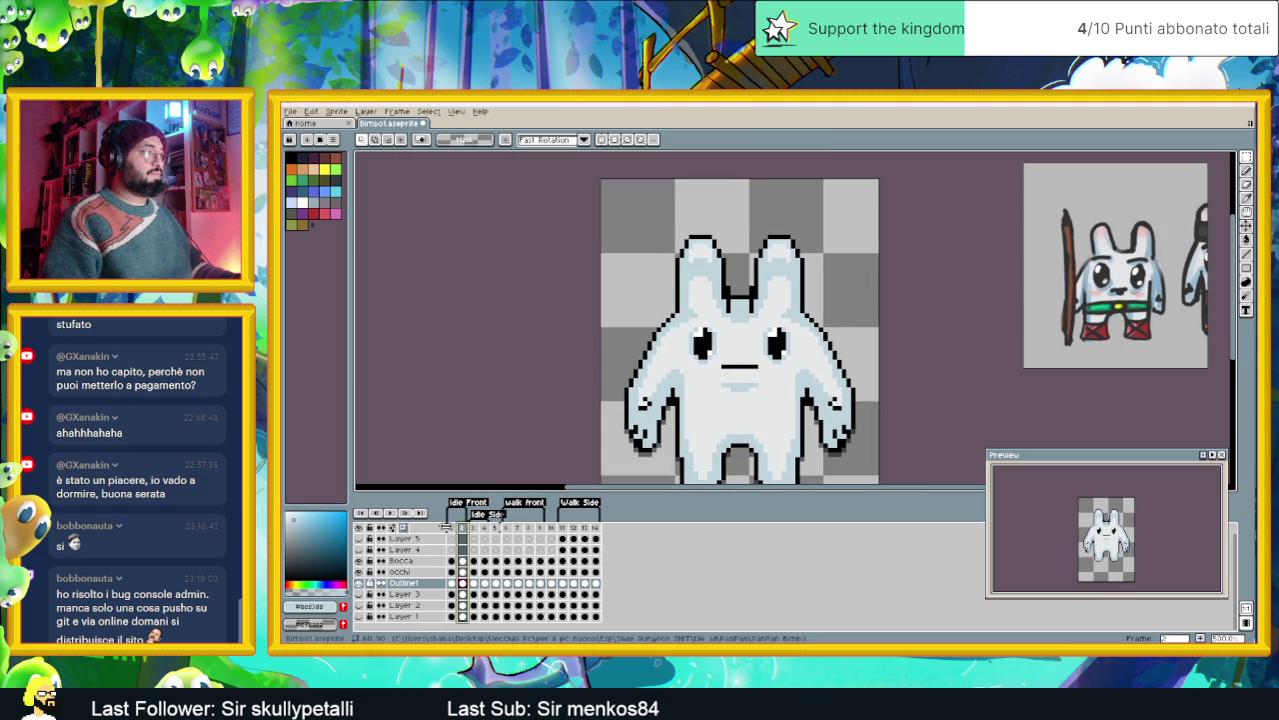
pyautogui.click(453, 530)
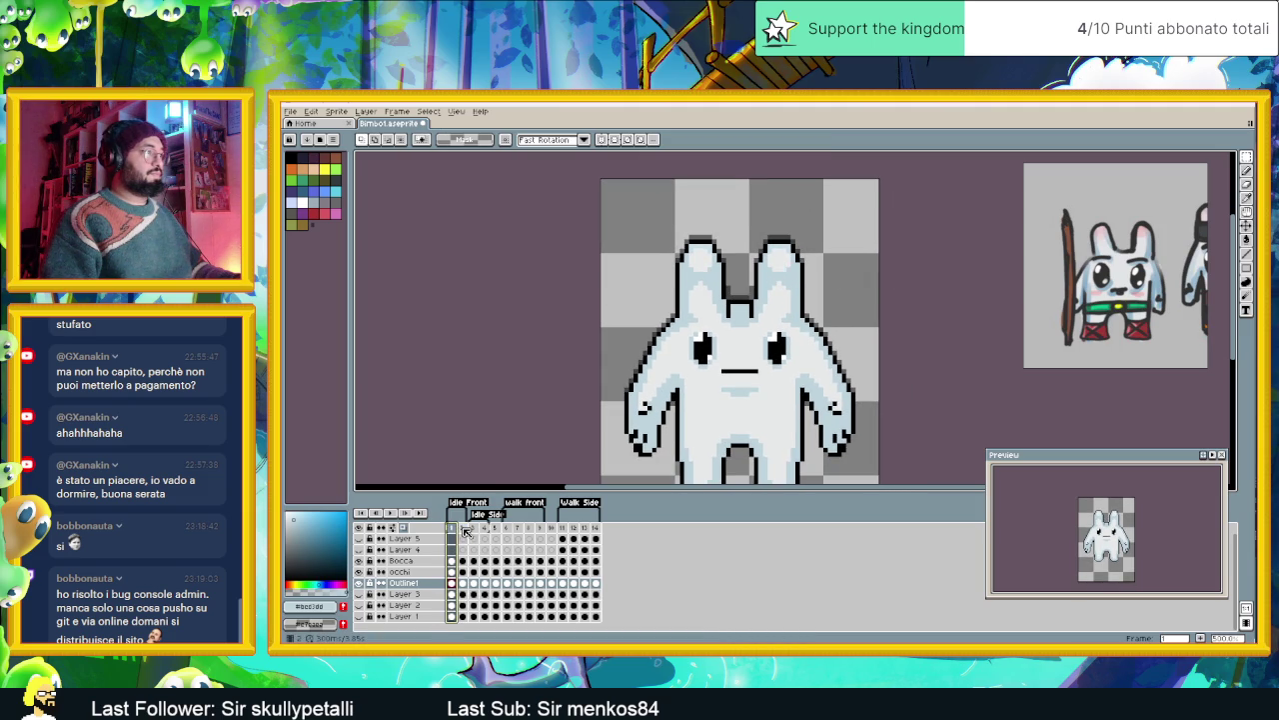
pyautogui.click(464, 530)
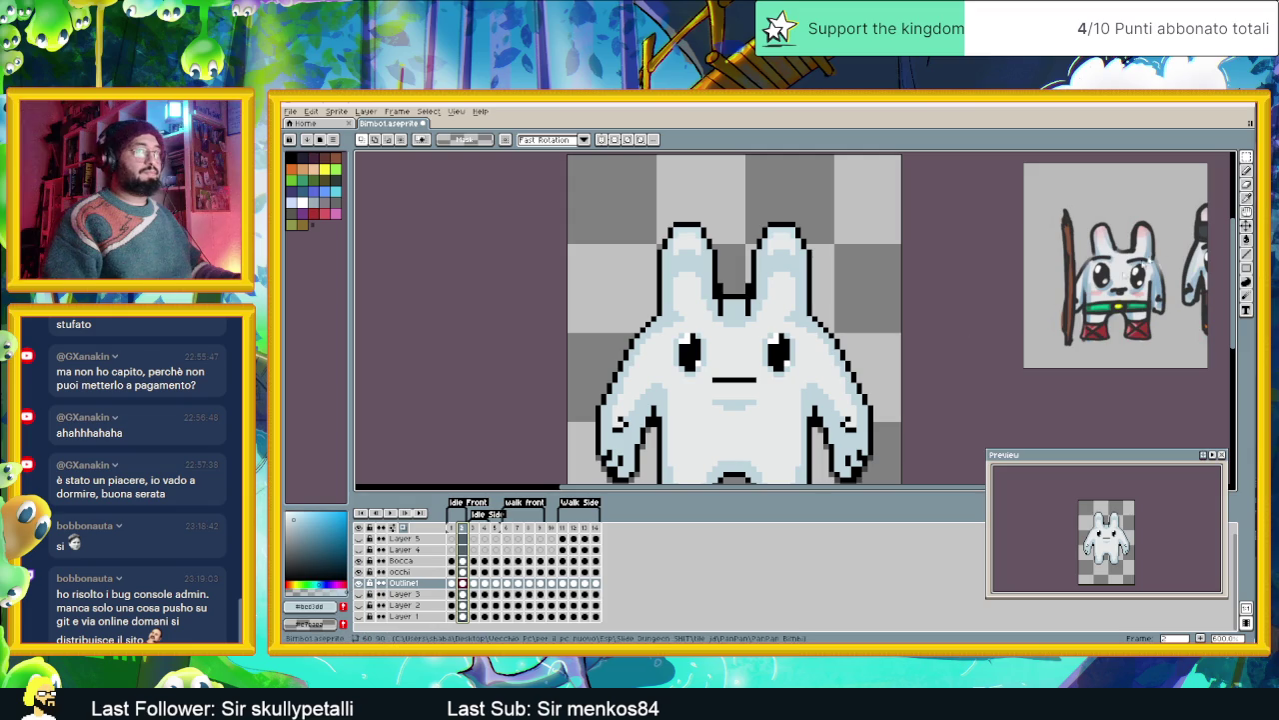
pyautogui.click(1246, 170)
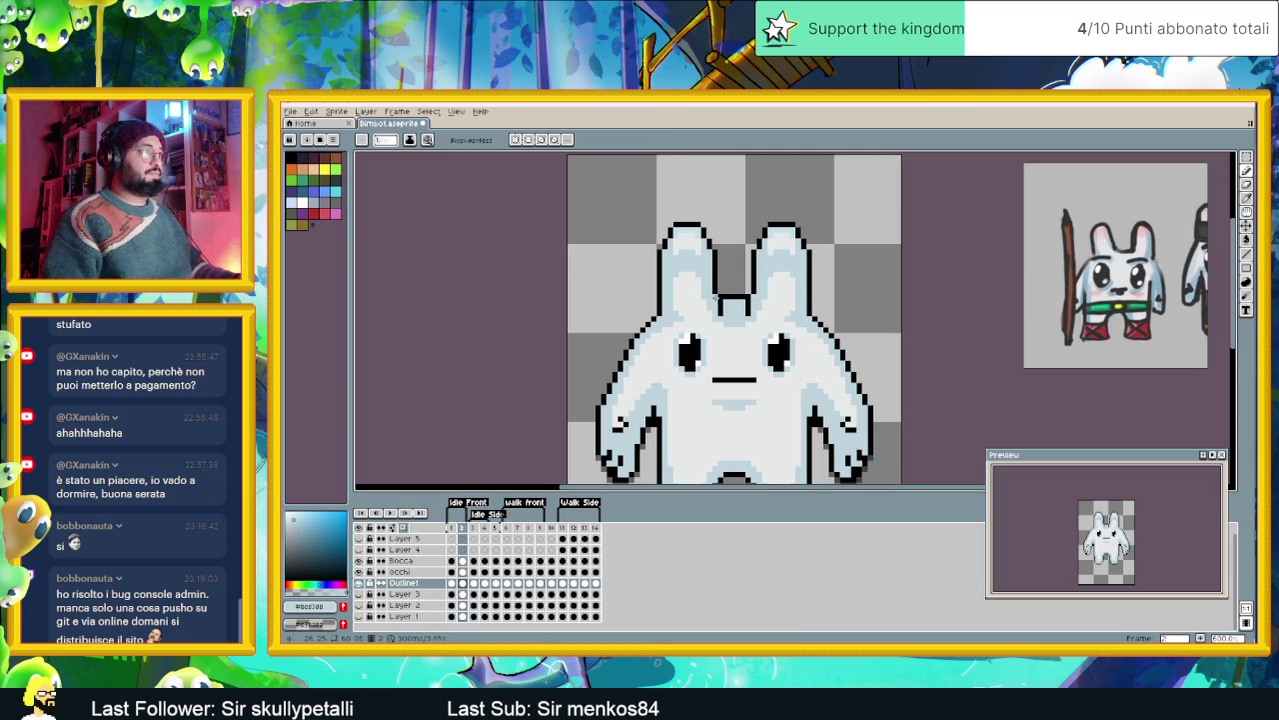
pyautogui.click(451, 528)
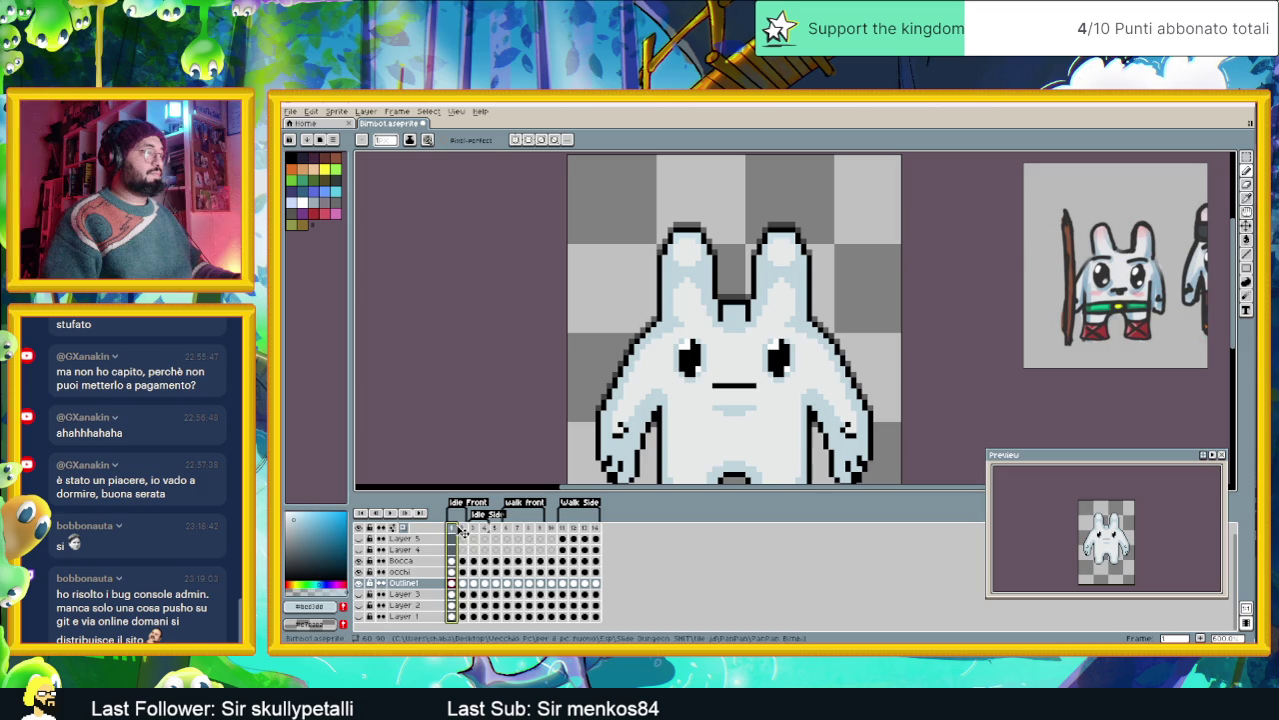
pyautogui.click(461, 530)
pyautogui.scroll(1, 714, 304)
pyautogui.scroll(1, 715, 303)
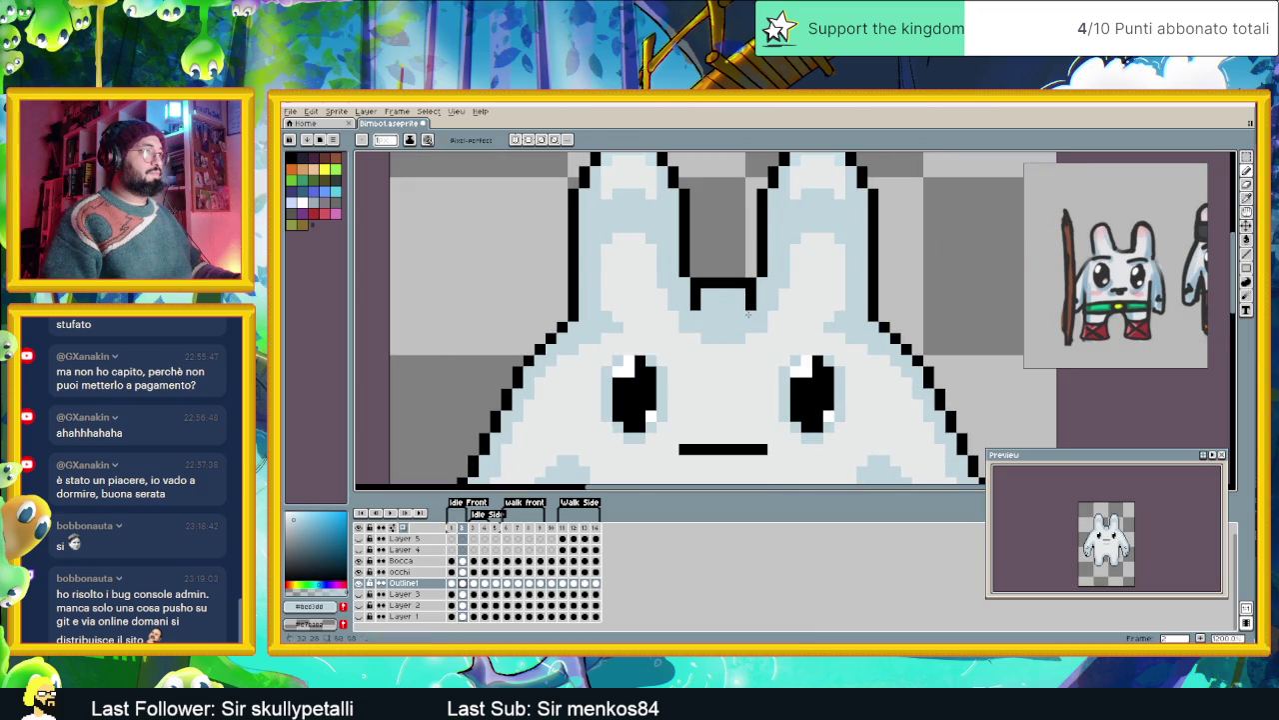
pyautogui.scroll(-1, 748, 313)
pyautogui.scroll(-1, 755, 318)
pyautogui.scroll(-1, 764, 322)
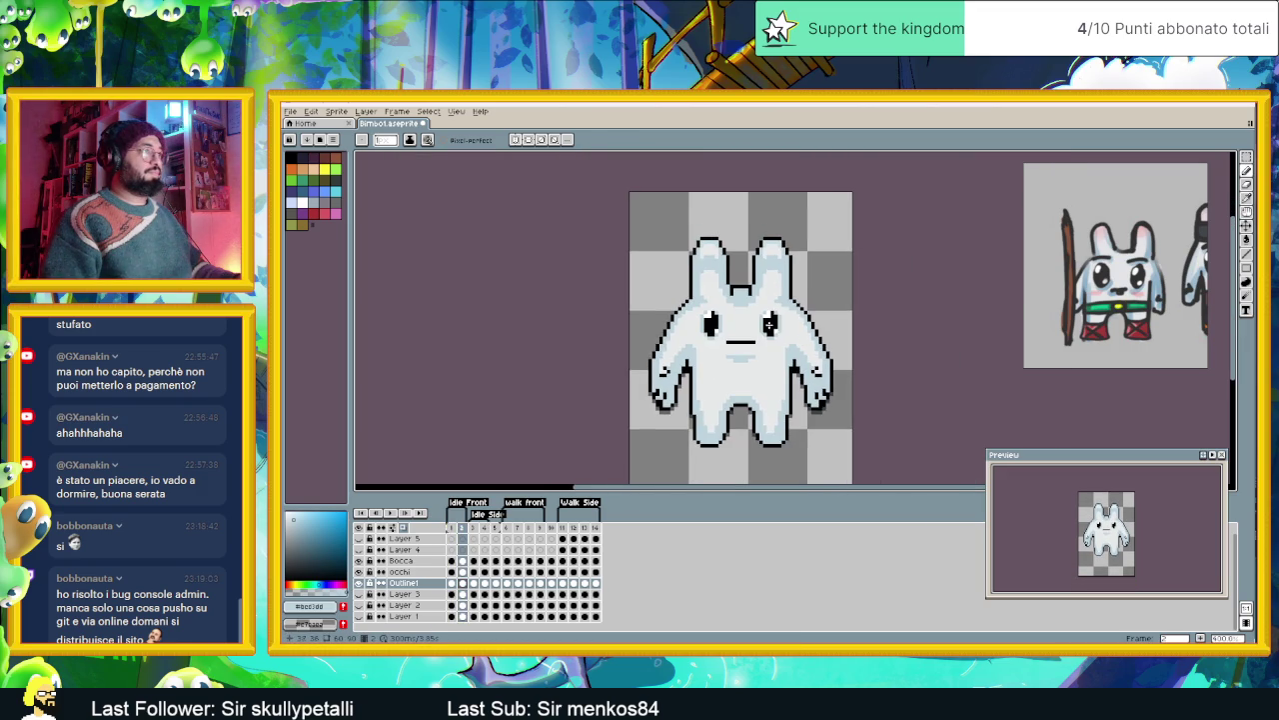
pyautogui.scroll(1, 754, 332)
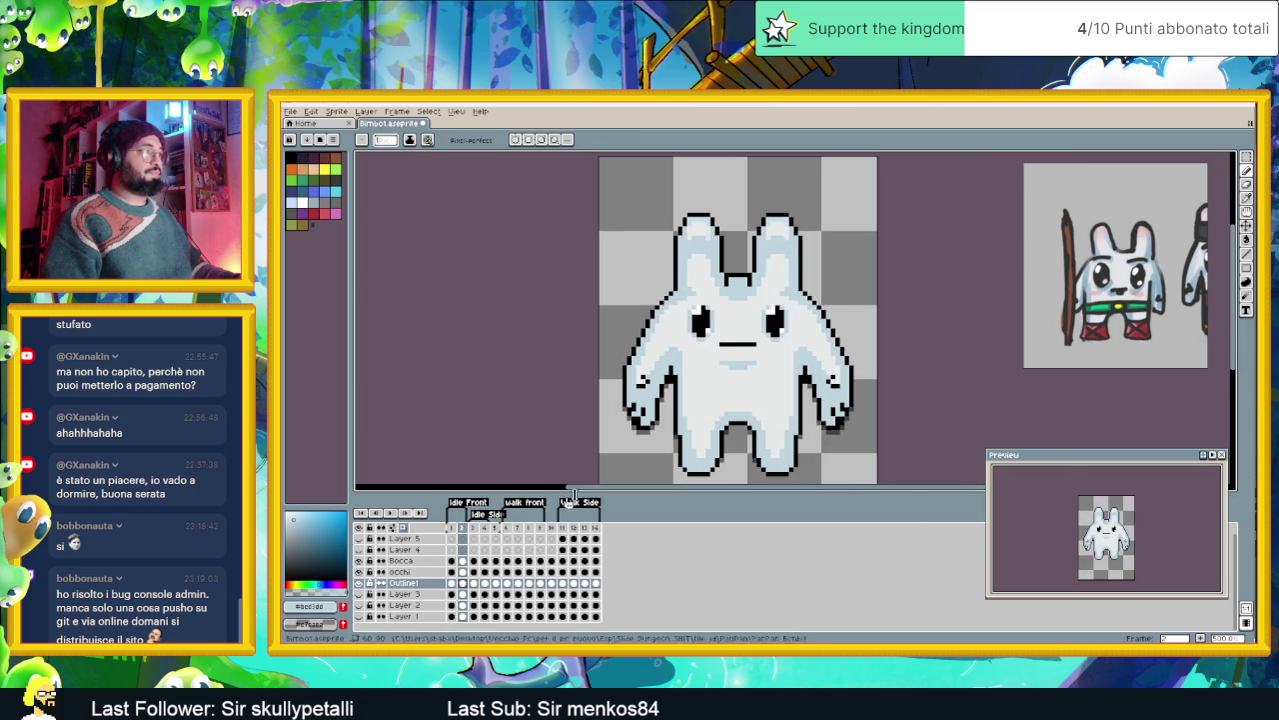
pyautogui.click(453, 527)
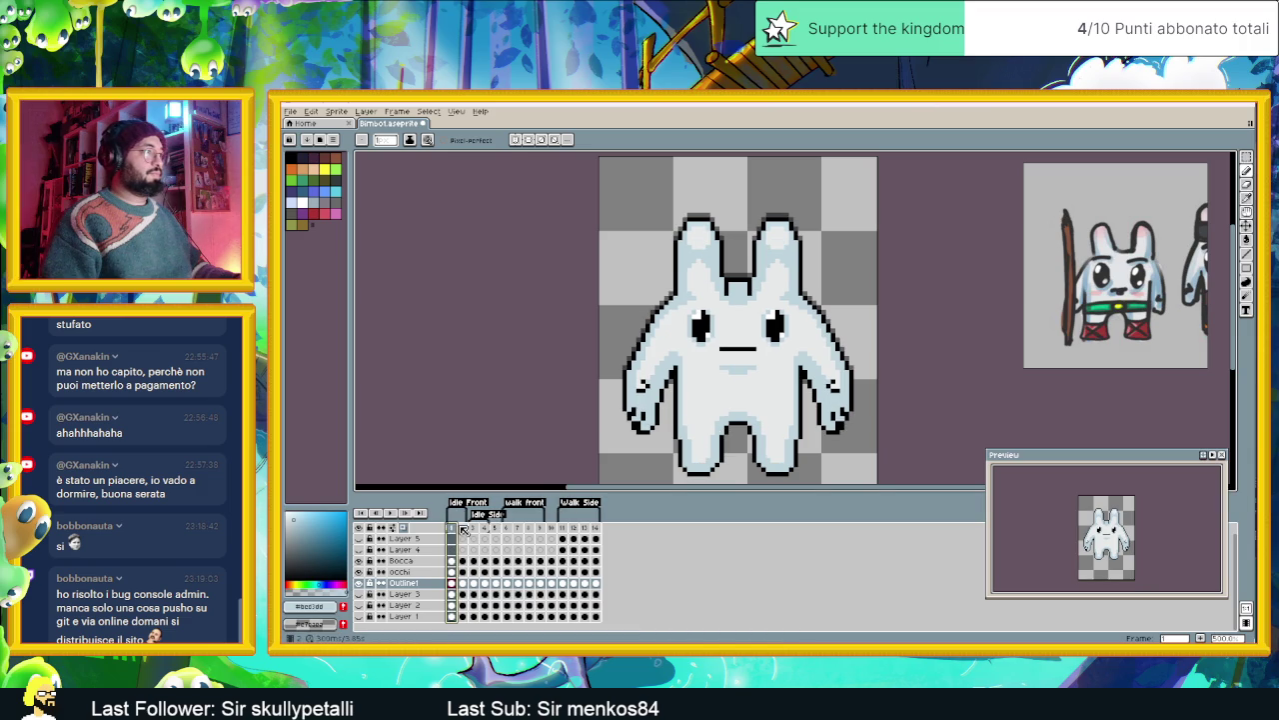
pyautogui.click(463, 529)
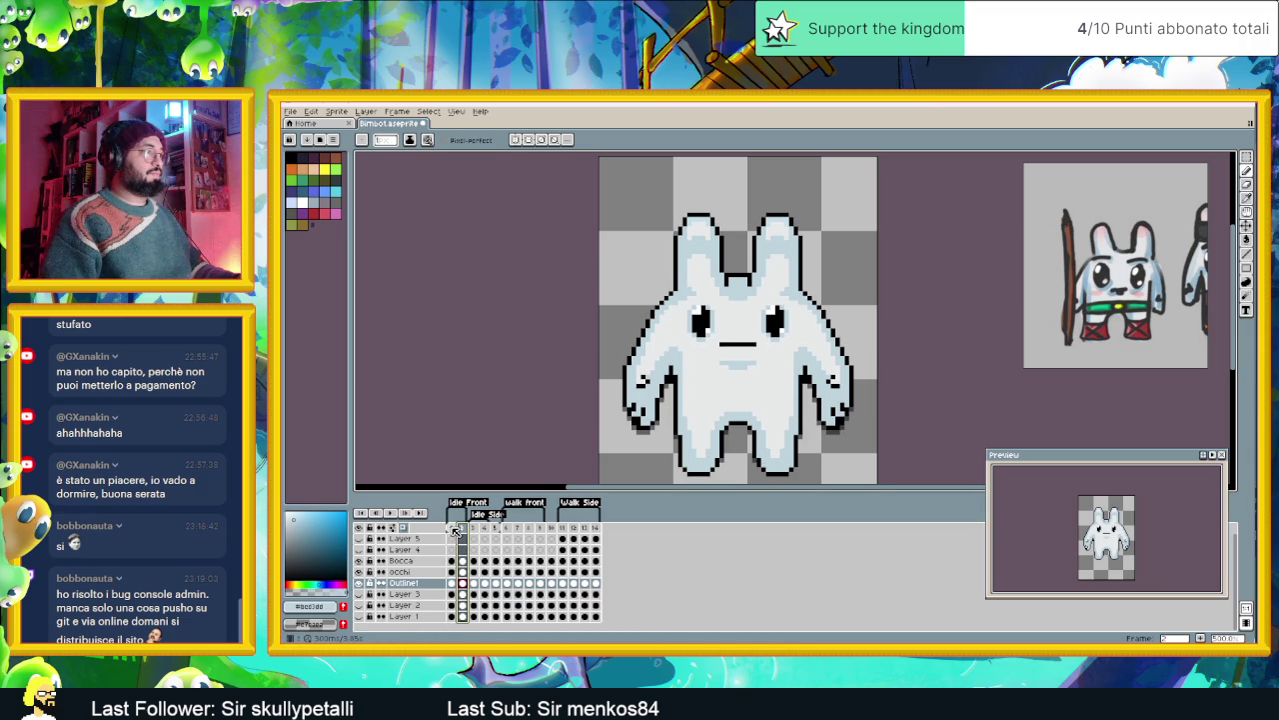
pyautogui.click(455, 529)
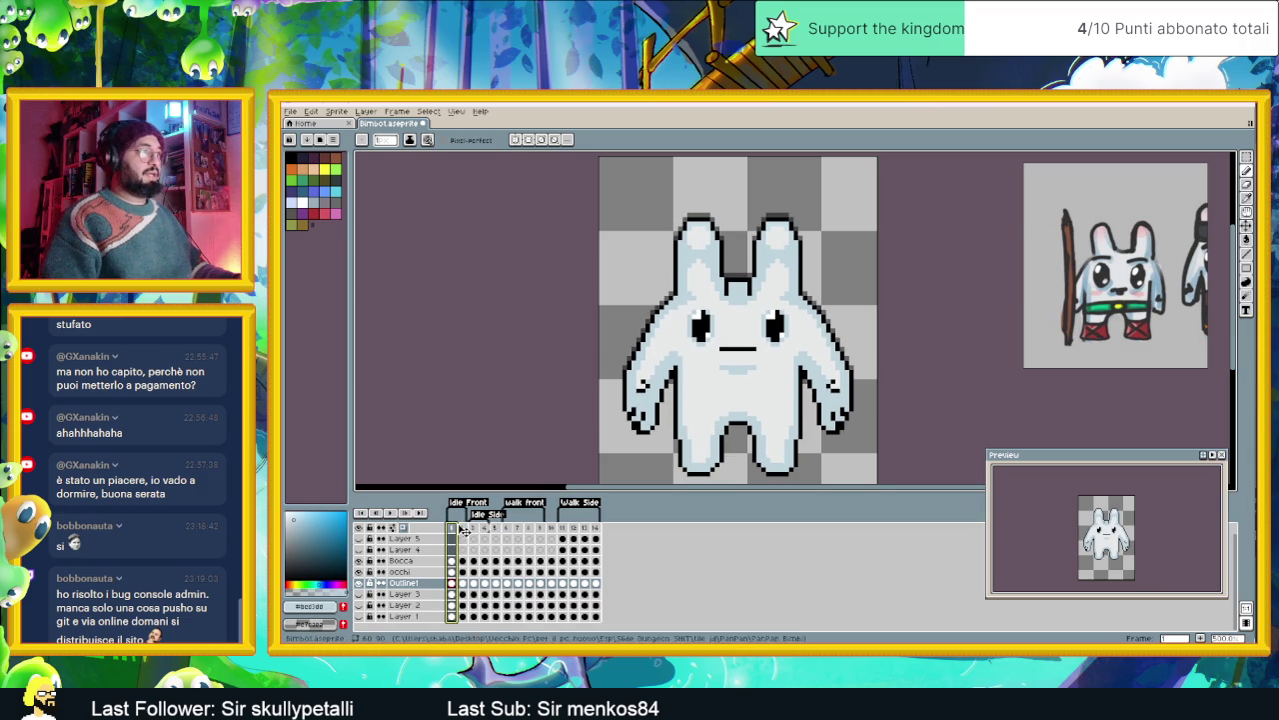
pyautogui.scroll(-3, 820, 344)
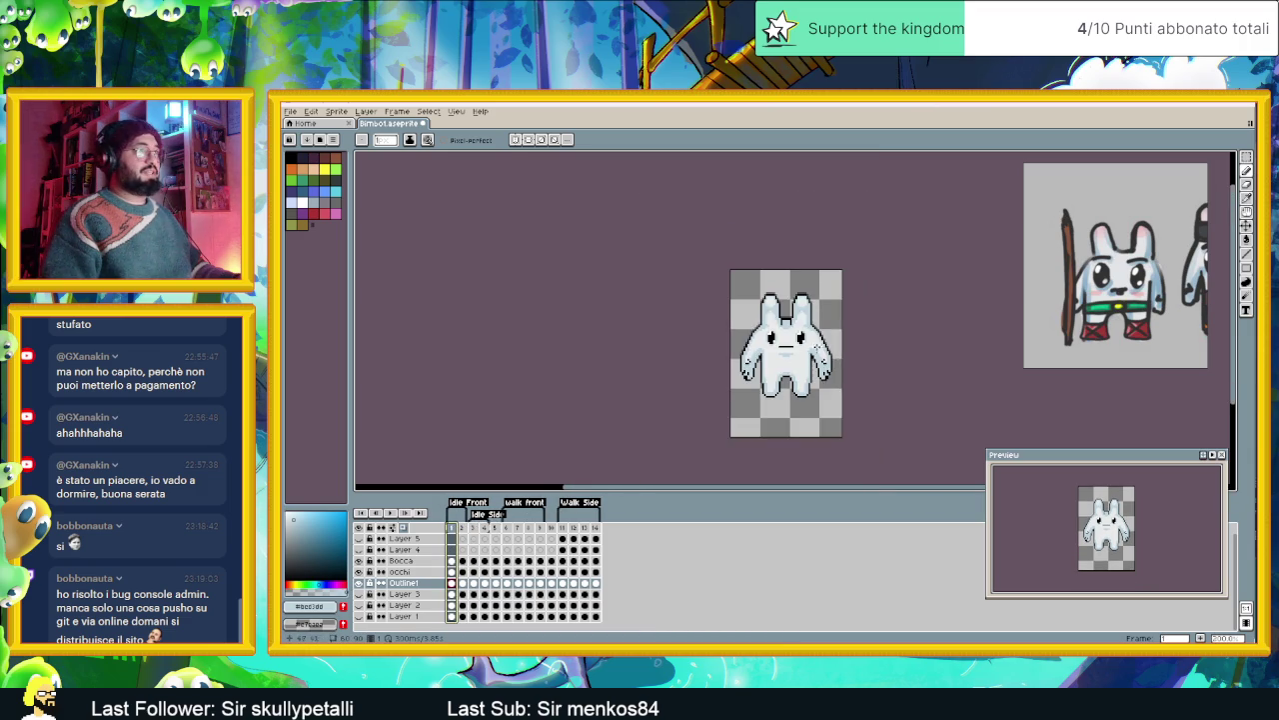
pyautogui.scroll(2, 733, 340)
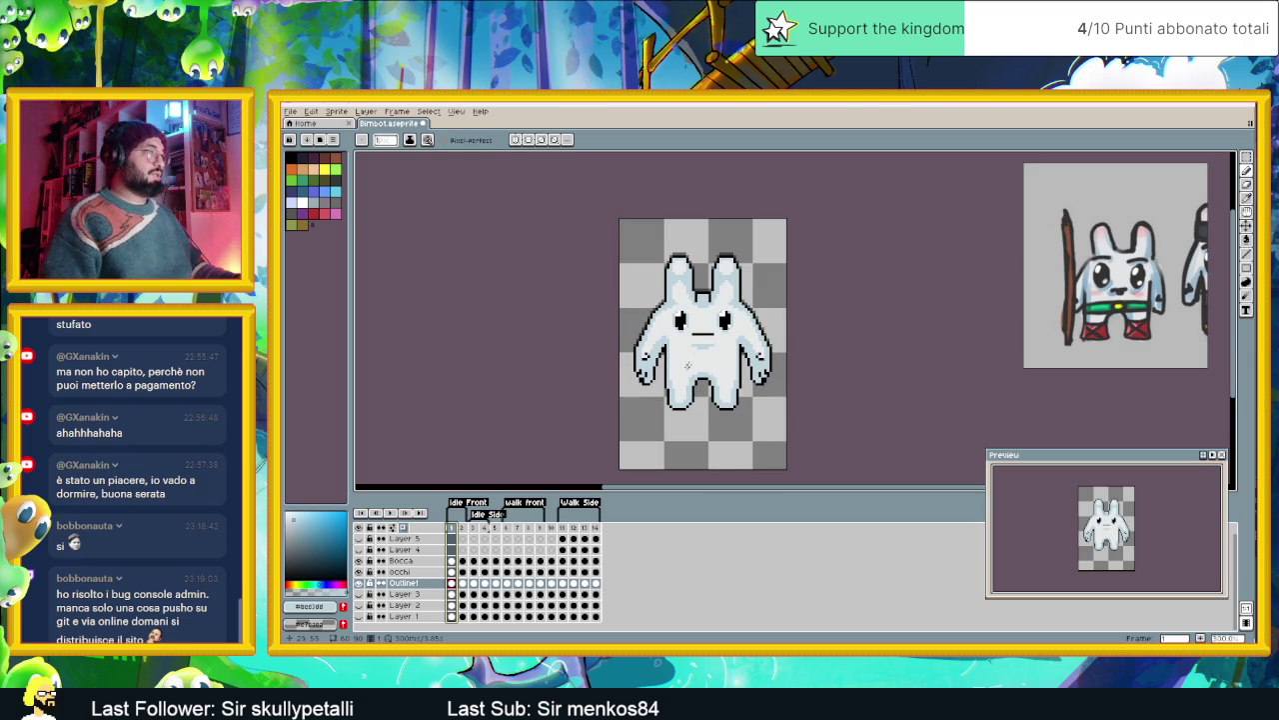
pyautogui.scroll(1, 717, 337)
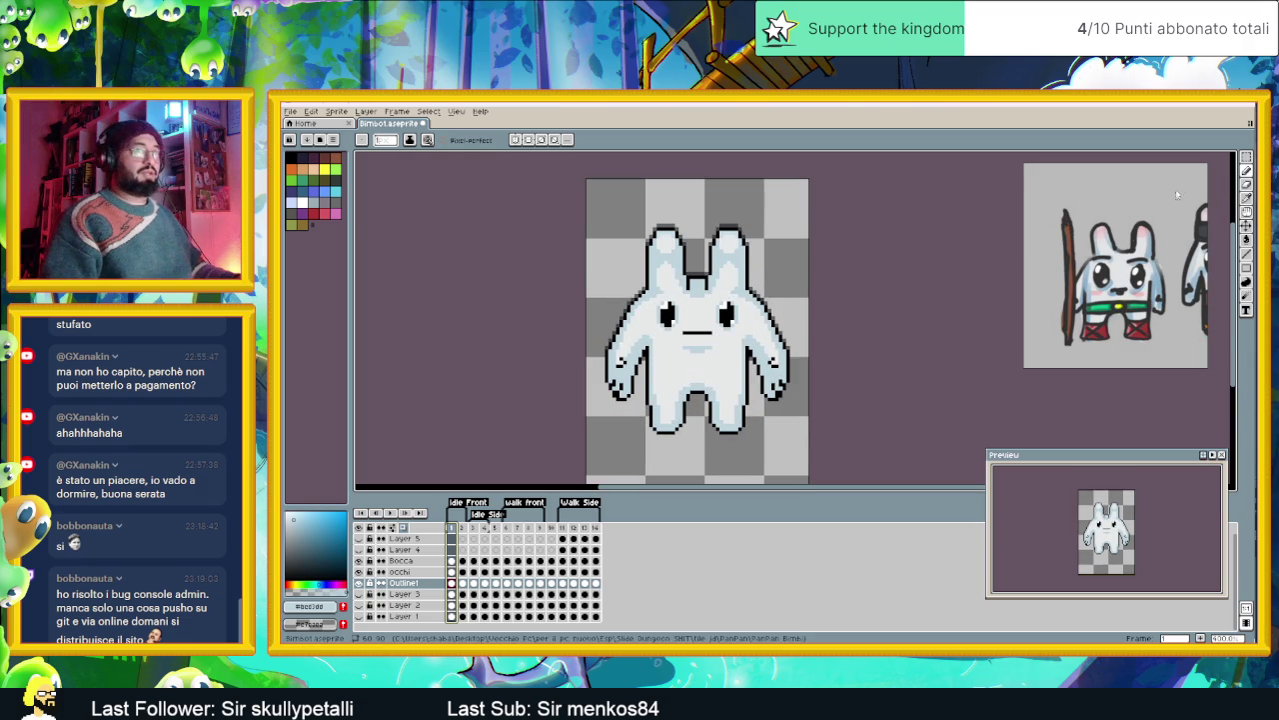
# - Marquee-select the bunny's legs, shift them slightly up, and commit the move
pyautogui.moveTo(1246, 158); pyautogui.dragTo(1214, 175)
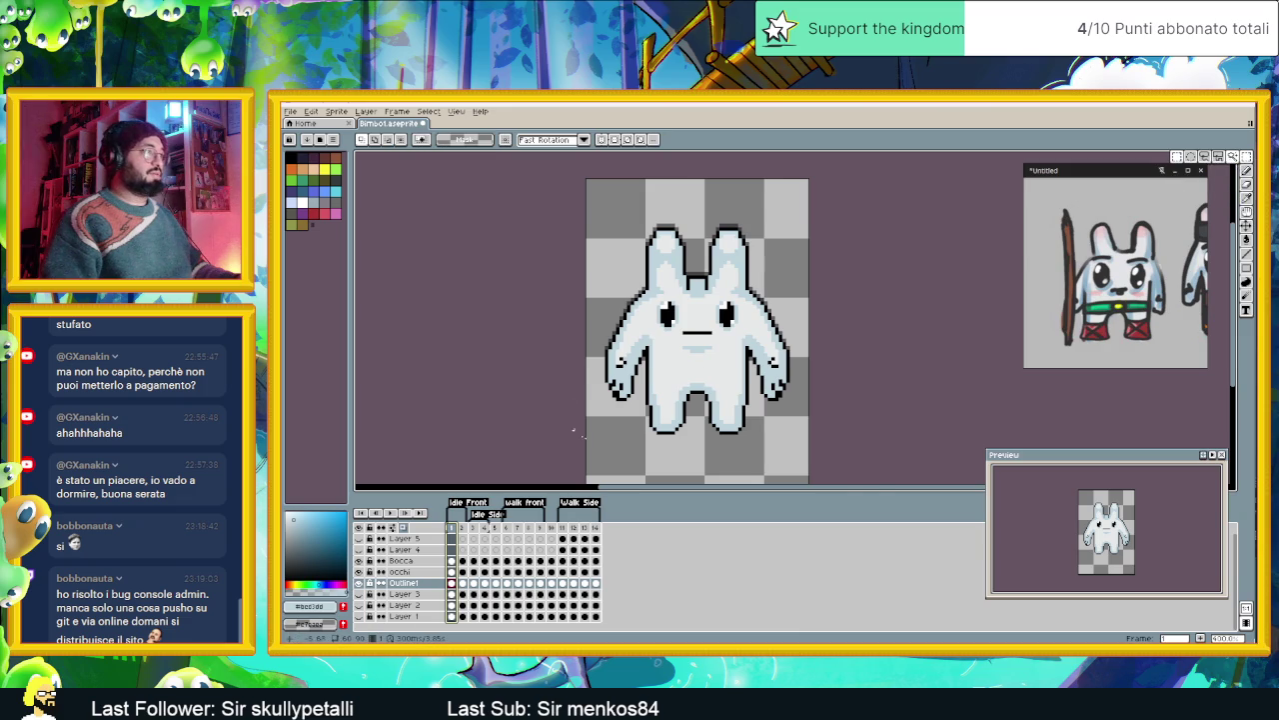
pyautogui.scroll(1, 661, 440)
pyautogui.moveTo(637, 415); pyautogui.dragTo(697, 455)
pyautogui.moveTo(639, 355); pyautogui.dragTo(800, 454)
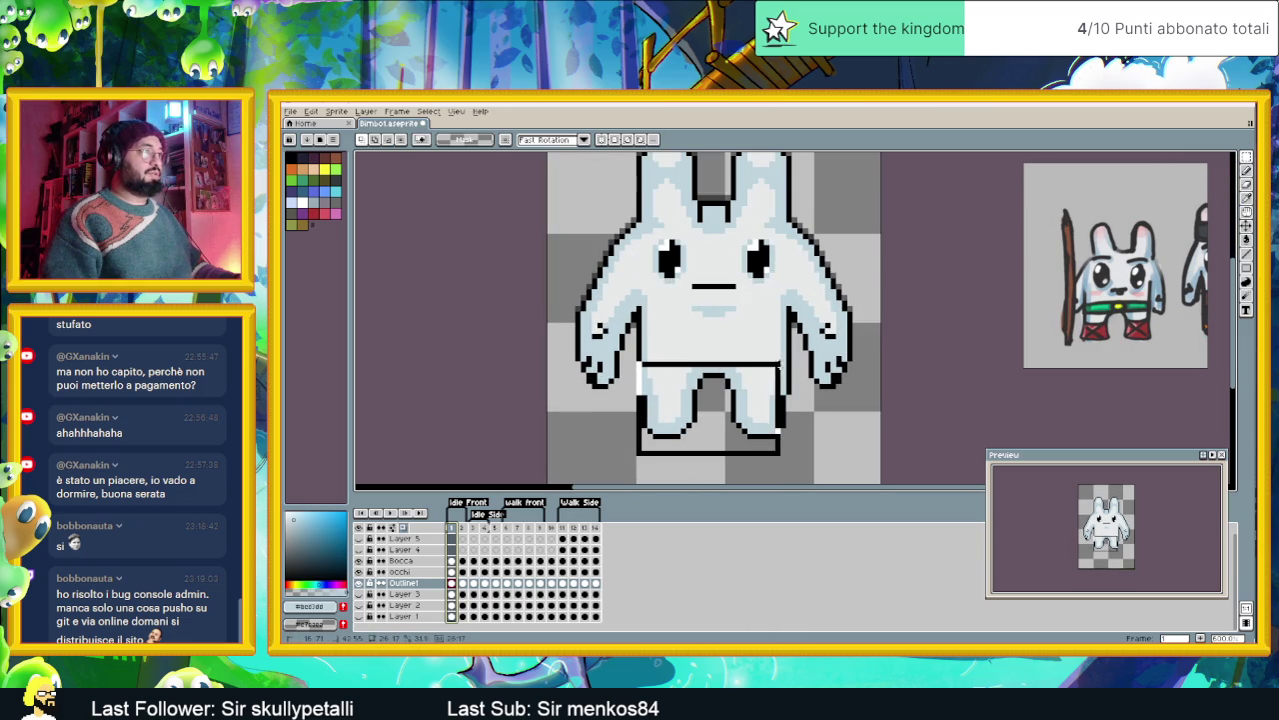
pyautogui.moveTo(740, 381); pyautogui.dragTo(739, 367)
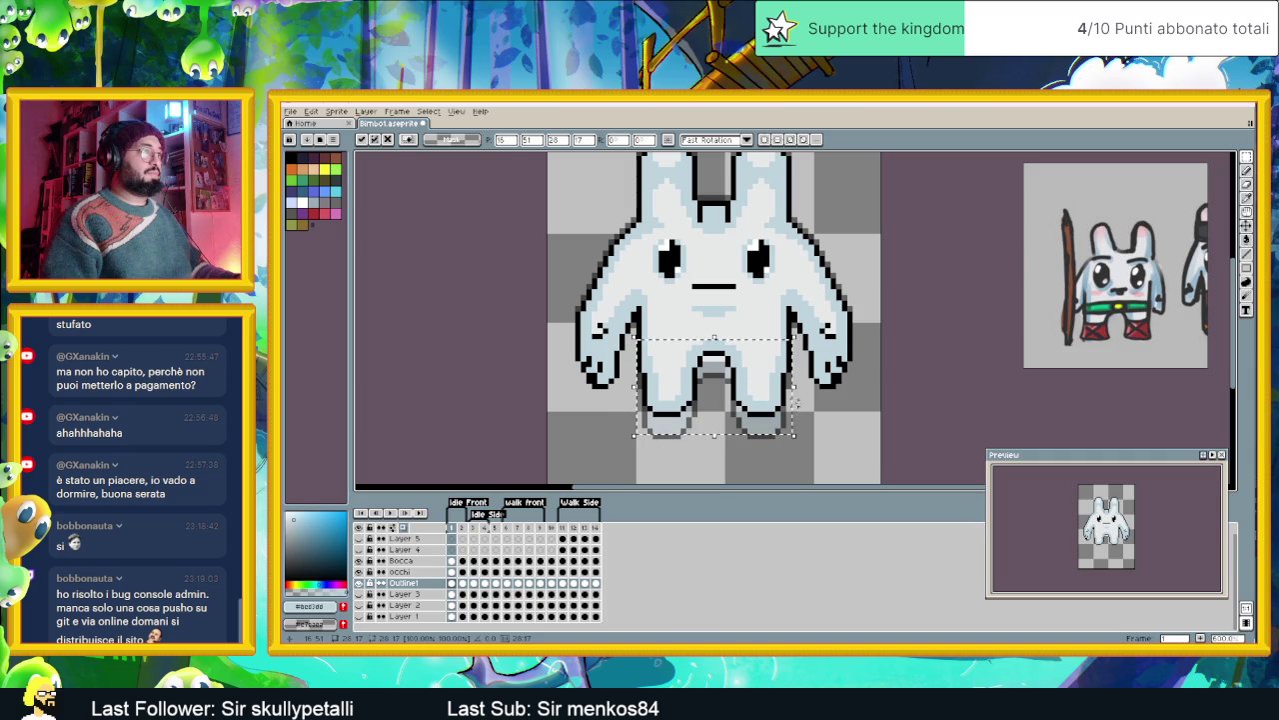
pyautogui.press('Return')
pyautogui.scroll(-1, 791, 403)
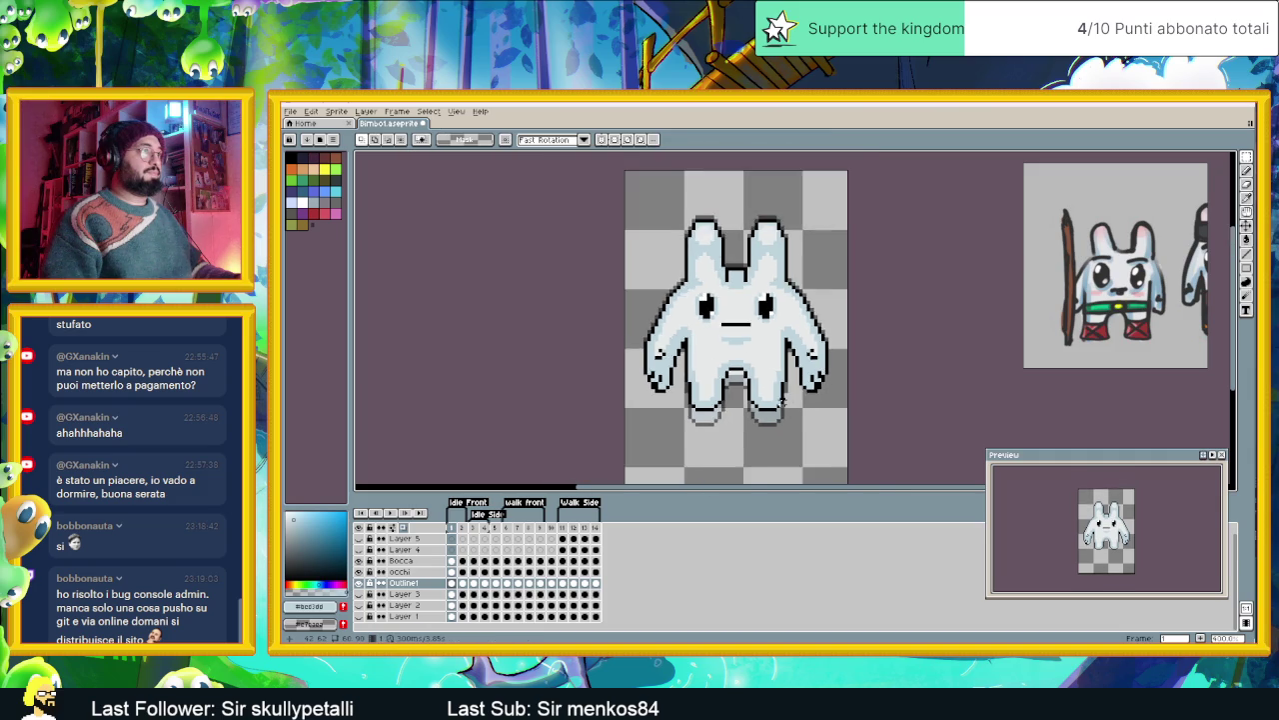
pyautogui.scroll(-1, 771, 397)
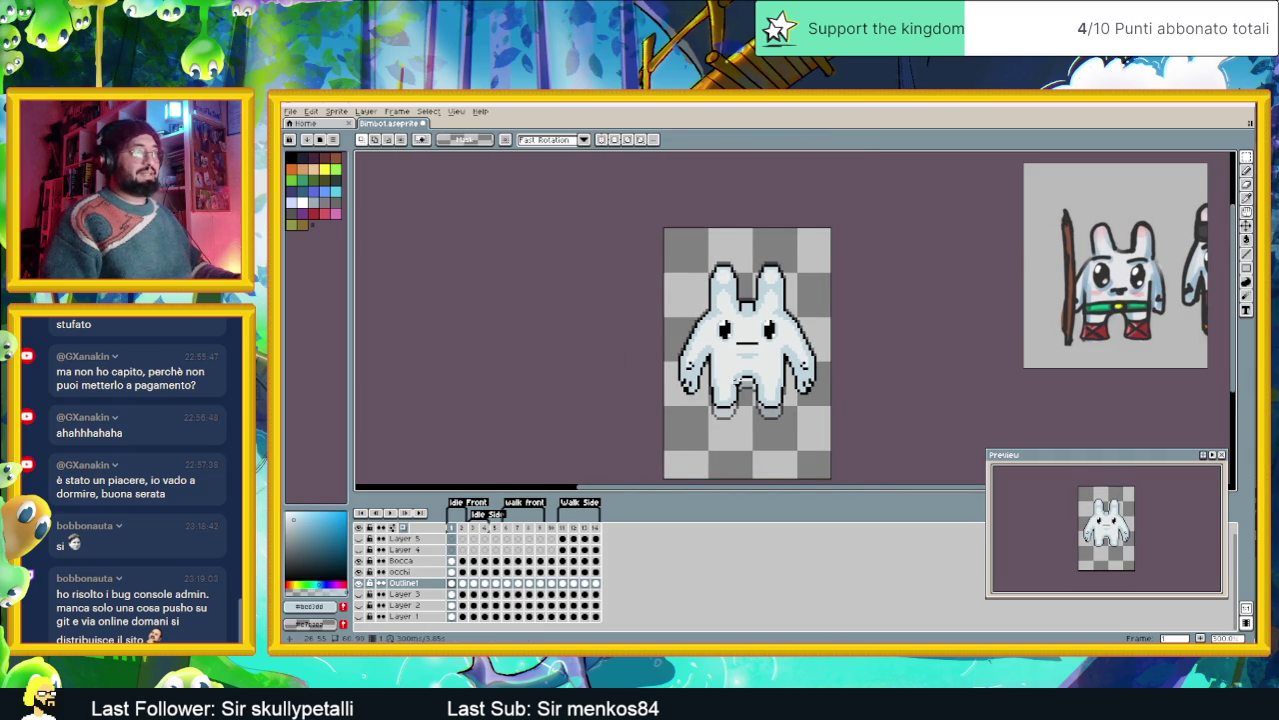
pyautogui.scroll(1, 738, 381)
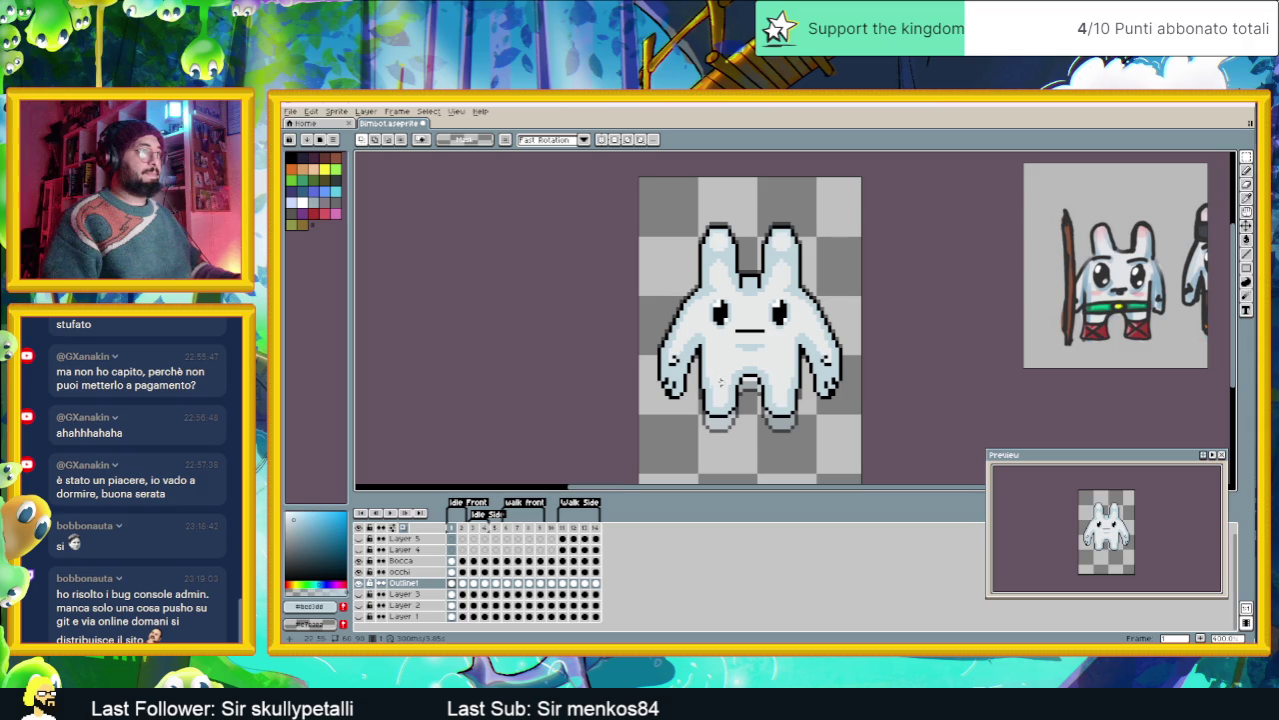
# - Move frame 1's bunny down slightly, commit it, and compare it against frame 2
pyautogui.moveTo(651, 208); pyautogui.dragTo(852, 434)
pyautogui.moveTo(807, 370); pyautogui.dragTo(807, 388)
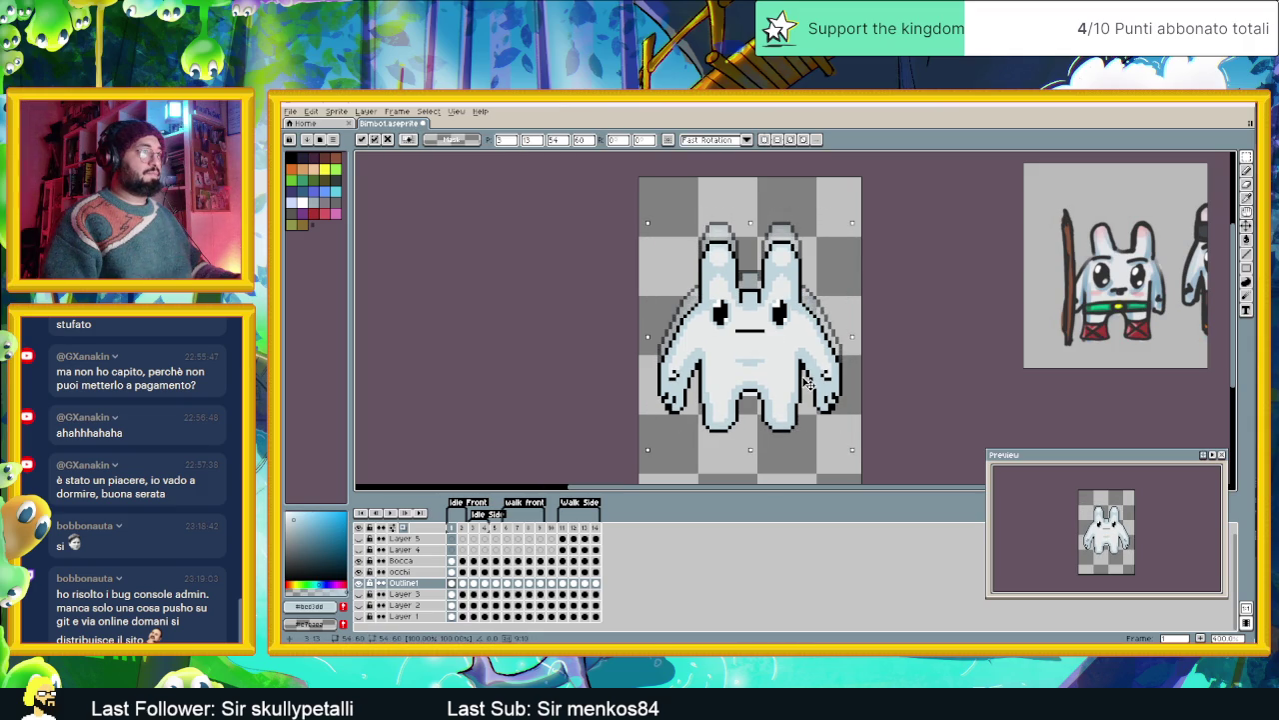
pyautogui.click(785, 453)
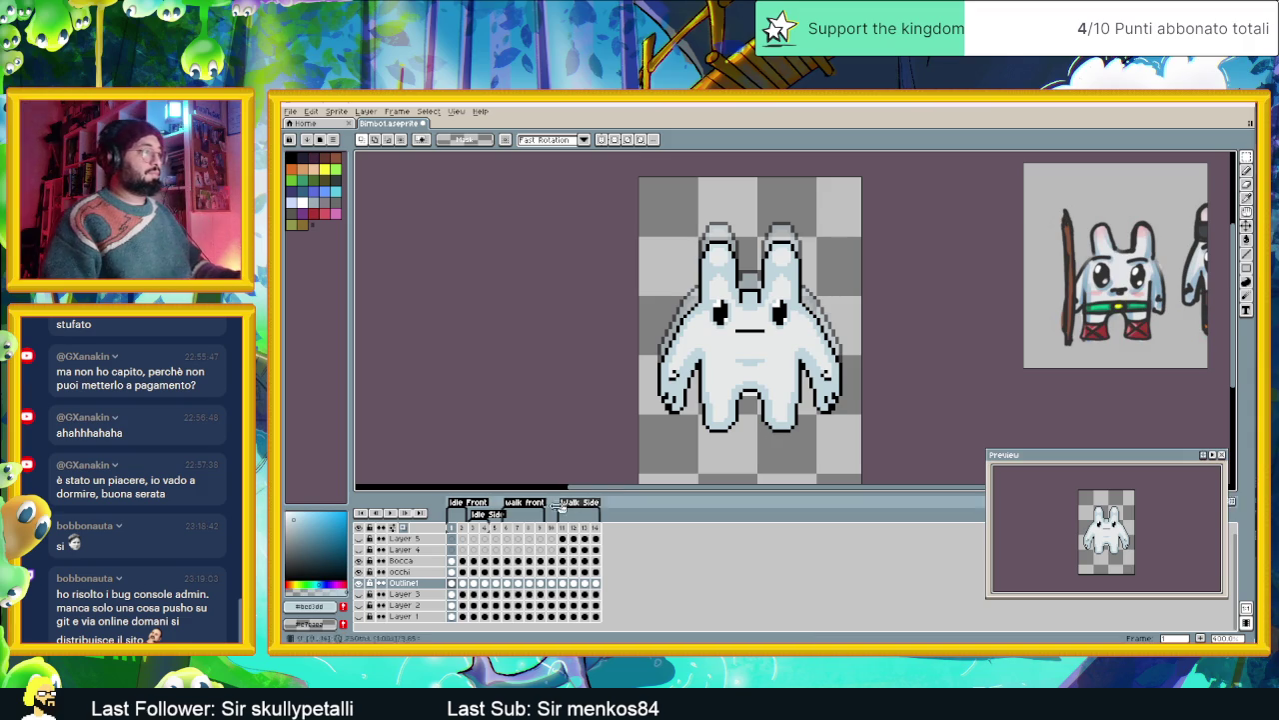
pyautogui.click(463, 584)
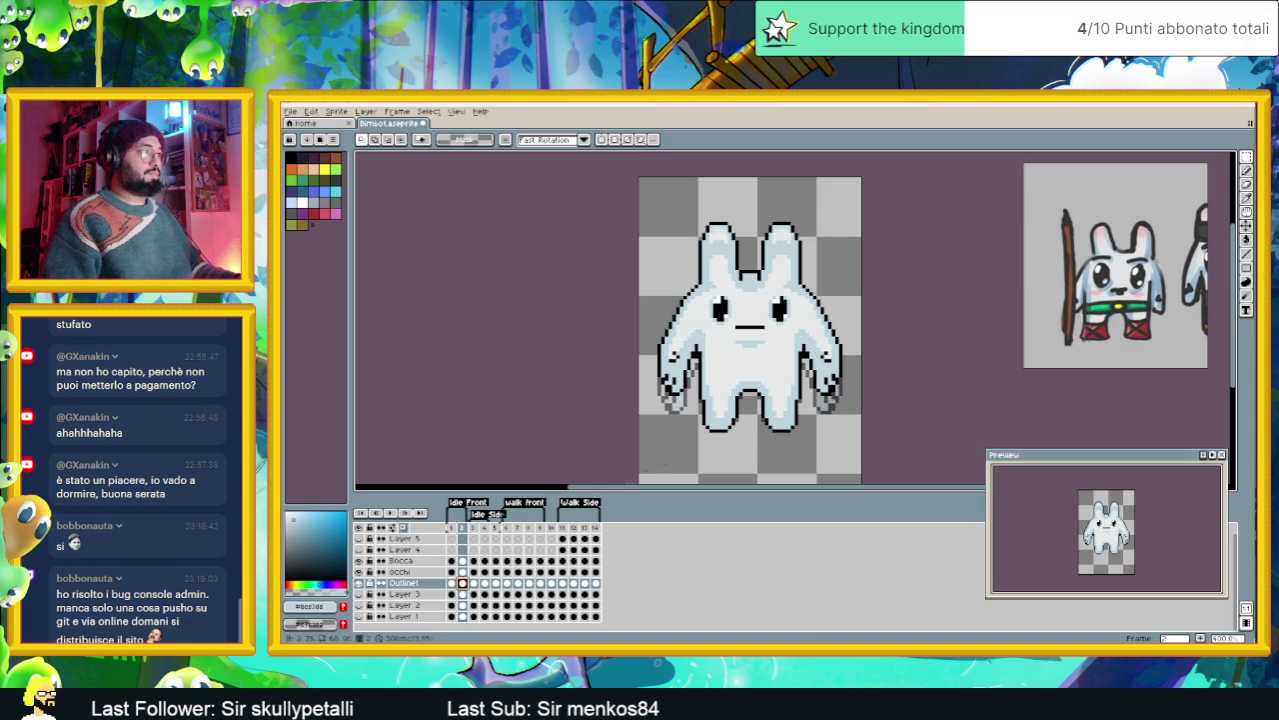
pyautogui.click(452, 584)
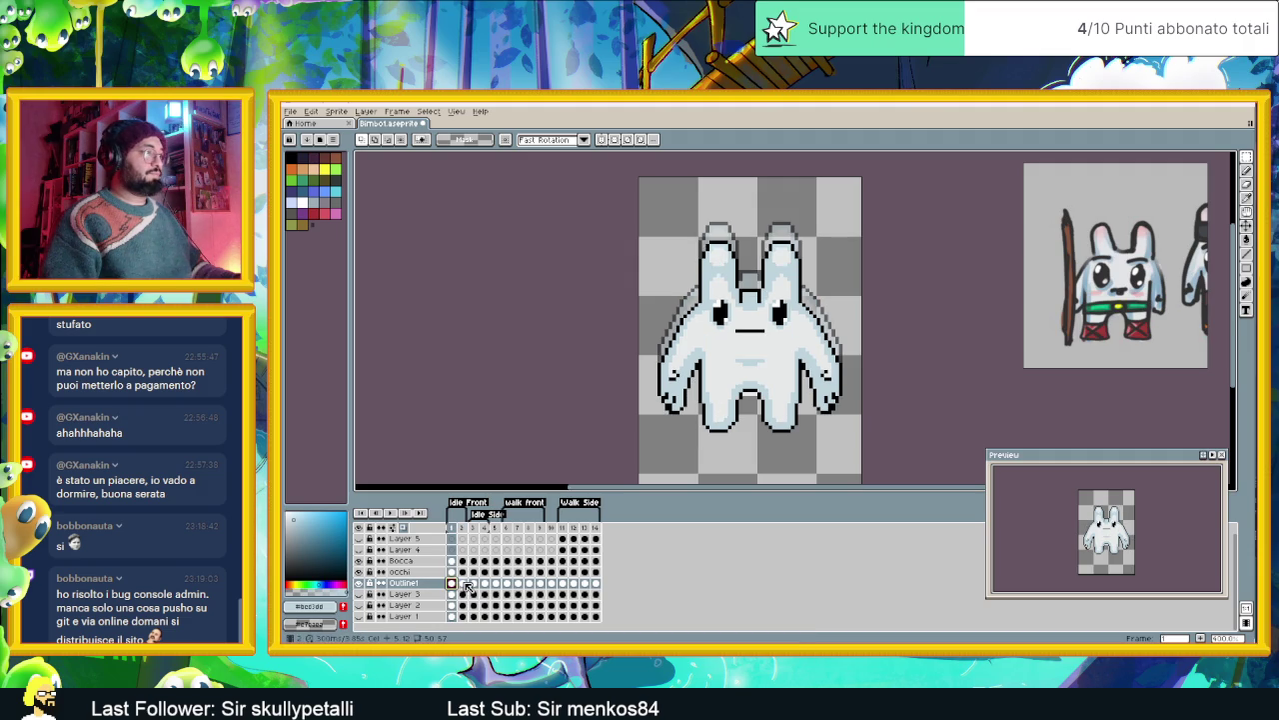
pyautogui.click(464, 584)
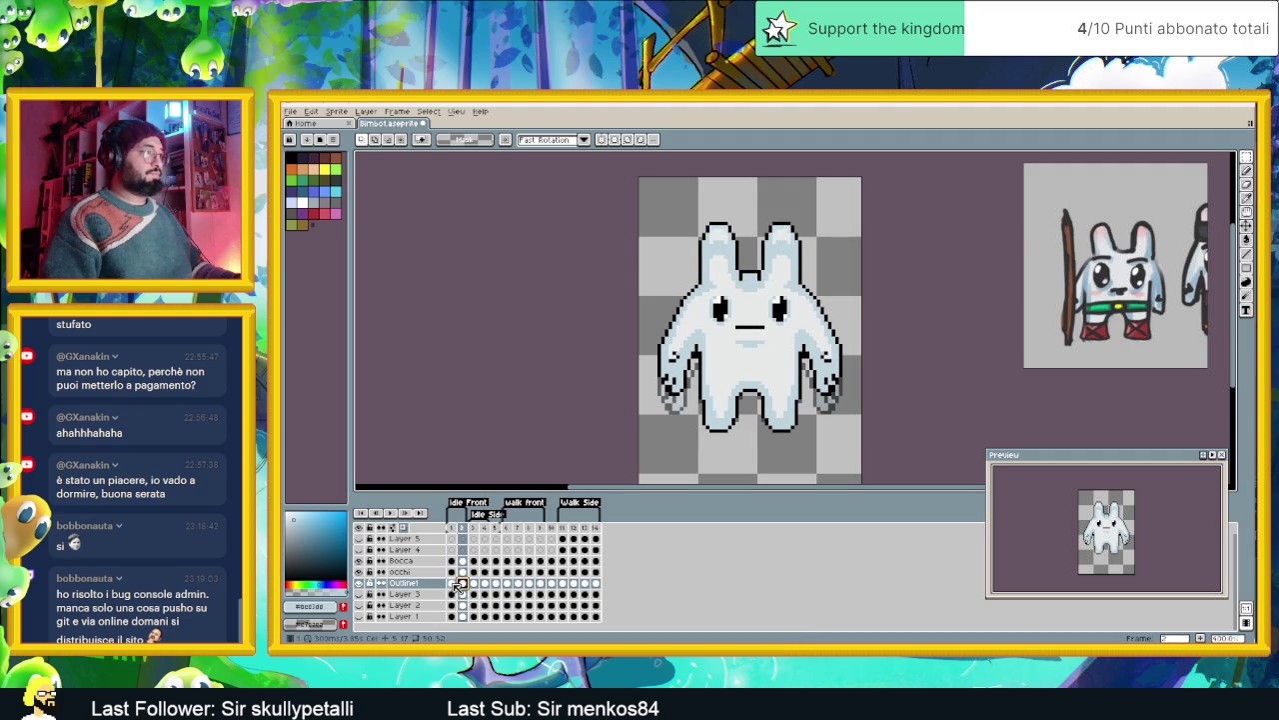
pyautogui.click(452, 584)
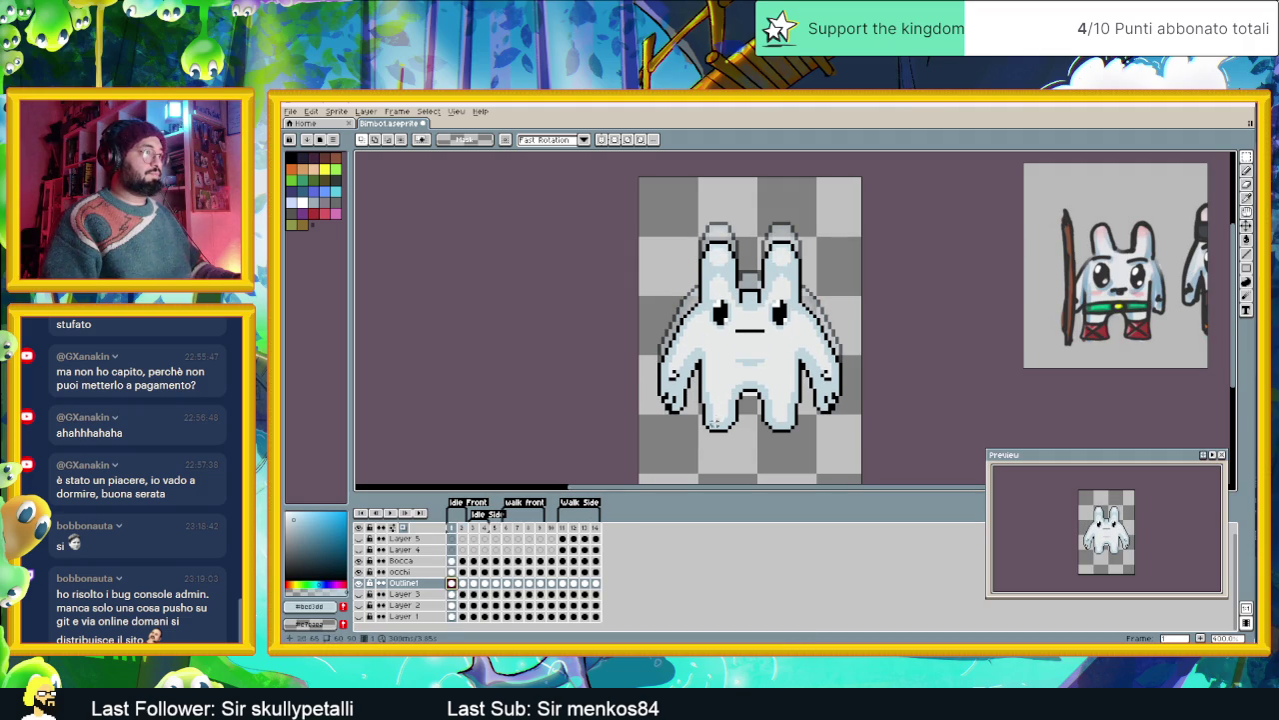
pyautogui.click(463, 583)
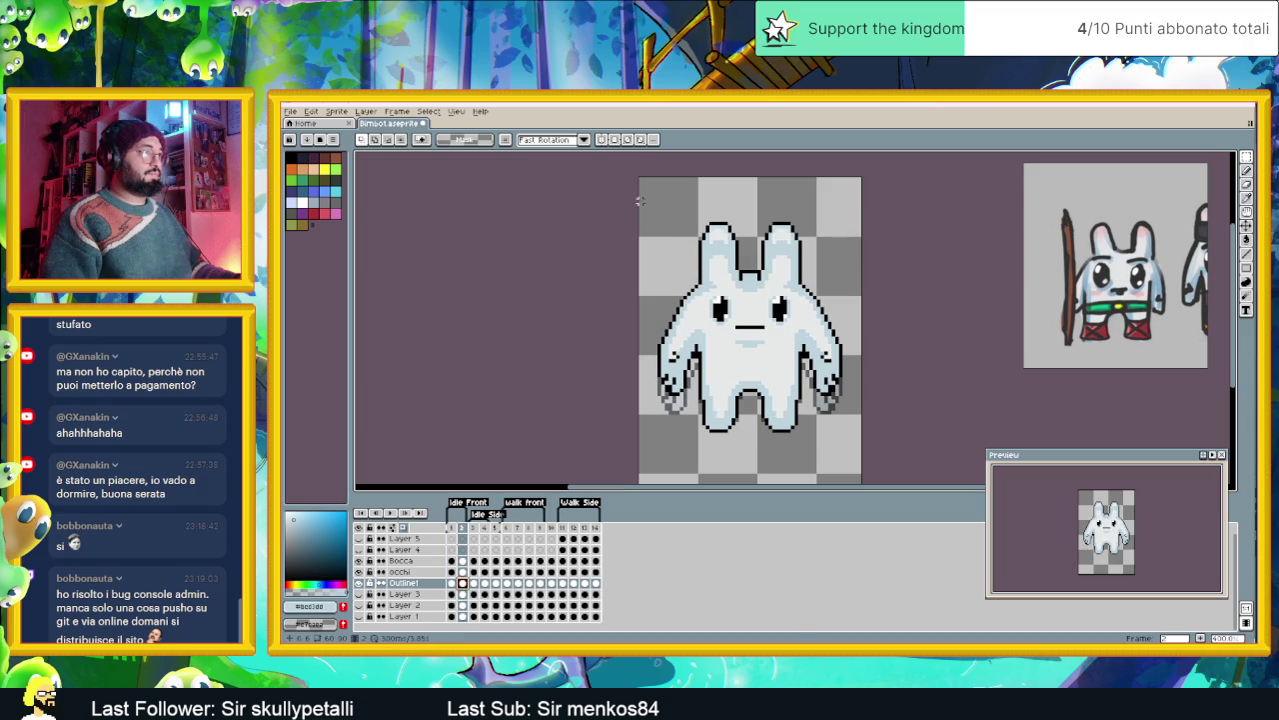
# - Reselect the whole bunny on frame 2, including its lower body and legs, to move it
pyautogui.moveTo(654, 201); pyautogui.dragTo(835, 413)
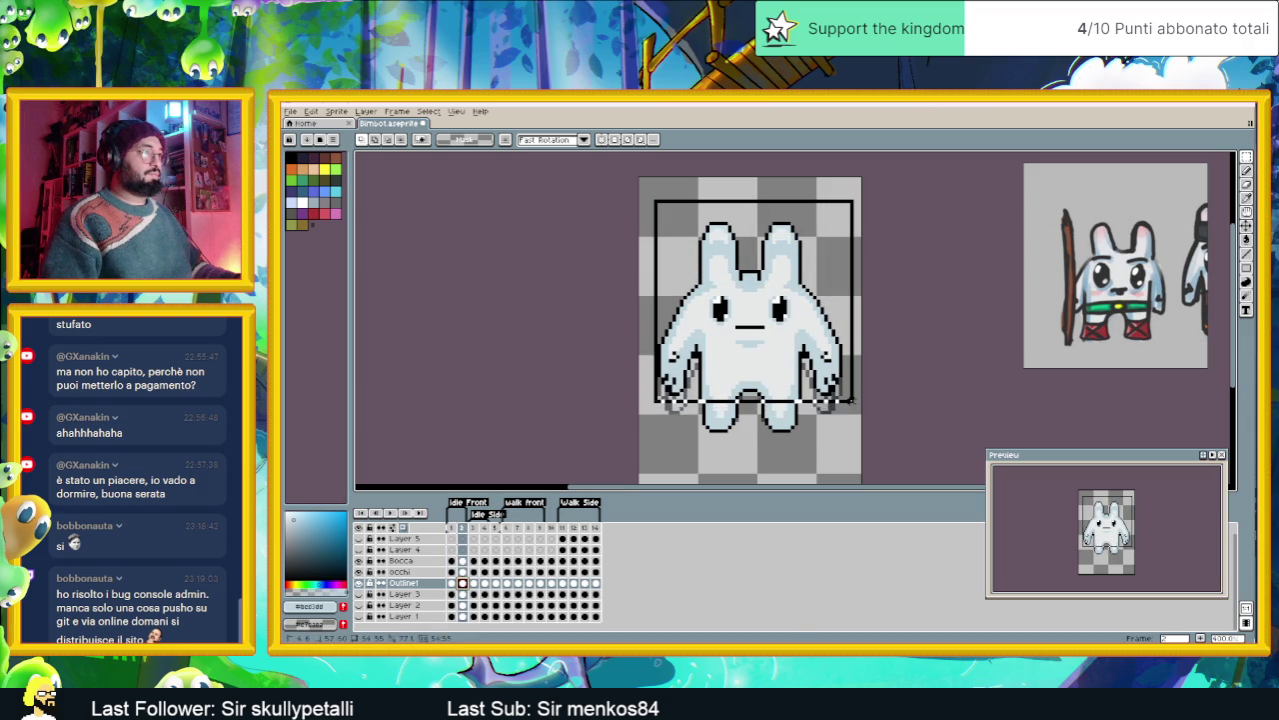
pyautogui.moveTo(836, 413); pyautogui.dragTo(851, 372)
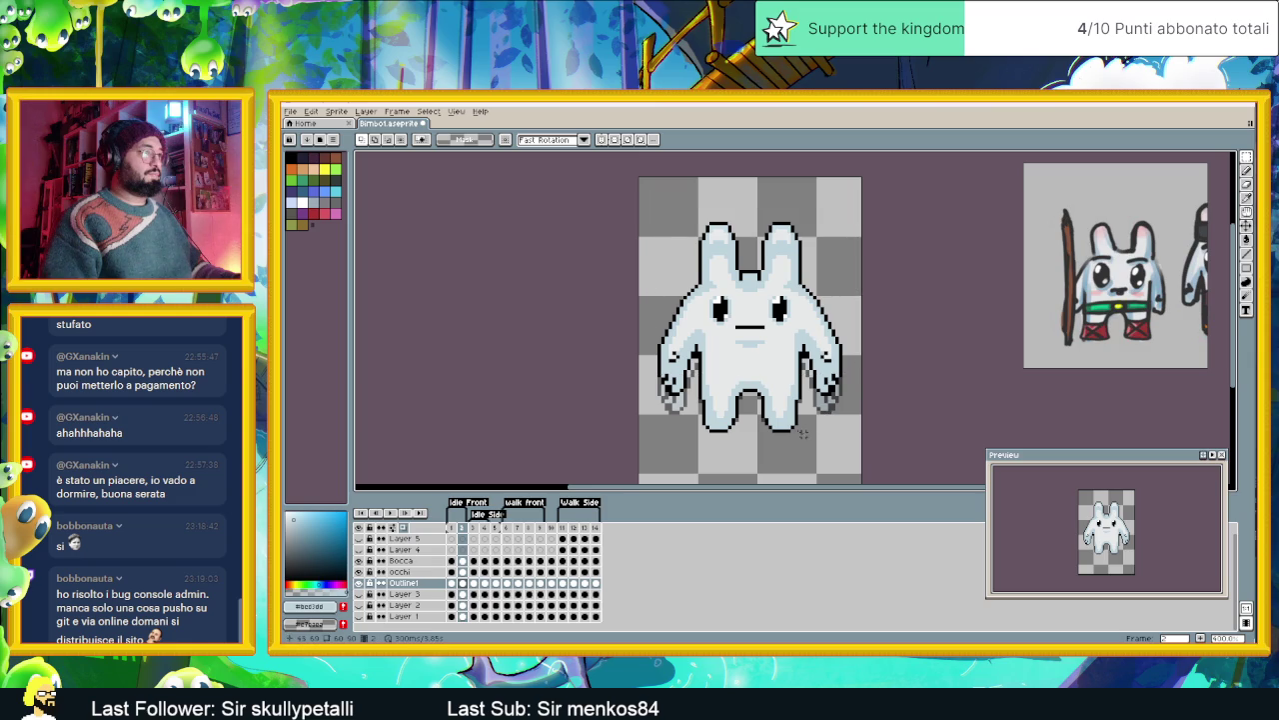
pyautogui.moveTo(800, 438)
pyautogui.mouseDown()
pyautogui.moveTo(688, 366)
pyautogui.moveTo(748, 385)
pyautogui.mouseUp()
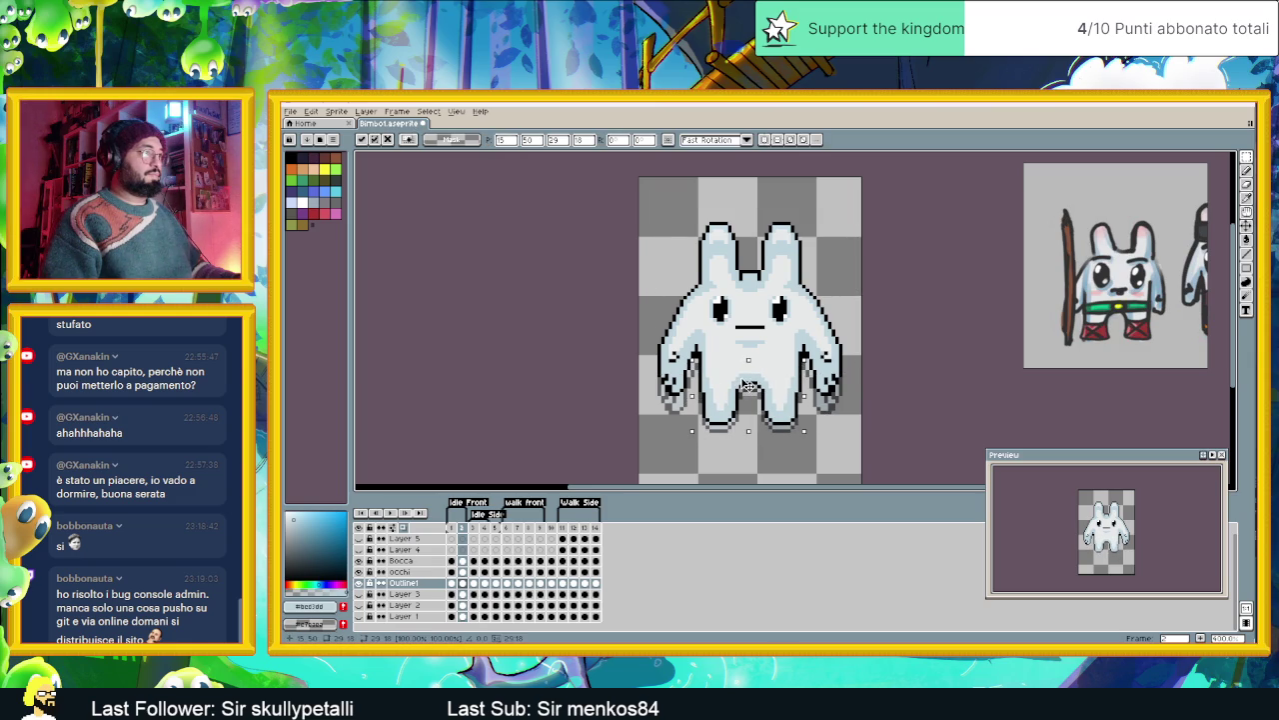
pyautogui.hotkey('ctrl', 'd')
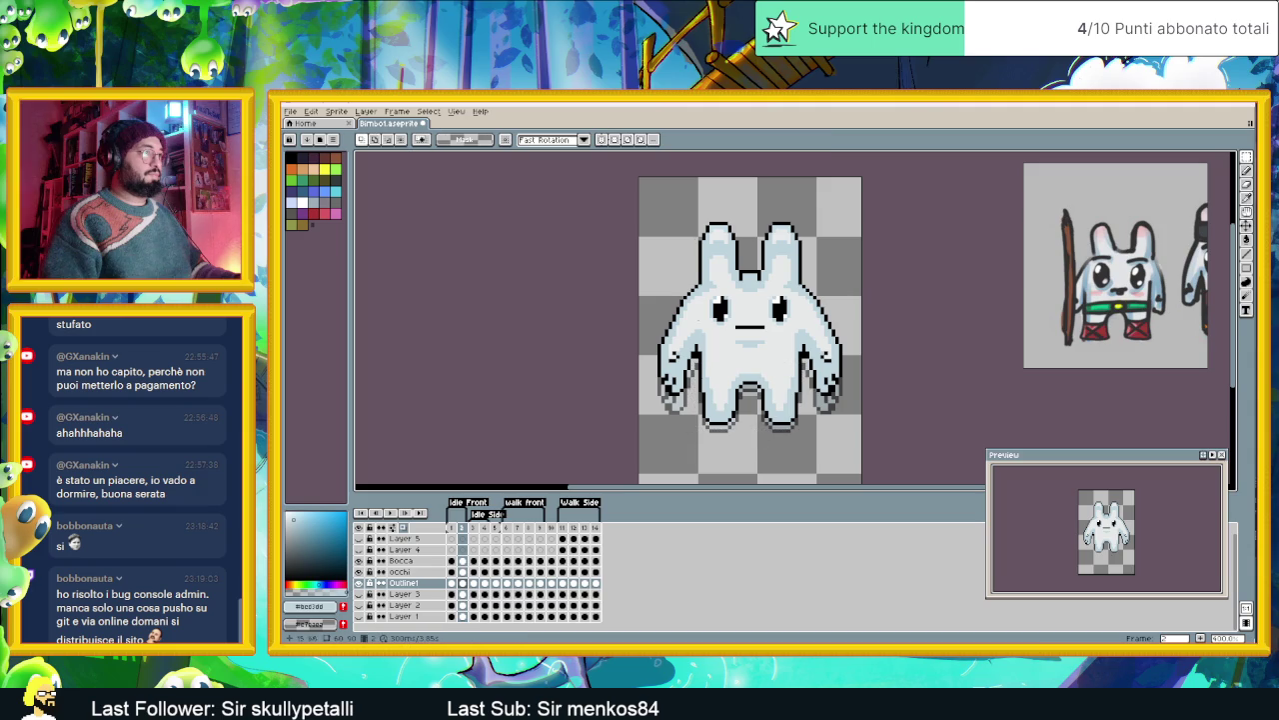
pyautogui.moveTo(665, 208); pyautogui.dragTo(857, 449)
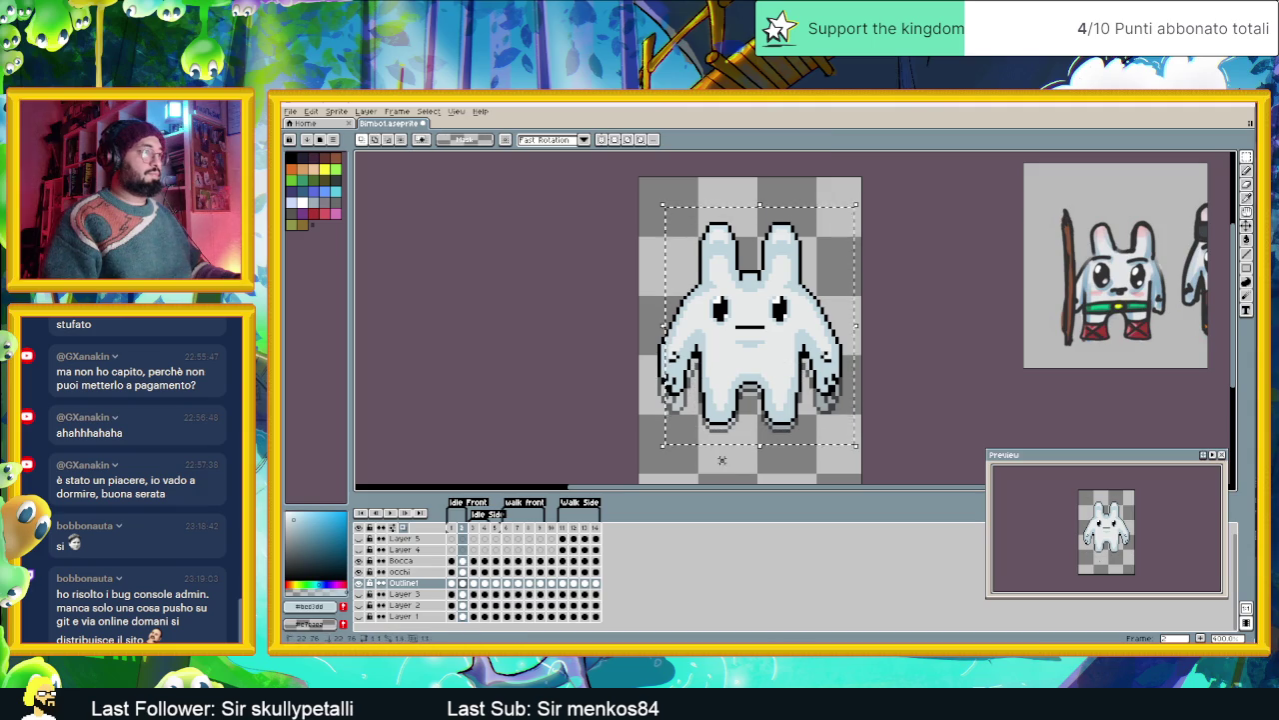
pyautogui.moveTo(645, 456); pyautogui.dragTo(861, 193)
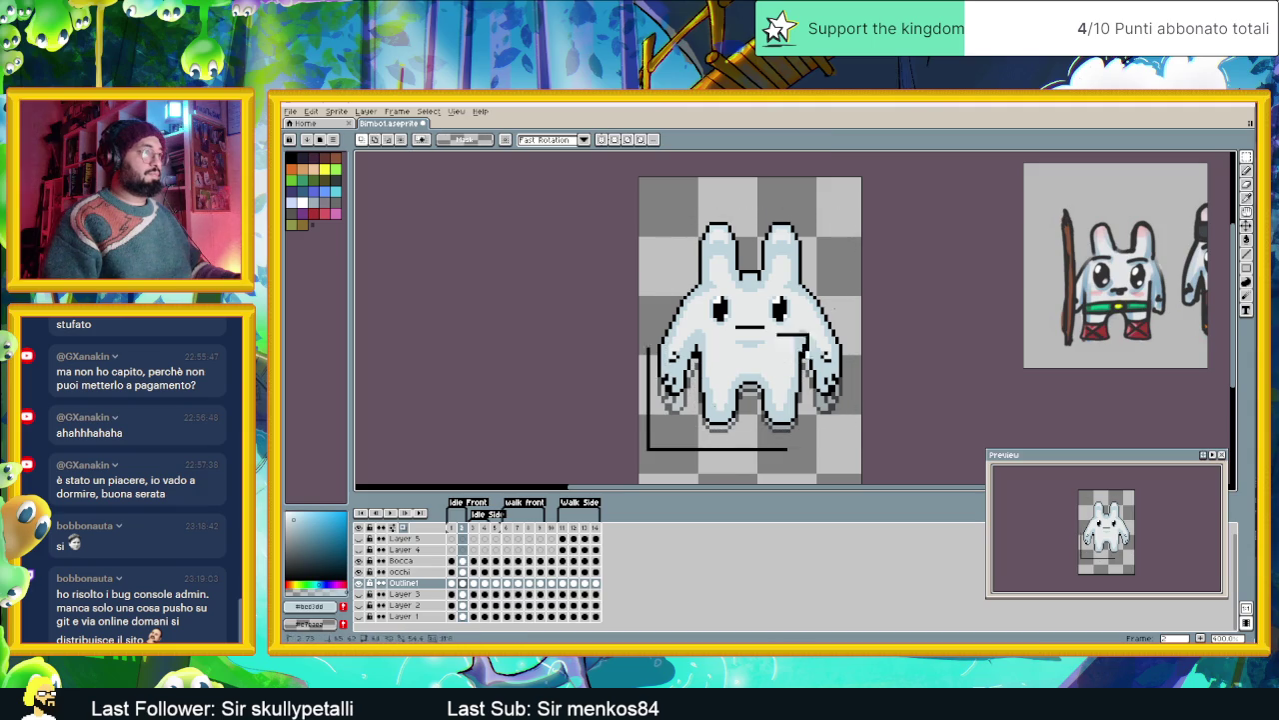
pyautogui.click(746, 293)
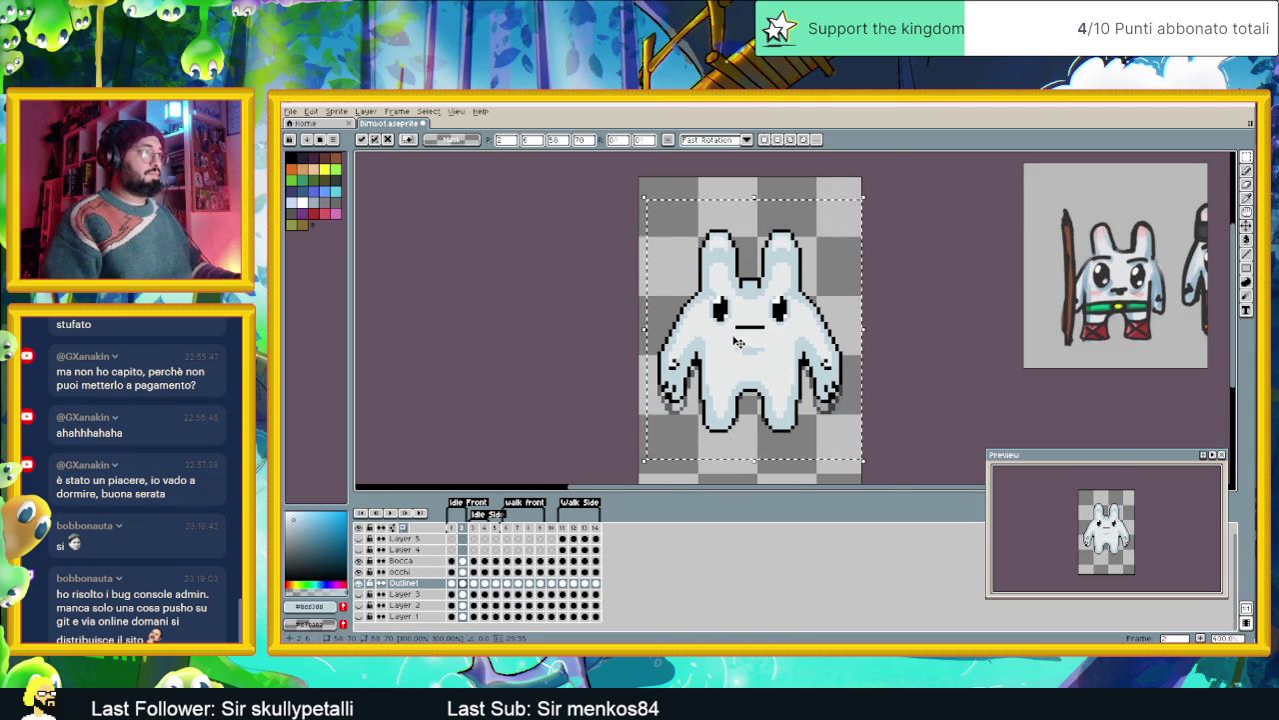
# - Commit the move, compare frames 1 and 2, and clear the selection
pyautogui.scroll(1, 740, 354)
pyautogui.click(452, 584)
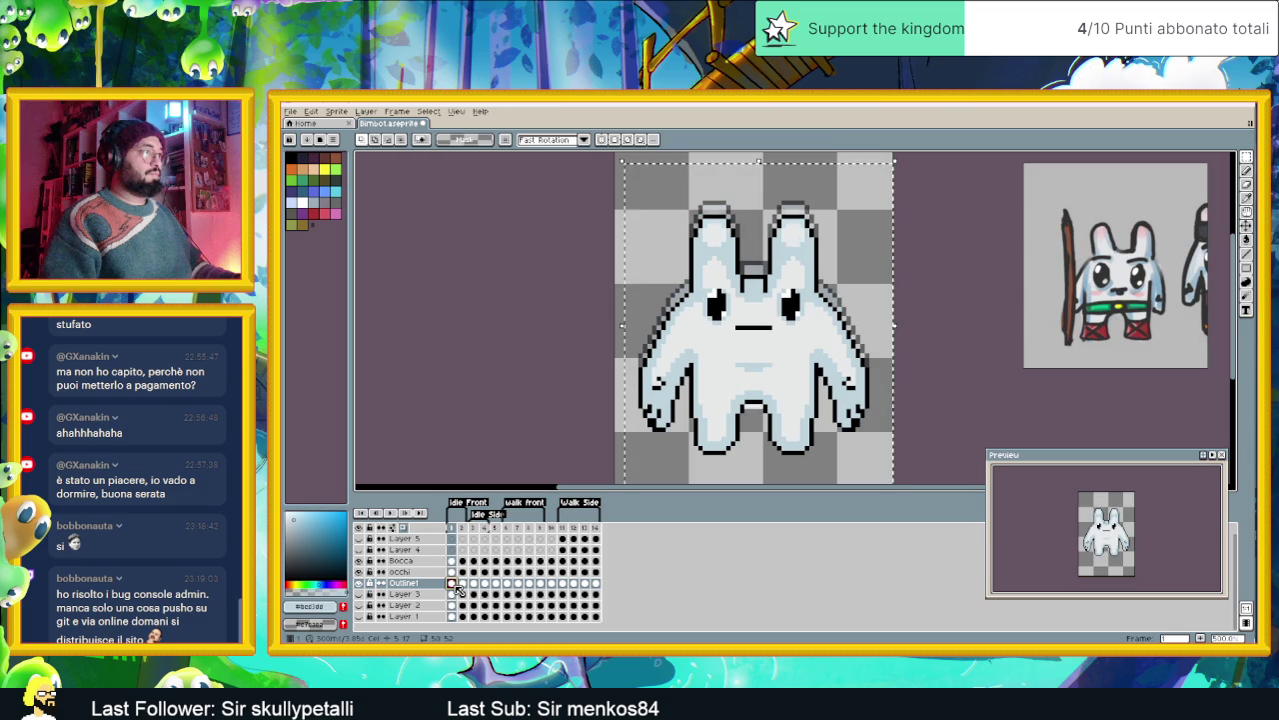
pyautogui.click(463, 584)
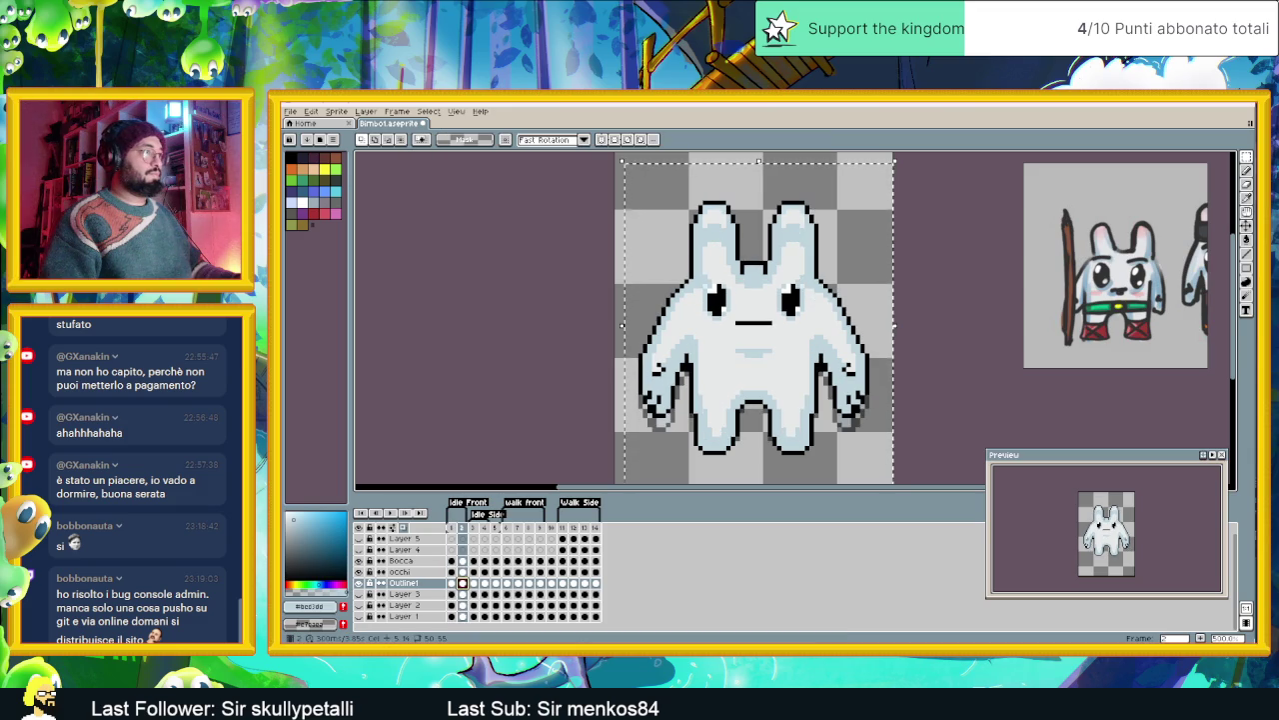
pyautogui.click(452, 583)
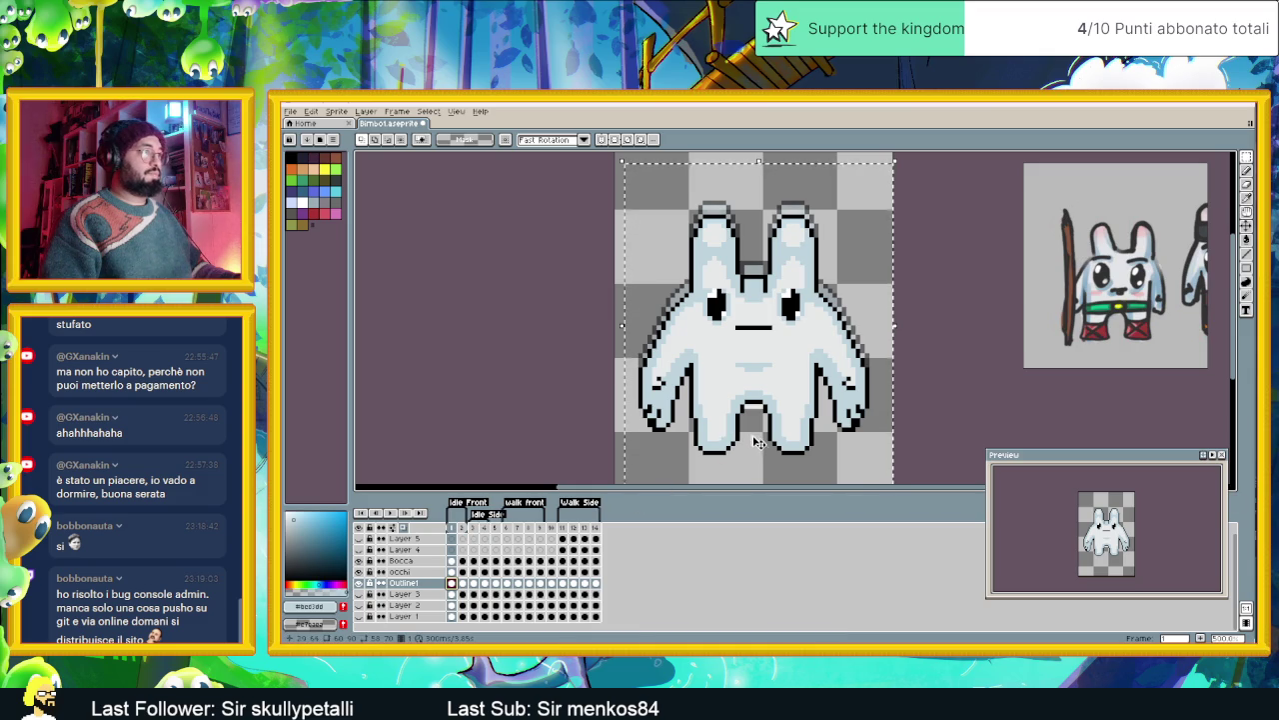
pyautogui.hotkey('ctrl', 'd')
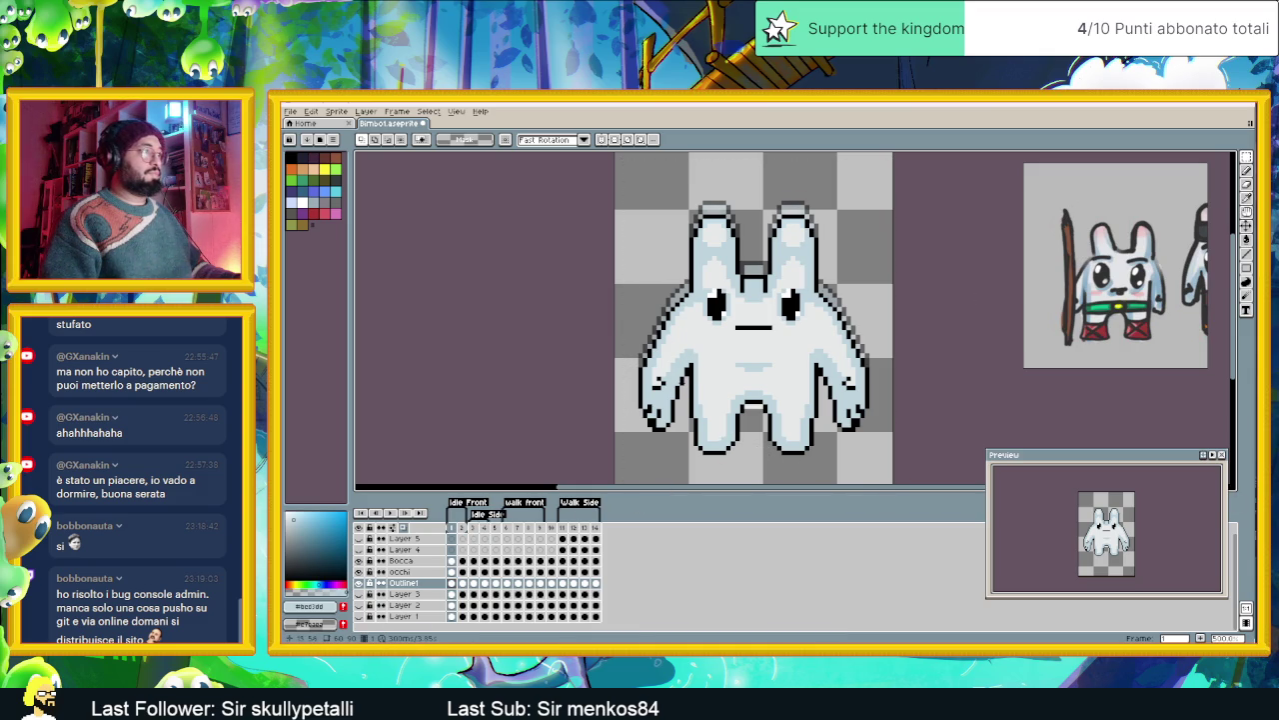
# - Reposition frame 2's lower body and legs, then transform and commit the whole bunny
pyautogui.click(464, 584)
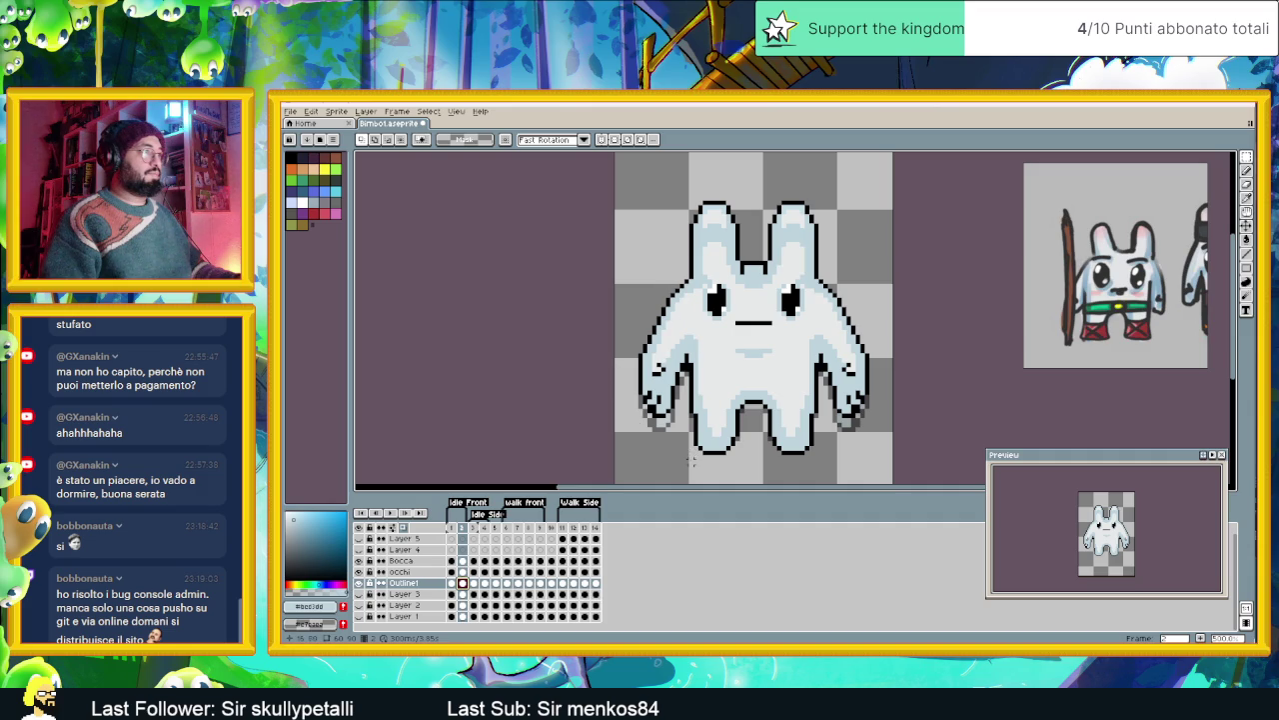
pyautogui.moveTo(689, 464)
pyautogui.mouseDown()
pyautogui.moveTo(826, 381)
pyautogui.moveTo(787, 410)
pyautogui.mouseUp()
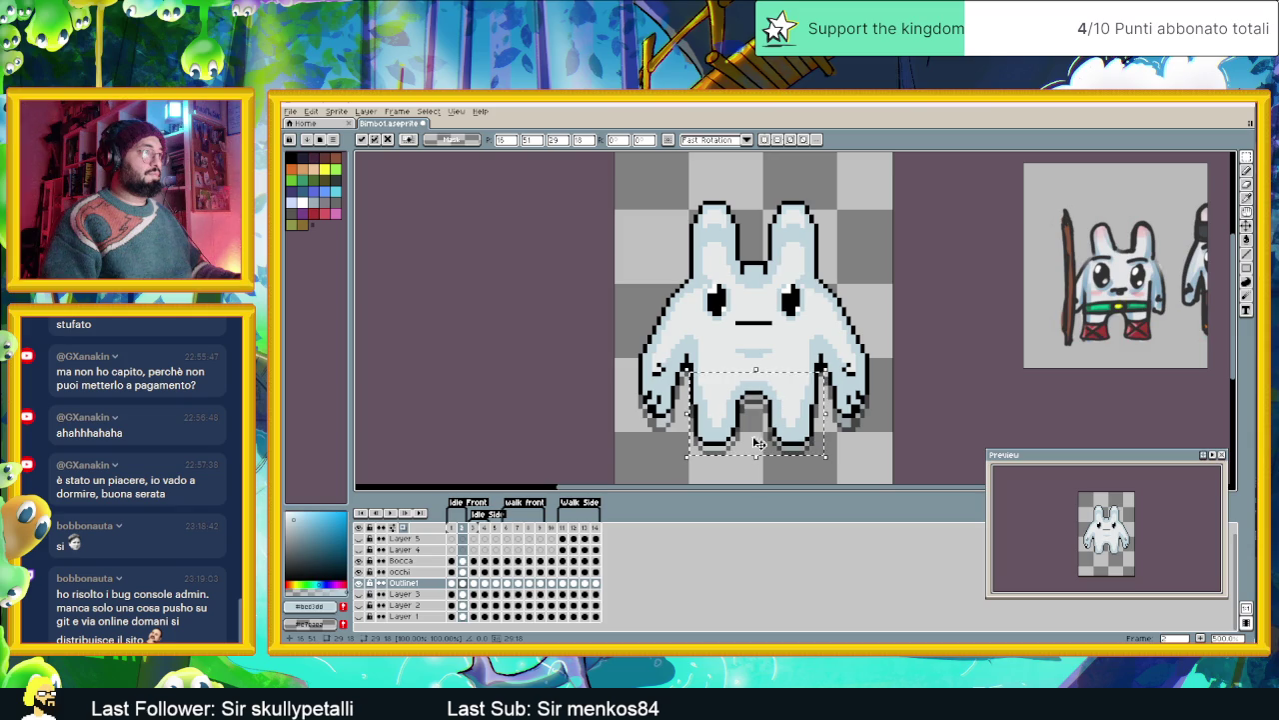
pyautogui.press('Return')
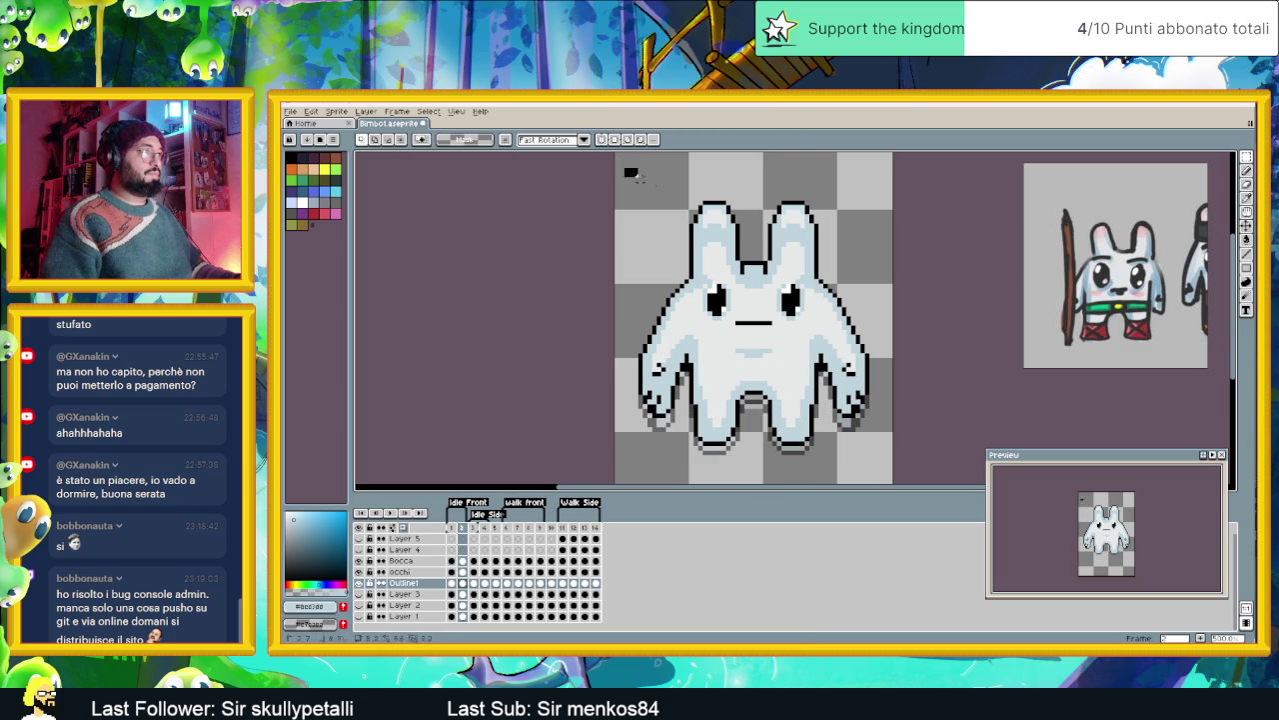
pyautogui.moveTo(625, 170); pyautogui.dragTo(876, 462)
pyautogui.hotkey('ctrl', 't')
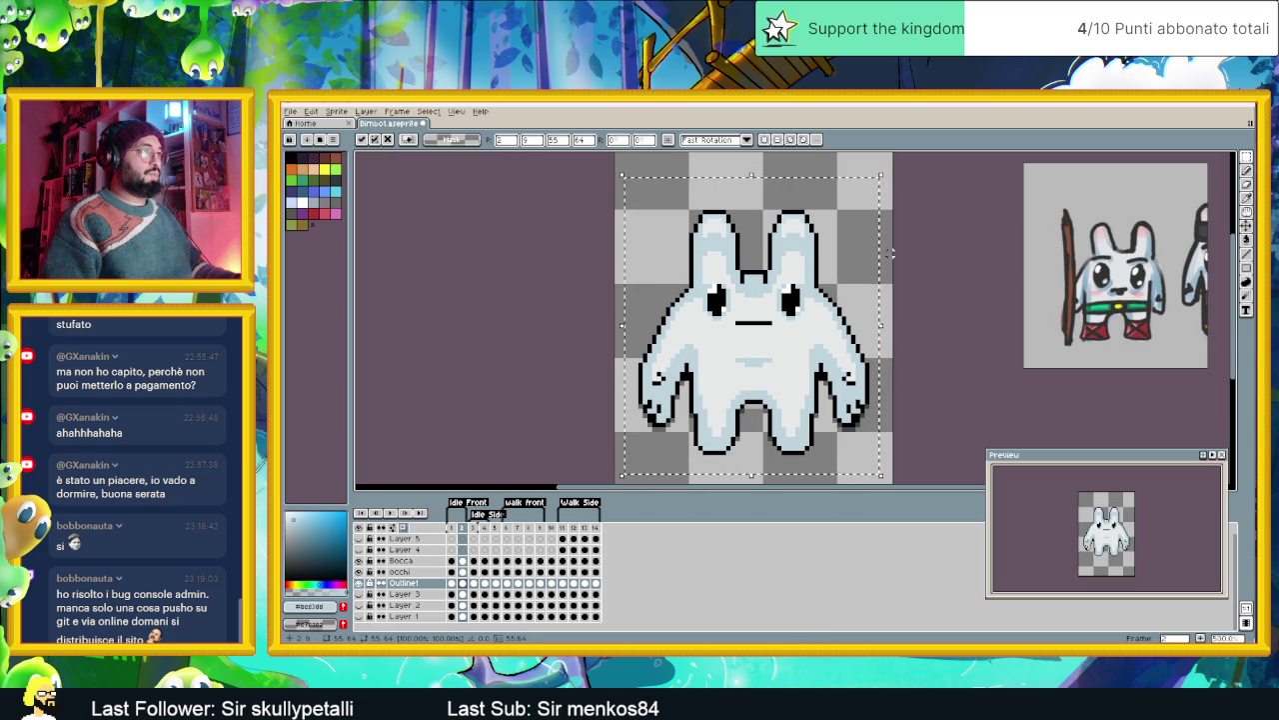
pyautogui.press('Return')
# - Flip between frames 1 and 2 and play the Idle Front animation
pyautogui.click(452, 528)
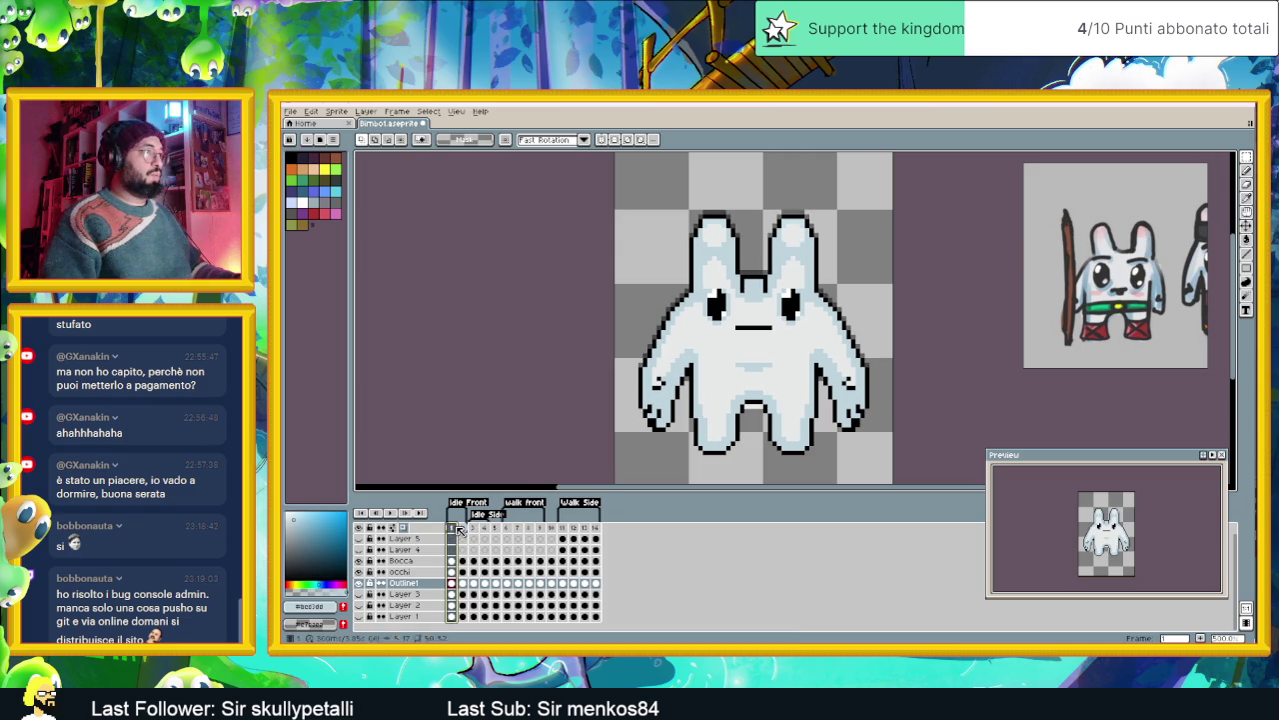
pyautogui.click(463, 528)
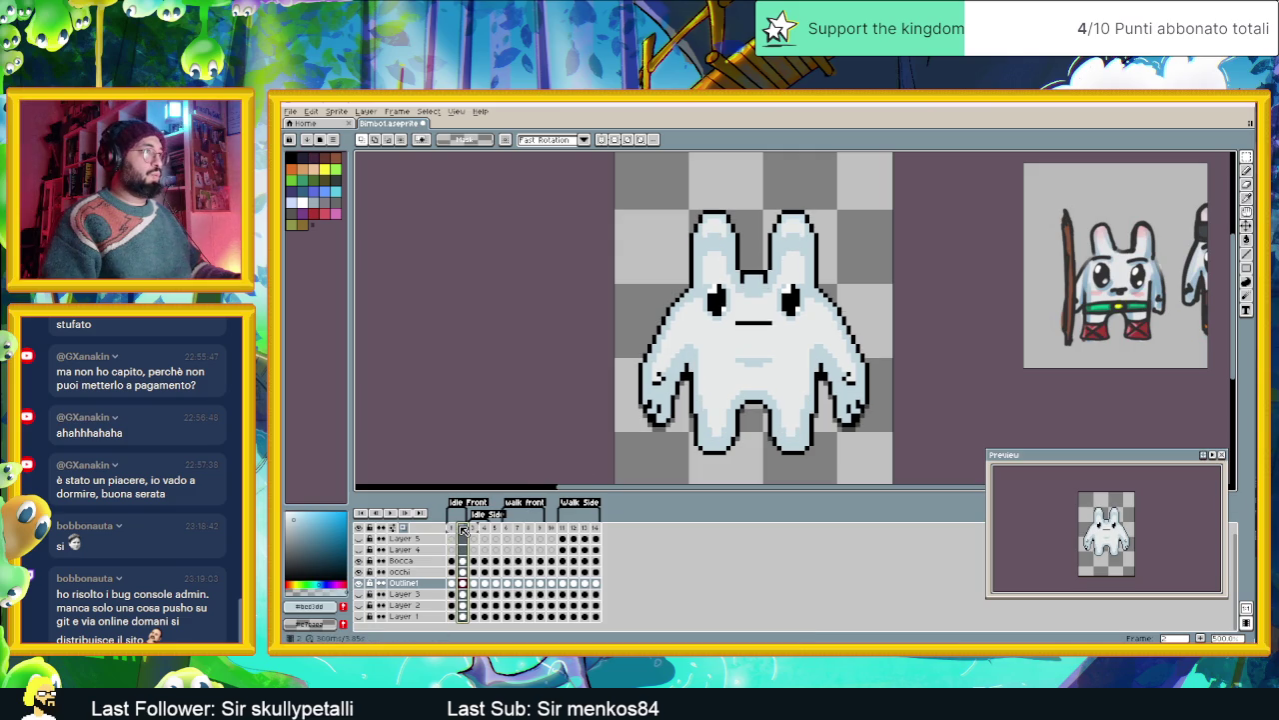
pyautogui.click(388, 512)
pyautogui.scroll(-1, 842, 386)
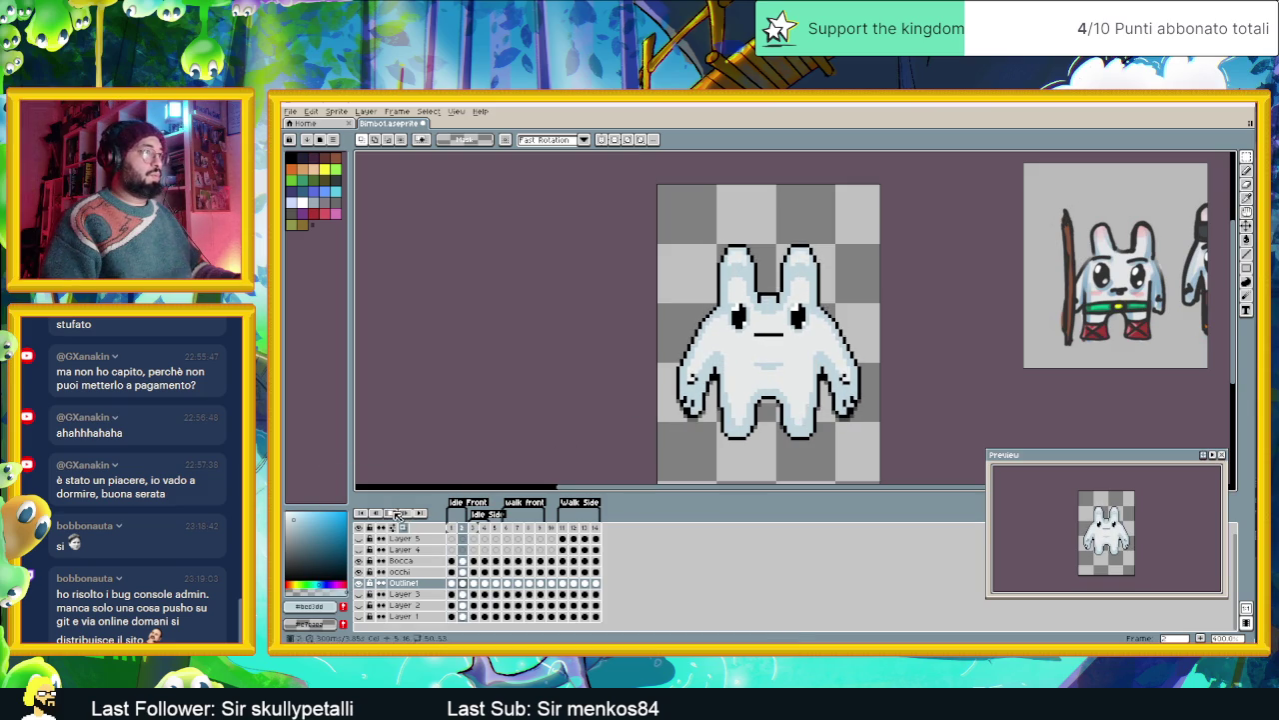
pyautogui.scroll(1, 810, 352)
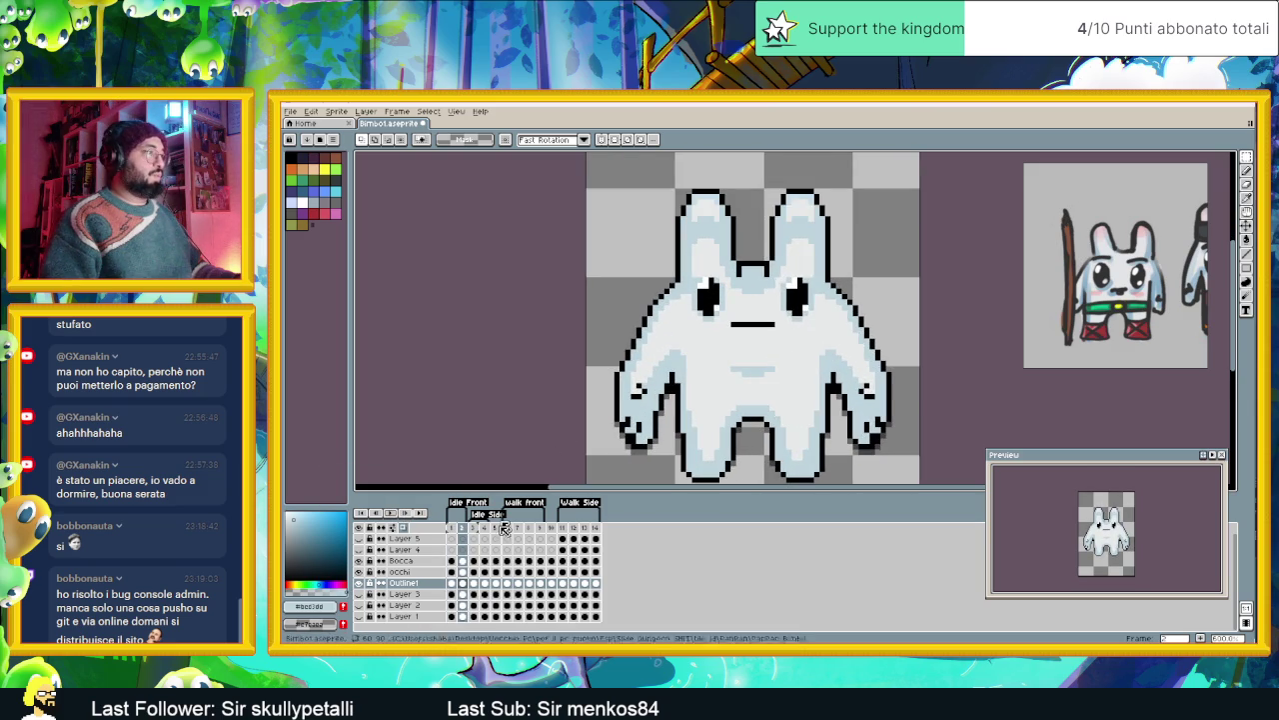
# - Shift the eyes and mouth cels in frames 1–2 a few pixels lower
pyautogui.click(452, 582)
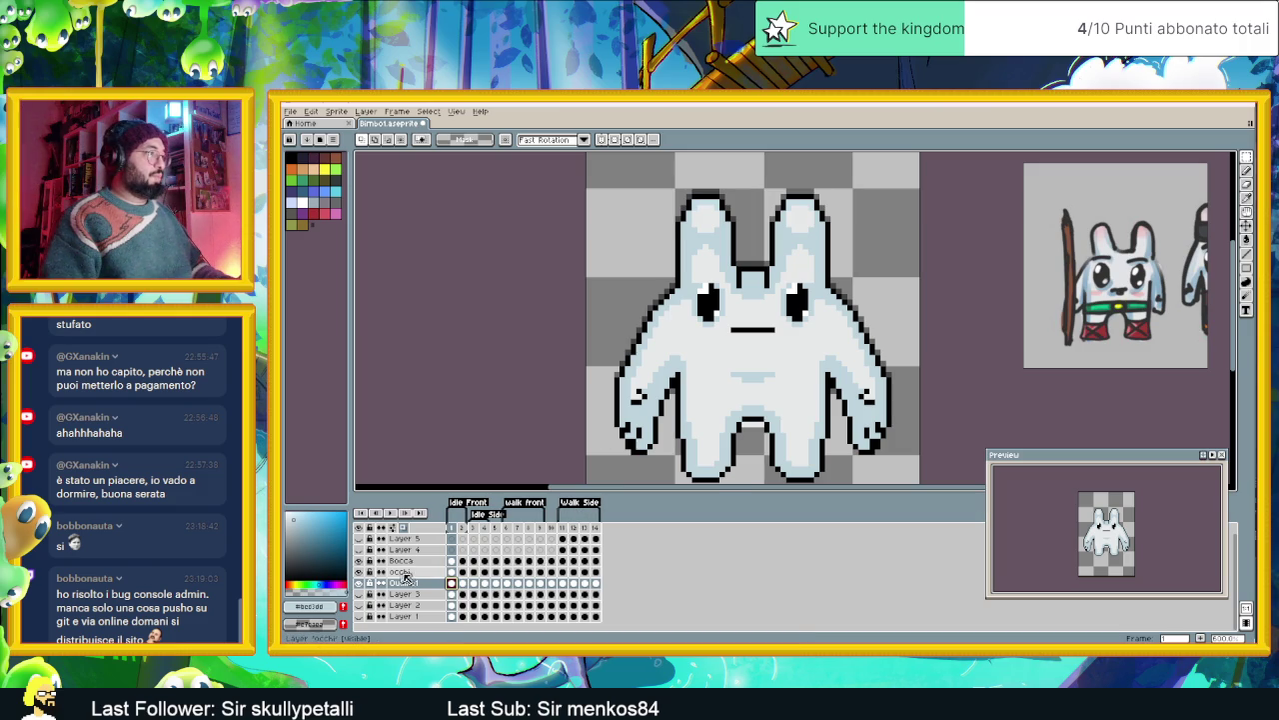
pyautogui.moveTo(453, 572); pyautogui.dragTo(455, 565)
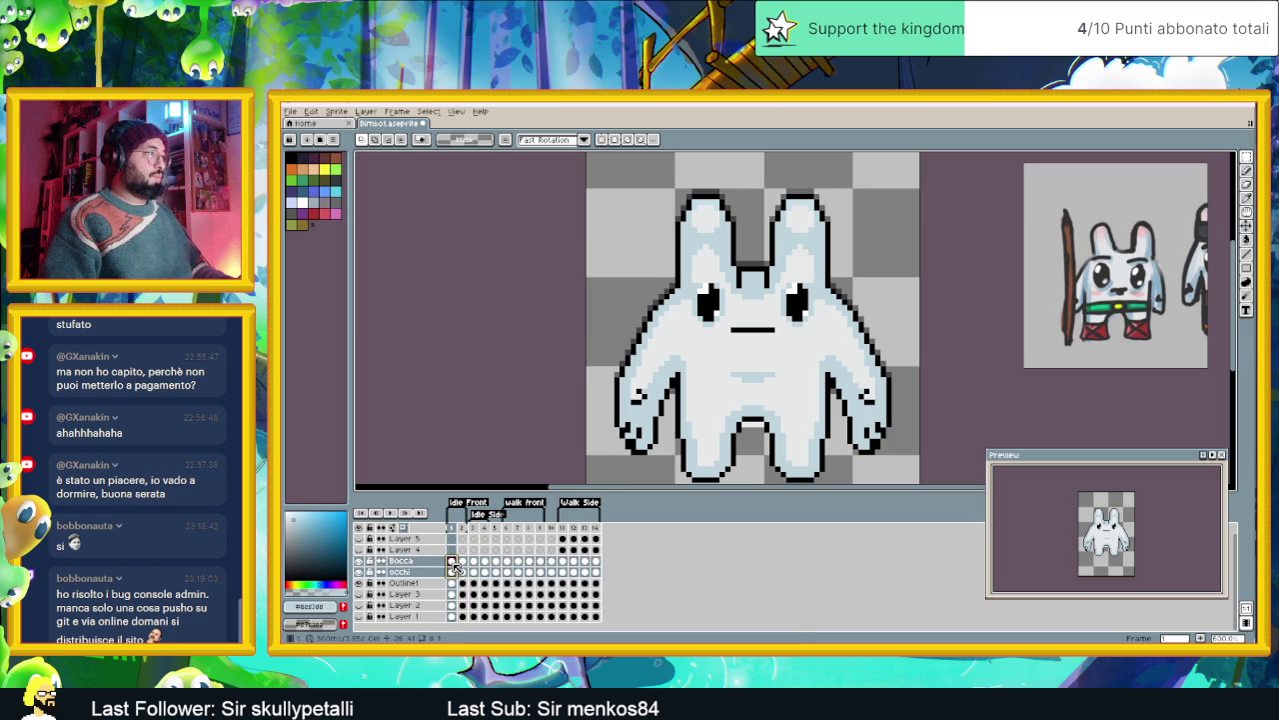
pyautogui.keyDown('shift'); pyautogui.click(467, 567); pyautogui.keyUp('shift')
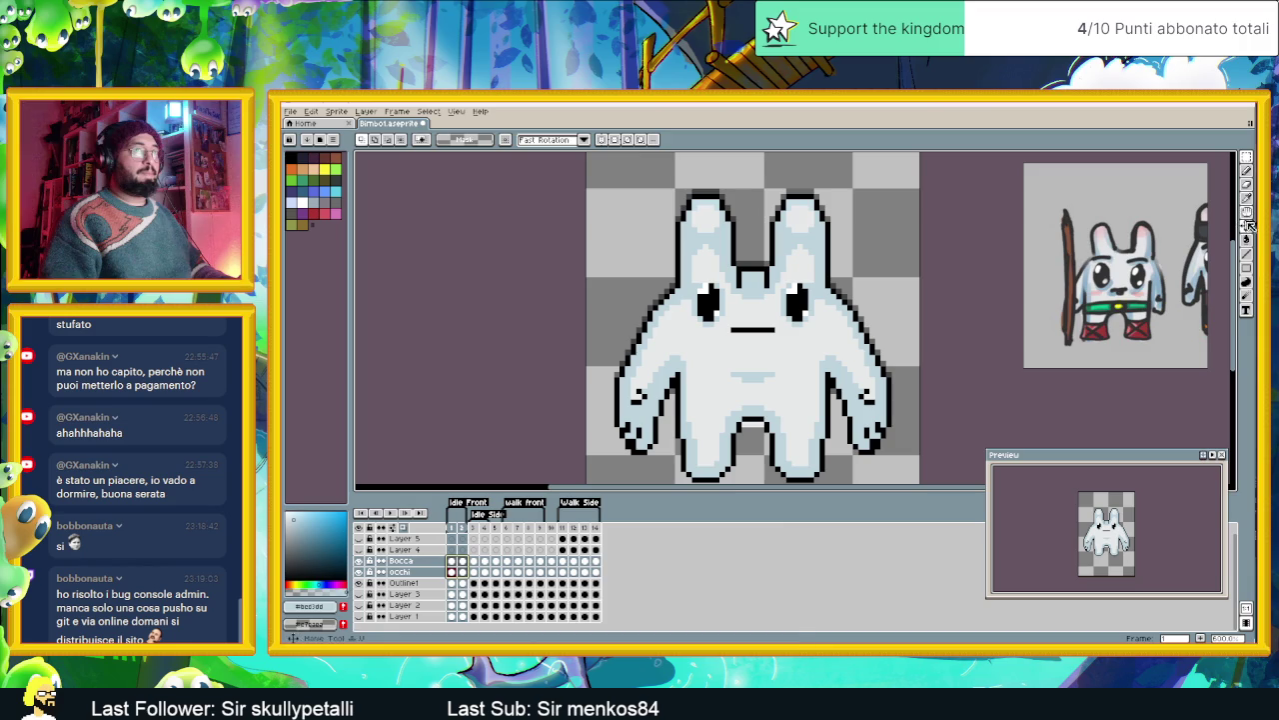
pyautogui.press('v')
pyautogui.moveTo(788, 322); pyautogui.dragTo(787, 336)
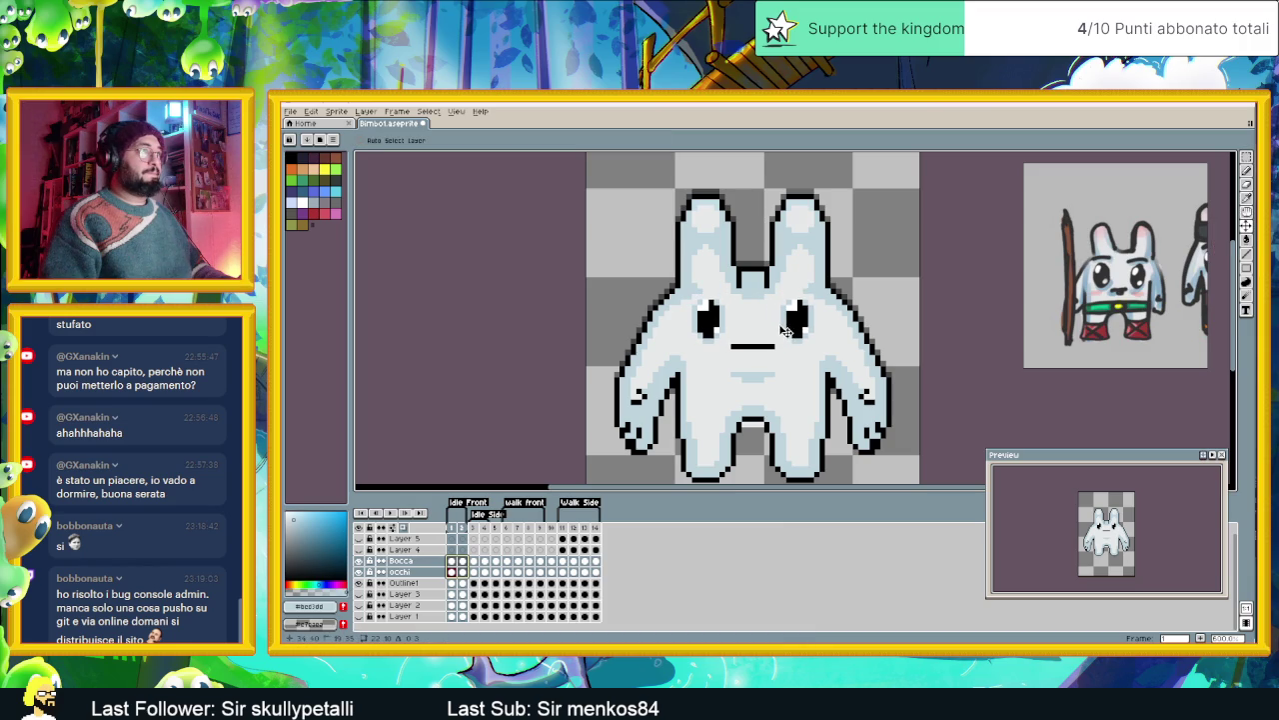
pyautogui.press('Down')
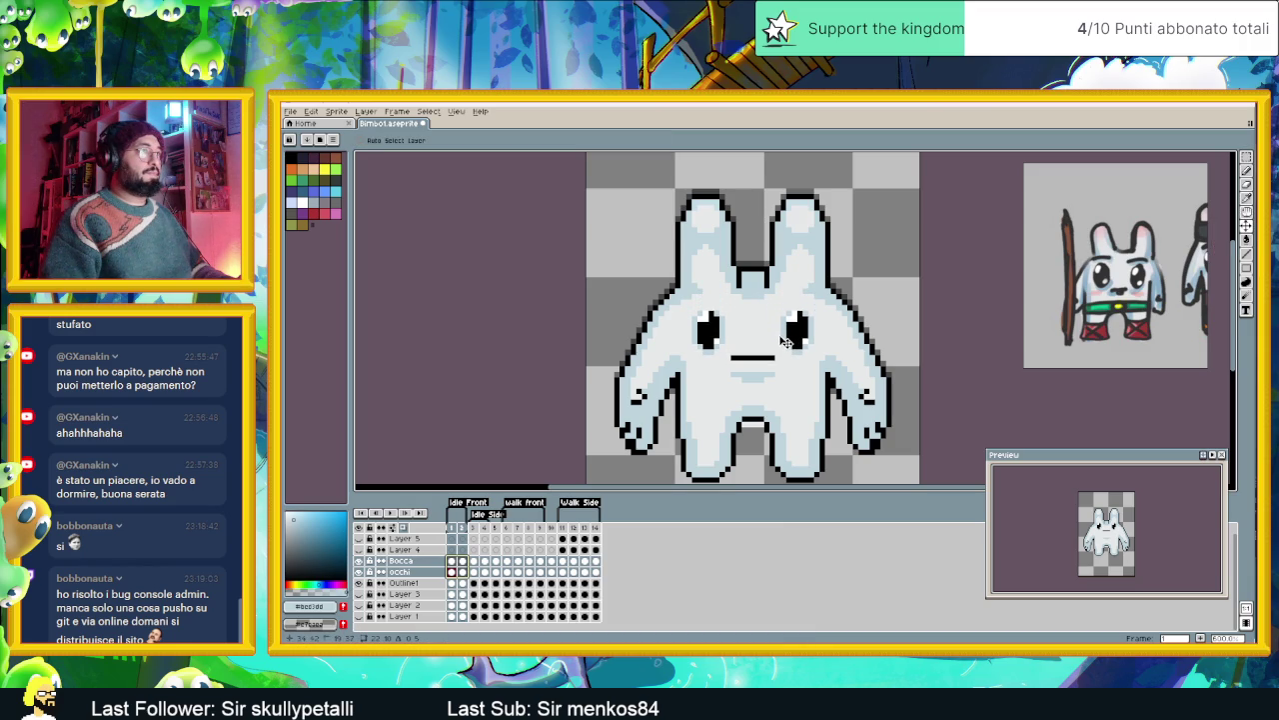
pyautogui.press('Down')
pyautogui.moveTo(786, 345); pyautogui.dragTo(787, 354)
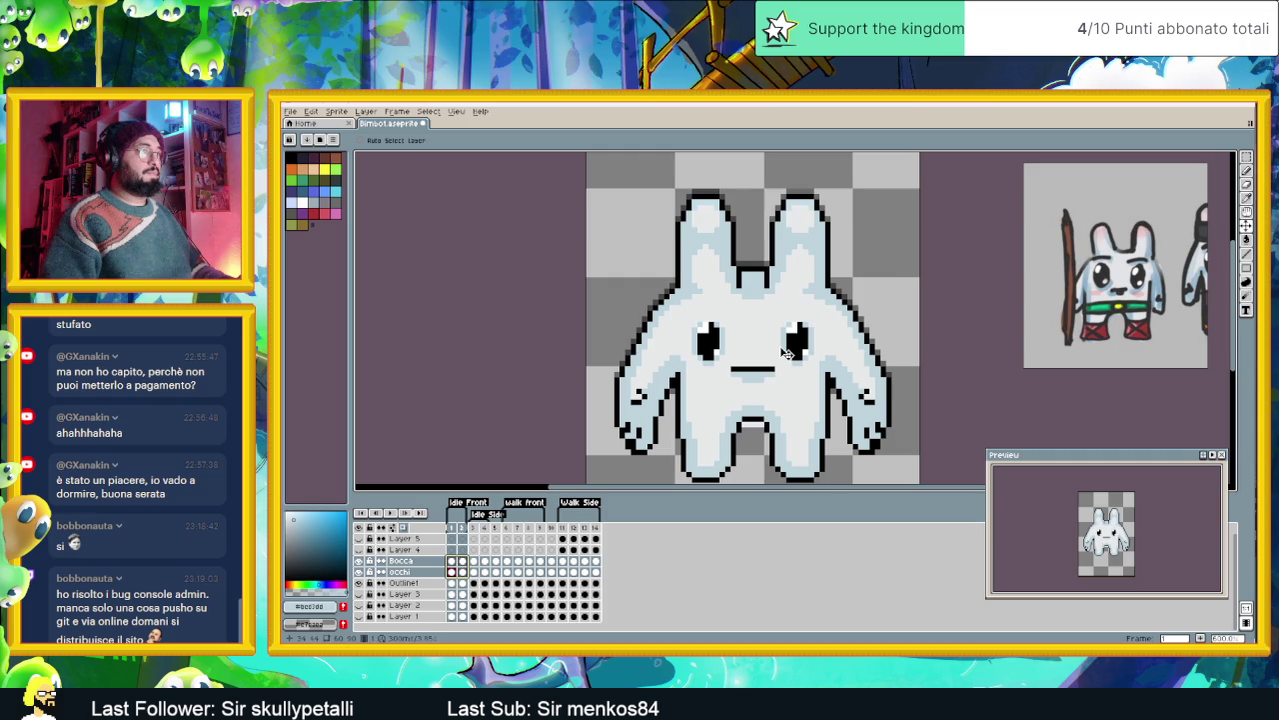
# - Check the face on frames 1 and 2 and play the animation again
pyautogui.scroll(-1, 903, 275)
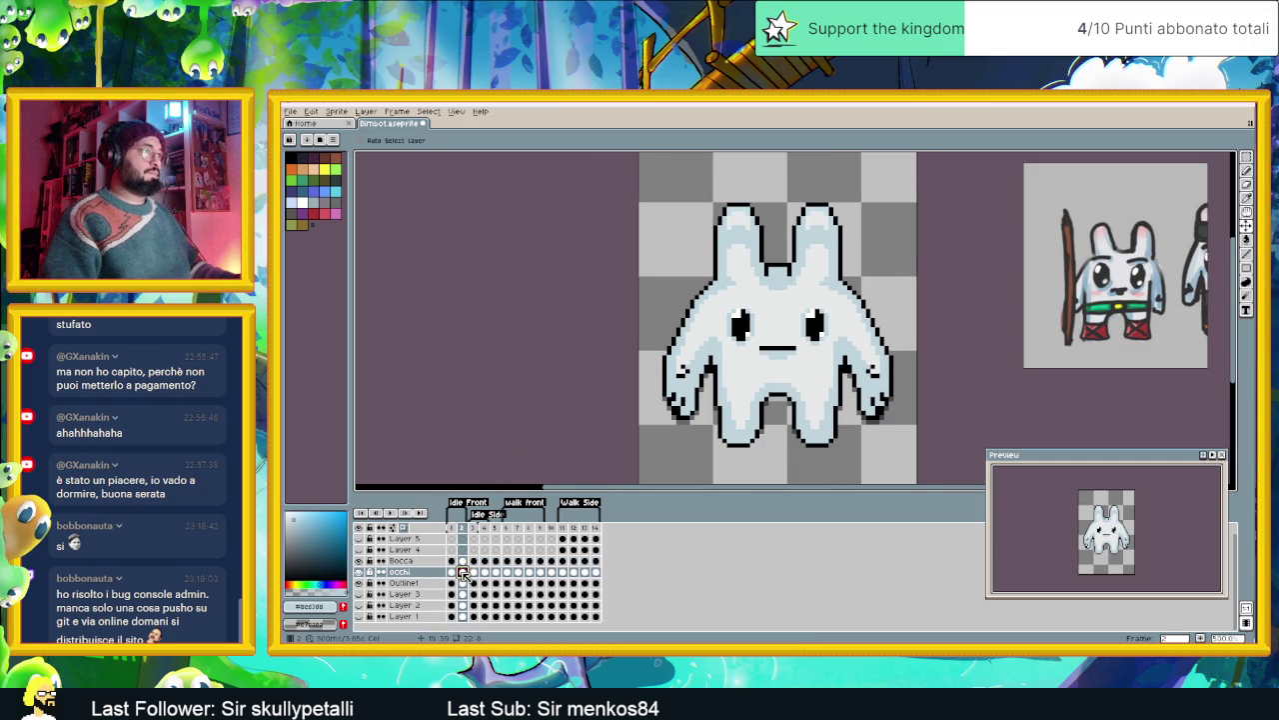
pyautogui.click(462, 573)
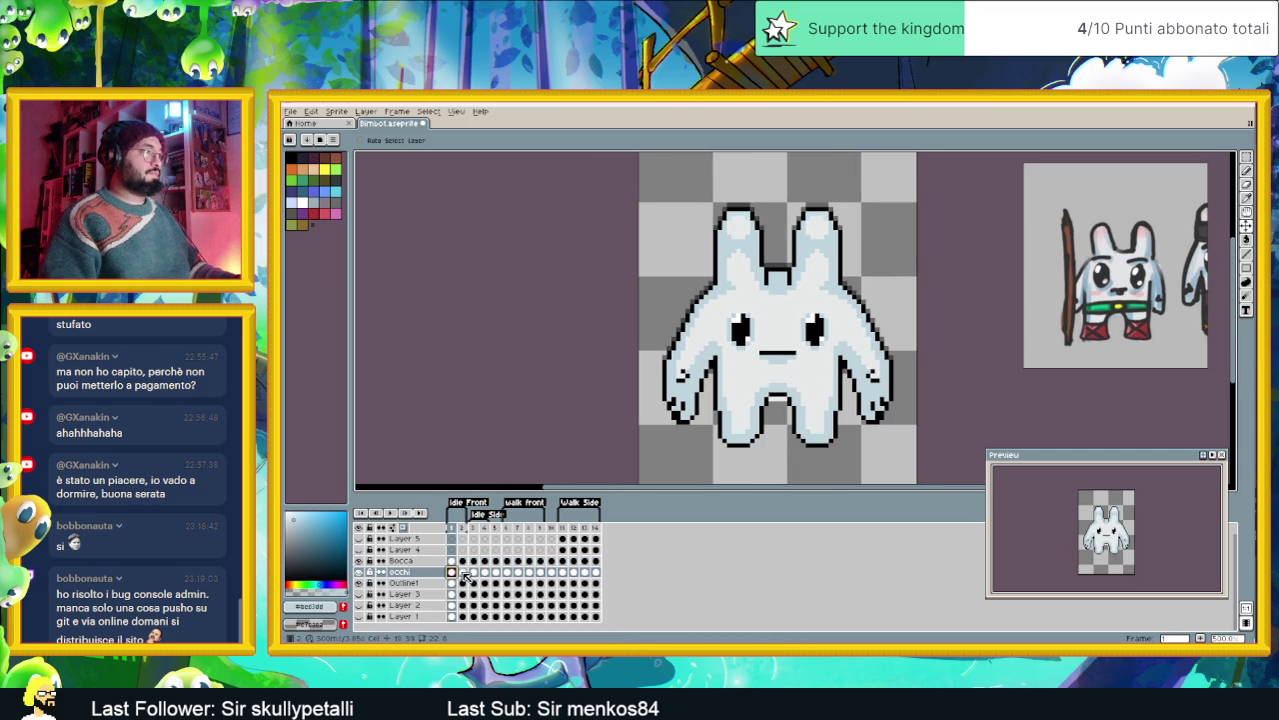
pyautogui.click(465, 572)
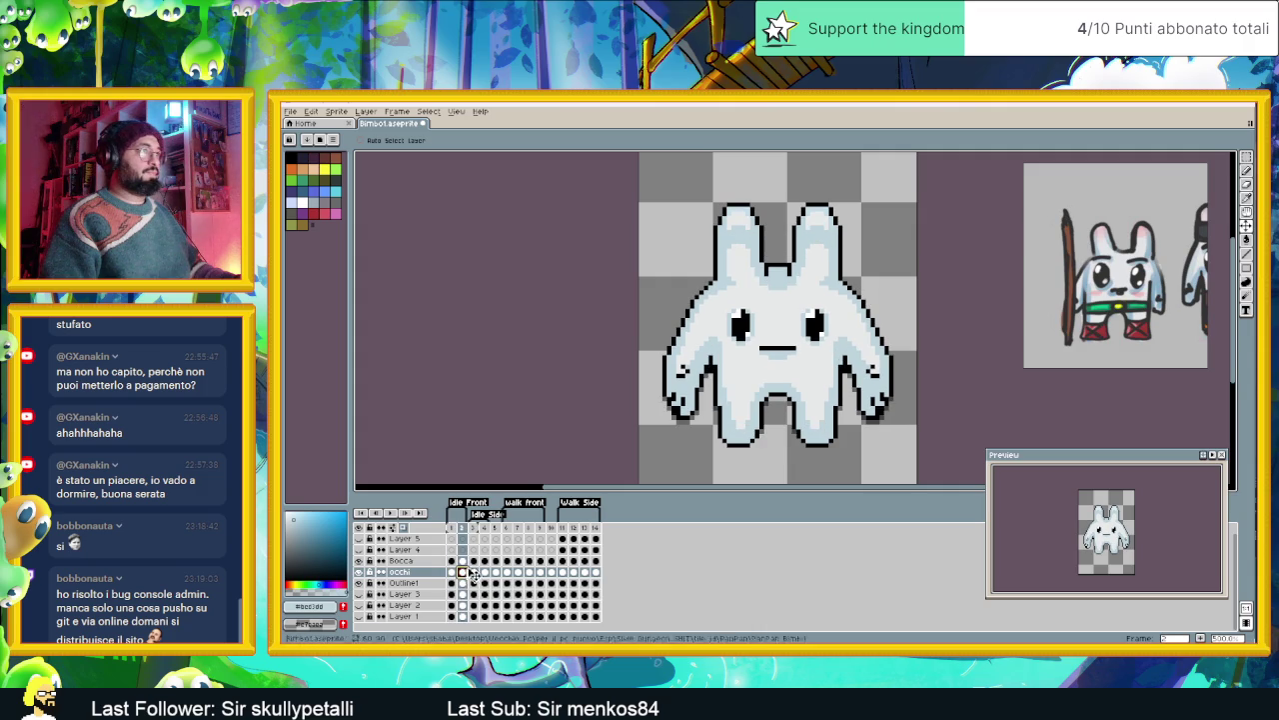
pyautogui.click(392, 514)
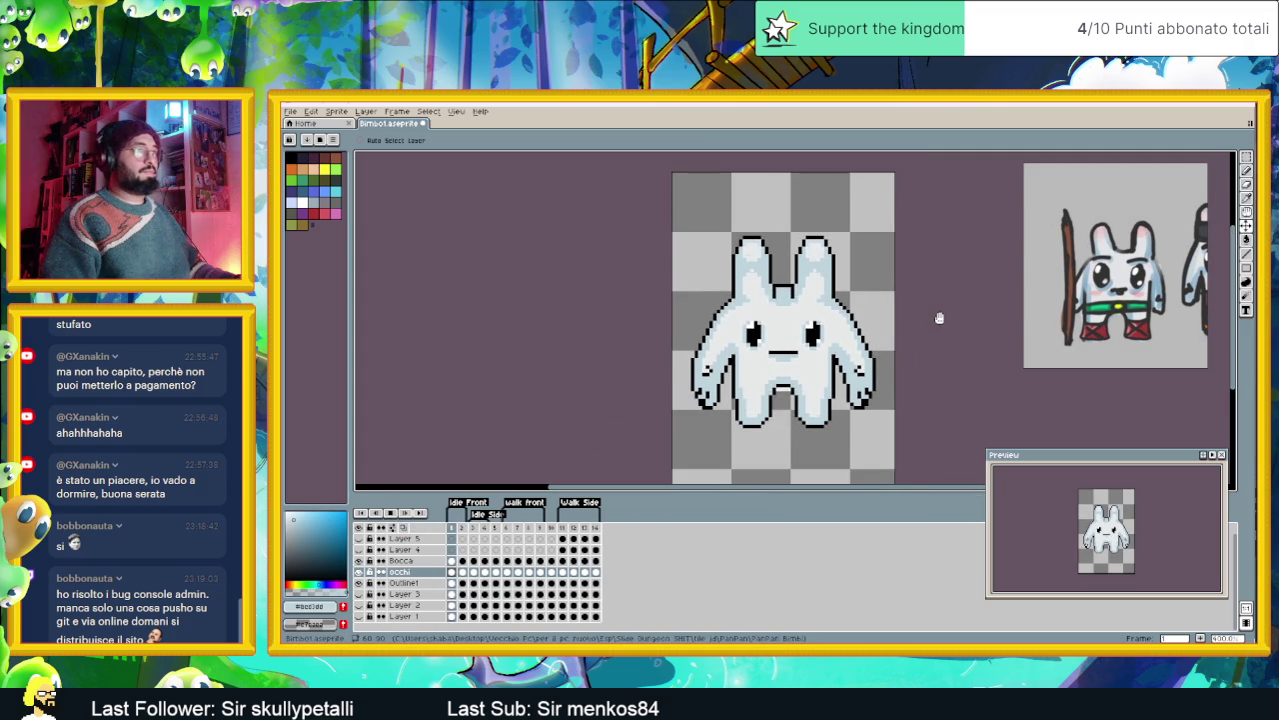
# - Stop playback on frame 1, zoom in, and switch to the Pencil tool
pyautogui.scroll(-1, 940, 318)
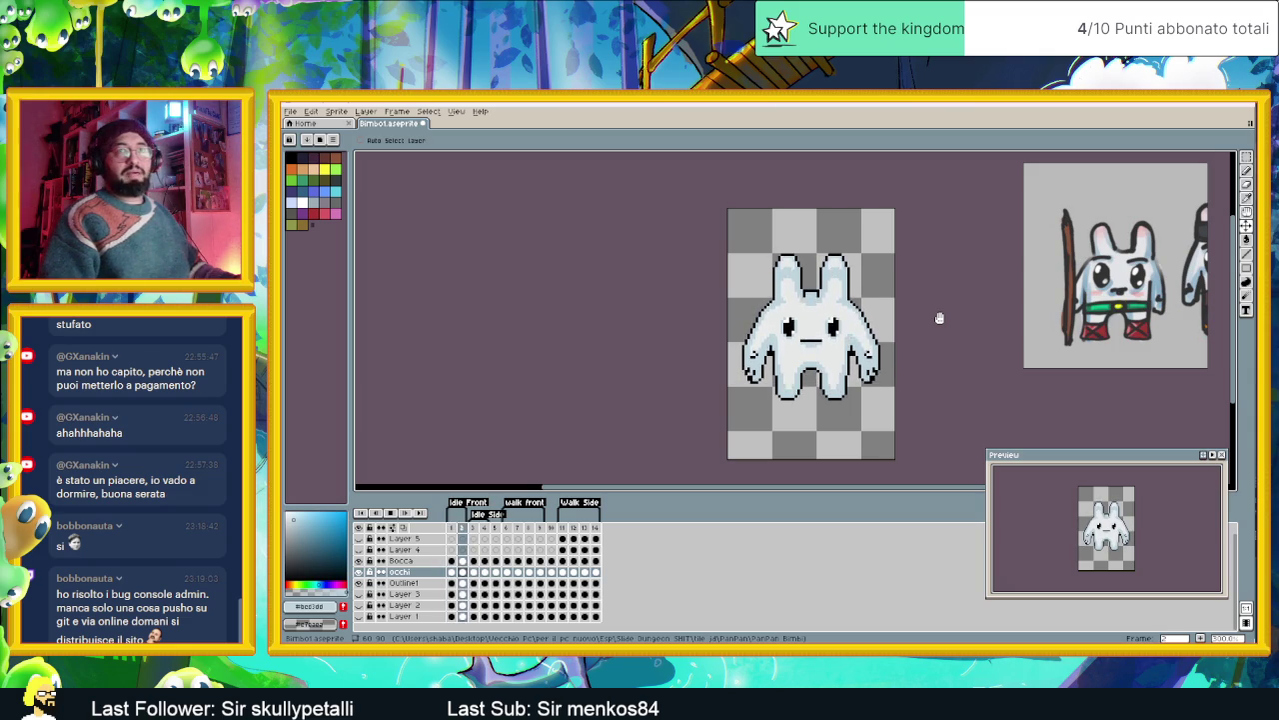
pyautogui.scroll(1, 846, 357)
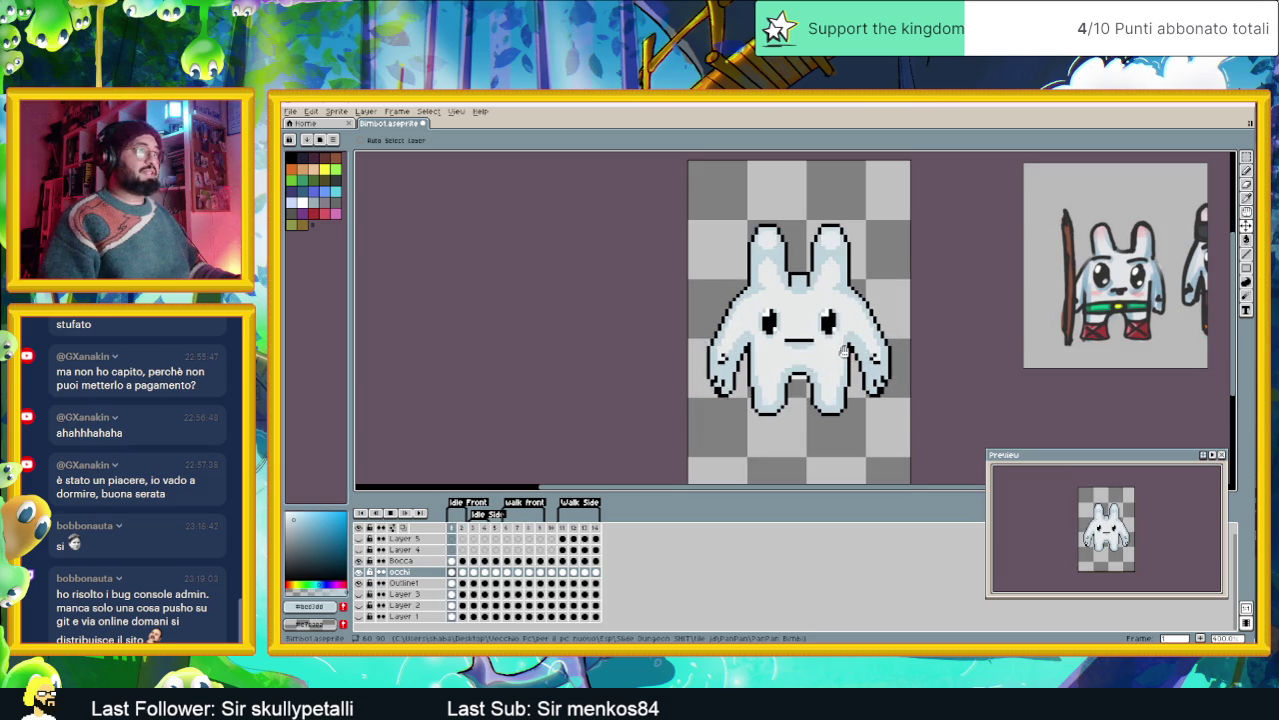
pyautogui.click(391, 513)
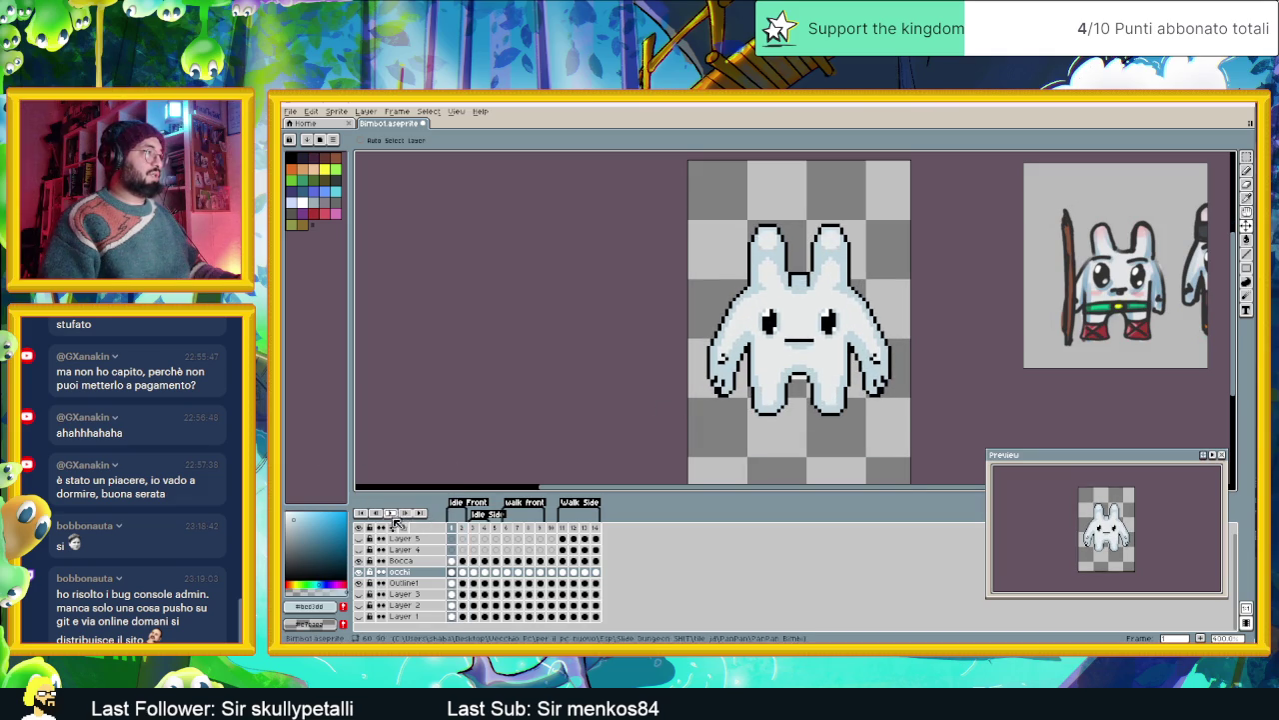
pyautogui.scroll(2, 804, 380)
pyautogui.scroll(1, 805, 380)
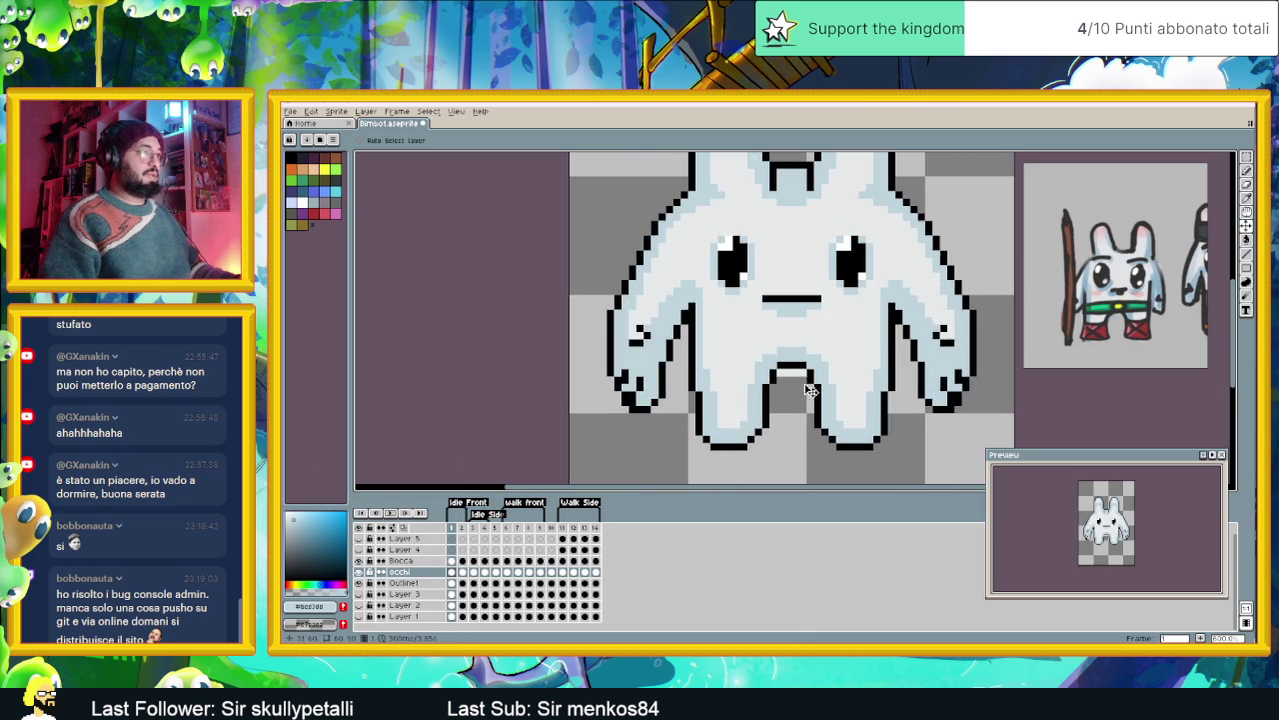
pyautogui.click(1246, 170)
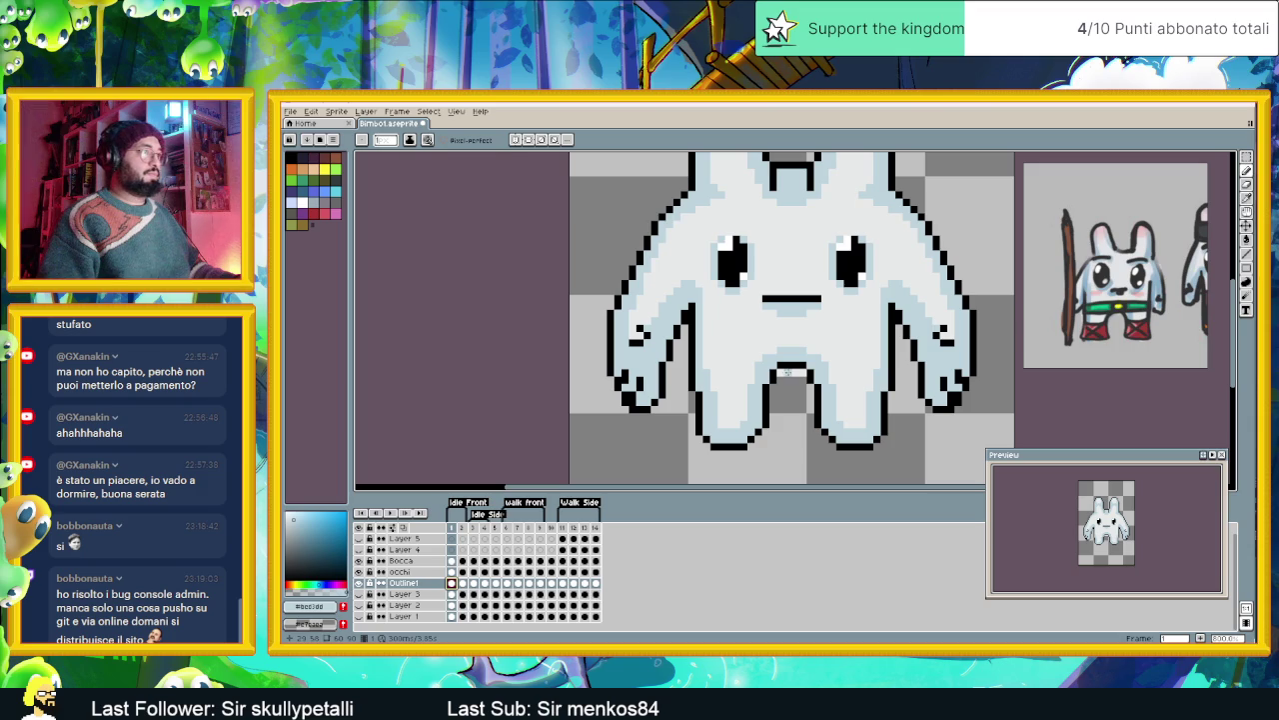
# - Switch to the Marquee tool, zoom back out, and open the File menu
pyautogui.scroll(-1, 779, 372)
pyautogui.scroll(-1, 779, 373)
pyautogui.scroll(-1, 778, 373)
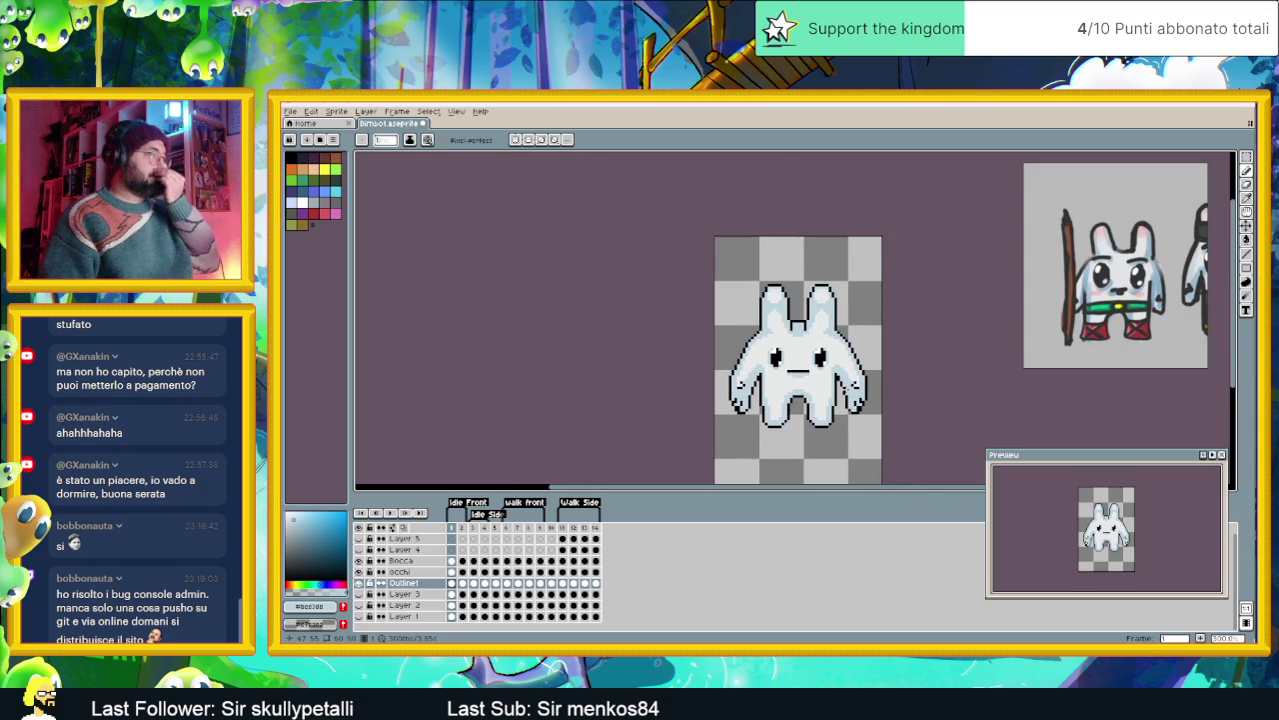
pyautogui.click(1246, 158)
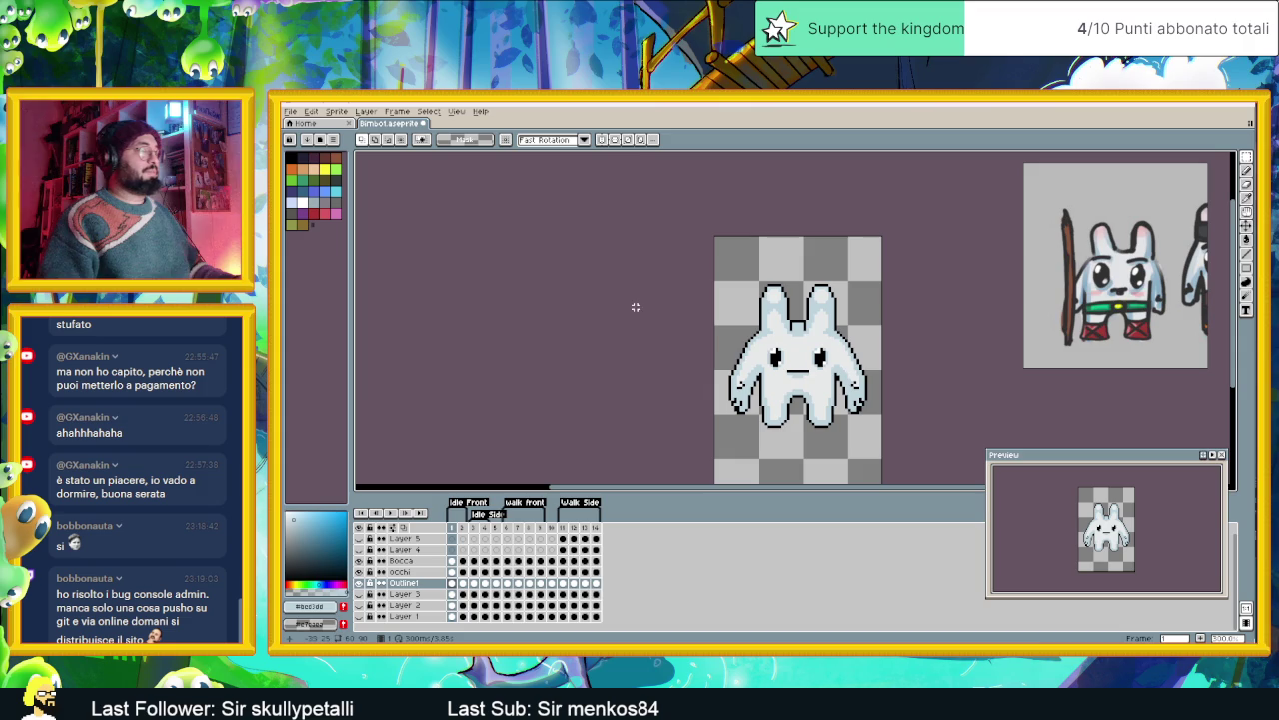
pyautogui.scroll(-1, 695, 323)
pyautogui.scroll(-1, 746, 330)
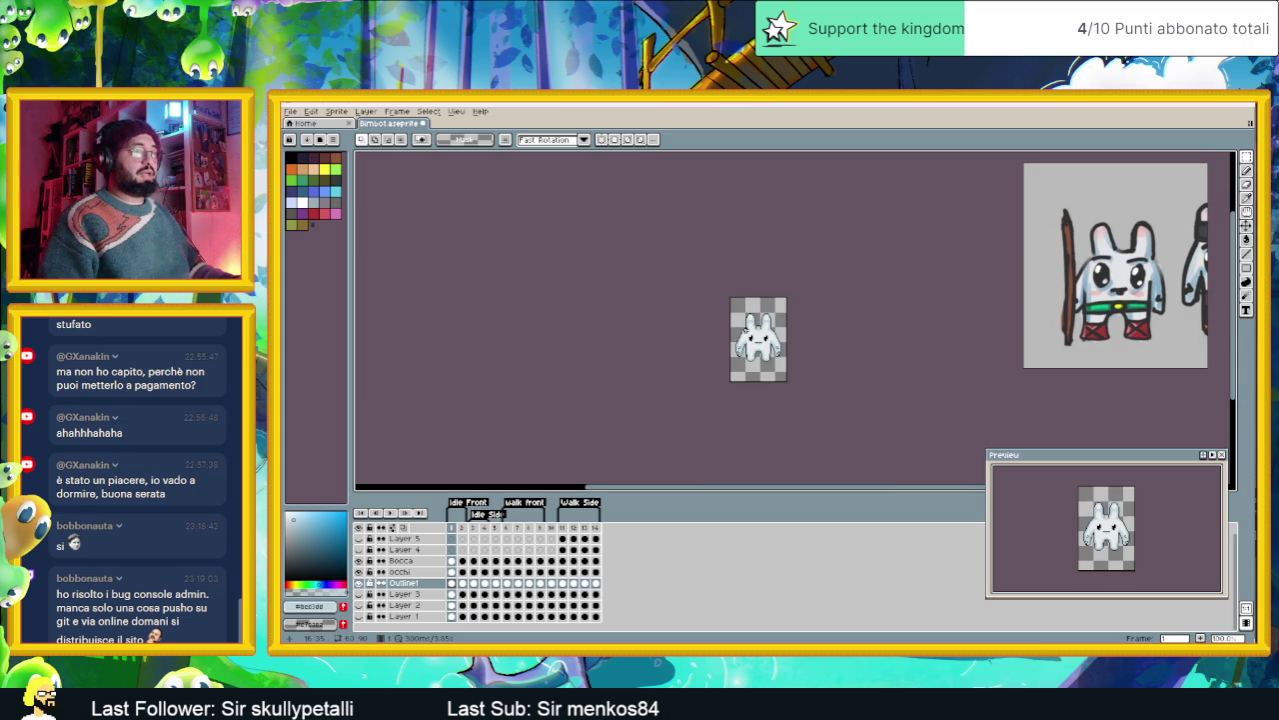
pyautogui.scroll(1, 759, 316)
pyautogui.click(292, 111)
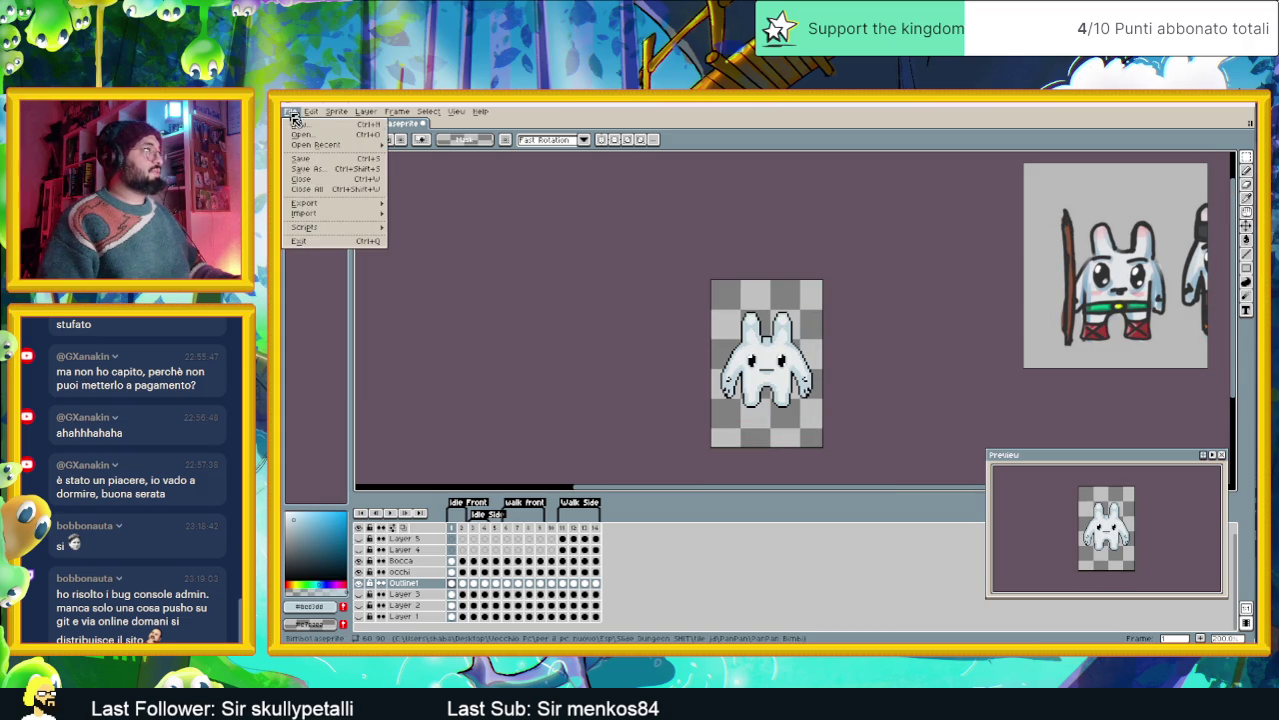
# - In the export settings, keep visible layers and export only the selected frames
pyautogui.moveTo(303, 203)
pyautogui.click(463, 205)
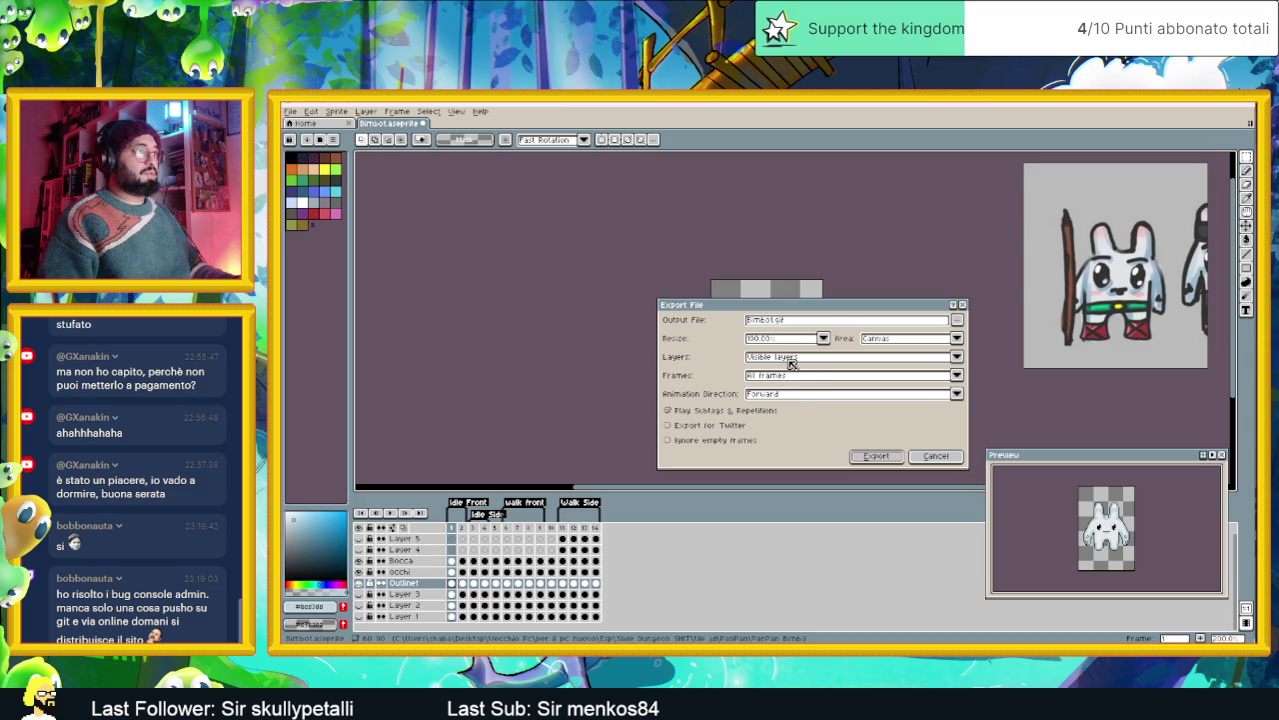
pyautogui.click(792, 360)
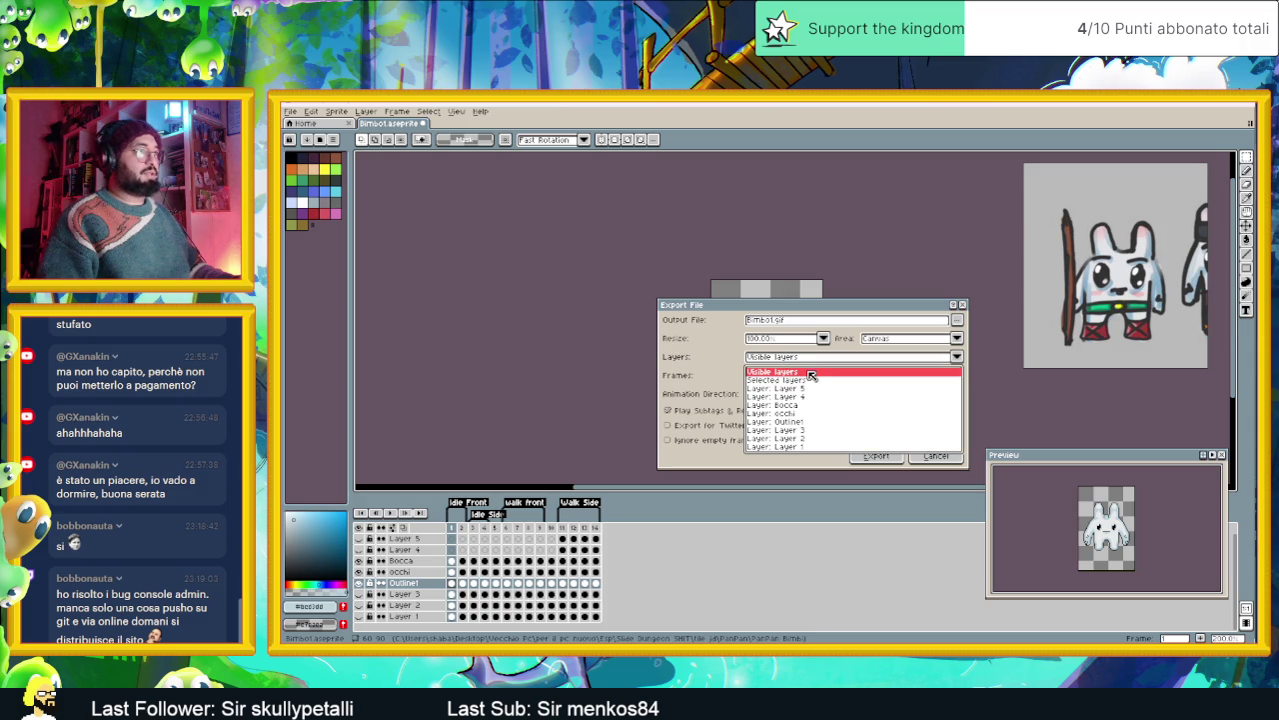
pyautogui.click(811, 374)
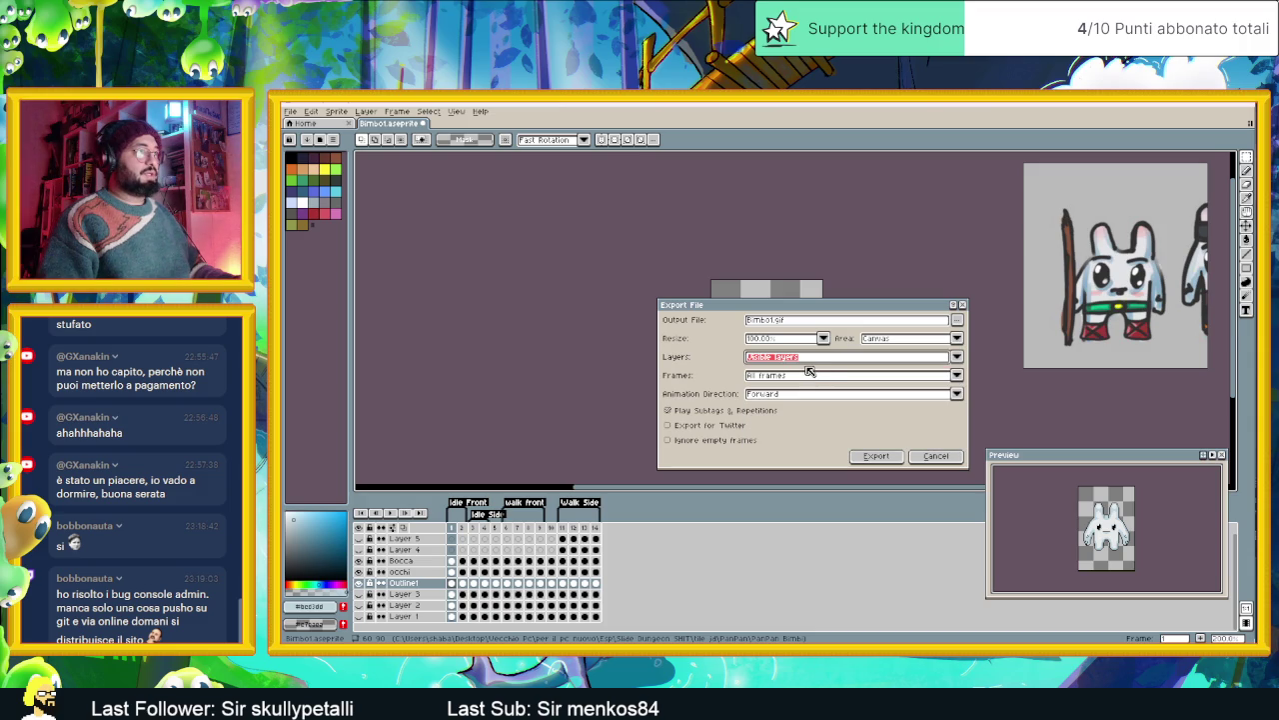
pyautogui.click(796, 377)
pyautogui.click(783, 399)
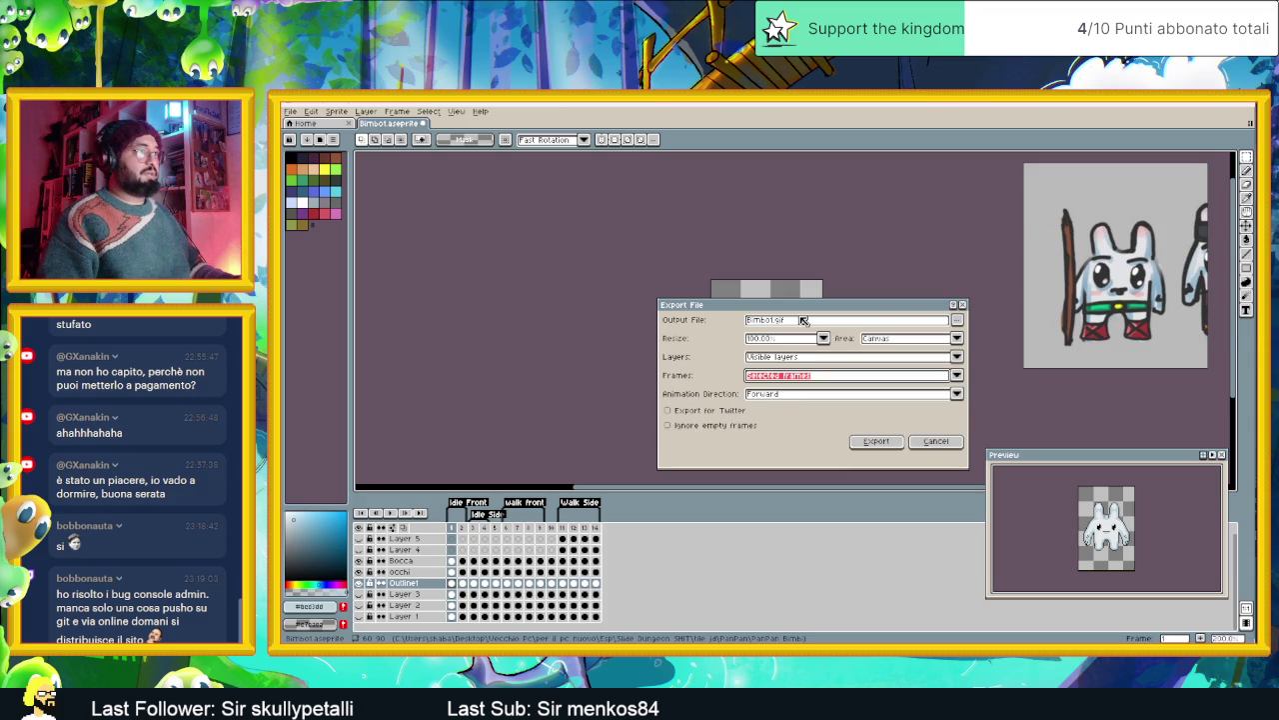
# - Change the output file name, appending '_side_dima', and confirm it
pyautogui.click(956, 320)
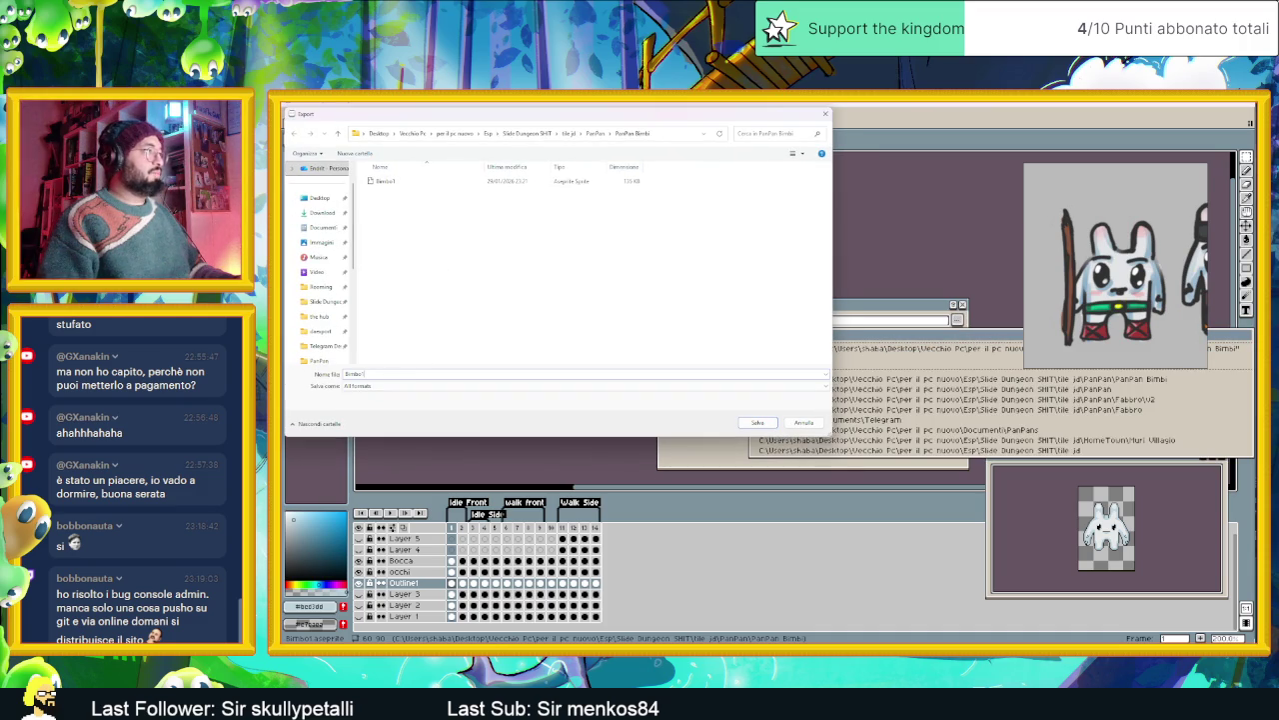
pyautogui.write('_sid')
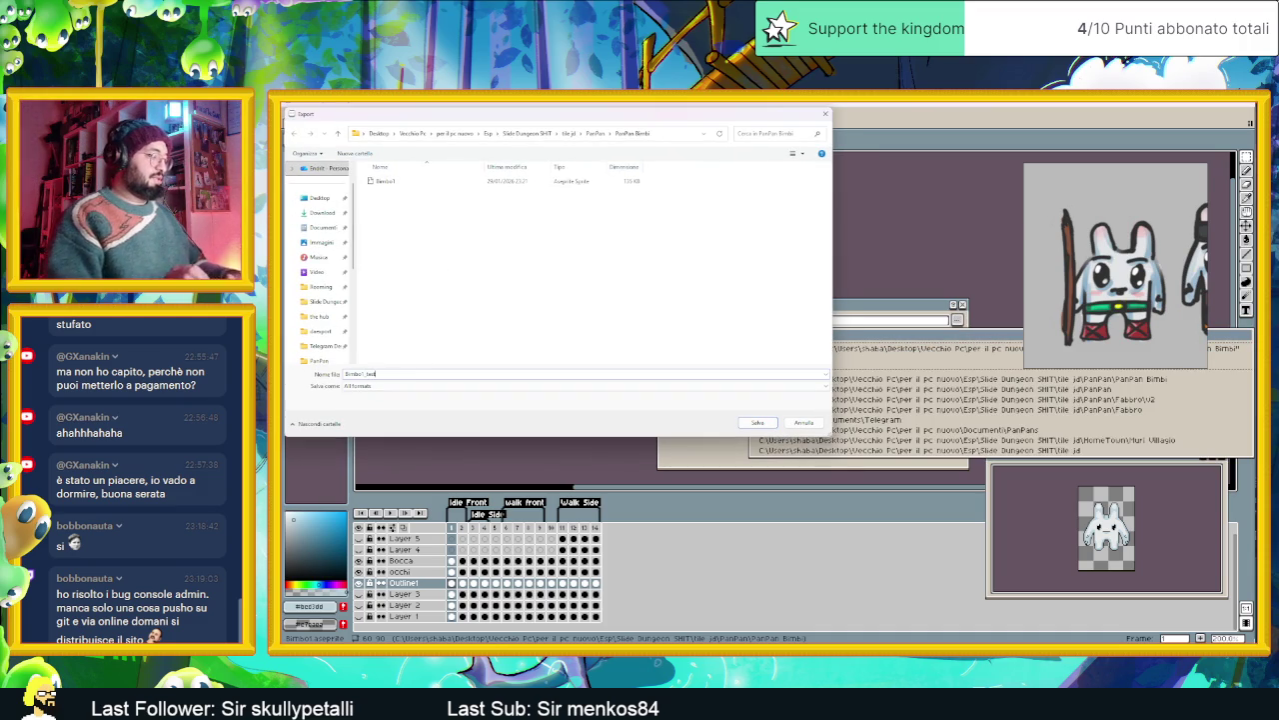
pyautogui.write('e_dima')
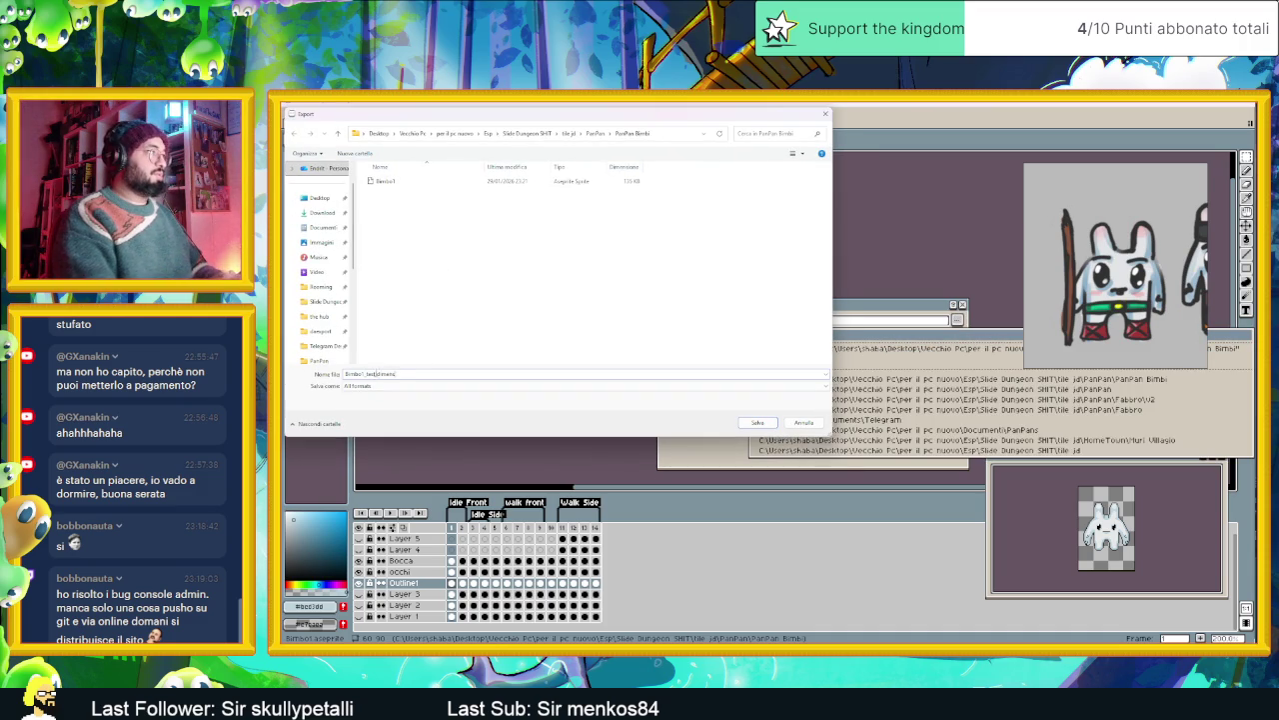
pyautogui.click(755, 423)
pyautogui.click(884, 449)
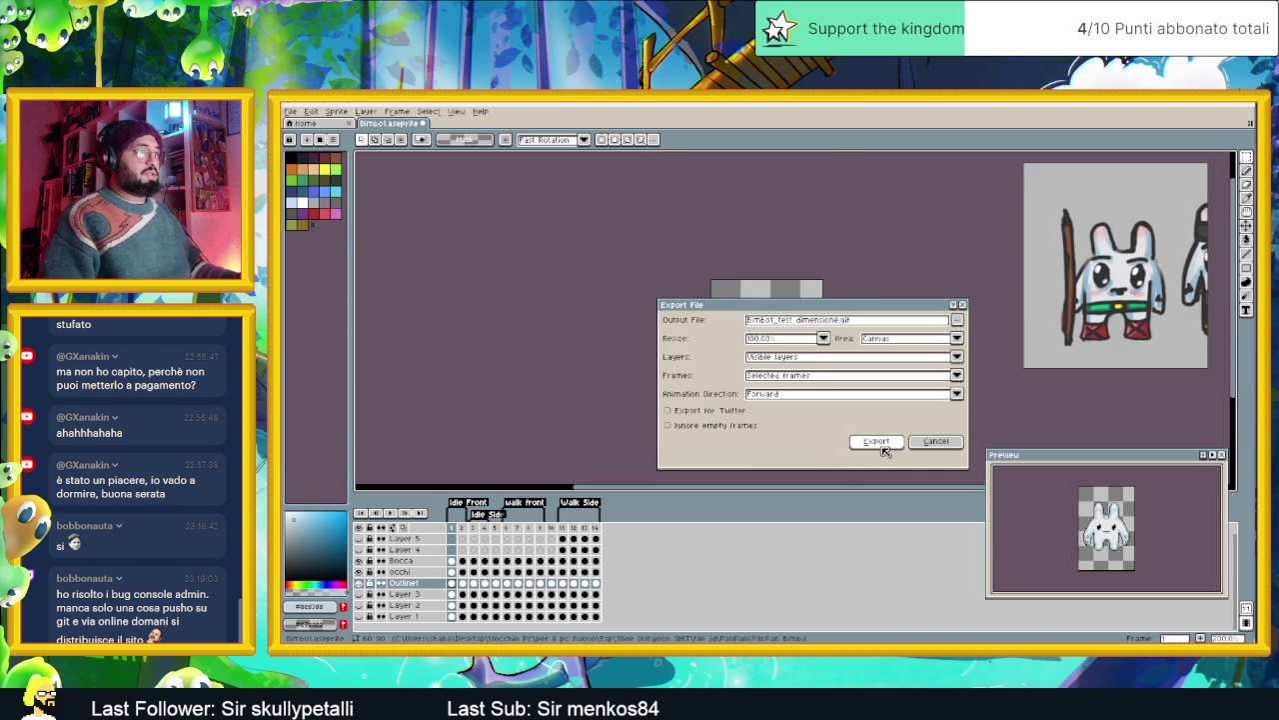
# - Set the output type to PNG and export the sprite as Bimbo1_test dimensione.png
pyautogui.click(956, 320)
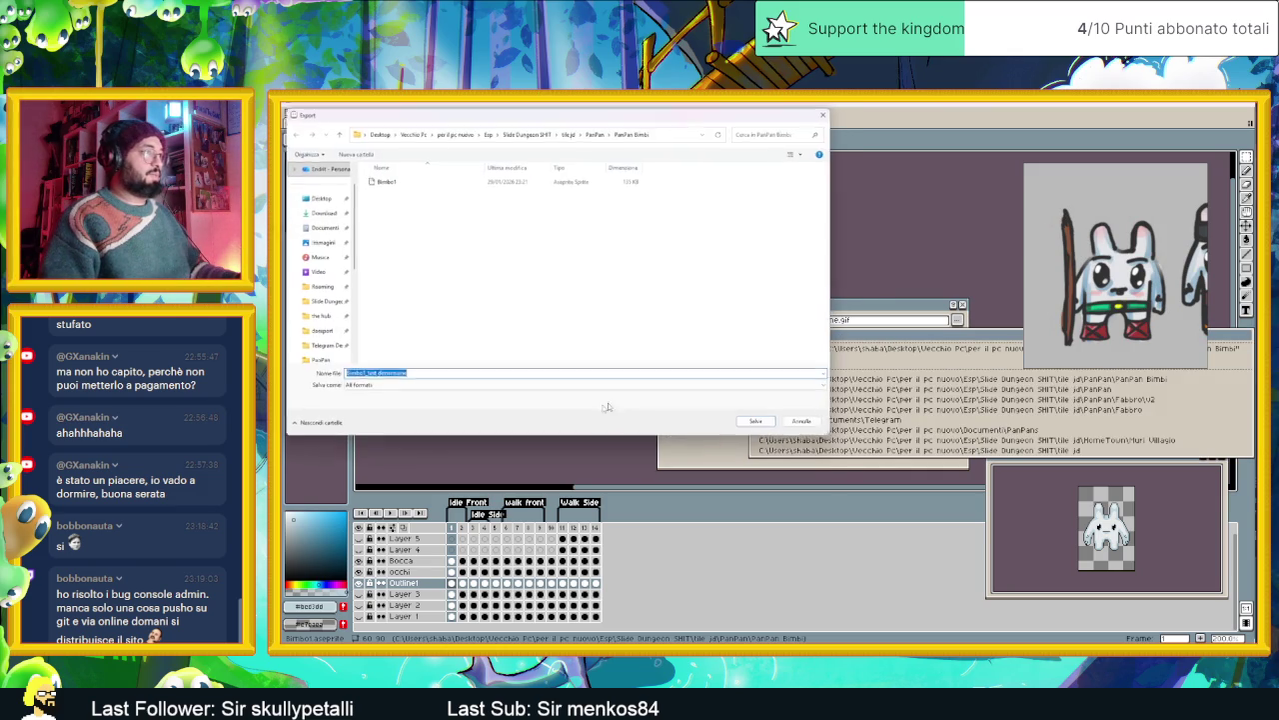
pyautogui.click(446, 386)
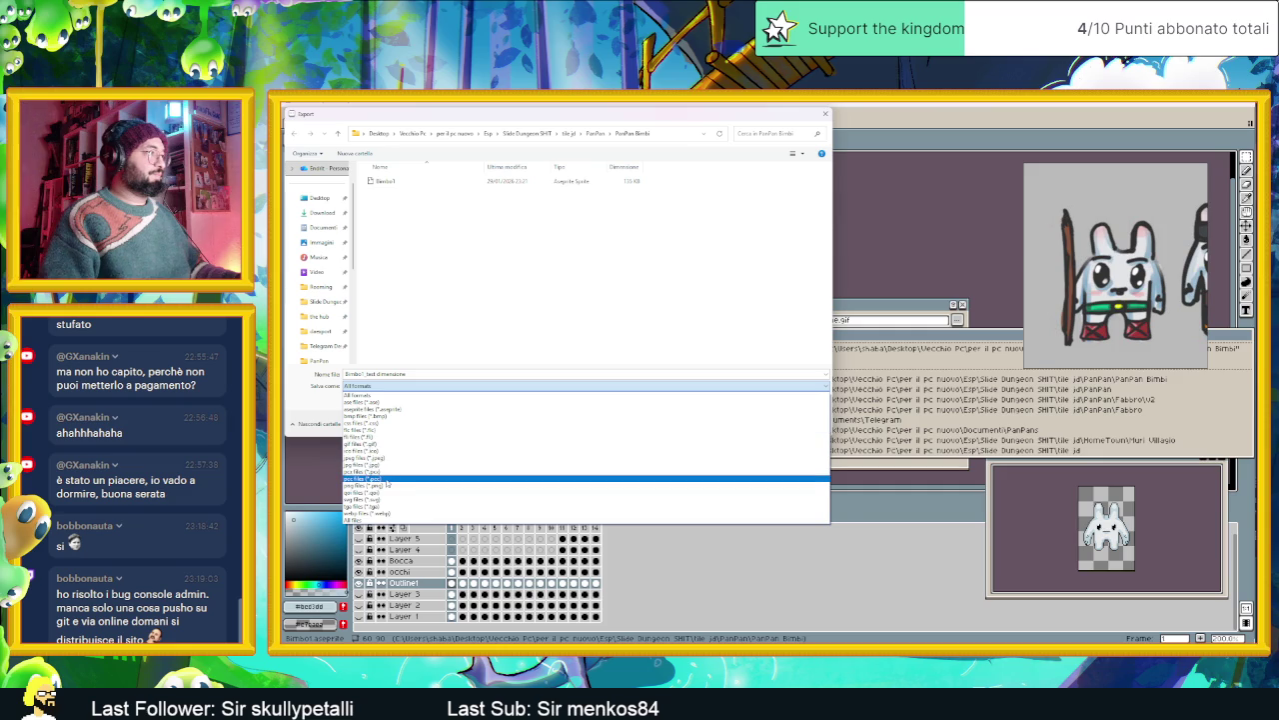
pyautogui.click(390, 484)
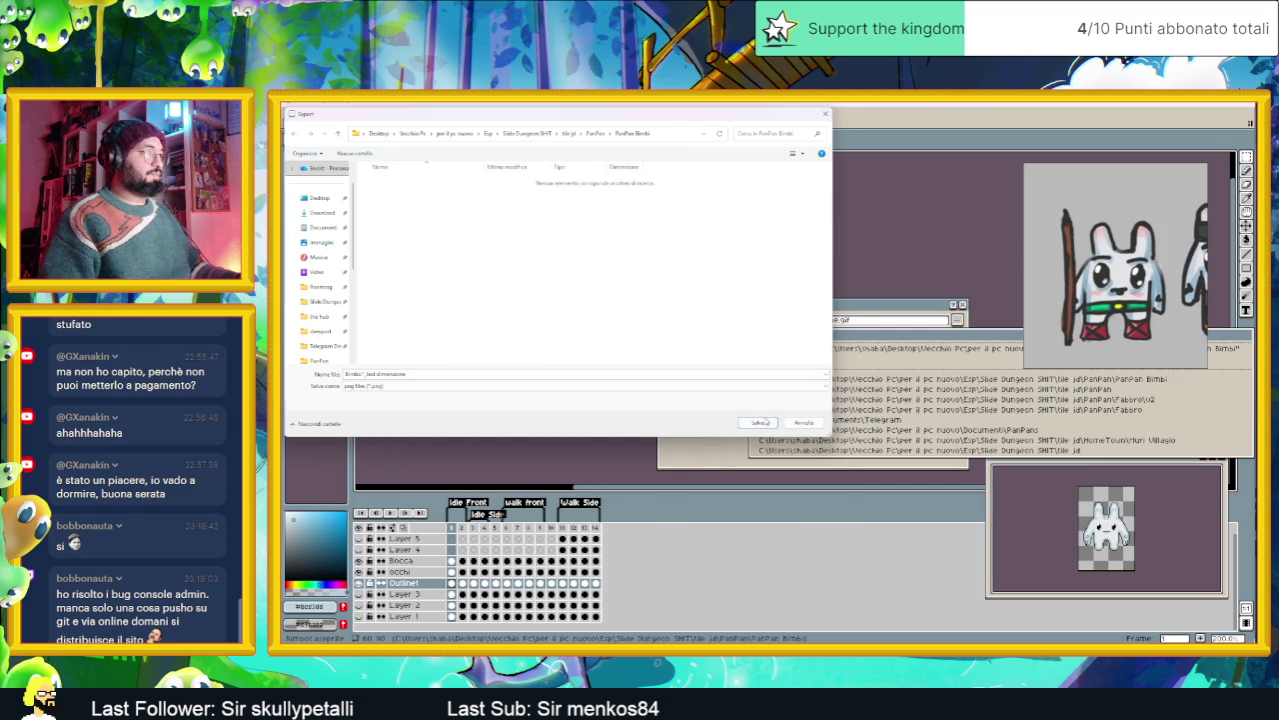
pyautogui.click(762, 422)
pyautogui.click(912, 447)
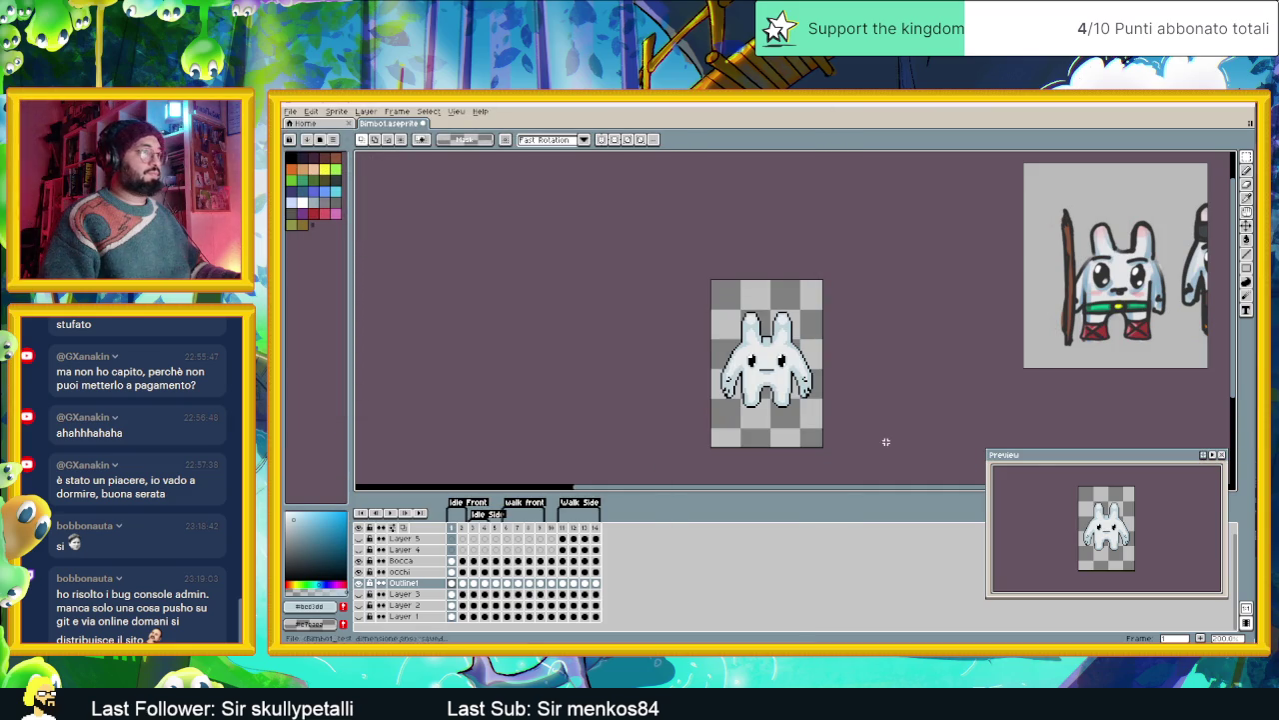
# - Minimize Aseprite, switch to Godot, and zoom the 2D view onto the bunny
pyautogui.click(1198, 108)
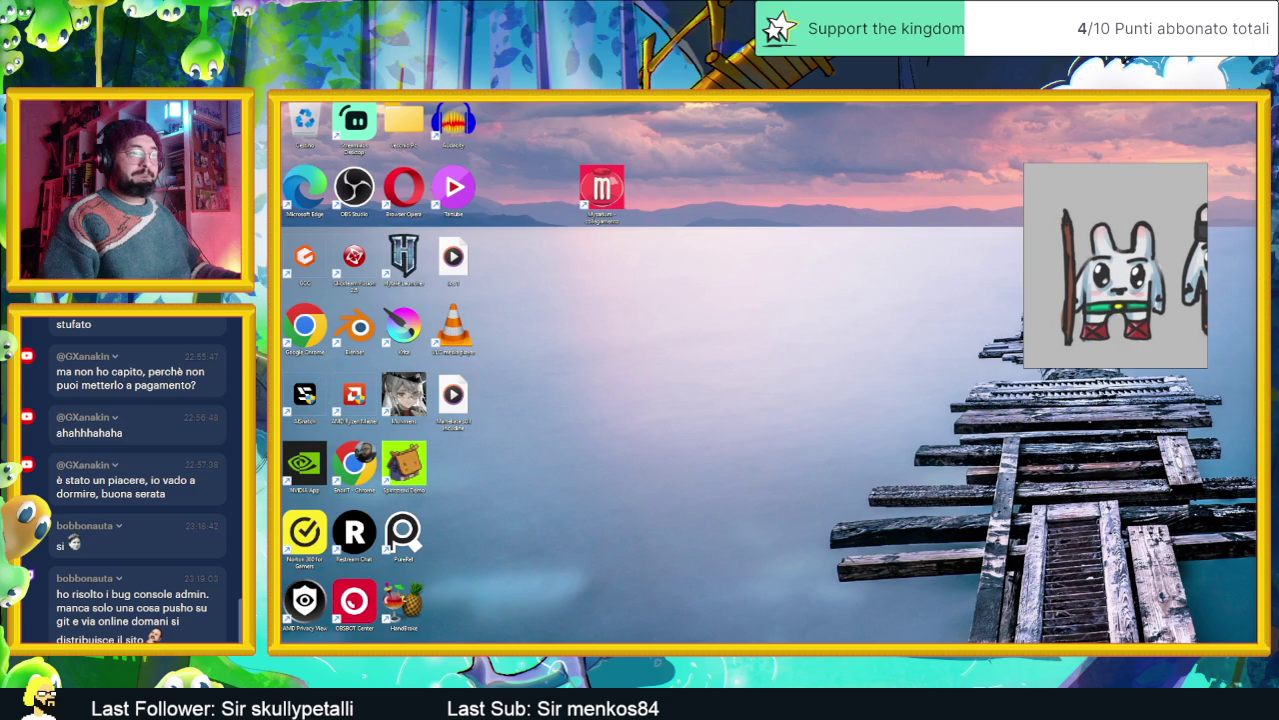
pyautogui.hotkey('alt', 'Tab')
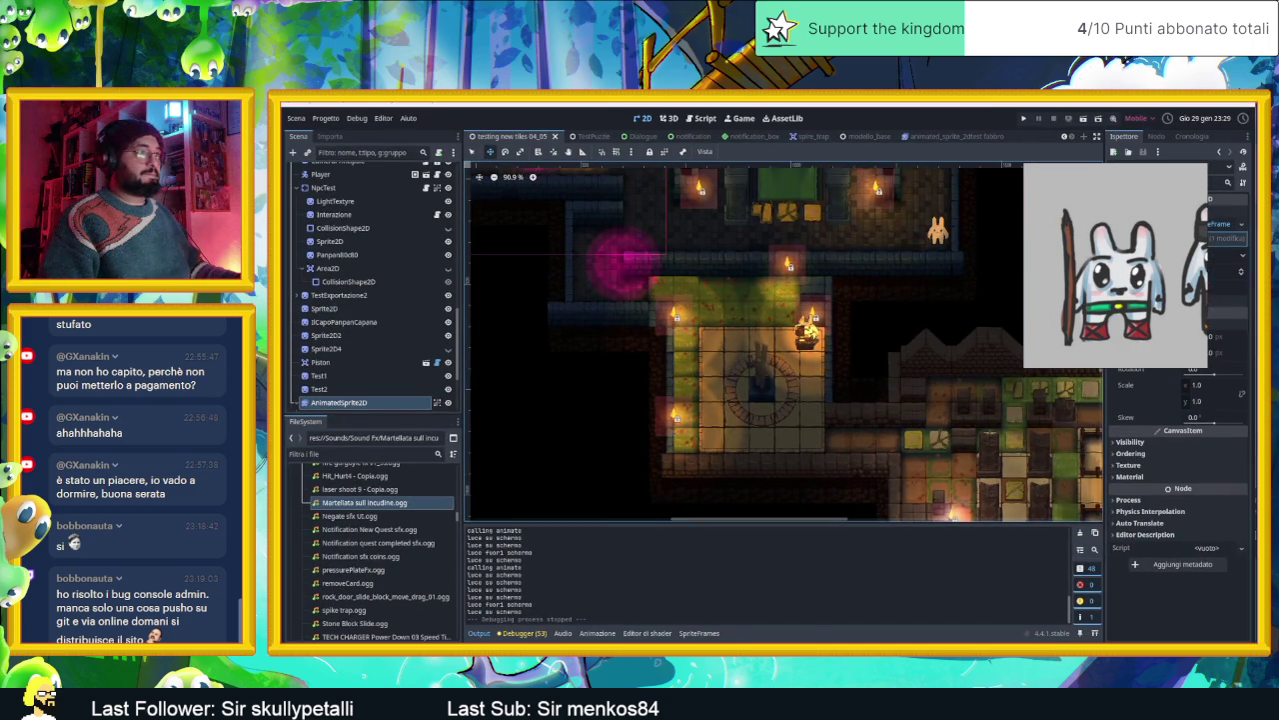
pyautogui.scroll(1, 811, 341)
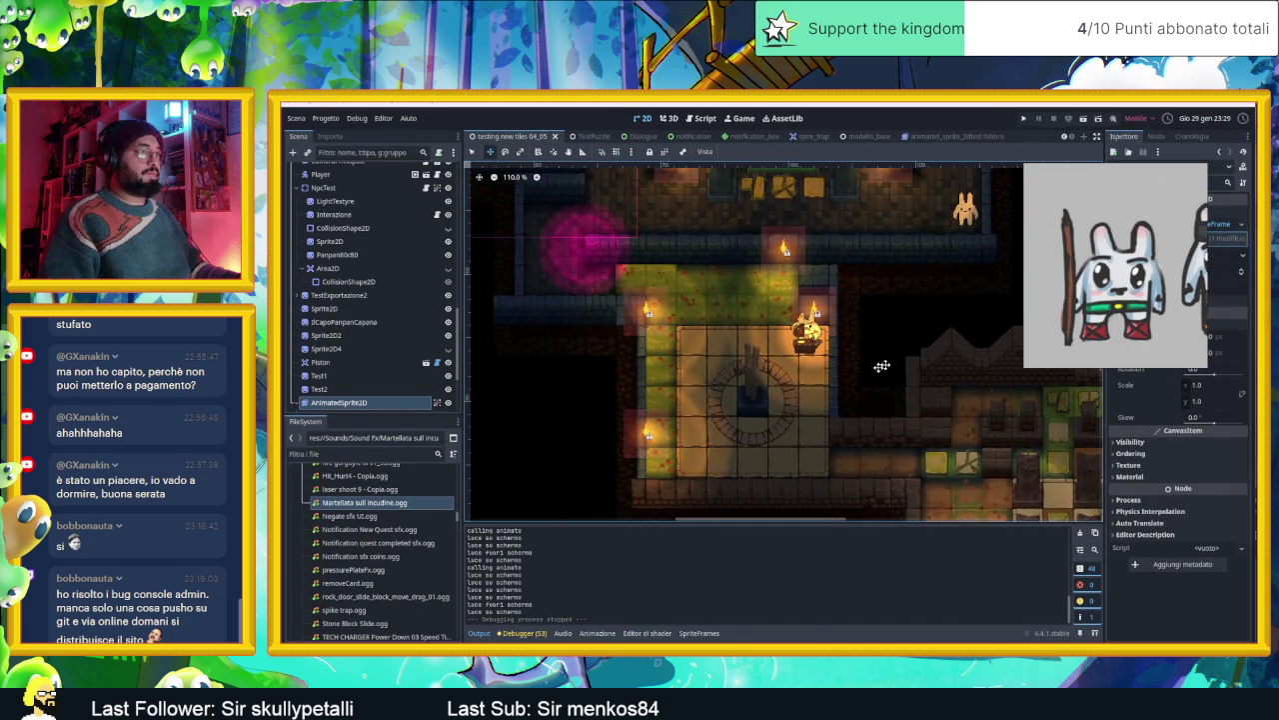
pyautogui.scroll(2, 849, 300)
pyautogui.scroll(1, 851, 288)
pyautogui.scroll(4, 851, 290)
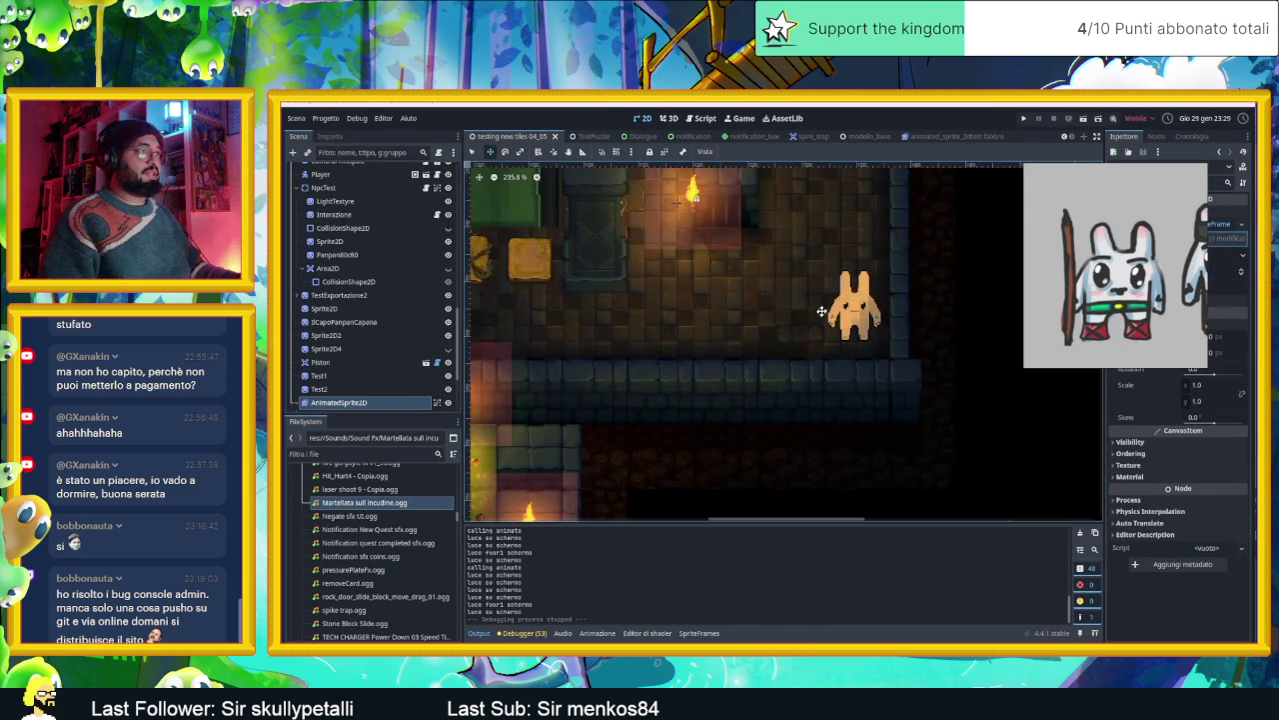
pyautogui.scroll(2, 851, 290)
pyautogui.scroll(2, 851, 290)
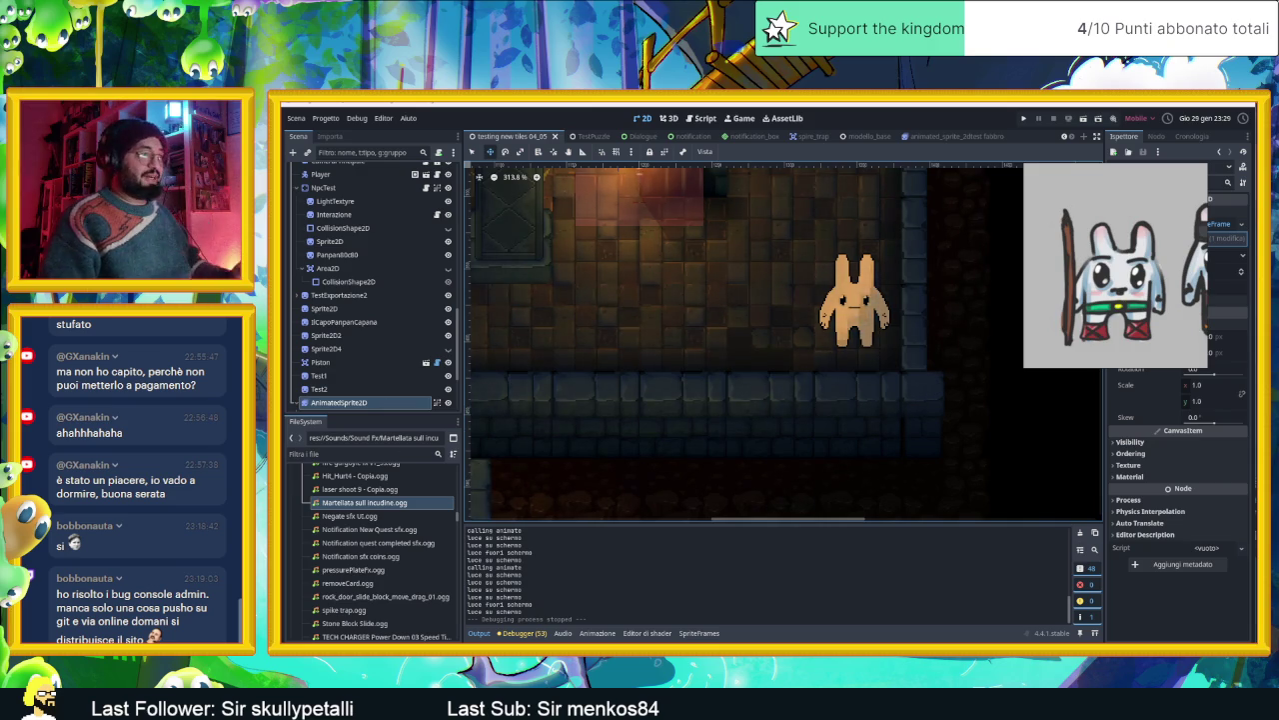
# - Scroll the FileSystem dock, collapse the Fabbro folder, and bring up the PanPan folder's options
pyautogui.scroll(5, 337, 529)
pyautogui.scroll(3, 335, 530)
pyautogui.scroll(2, 334, 530)
pyautogui.scroll(1, 335, 530)
pyautogui.scroll(2, 335, 529)
pyautogui.scroll(3, 335, 530)
pyautogui.scroll(2, 335, 530)
pyautogui.scroll(2, 335, 530)
pyautogui.scroll(1, 320, 510)
pyautogui.click(311, 492)
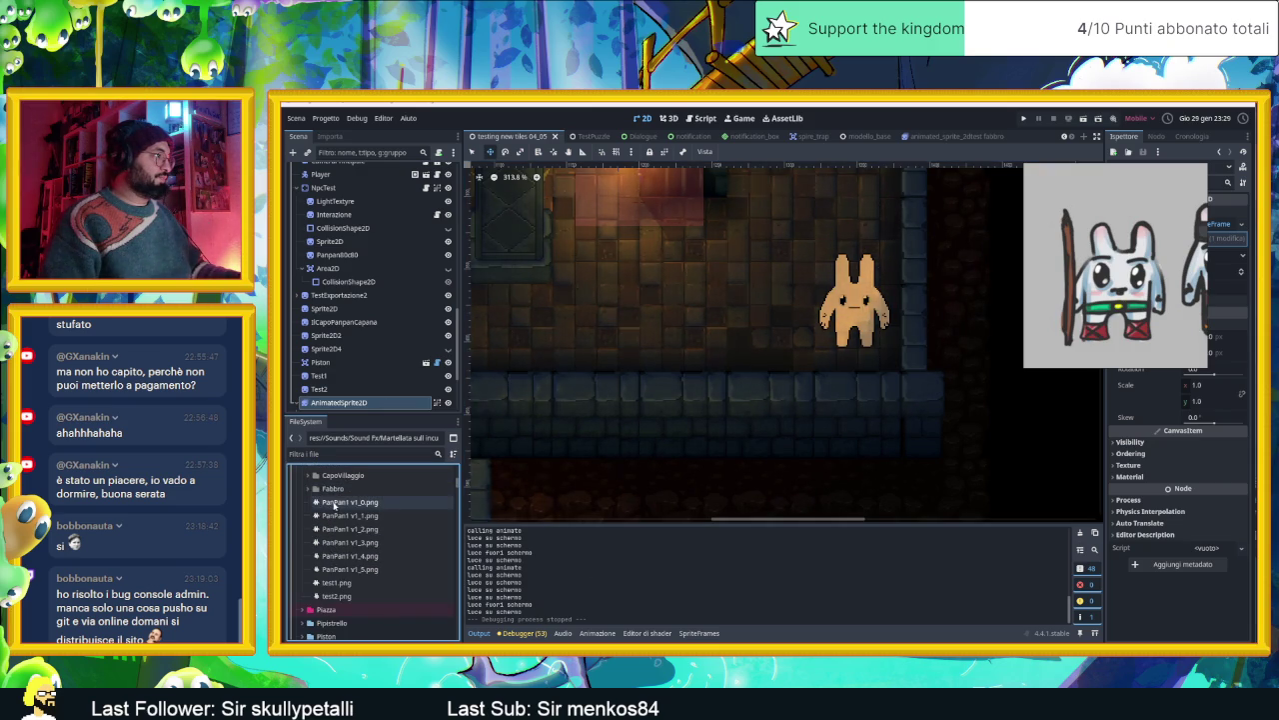
pyautogui.scroll(1, 332, 484)
pyautogui.rightClick(332, 484)
pyautogui.moveTo(389, 487)
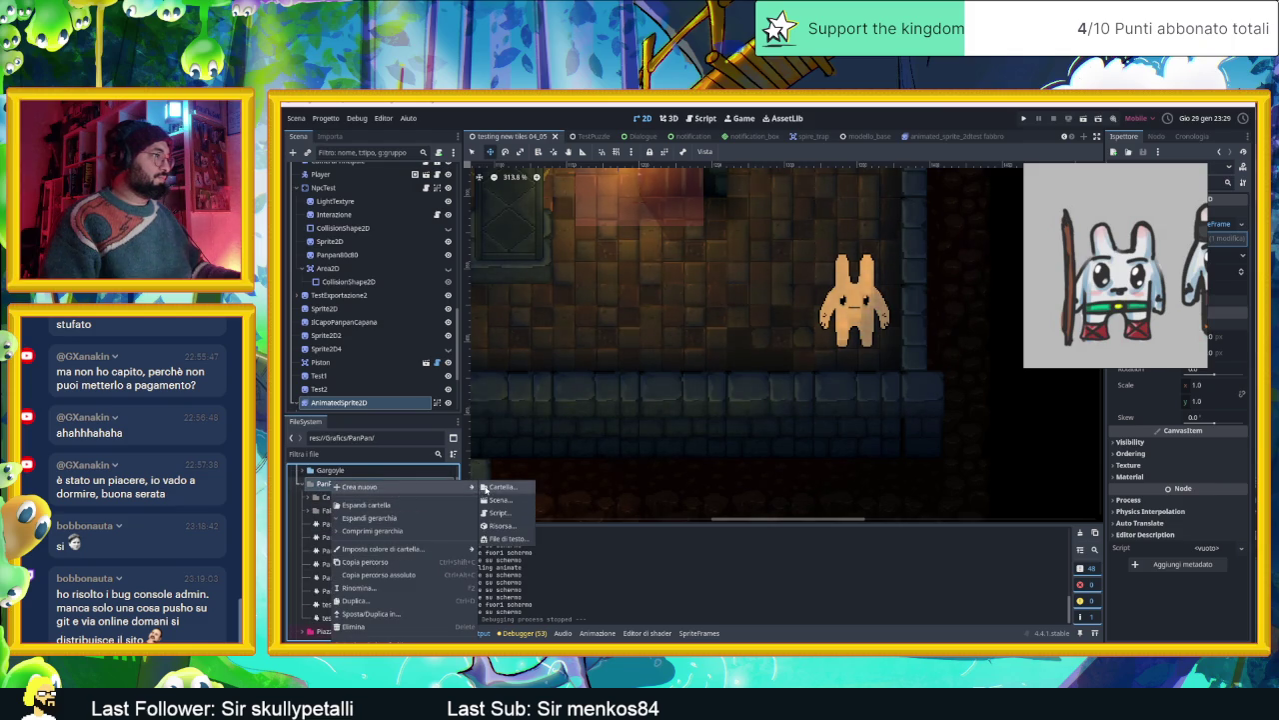
# - Create a Bimbo1 folder inside PanPan in Godot's FileSystem and select it
pyautogui.click(497, 487)
pyautogui.write('Limbo')
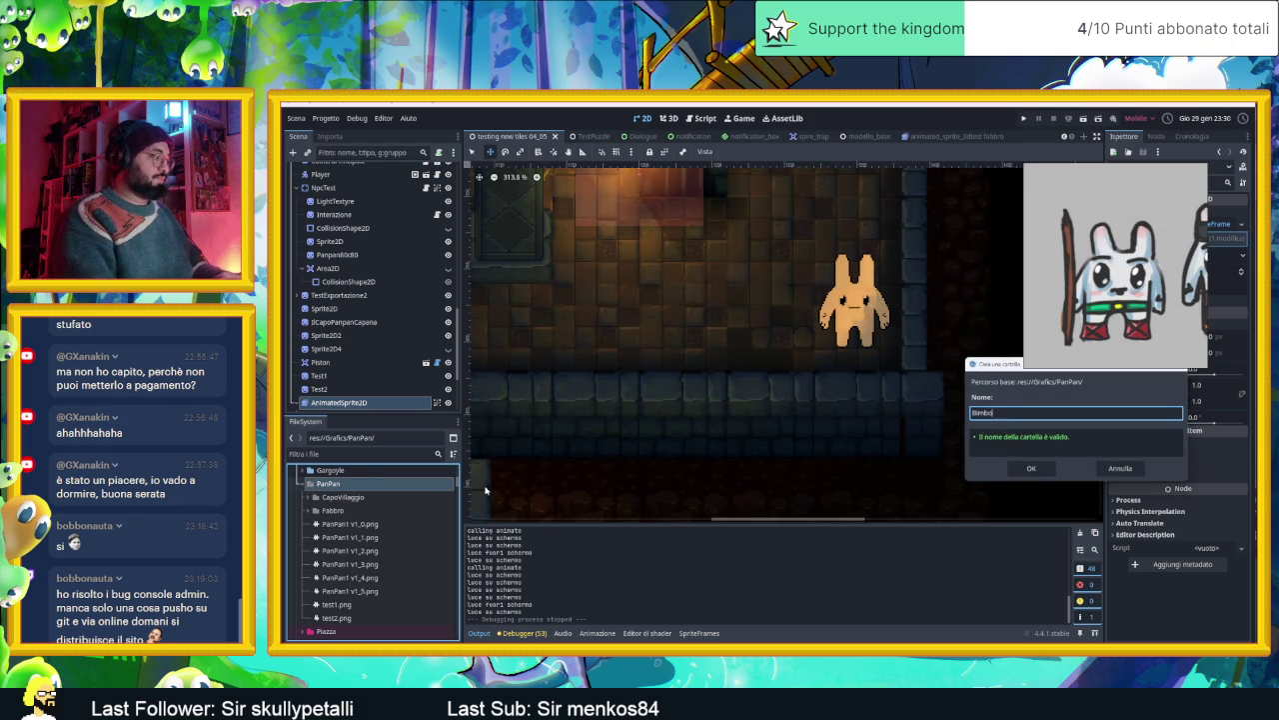
pyautogui.write('1')
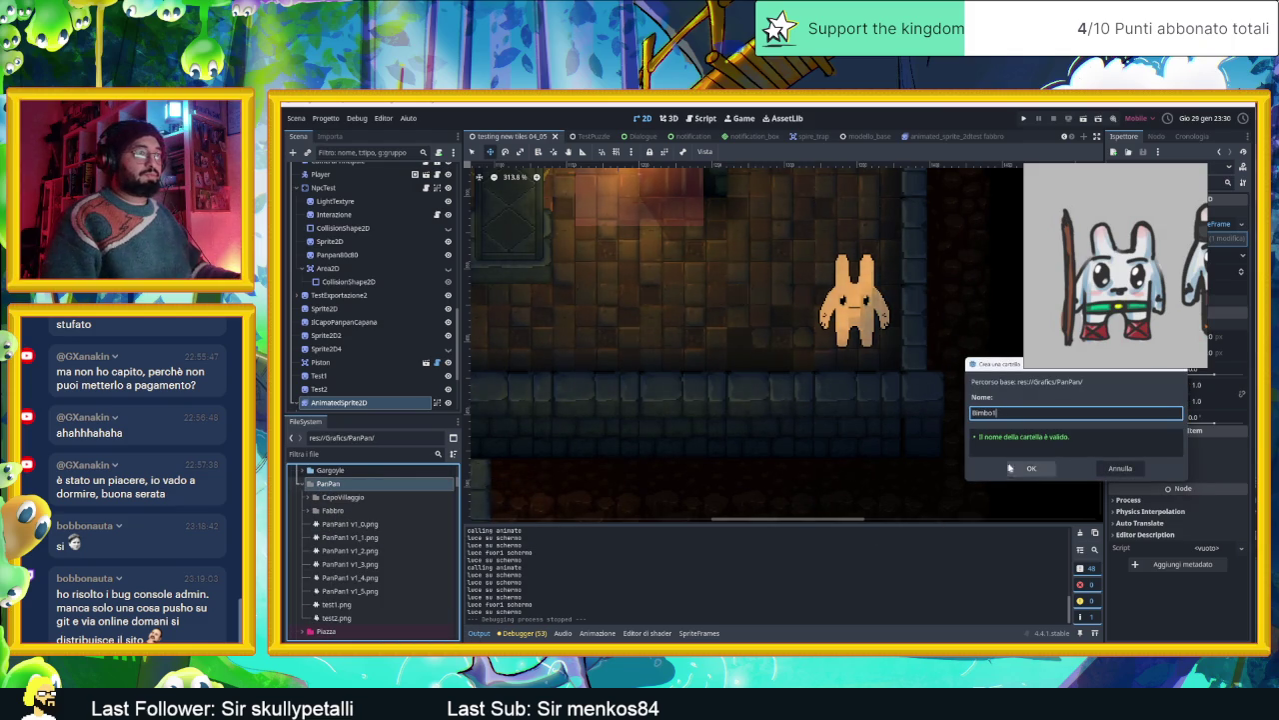
pyautogui.click(1012, 468)
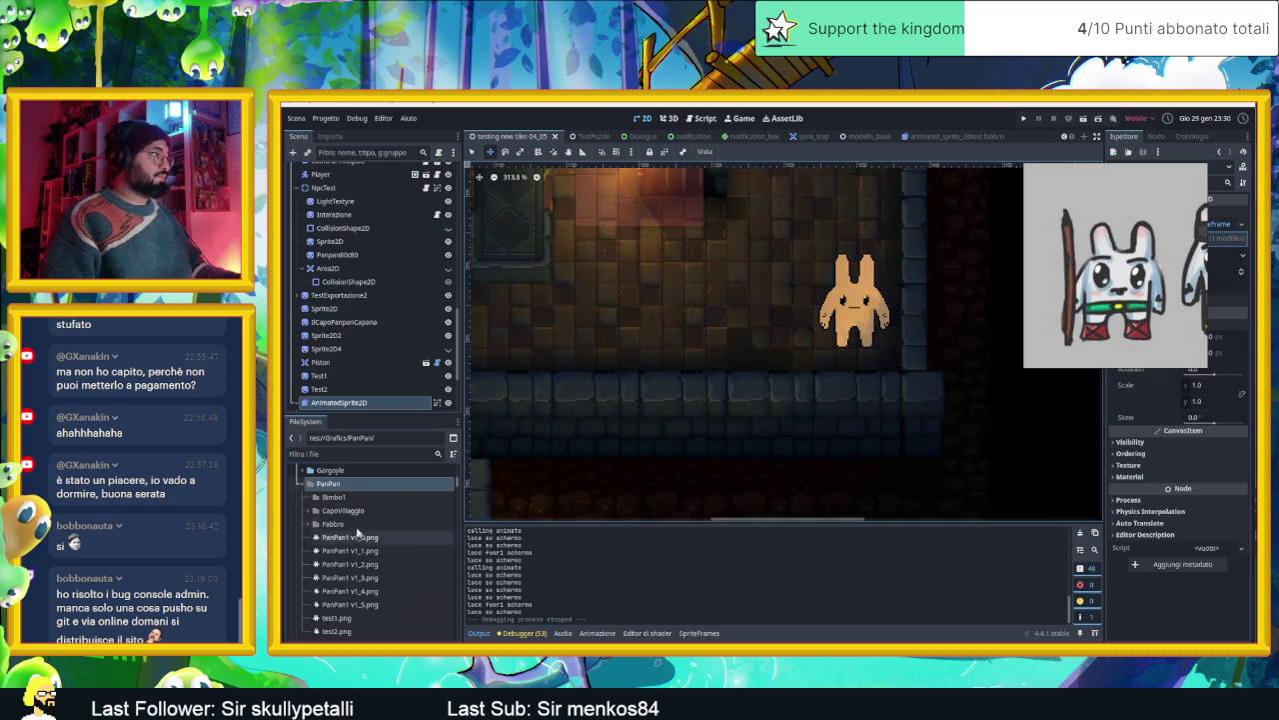
pyautogui.click(334, 497)
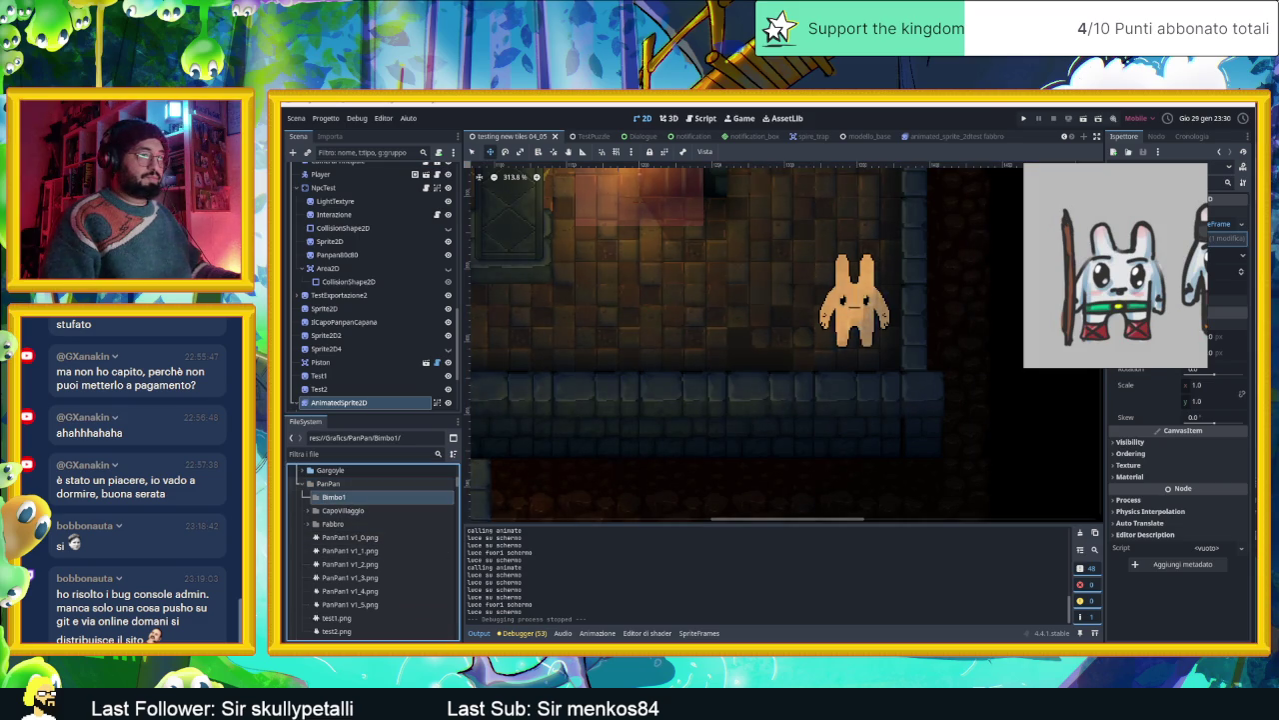
pyautogui.hotkey('alt', 'Tab')
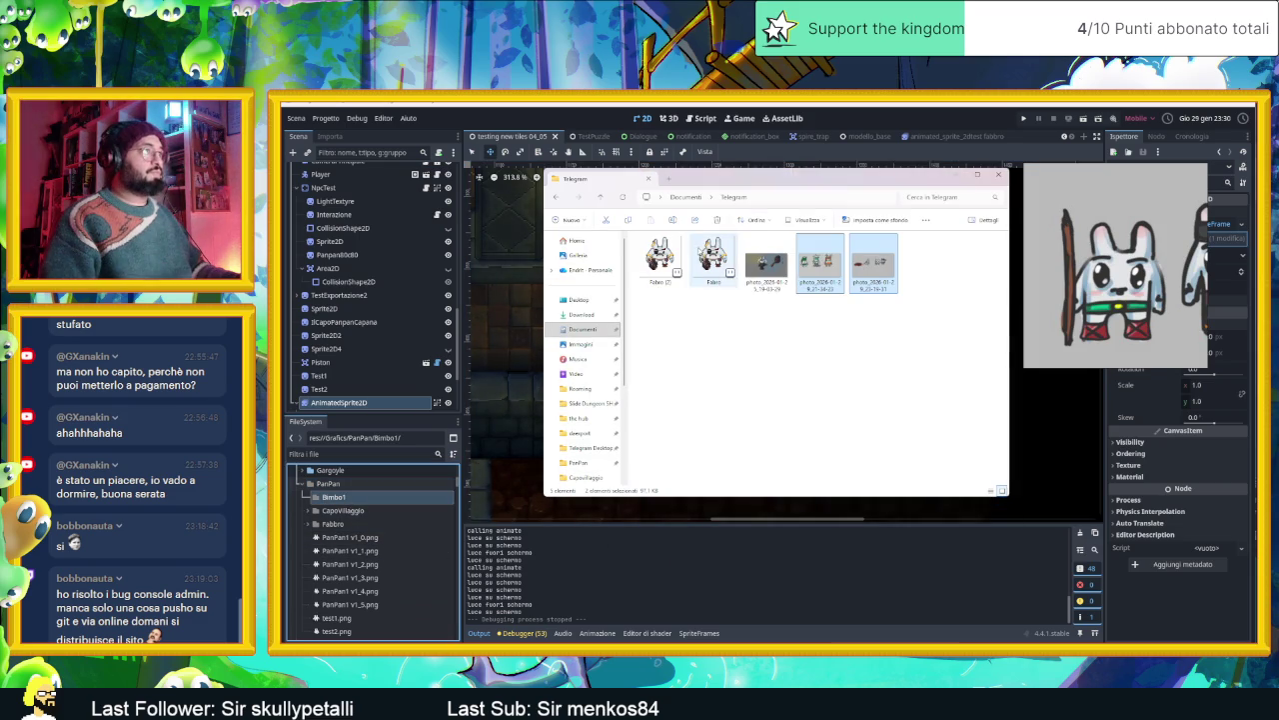
# - Open PanPan > PanPan Bimbi and move the exported test PNG into Godot's Bimbo1 folder
pyautogui.scroll(-3, 574, 405)
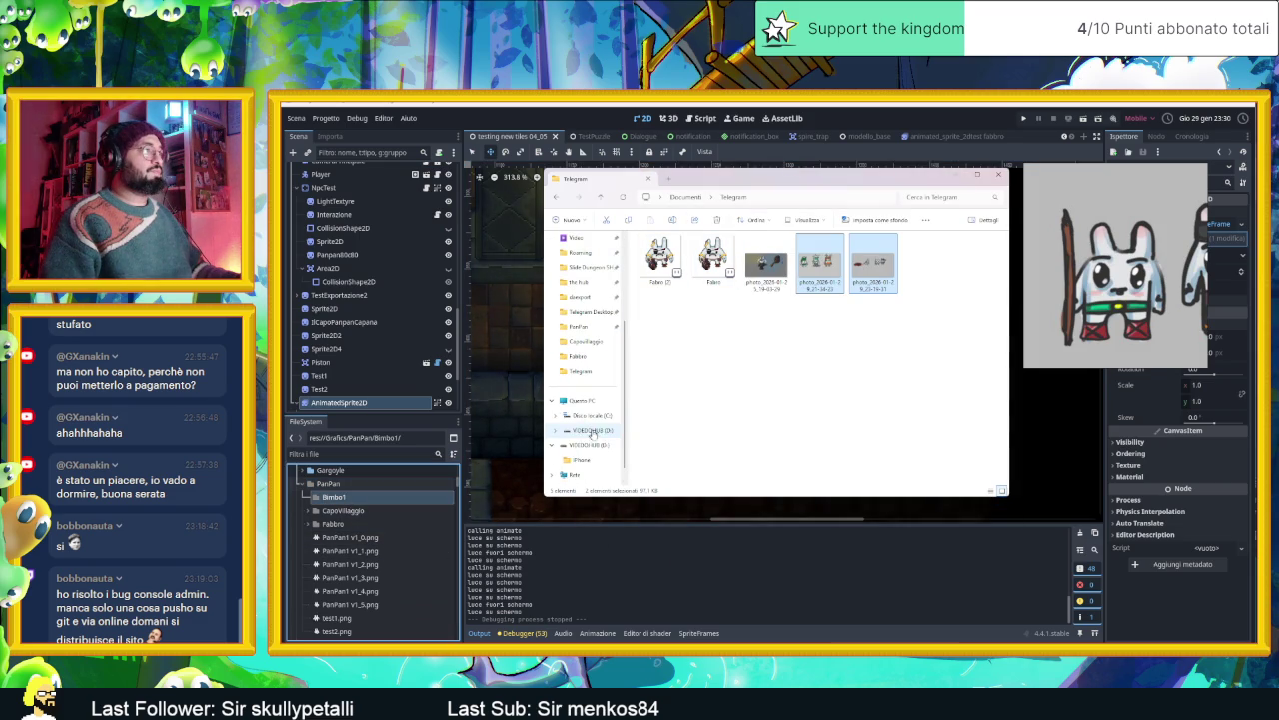
pyautogui.click(578, 325)
pyautogui.click(766, 258)
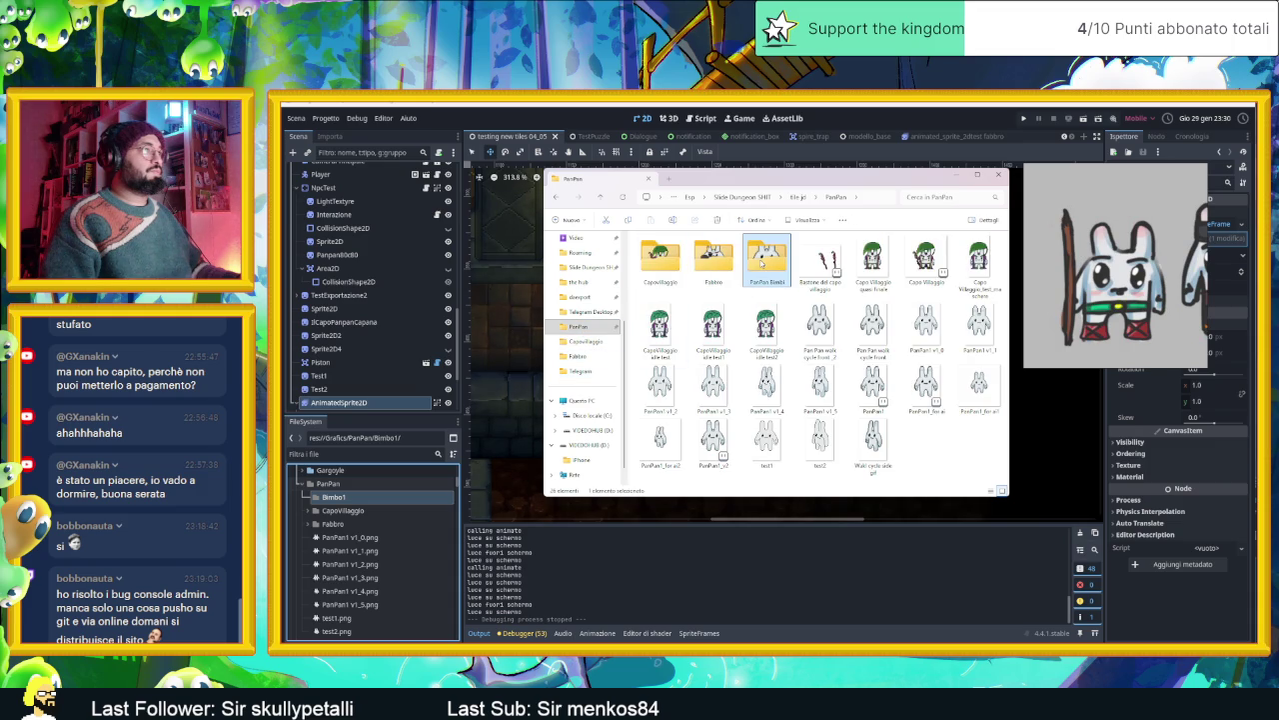
pyautogui.doubleClick(765, 258)
pyautogui.click(714, 262)
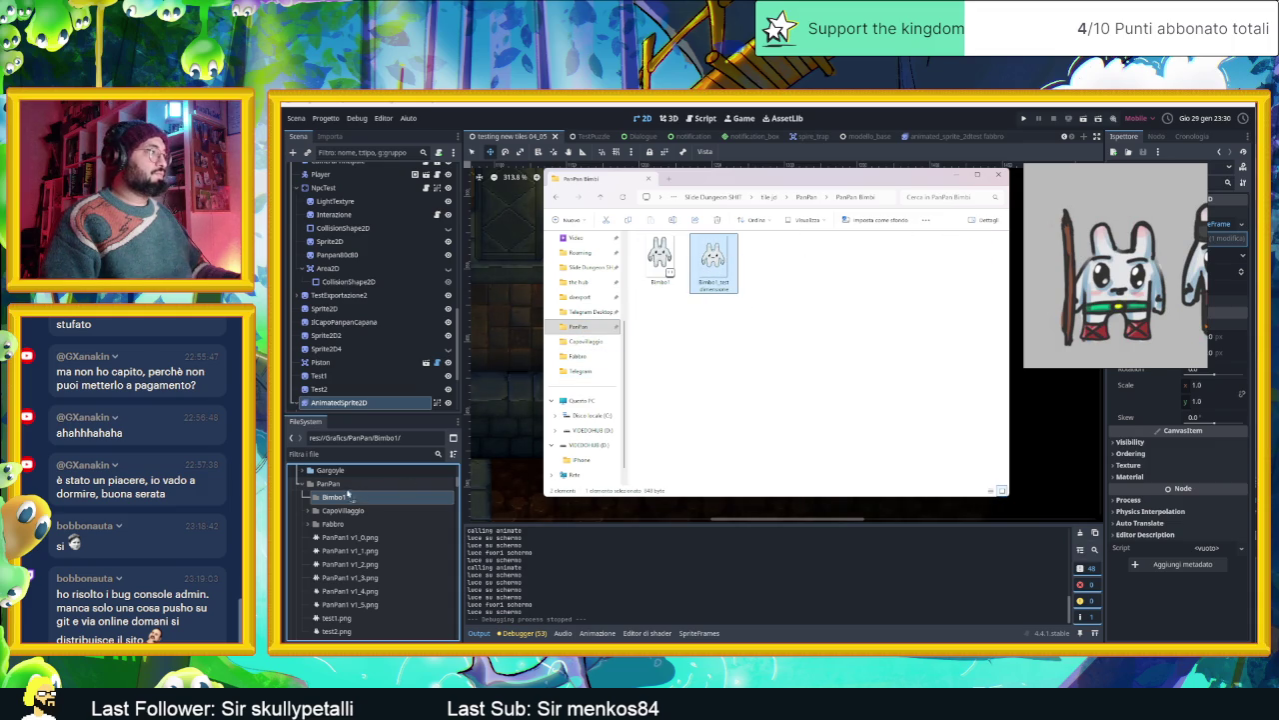
pyautogui.click(318, 498)
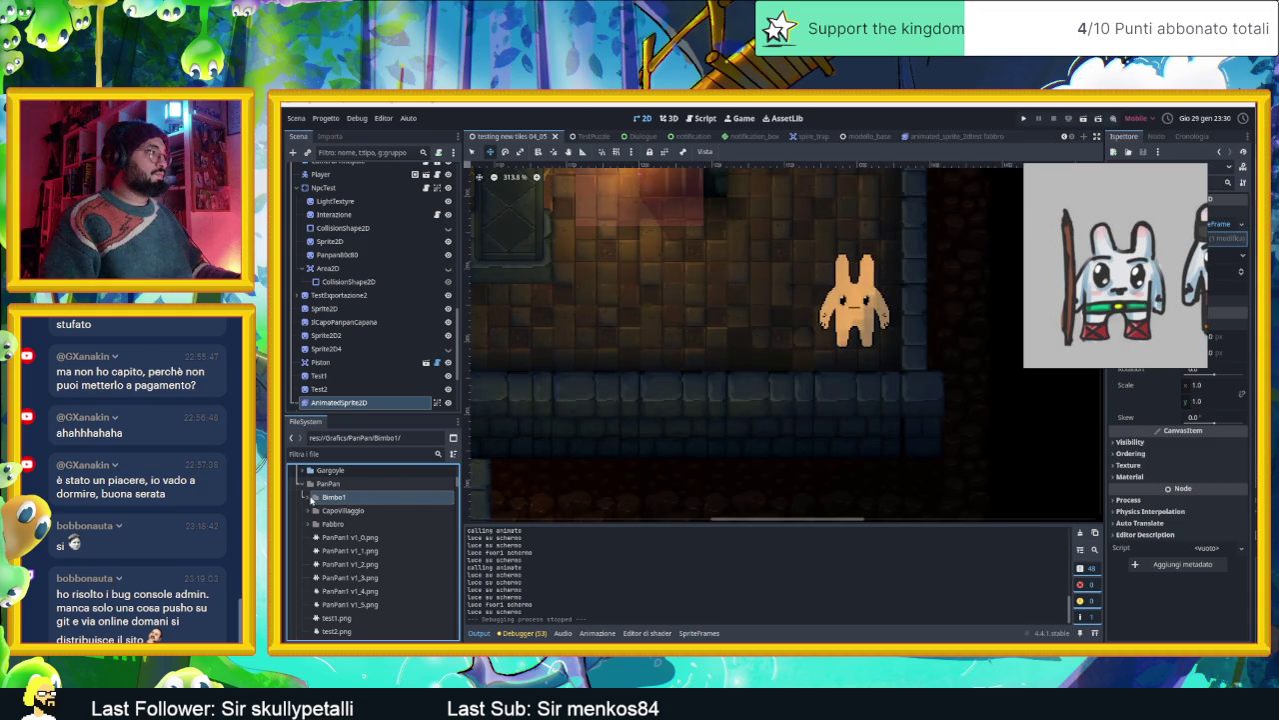
pyautogui.click(310, 498)
# - Place Bimbo1_test dimensione.png beside the existing bunny and zoom in to compare sizes
pyautogui.moveTo(370, 512); pyautogui.dragTo(789, 316)
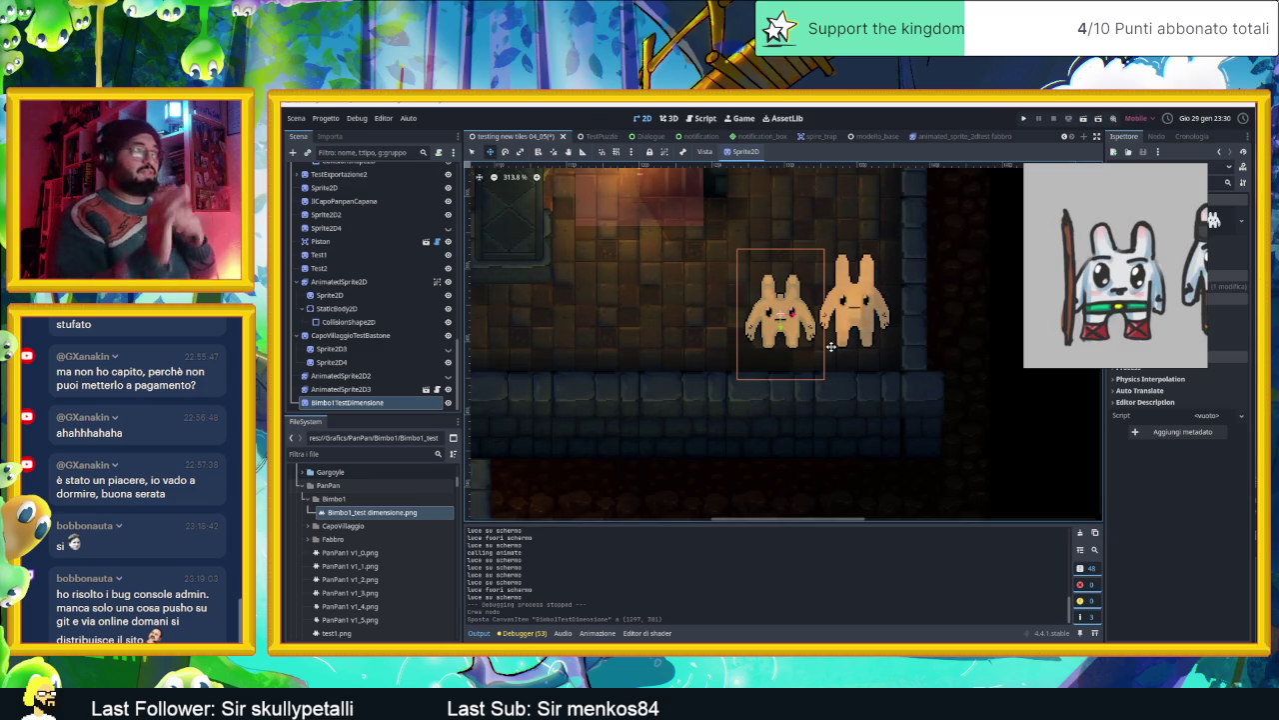
pyautogui.scroll(2, 792, 329)
pyautogui.scroll(1, 792, 329)
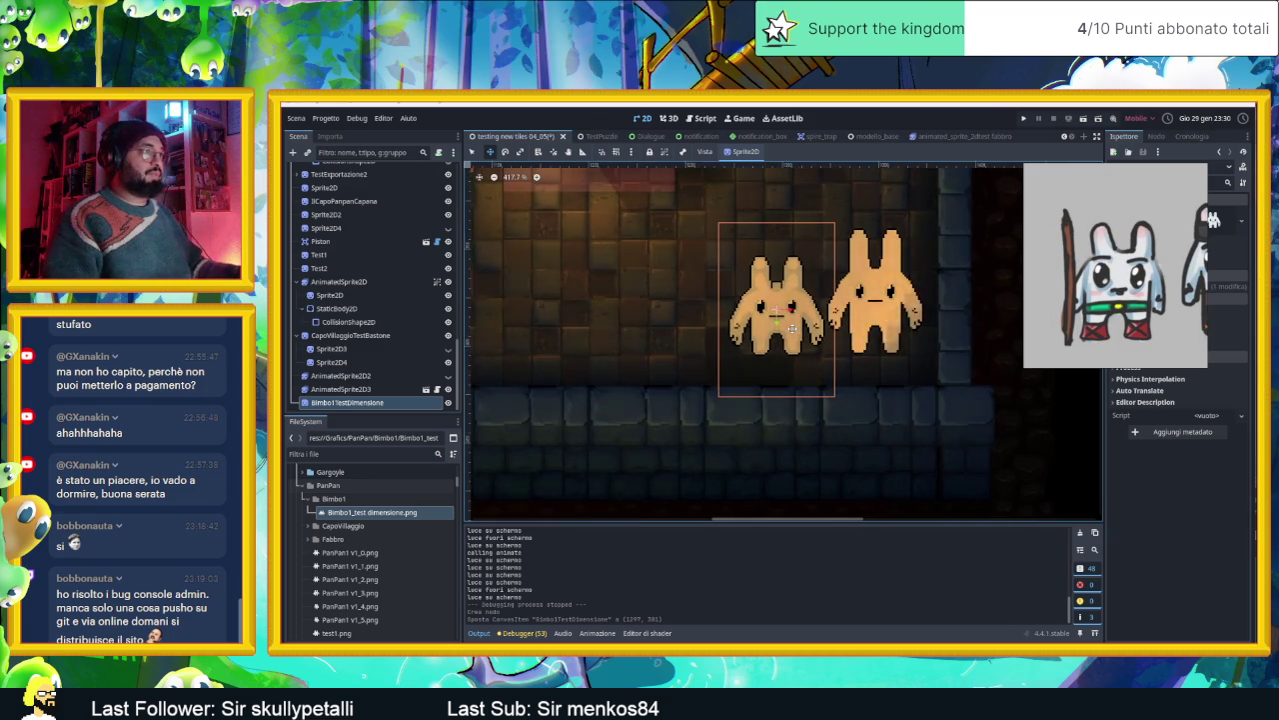
pyautogui.scroll(1, 793, 329)
pyautogui.scroll(1, 793, 329)
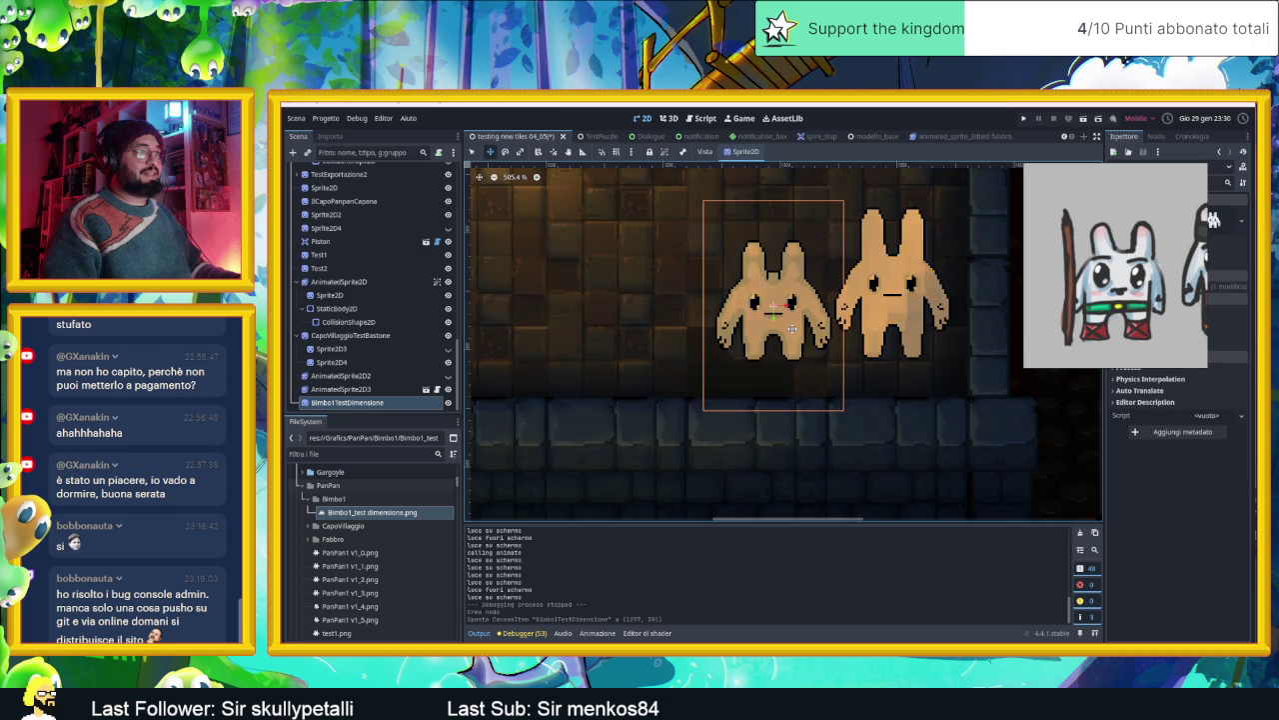
pyautogui.scroll(1, 793, 328)
pyautogui.scroll(1, 793, 329)
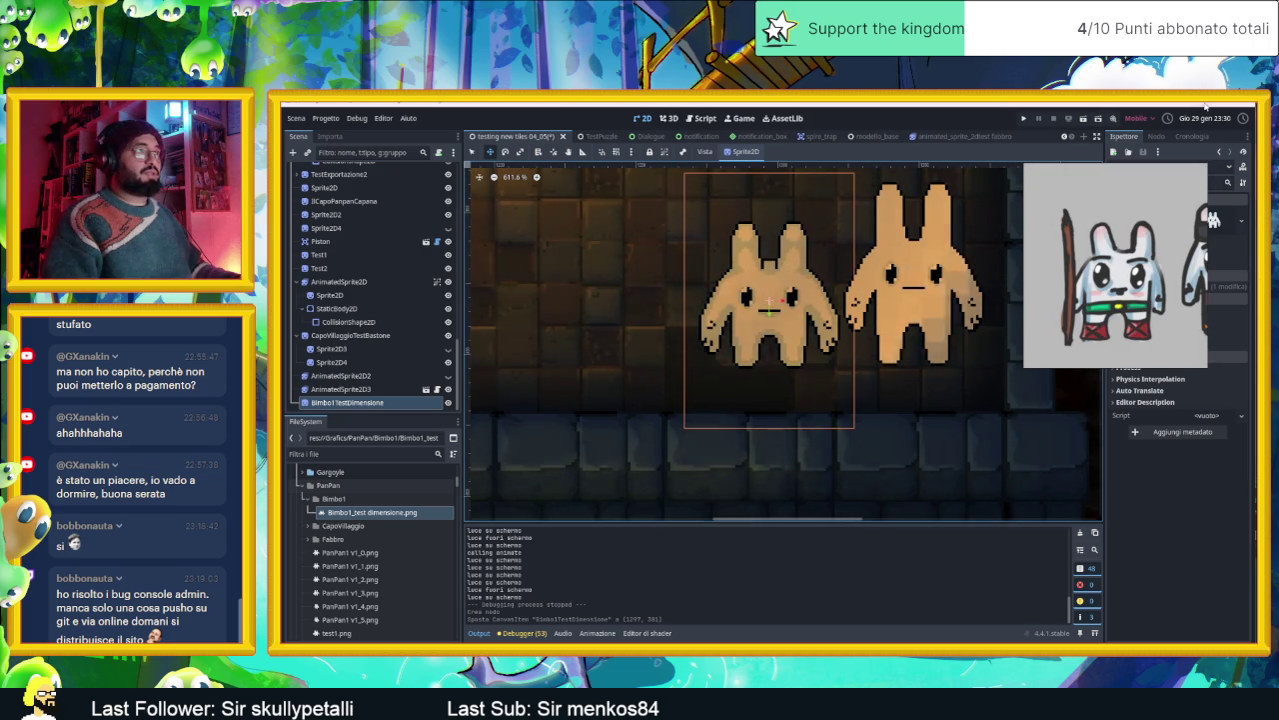
pyautogui.click(1206, 112)
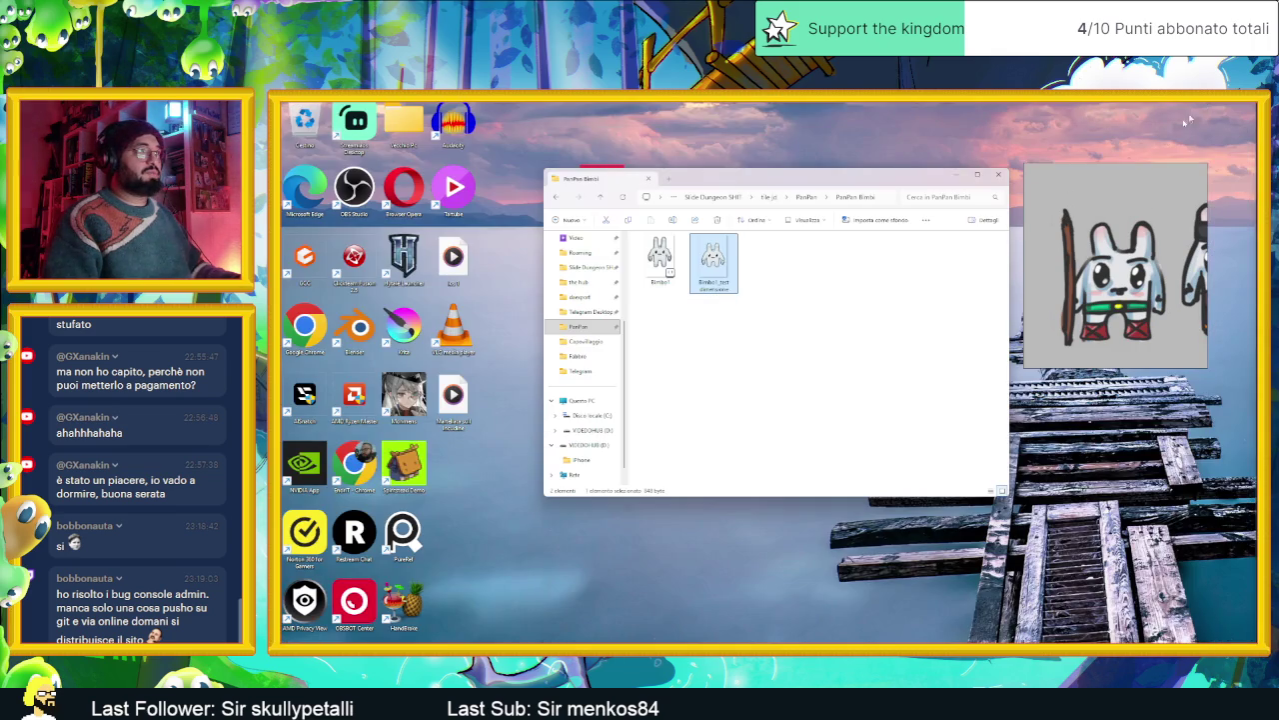
# - On frame 1, nudge the bunny's right half one pixel left and left half one pixel right
pyautogui.hotkey('alt', 'Tab')
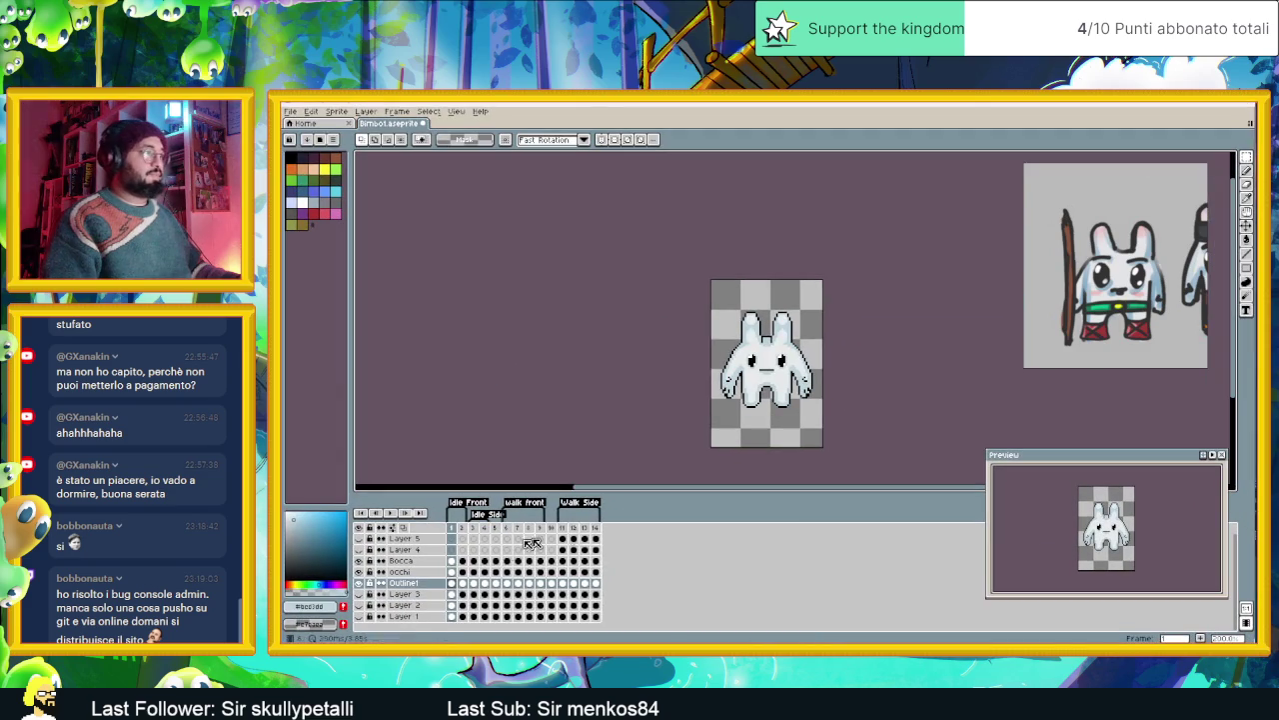
pyautogui.scroll(1, 797, 302)
pyautogui.scroll(1, 797, 302)
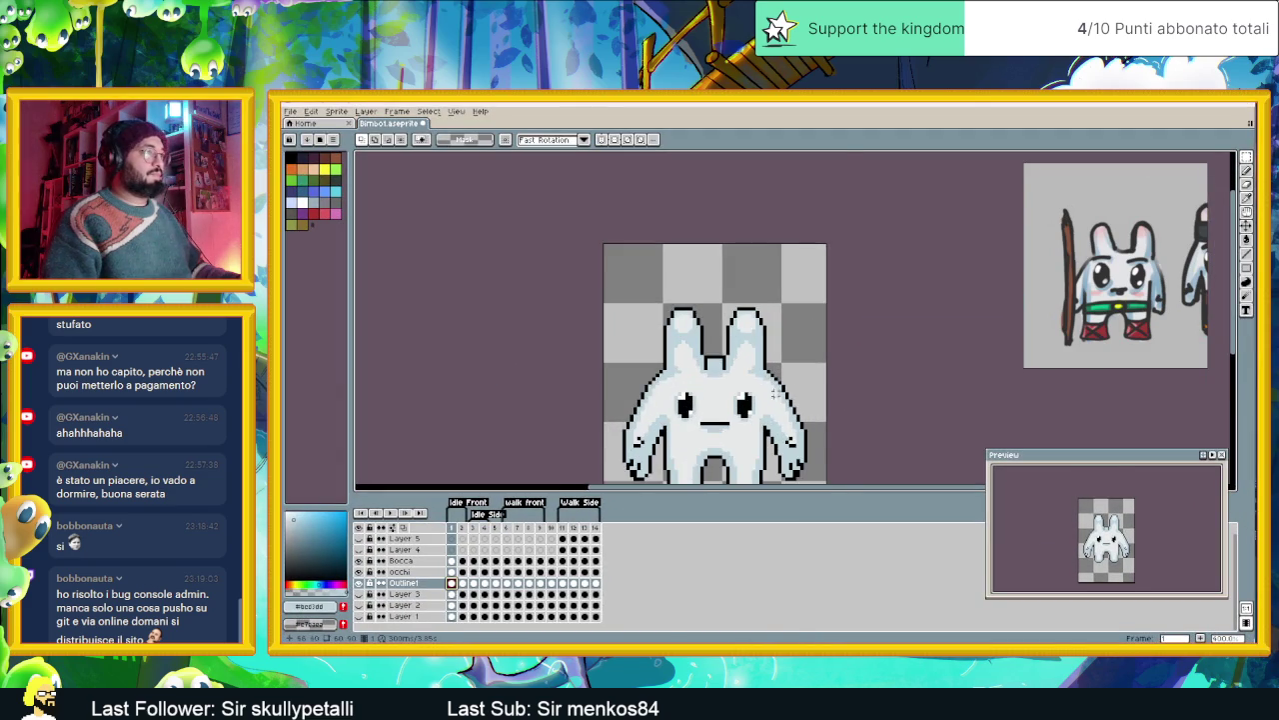
pyautogui.scroll(1, 796, 302)
pyautogui.scroll(1, 796, 301)
pyautogui.moveTo(1115, 265)
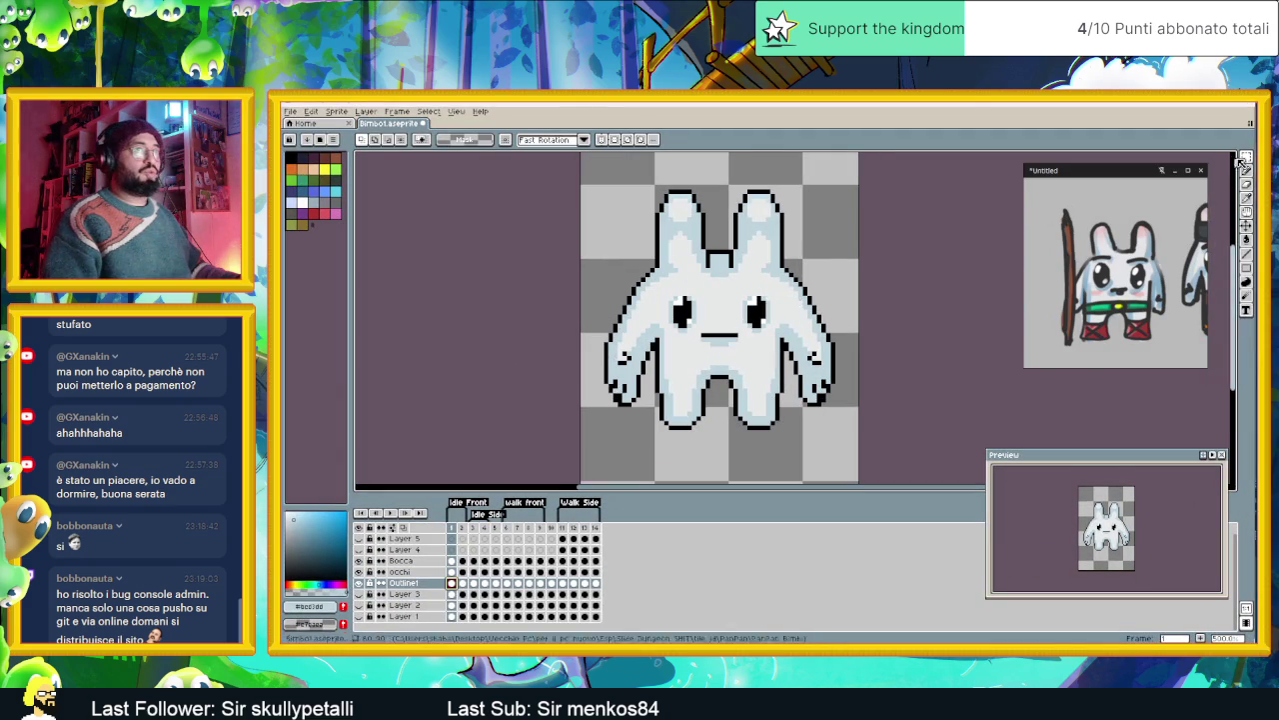
pyautogui.moveTo(833, 172); pyautogui.dragTo(756, 462)
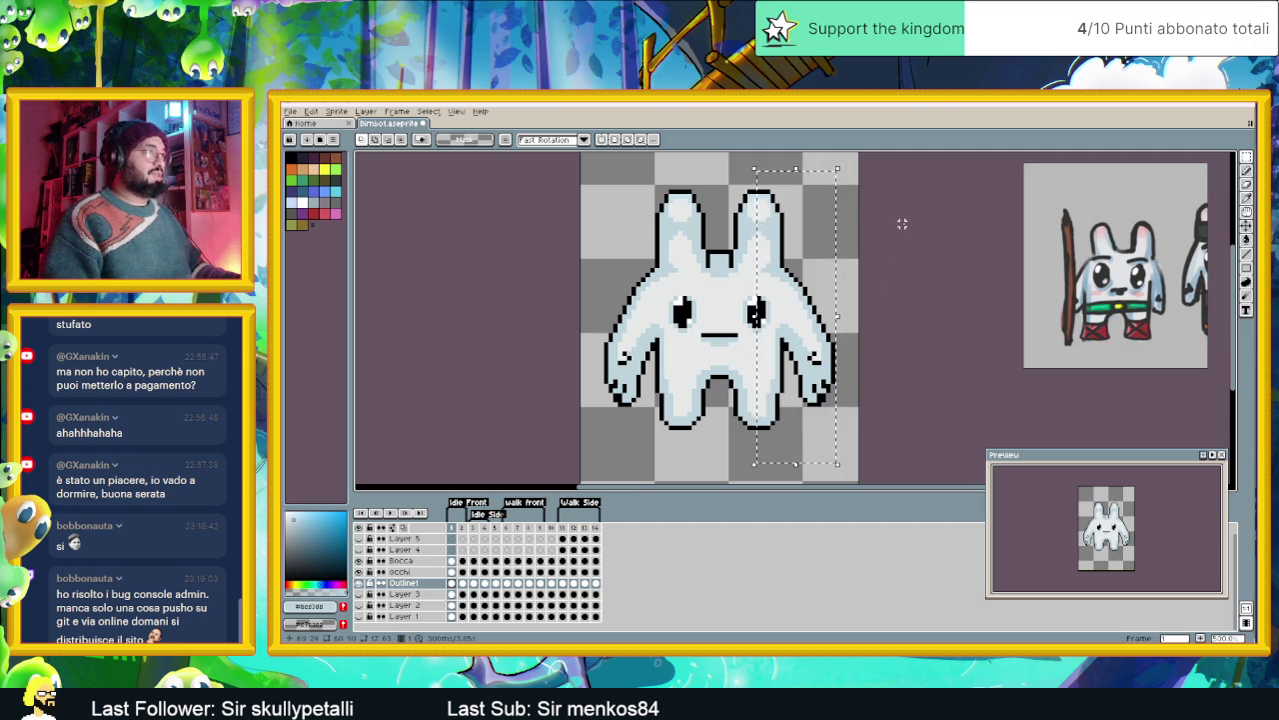
pyautogui.press('Left')
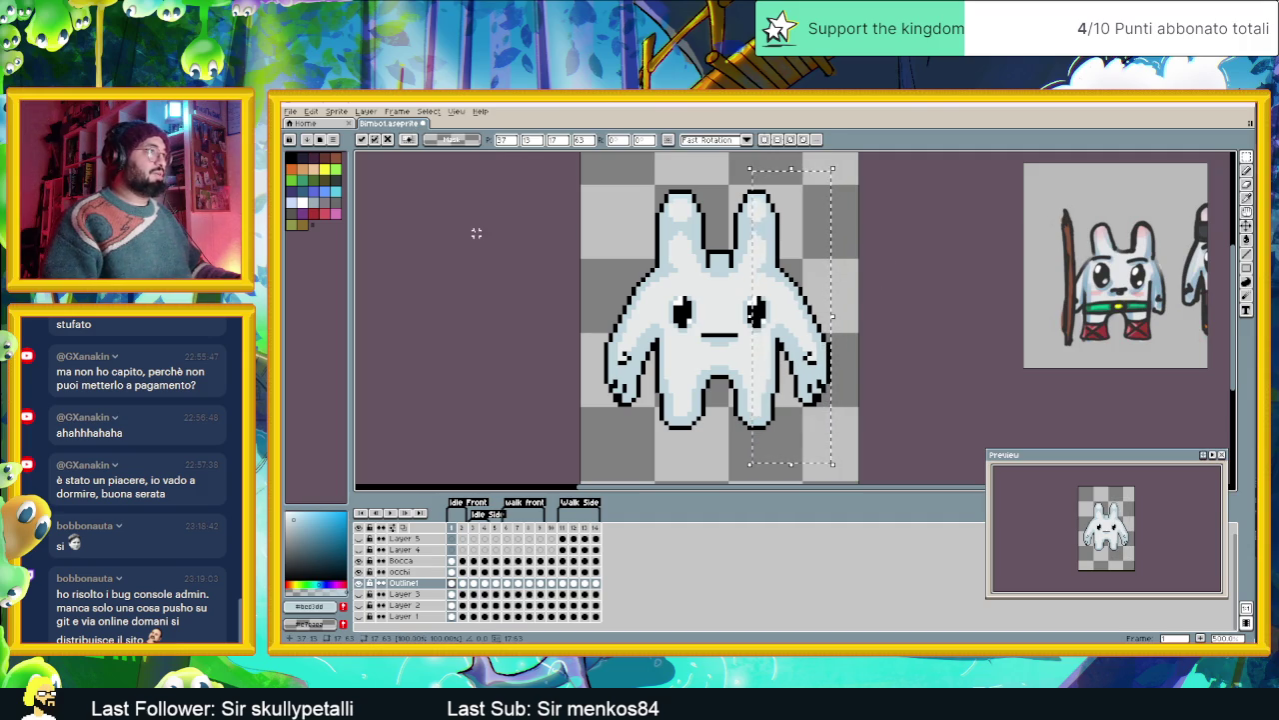
pyautogui.moveTo(596, 170)
pyautogui.mouseDown()
pyautogui.moveTo(653, 357)
pyautogui.moveTo(662, 442)
pyautogui.moveTo(685, 460)
pyautogui.mouseUp()
pyautogui.press('Right')
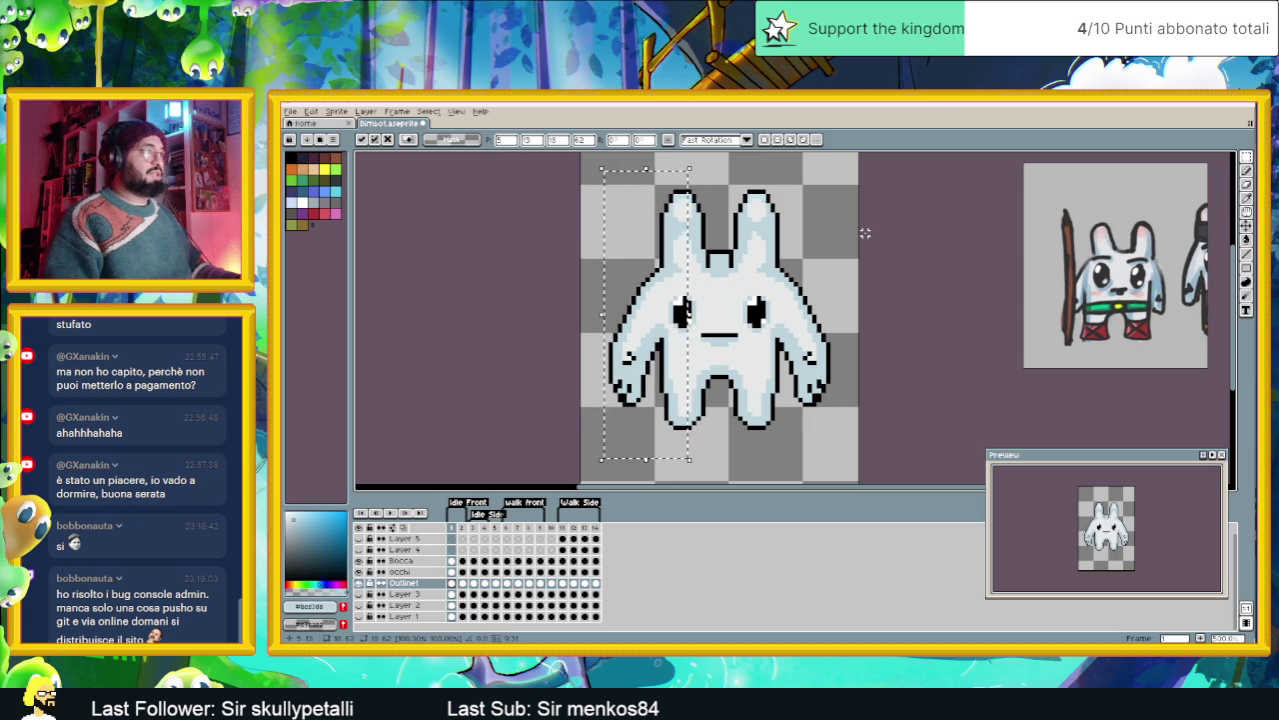
pyautogui.click(865, 233)
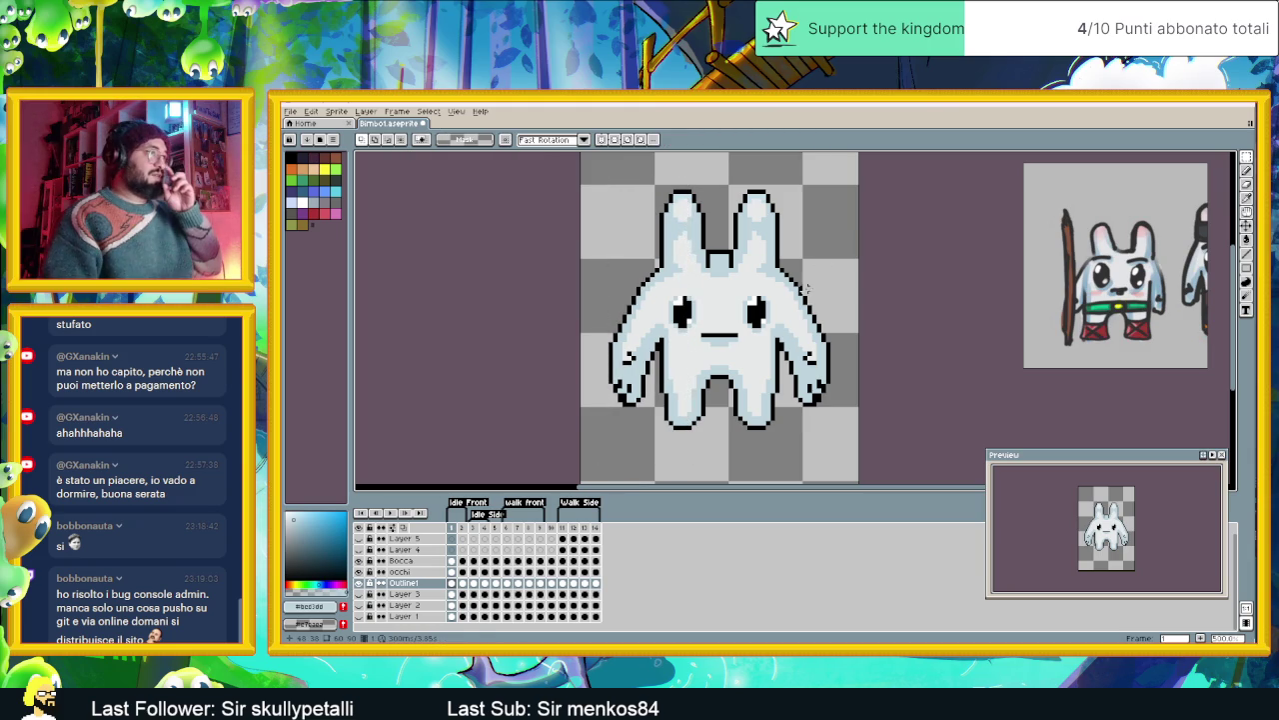
# - On frame 2, select and then deselect the bunny's right and left sides
pyautogui.click(462, 583)
pyautogui.moveTo(833, 168); pyautogui.dragTo(759, 445)
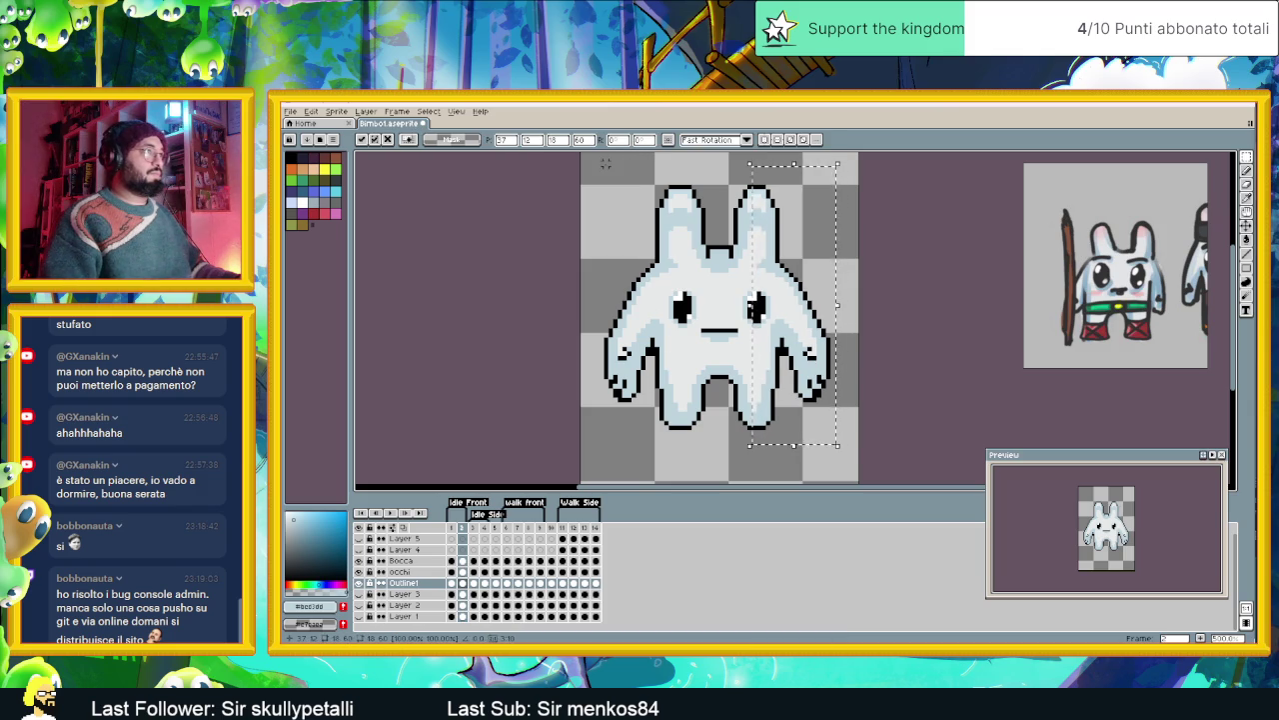
pyautogui.hotkey('ctrl', 'd')
pyautogui.press('b')
pyautogui.press('m')
pyautogui.moveTo(600, 164); pyautogui.dragTo(688, 467)
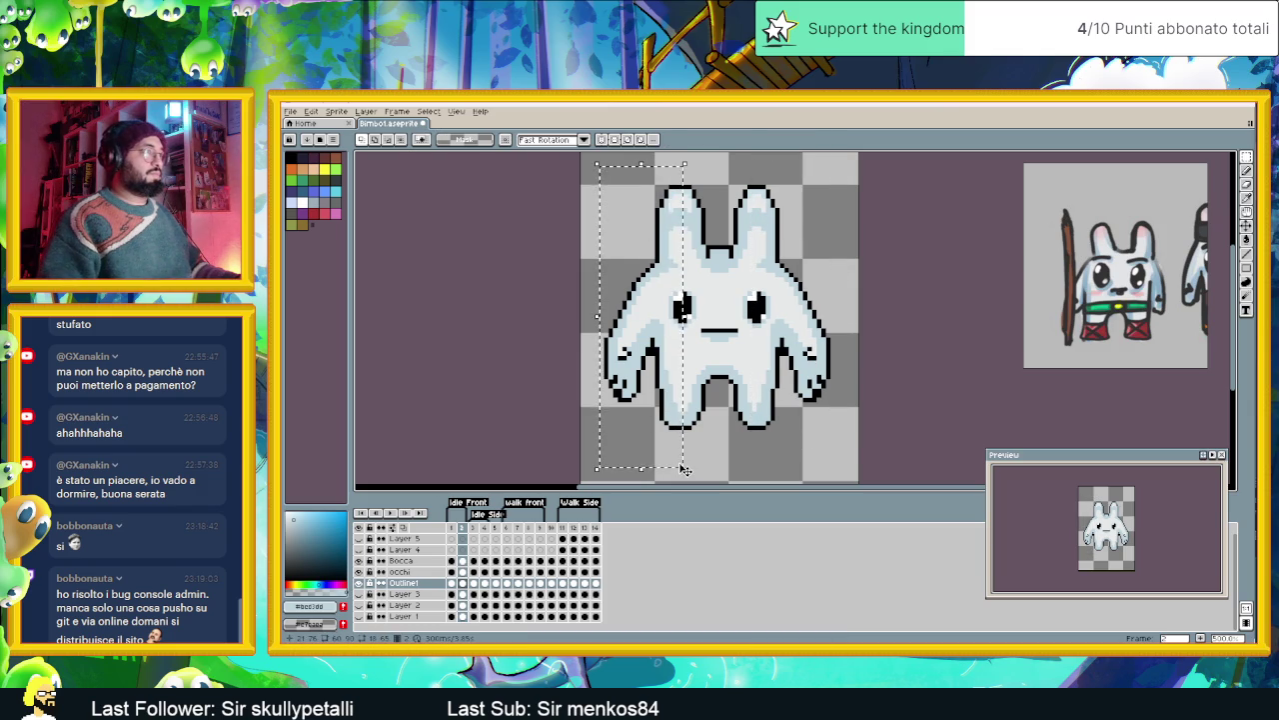
pyautogui.hotkey('ctrl', 'd')
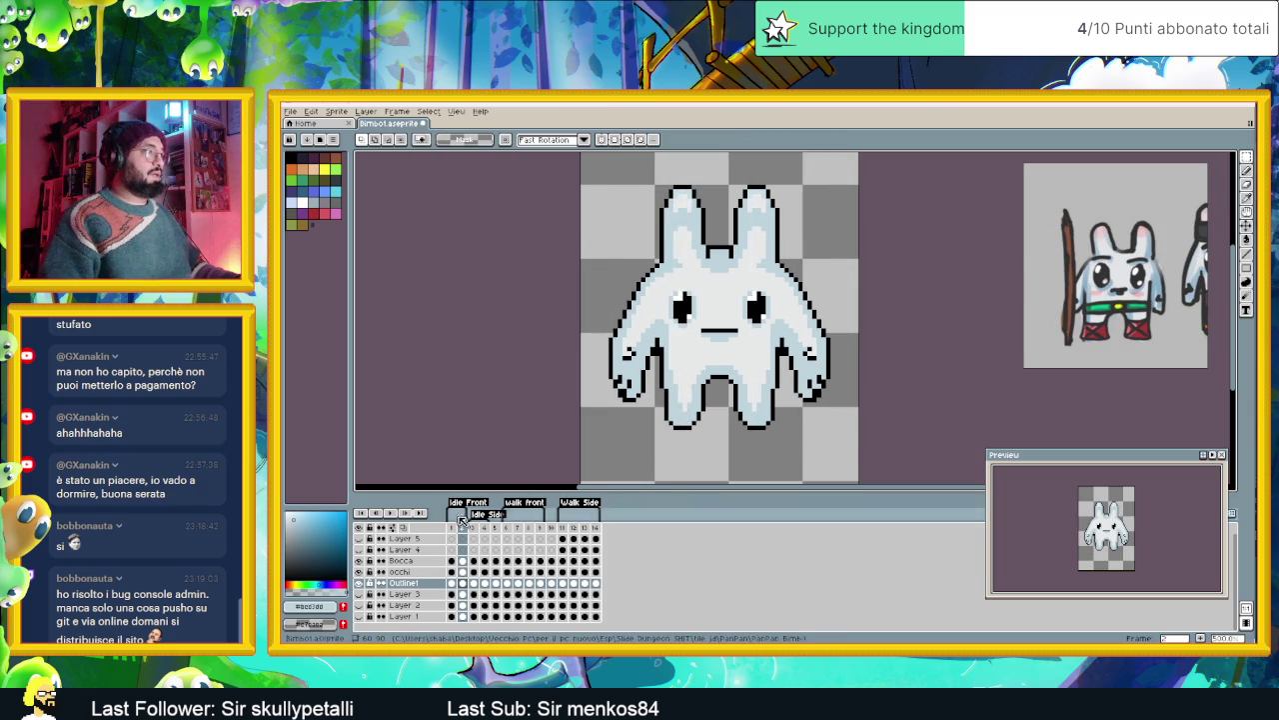
# - Stop the animation preview and try transforming both sides, dropping the selection unchanged
pyautogui.scroll(-1, 877, 357)
pyautogui.scroll(-2, 870, 356)
pyautogui.scroll(1, 855, 356)
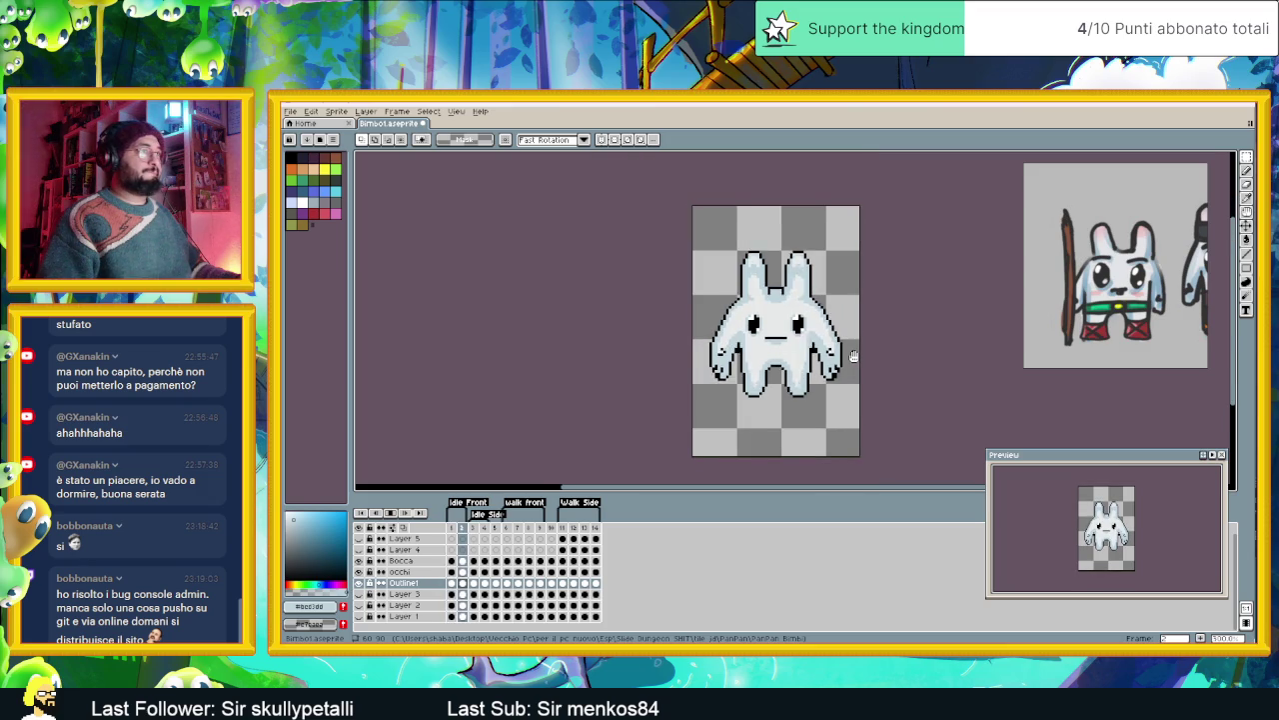
pyautogui.scroll(1, 855, 356)
pyautogui.click(390, 511)
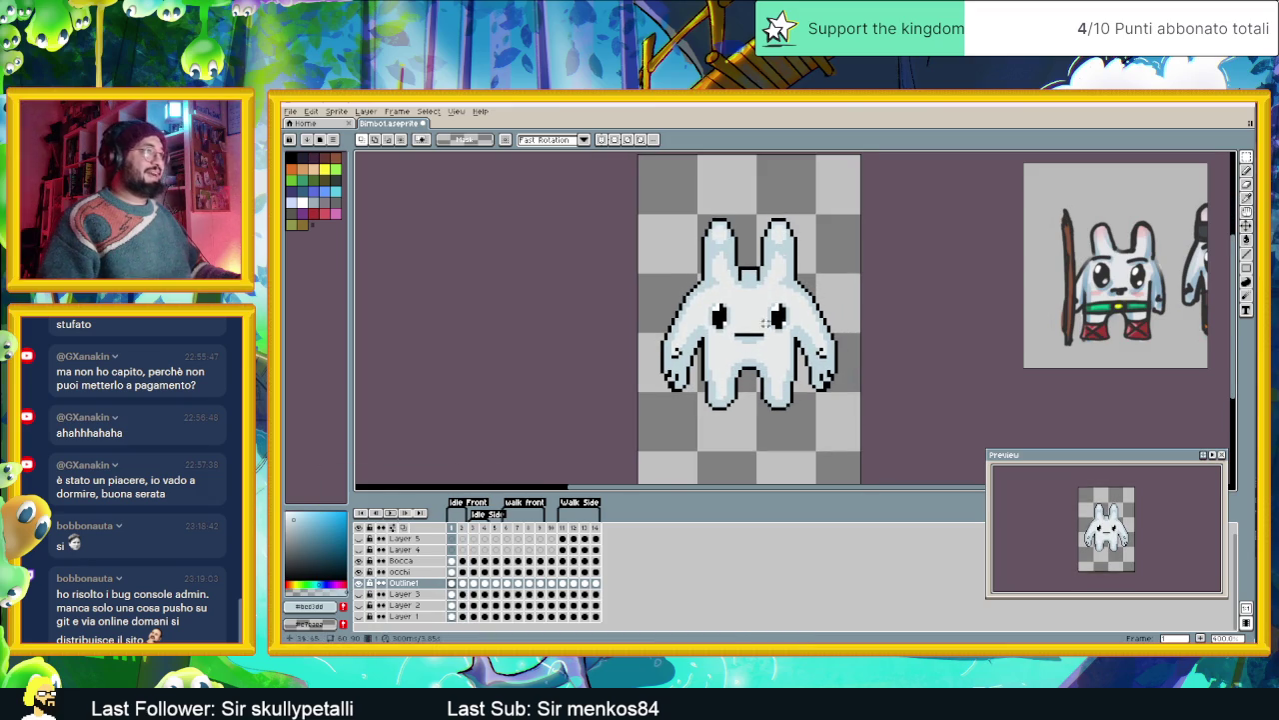
pyautogui.moveTo(842, 194); pyautogui.dragTo(780, 432)
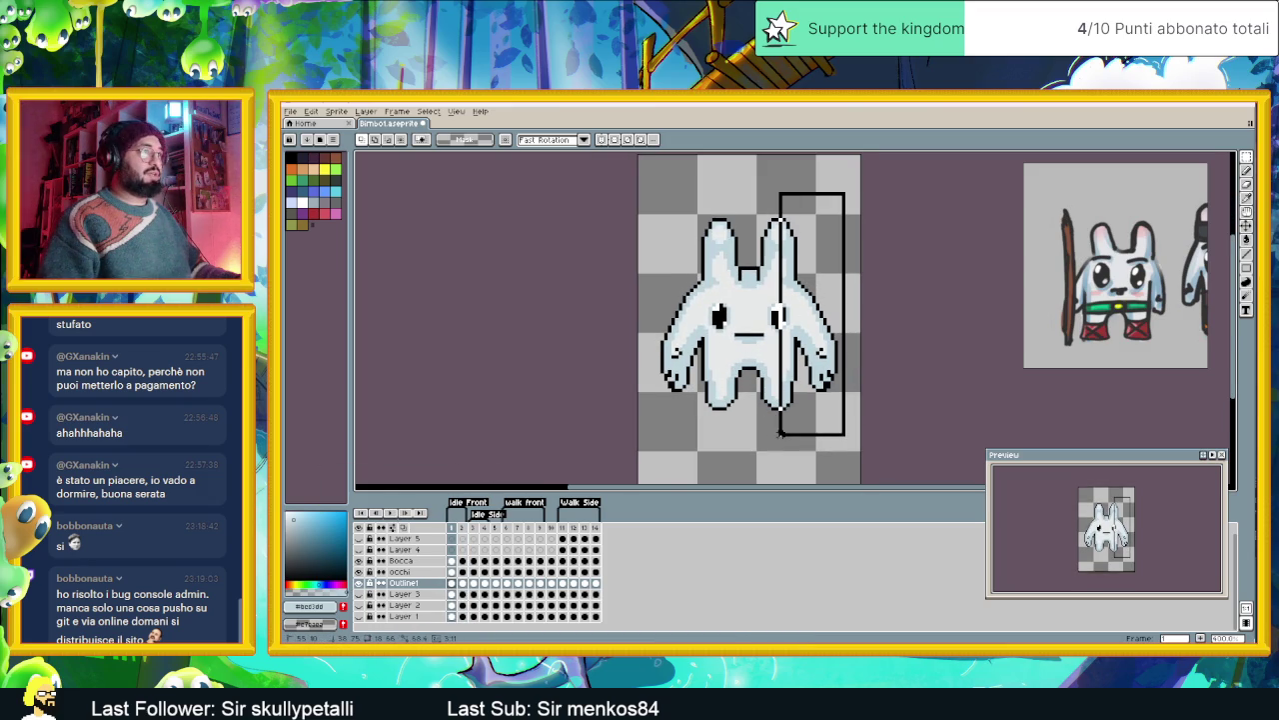
pyautogui.hotkey('ctrl', 't')
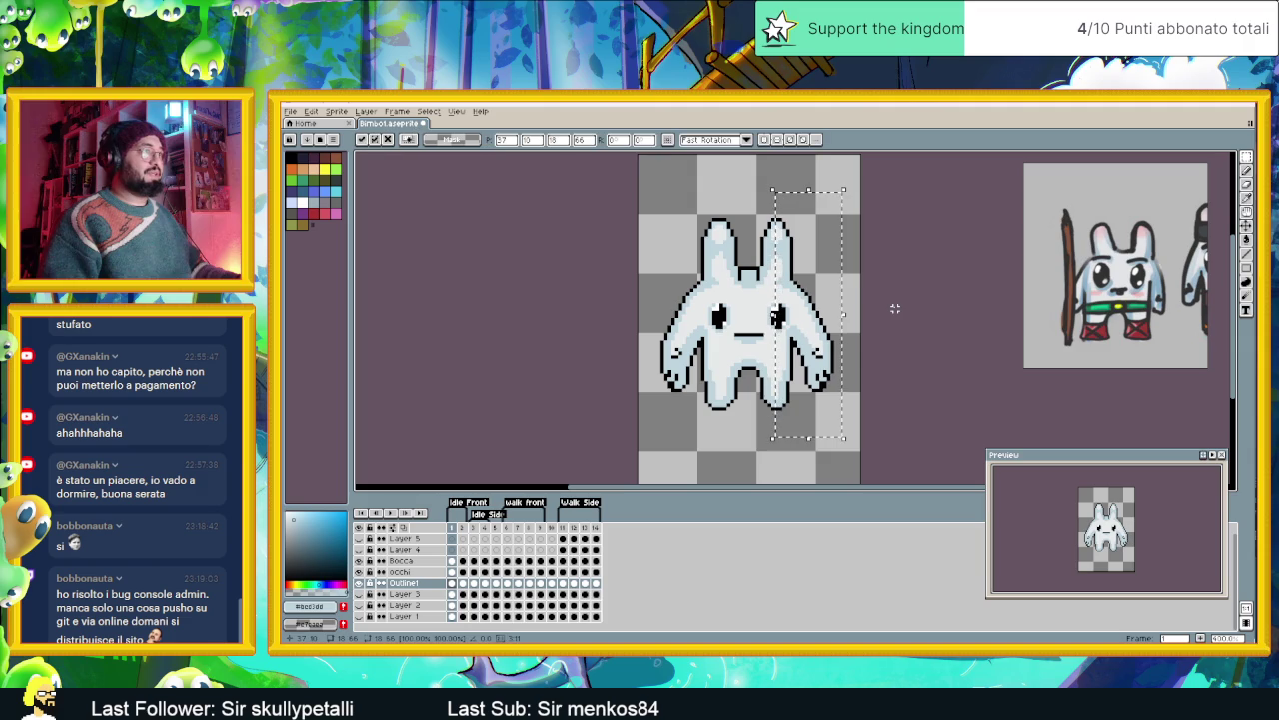
pyautogui.moveTo(657, 202); pyautogui.dragTo(728, 450)
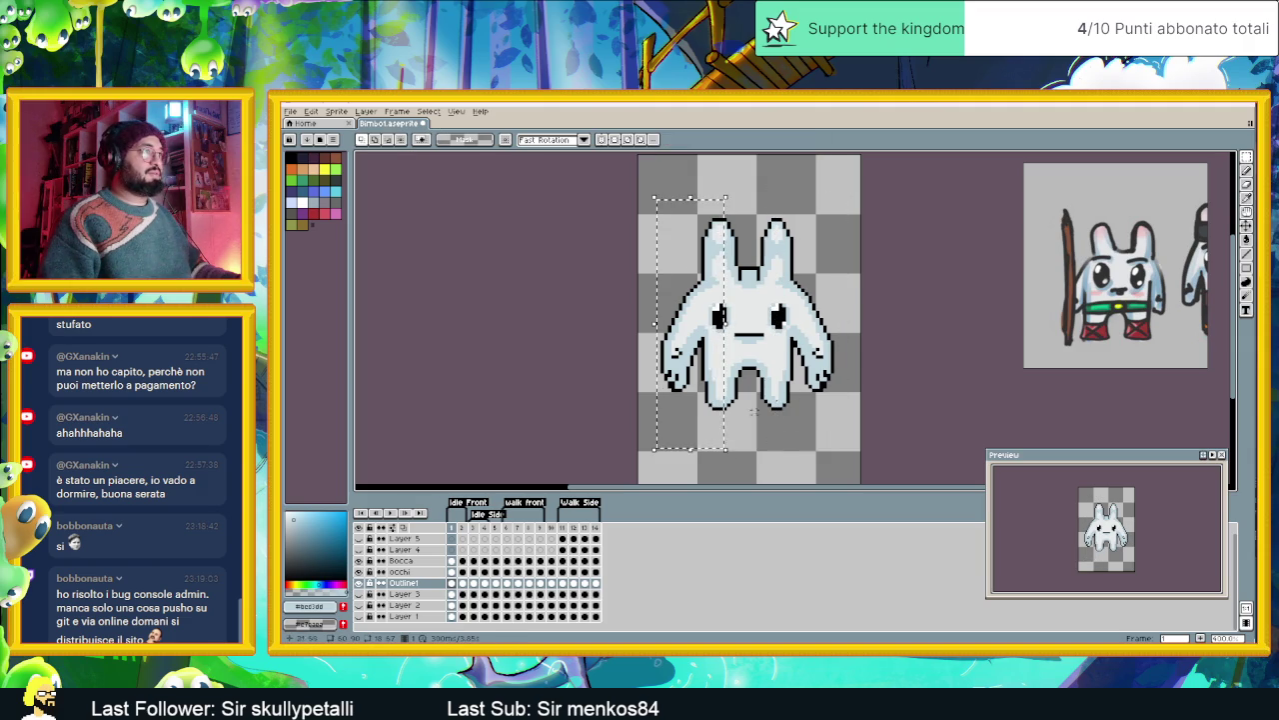
pyautogui.hotkey('ctrl', 't')
pyautogui.click(850, 338)
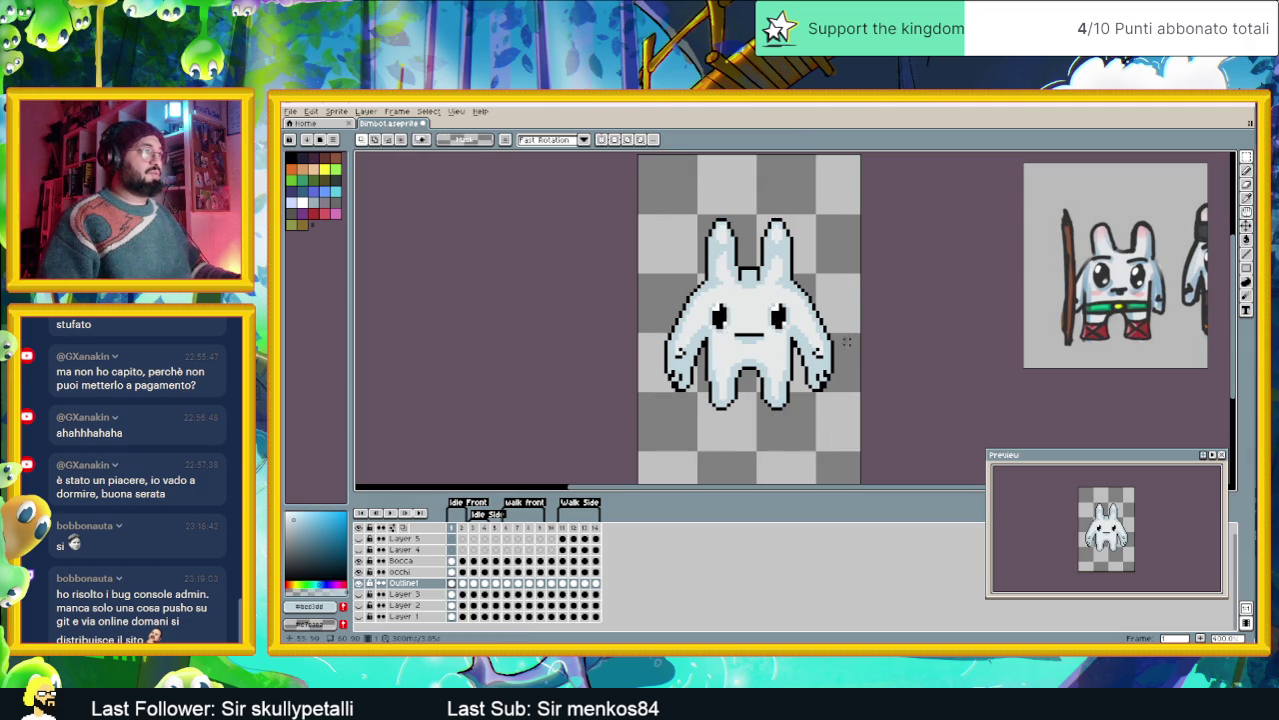
# - On frame 2, nudge the right side one pixel left and left side one pixel right
pyautogui.scroll(1, 744, 330)
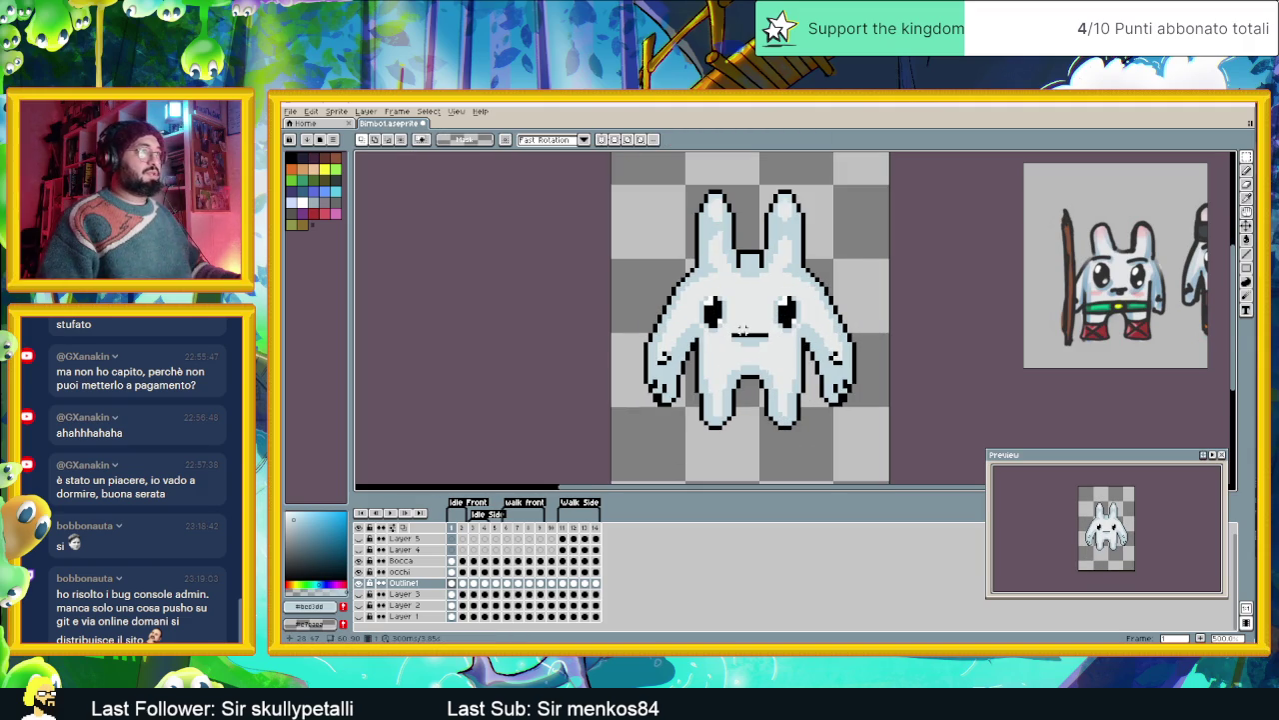
pyautogui.click(463, 585)
pyautogui.moveTo(863, 172); pyautogui.dragTo(784, 460)
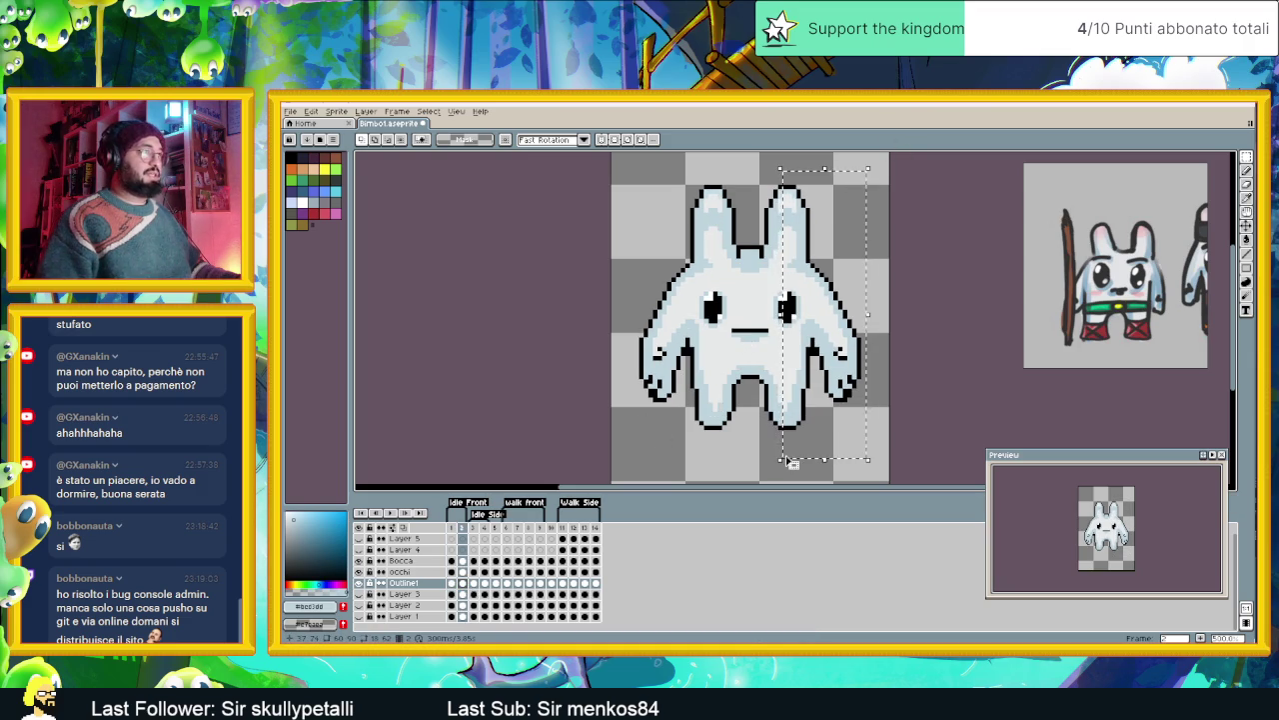
pyautogui.press('Left')
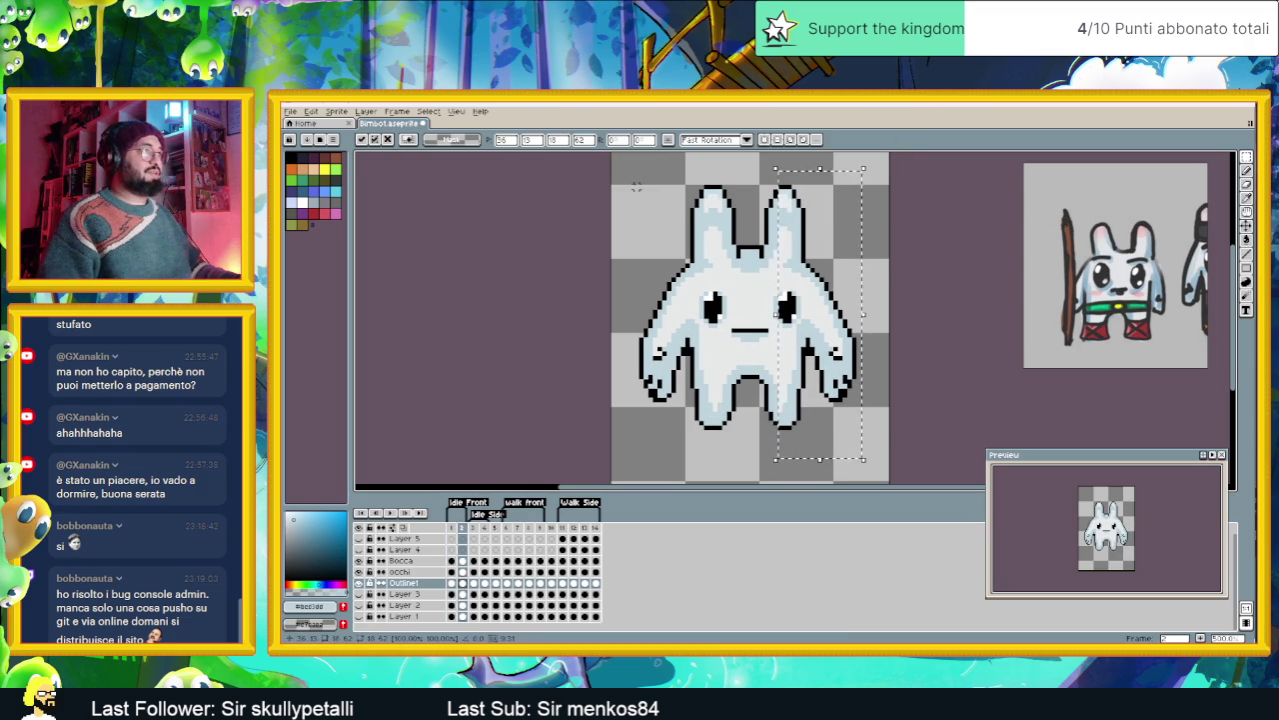
pyautogui.moveTo(630, 180); pyautogui.dragTo(715, 474)
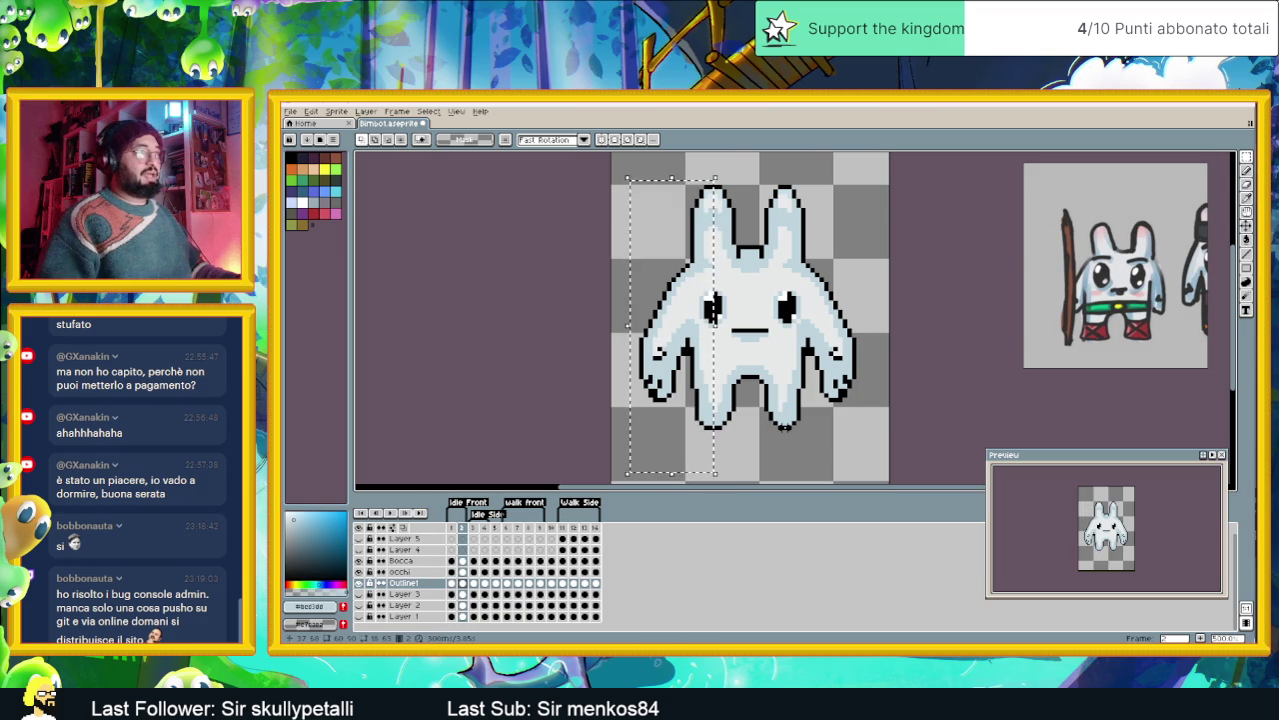
pyautogui.press('Right')
pyautogui.click(859, 427)
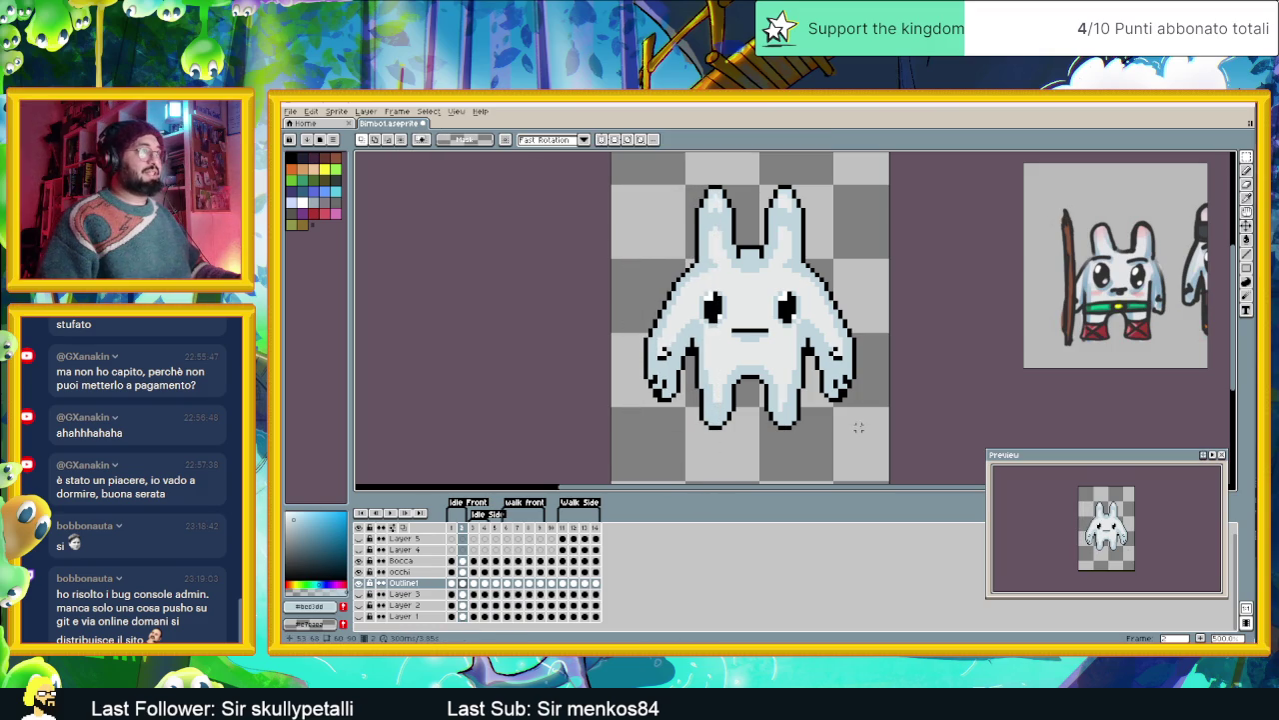
pyautogui.scroll(-2, 840, 403)
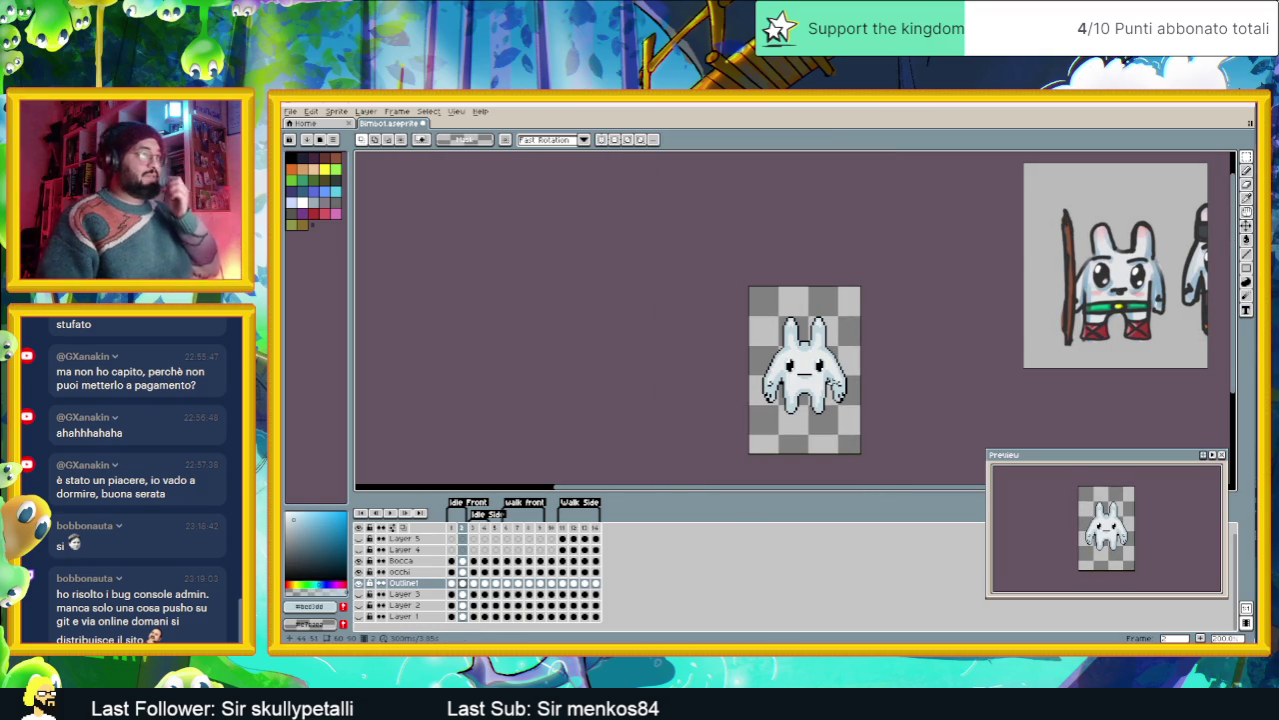
pyautogui.scroll(1, 783, 376)
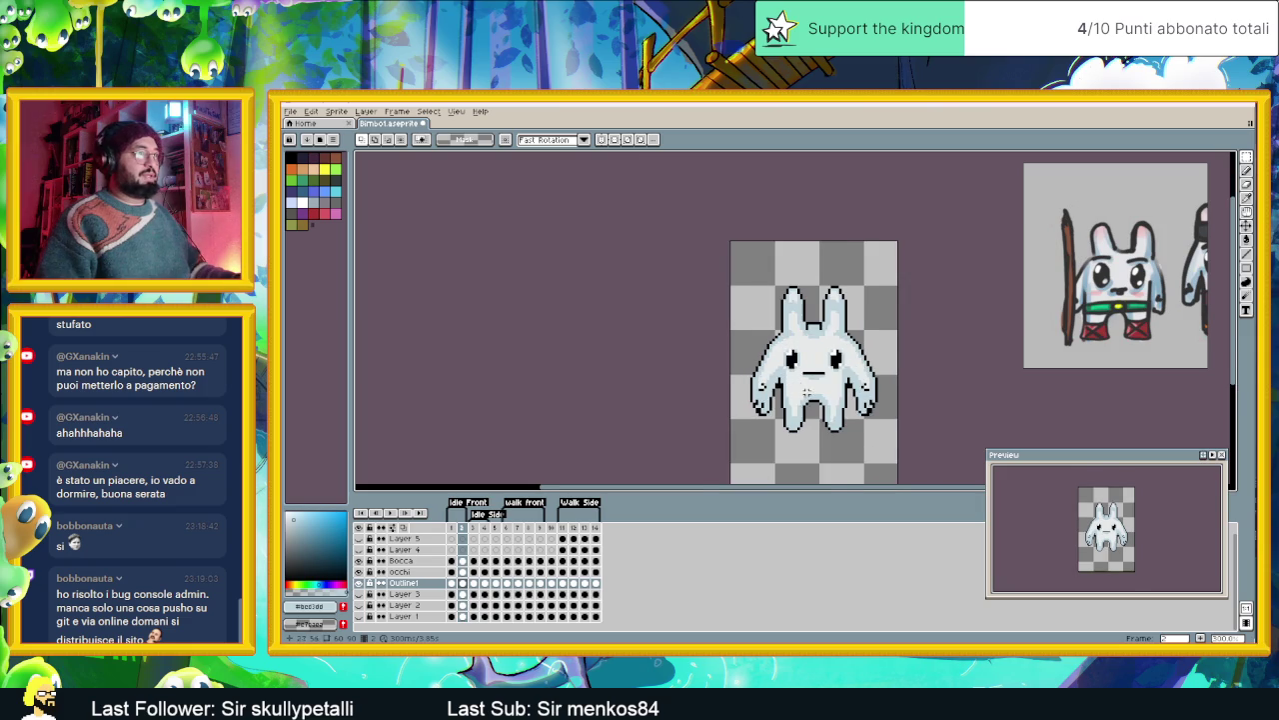
pyautogui.scroll(1, 789, 385)
pyautogui.scroll(1, 827, 408)
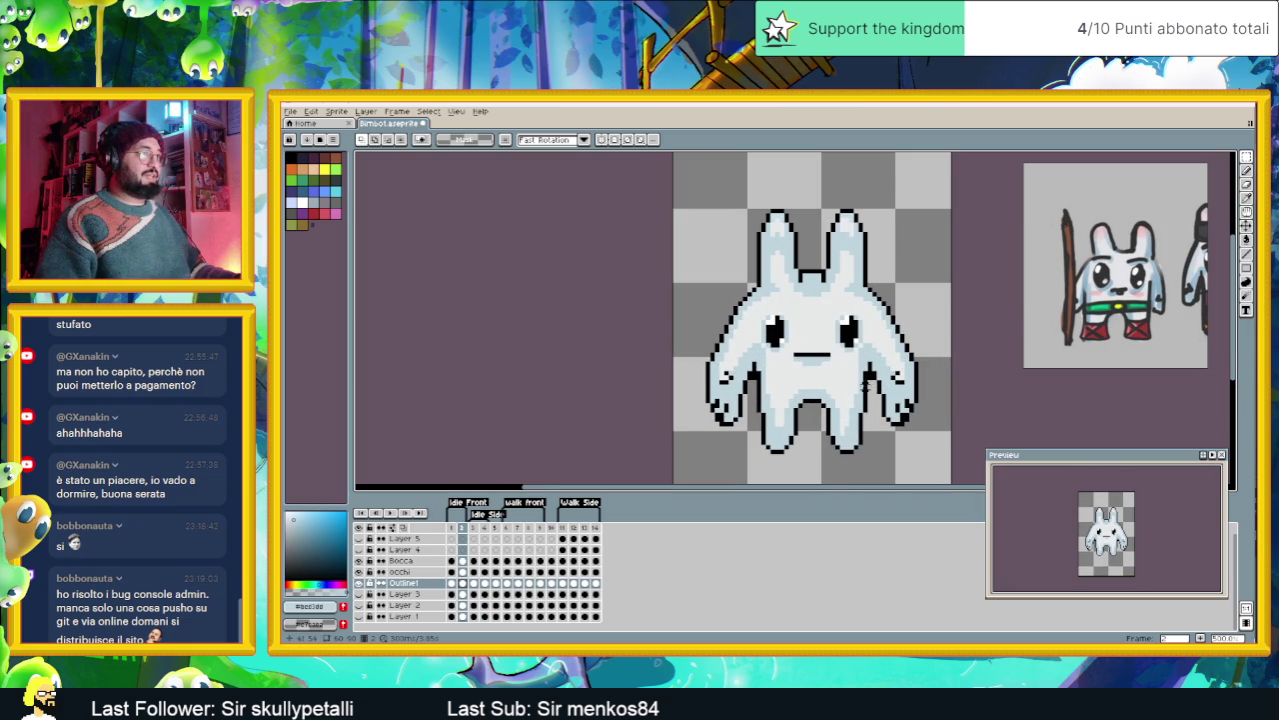
# - On frame 1, raise the bunny's lower body and legs by one pixel
pyautogui.click(451, 583)
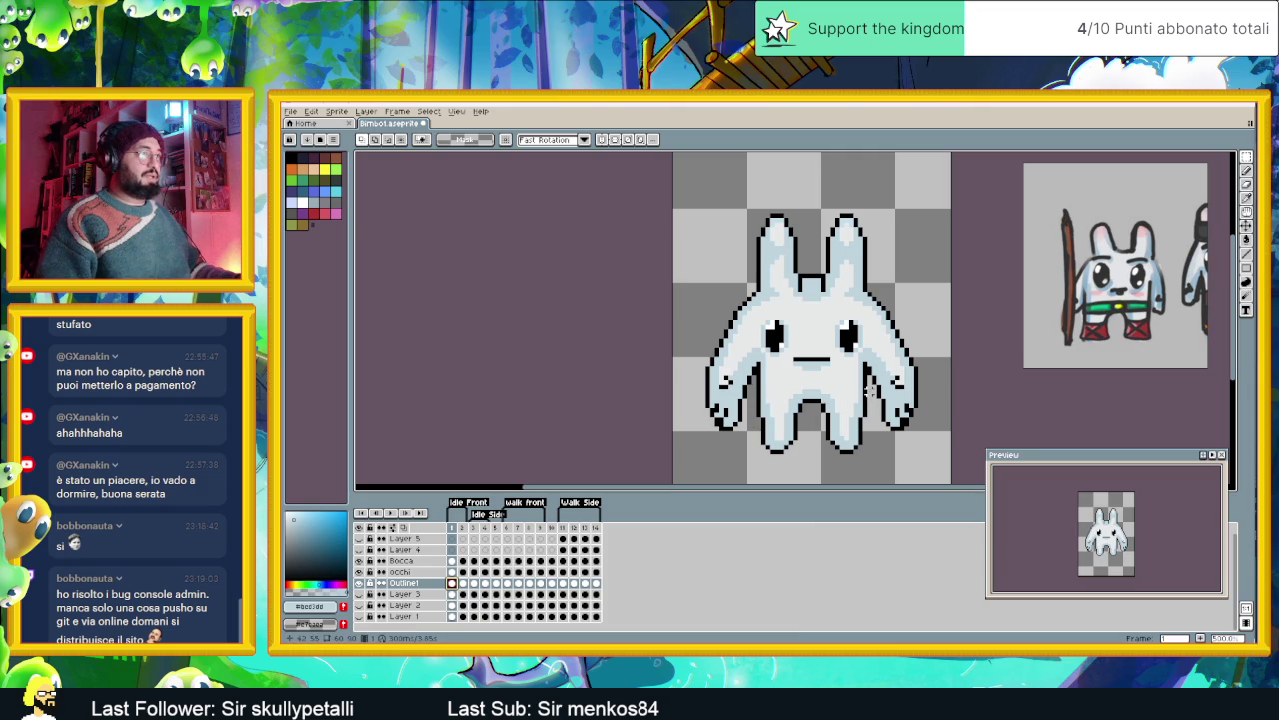
pyautogui.moveTo(874, 387); pyautogui.dragTo(753, 473)
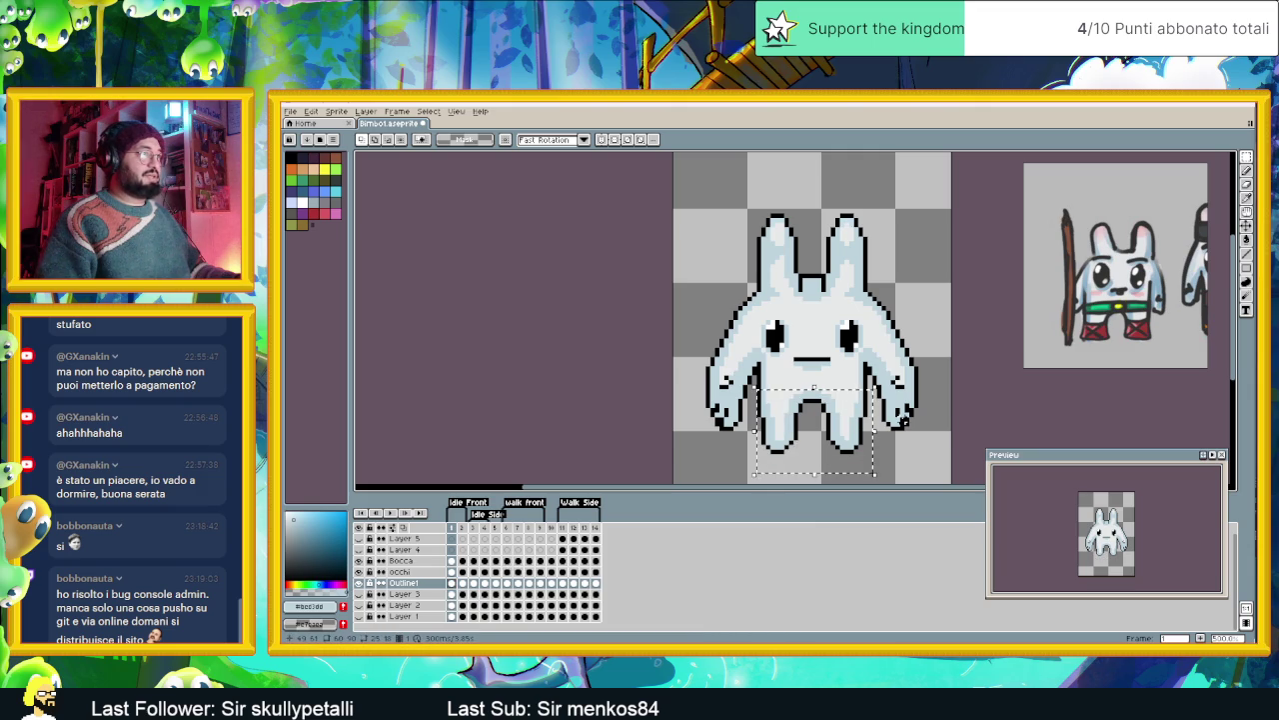
pyautogui.press('Up')
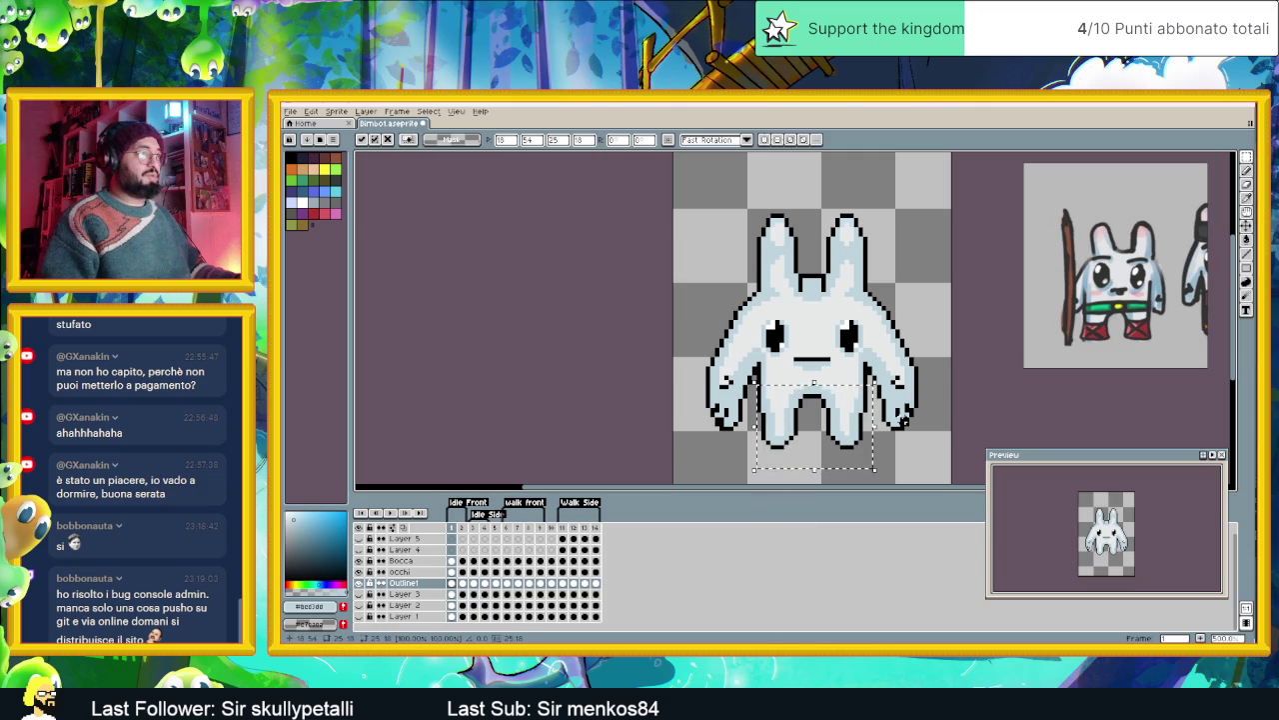
pyautogui.press('Up')
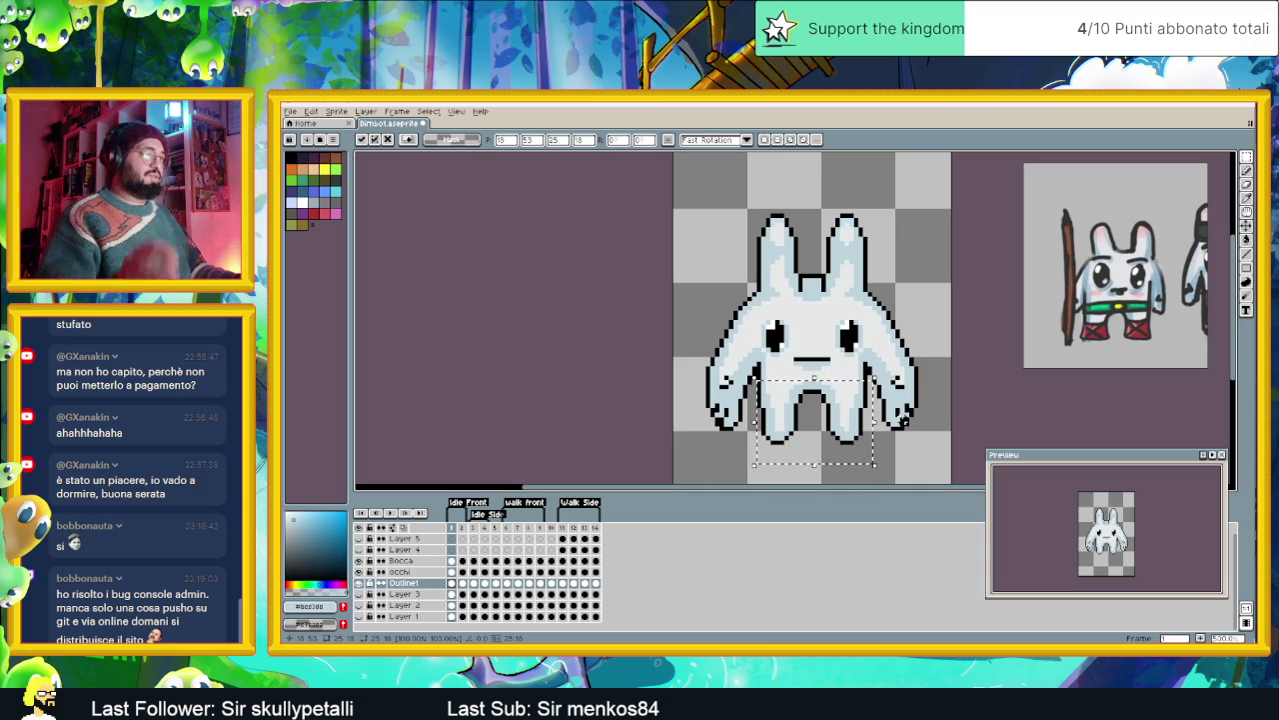
pyautogui.click(879, 451)
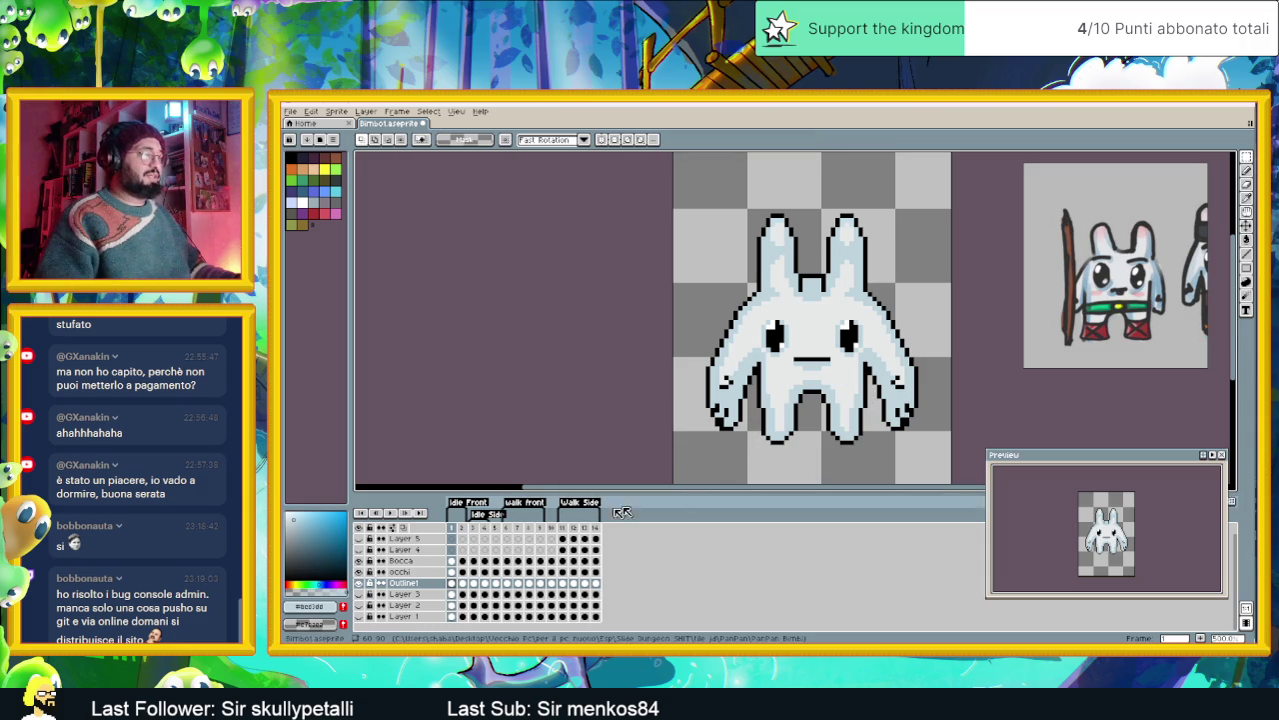
# - Raise the legs one pixel on frame 2 and compare it against frame 1
pyautogui.click(463, 582)
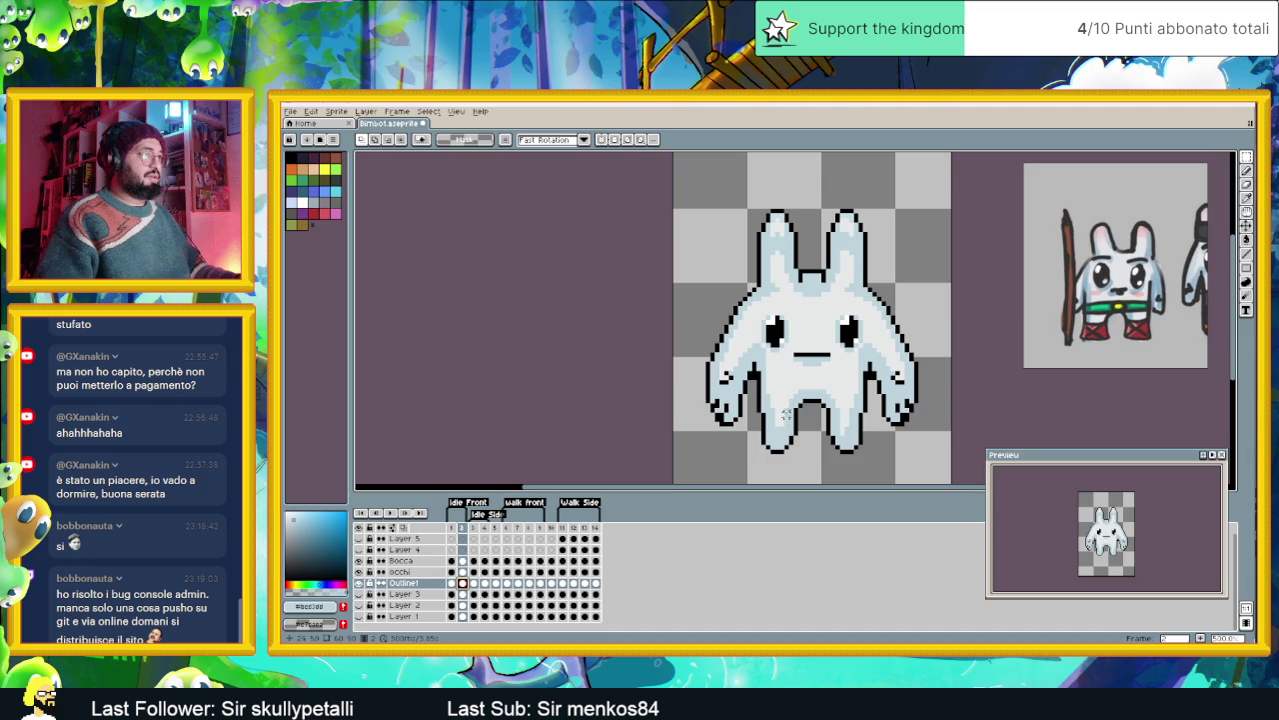
pyautogui.moveTo(754, 464); pyautogui.dragTo(870, 388)
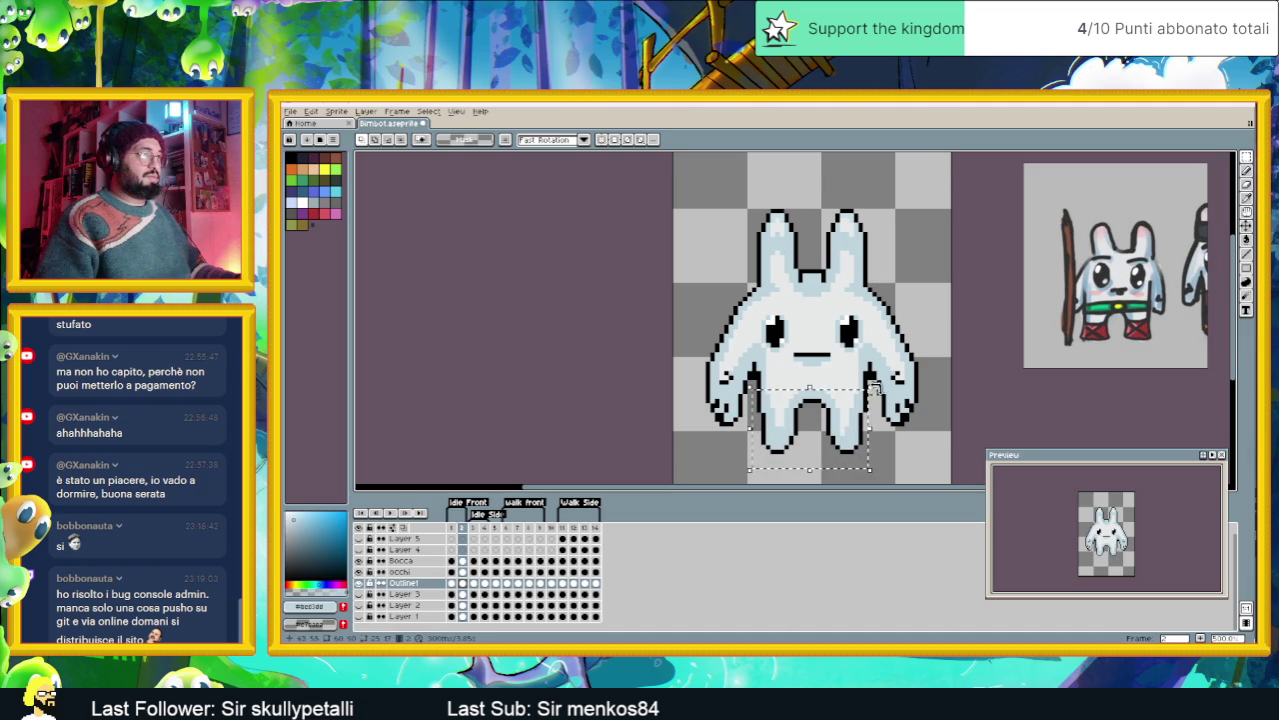
pyautogui.press('Up')
pyautogui.press('Up')
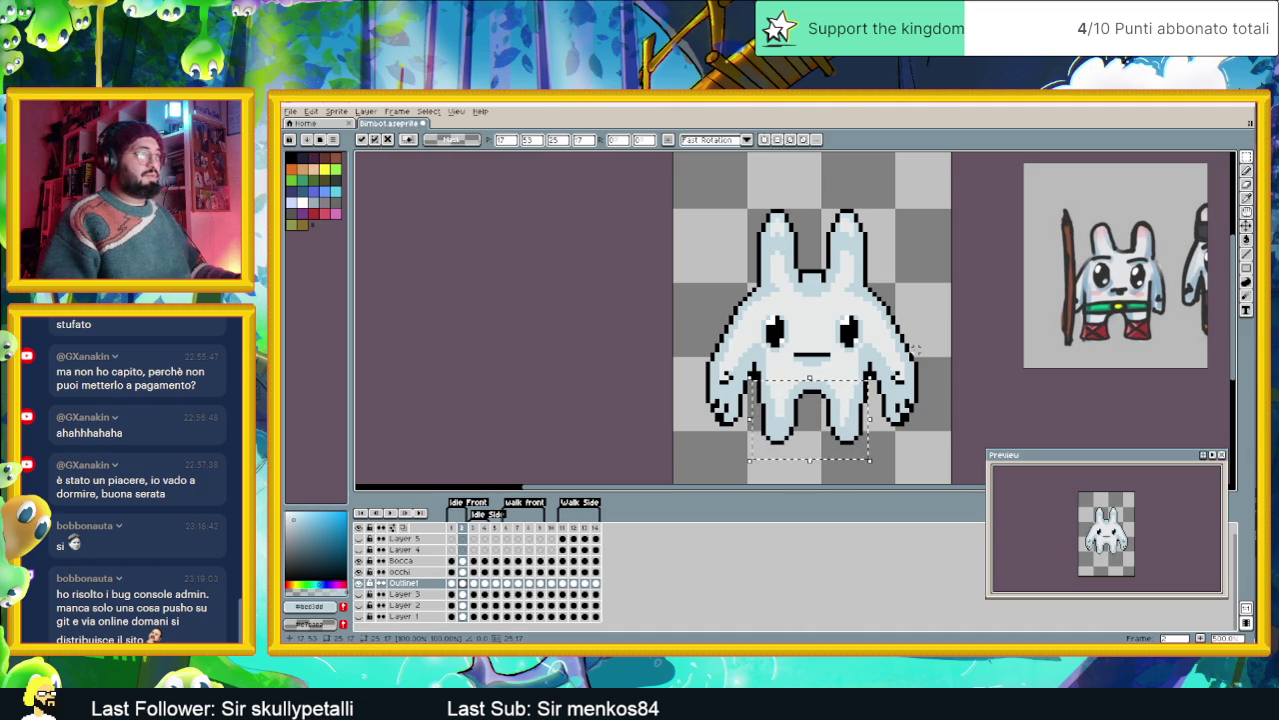
pyautogui.hotkey('ctrl', 'd')
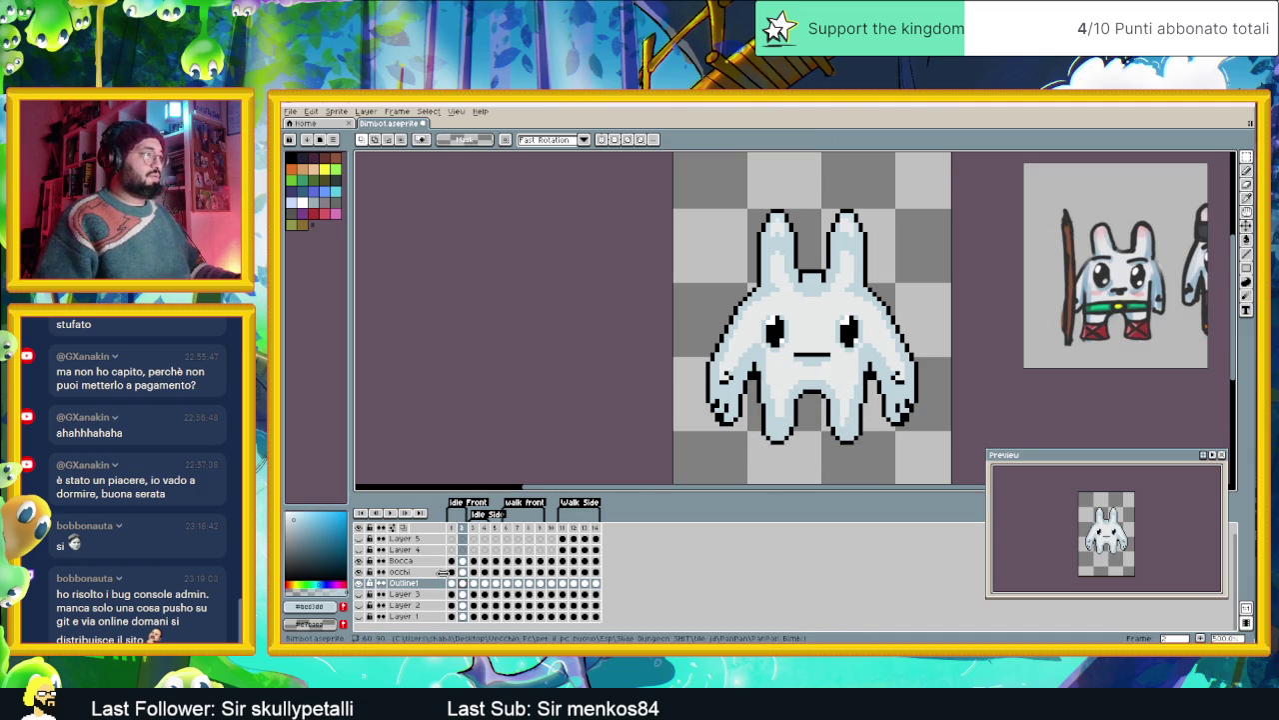
pyautogui.click(455, 587)
pyautogui.click(460, 587)
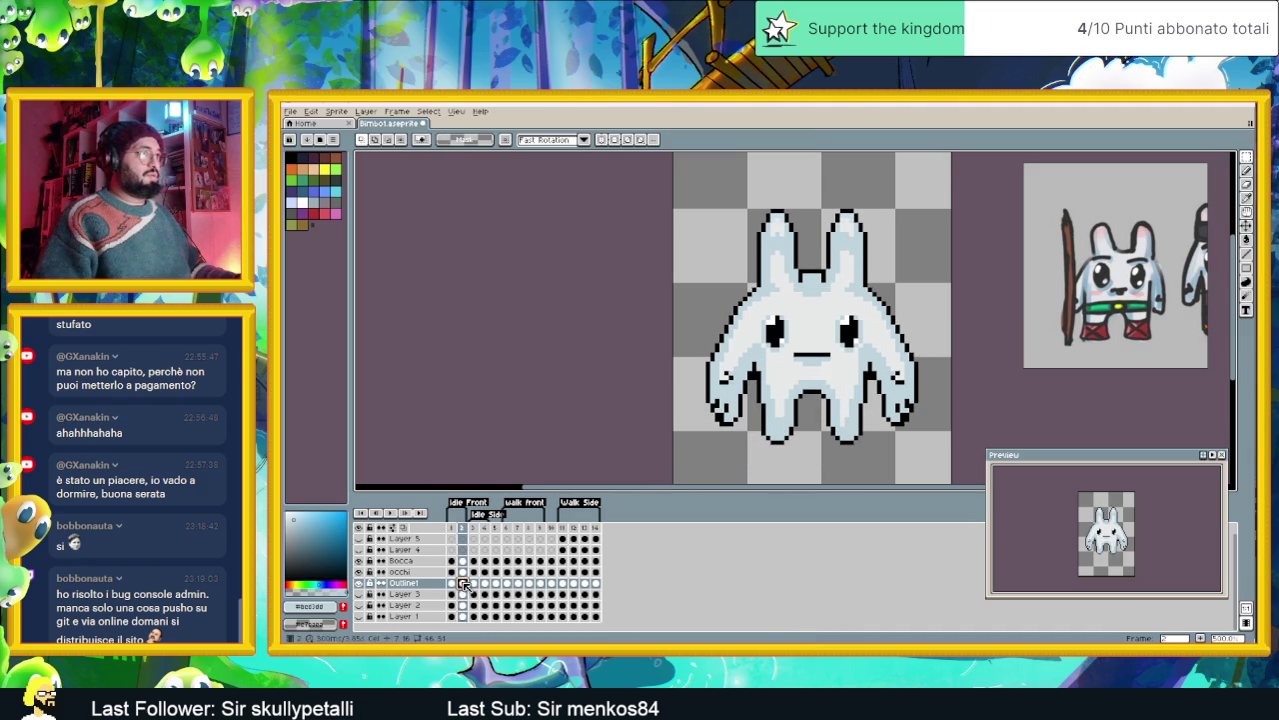
pyautogui.click(450, 584)
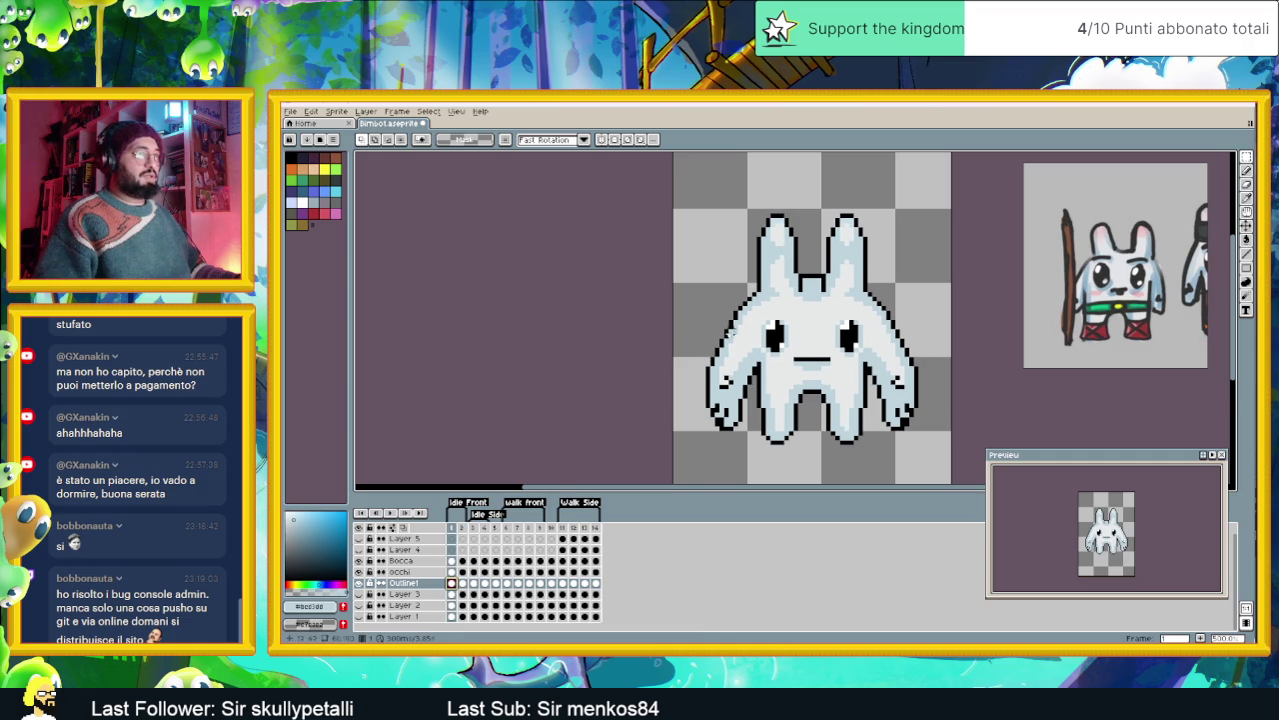
# - Export frame 1 as Bimbo1_test dimensione.png and minimize Aseprite
pyautogui.scroll(-2, 785, 343)
pyautogui.scroll(-1, 785, 343)
pyautogui.scroll(1, 807, 343)
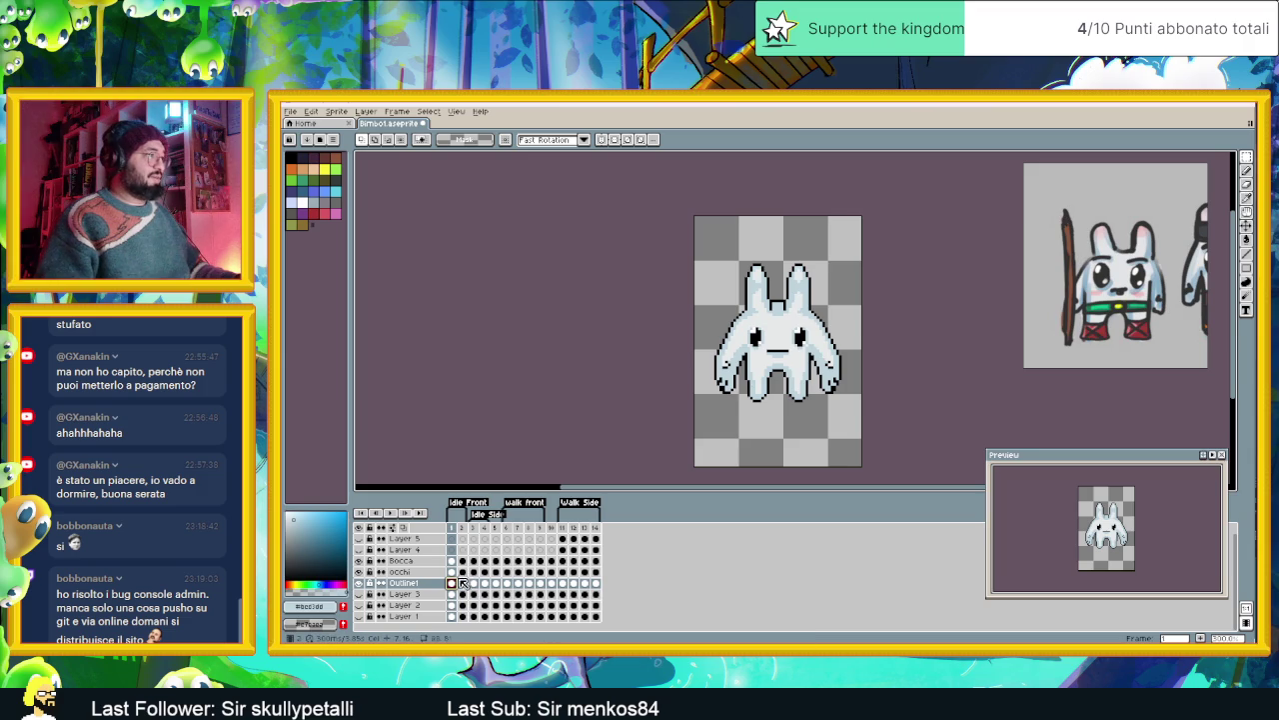
pyautogui.click(291, 110)
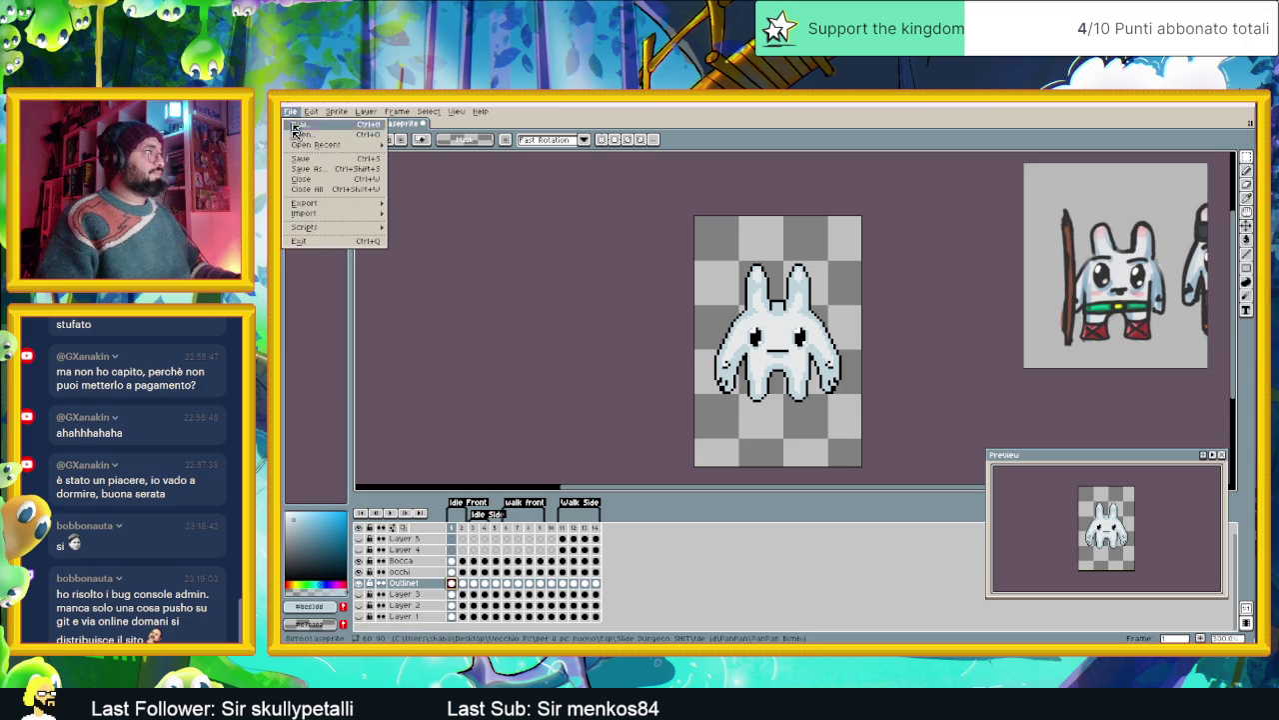
pyautogui.click(420, 206)
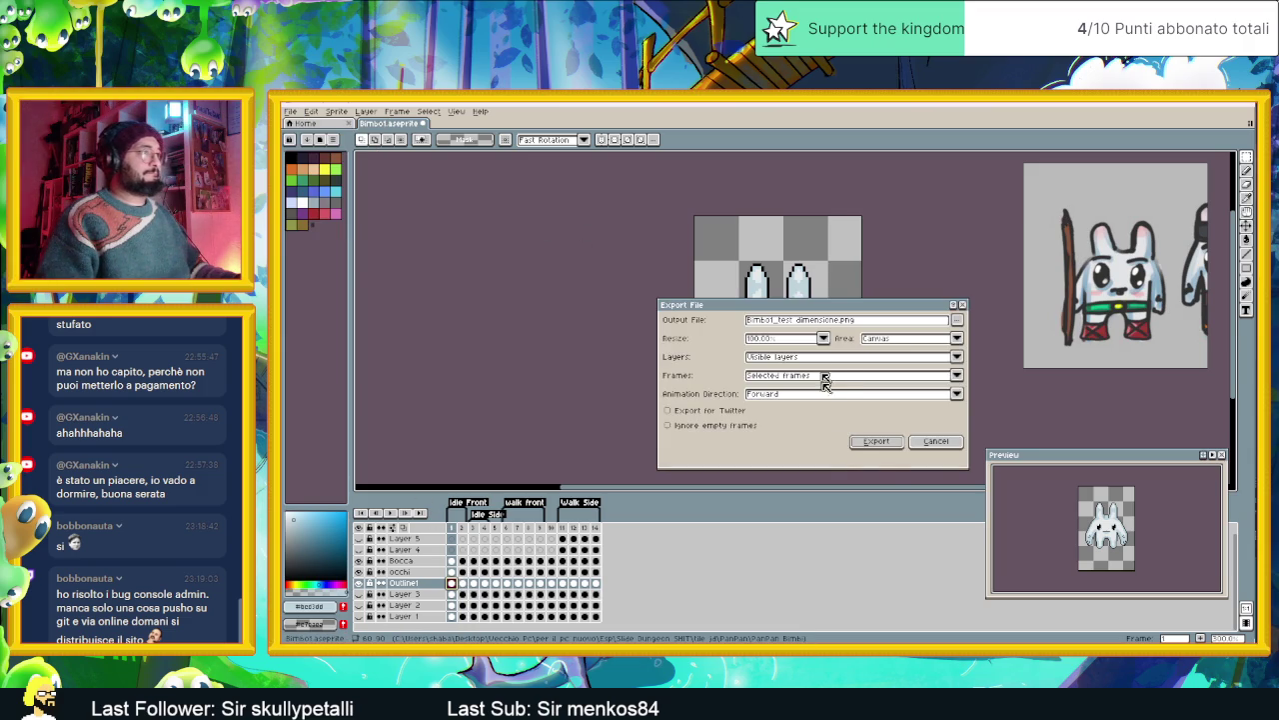
pyautogui.click(860, 444)
pyautogui.click(741, 408)
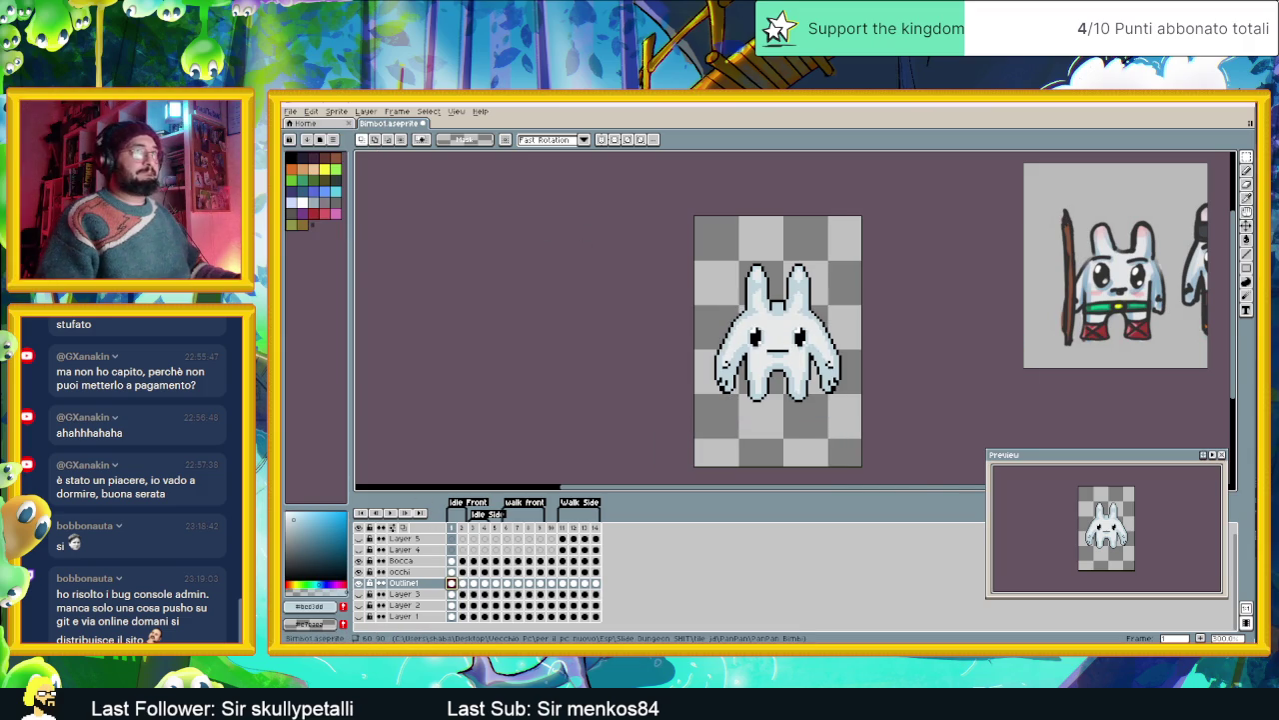
pyautogui.click(1209, 108)
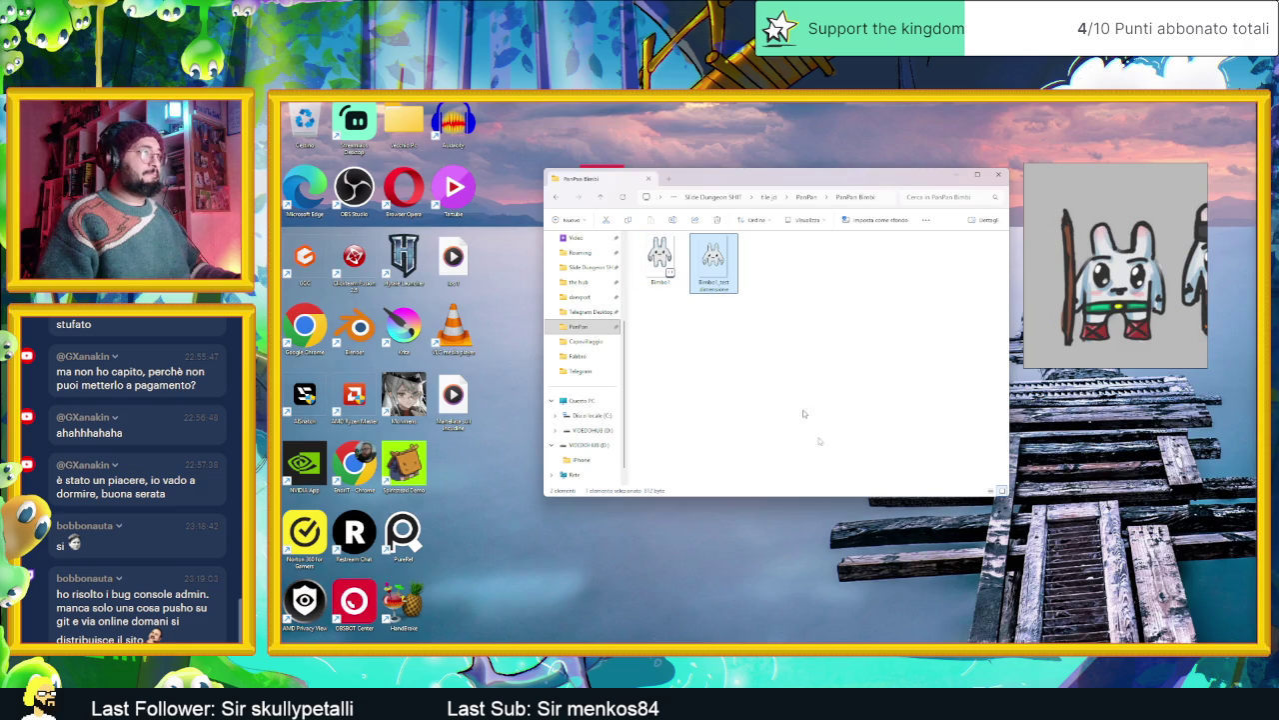
# - In Godot, nudge the Bimbo1TestDimensione sprite slightly right beside the larger bunny, then minimize
pyautogui.hotkey('alt', 'Tab')
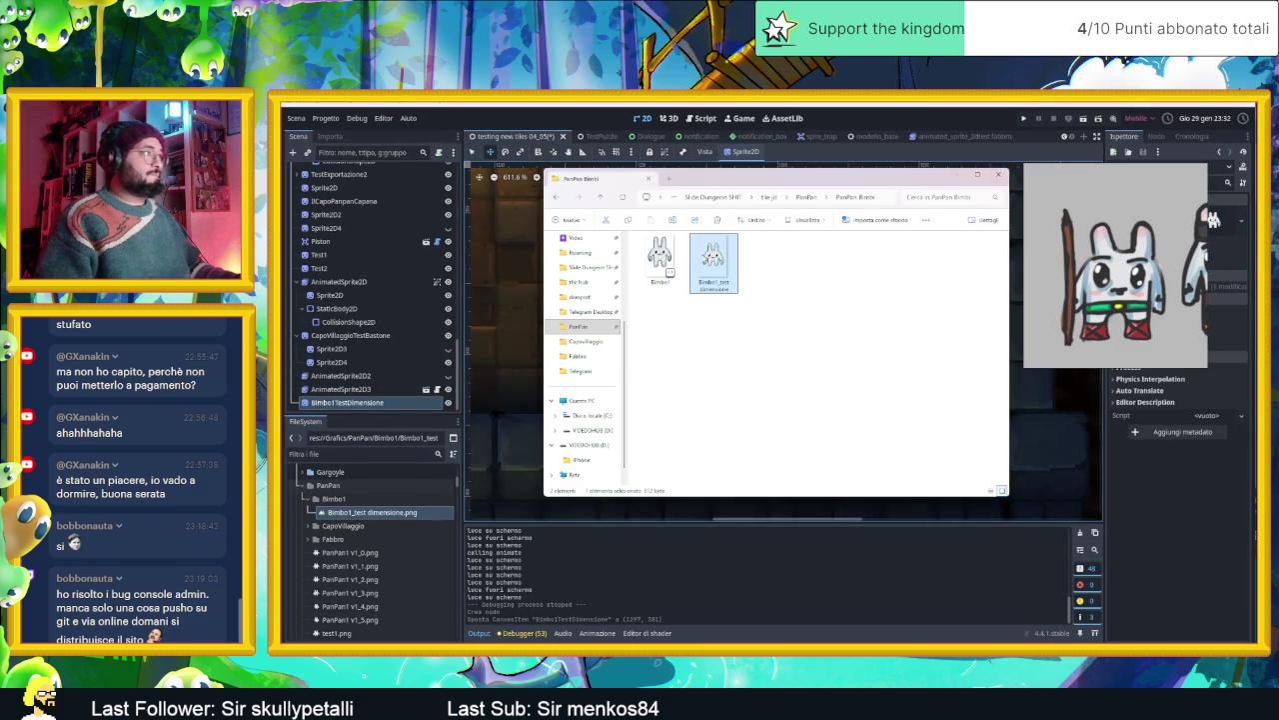
pyautogui.click(369, 499)
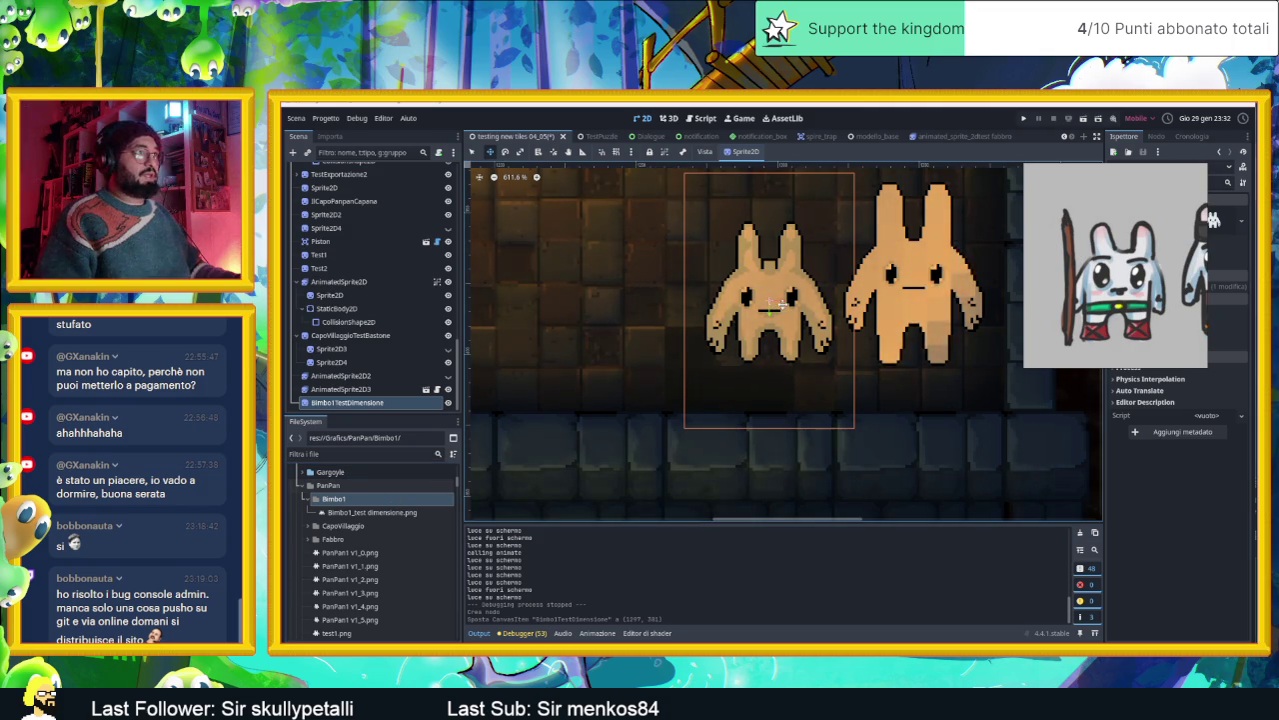
pyautogui.moveTo(776, 302)
pyautogui.mouseDown()
pyautogui.moveTo(925, 304)
pyautogui.moveTo(785, 306)
pyautogui.mouseUp()
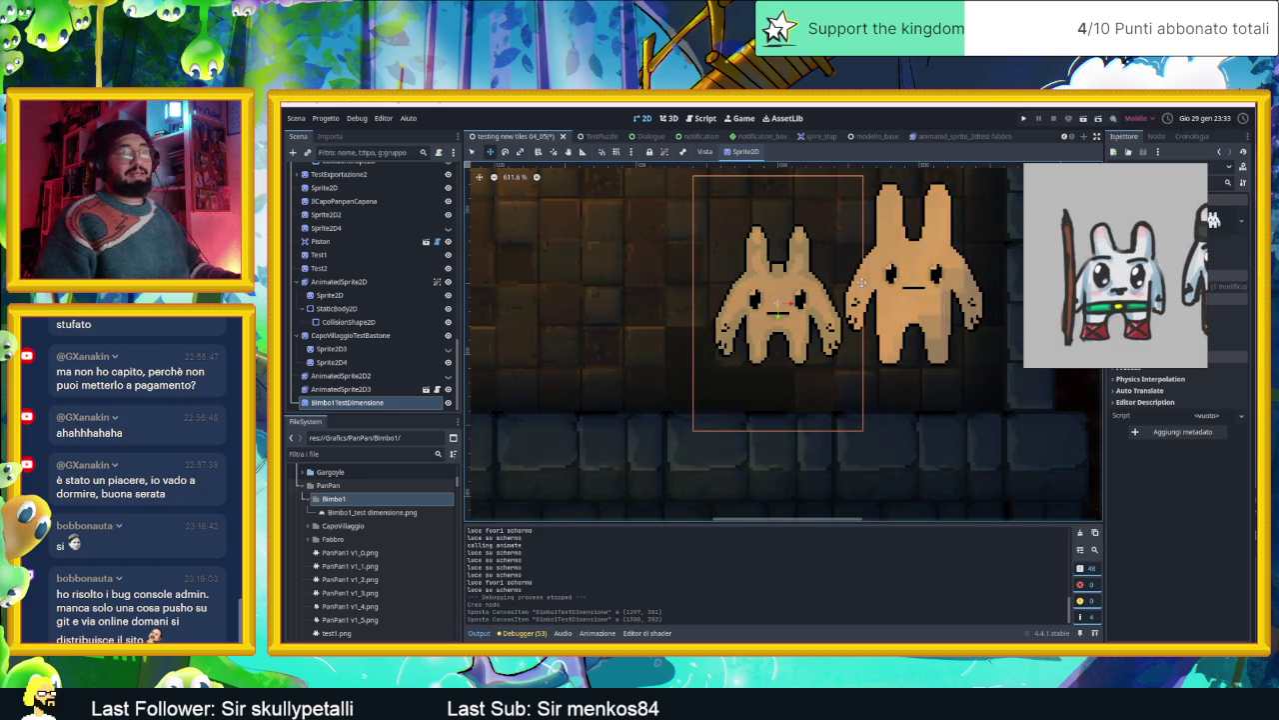
pyautogui.click(1197, 103)
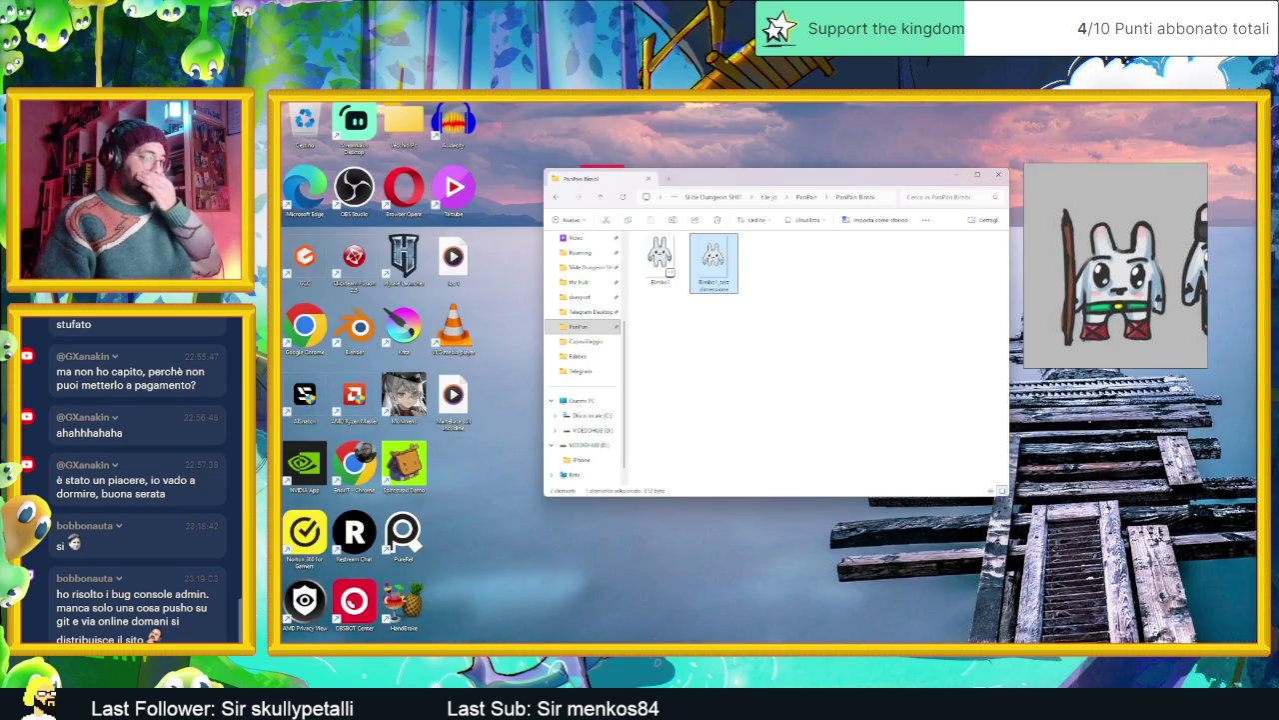
# - Reopen the bunny .aseprite file, draw with a black pencil, and turn on vertical symmetry
pyautogui.doubleClick(659, 258)
pyautogui.scroll(1, 795, 347)
pyautogui.scroll(1, 794, 355)
pyautogui.scroll(-1, 792, 368)
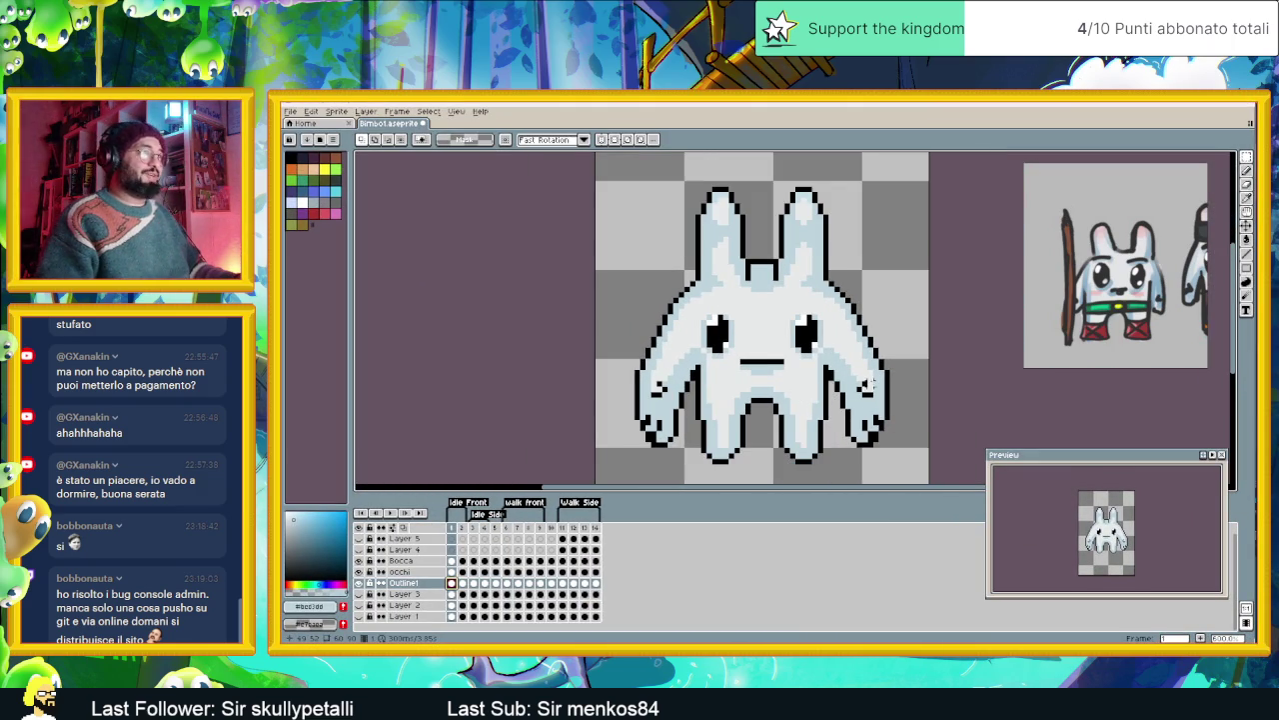
pyautogui.scroll(1, 892, 405)
pyautogui.scroll(1, 889, 404)
pyautogui.scroll(-1, 862, 405)
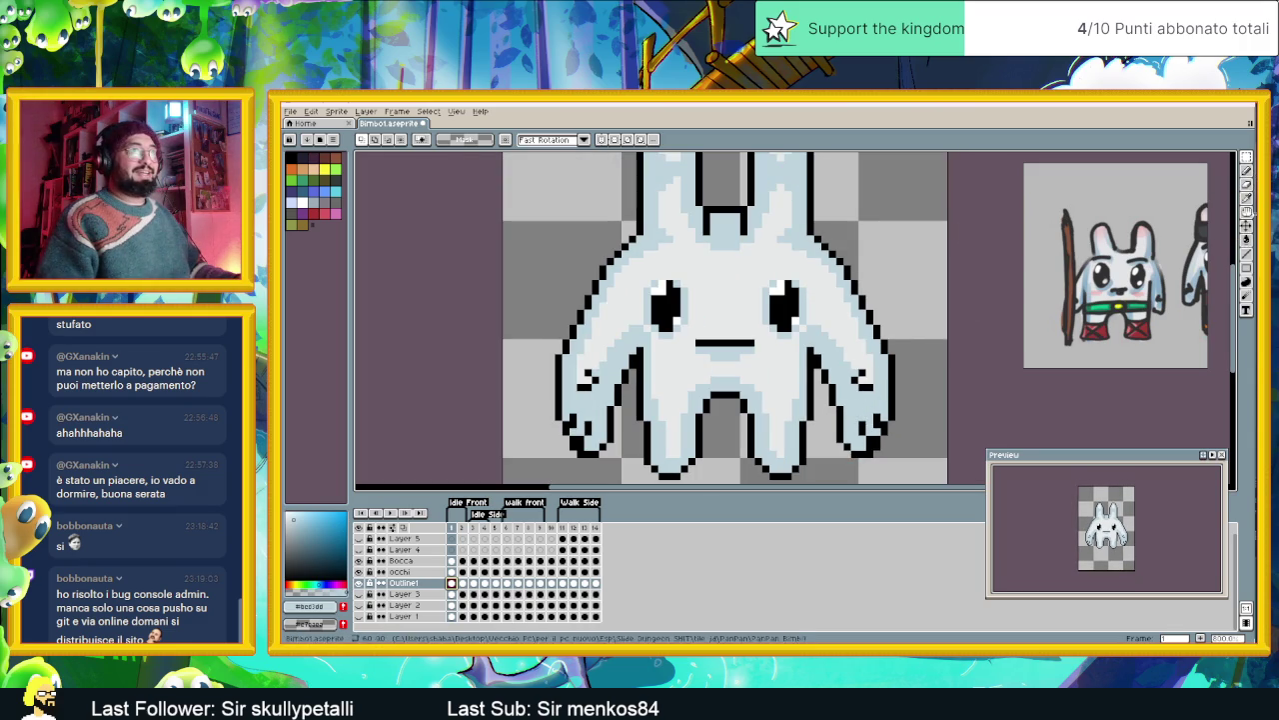
pyautogui.click(1246, 253)
pyautogui.scroll(1, 808, 233)
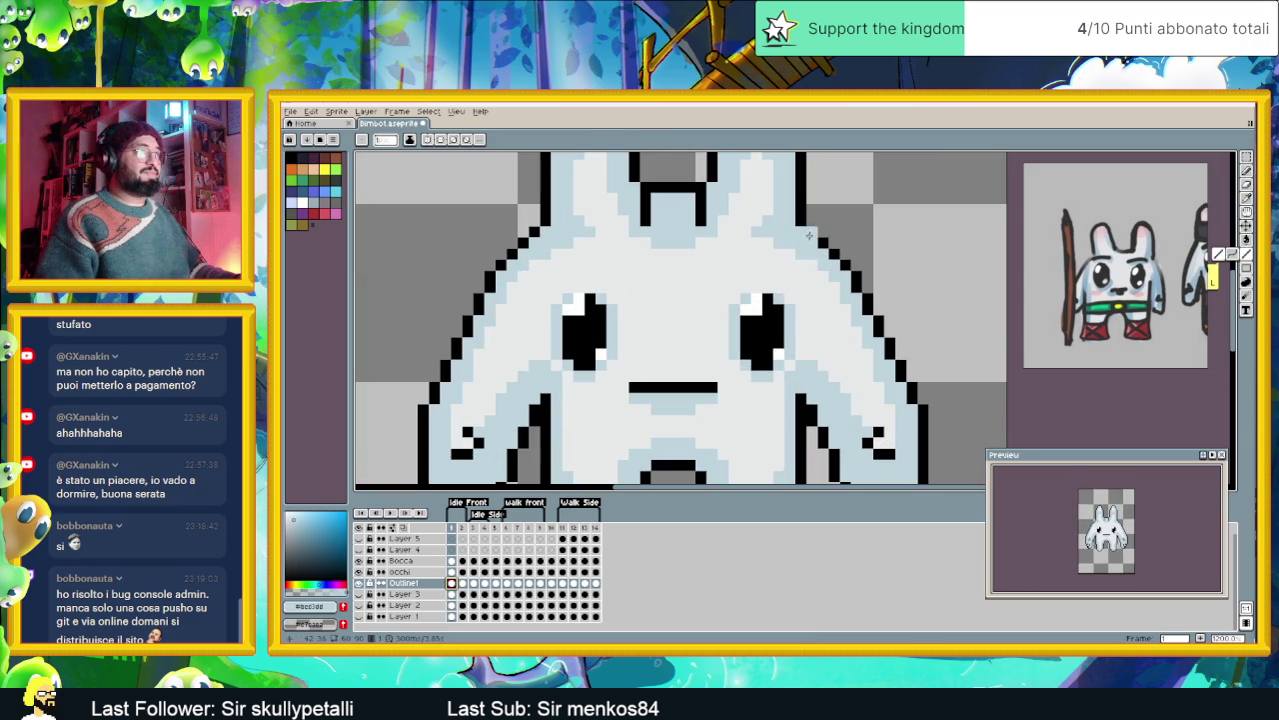
pyautogui.keyDown('alt'); pyautogui.click(810, 233); pyautogui.keyUp('alt')
pyautogui.scroll(-2, 833, 240)
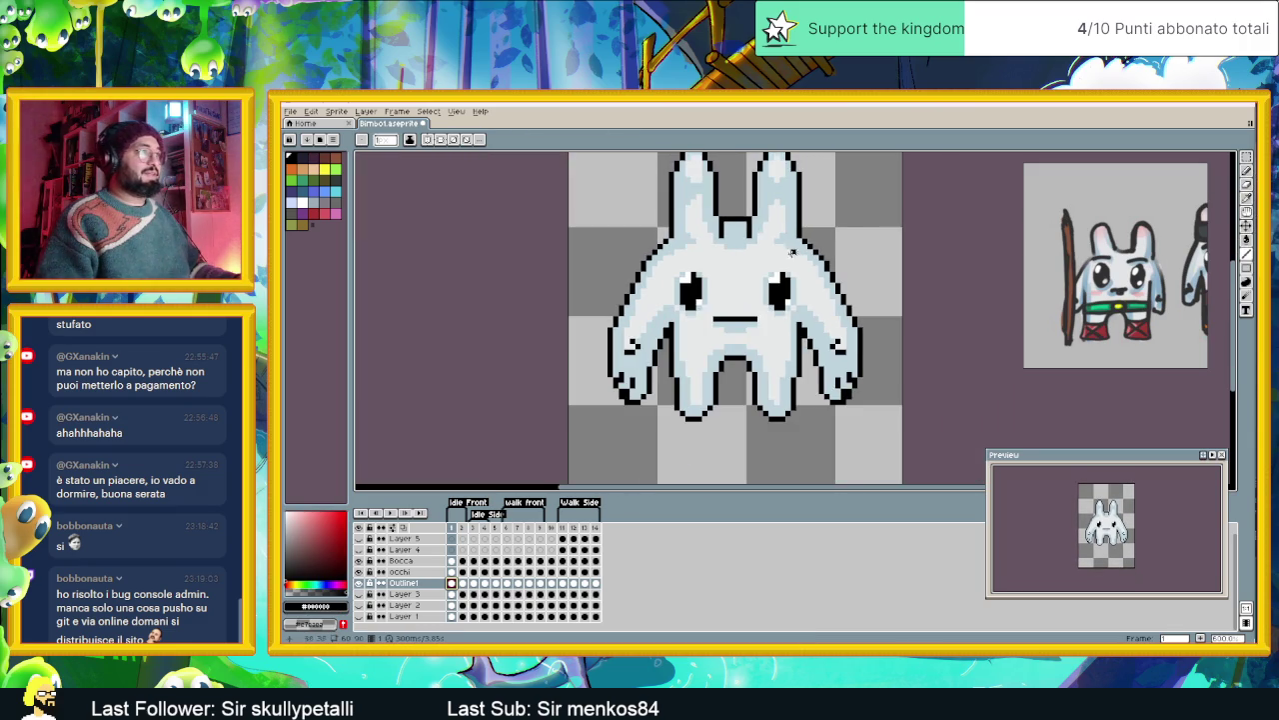
pyautogui.click(467, 138)
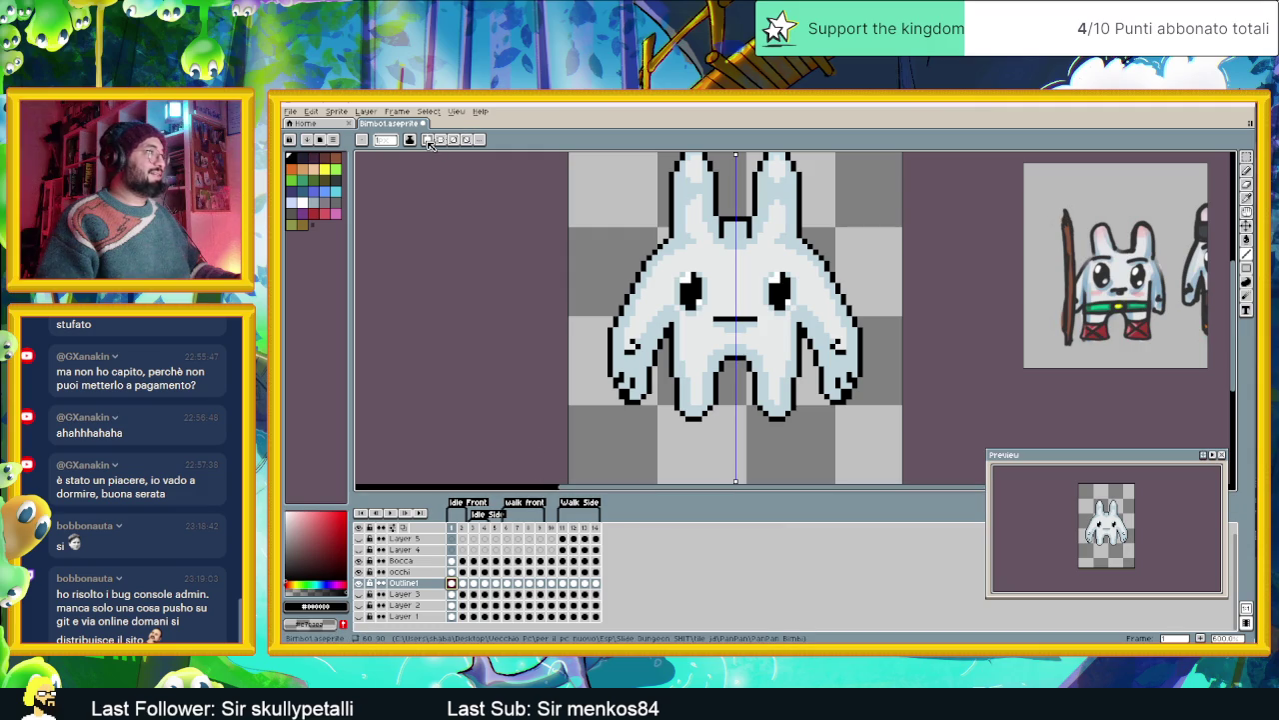
# - Symmetrically remove and lighten outline pixels along the body's diagonal edges and both feet
pyautogui.scroll(1, 805, 250)
pyautogui.scroll(1, 804, 249)
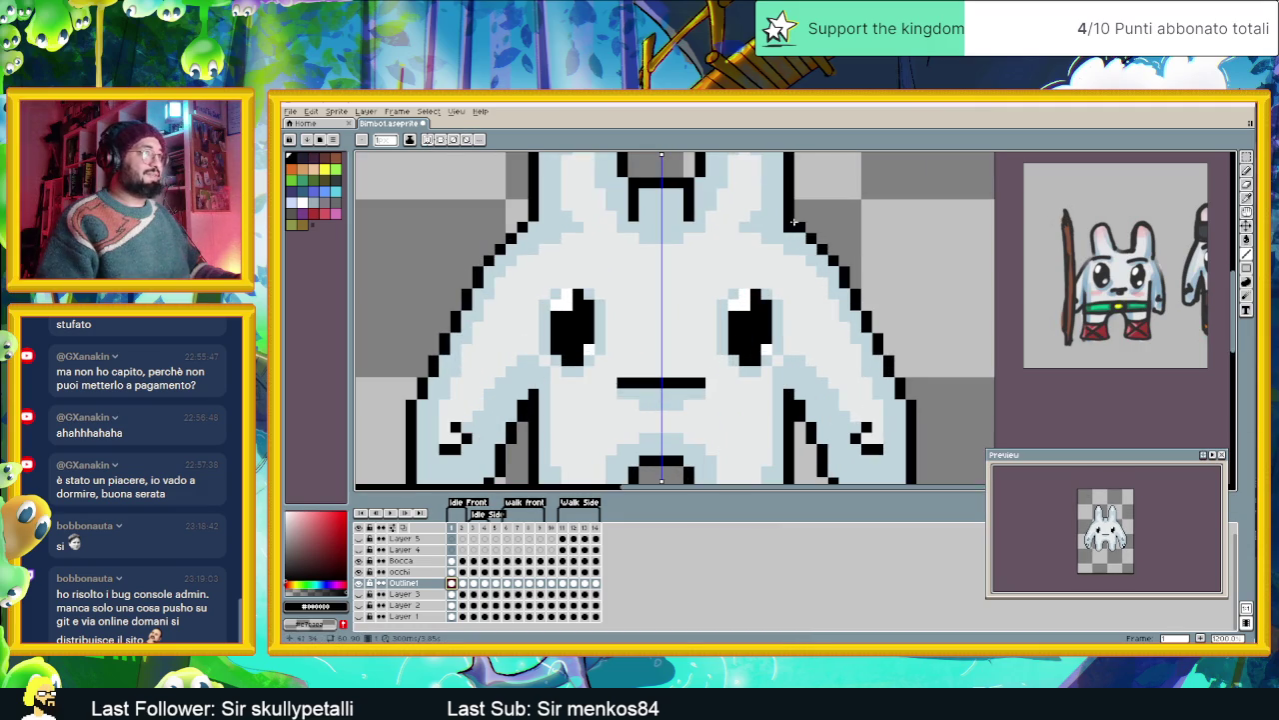
pyautogui.click(823, 249)
pyautogui.moveTo(833, 260)
pyautogui.mouseDown()
pyautogui.moveTo(884, 367)
pyautogui.moveTo(892, 295)
pyautogui.mouseUp()
pyautogui.moveTo(798, 388)
pyautogui.mouseDown()
pyautogui.moveTo(879, 390)
pyautogui.moveTo(791, 397)
pyautogui.mouseUp()
pyautogui.moveTo(870, 397)
pyautogui.mouseDown()
pyautogui.moveTo(844, 397)
pyautogui.moveTo(876, 418)
pyautogui.moveTo(860, 432)
pyautogui.mouseUp()
pyautogui.moveTo(849, 384); pyautogui.dragTo(869, 424)
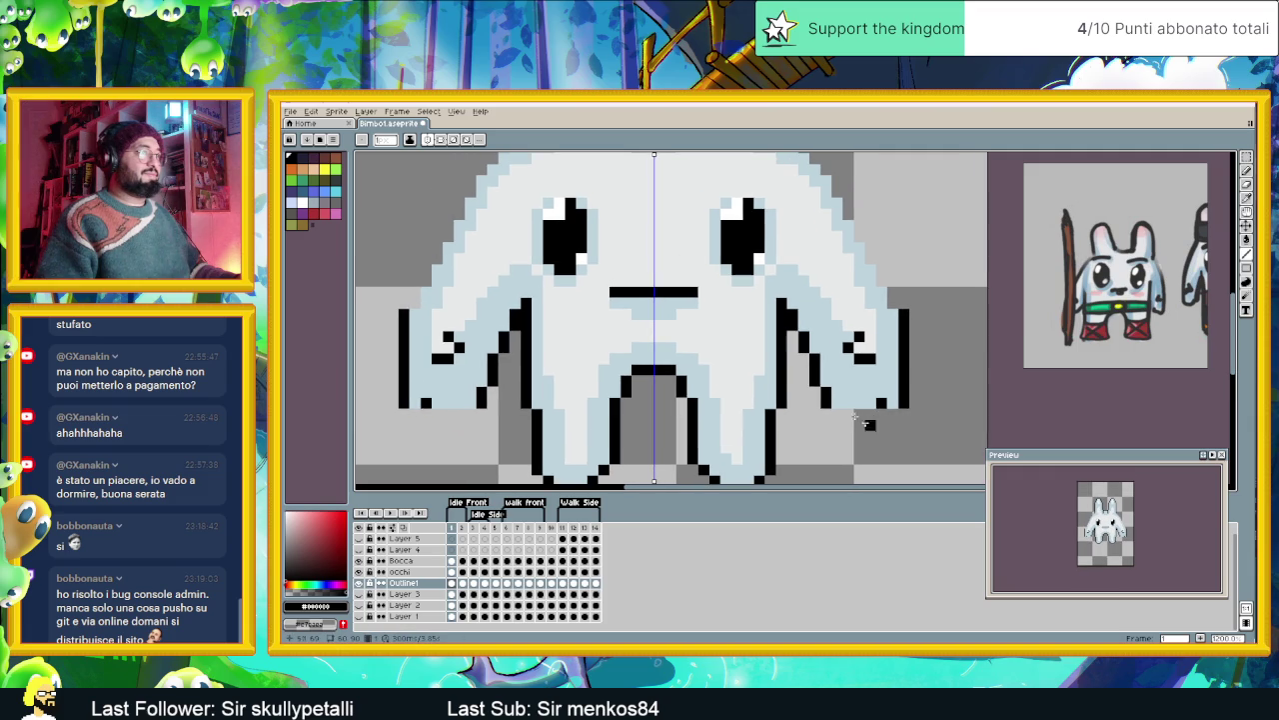
# - Redraw both arm outlines in black and add mirrored outline pixels at the body sides and shoulders
pyautogui.click(803, 337)
pyautogui.moveTo(801, 336); pyautogui.dragTo(803, 345)
pyautogui.moveTo(899, 405); pyautogui.dragTo(903, 332)
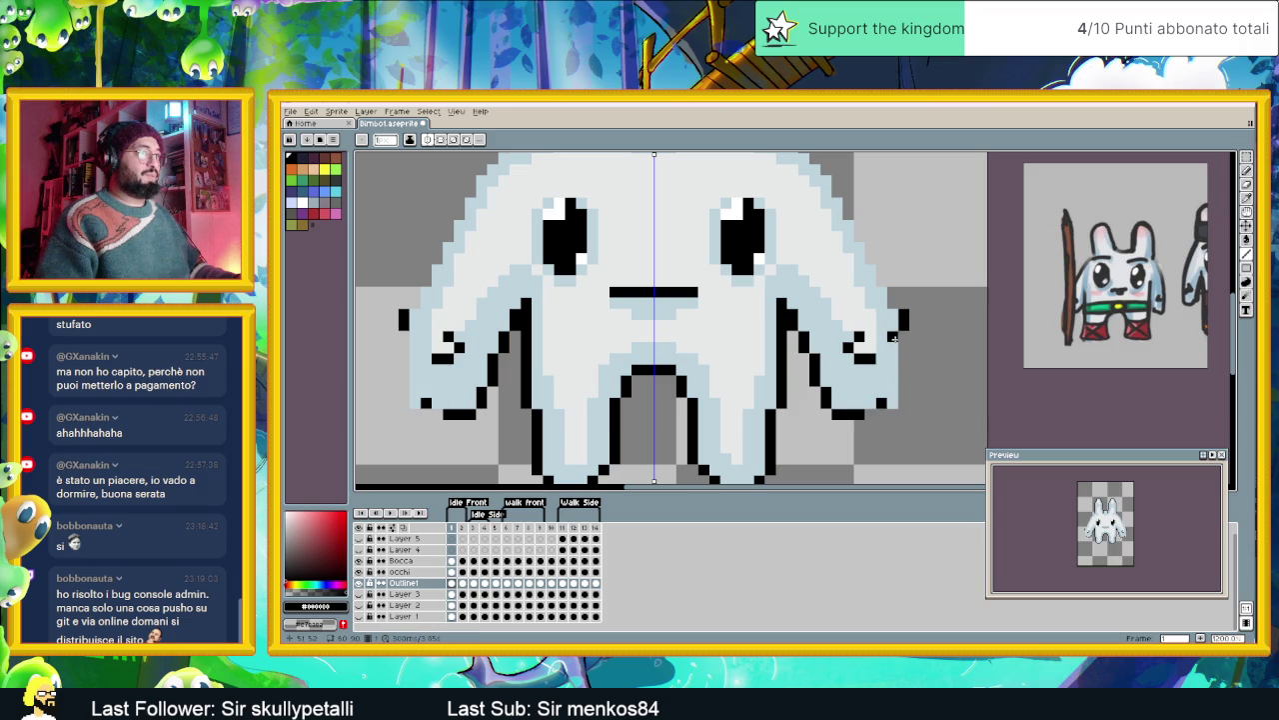
pyautogui.moveTo(892, 355); pyautogui.dragTo(892, 367)
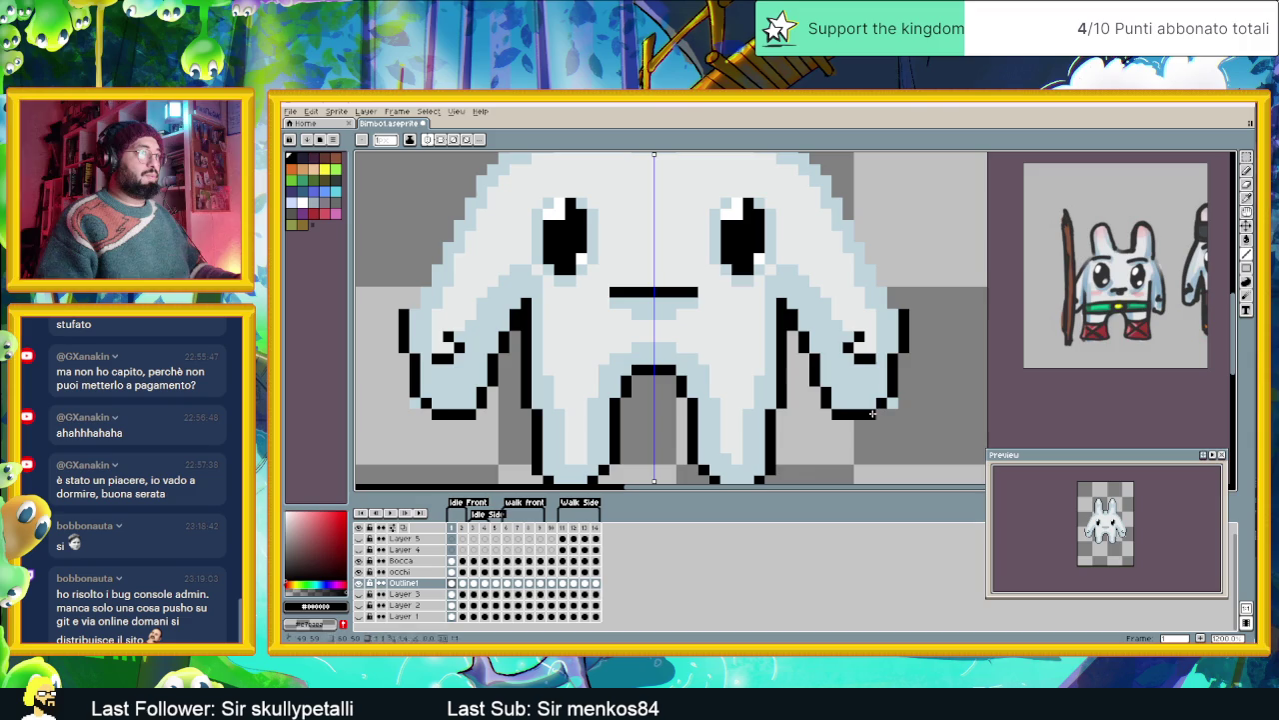
pyautogui.moveTo(884, 336)
pyautogui.mouseDown()
pyautogui.moveTo(902, 364)
pyautogui.moveTo(864, 278)
pyautogui.moveTo(911, 300)
pyautogui.mouseUp()
pyautogui.click(906, 343)
pyautogui.click(878, 301)
pyautogui.click(868, 278)
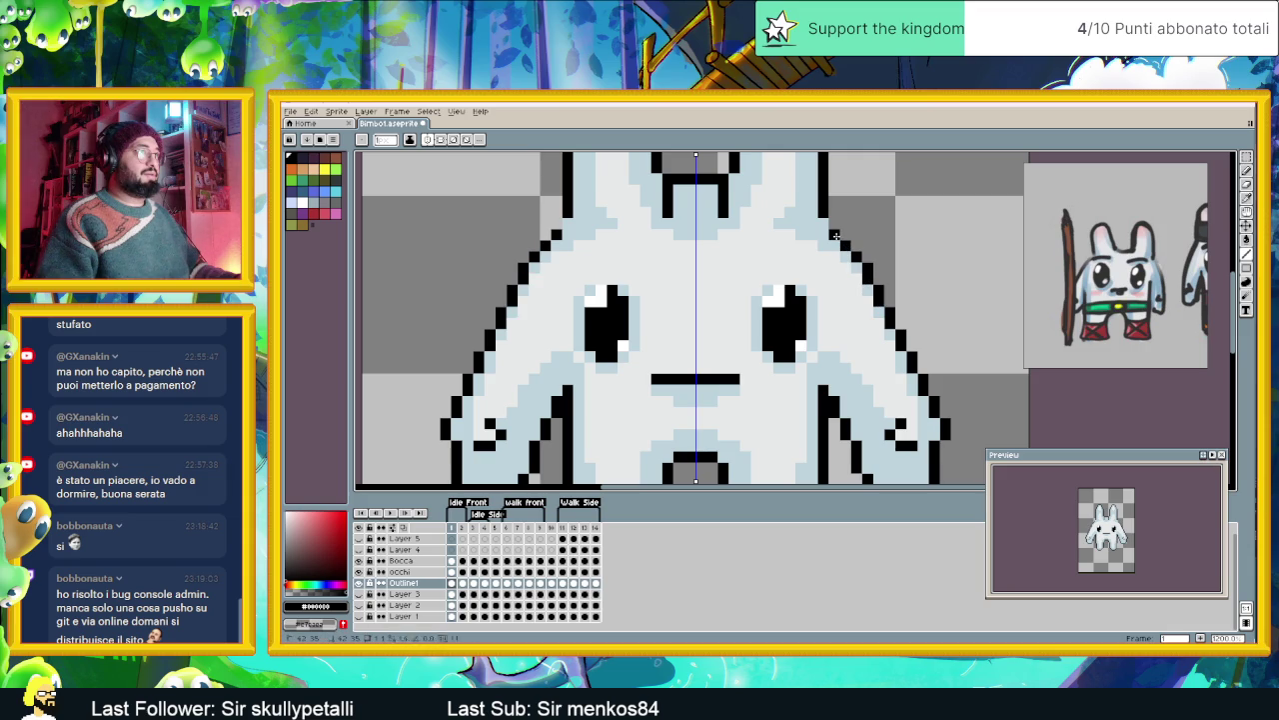
pyautogui.scroll(-3, 825, 228)
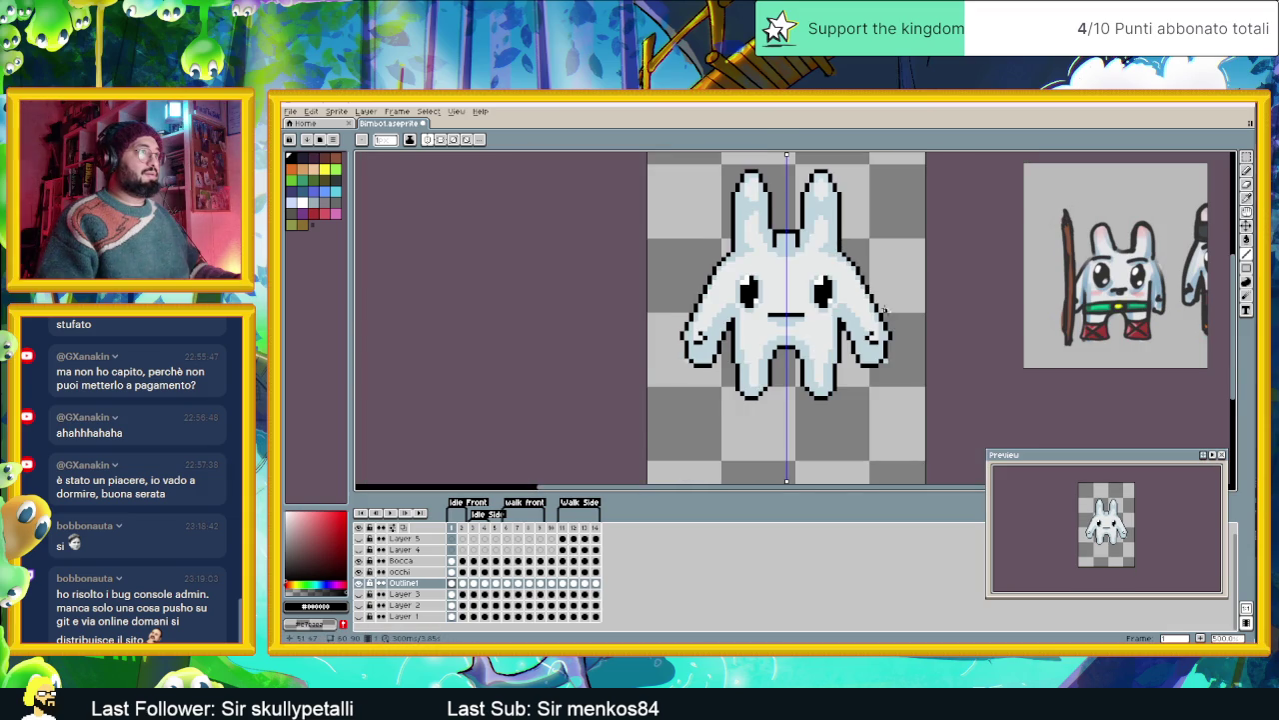
pyautogui.scroll(1, 838, 331)
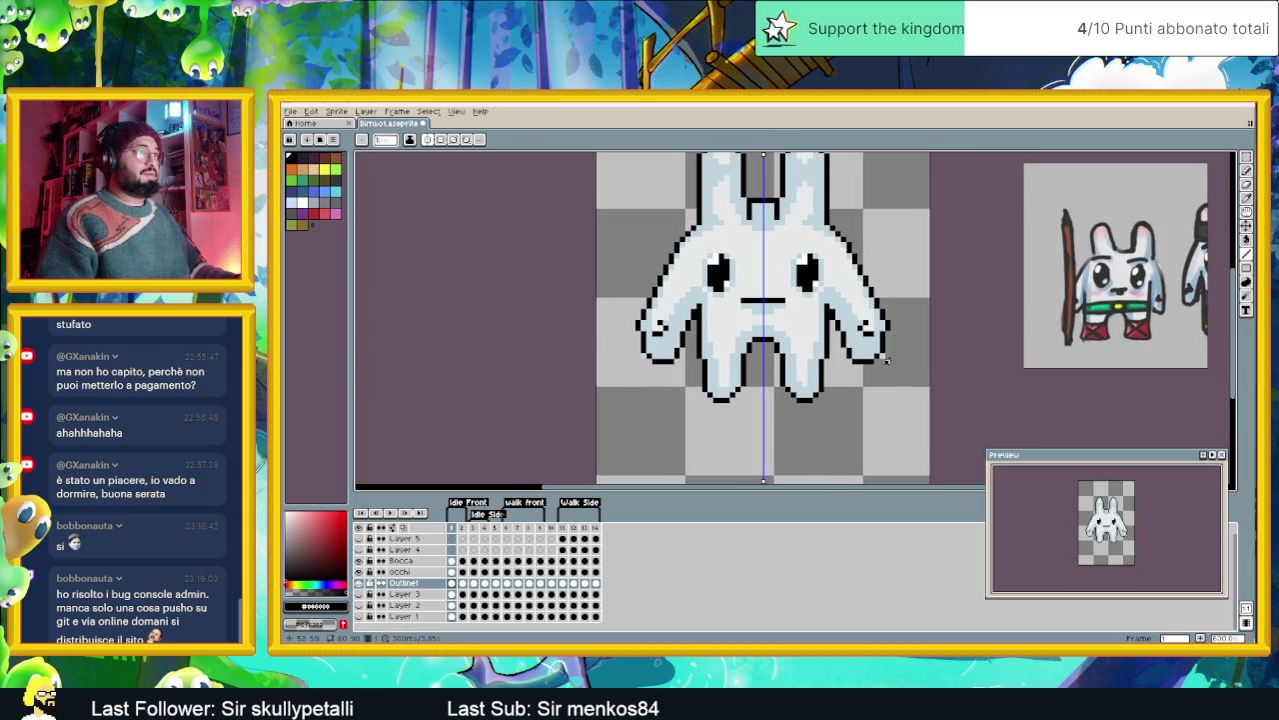
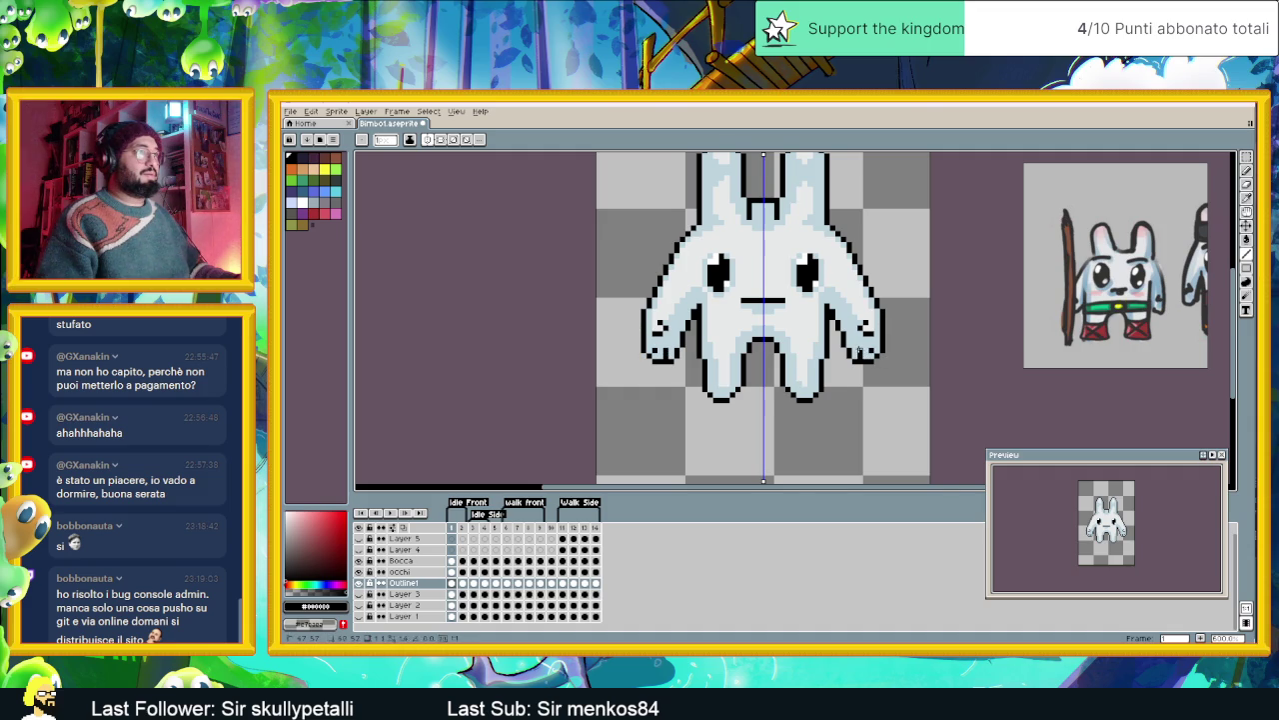
# - Flip between idle frames 1 and 2 to compare the two poses
pyautogui.scroll(-1, 858, 350)
pyautogui.scroll(-1, 893, 343)
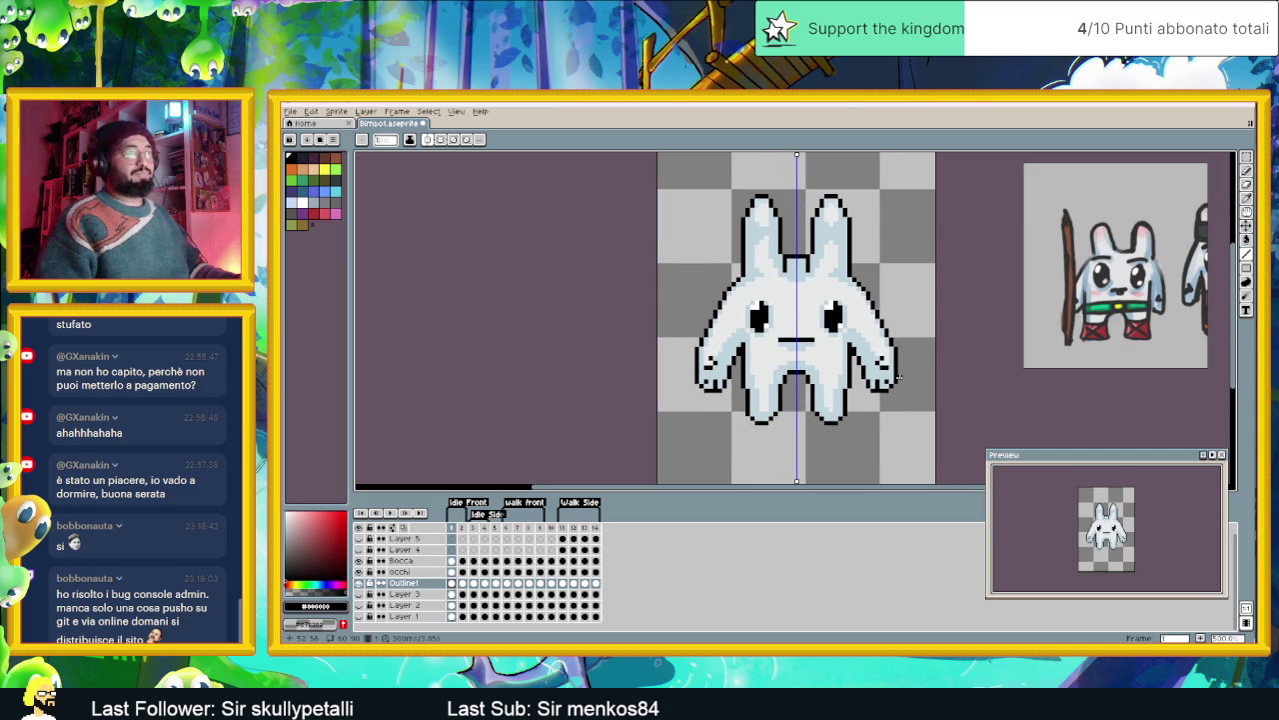
pyautogui.click(461, 583)
pyautogui.click(454, 583)
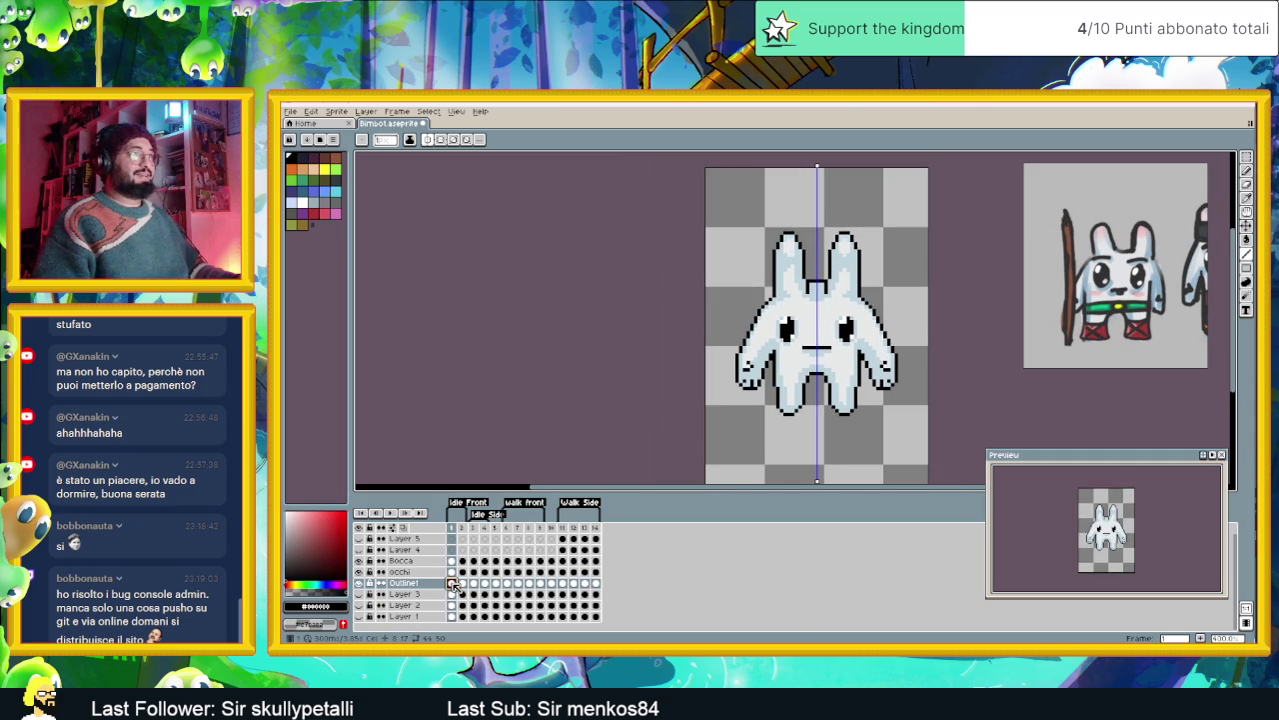
pyautogui.click(461, 582)
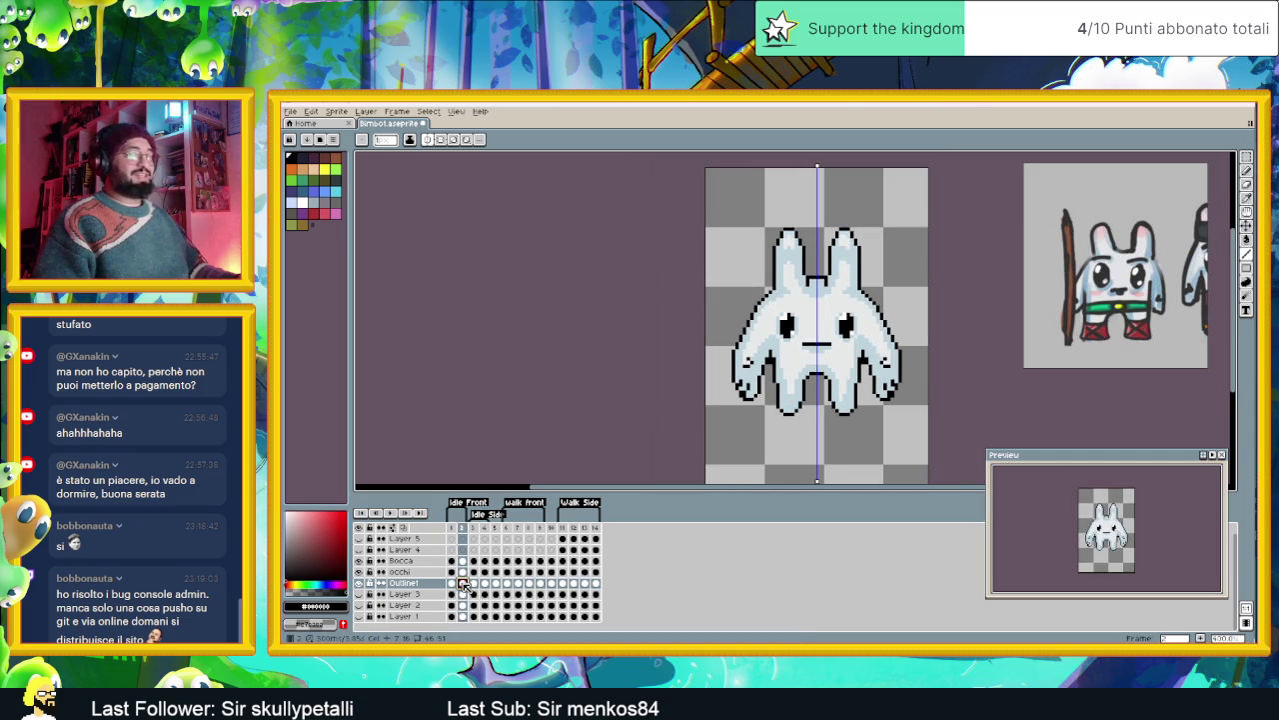
pyautogui.click(451, 583)
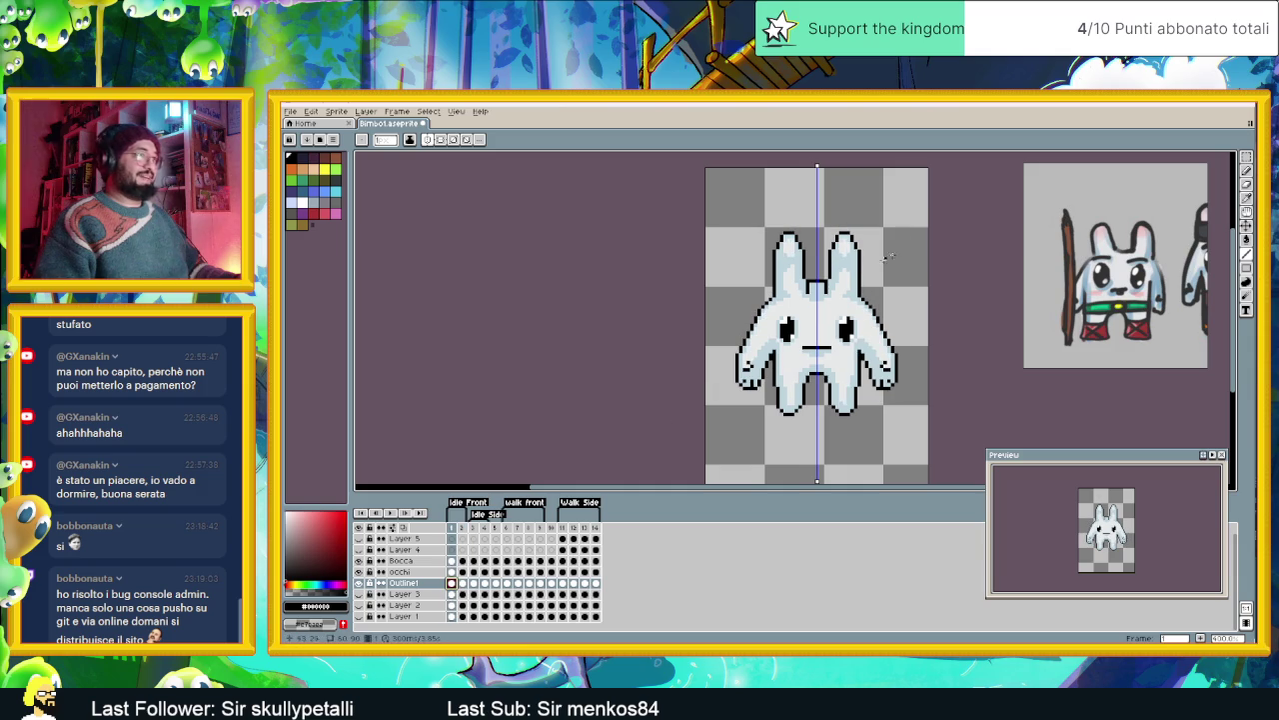
# - In frame 2, raise the selected body and arms by one pixel
pyautogui.click(1247, 158)
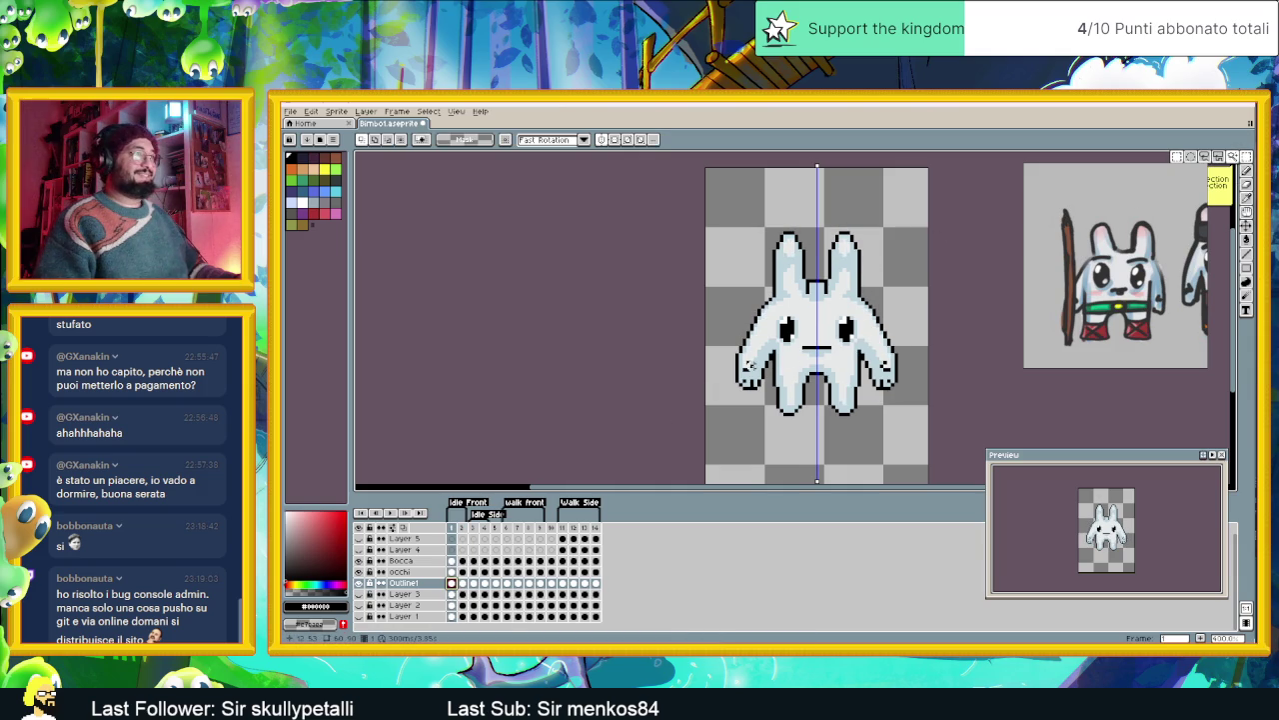
pyautogui.moveTo(719, 275); pyautogui.dragTo(916, 410)
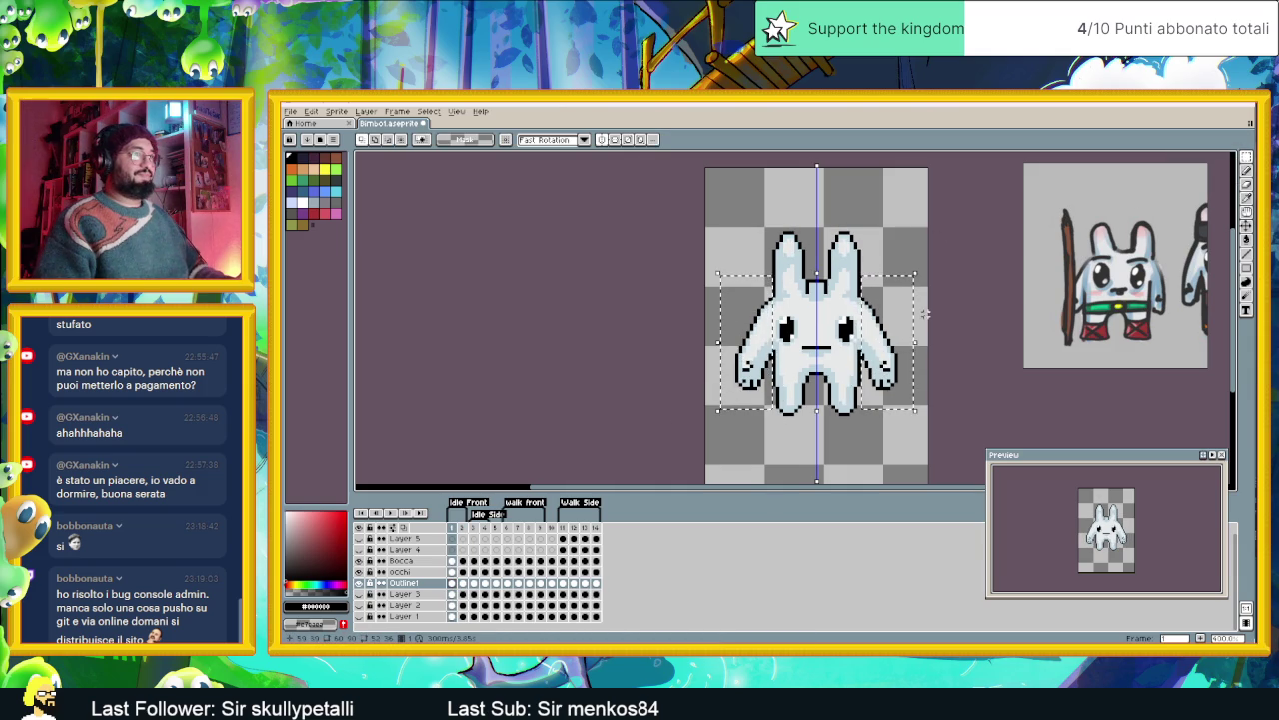
pyautogui.press('.')
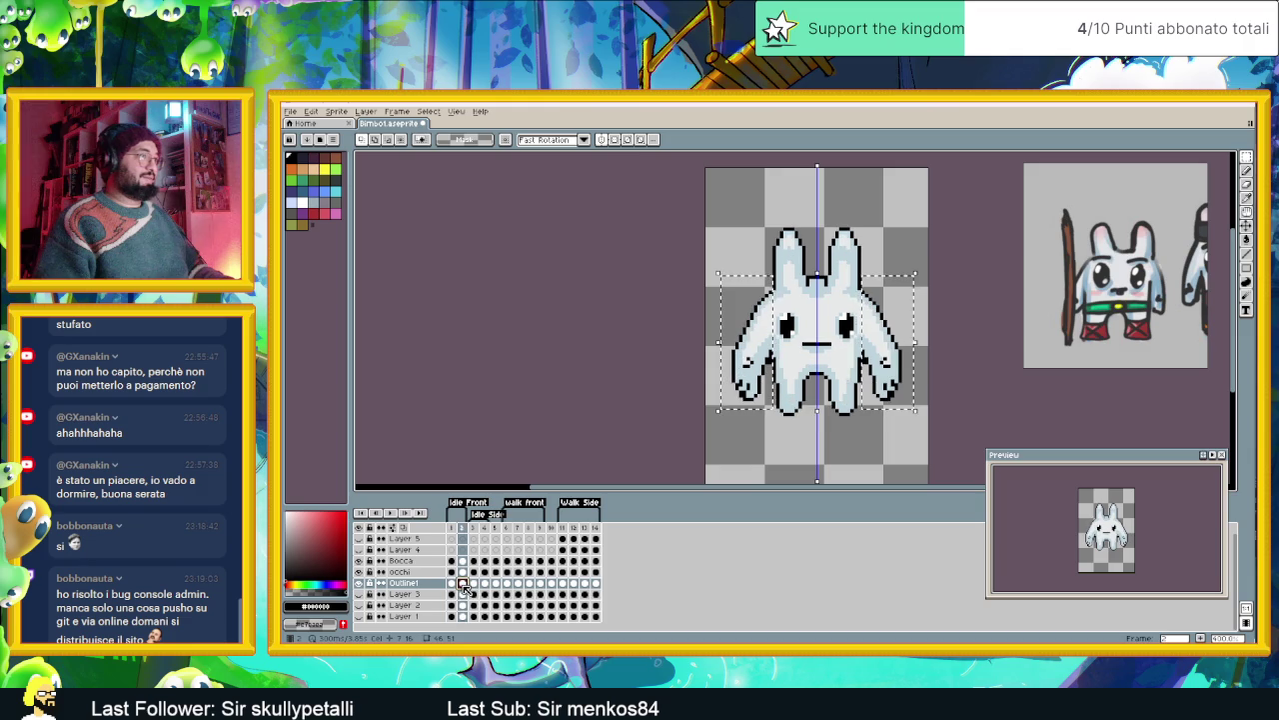
pyautogui.click(872, 373)
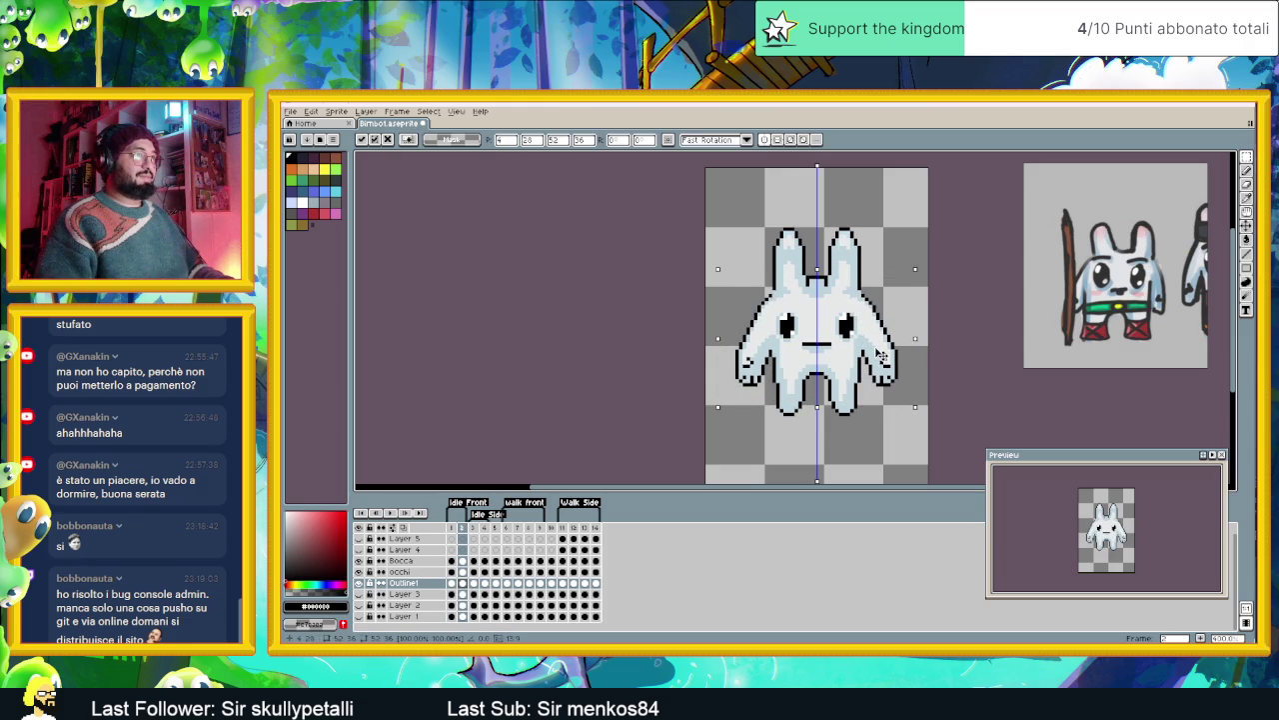
pyautogui.press('Up')
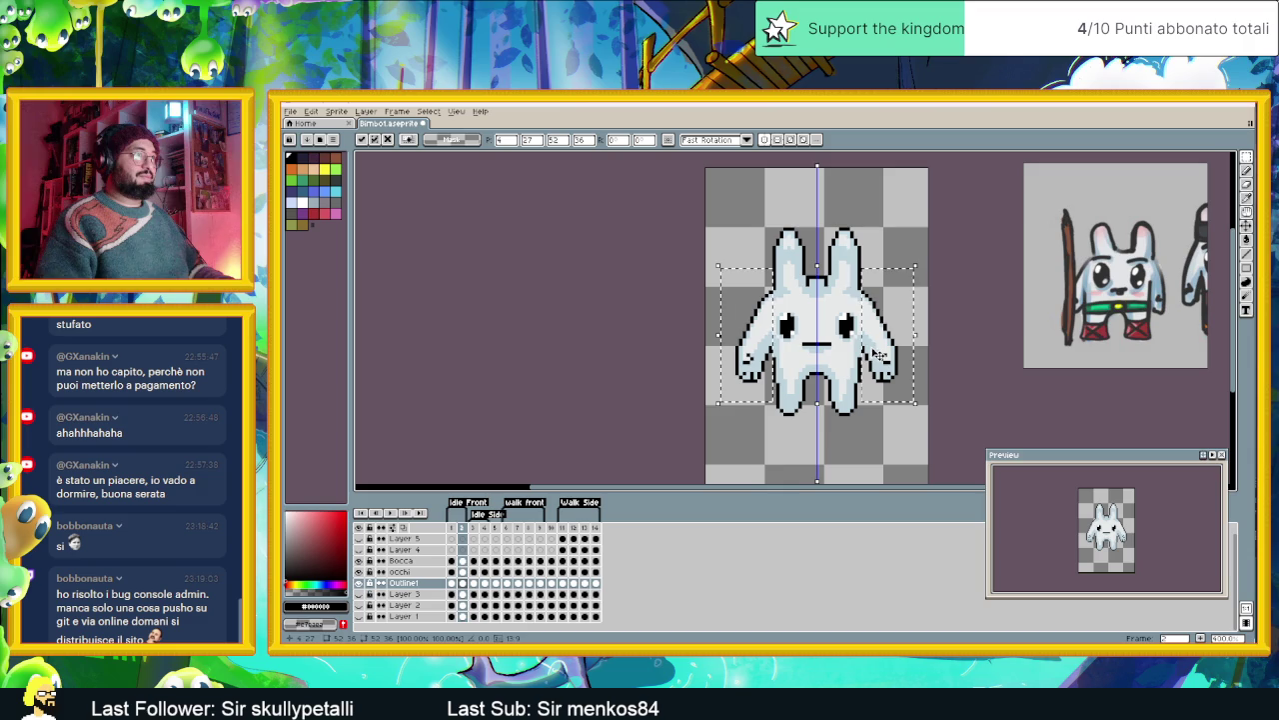
pyautogui.click(885, 440)
# - Play the idle front animation to check the motion
pyautogui.scroll(1, 864, 372)
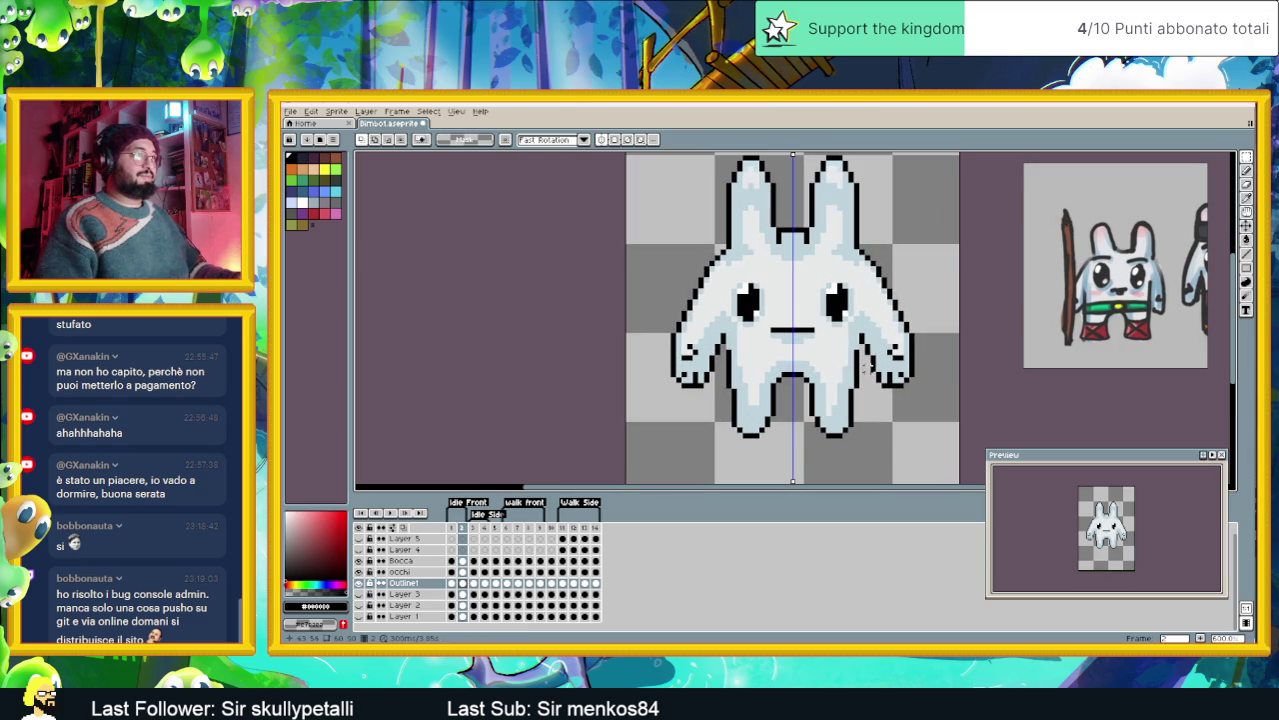
pyautogui.press('alt')
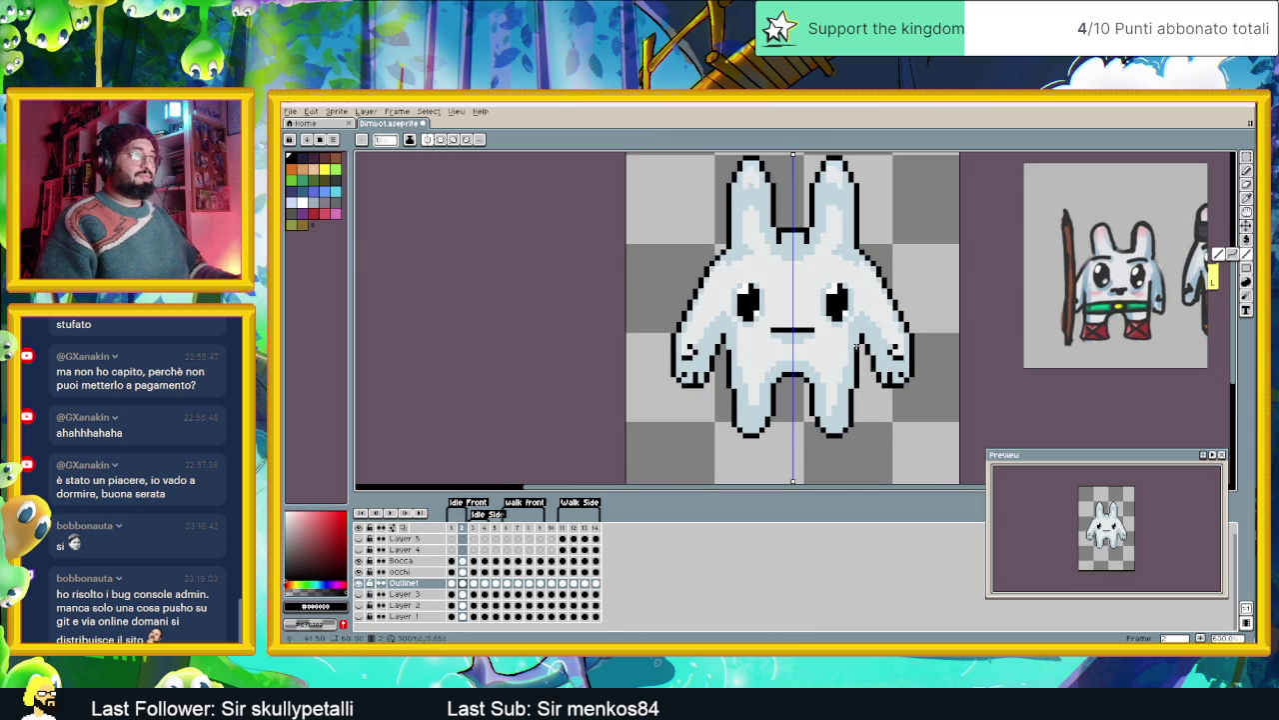
pyautogui.scroll(-2, 815, 369)
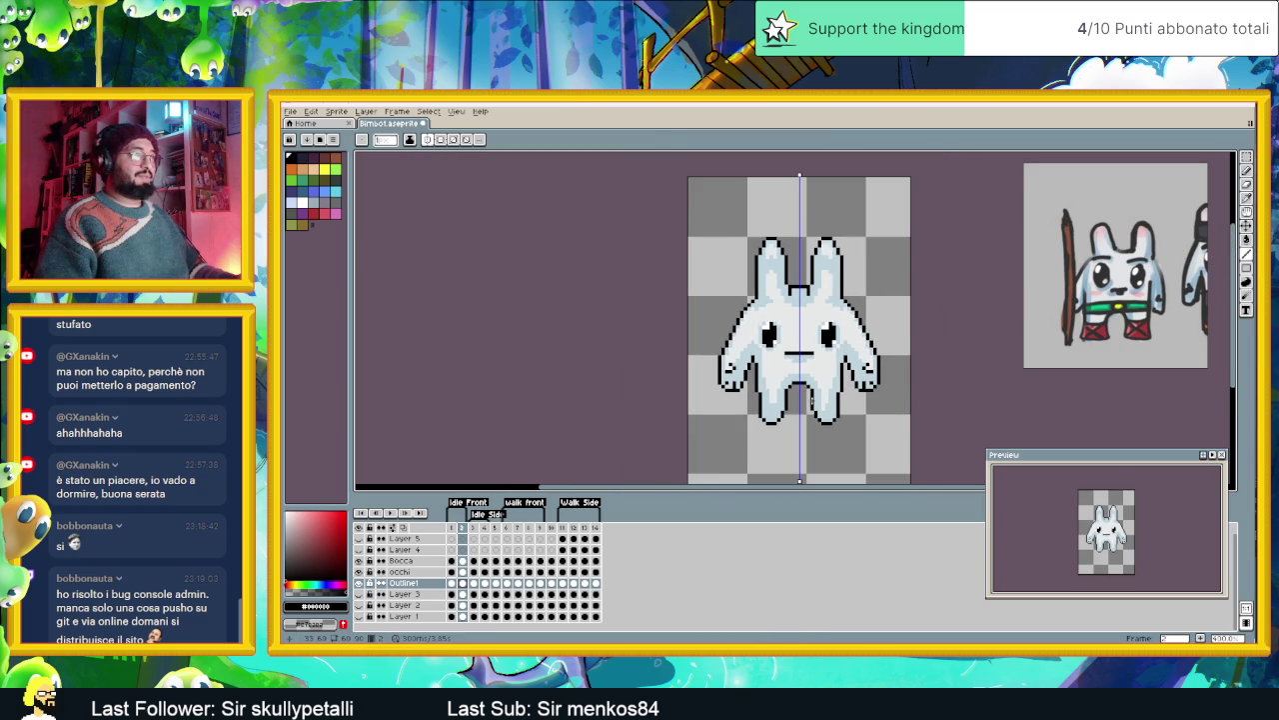
pyautogui.click(387, 512)
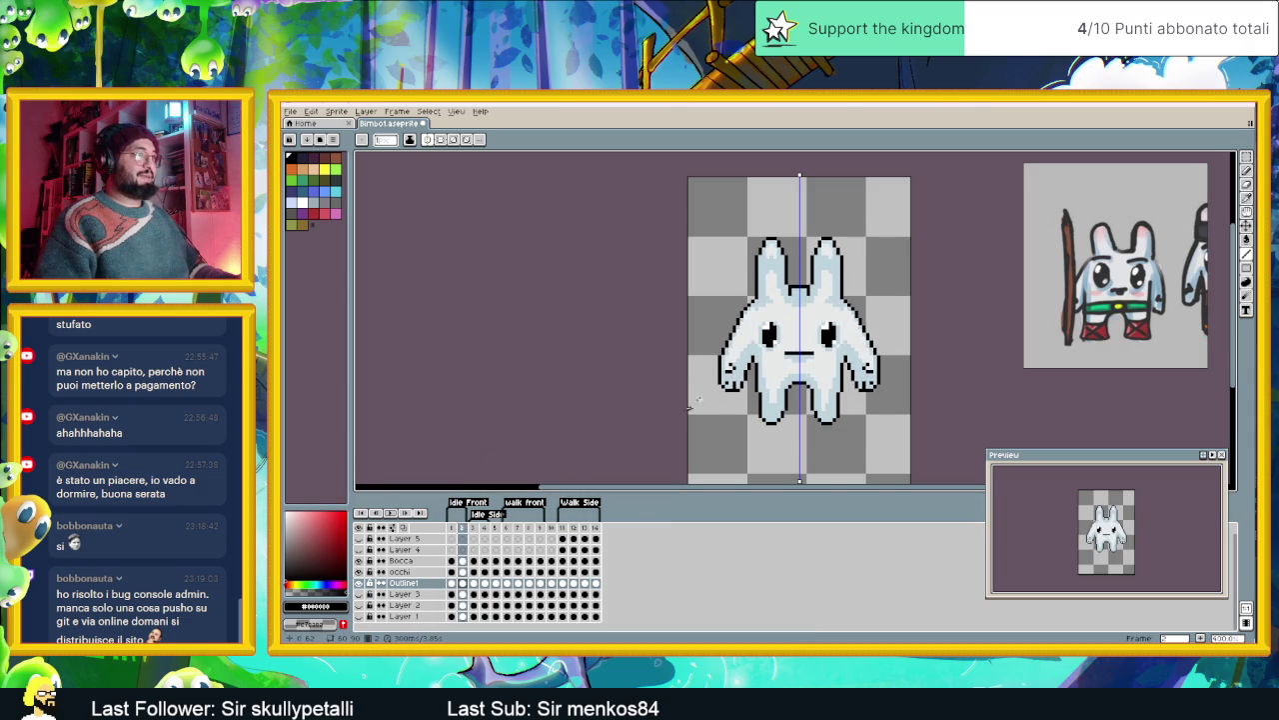
pyautogui.scroll(1, 736, 380)
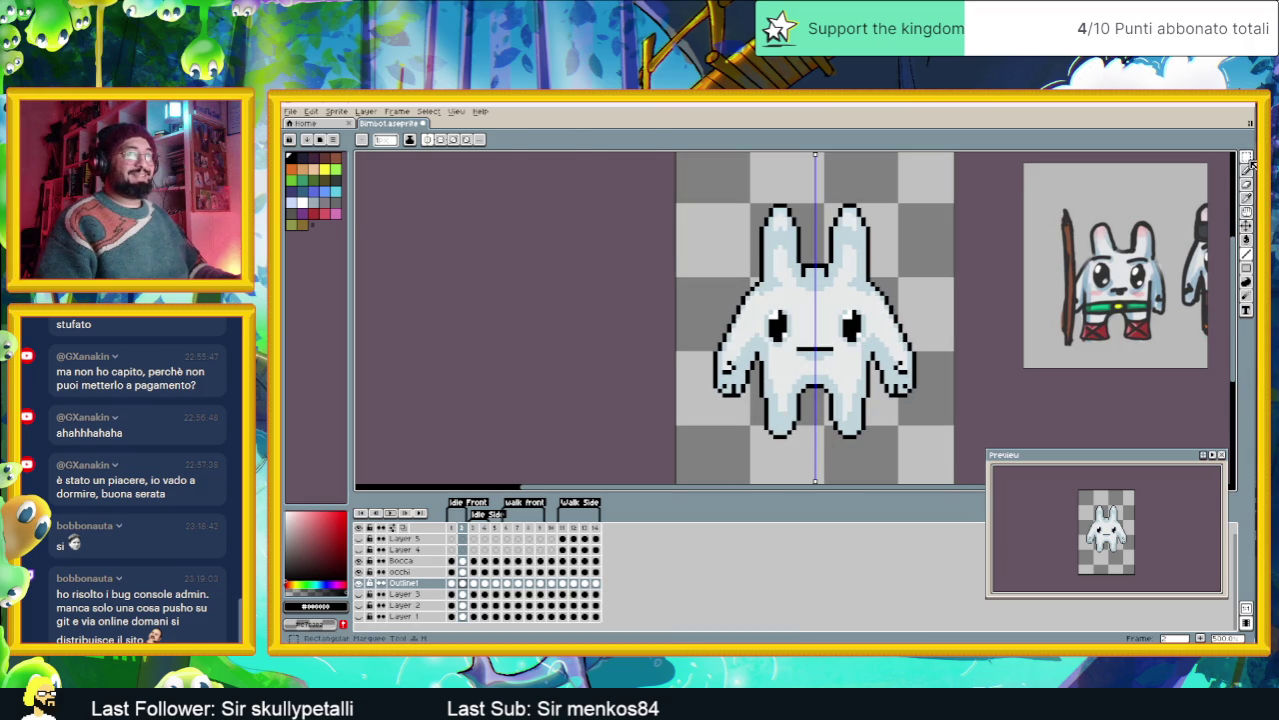
# - Undo the stray mirrored rectangle drawn beside the bunny
pyautogui.press('m')
pyautogui.moveTo(933, 256); pyautogui.dragTo(871, 403)
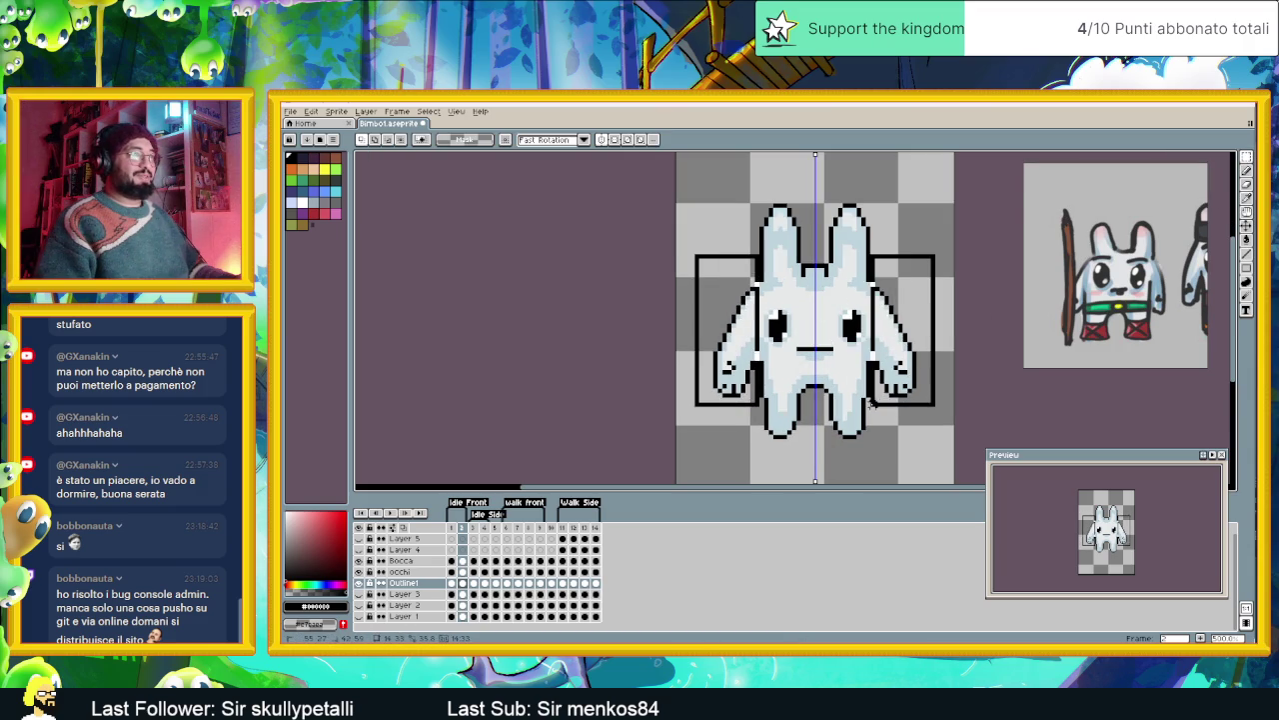
pyautogui.hotkey('ctrl', 'z')
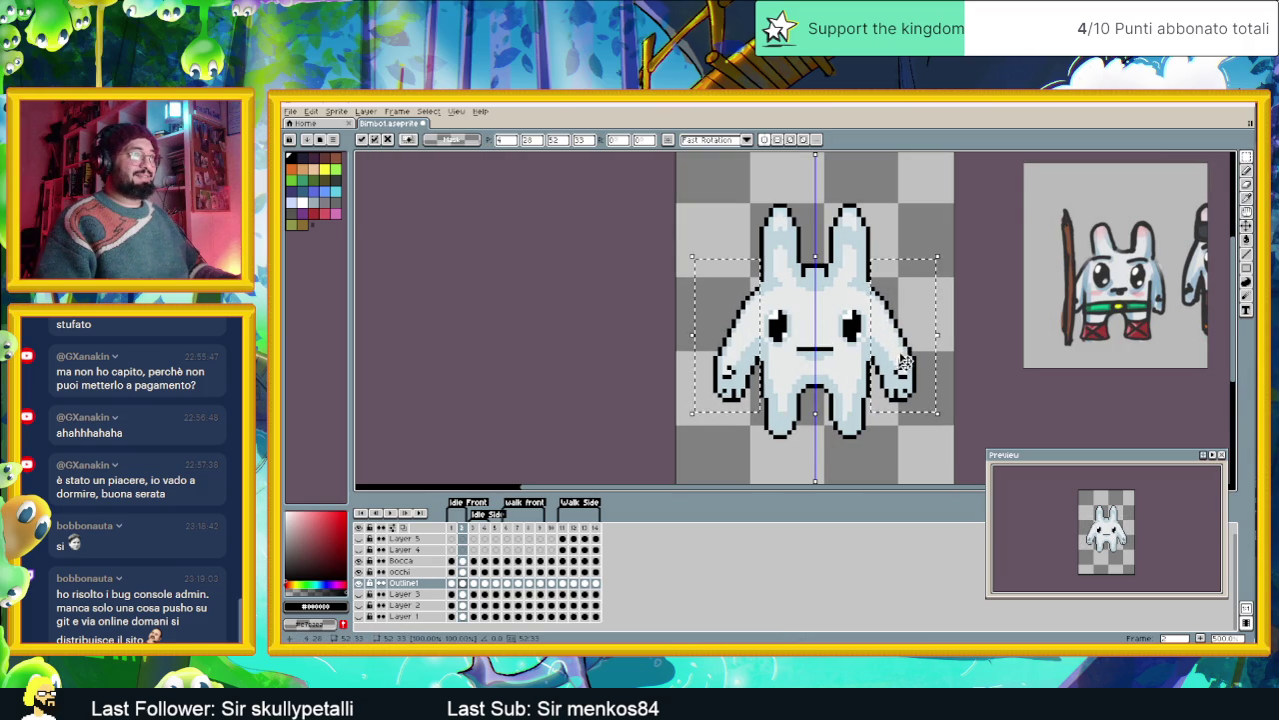
pyautogui.scroll(2, 850, 325)
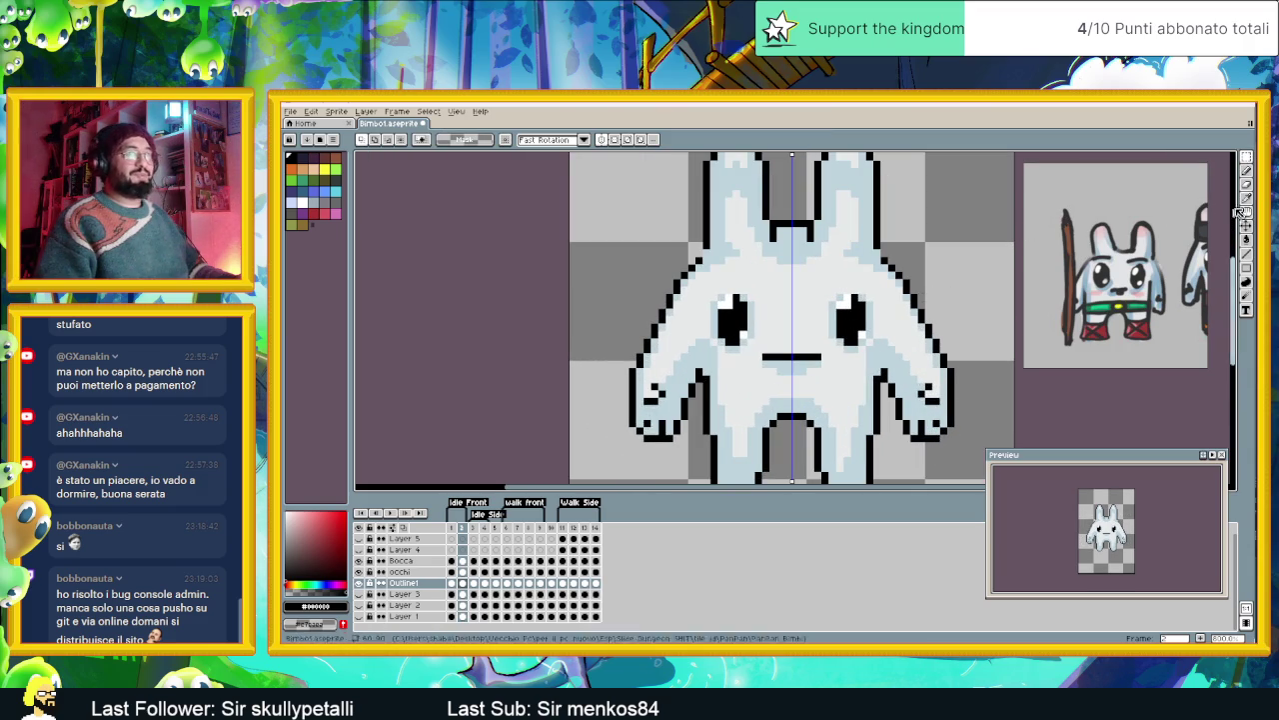
# - Stop playback and pick the bunny's light blue #bcd3dd from frame 1 with the Pencil
pyautogui.press('b')
pyautogui.scroll(-2, 877, 253)
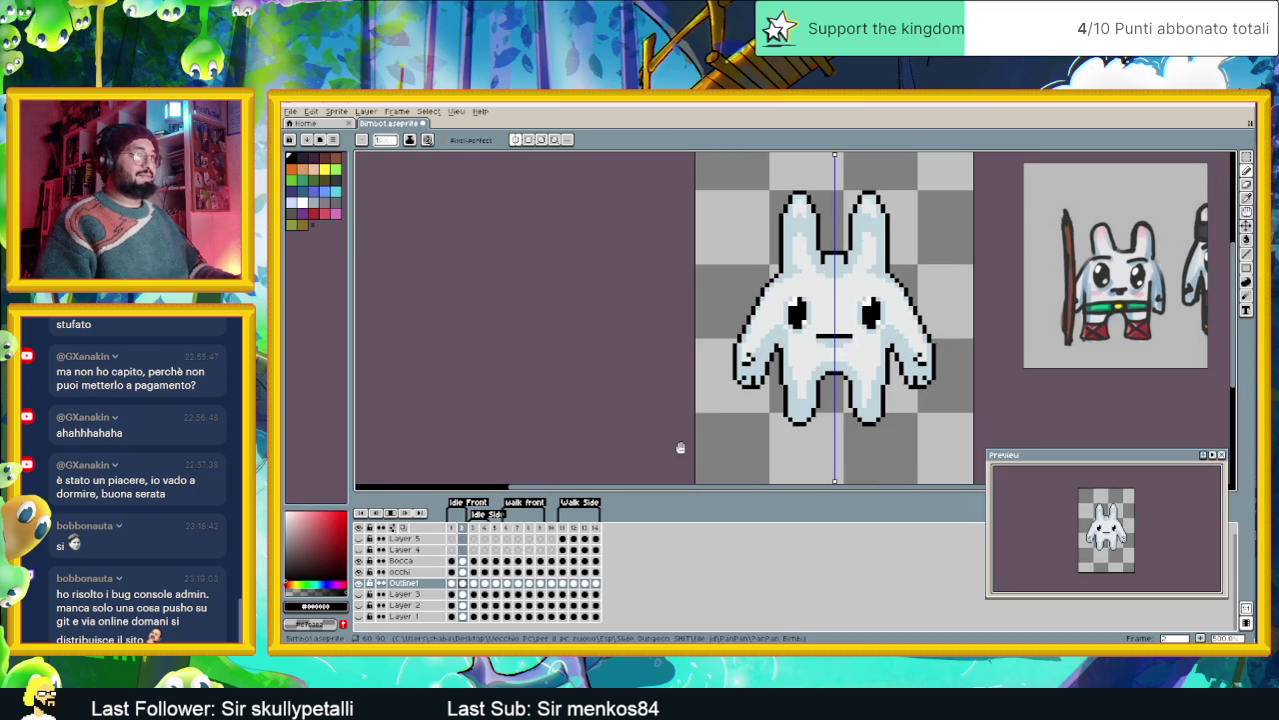
pyautogui.scroll(-1, 779, 410)
pyautogui.scroll(2, 851, 388)
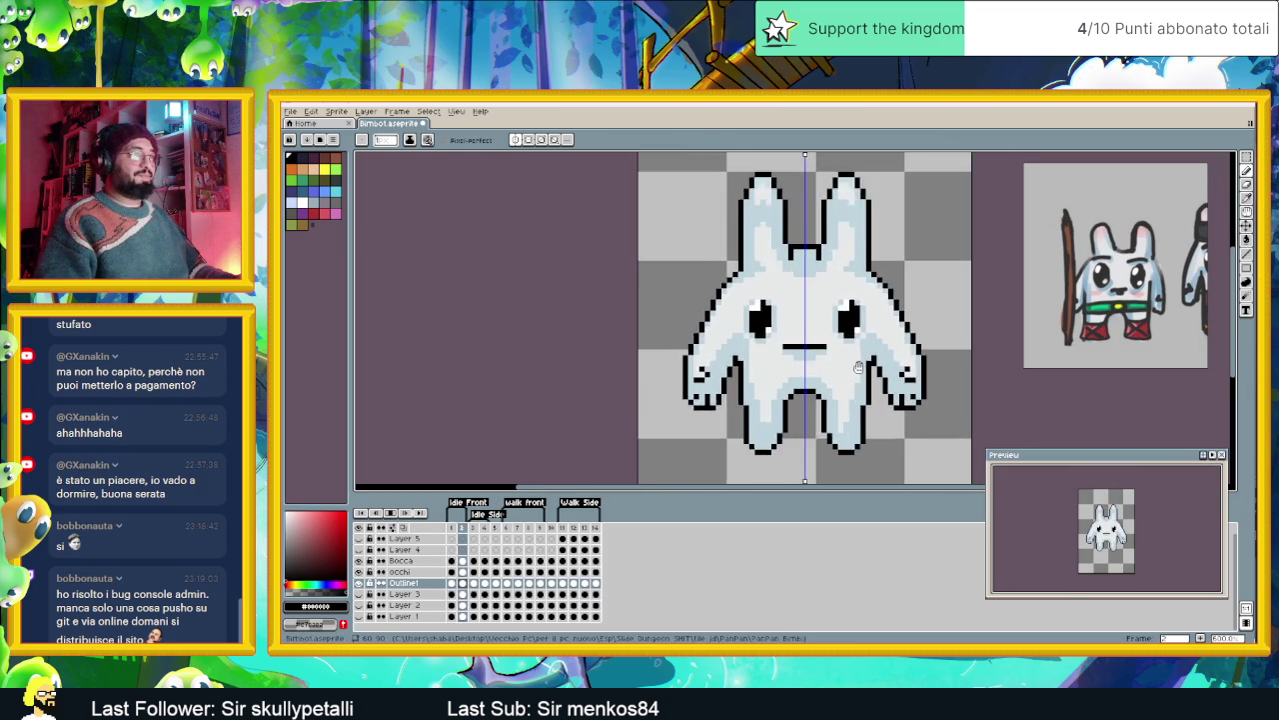
pyautogui.scroll(1, 851, 387)
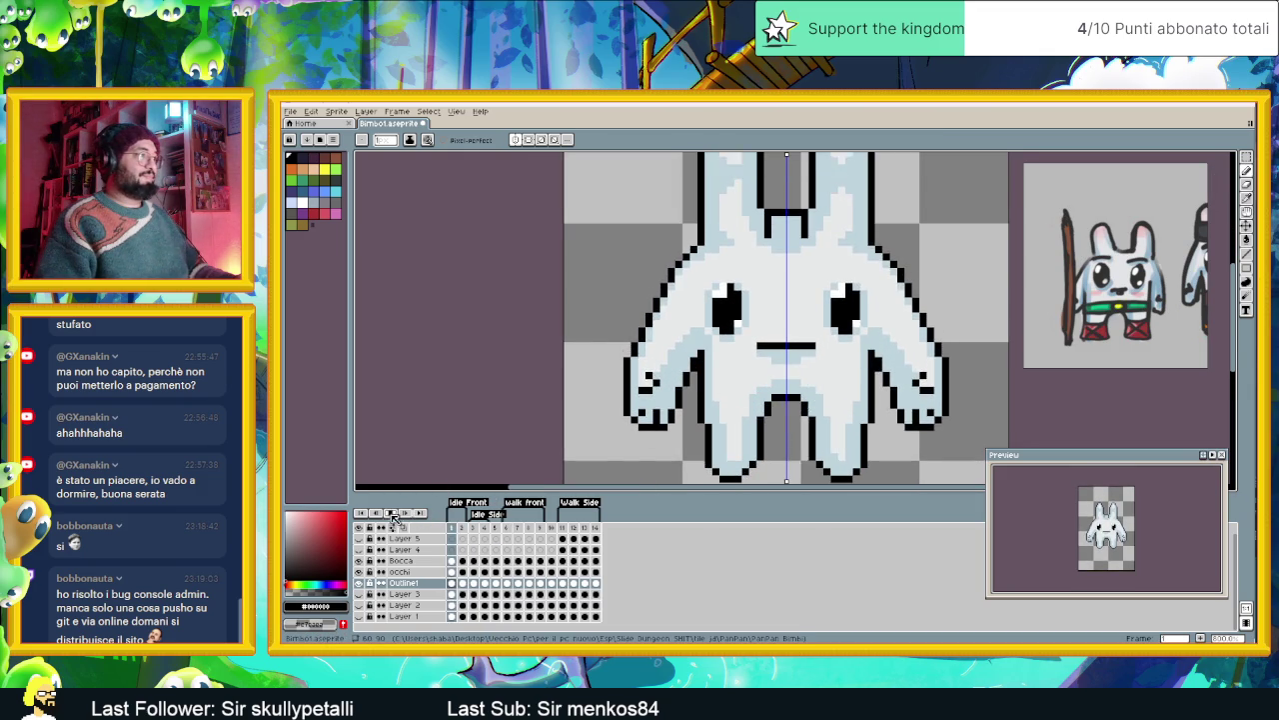
pyautogui.click(462, 587)
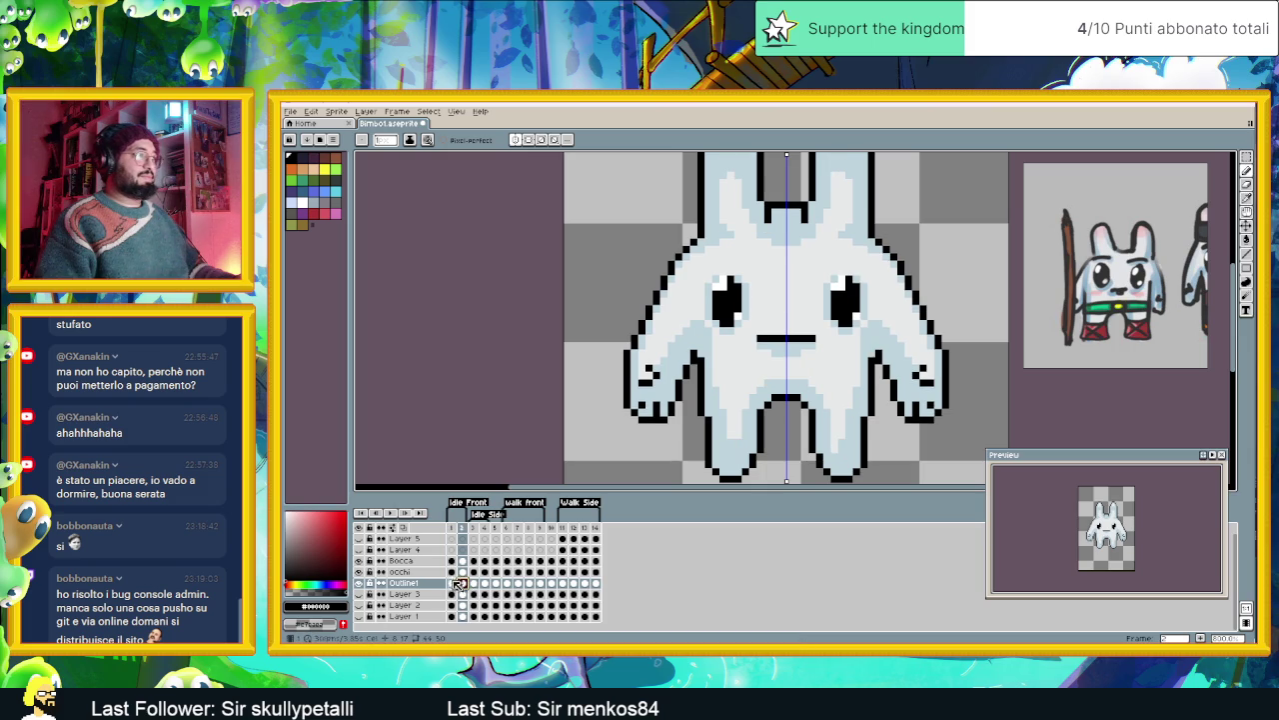
pyautogui.press('Left')
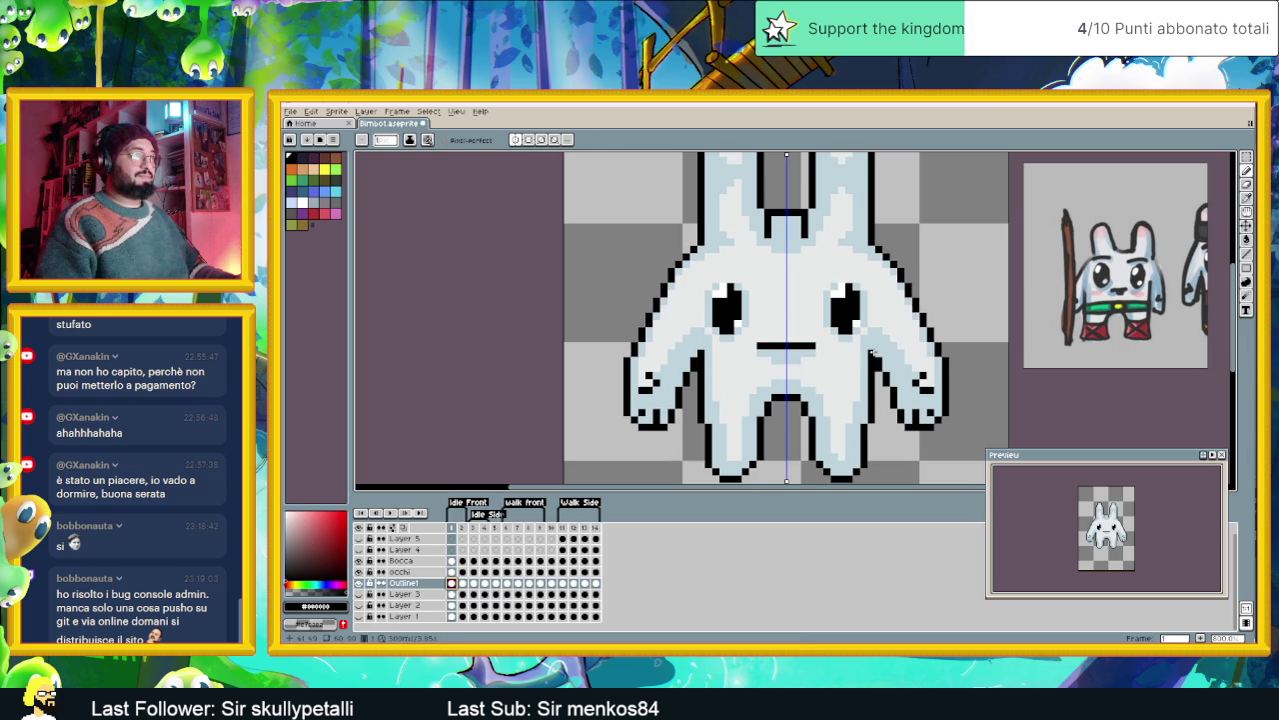
pyautogui.keyDown('alt'); pyautogui.click(872, 352); pyautogui.keyUp('alt')
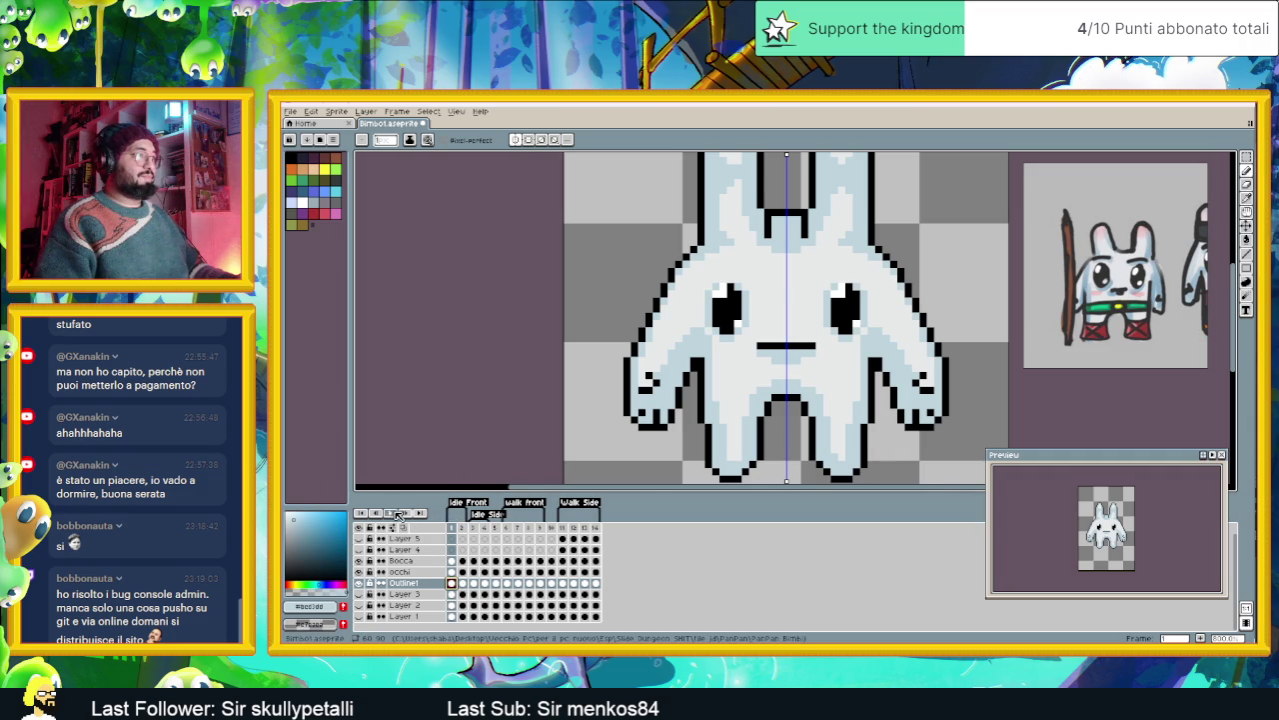
# - Replay the idle animation to check the motion, then stop on frame 1
pyautogui.click(390, 512)
pyautogui.scroll(-2, 820, 392)
pyautogui.scroll(-1, 874, 423)
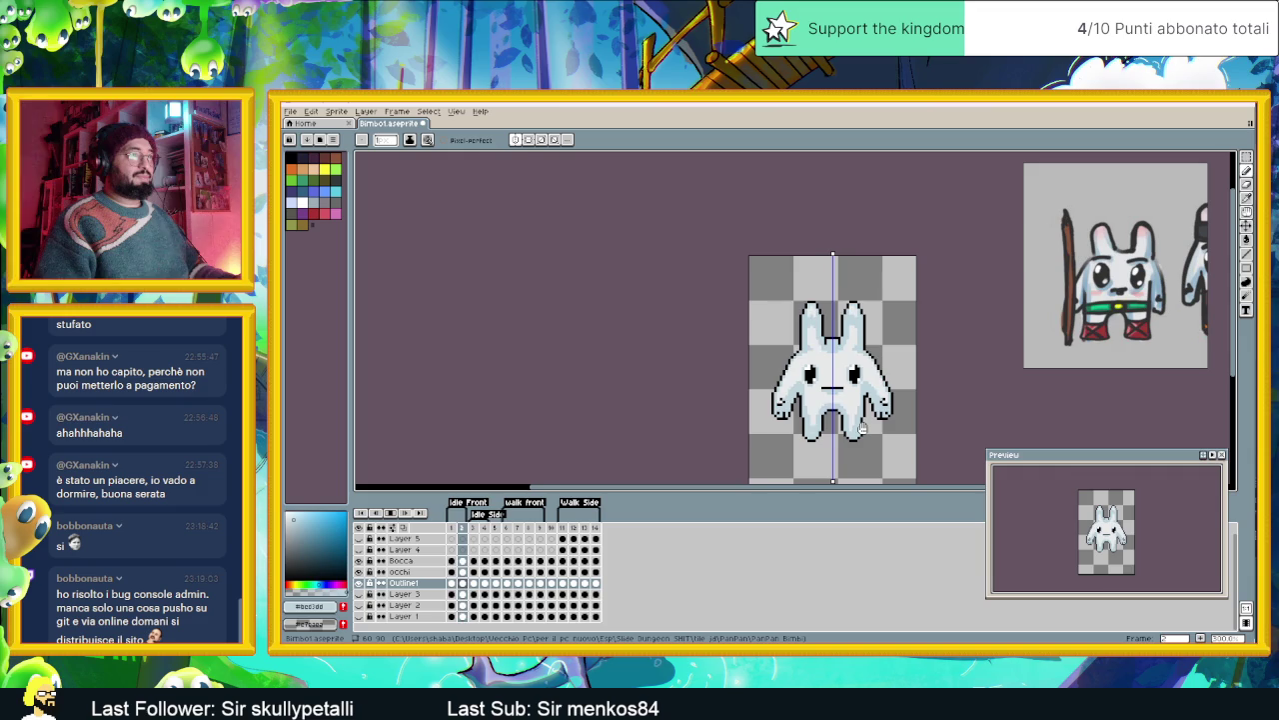
pyautogui.scroll(2, 861, 427)
pyautogui.scroll(1, 858, 442)
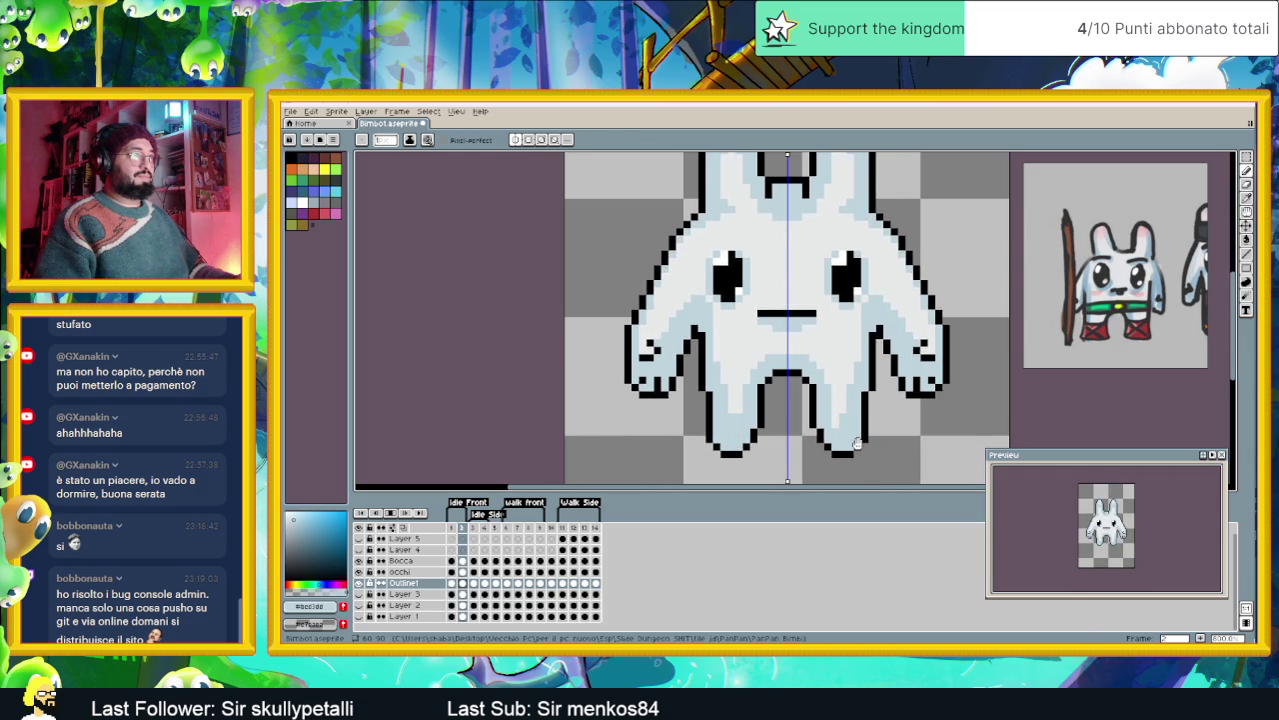
pyautogui.scroll(-1, 856, 442)
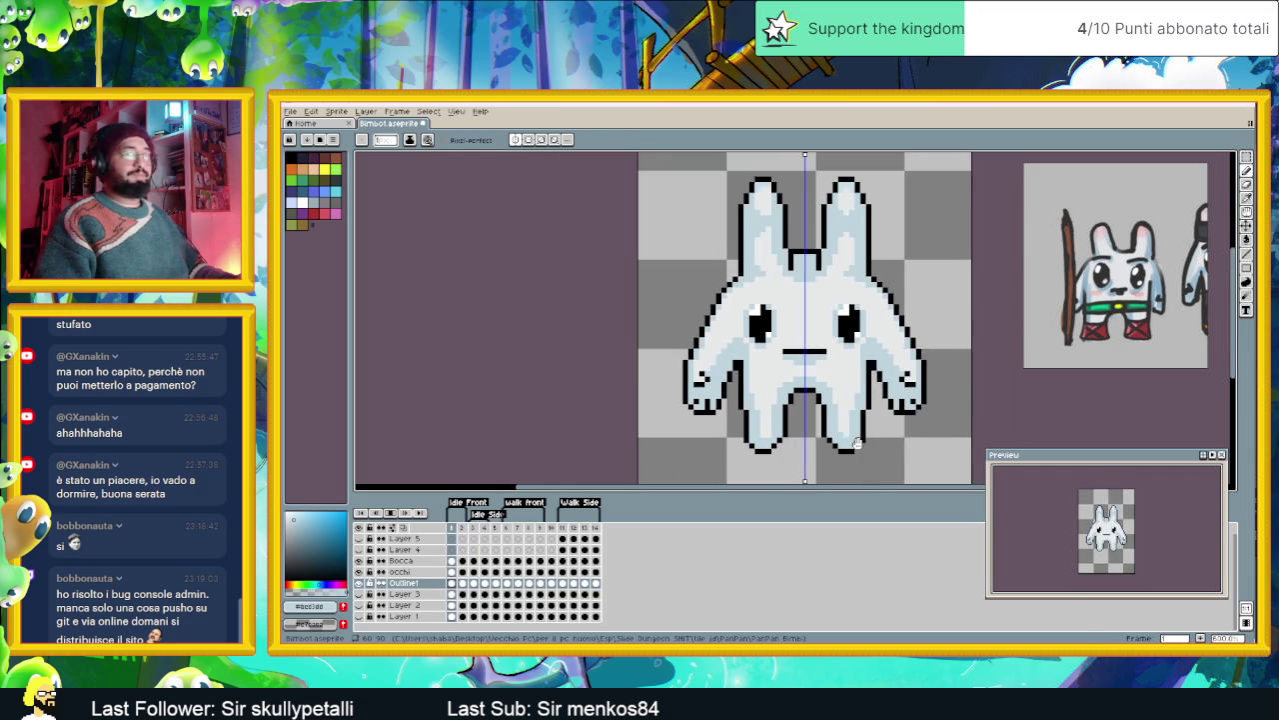
pyautogui.scroll(-1, 829, 433)
pyautogui.scroll(-1, 790, 420)
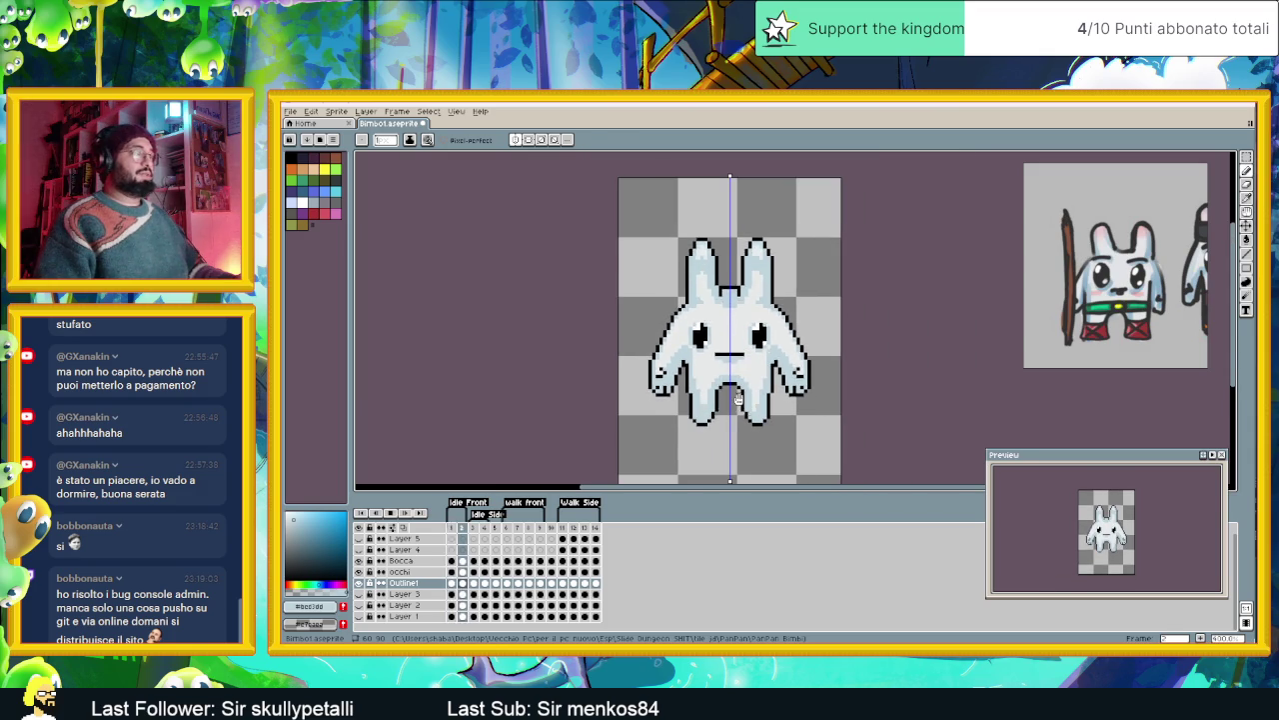
pyautogui.scroll(-1, 739, 401)
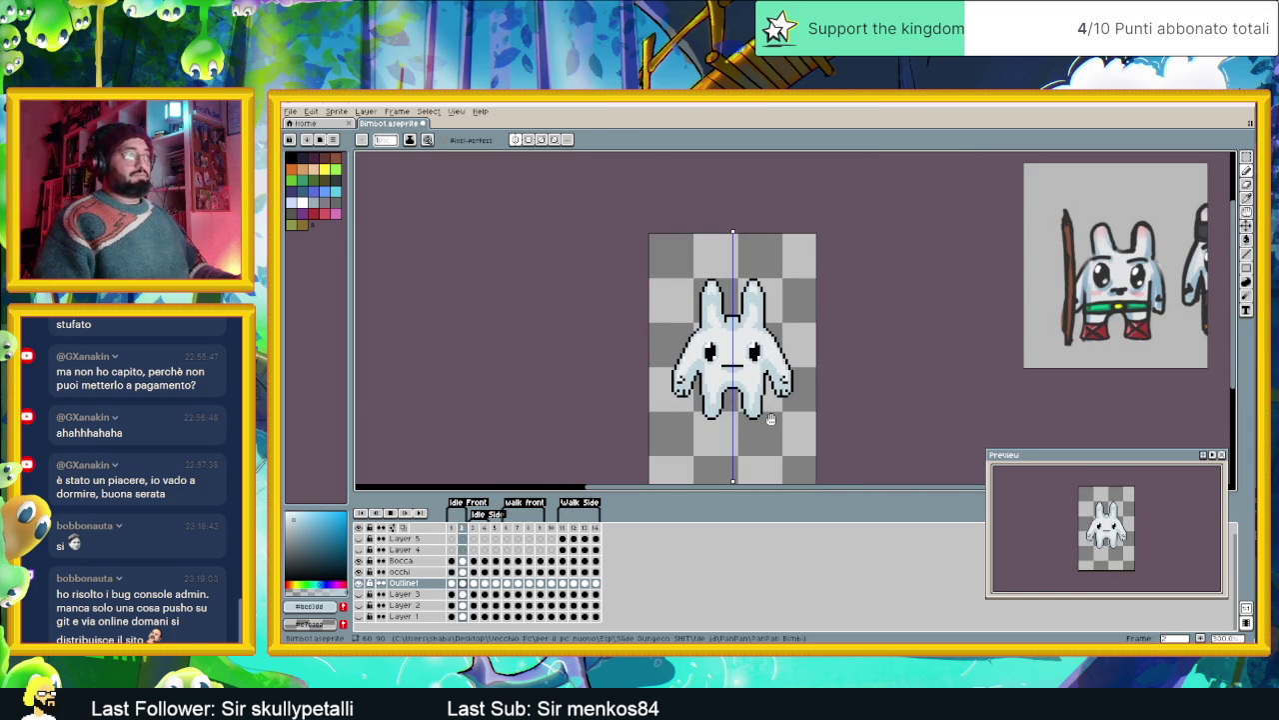
pyautogui.press('Return')
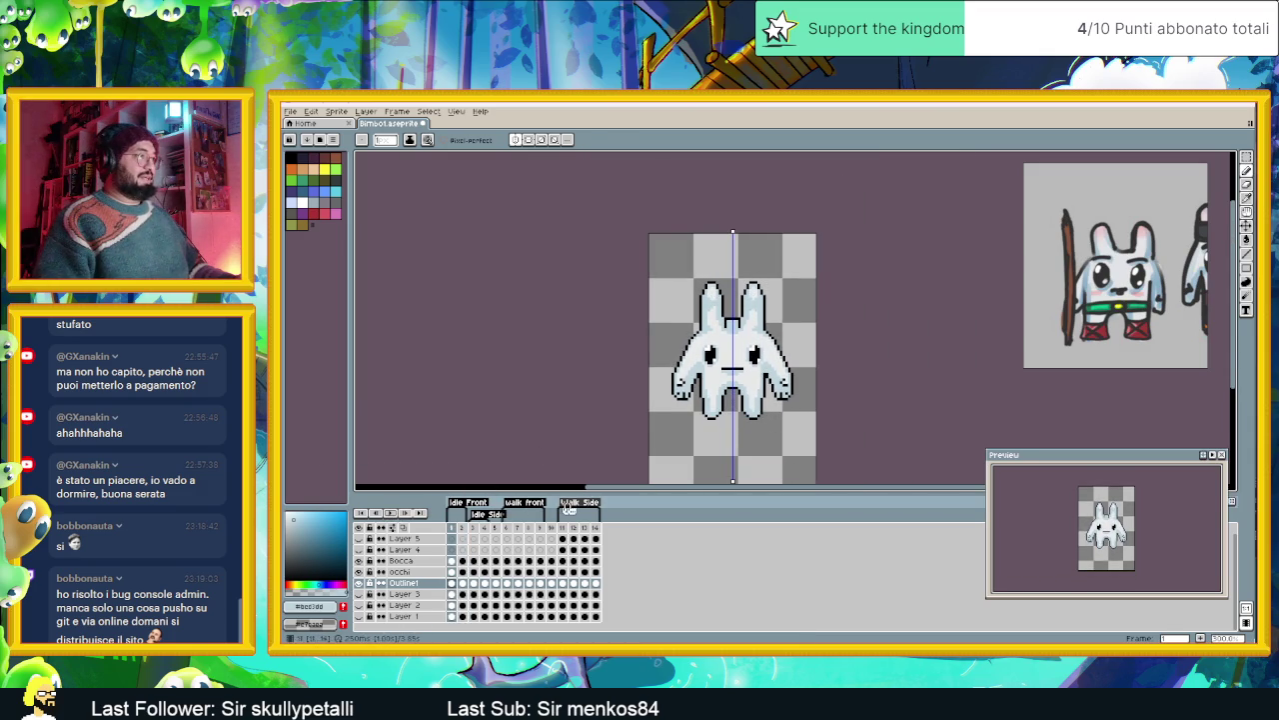
pyautogui.click(474, 530)
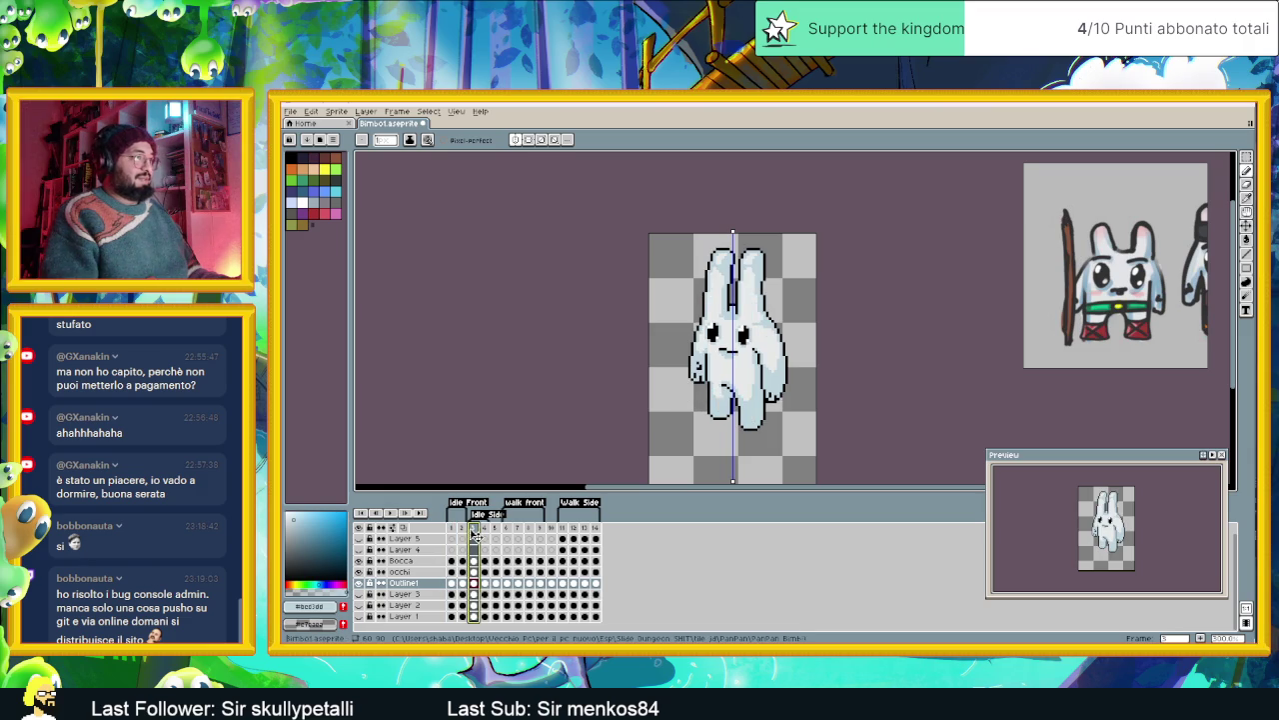
pyautogui.click(452, 528)
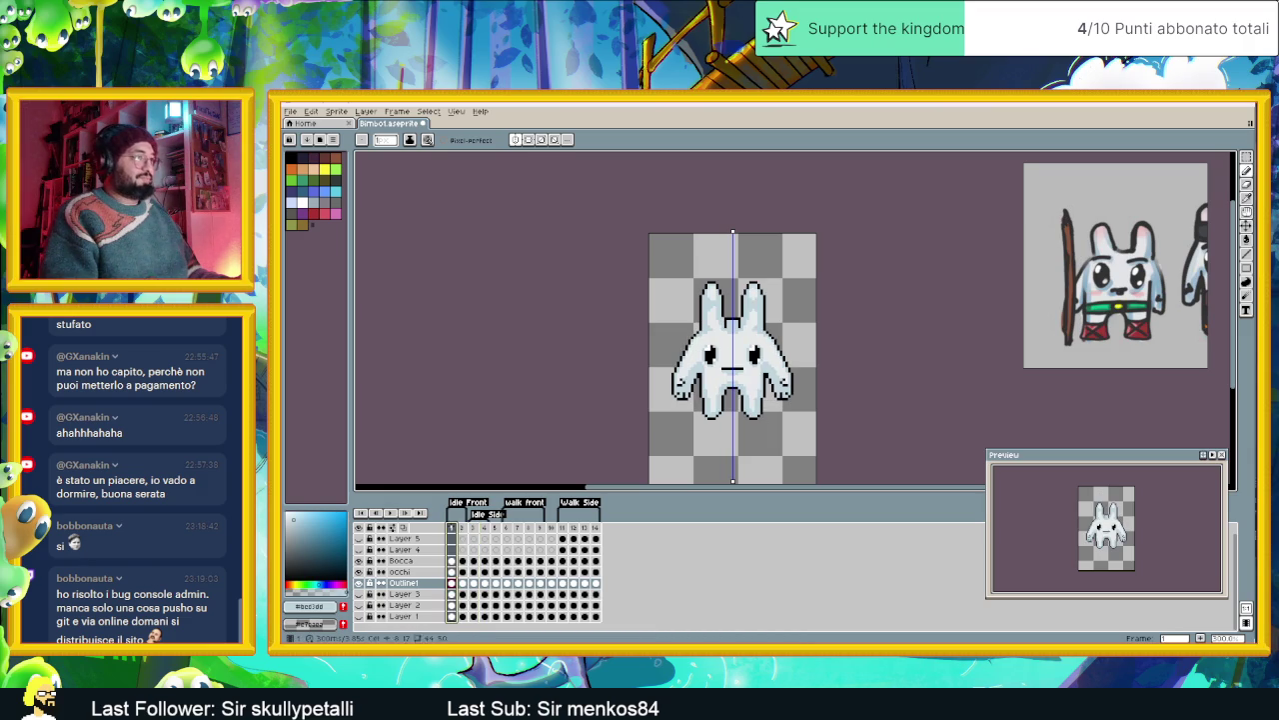
pyautogui.click(477, 529)
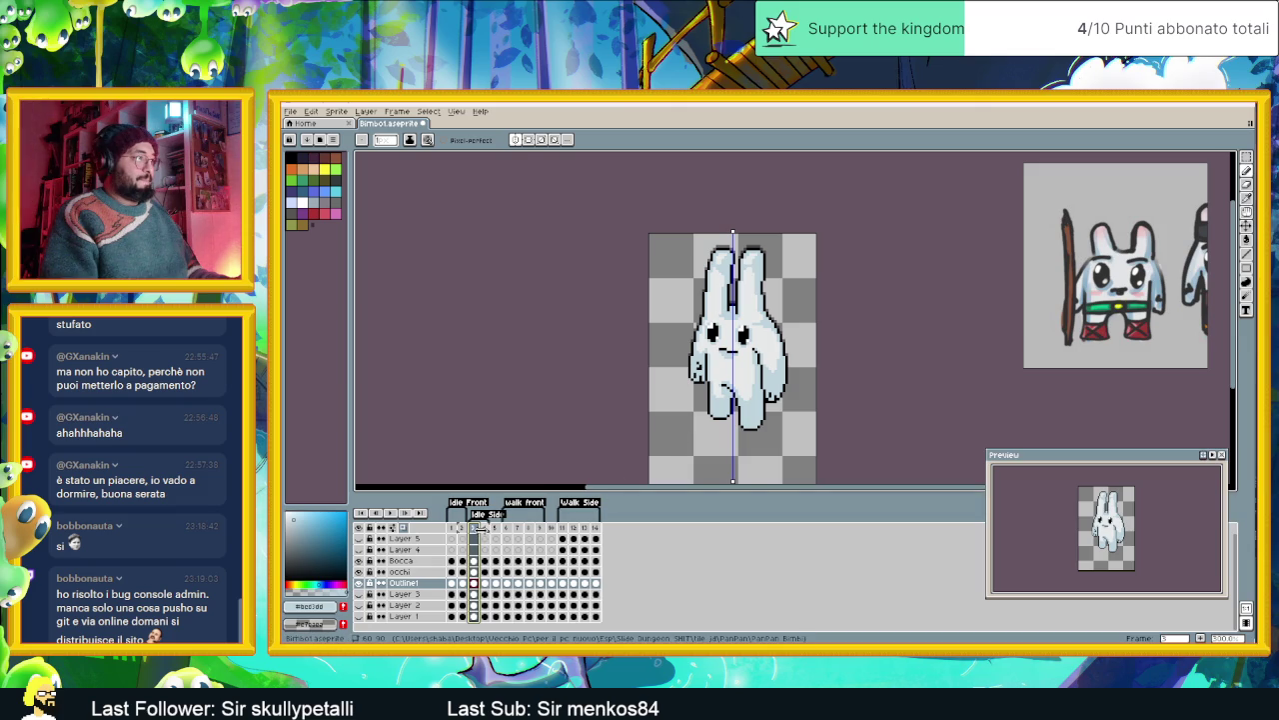
pyautogui.scroll(1, 735, 415)
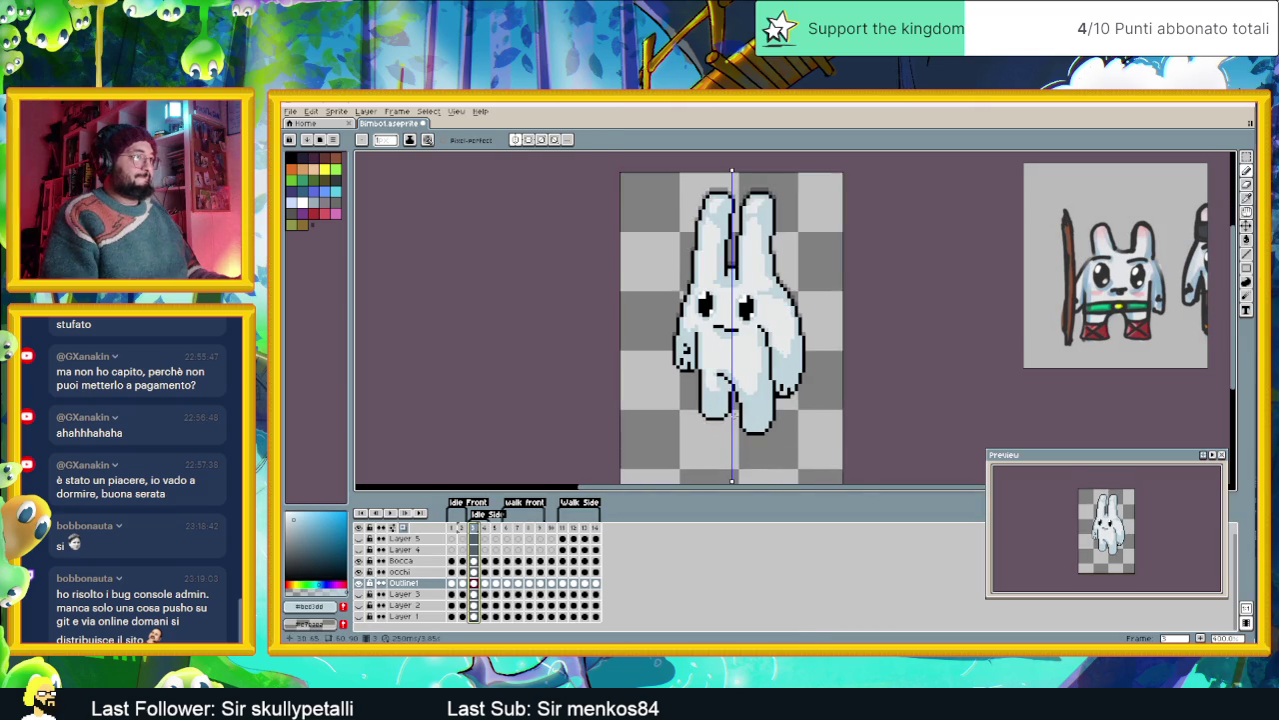
pyautogui.scroll(1, 735, 415)
pyautogui.click(454, 584)
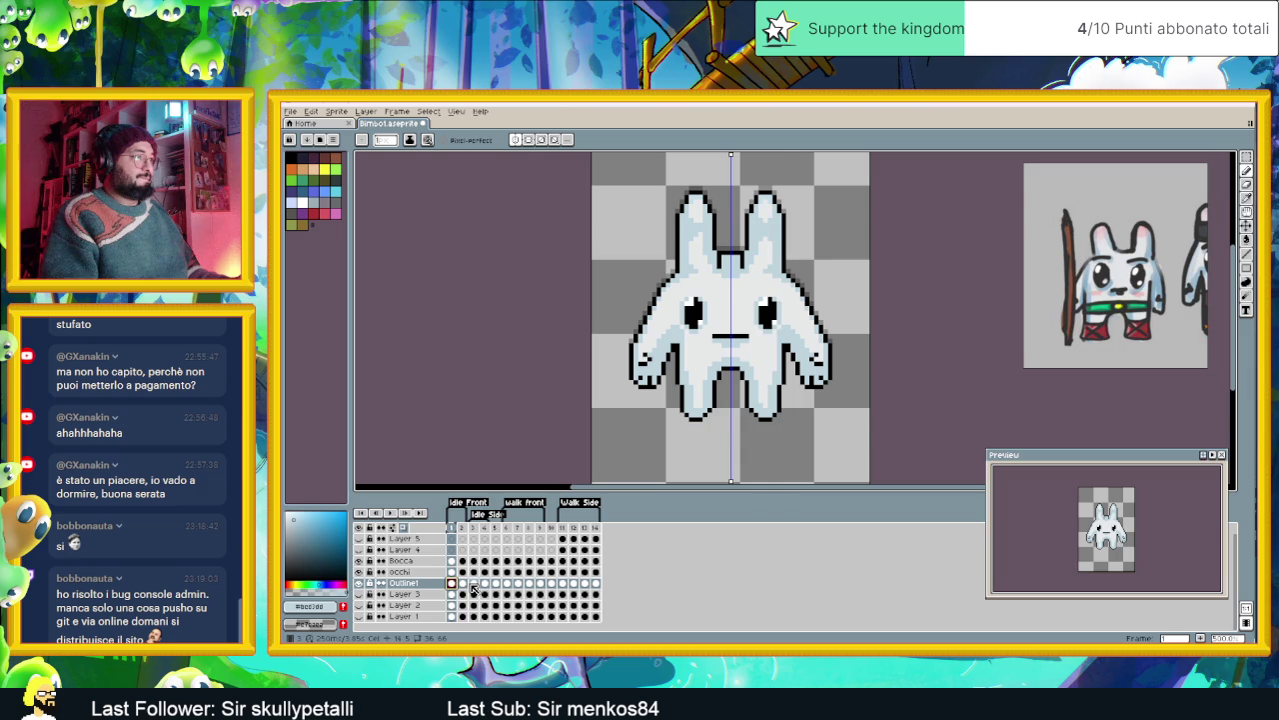
pyautogui.click(474, 586)
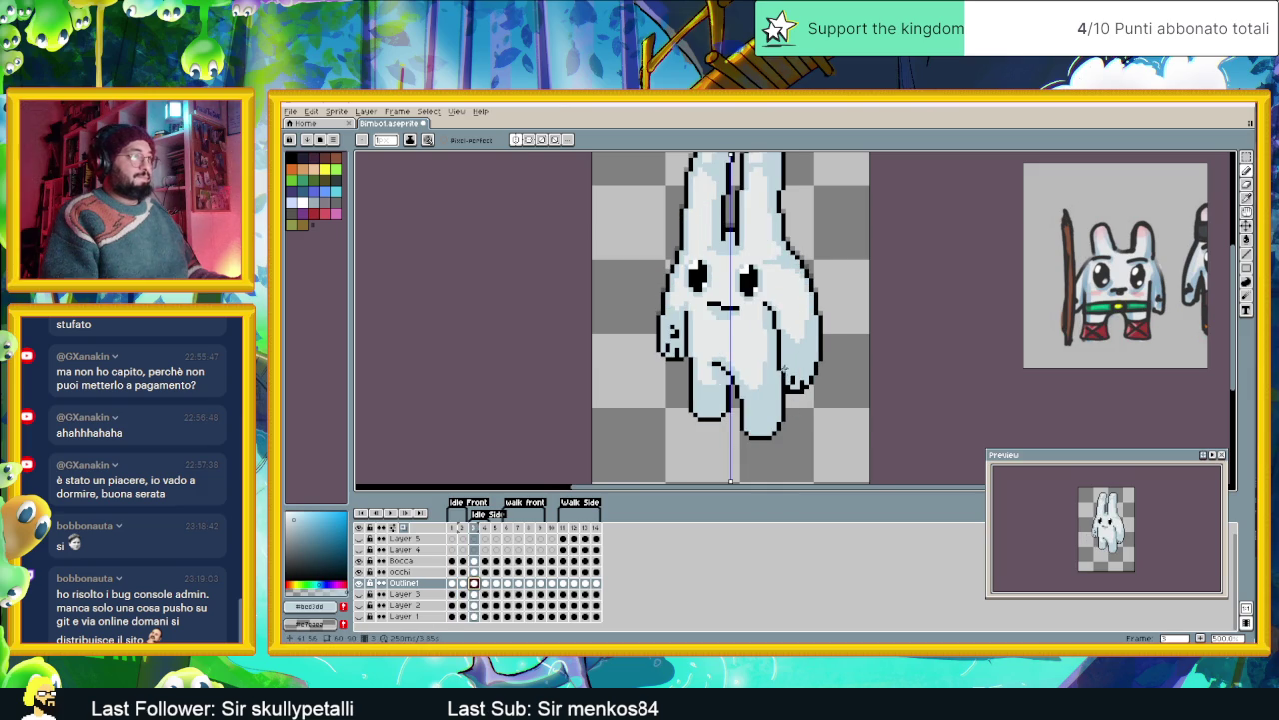
pyautogui.scroll(-2, 787, 378)
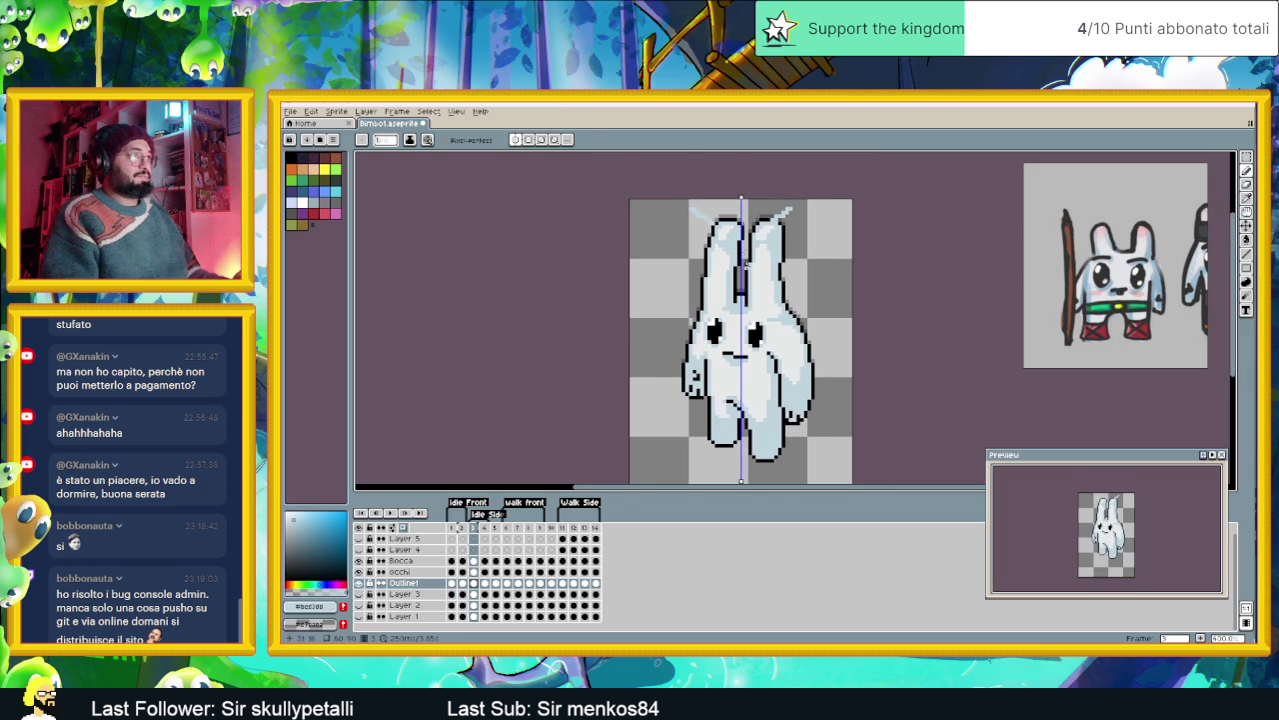
pyautogui.press('m')
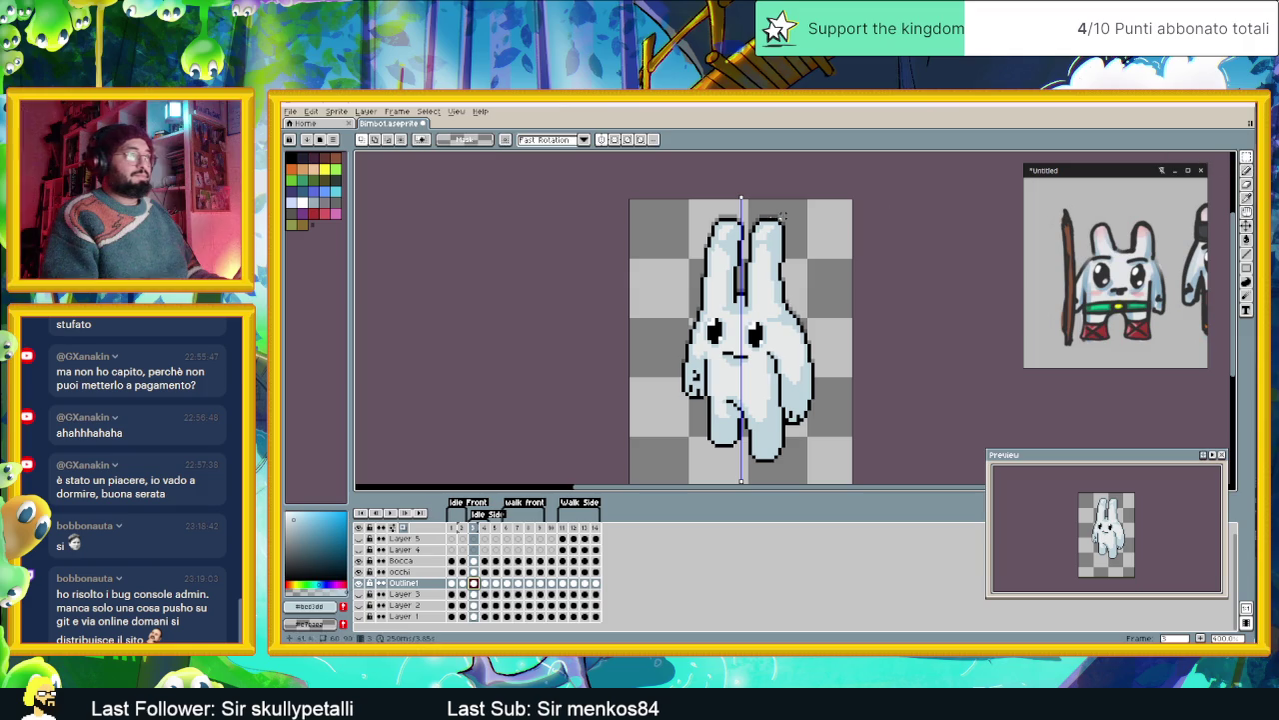
# - Select the side-view bunny's ears and shift them down and left
pyautogui.moveTo(678, 208); pyautogui.dragTo(802, 279)
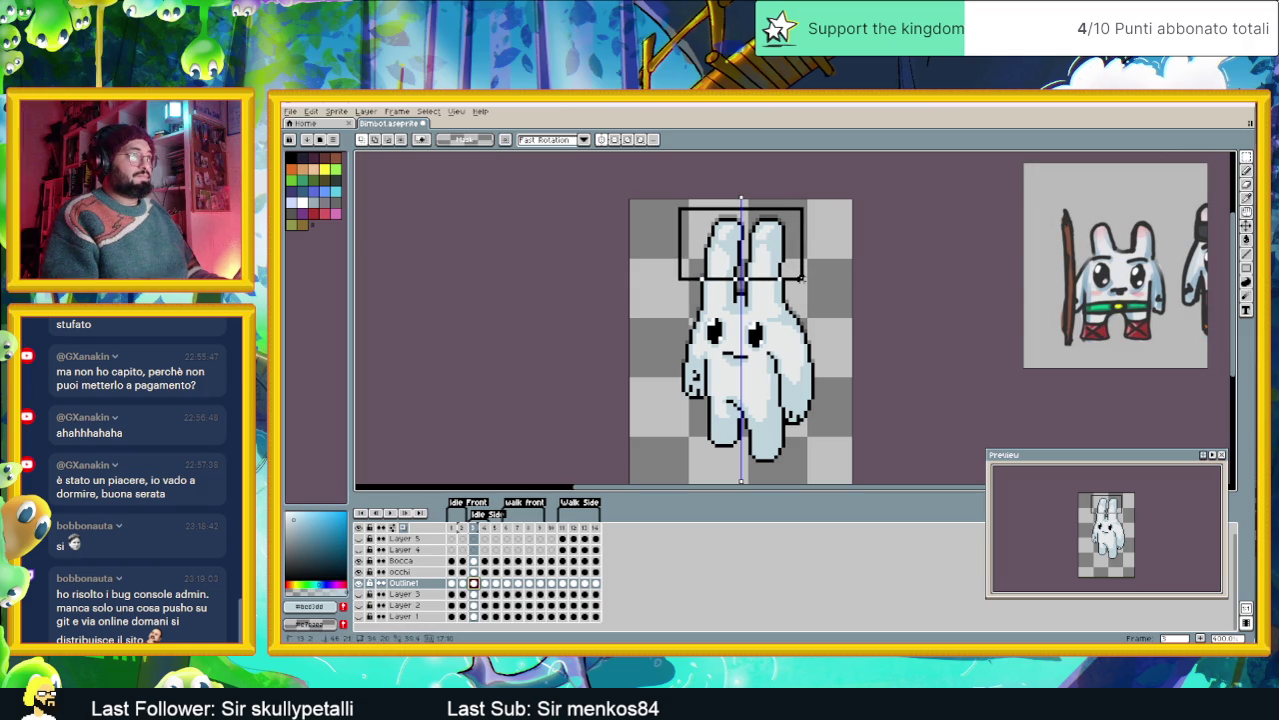
pyautogui.click(785, 257)
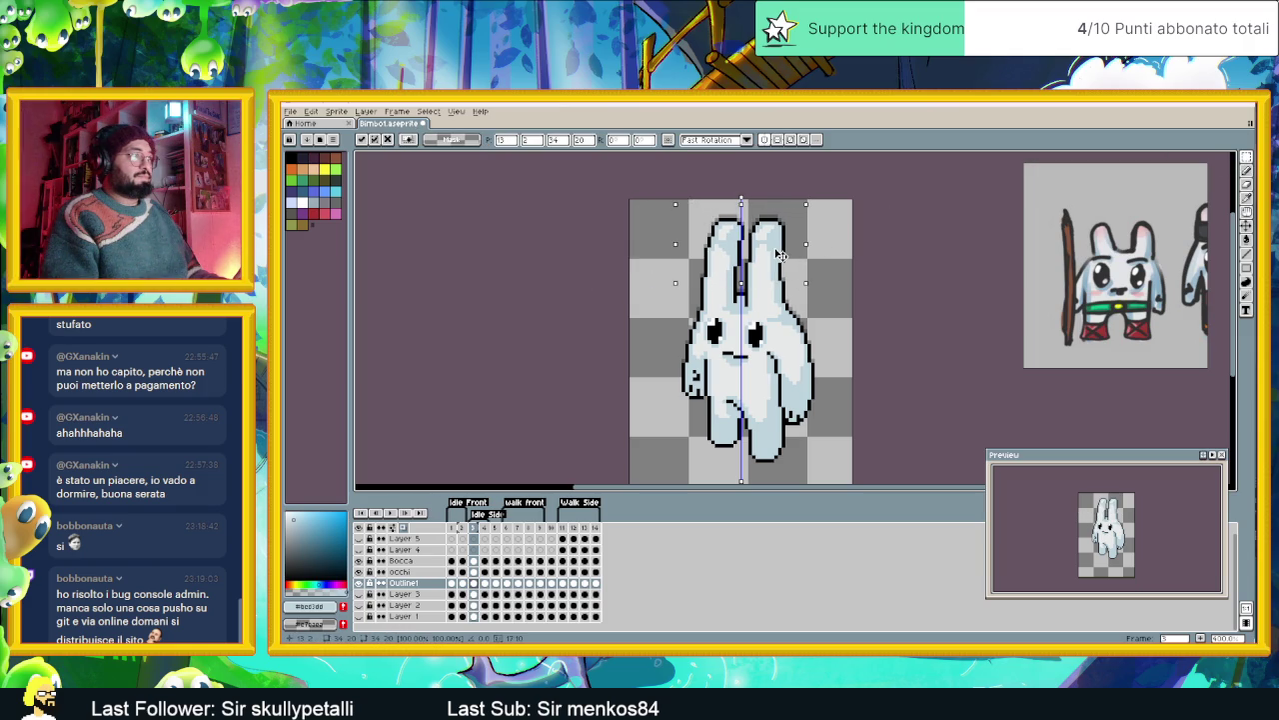
pyautogui.moveTo(782, 255); pyautogui.dragTo(783, 272)
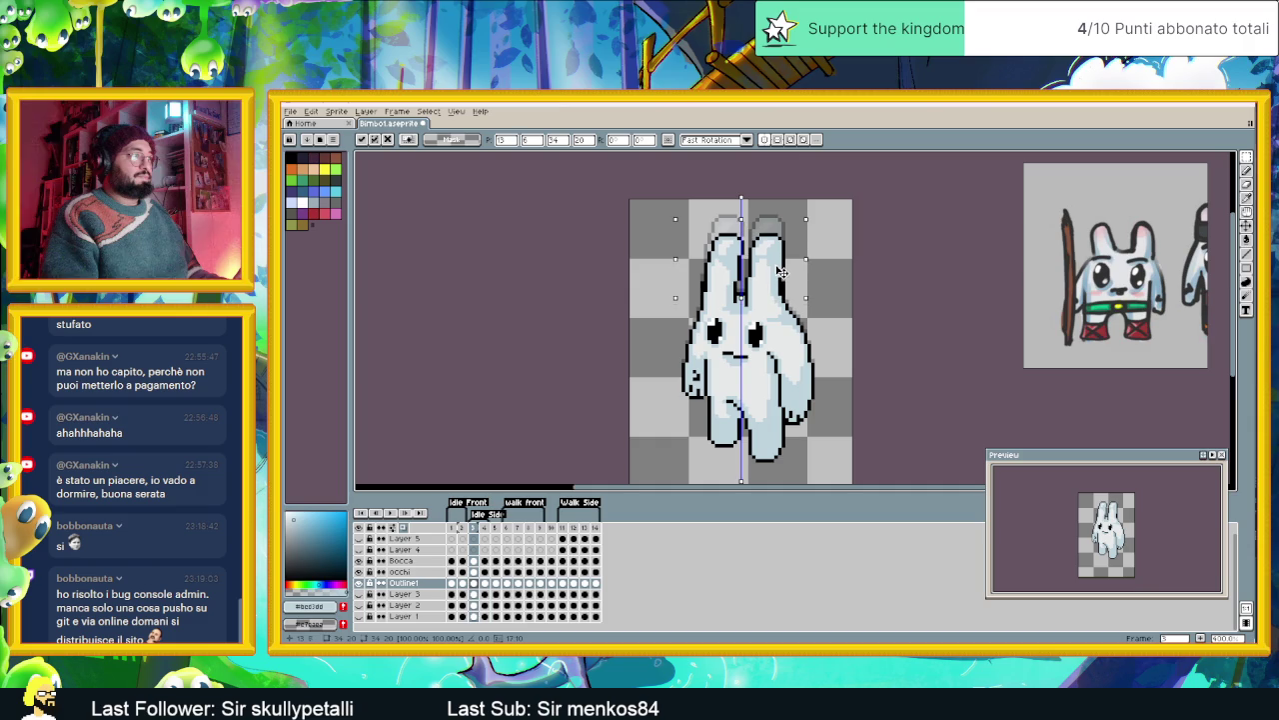
pyautogui.moveTo(783, 272)
pyautogui.mouseDown()
pyautogui.moveTo(697, 294)
pyautogui.moveTo(777, 257)
pyautogui.mouseUp()
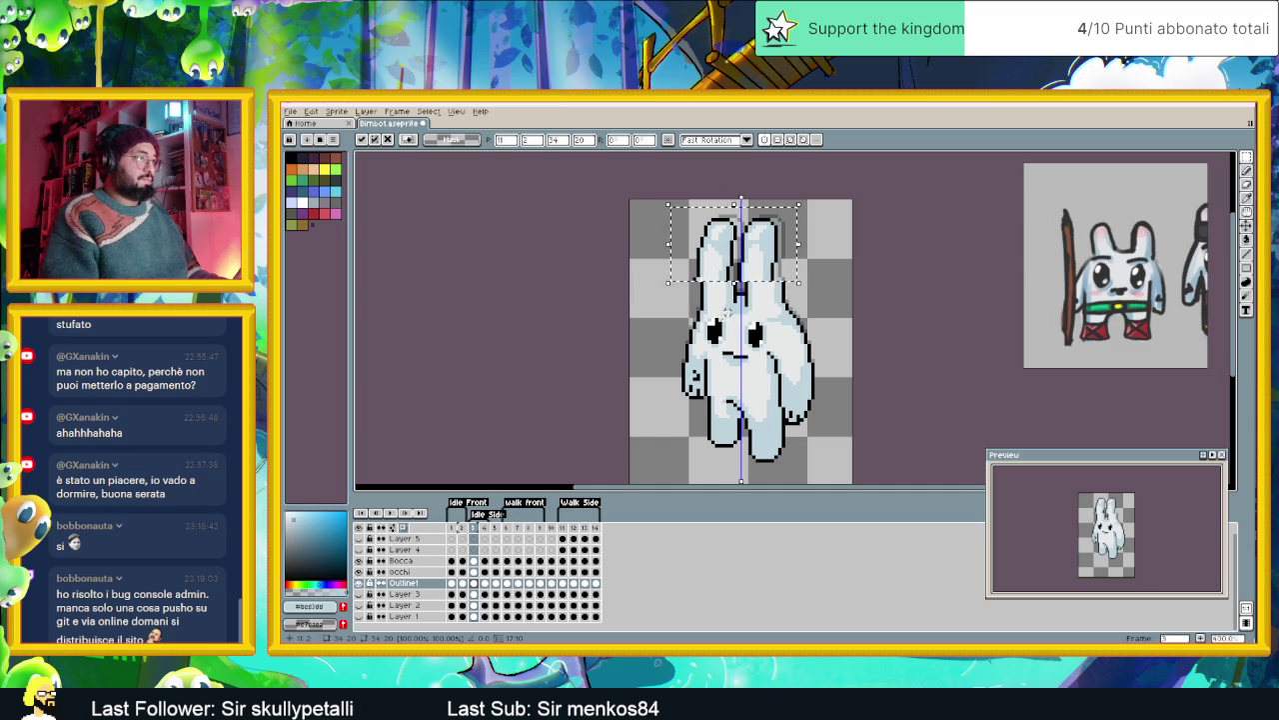
pyautogui.press('Return')
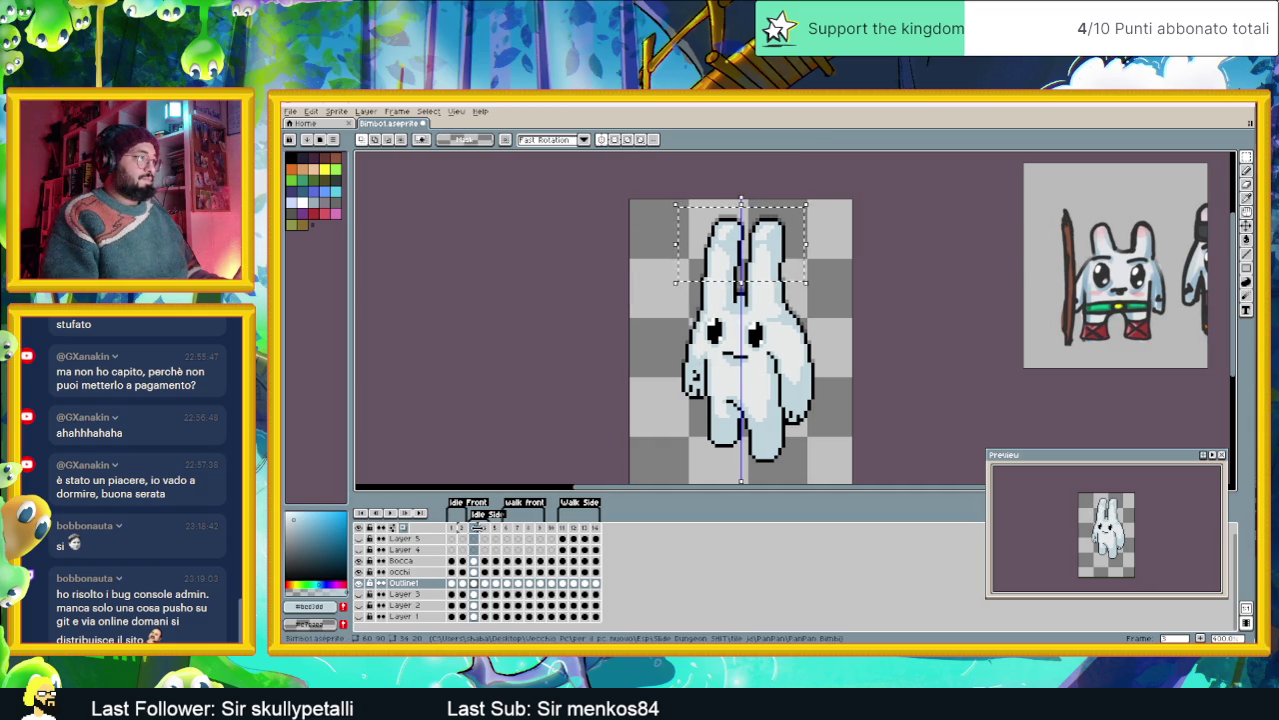
# - Compare frames 2, 3 and 4, then turn on onion skinning
pyautogui.click(488, 529)
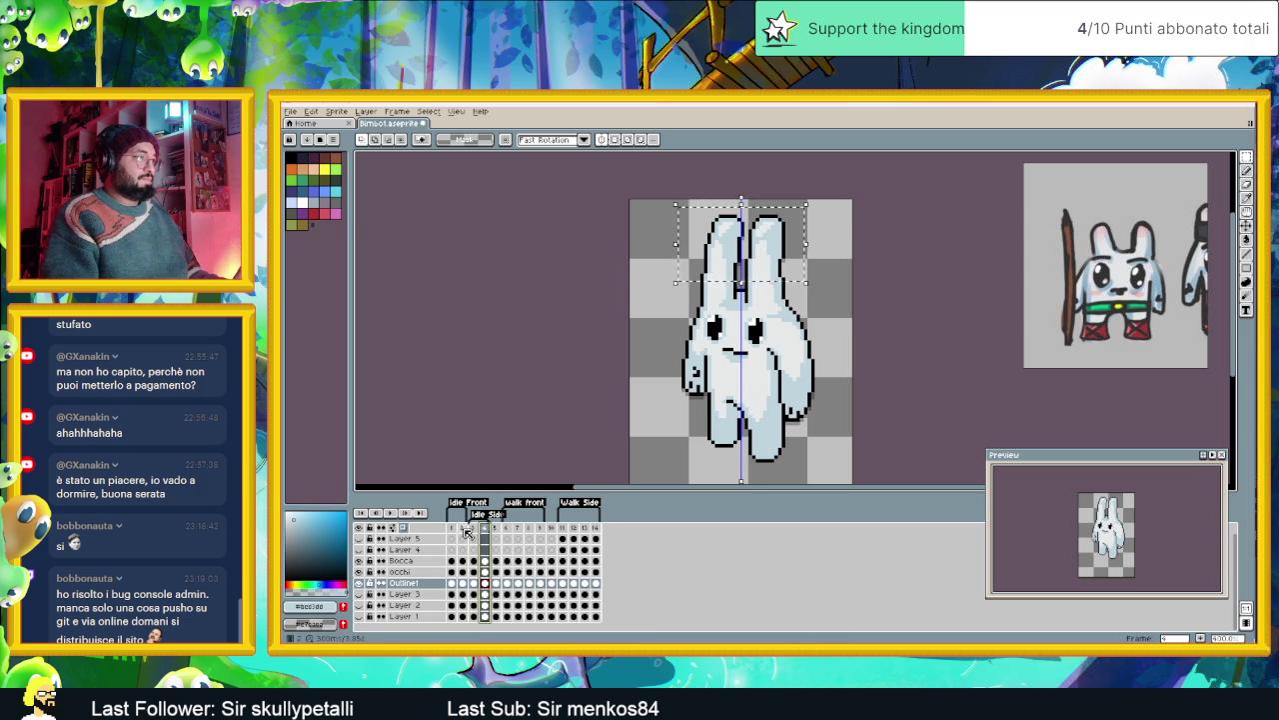
pyautogui.click(465, 531)
pyautogui.click(478, 533)
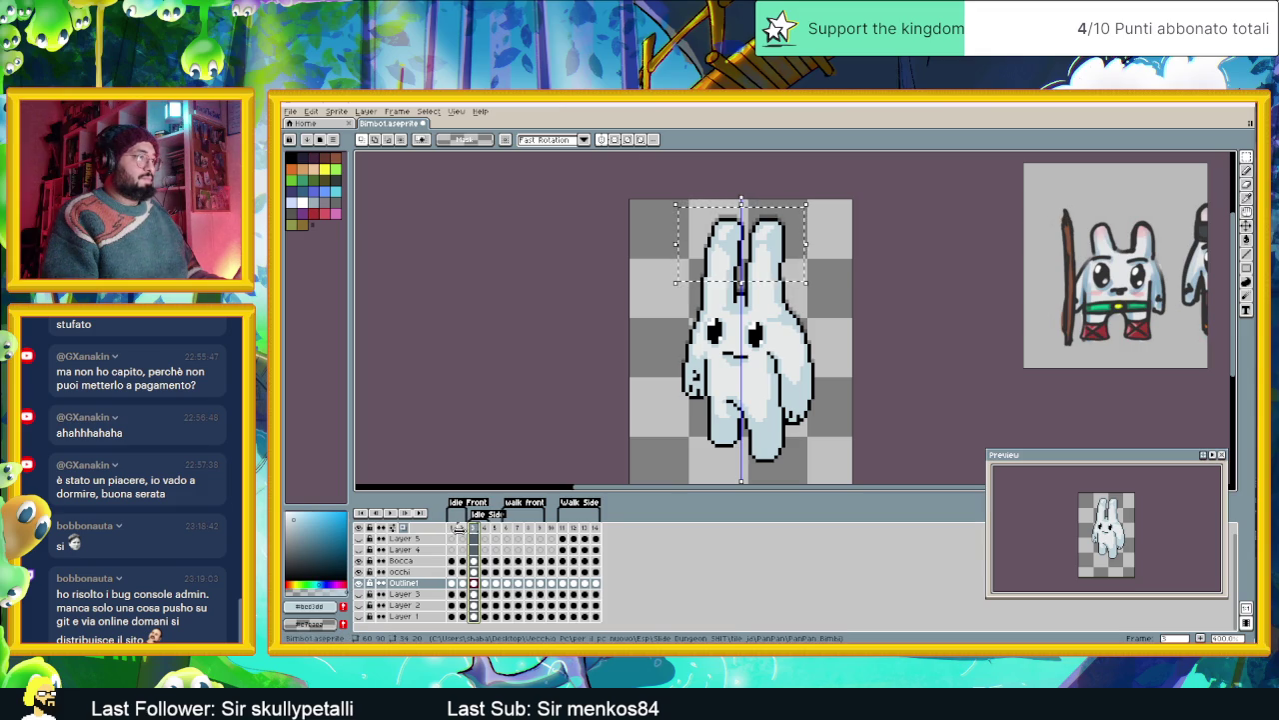
pyautogui.click(474, 528)
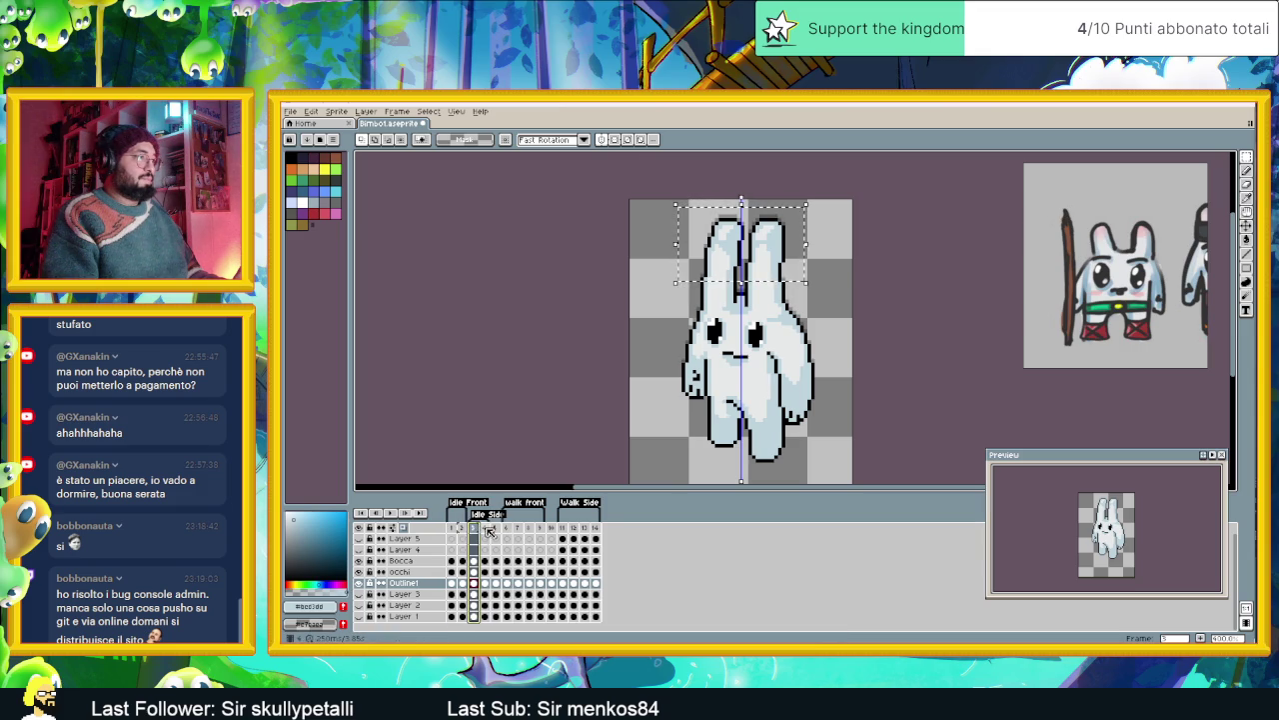
pyautogui.click(483, 530)
pyautogui.click(476, 529)
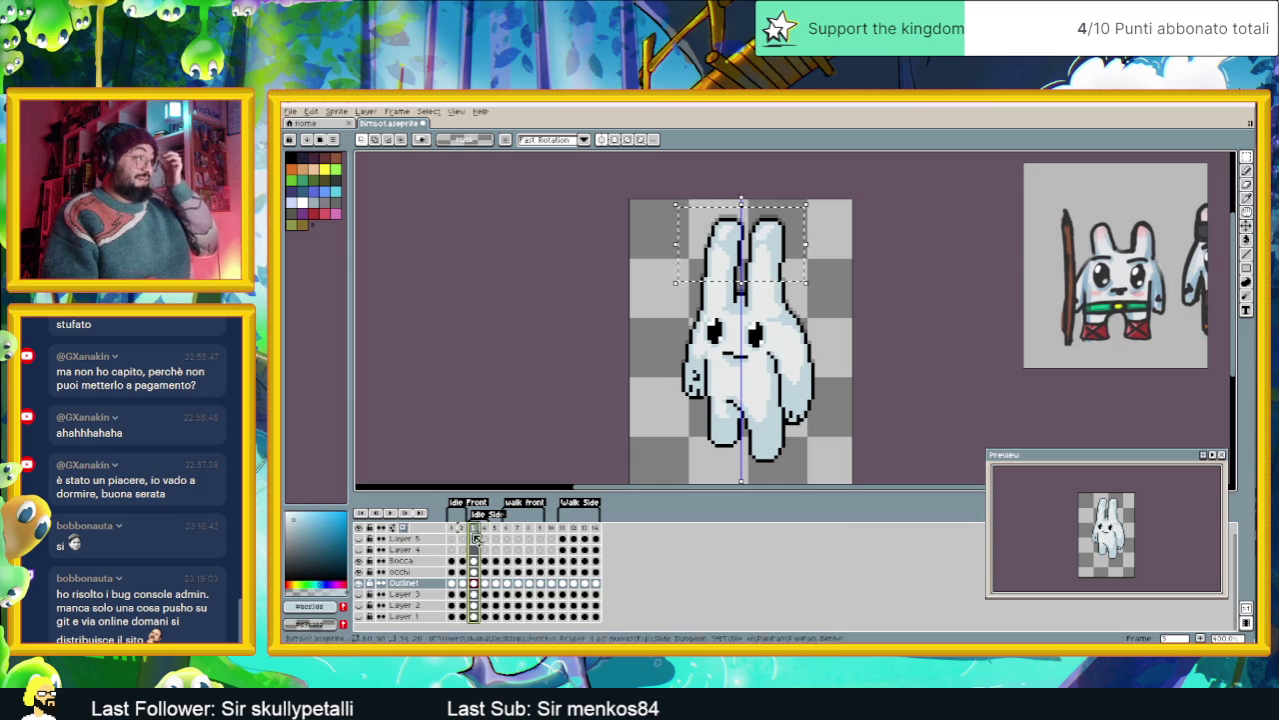
pyautogui.click(404, 528)
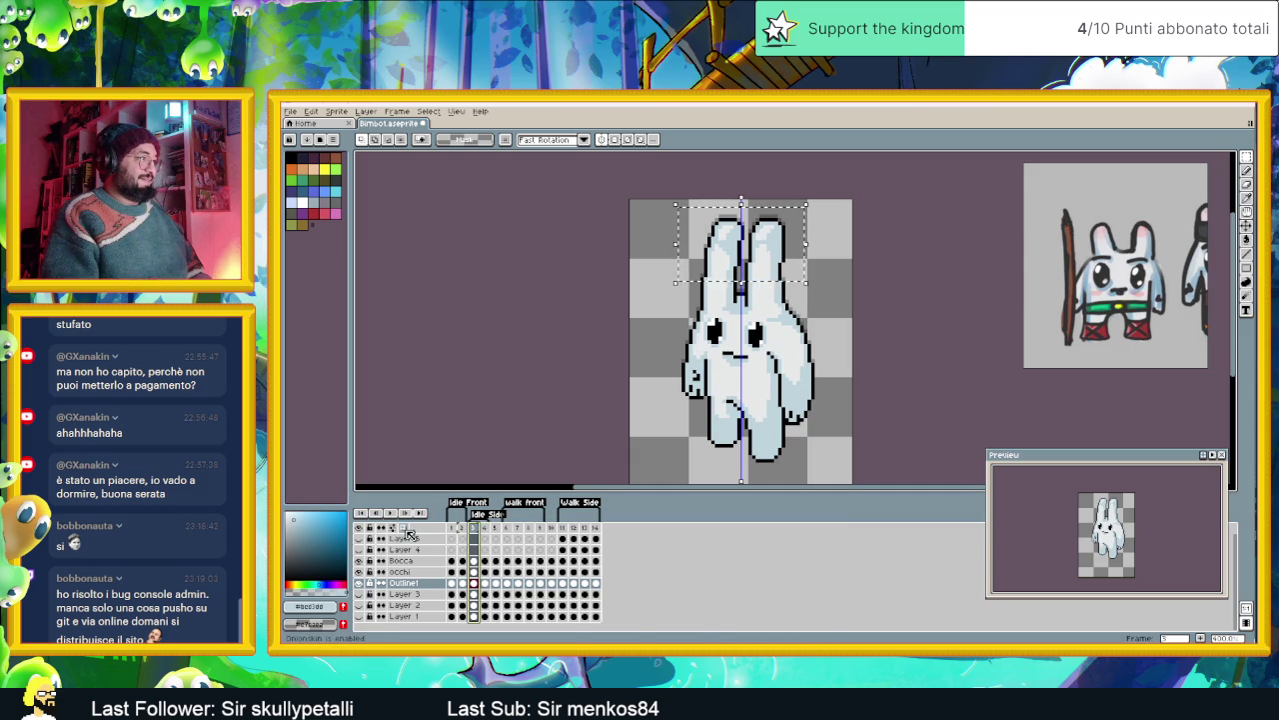
# - Set onion skin to Behind sprite, current layer only, red/blue tint, no tag-frame looping
pyautogui.rightClick(393, 531)
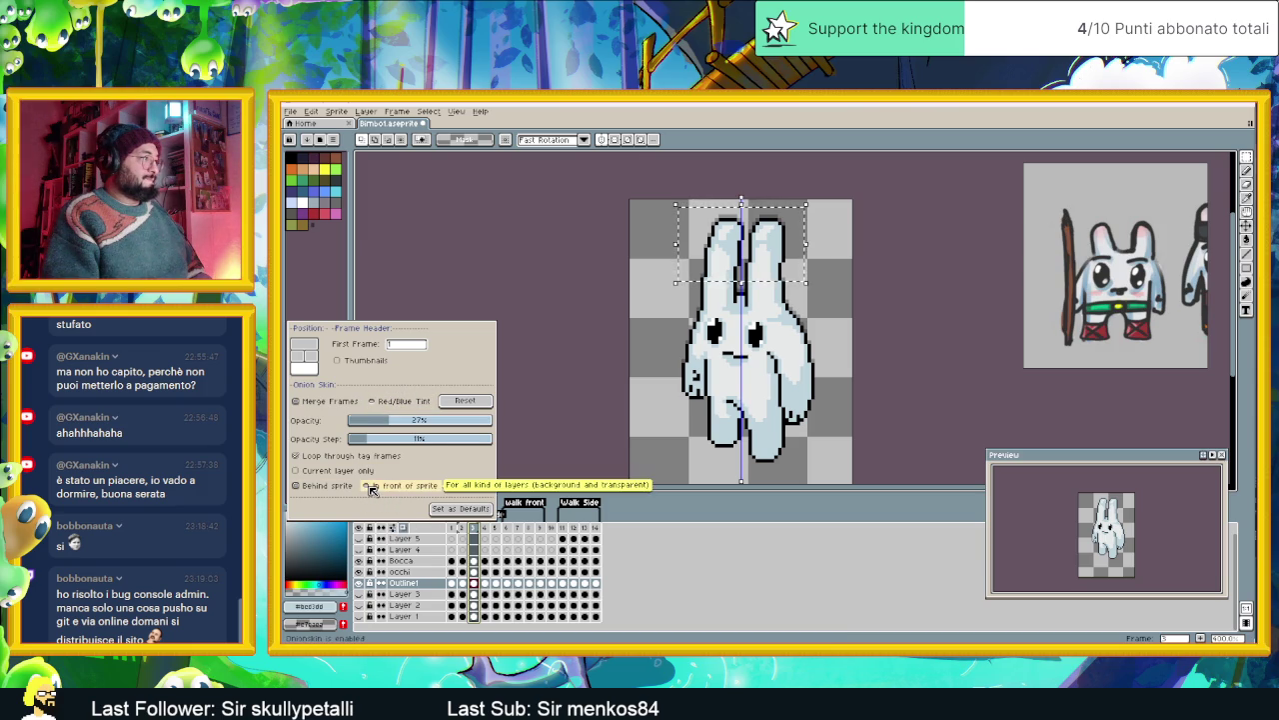
pyautogui.click(369, 487)
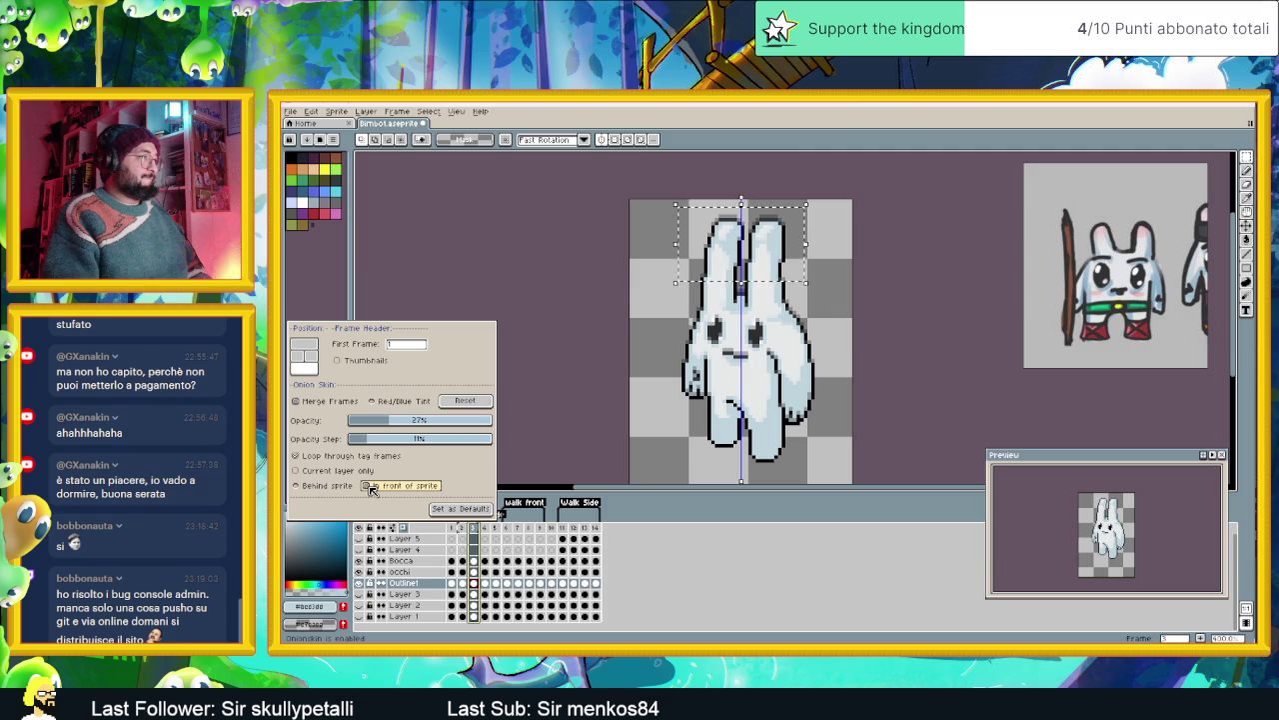
pyautogui.click(331, 487)
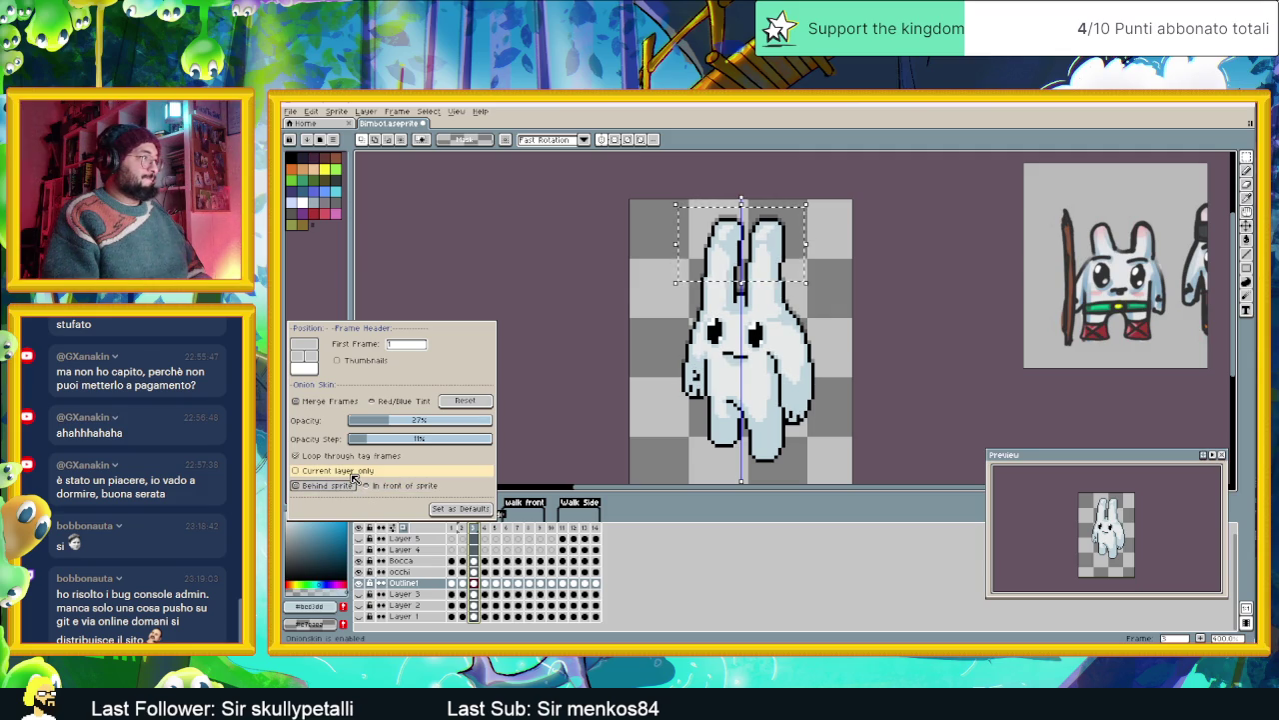
pyautogui.click(351, 474)
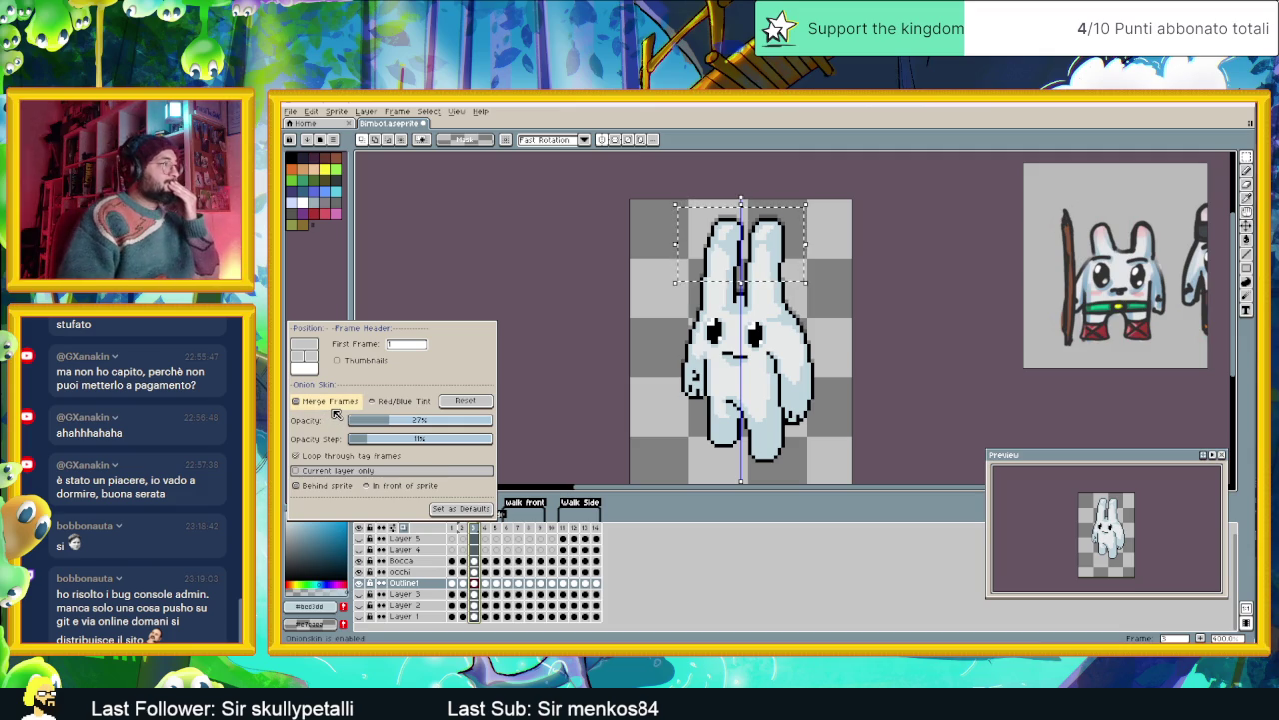
pyautogui.click(417, 406)
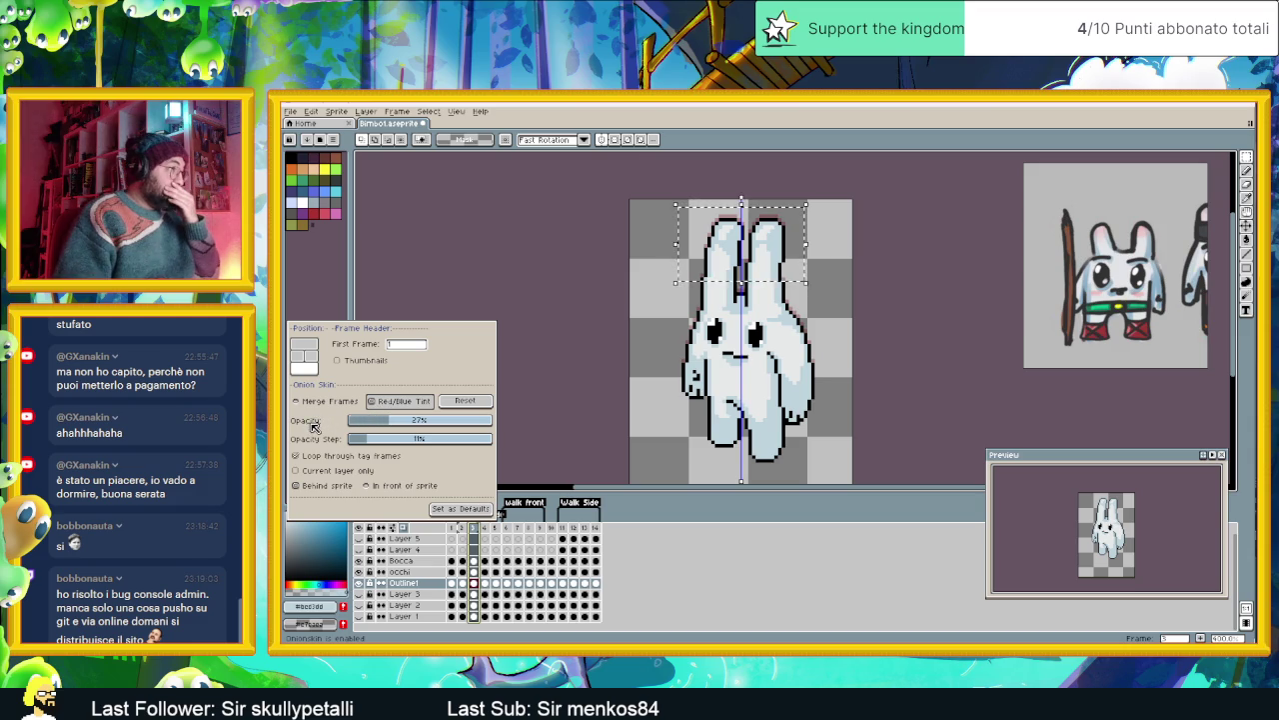
pyautogui.click(373, 459)
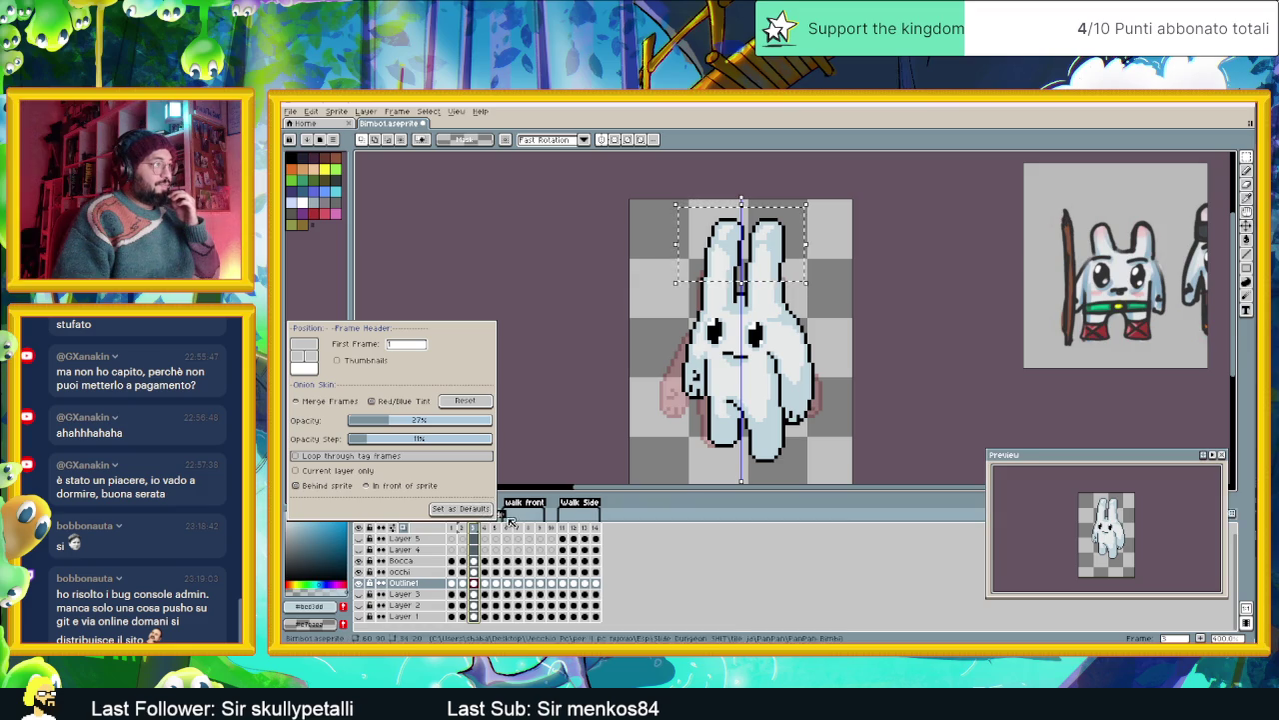
pyautogui.click(631, 513)
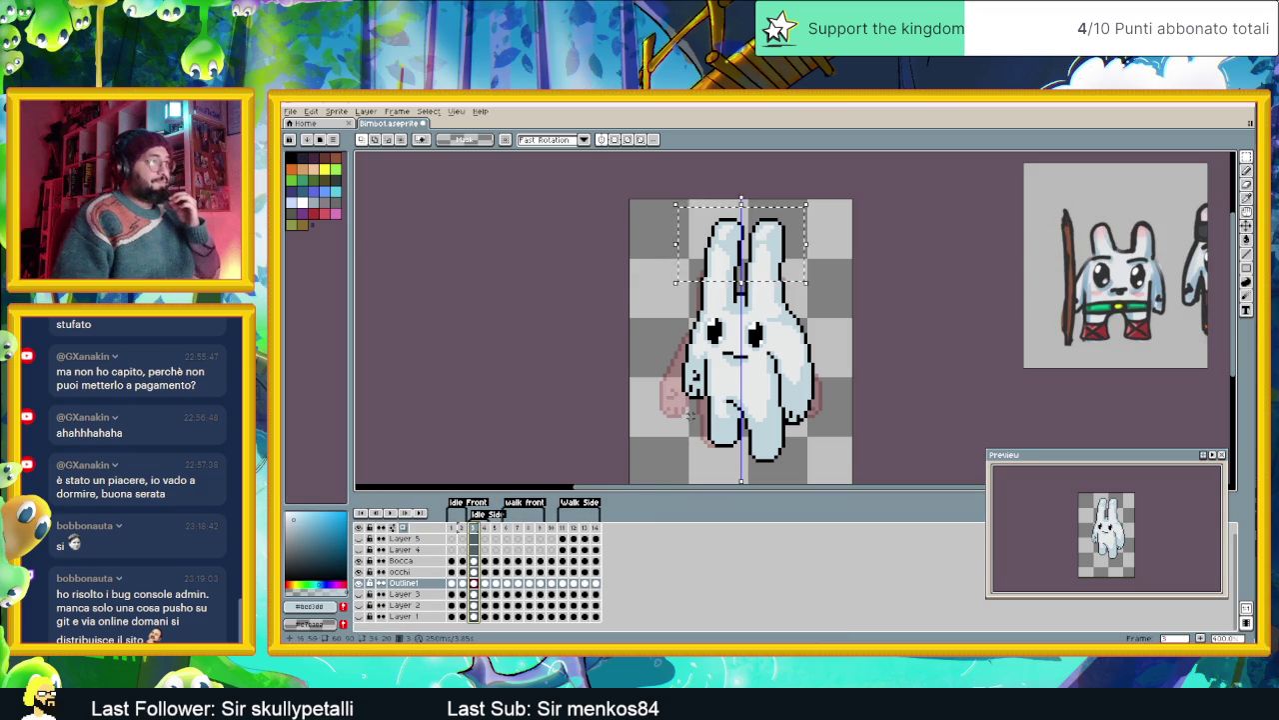
# - Move the selected ears down onto the bunny's head and apply
pyautogui.scroll(1, 764, 283)
pyautogui.scroll(1, 765, 283)
pyautogui.moveTo(785, 227)
pyautogui.mouseDown()
pyautogui.moveTo(783, 289)
pyautogui.moveTo(791, 225)
pyautogui.mouseUp()
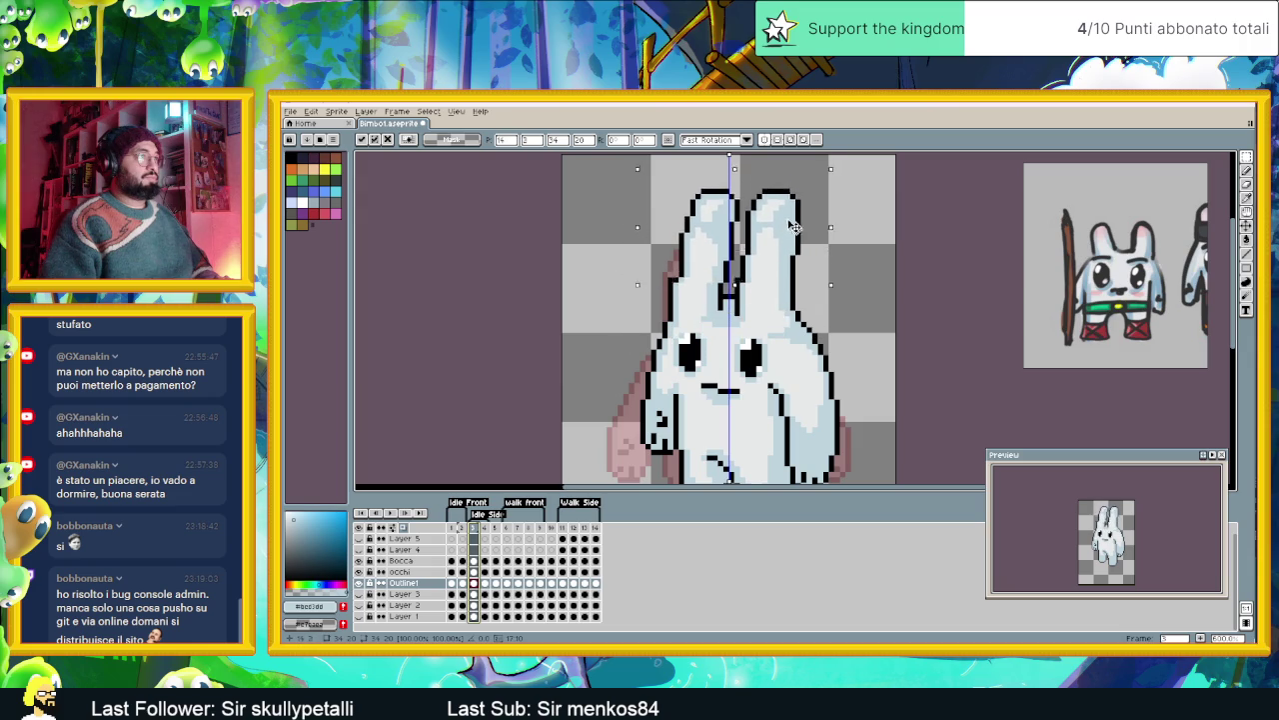
pyautogui.scroll(-2, 838, 296)
pyautogui.scroll(1, 831, 329)
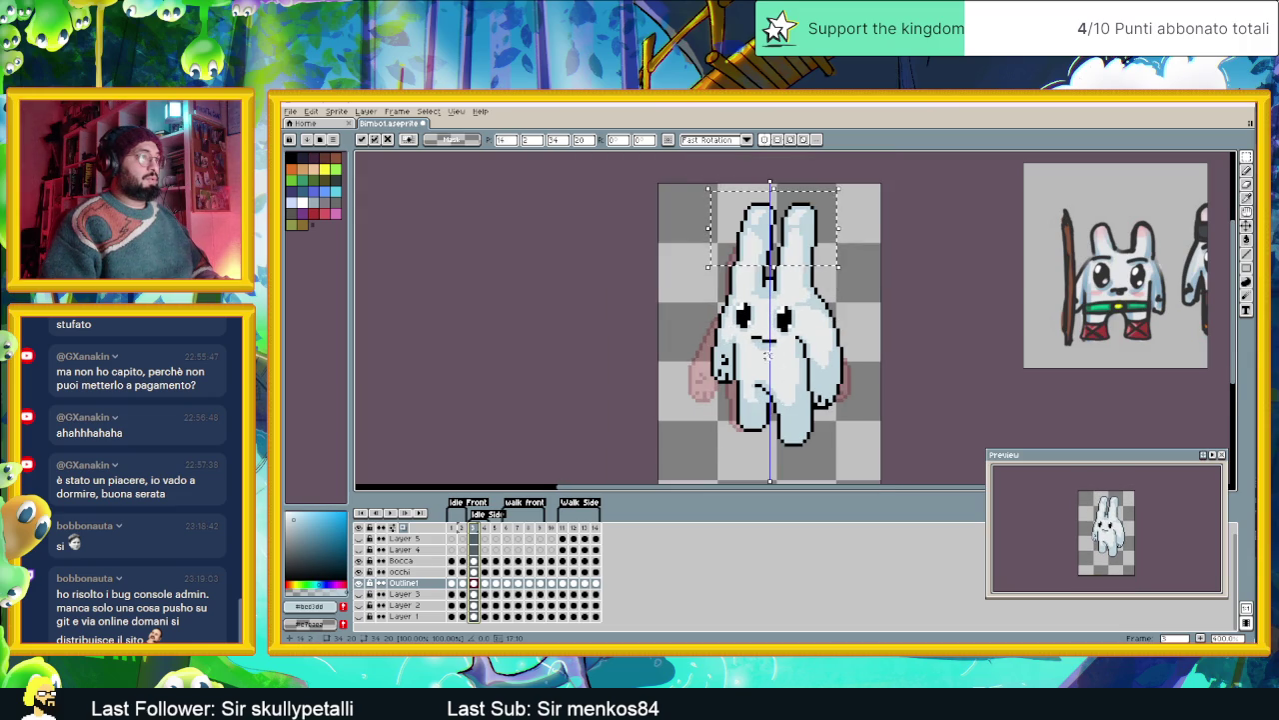
pyautogui.click(686, 237)
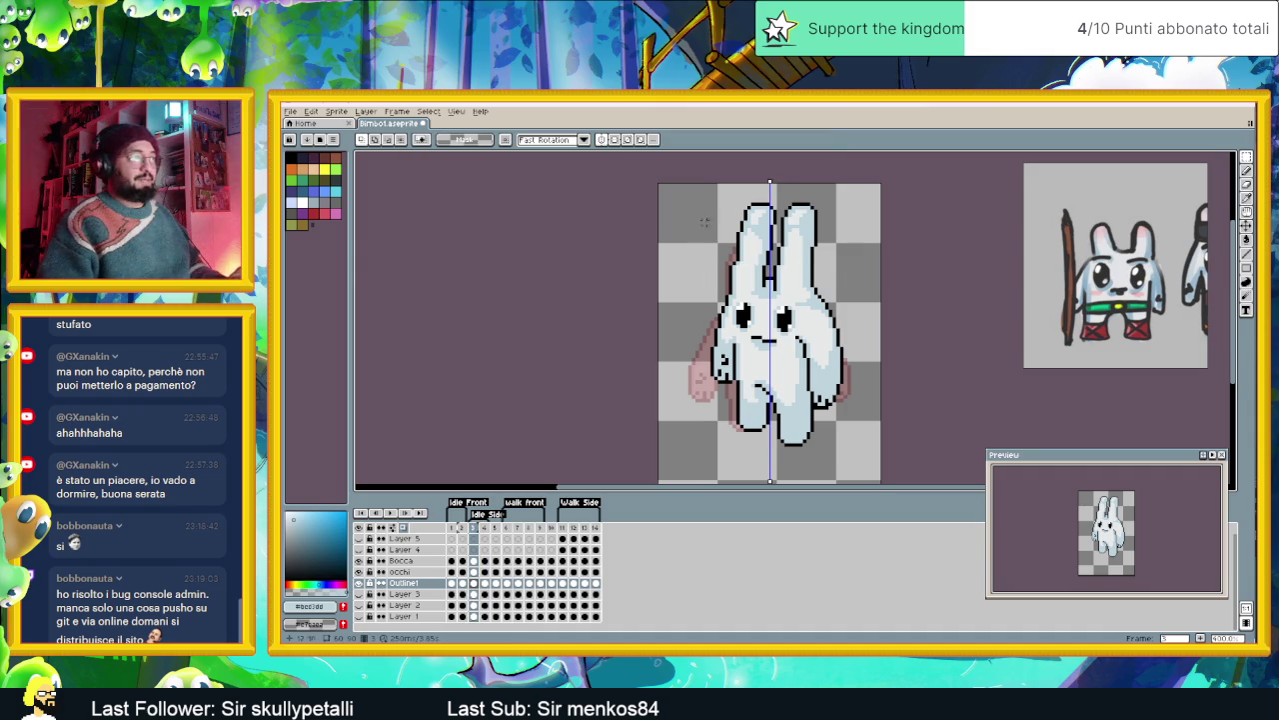
# - Select the whole bunny sprite, move it, and deselect
pyautogui.moveTo(708, 196)
pyautogui.mouseDown()
pyautogui.moveTo(864, 401)
pyautogui.moveTo(846, 329)
pyautogui.moveTo(829, 367)
pyautogui.mouseUp()
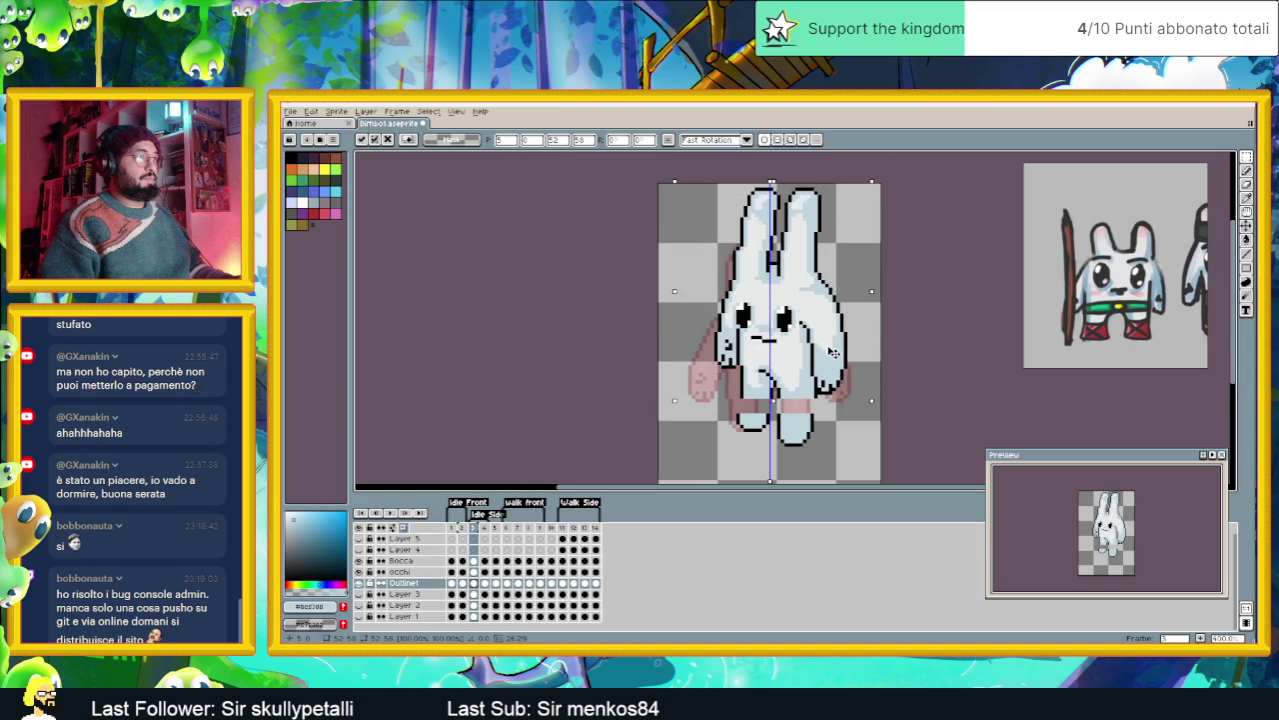
pyautogui.click(841, 430)
pyautogui.scroll(1, 761, 428)
pyautogui.scroll(1, 768, 429)
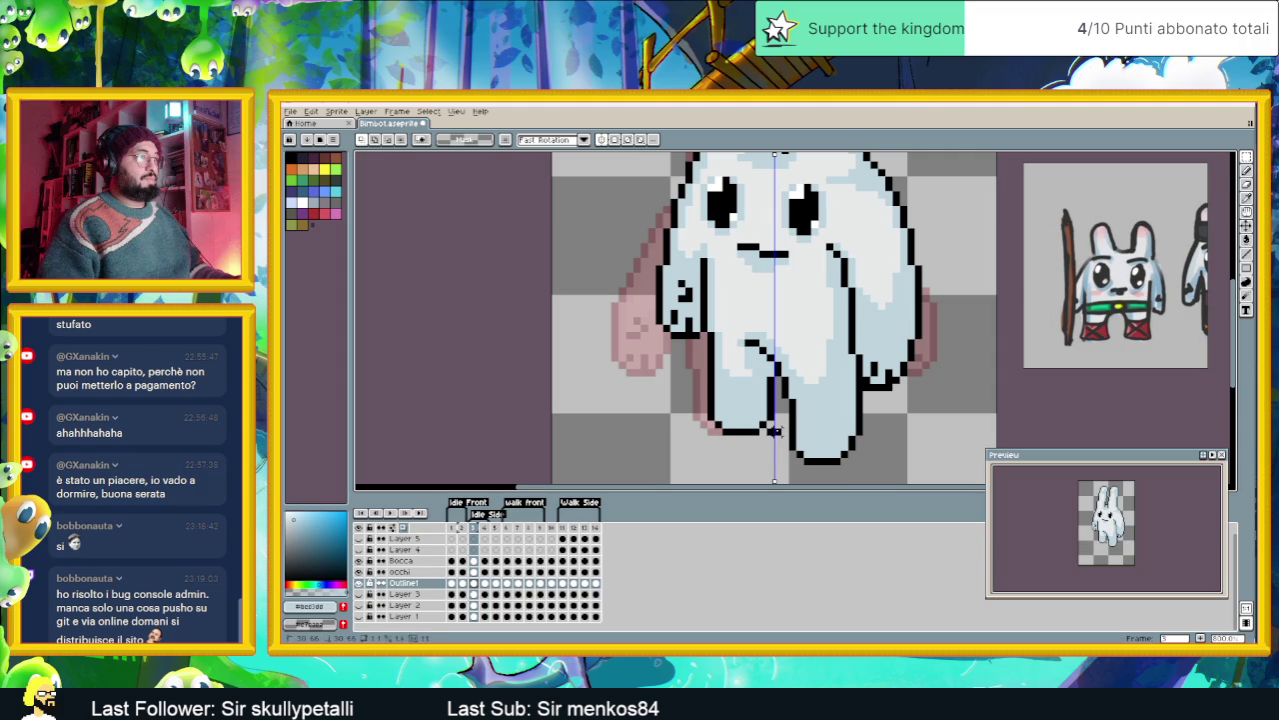
# - Turn off mirrored drawing, redraw the leg outline, and undo the stray left-ear strokes
pyautogui.moveTo(757, 401); pyautogui.dragTo(791, 437)
pyautogui.click(739, 446)
pyautogui.click(609, 140)
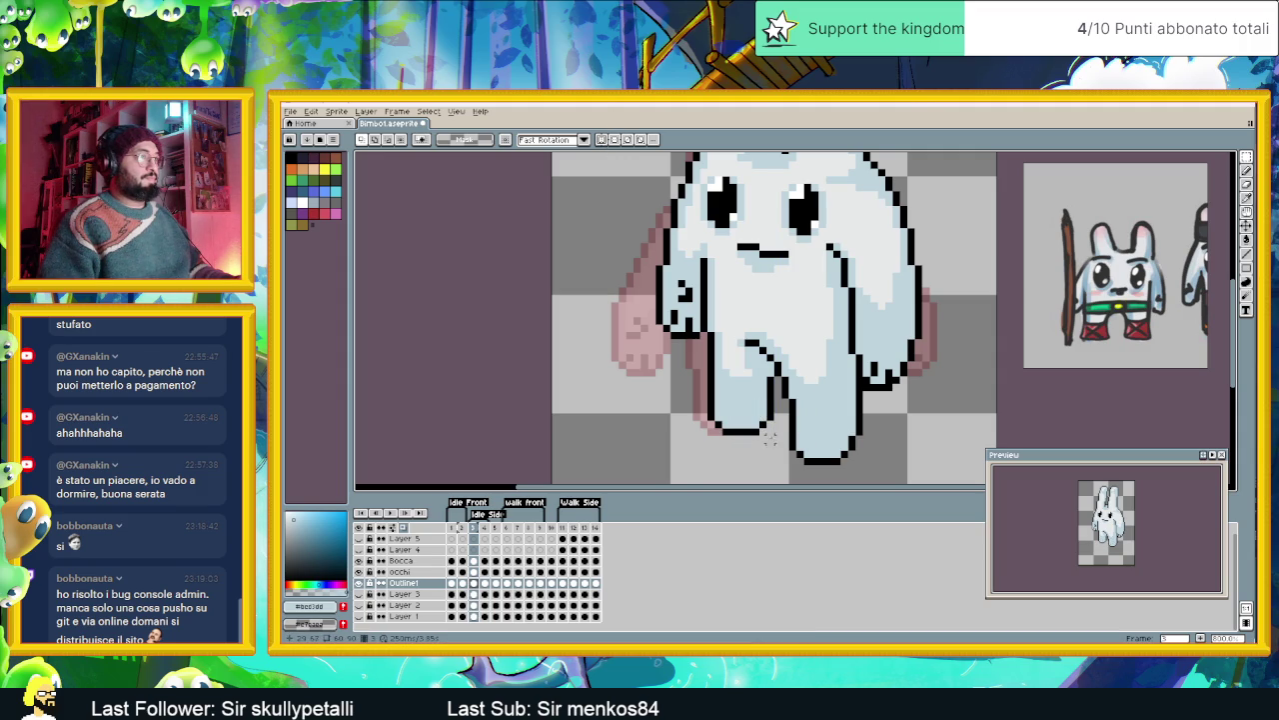
pyautogui.moveTo(770, 429)
pyautogui.mouseDown()
pyautogui.moveTo(652, 245)
pyautogui.moveTo(621, 156)
pyautogui.mouseUp()
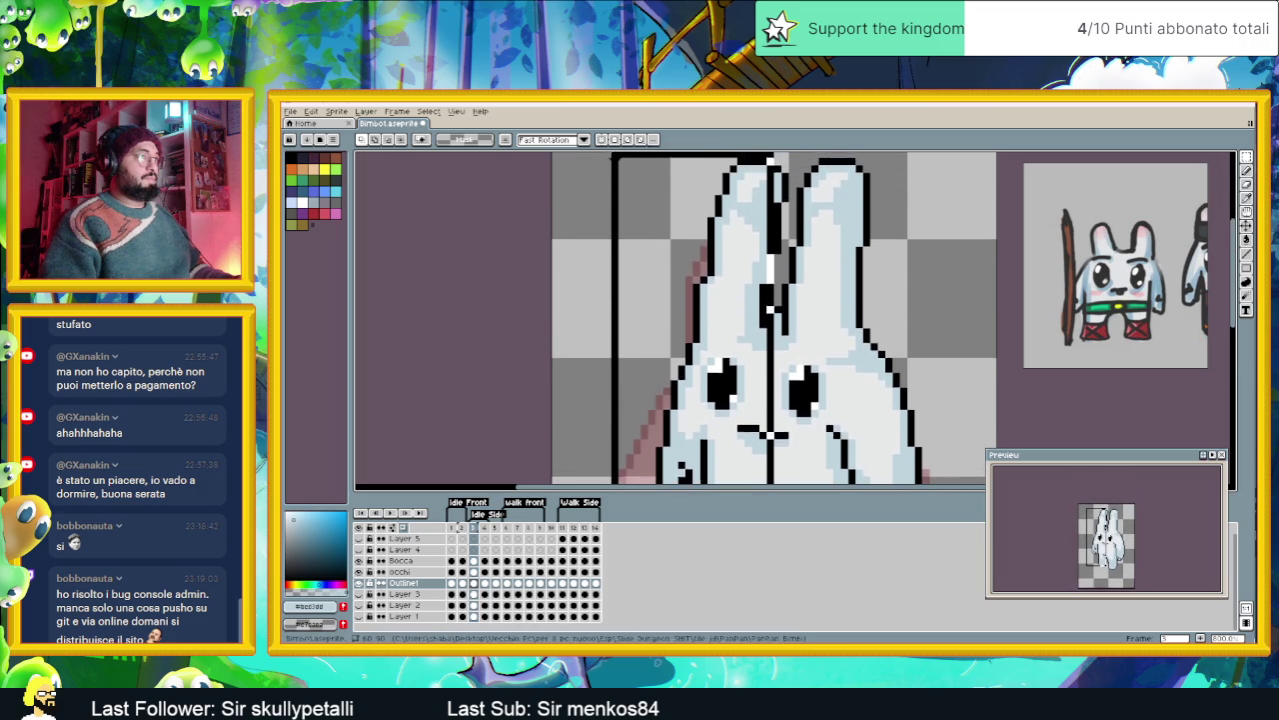
pyautogui.moveTo(622, 155); pyautogui.dragTo(612, 156)
pyautogui.moveTo(778, 170); pyautogui.dragTo(748, 258)
pyautogui.hotkey('ctrl', 'z')
pyautogui.hotkey('ctrl', 'z')
pyautogui.hotkey('ctrl', 'z')
# - Move the selected bunny pixels and commit them
pyautogui.moveTo(808, 393)
pyautogui.mouseDown()
pyautogui.moveTo(860, 298)
pyautogui.moveTo(836, 299)
pyautogui.mouseUp()
pyautogui.moveTo(835, 430)
pyautogui.mouseDown()
pyautogui.moveTo(840, 330)
pyautogui.moveTo(818, 333)
pyautogui.mouseUp()
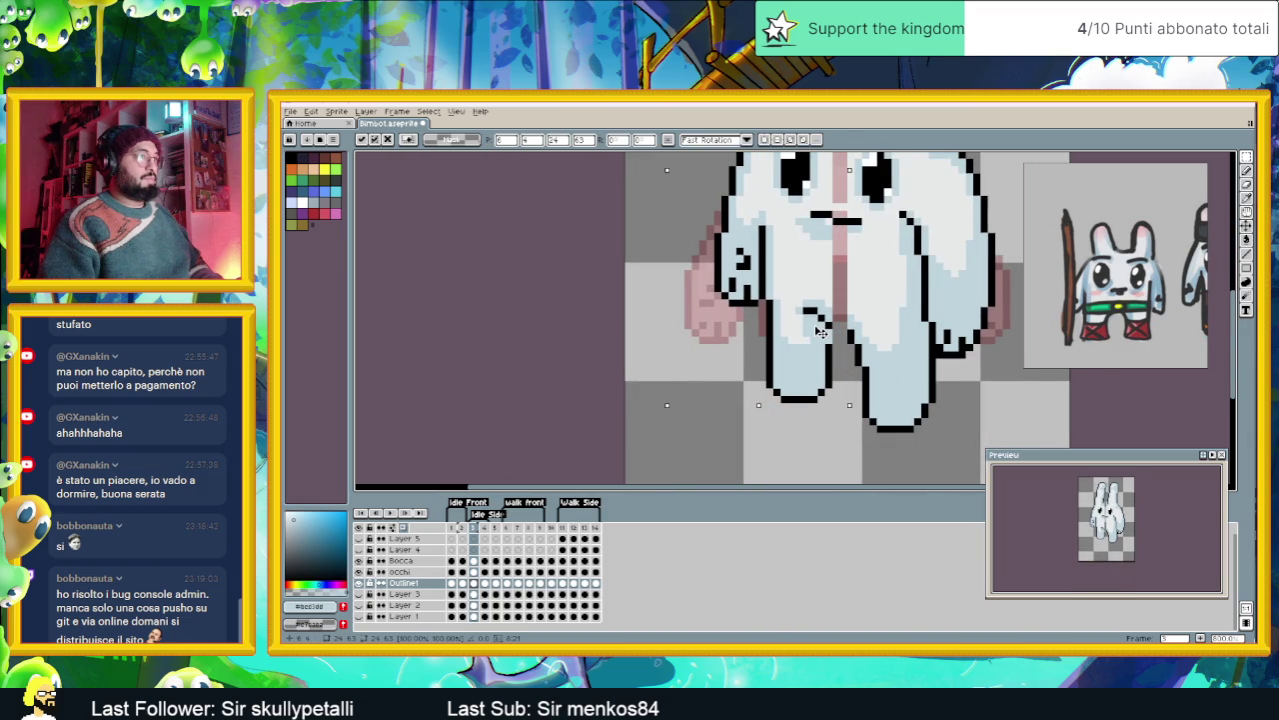
pyautogui.hotkey('ctrl', 'd')
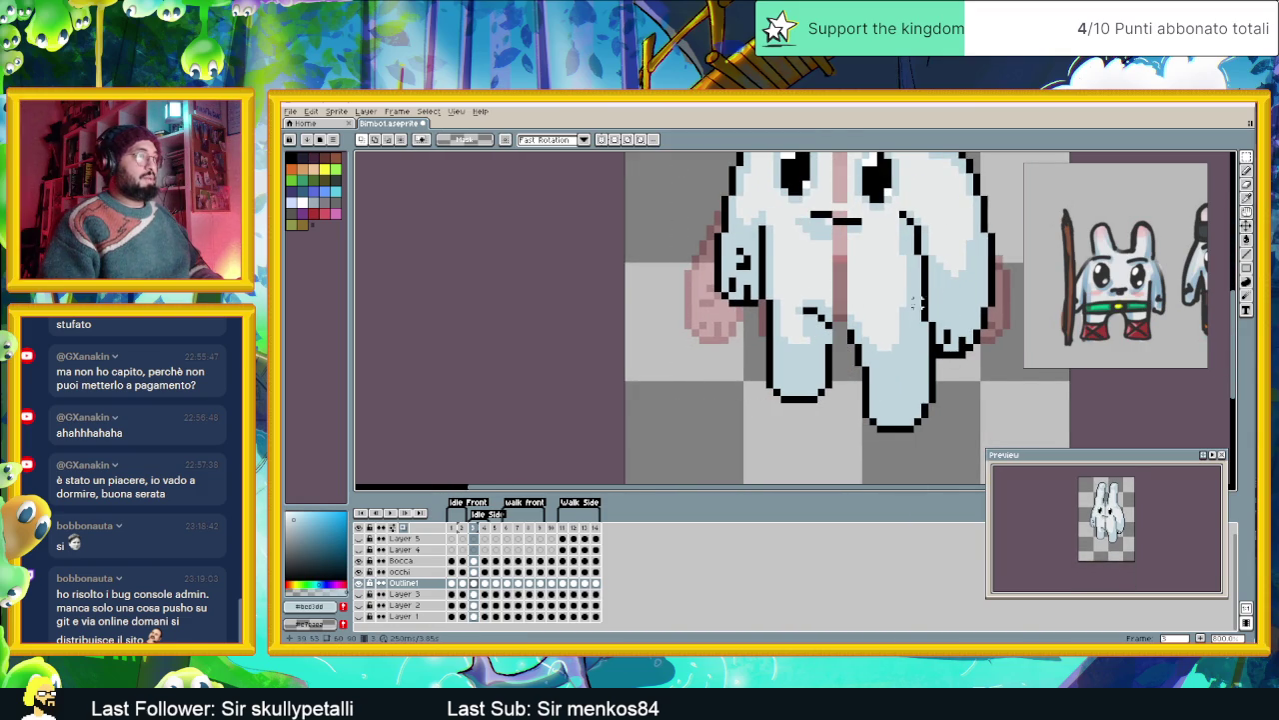
pyautogui.scroll(-1, 899, 268)
pyautogui.moveTo(899, 268); pyautogui.dragTo(841, 350)
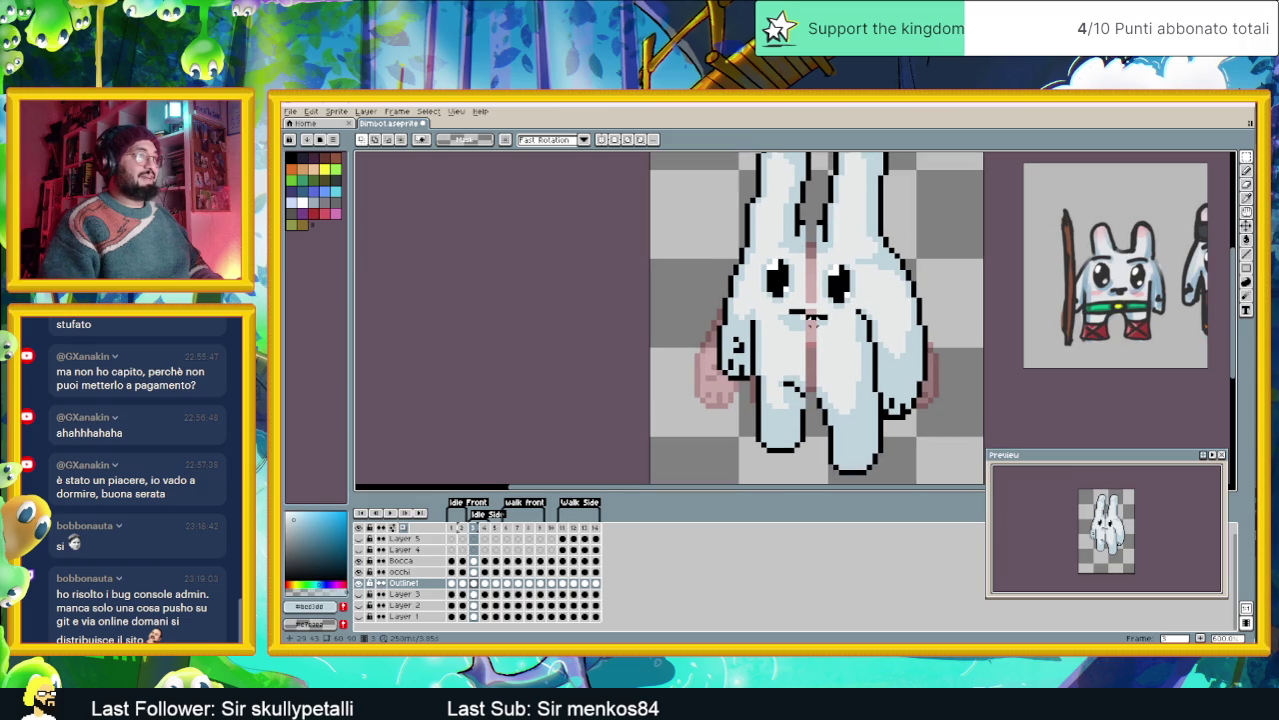
# - Add a dark-pink shading pixel in the leg gap and a black outline along its top
pyautogui.press('b')
pyautogui.scroll(3, 755, 337)
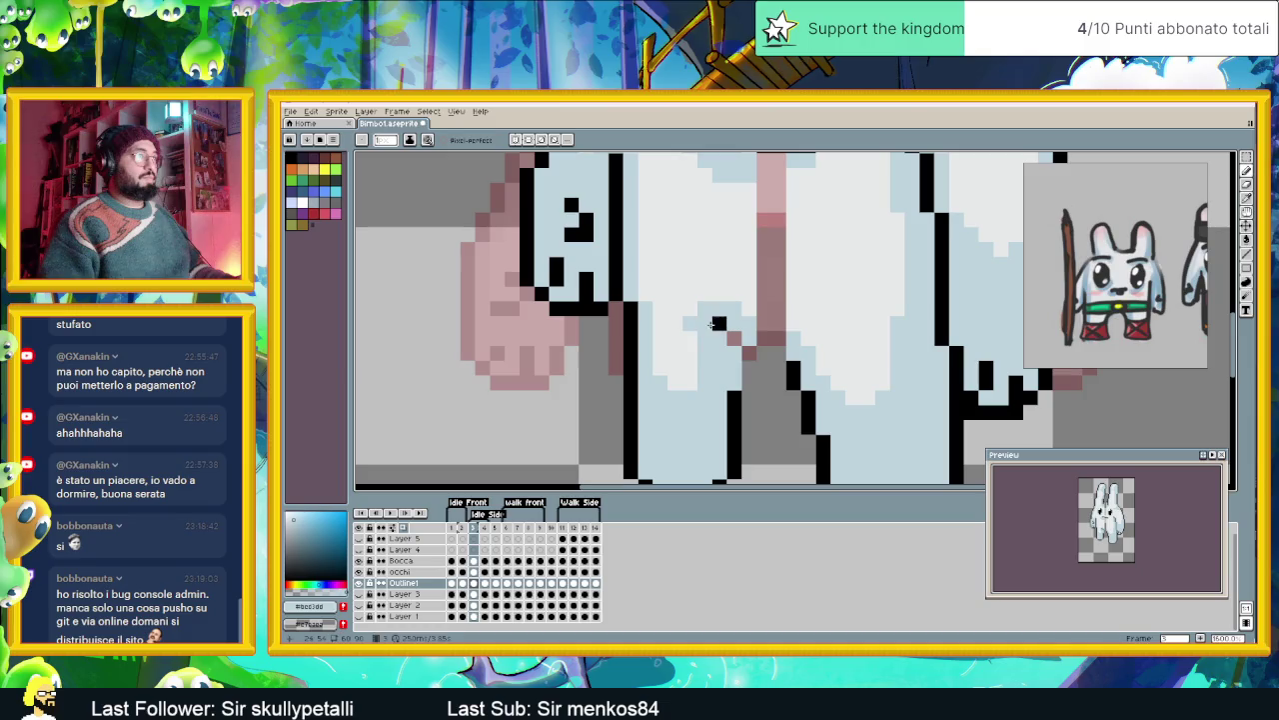
pyautogui.click(733, 352)
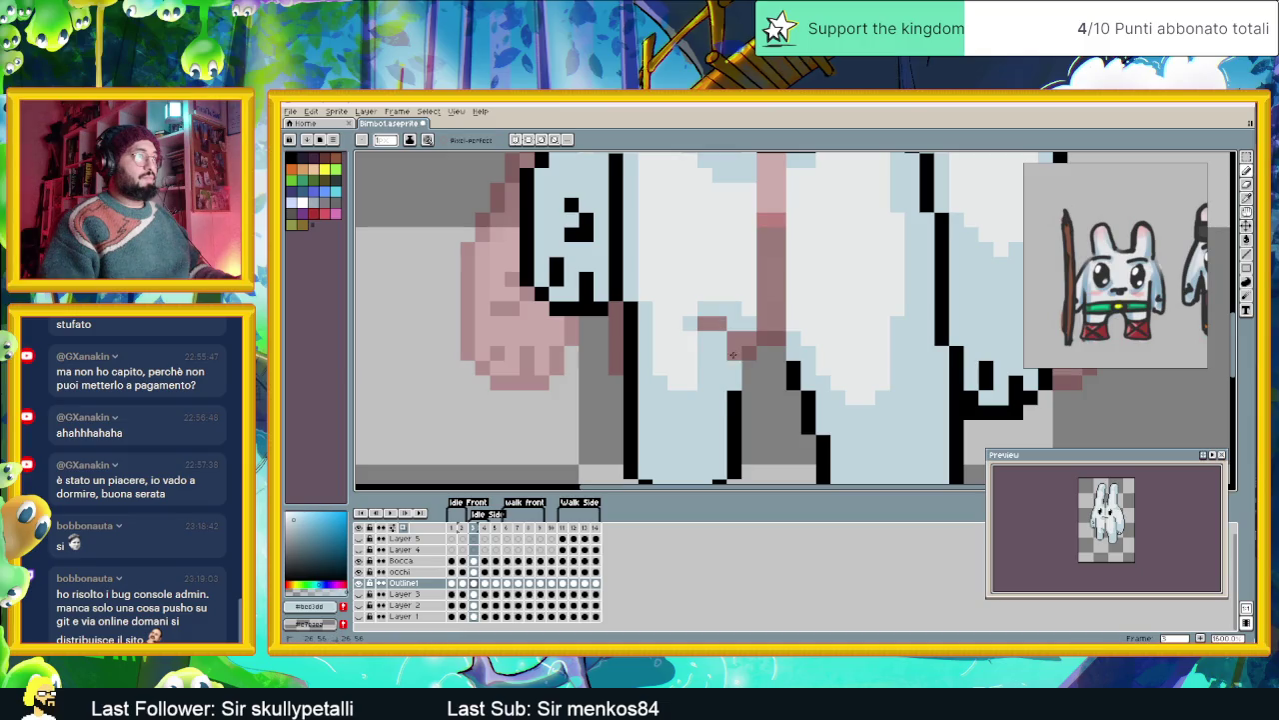
pyautogui.keyDown('alt'); pyautogui.click(735, 398); pyautogui.keyUp('alt')
pyautogui.moveTo(734, 368); pyautogui.dragTo(783, 335)
pyautogui.click(794, 339)
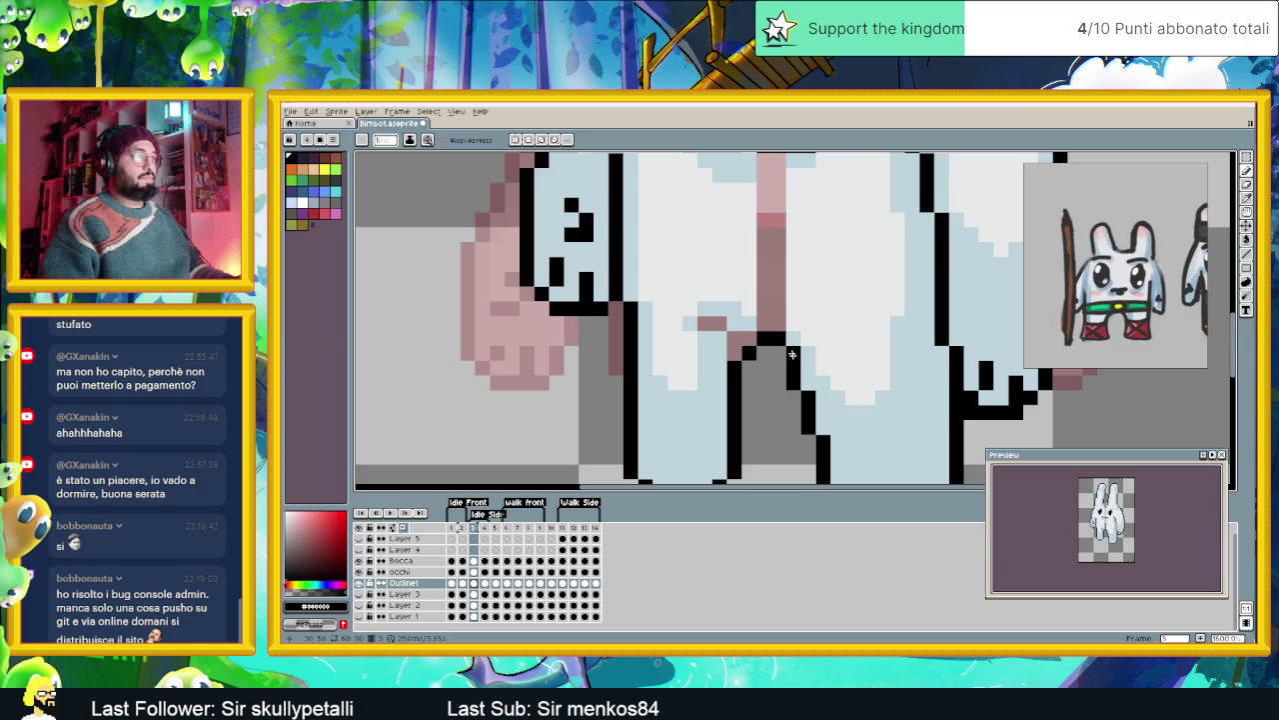
pyautogui.scroll(-3, 791, 353)
pyautogui.scroll(1, 868, 422)
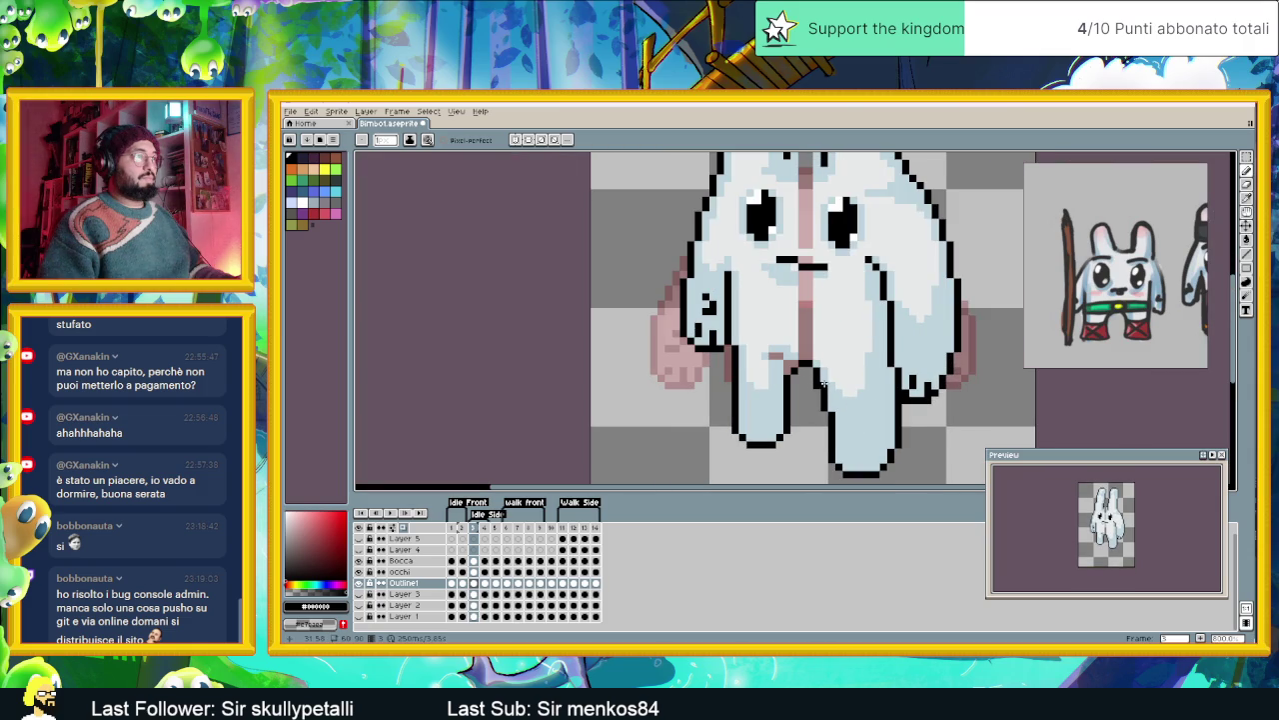
pyautogui.scroll(-1, 820, 379)
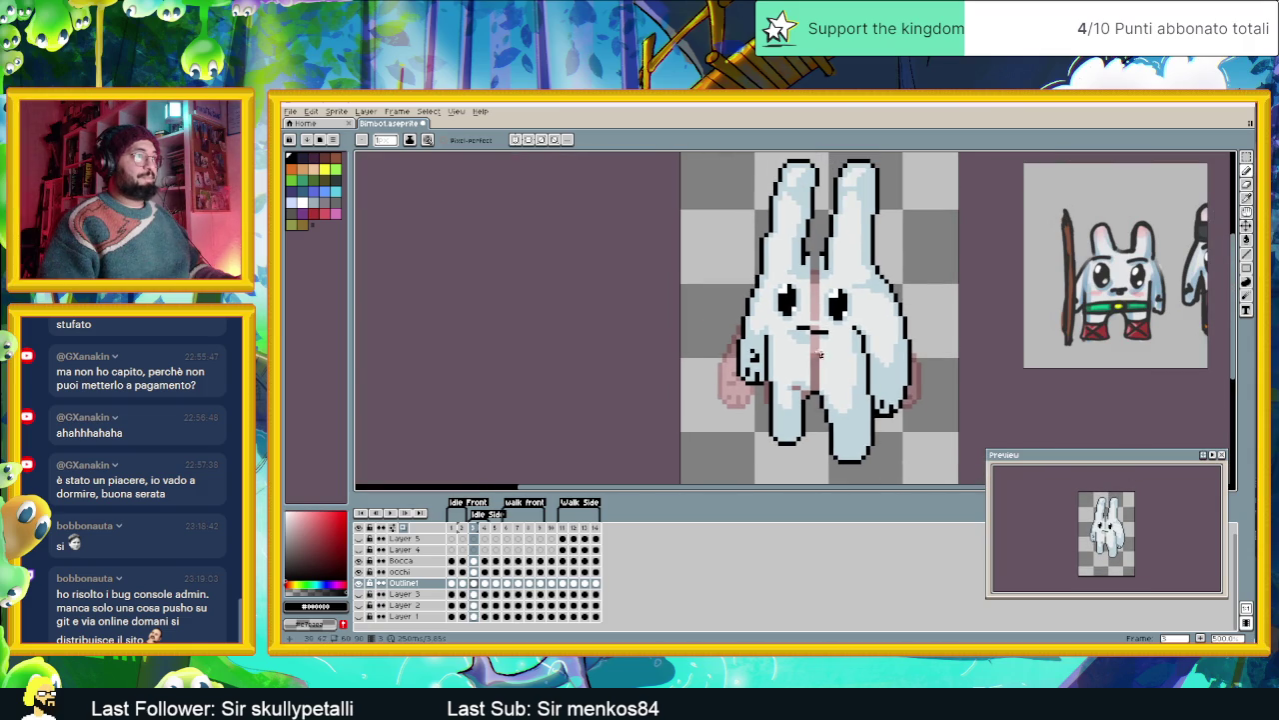
pyautogui.scroll(1, 807, 314)
pyautogui.scroll(-2, 853, 290)
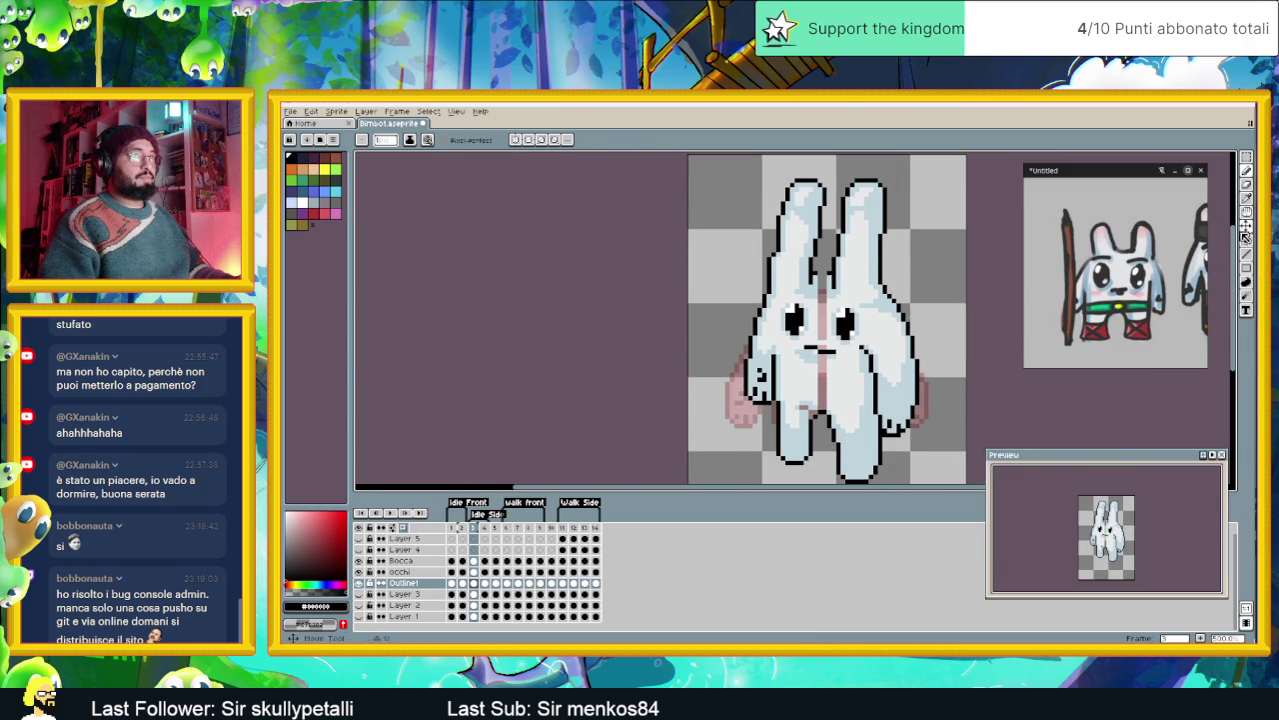
pyautogui.click(1246, 158)
# - Select the left ear and lower it on the head
pyautogui.moveTo(739, 166); pyautogui.dragTo(911, 281)
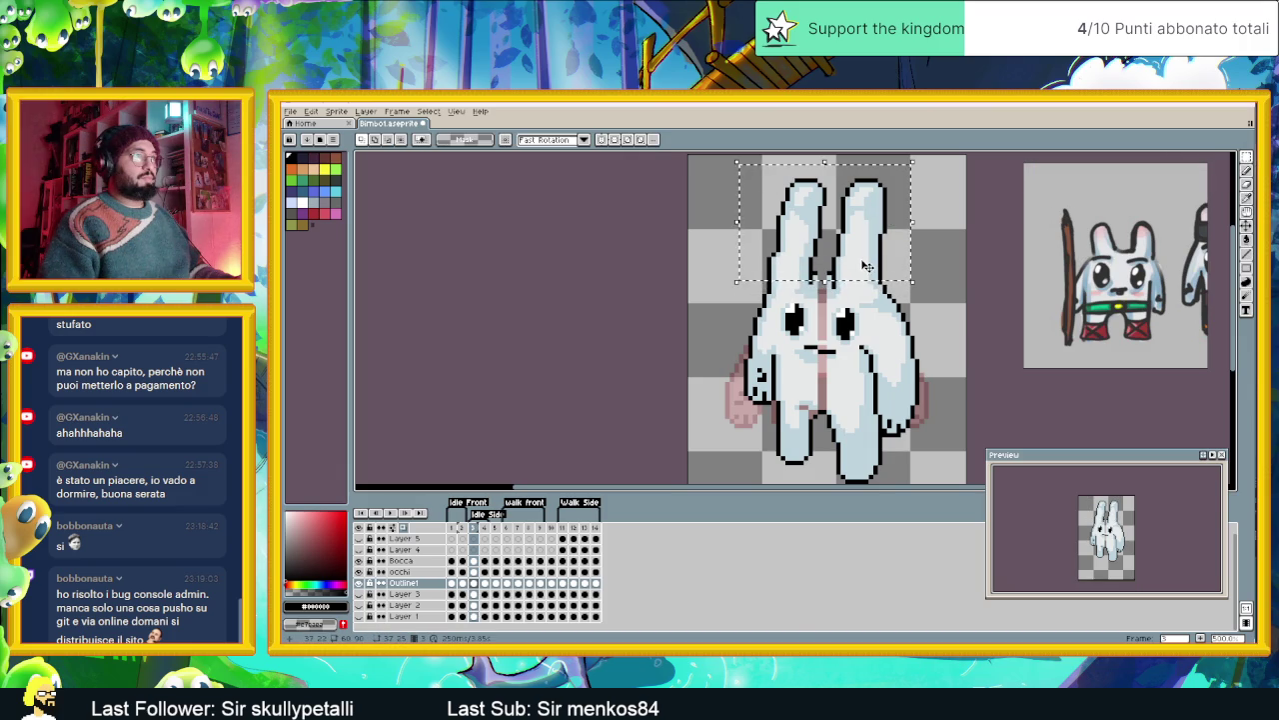
pyautogui.moveTo(730, 164)
pyautogui.mouseDown()
pyautogui.moveTo(918, 320)
pyautogui.moveTo(868, 307)
pyautogui.mouseUp()
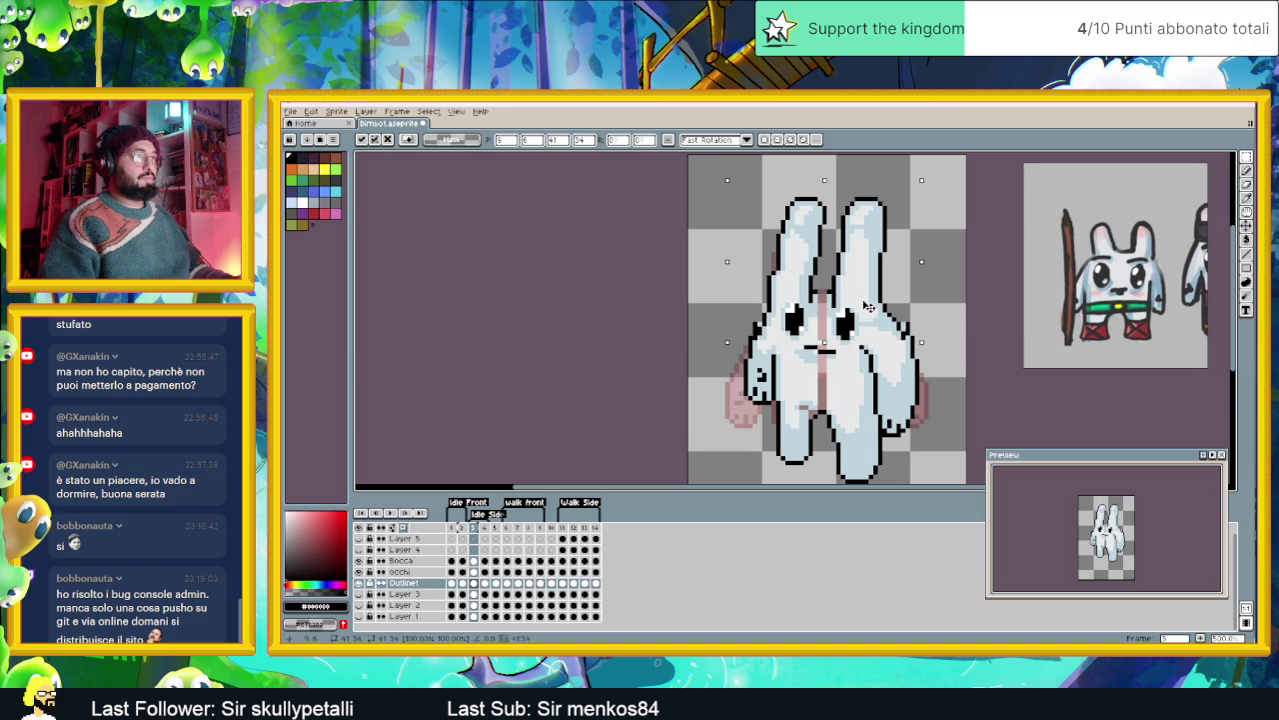
pyautogui.click(920, 250)
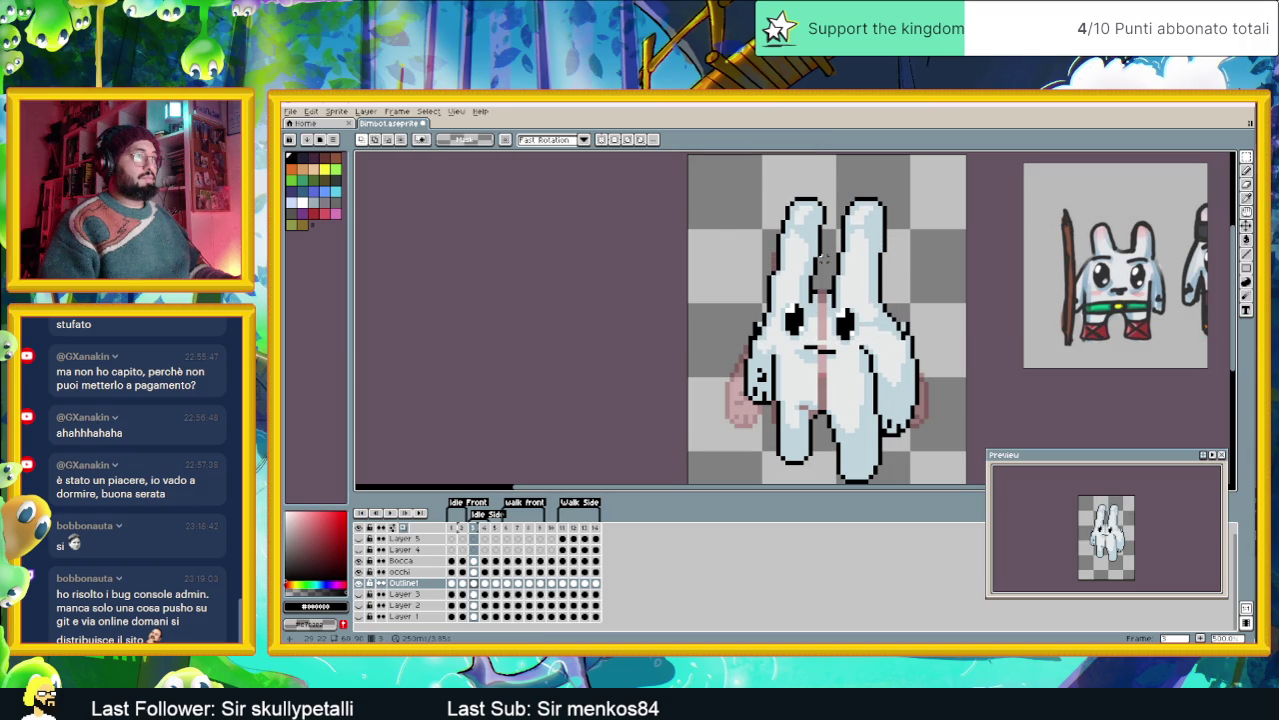
pyautogui.scroll(1, 824, 259)
pyautogui.scroll(1, 841, 220)
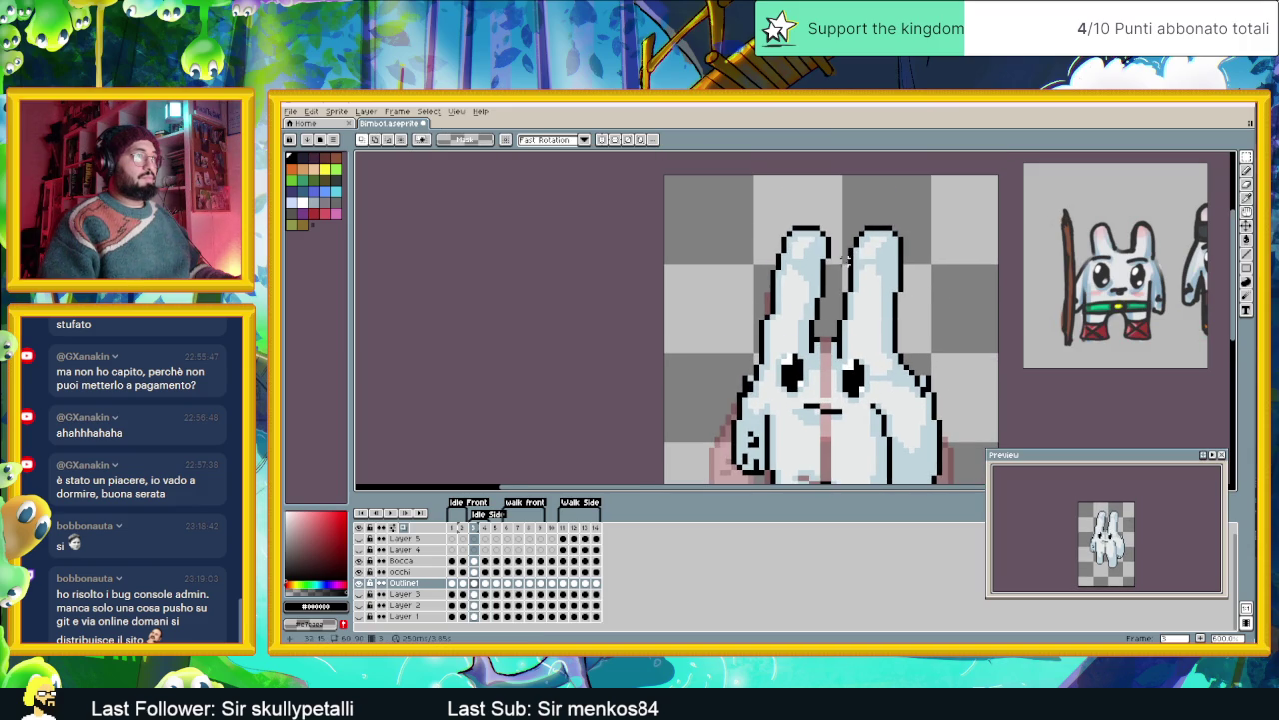
pyautogui.moveTo(737, 188); pyautogui.dragTo(835, 323)
pyautogui.moveTo(804, 279); pyautogui.dragTo(795, 319)
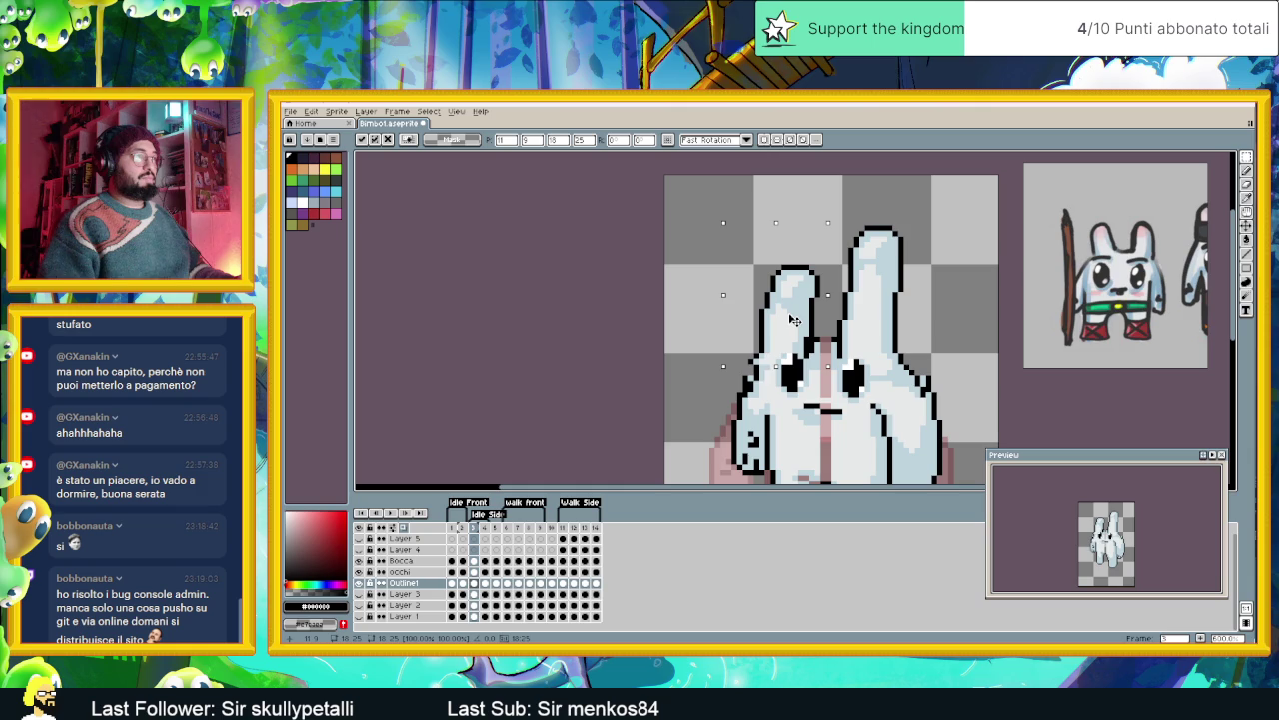
pyautogui.press('Return')
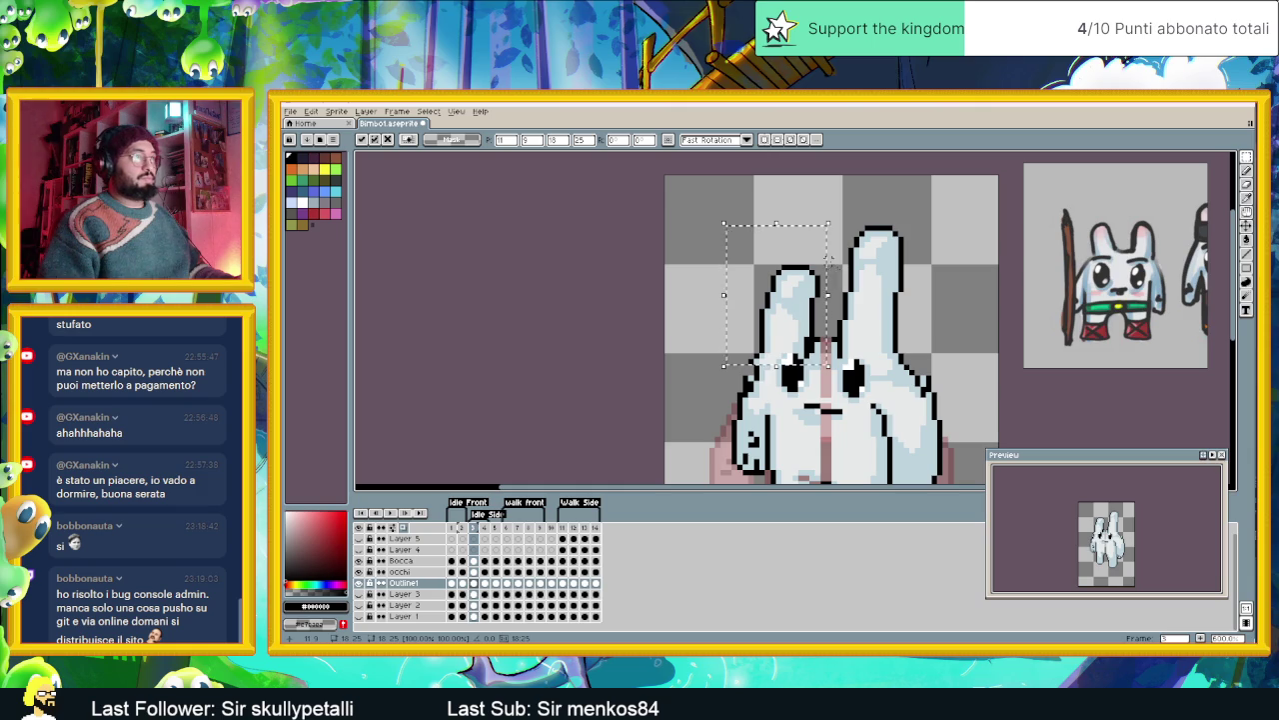
# - Select the right ear and nudge it down to match the left
pyautogui.moveTo(835, 208)
pyautogui.mouseDown()
pyautogui.moveTo(911, 319)
pyautogui.moveTo(895, 316)
pyautogui.mouseUp()
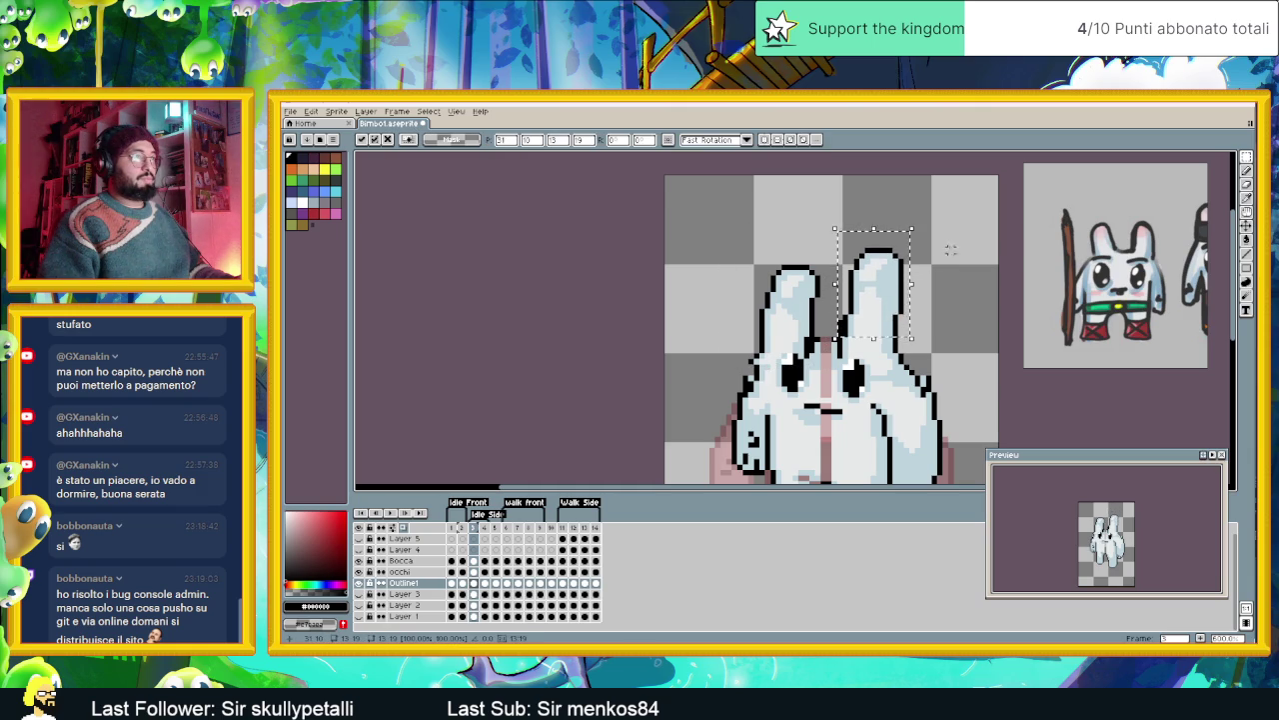
pyautogui.press('Return')
pyautogui.moveTo(919, 227)
pyautogui.mouseDown()
pyautogui.moveTo(840, 317)
pyautogui.moveTo(884, 318)
pyautogui.mouseUp()
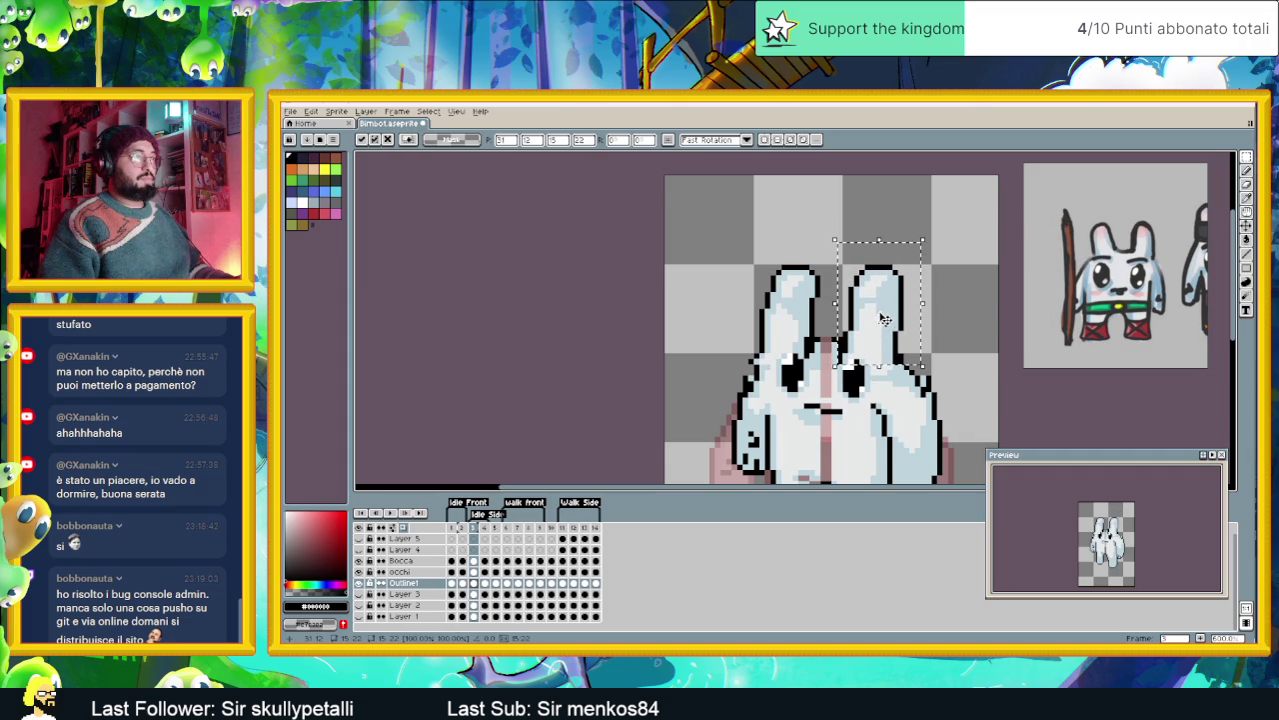
pyautogui.press('Return')
pyautogui.scroll(-1, 922, 312)
pyautogui.scroll(-2, 921, 311)
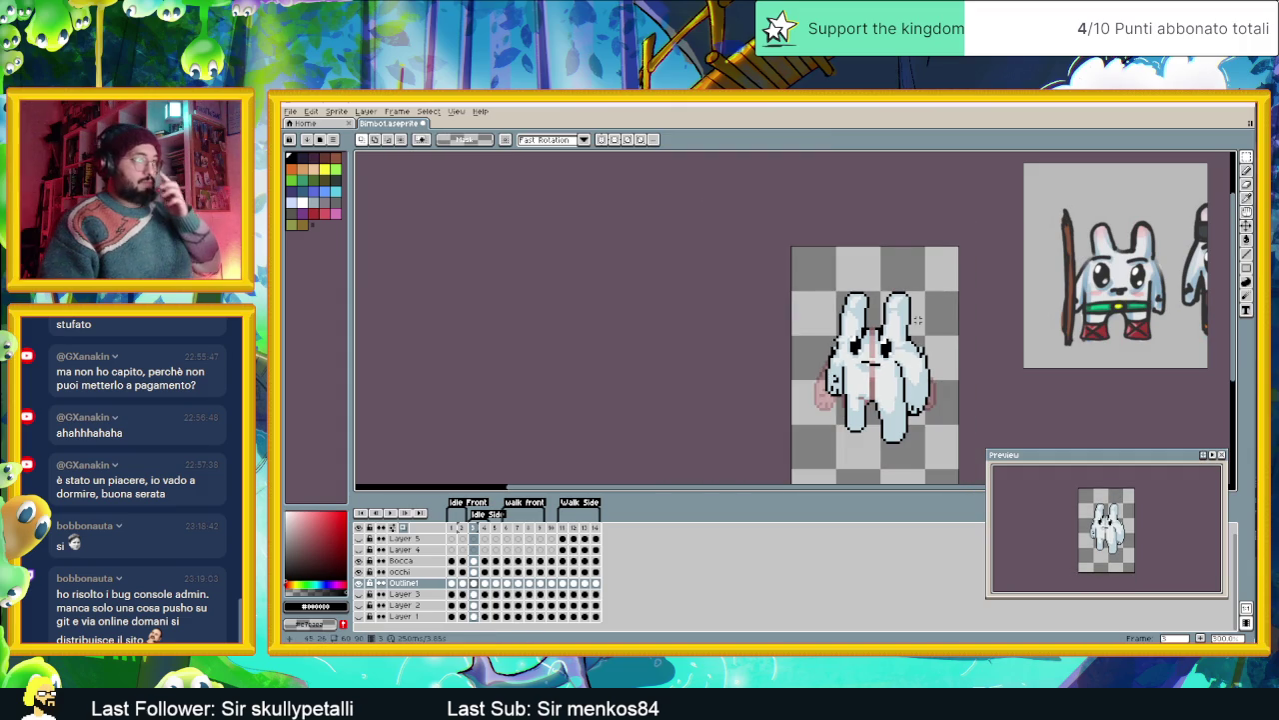
# - With the Pencil, sample the bunny's light blue body colour
pyautogui.scroll(2, 920, 360)
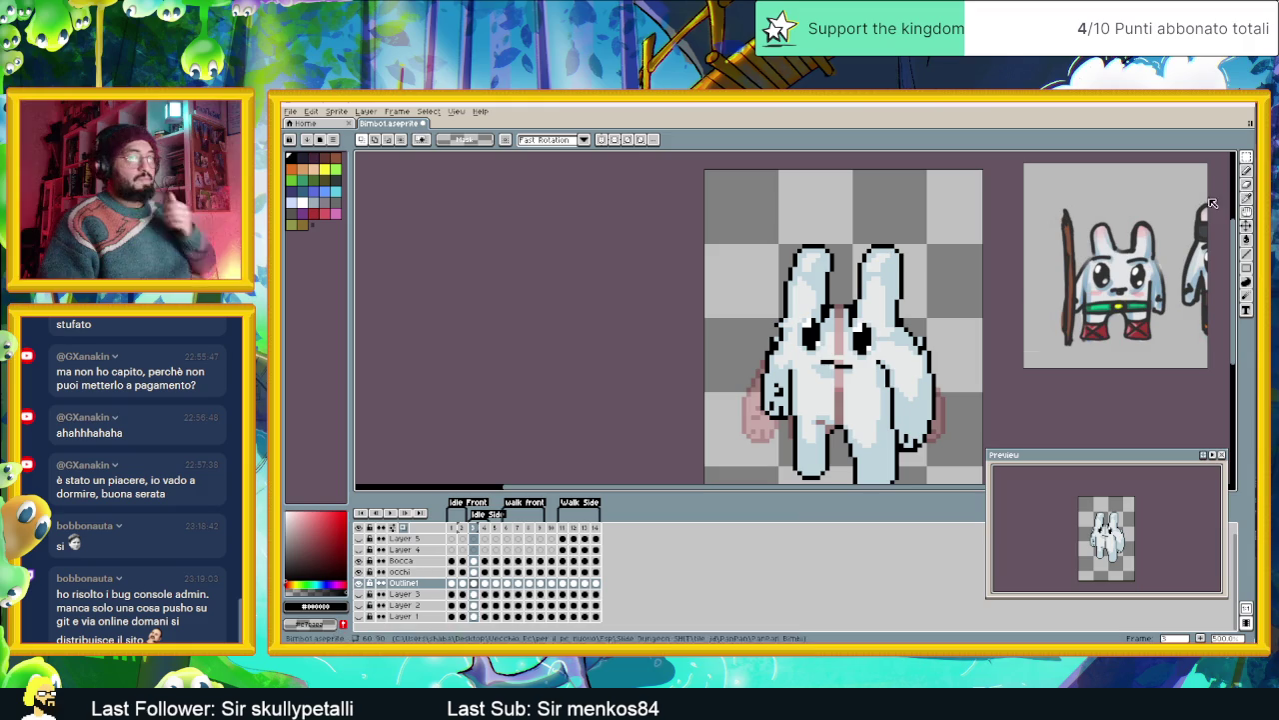
pyautogui.click(1246, 170)
pyautogui.scroll(3, 849, 308)
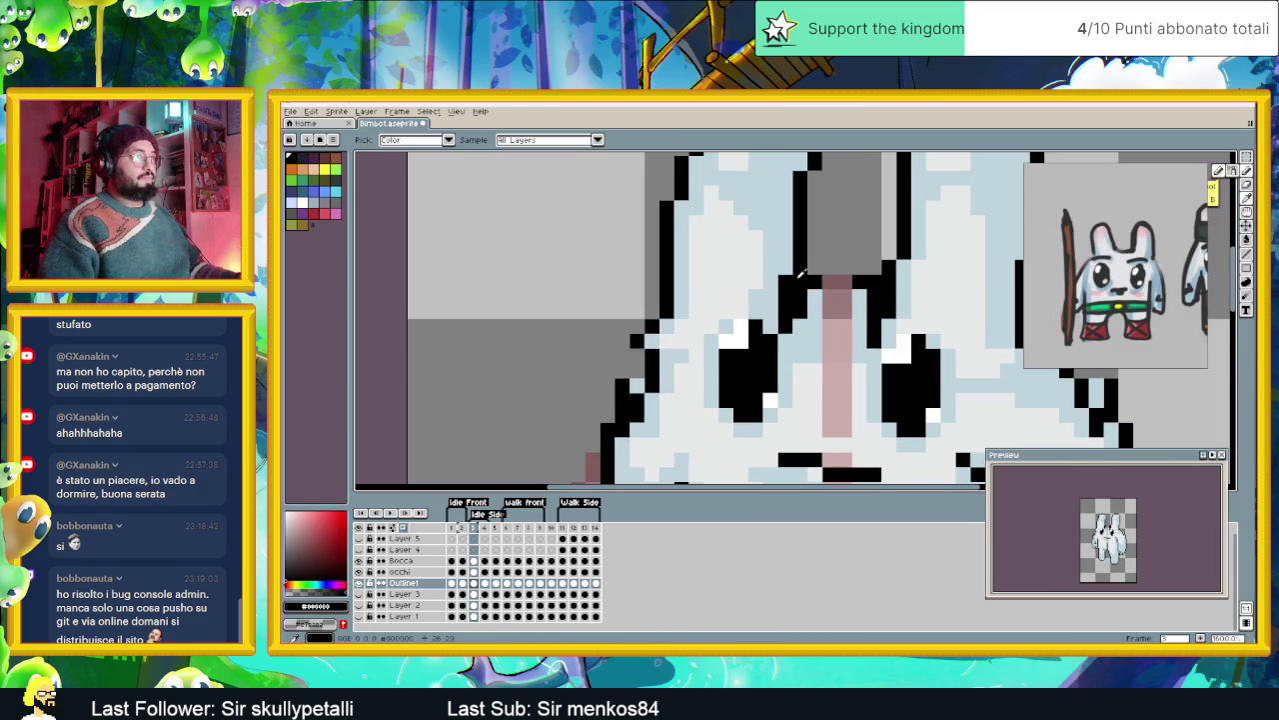
pyautogui.scroll(-2, 864, 286)
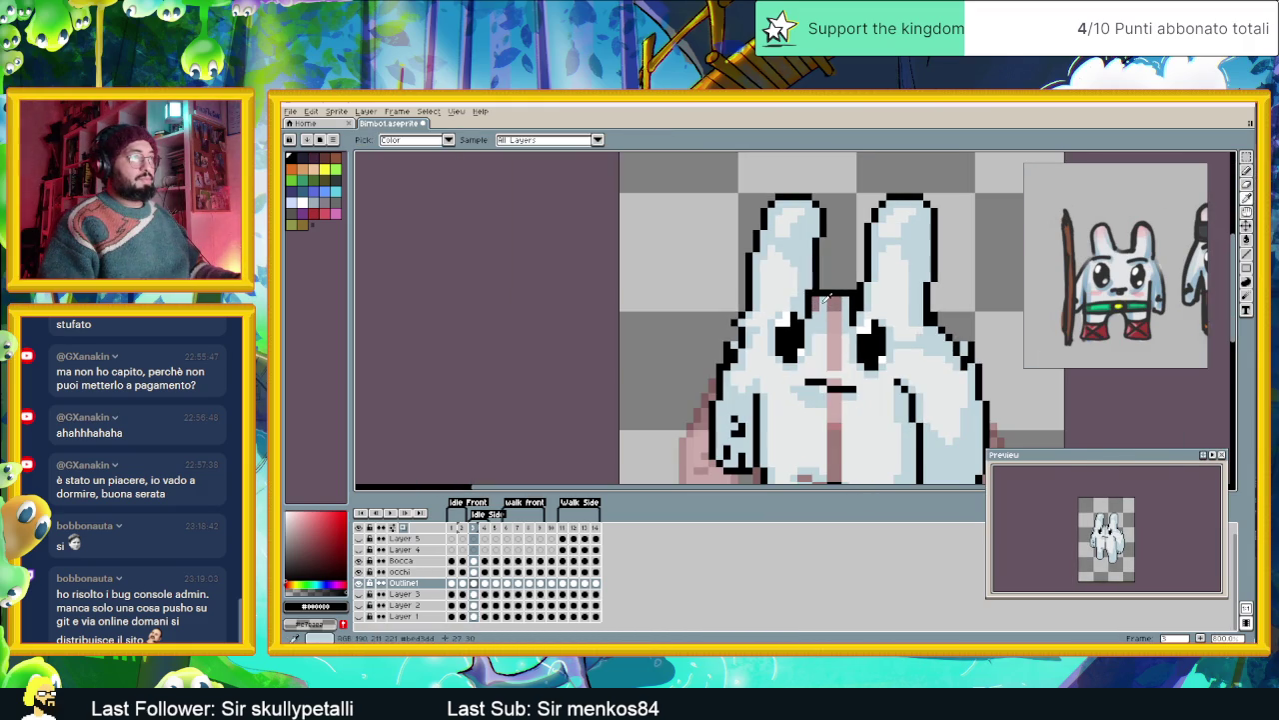
pyautogui.keyDown('alt'); pyautogui.click(817, 307); pyautogui.keyUp('alt')
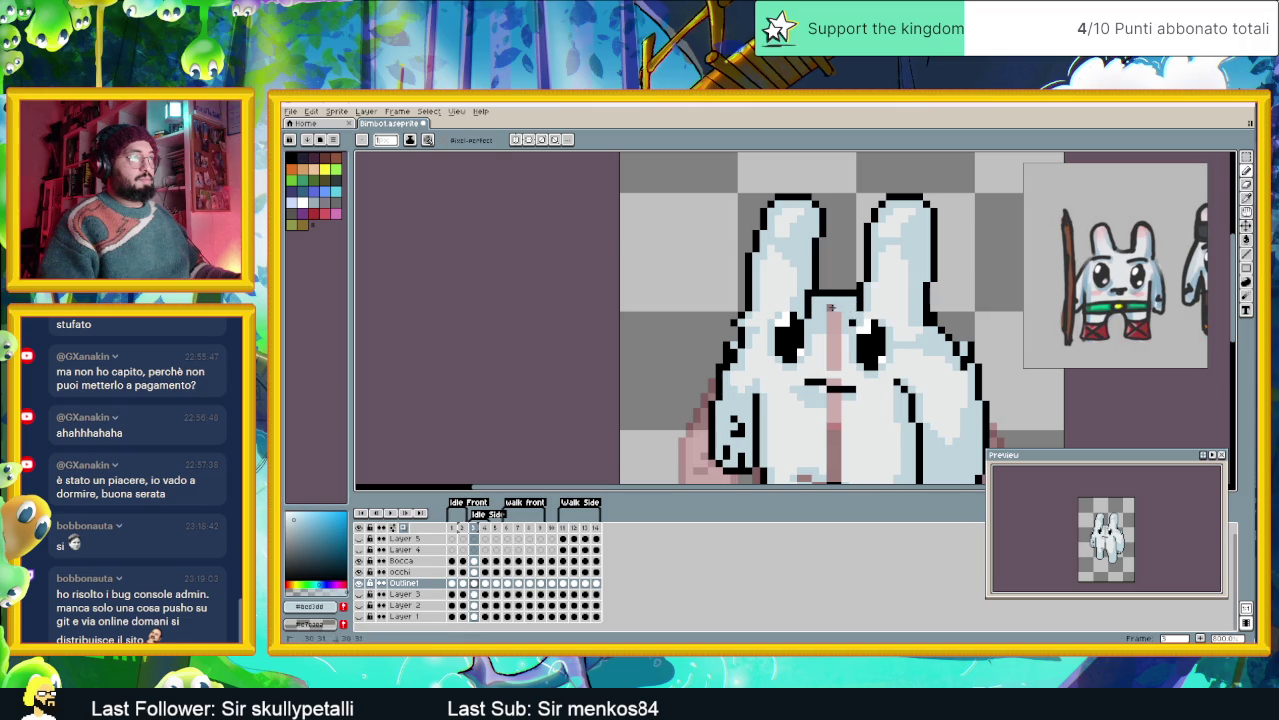
# - Eyedrop the pale pink shading and another pale colour from the bunny's body
pyautogui.scroll(-1, 870, 312)
pyautogui.scroll(-1, 865, 314)
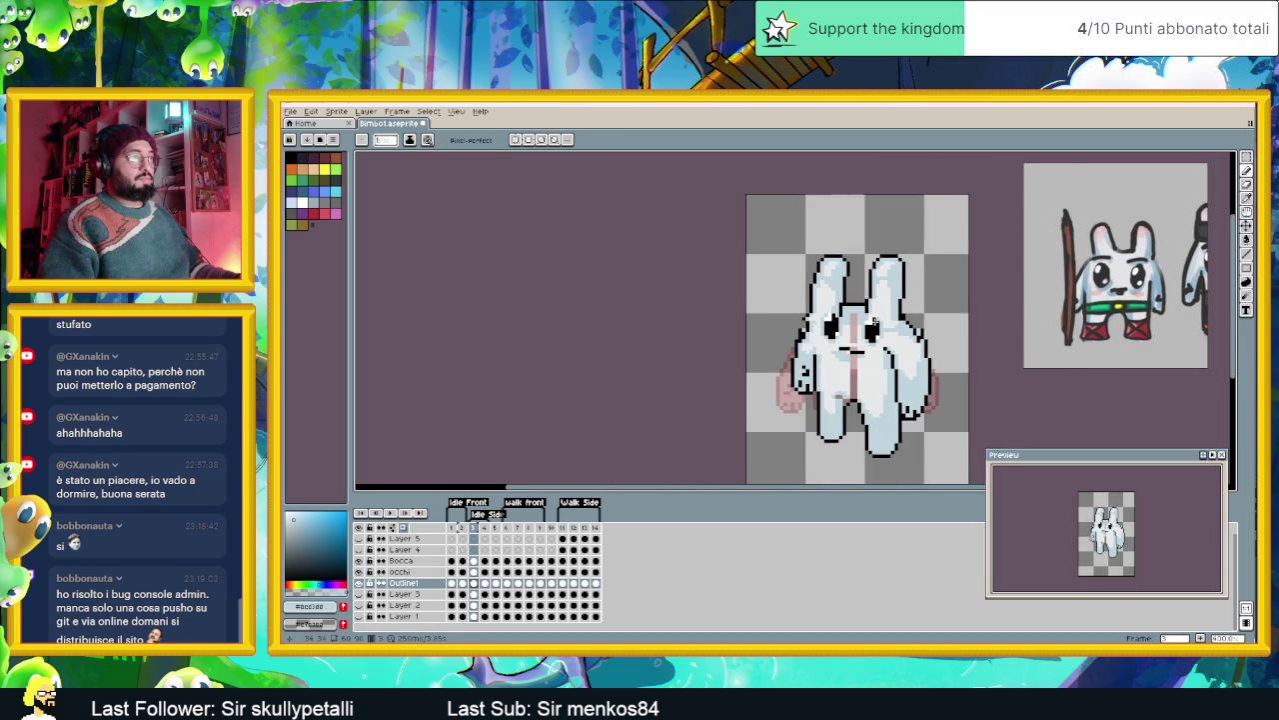
pyautogui.scroll(1, 845, 316)
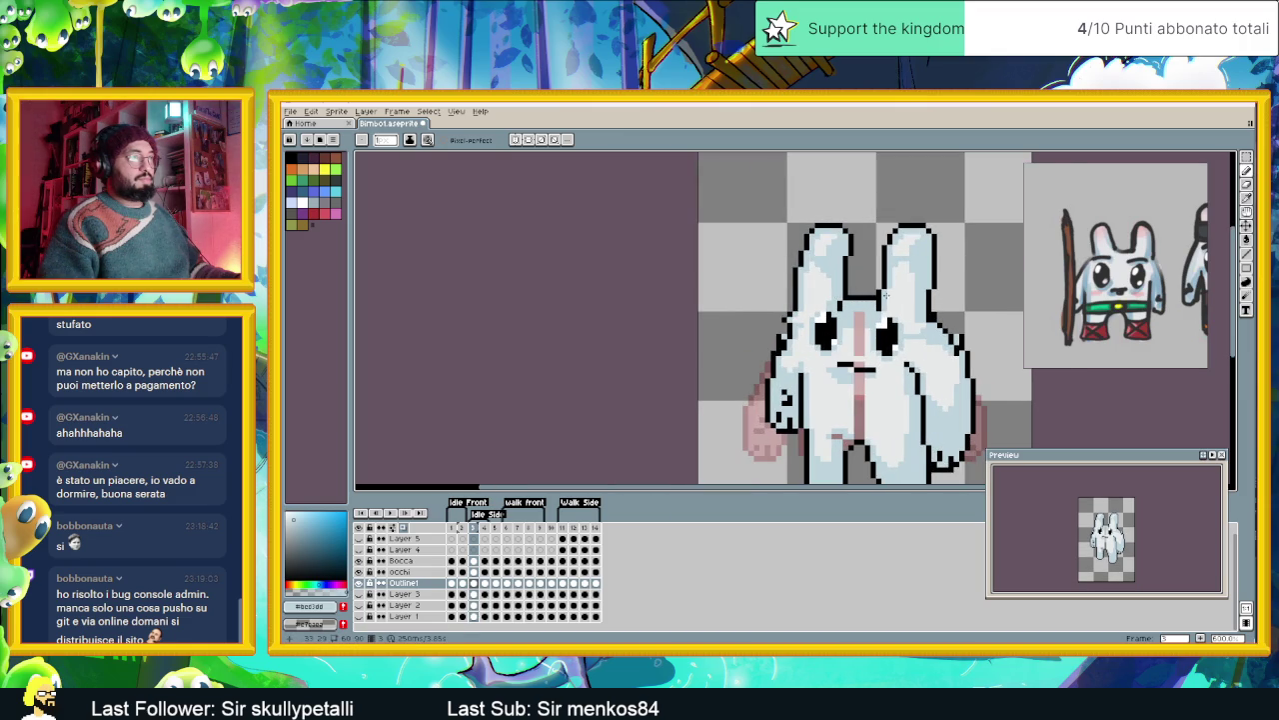
pyautogui.scroll(-1, 884, 295)
pyautogui.scroll(-1, 882, 305)
pyautogui.scroll(-1, 877, 321)
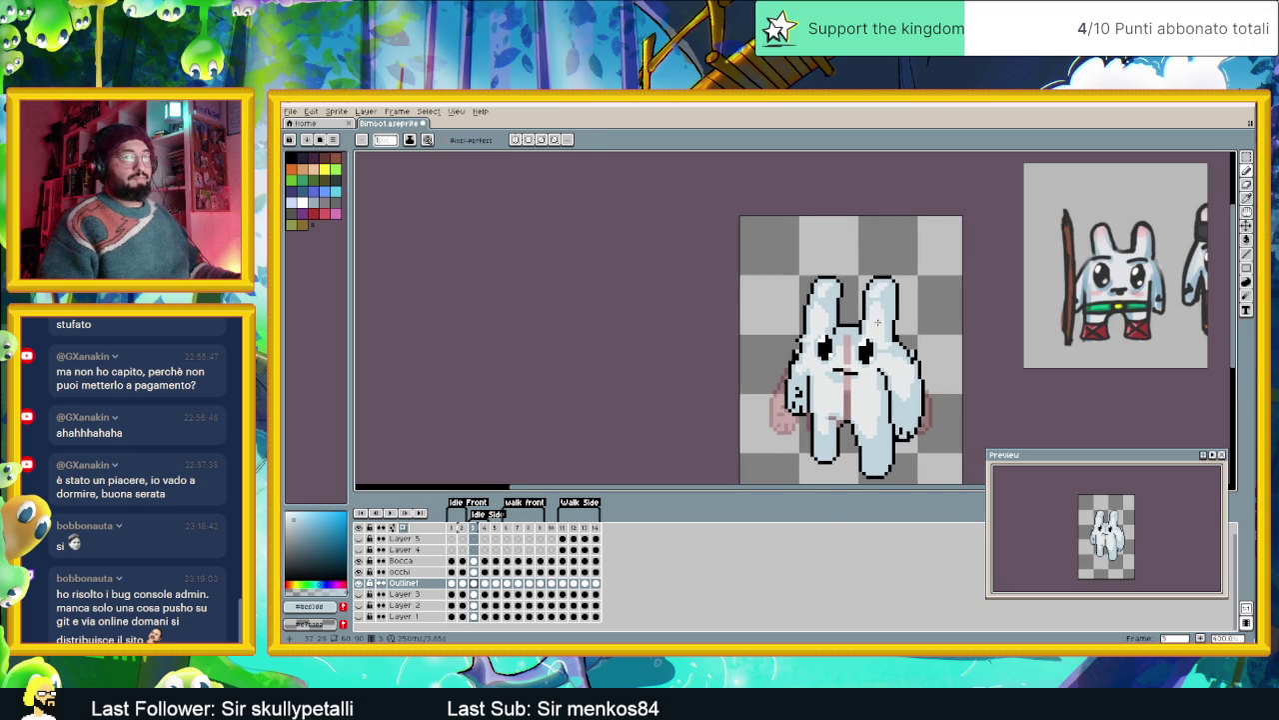
pyautogui.scroll(-1, 878, 321)
pyautogui.scroll(-1, 872, 330)
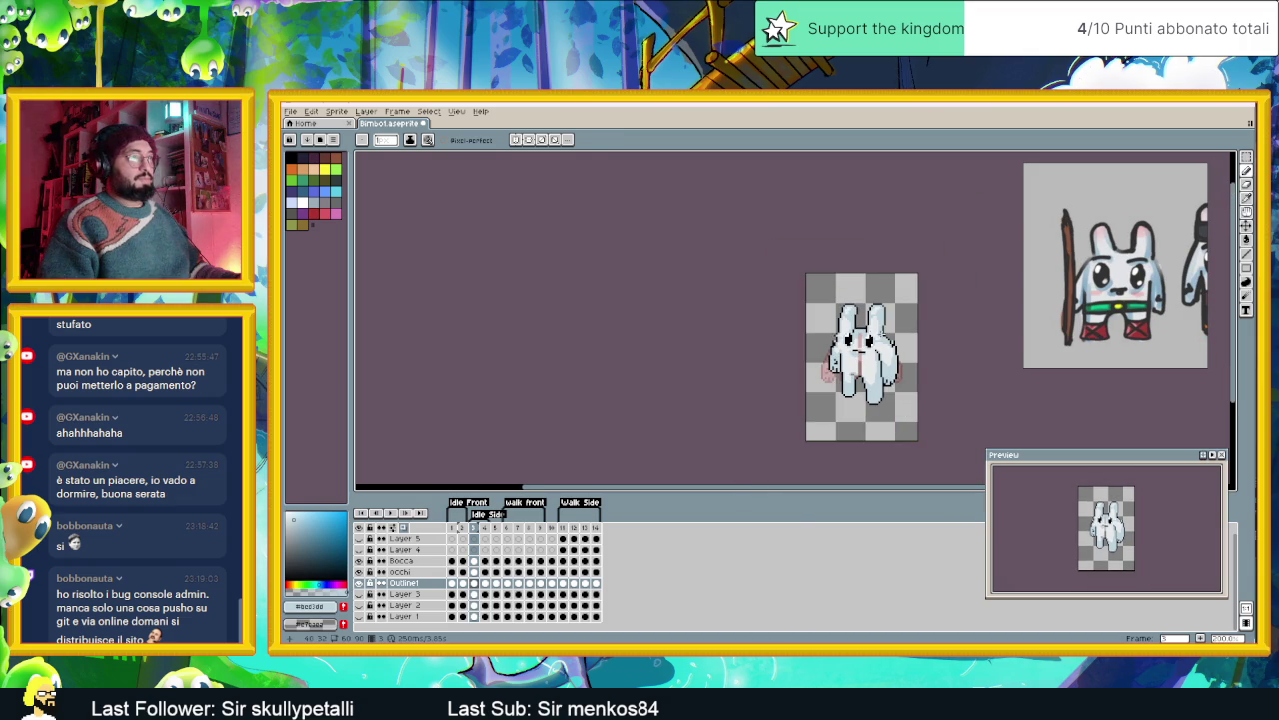
pyautogui.scroll(2, 872, 333)
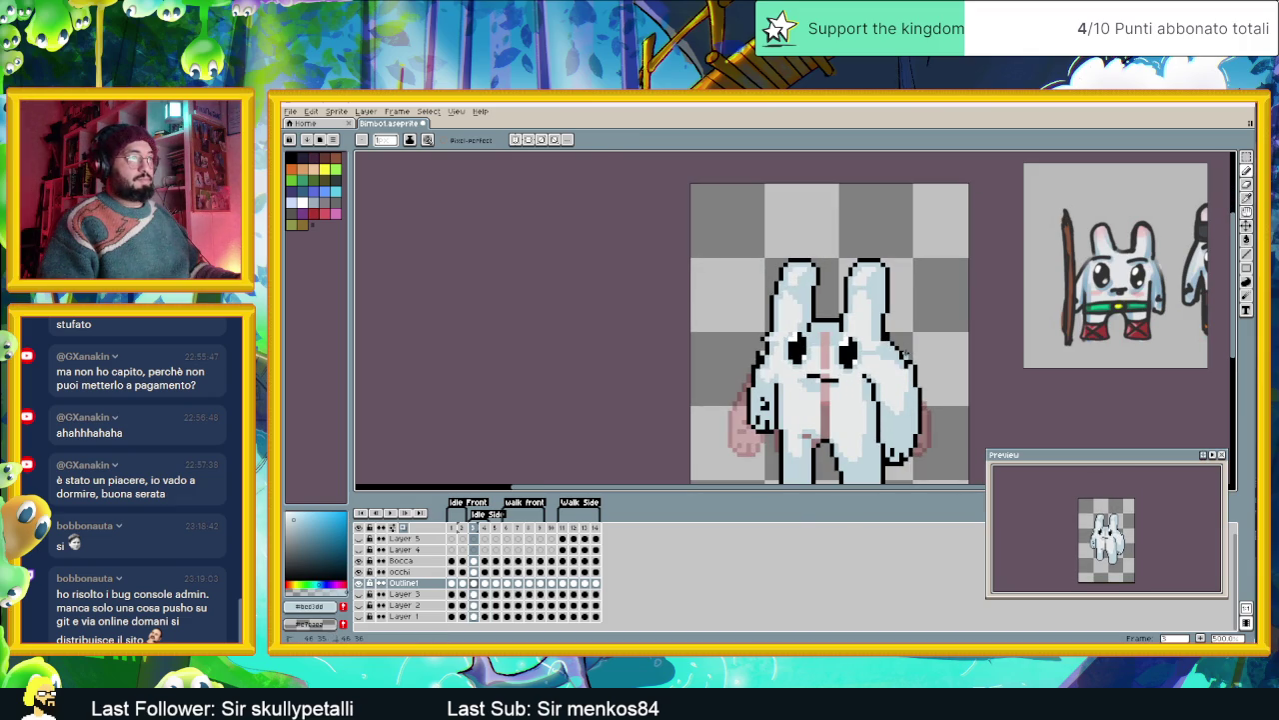
pyautogui.scroll(-1, 914, 354)
pyautogui.scroll(-1, 913, 356)
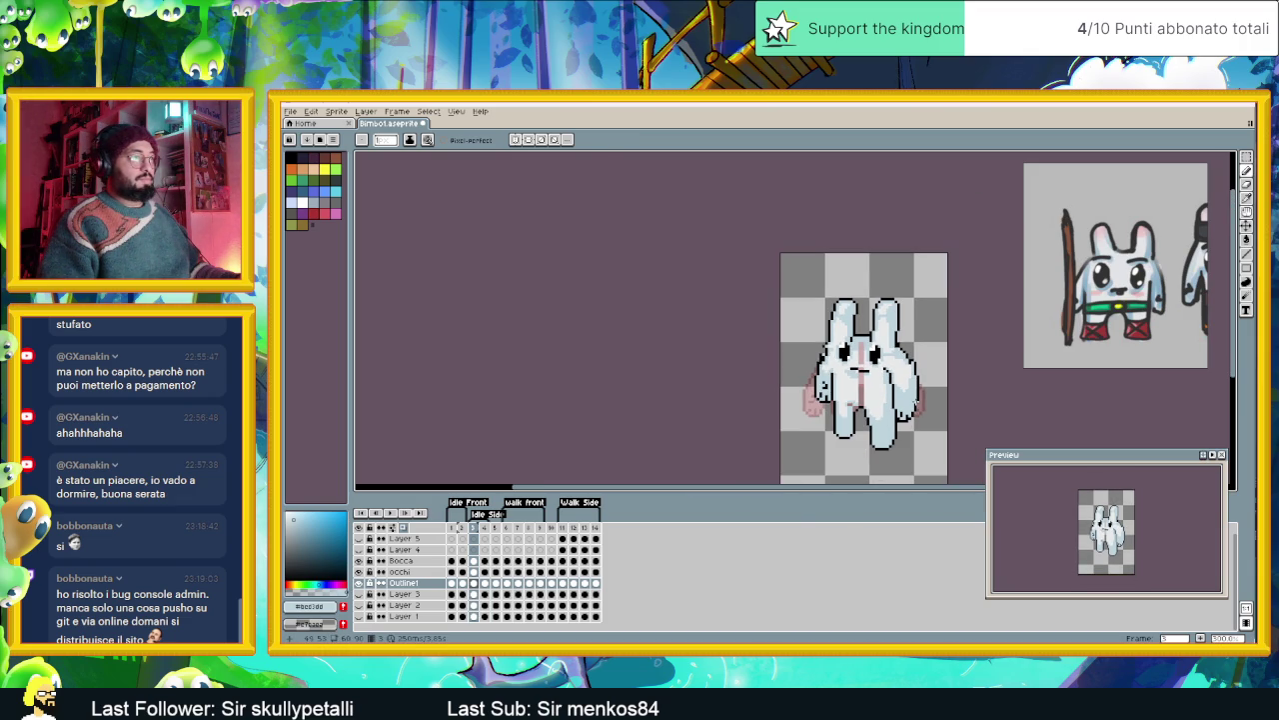
pyautogui.scroll(1, 871, 403)
pyautogui.scroll(1, 859, 402)
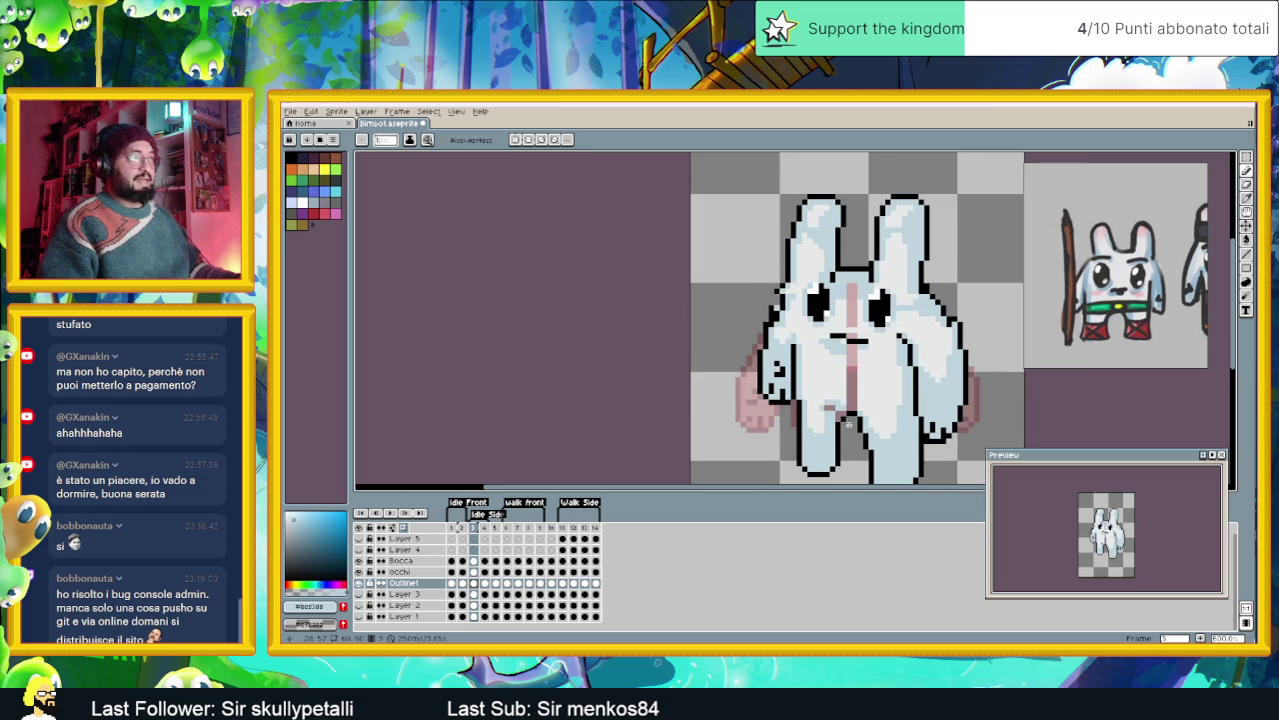
pyautogui.scroll(1, 840, 400)
pyautogui.press('alt')
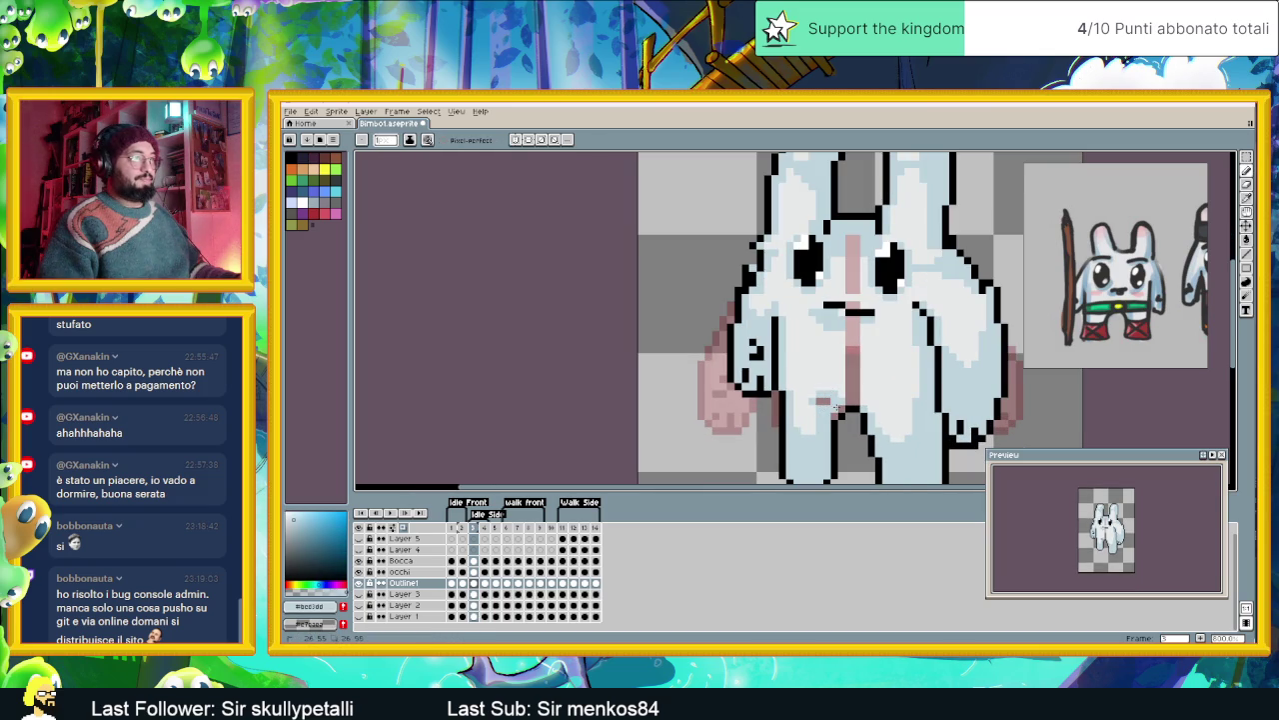
pyautogui.keyDown('alt'); pyautogui.click(836, 410); pyautogui.keyUp('alt')
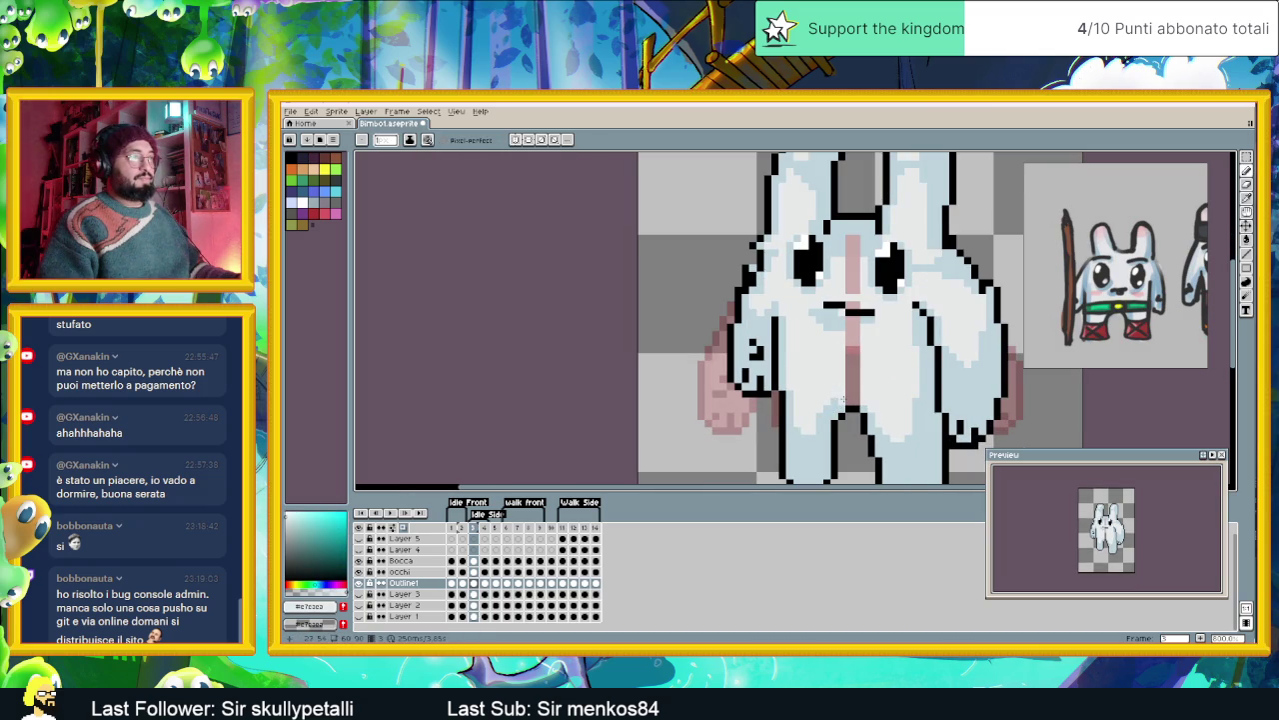
pyautogui.keyDown('alt'); pyautogui.click(845, 400); pyautogui.keyUp('alt')
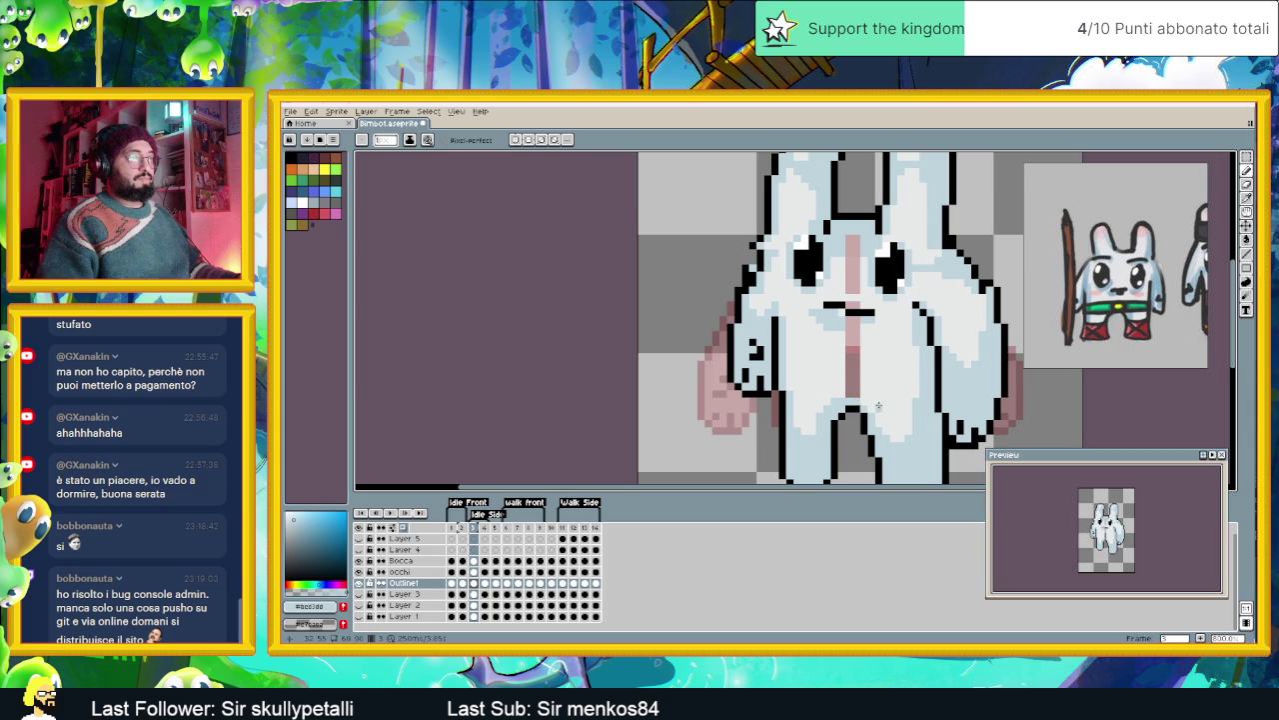
pyautogui.scroll(-1, 848, 401)
pyautogui.scroll(-1, 847, 402)
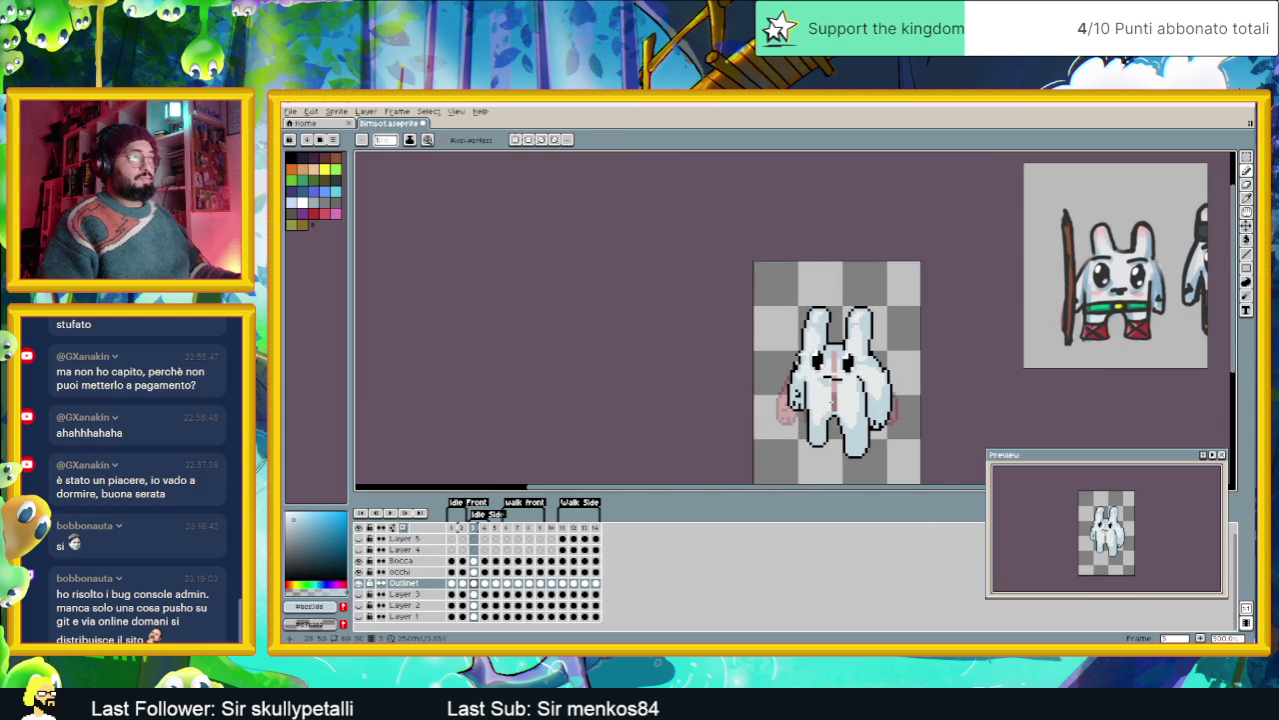
pyautogui.scroll(1, 840, 383)
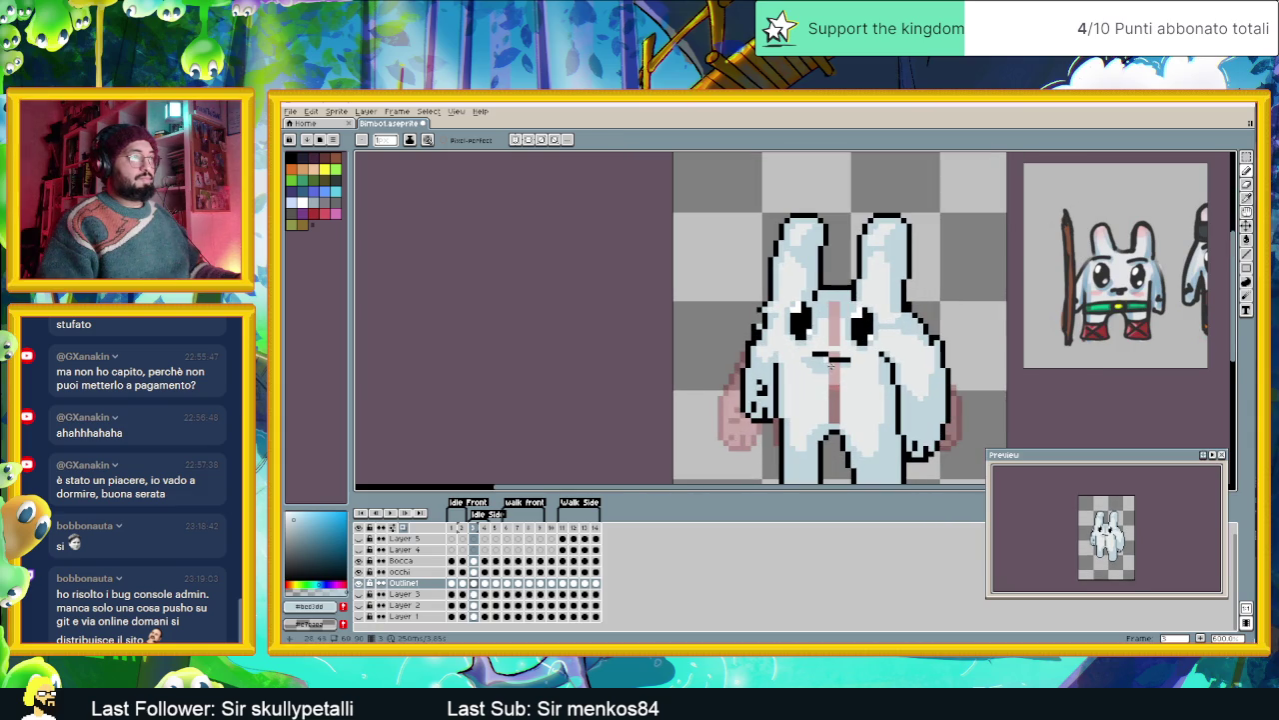
# - Bucket-fill the pink stripe between the eyes and below the mouth with the face's light blue
pyautogui.keyDown('alt'); pyautogui.click(801, 357); pyautogui.keyUp('alt')
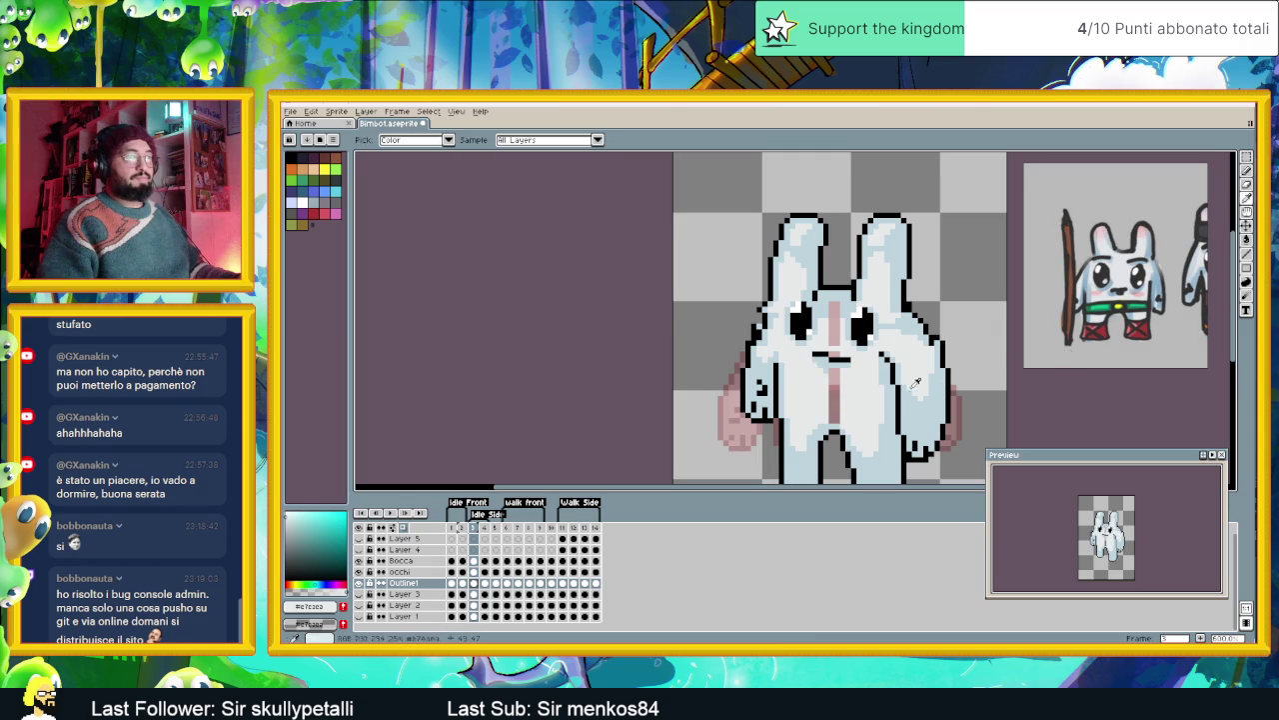
pyautogui.press('g')
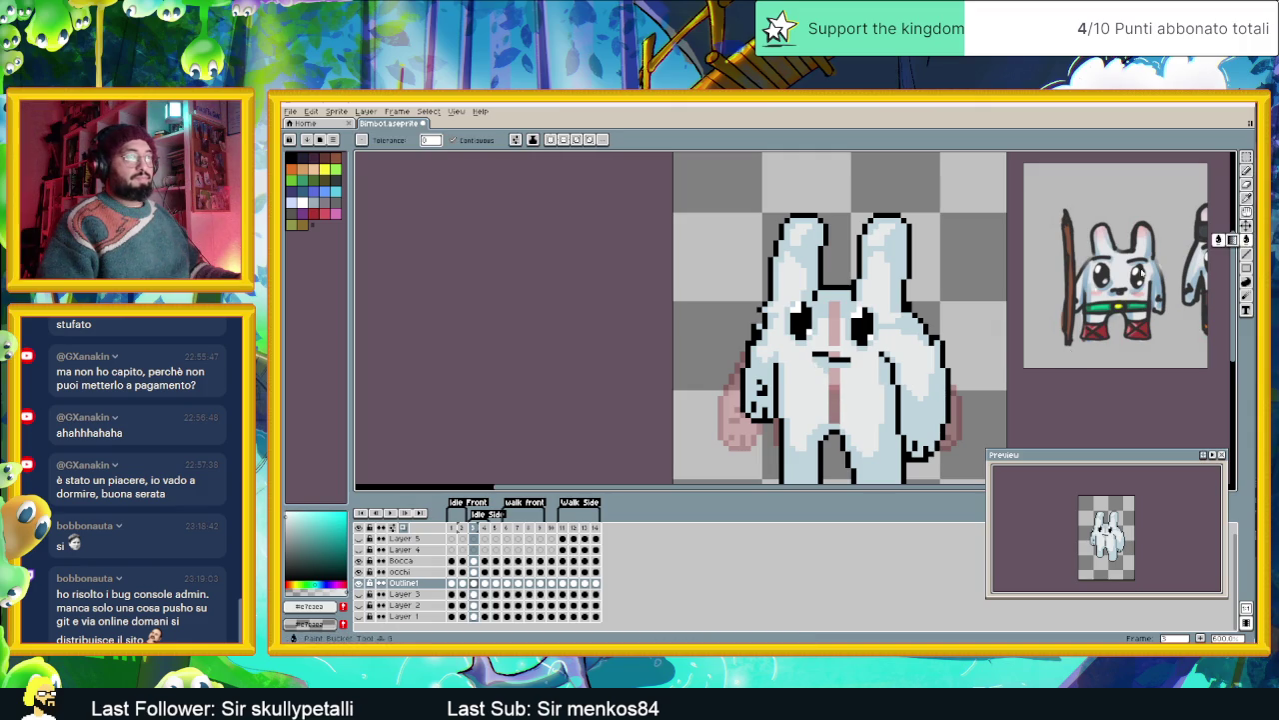
pyautogui.click(831, 389)
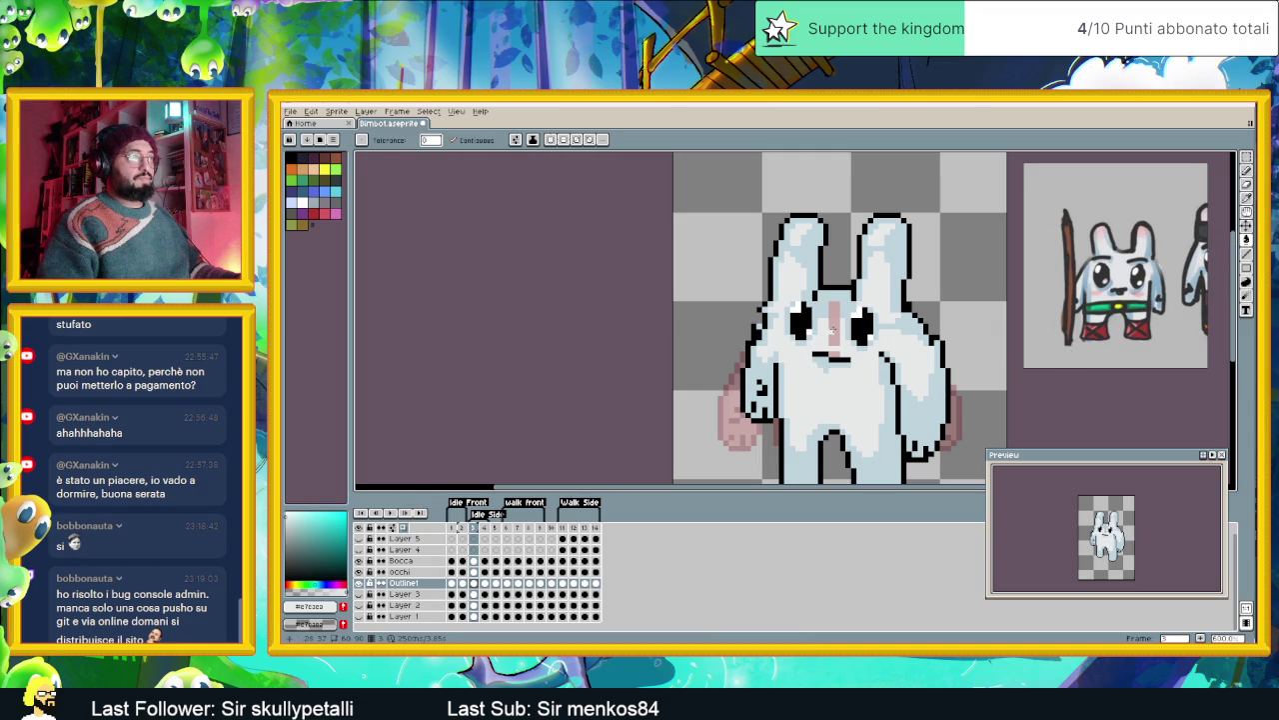
pyautogui.keyDown('alt'); pyautogui.click(841, 322); pyautogui.keyUp('alt')
pyautogui.click(837, 316)
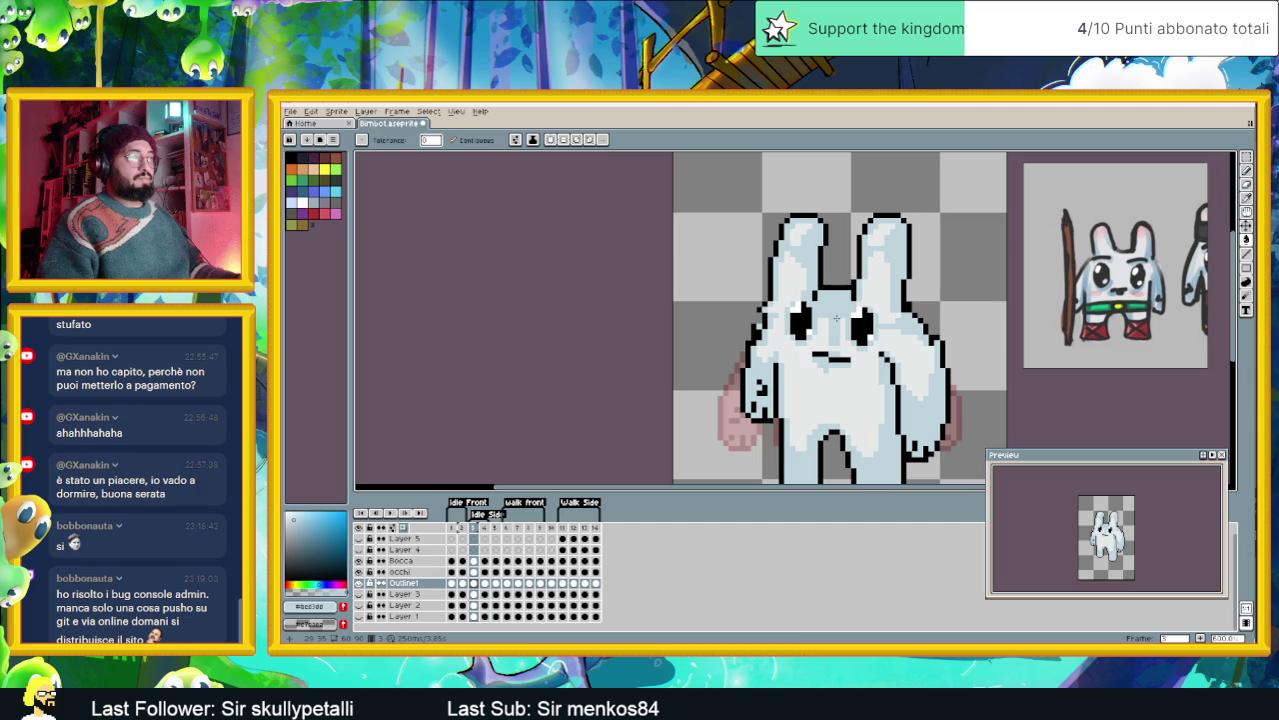
pyautogui.press('alt')
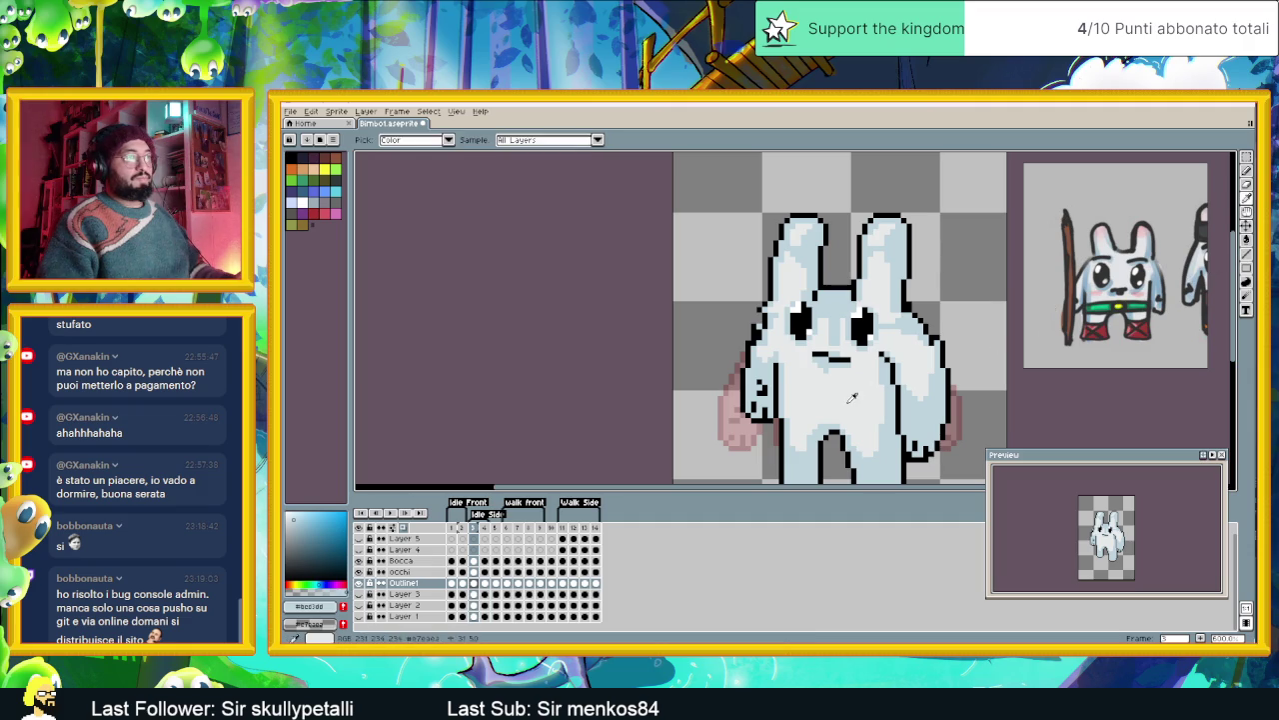
pyautogui.keyDown('alt'); pyautogui.click(858, 395); pyautogui.keyUp('alt')
pyautogui.press('b')
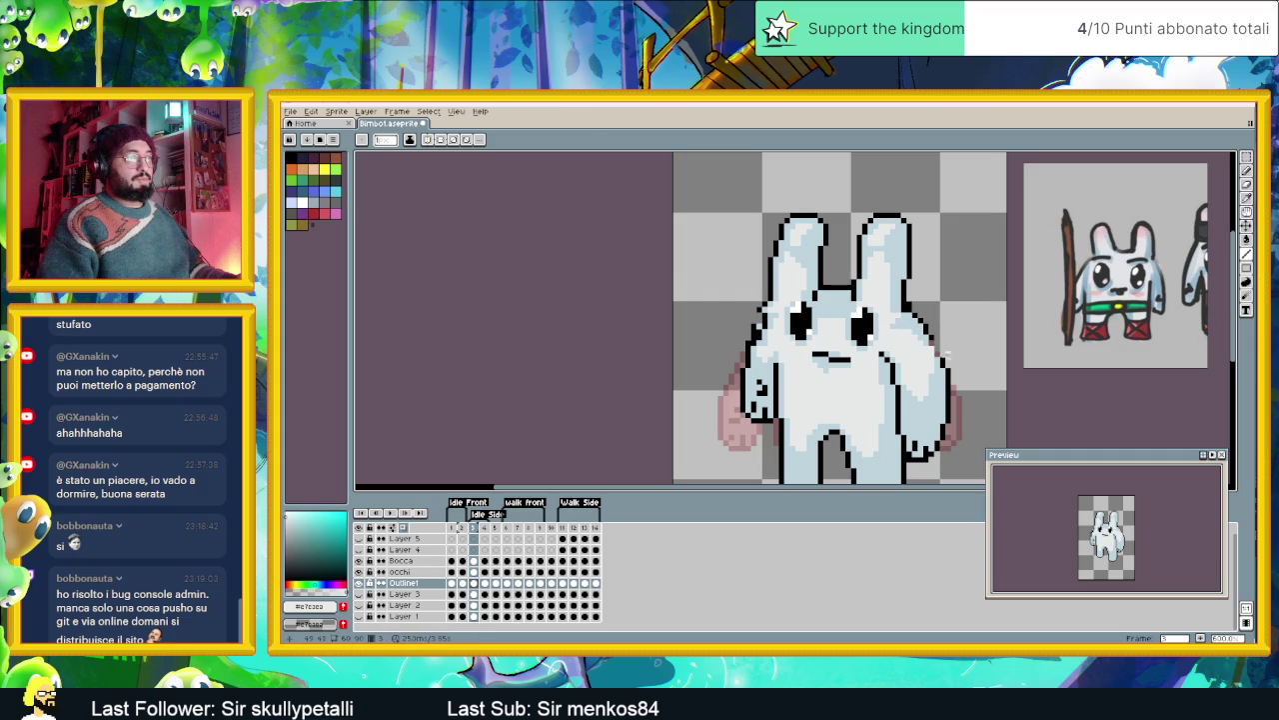
# - Eyedrop black from the outline and paint the pink pixels on the right-hand outline black
pyautogui.keyDown('alt'); pyautogui.click(944, 355); pyautogui.keyUp('alt')
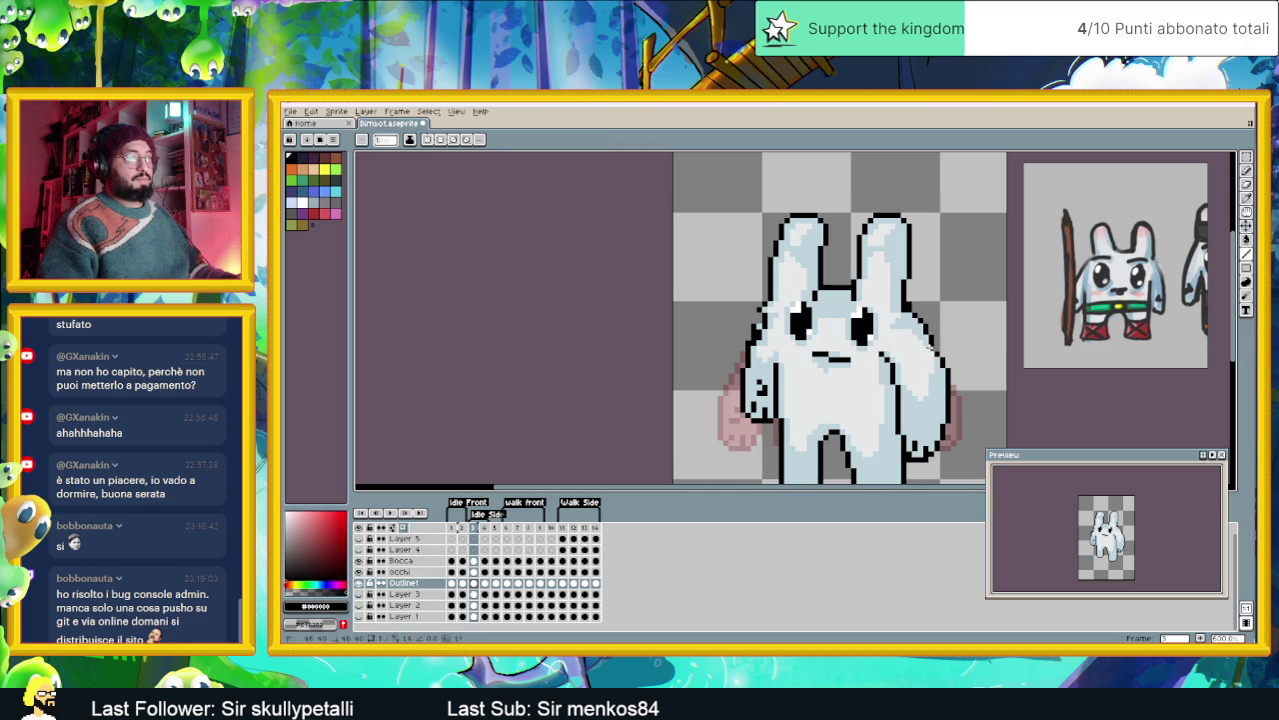
pyautogui.keyDown('alt'); pyautogui.click(934, 349); pyautogui.keyUp('alt')
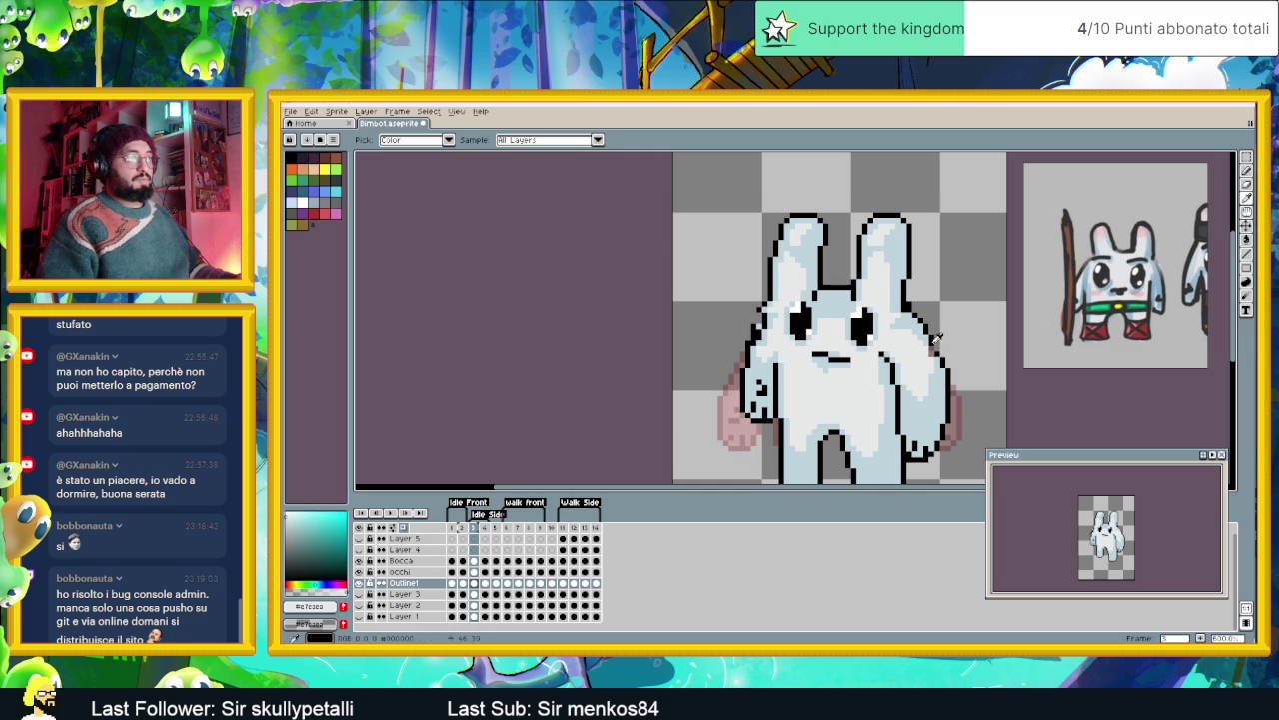
pyautogui.keyDown('alt'); pyautogui.click(931, 349); pyautogui.keyUp('alt')
pyautogui.scroll(1, 958, 376)
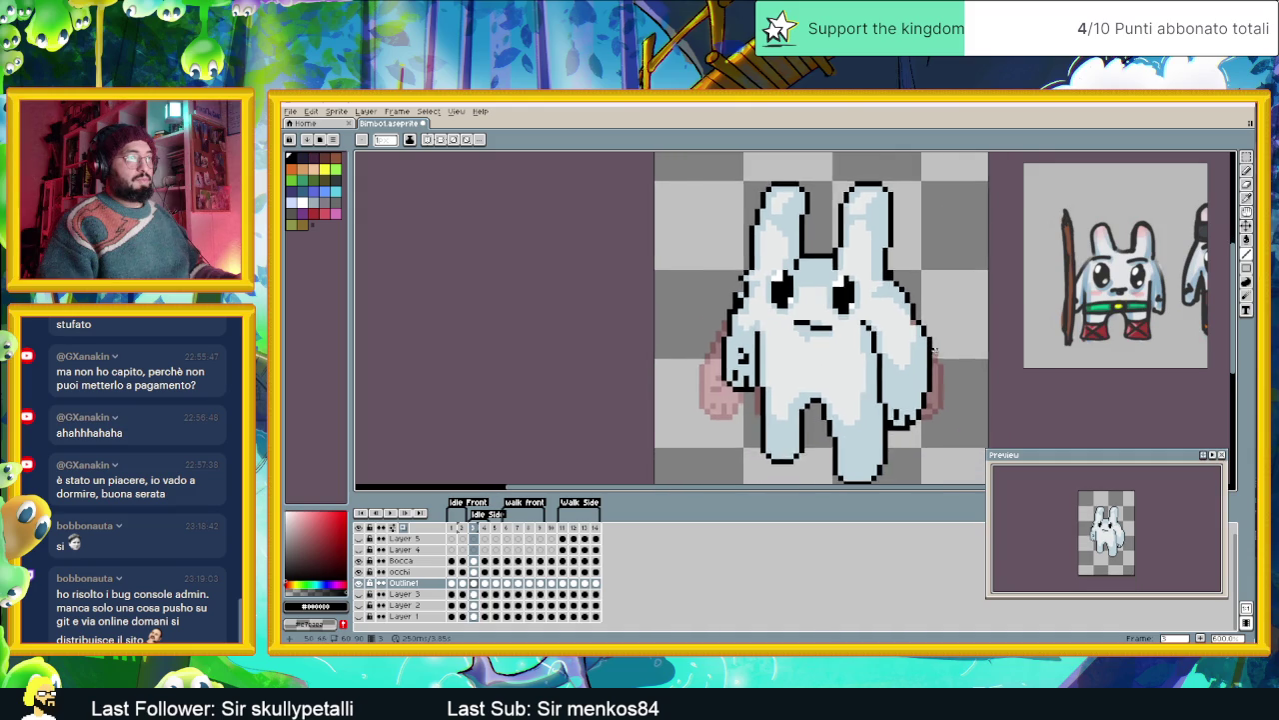
pyautogui.scroll(2, 945, 360)
pyautogui.moveTo(926, 356); pyautogui.dragTo(930, 340)
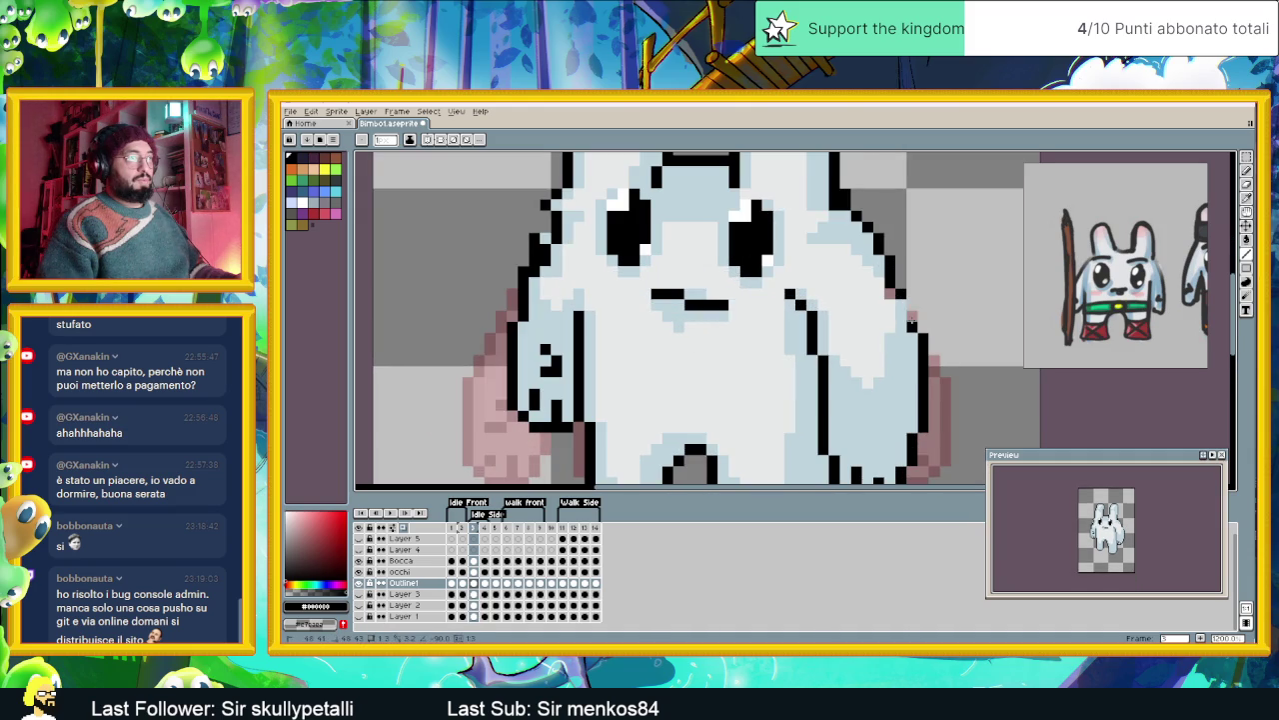
pyautogui.scroll(-3, 932, 294)
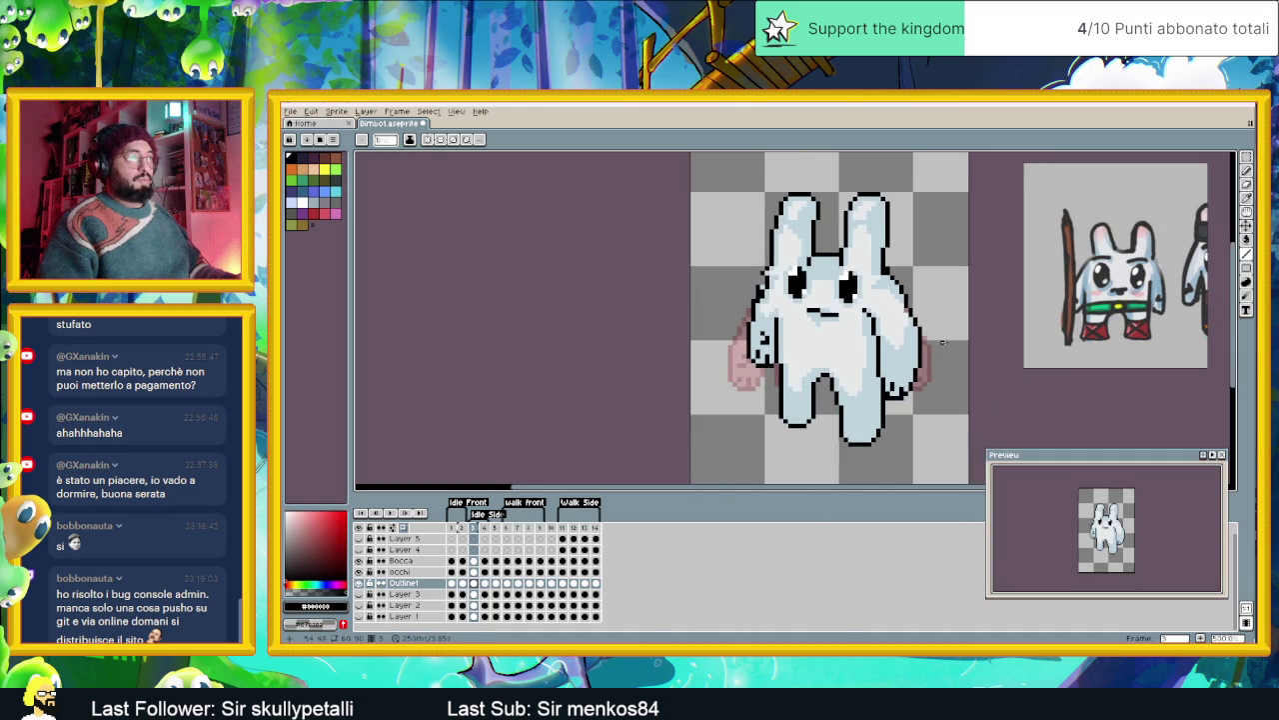
pyautogui.scroll(2, 927, 352)
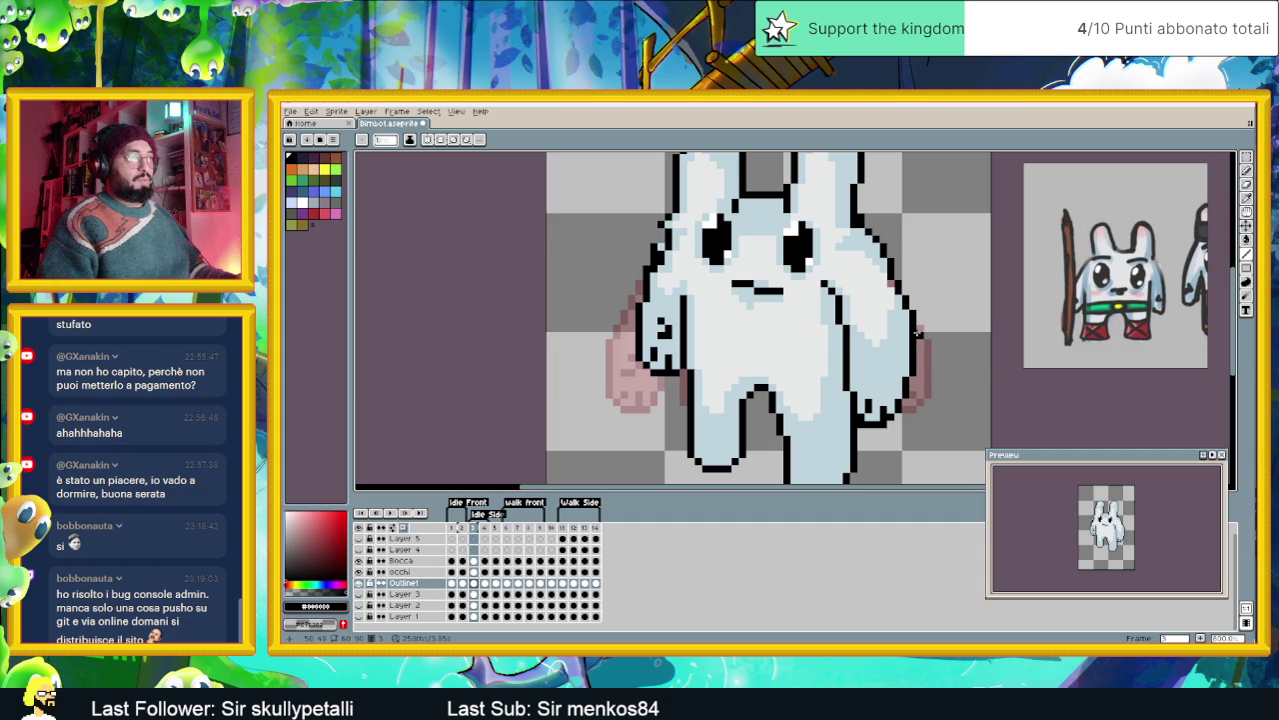
pyautogui.scroll(-2, 916, 331)
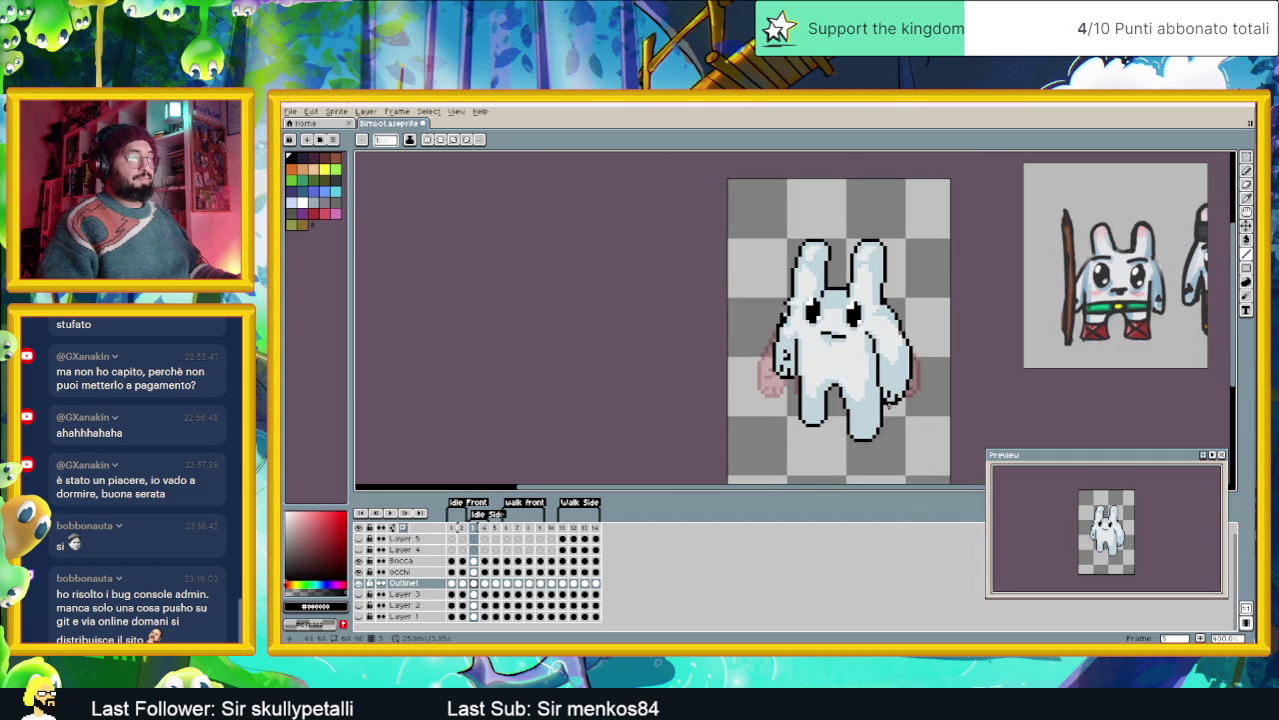
pyautogui.scroll(-1, 884, 414)
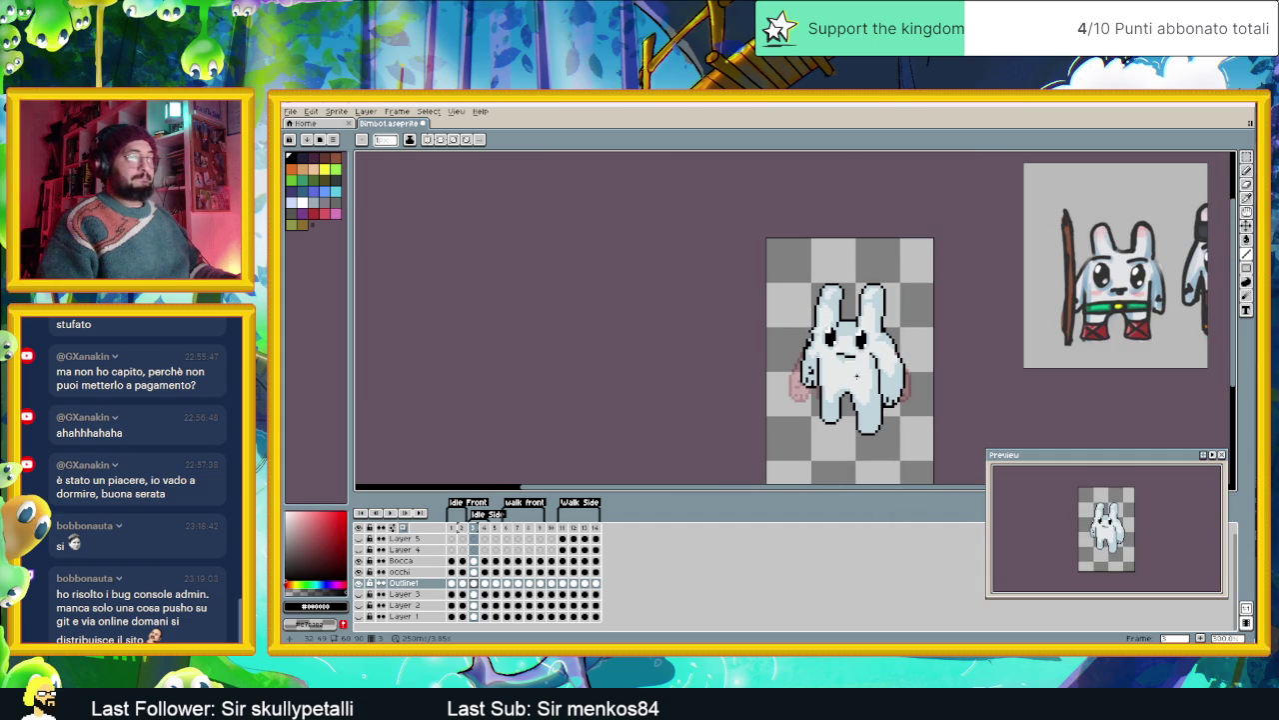
# - Compare frame 2, then draw a stray rectangle on frame 3 and undo it
pyautogui.click(463, 584)
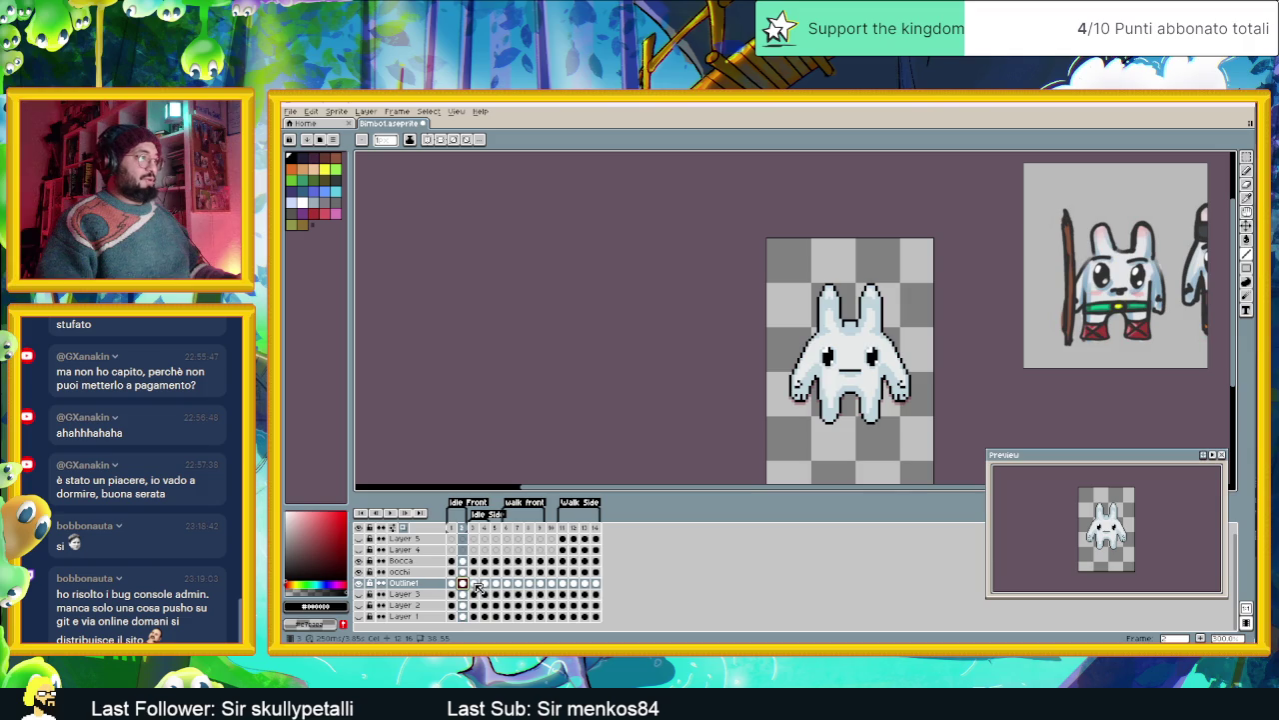
pyautogui.click(474, 584)
pyautogui.scroll(1, 869, 301)
pyautogui.scroll(1, 871, 300)
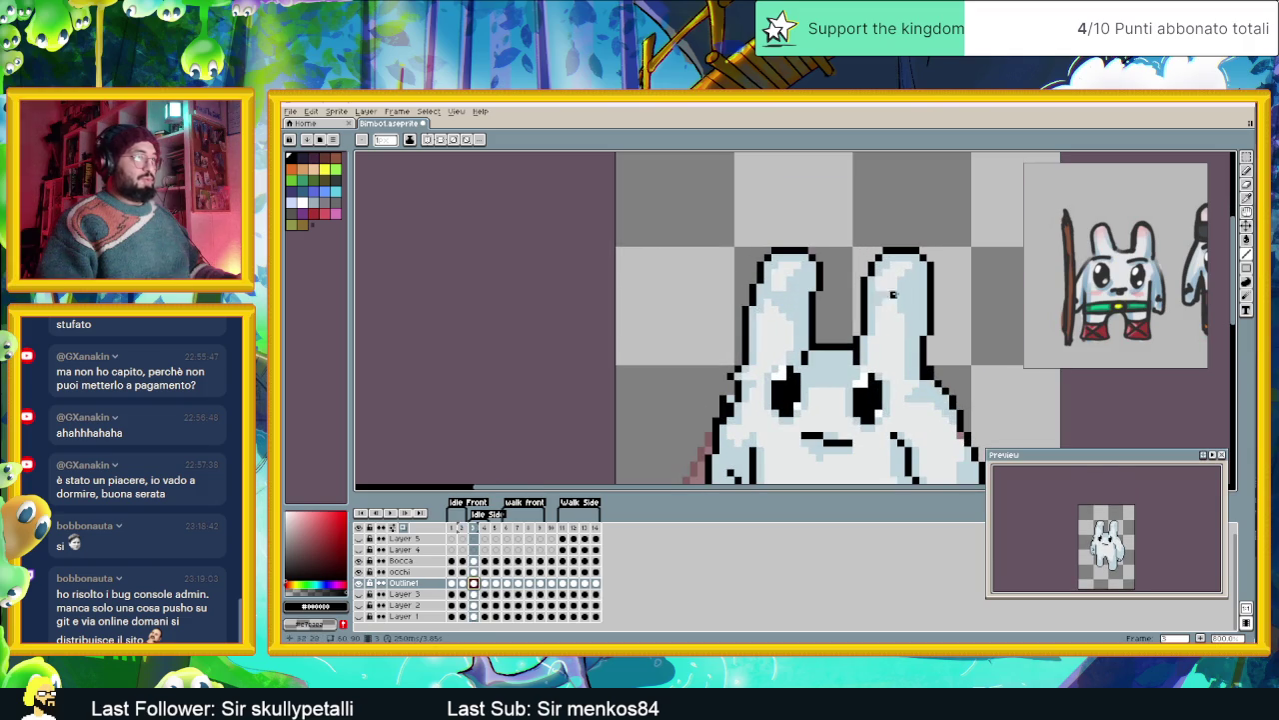
pyautogui.click(1246, 160)
pyautogui.moveTo(730, 212)
pyautogui.mouseDown()
pyautogui.moveTo(745, 315)
pyautogui.moveTo(775, 362)
pyautogui.mouseUp()
pyautogui.hotkey('ctrl', 'z')
pyautogui.hotkey('ctrl', 'z')
pyautogui.hotkey('ctrl', 'z')
# - Select the side bunny's right ear and move it slightly left
pyautogui.moveTo(847, 243); pyautogui.dragTo(906, 376)
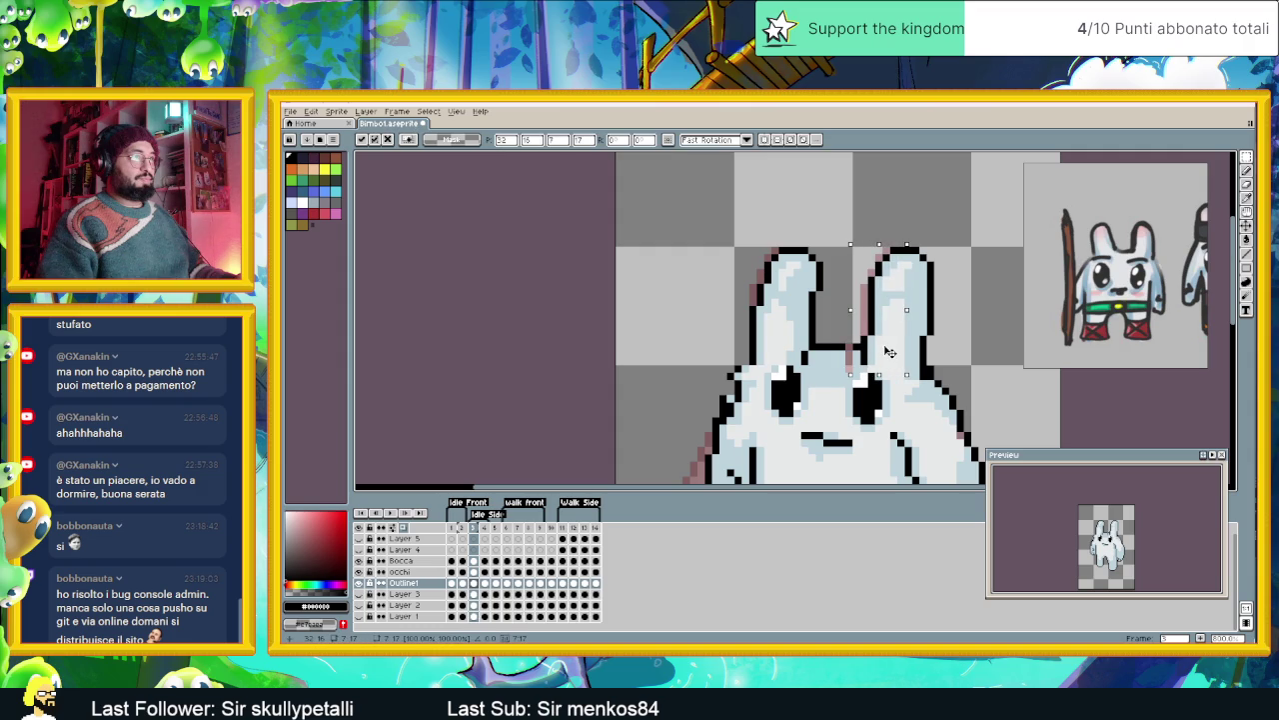
pyautogui.moveTo(966, 230)
pyautogui.mouseDown()
pyautogui.moveTo(836, 337)
pyautogui.moveTo(848, 339)
pyautogui.mouseUp()
pyautogui.click(983, 228)
pyautogui.moveTo(944, 222)
pyautogui.mouseDown()
pyautogui.moveTo(849, 376)
pyautogui.moveTo(903, 351)
pyautogui.mouseUp()
pyautogui.click(921, 270)
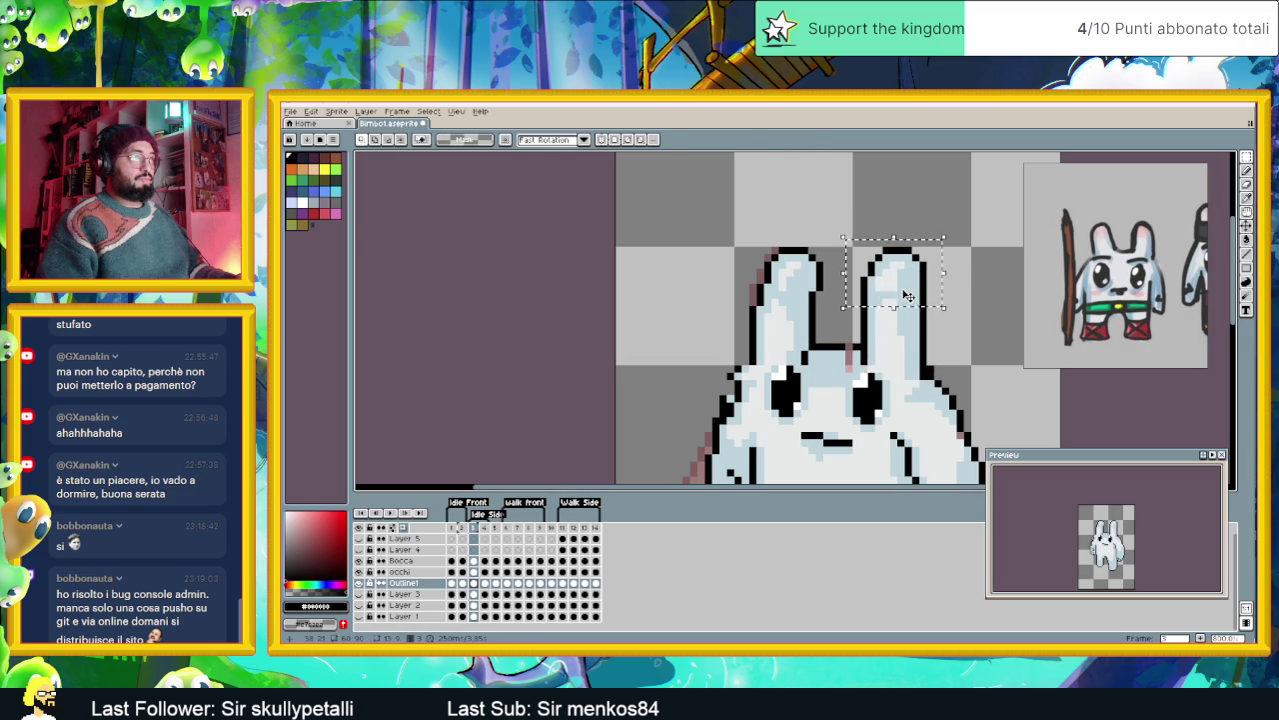
pyautogui.moveTo(849, 237); pyautogui.dragTo(952, 307)
pyautogui.click(912, 295)
pyautogui.scroll(-1, 880, 310)
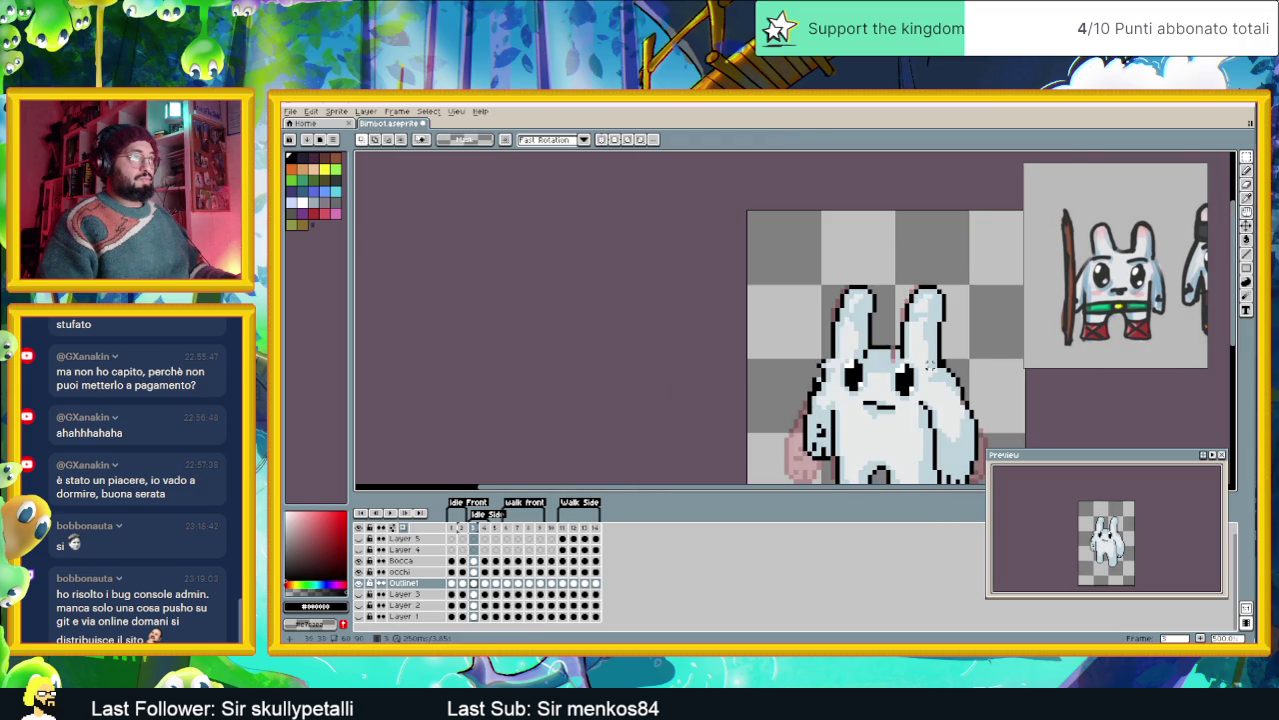
# - Recolour the pink pixel between the ears with the light blue body colour
pyautogui.scroll(2, 850, 323)
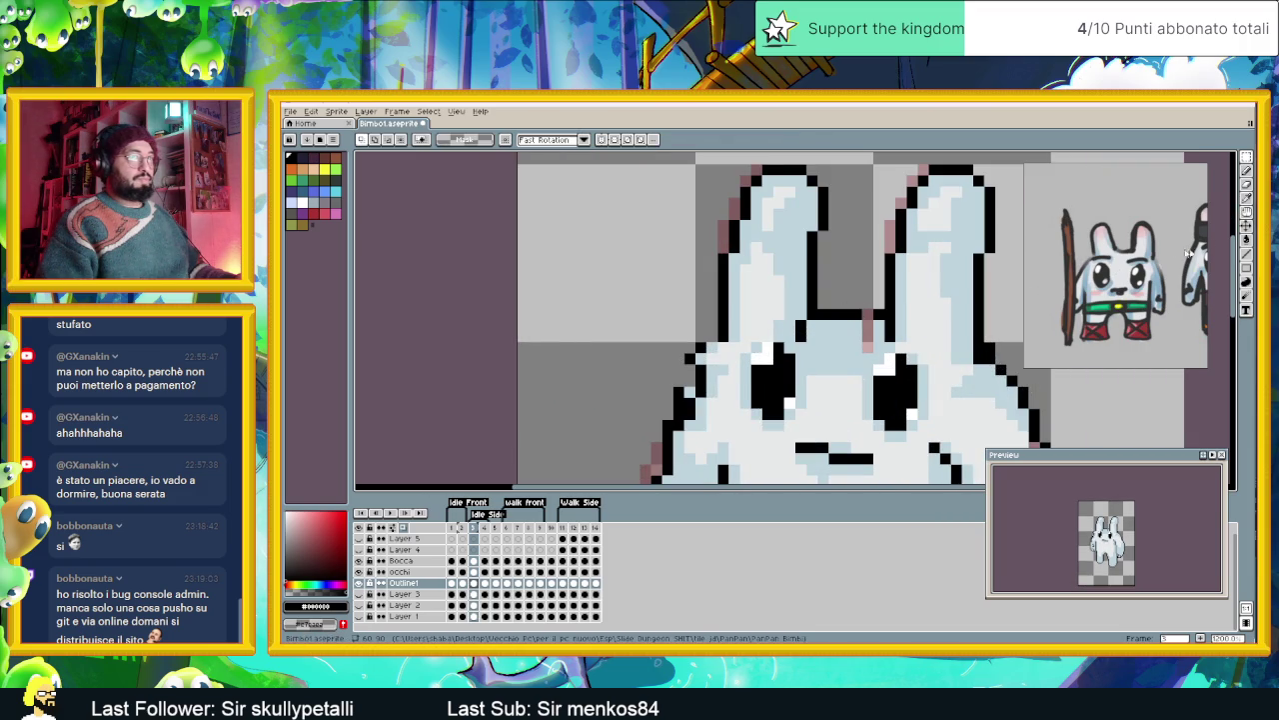
pyautogui.click(1246, 205)
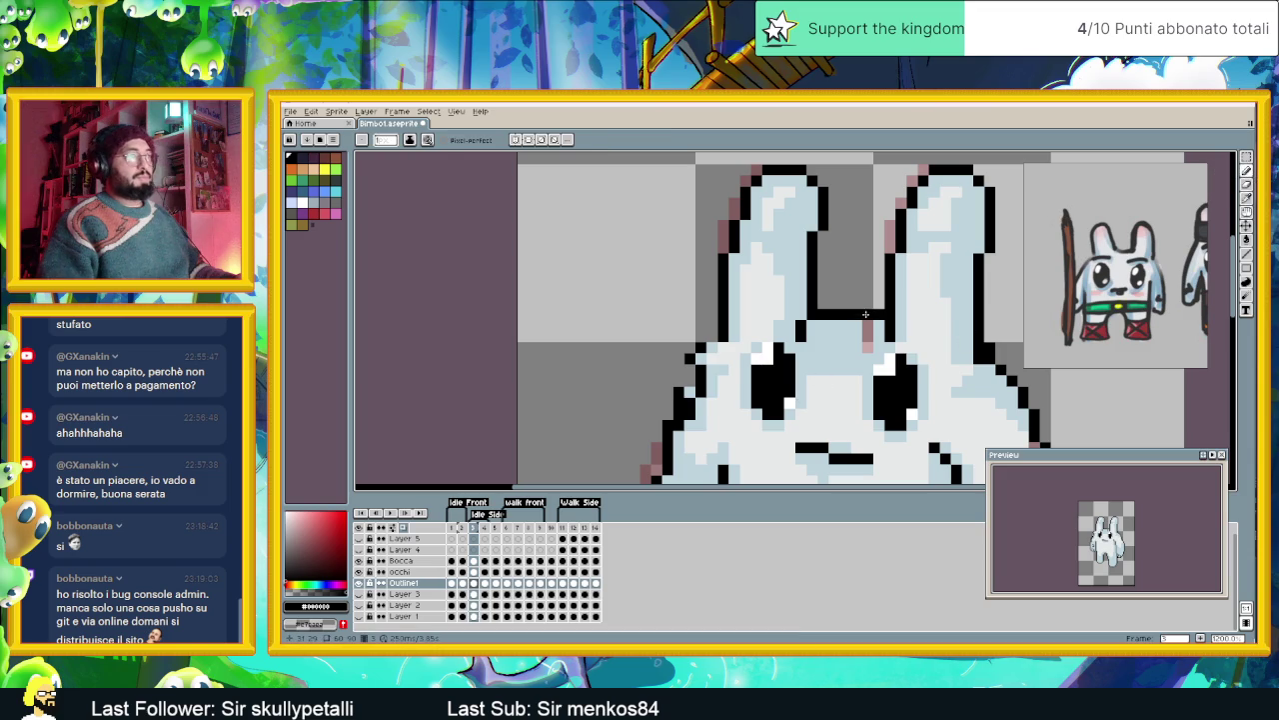
pyautogui.click(844, 338)
pyautogui.press('b')
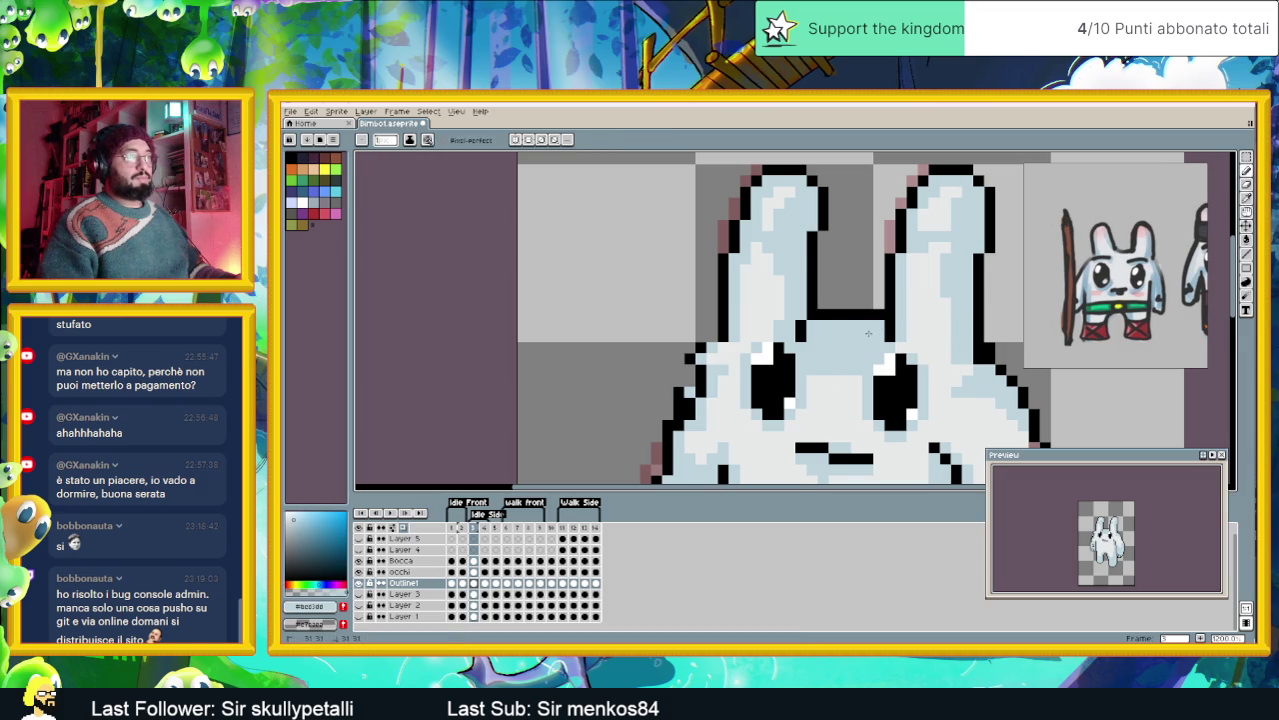
pyautogui.scroll(-2, 868, 397)
pyautogui.scroll(-1, 868, 397)
pyautogui.scroll(2, 852, 386)
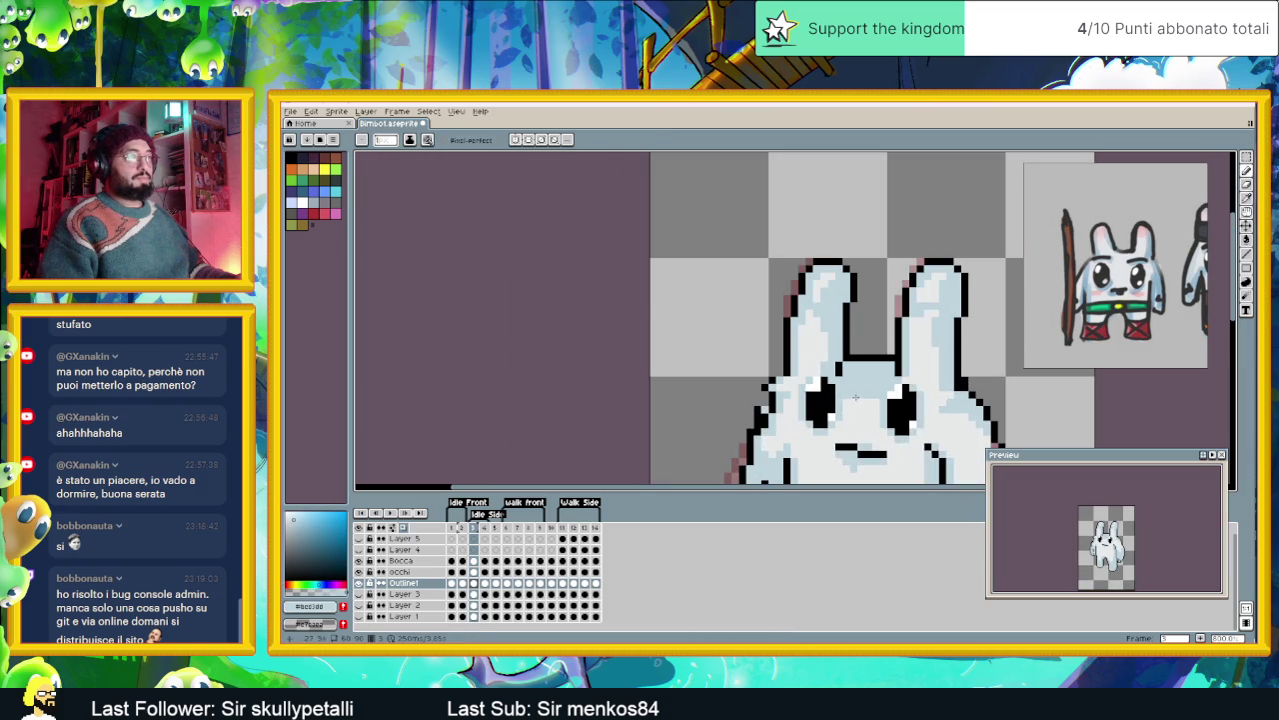
pyautogui.keyDown('alt'); pyautogui.click(851, 398); pyautogui.keyUp('alt')
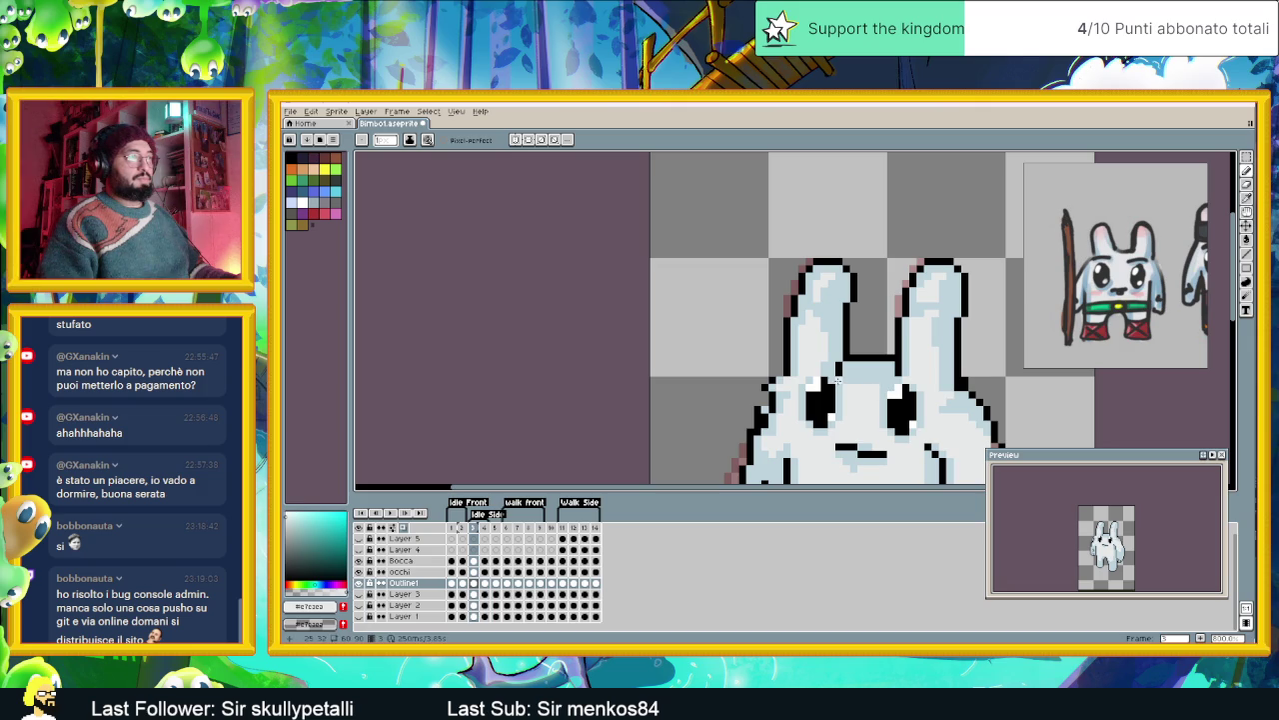
# - Eyedrop black from the bunny's outline as the active colour
pyautogui.scroll(-2, 837, 380)
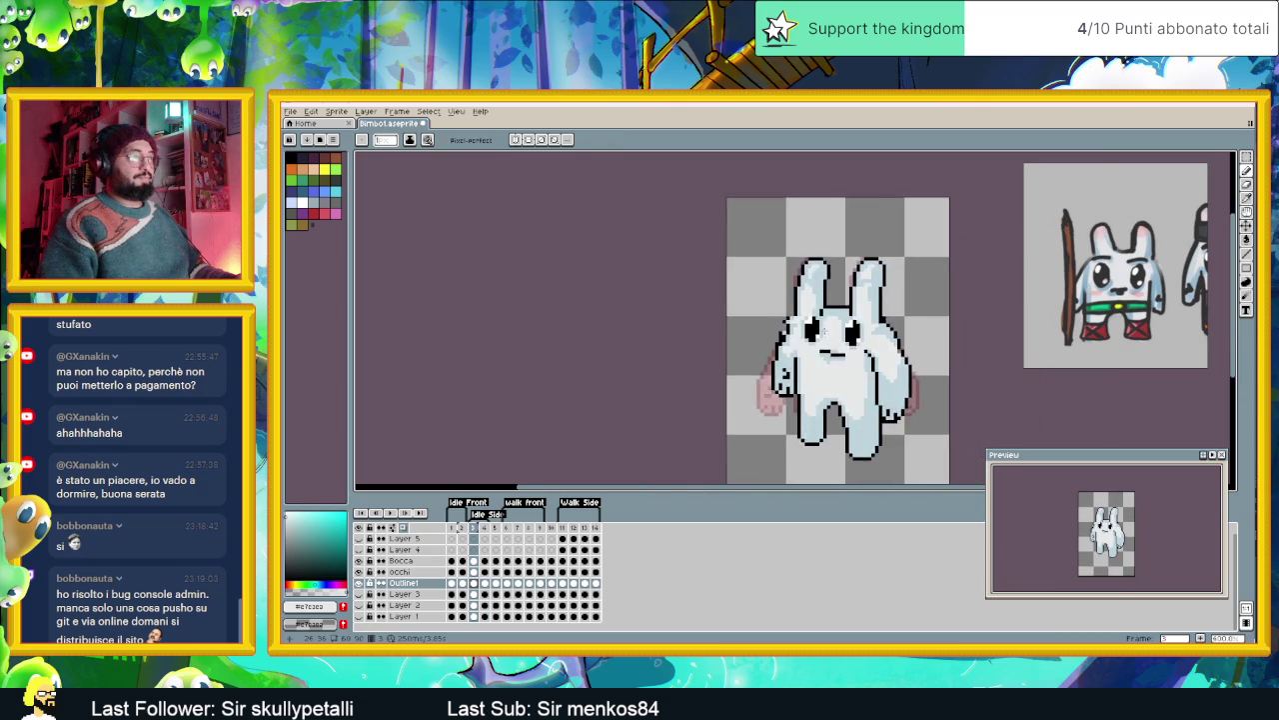
pyautogui.scroll(-1, 827, 334)
pyautogui.scroll(1, 816, 336)
pyautogui.scroll(2, 792, 320)
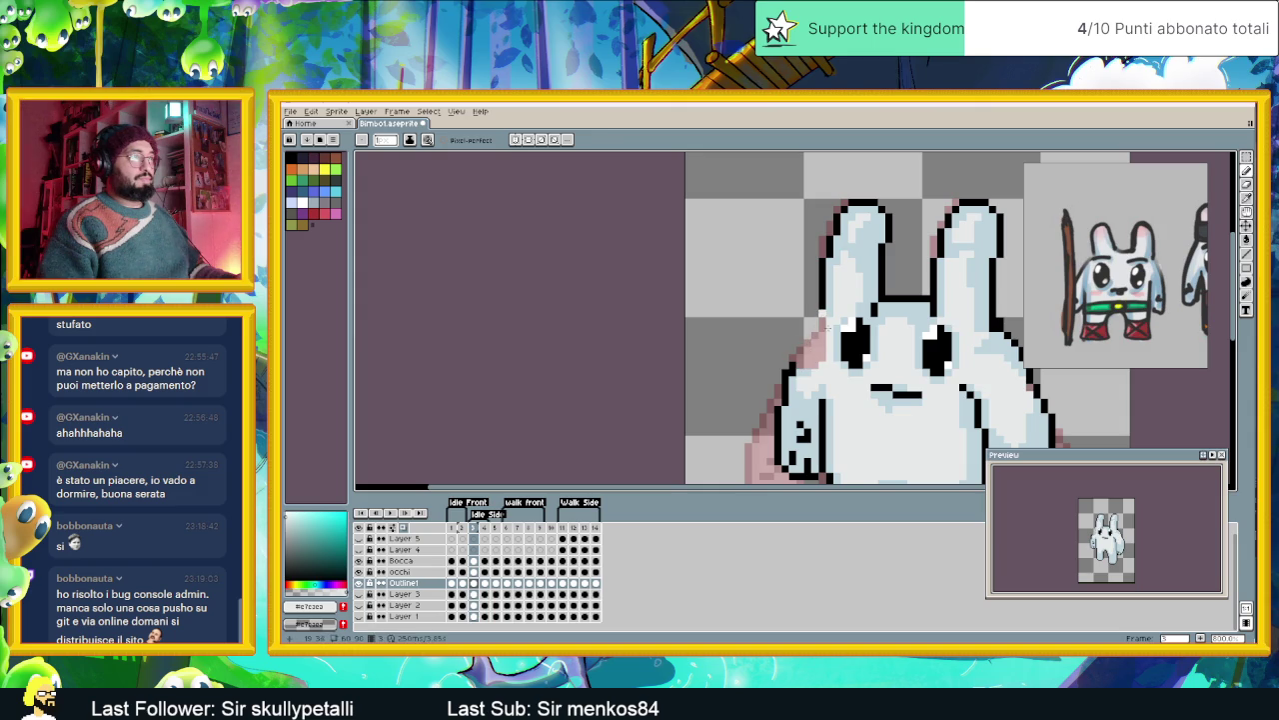
pyautogui.keyDown('alt'); pyautogui.click(822, 302); pyautogui.keyUp('alt')
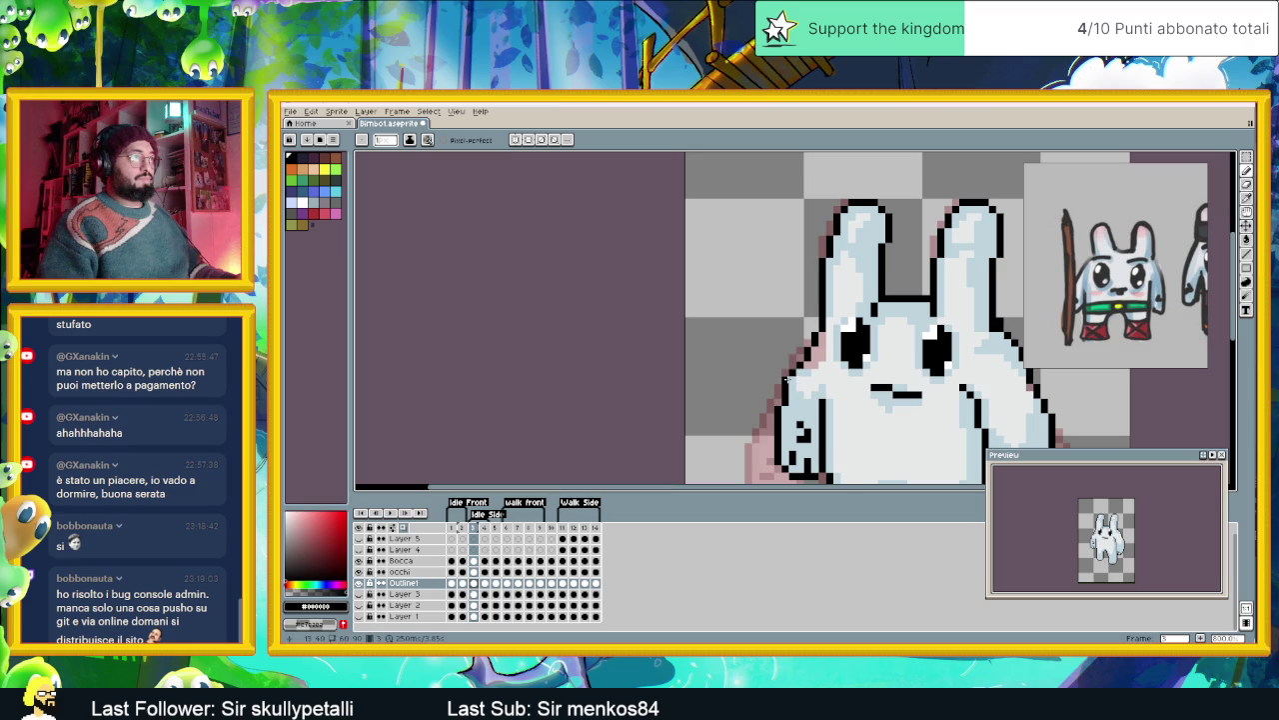
pyautogui.scroll(-2, 789, 380)
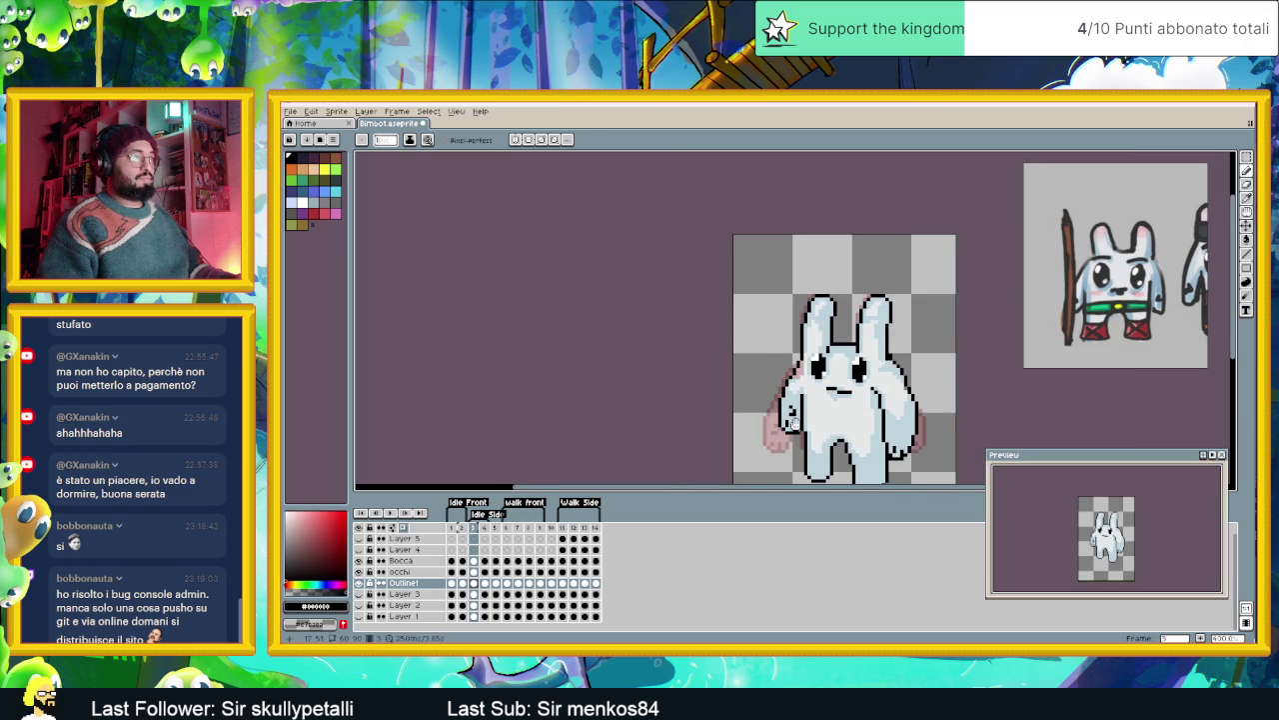
# - Flip between the idle front and idle side frames to compare poses
pyautogui.scroll(-1, 812, 380)
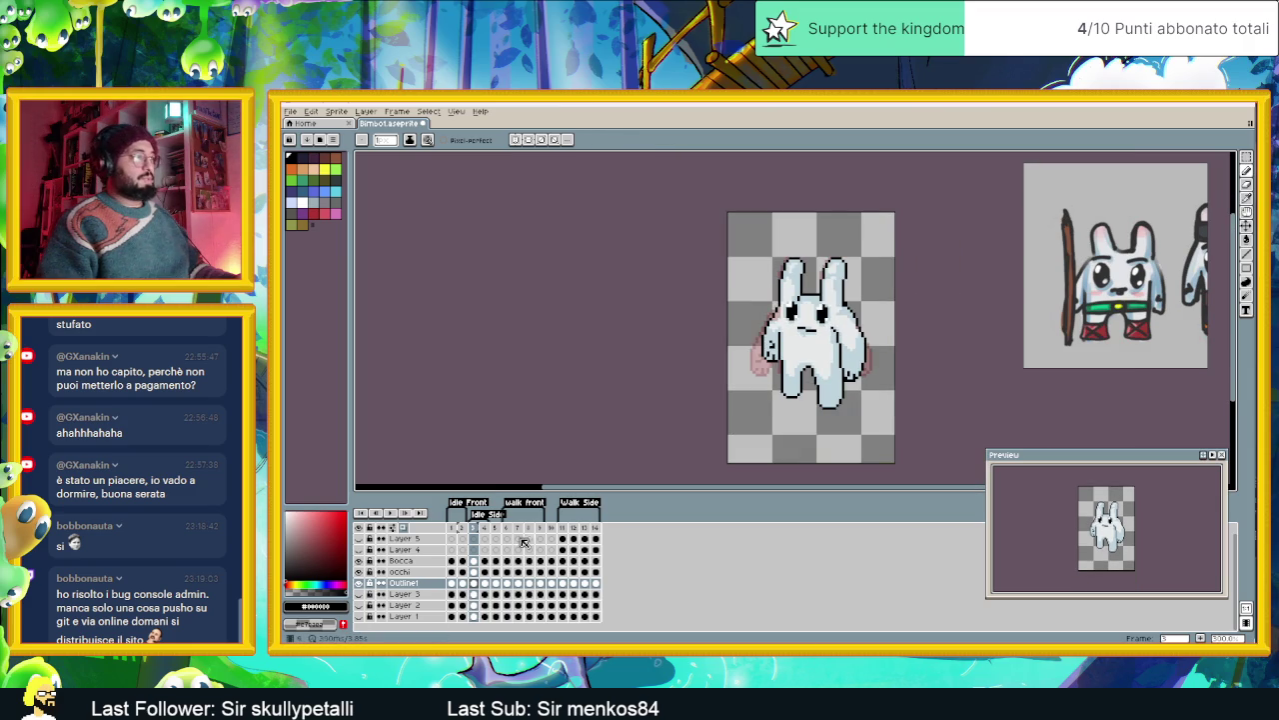
pyautogui.click(465, 531)
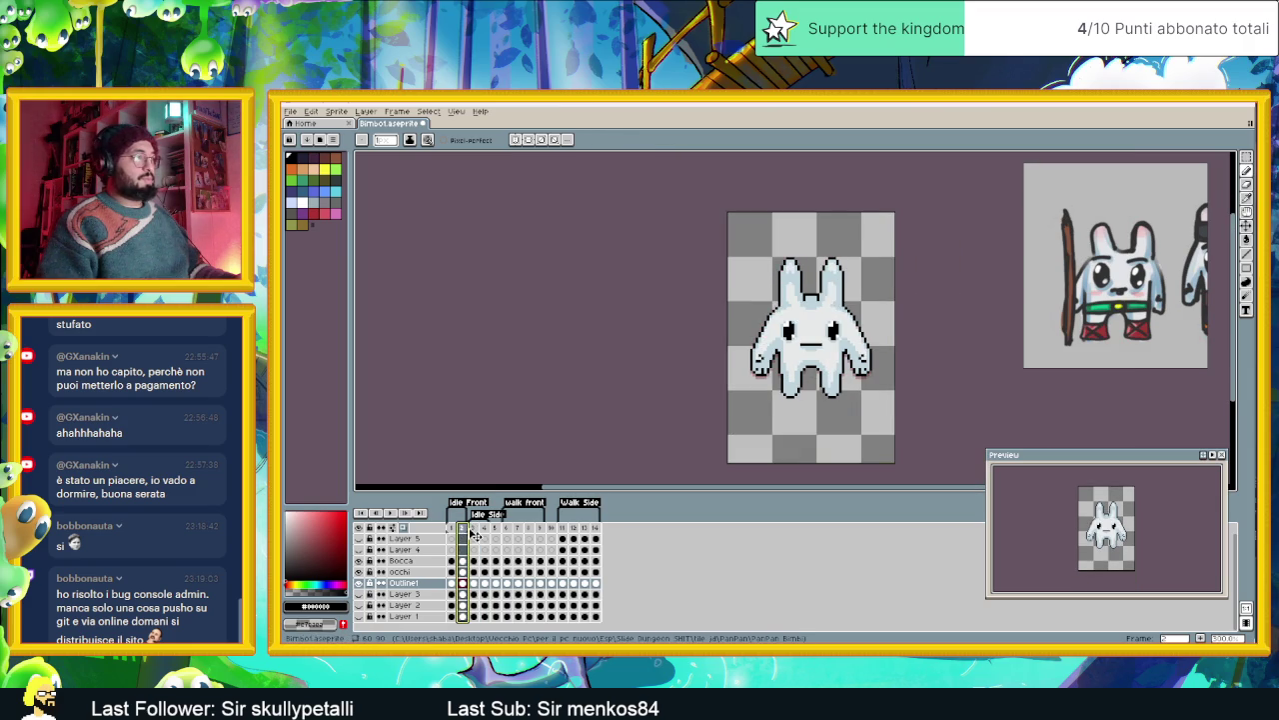
pyautogui.click(475, 535)
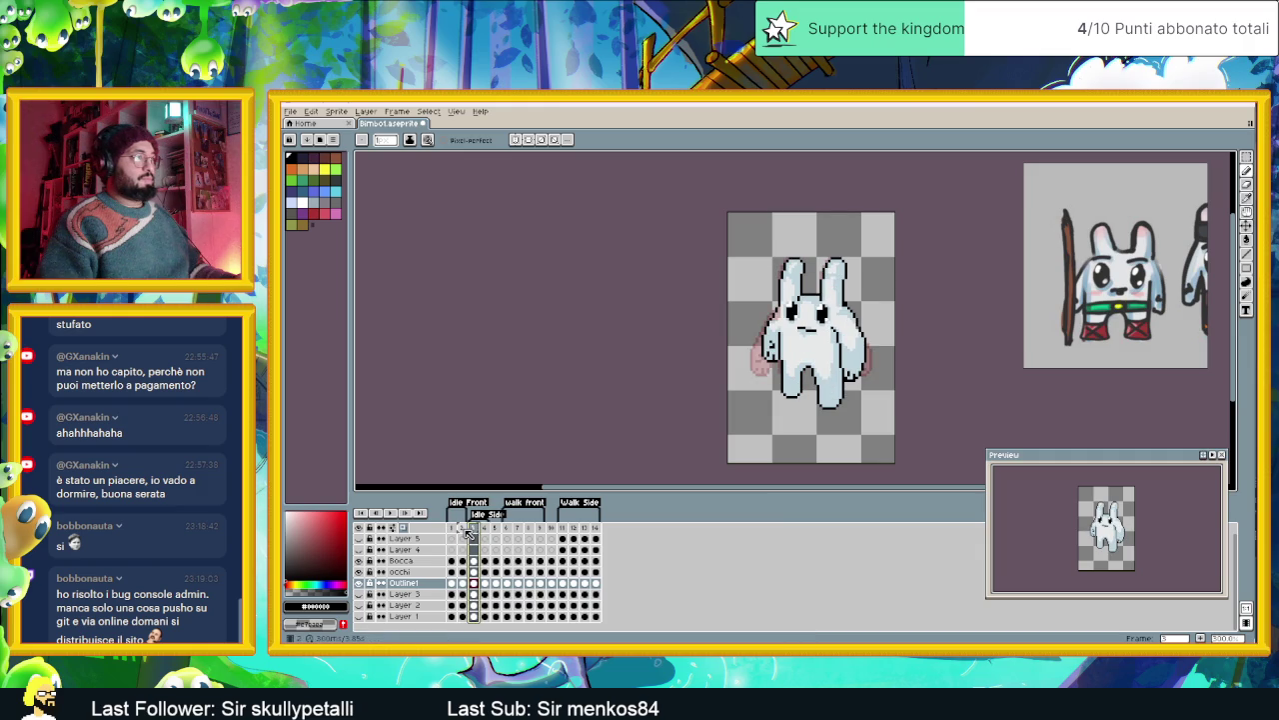
pyautogui.click(464, 535)
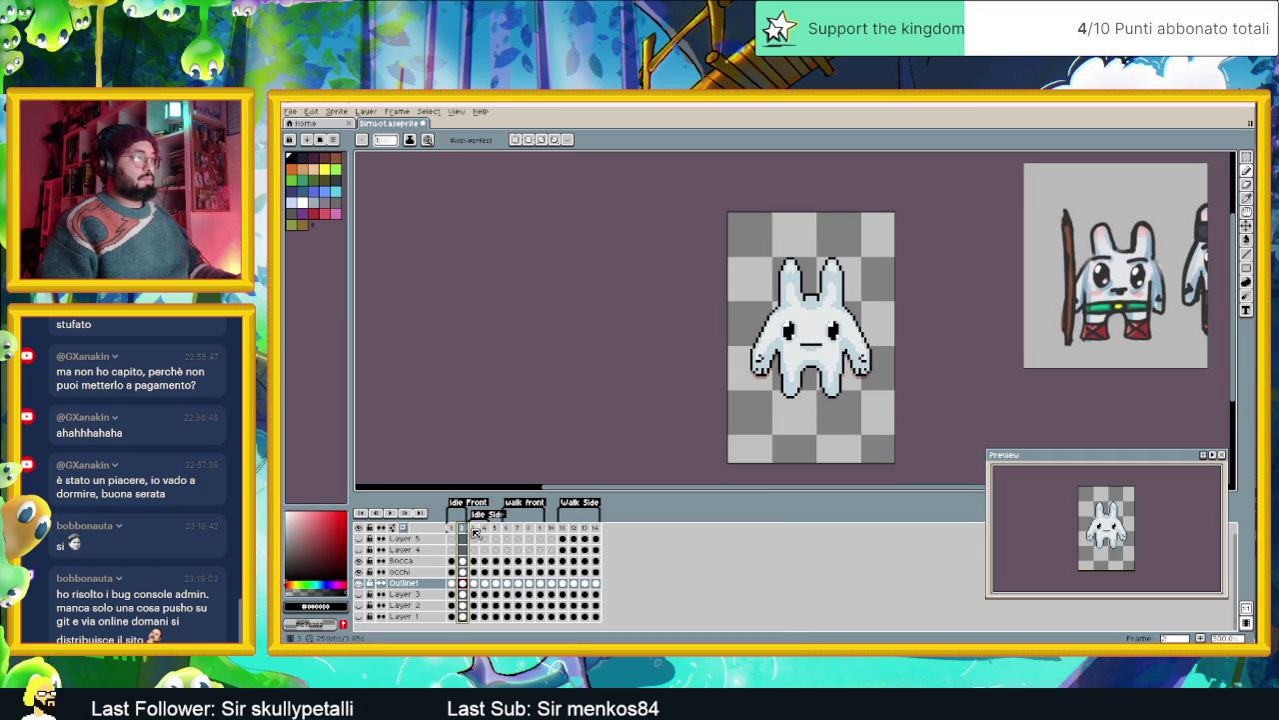
pyautogui.click(476, 532)
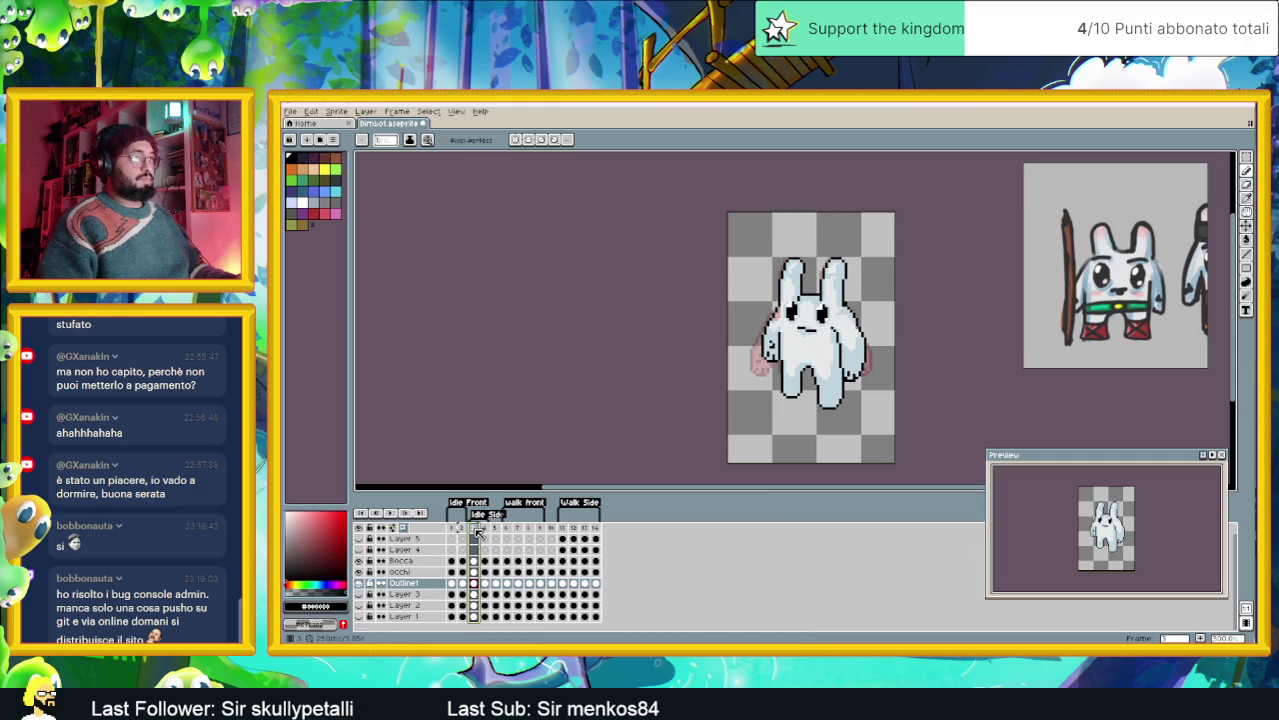
# - Select the occhi and Bocca cels in frame 3 and shift the eyes and mouth down
pyautogui.click(479, 571)
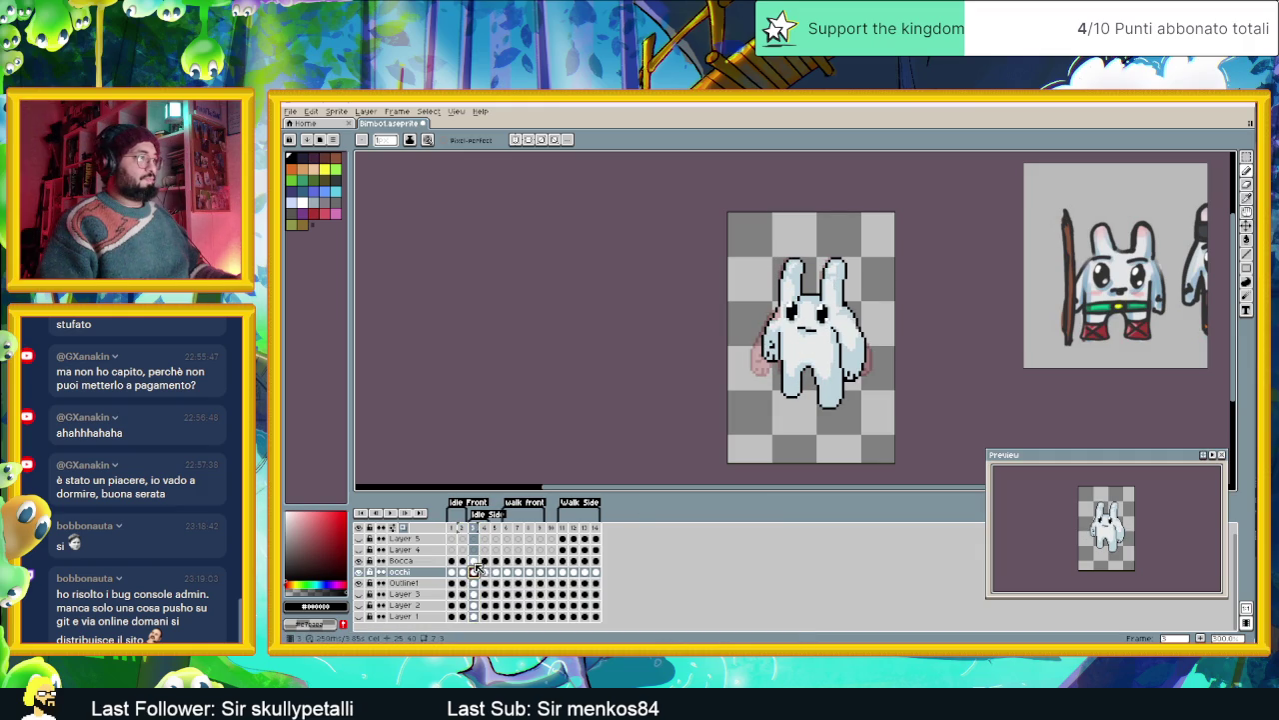
pyautogui.moveTo(477, 568); pyautogui.dragTo(474, 561)
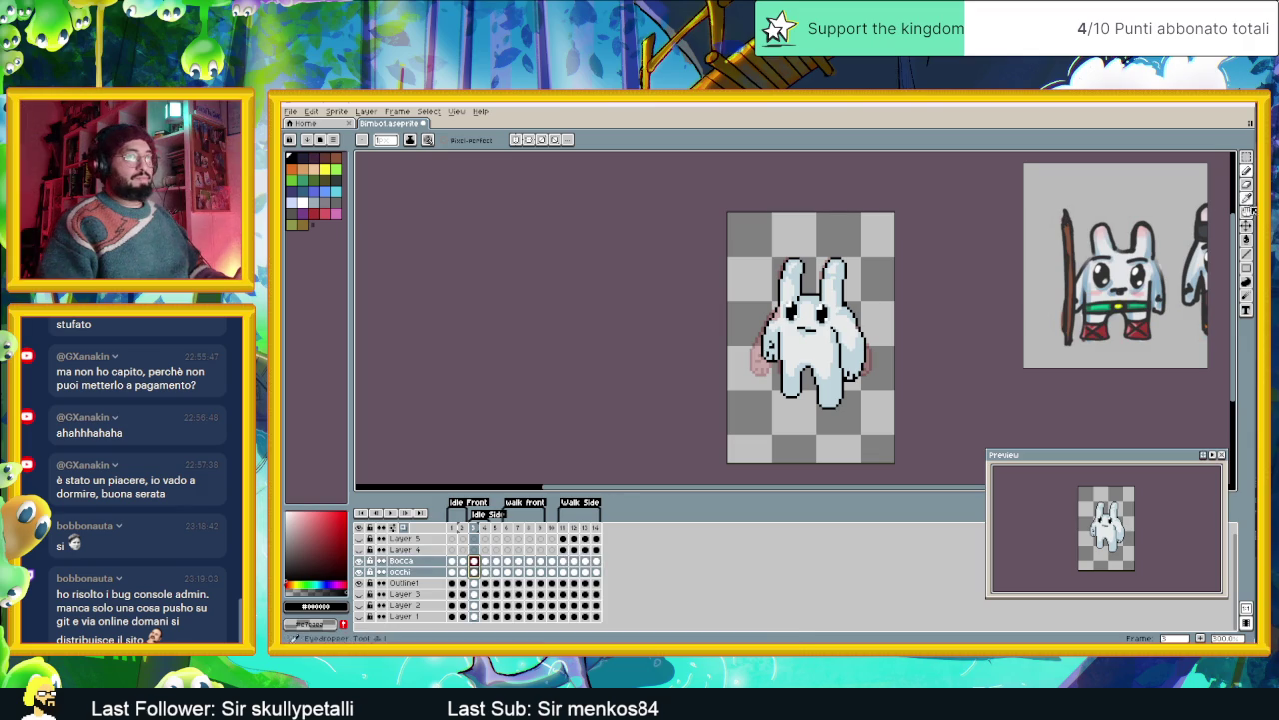
pyautogui.press('v')
pyautogui.moveTo(822, 340); pyautogui.dragTo(823, 353)
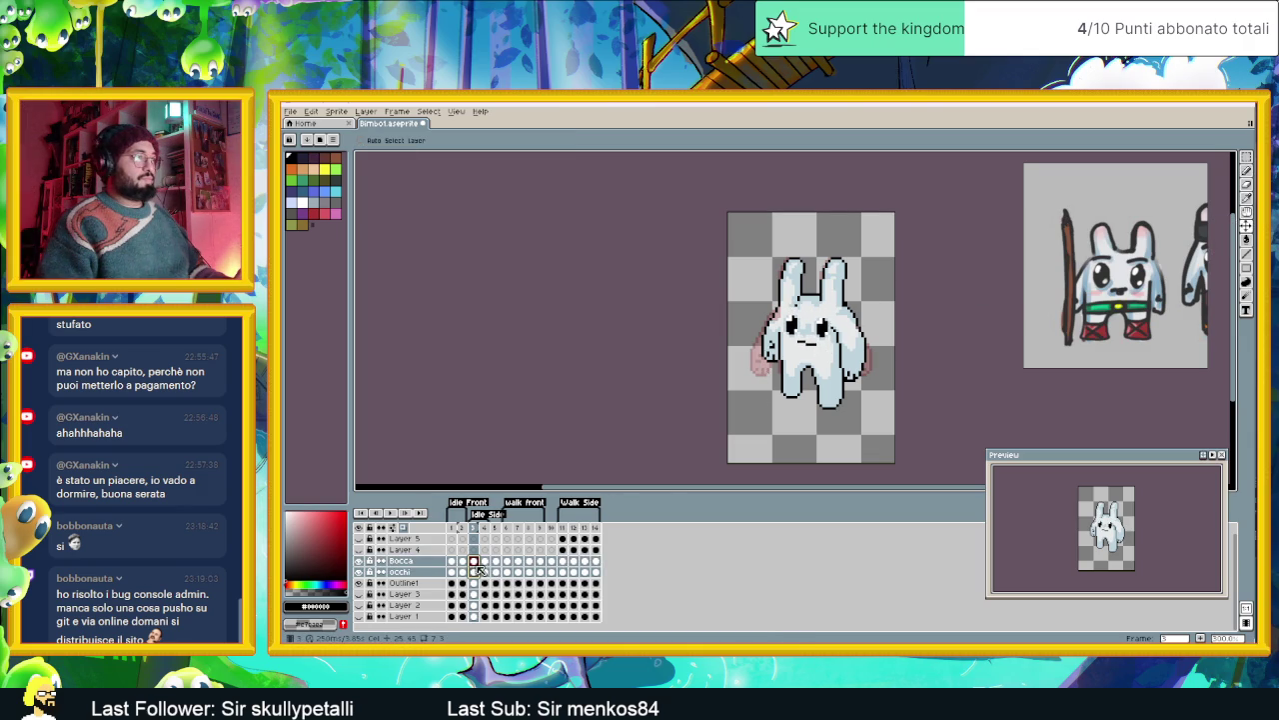
# - Toggle between frames 2 and 3 to compare the new face placement
pyautogui.click(463, 562)
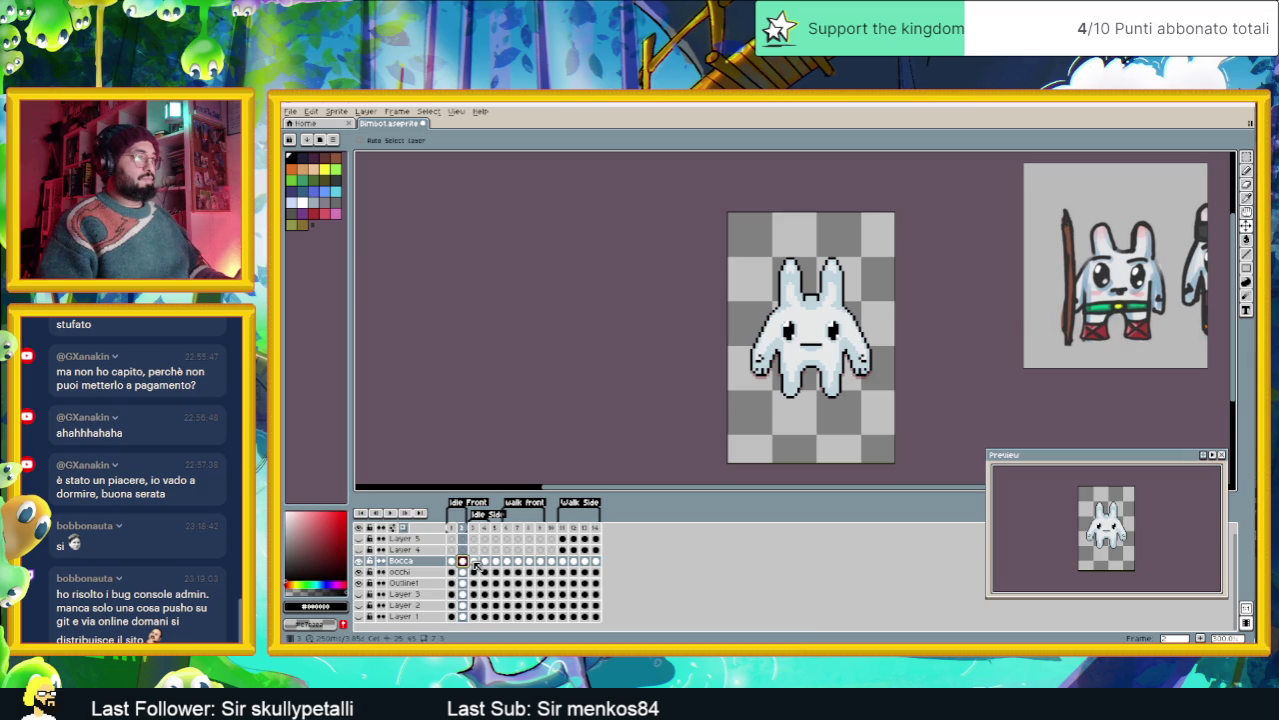
pyautogui.click(475, 562)
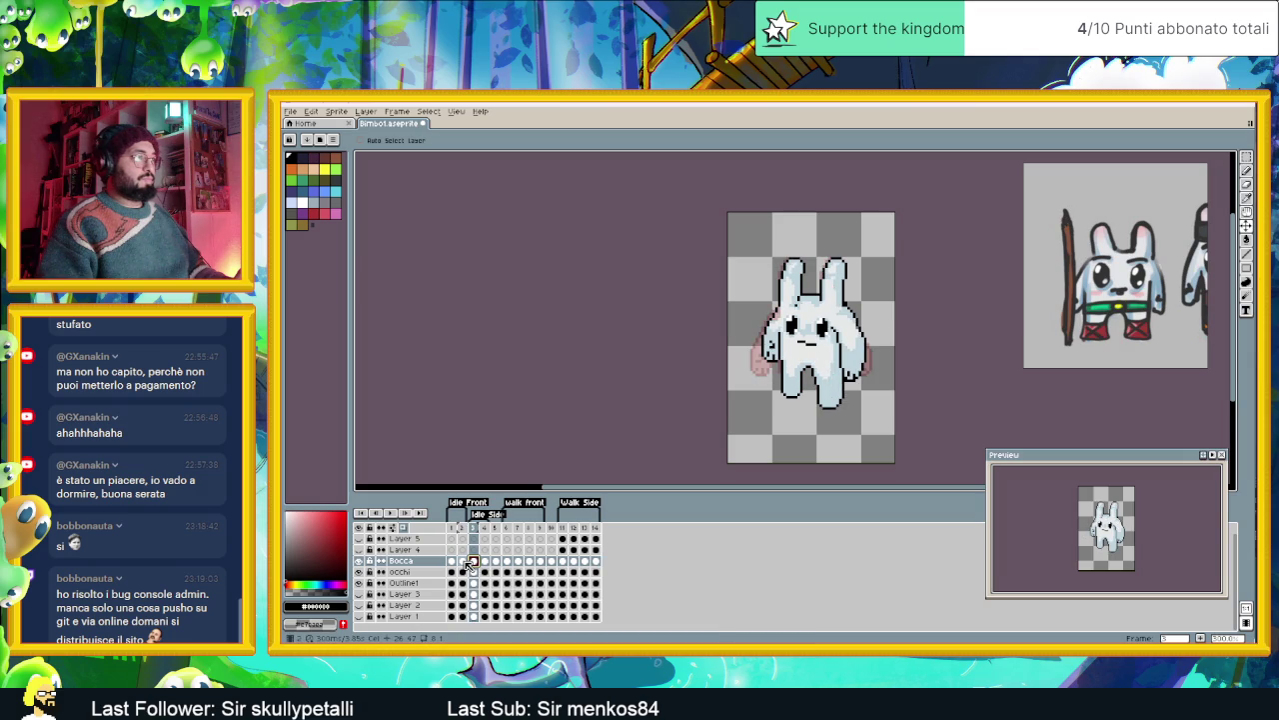
pyautogui.click(464, 562)
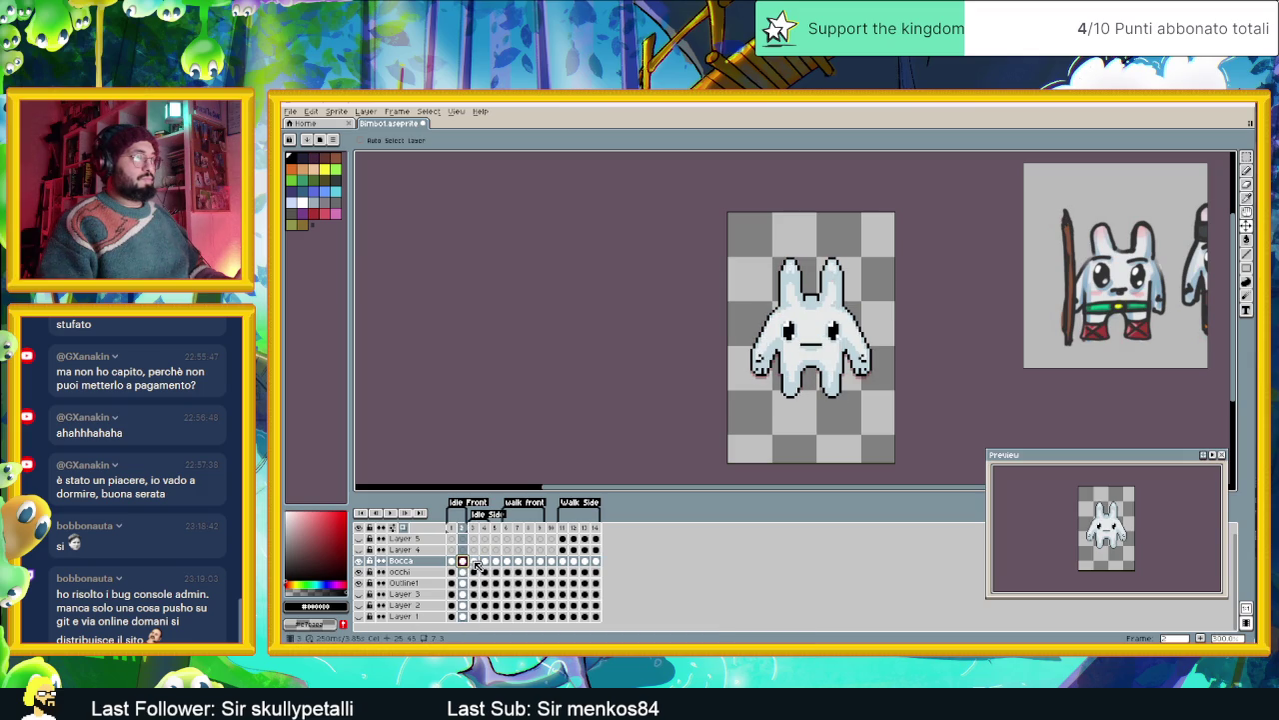
pyautogui.click(476, 561)
pyautogui.scroll(2, 839, 350)
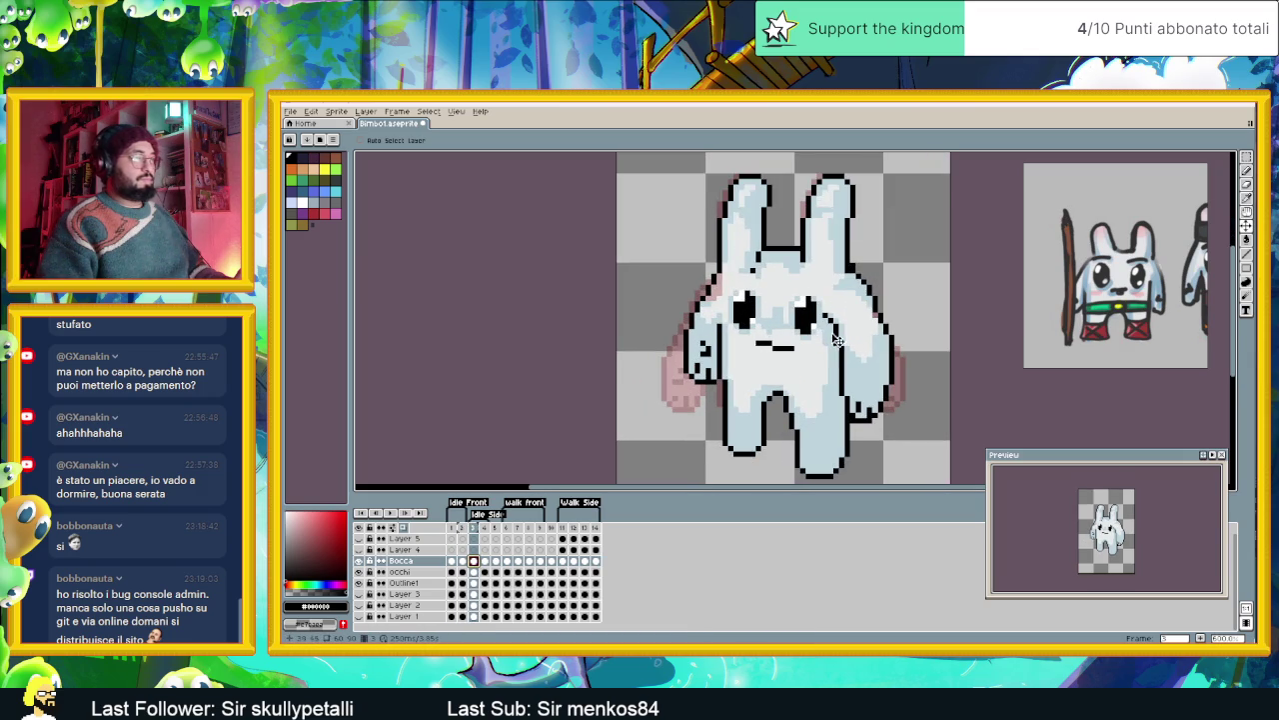
# - Marquee the left eye on the frame-3 Occhi cel, then deselect
pyautogui.press('m')
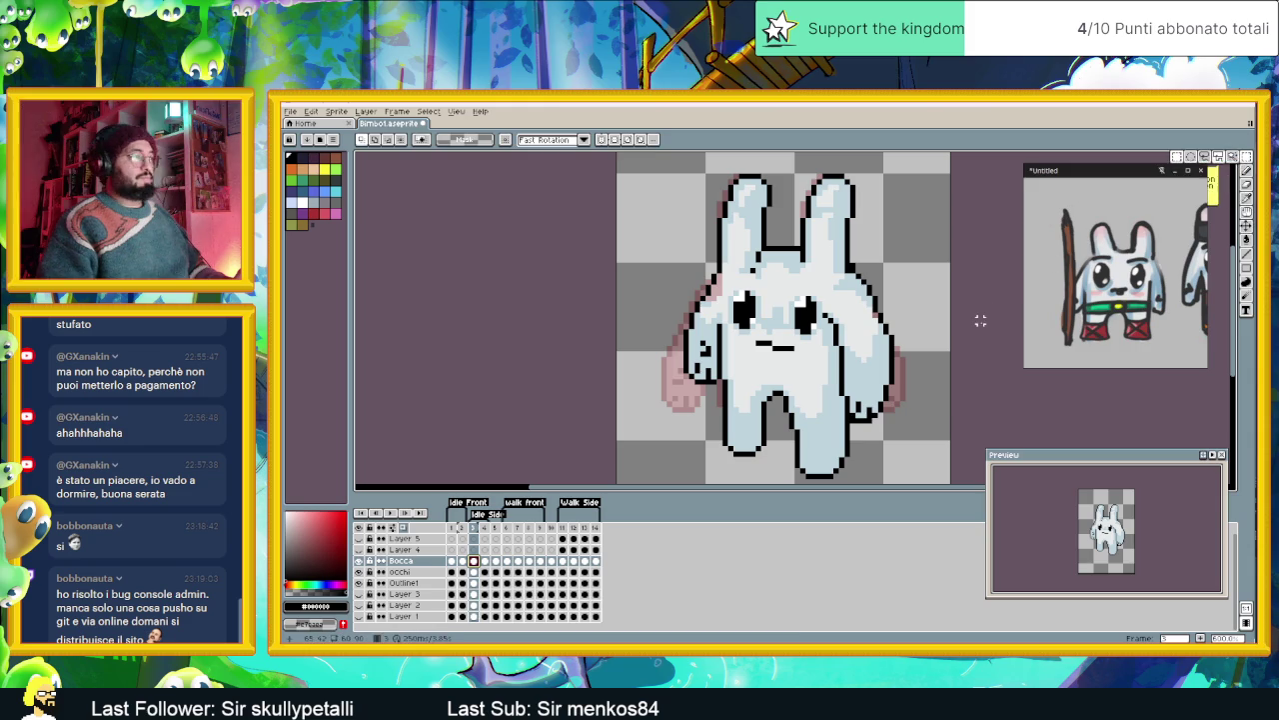
pyautogui.click(473, 571)
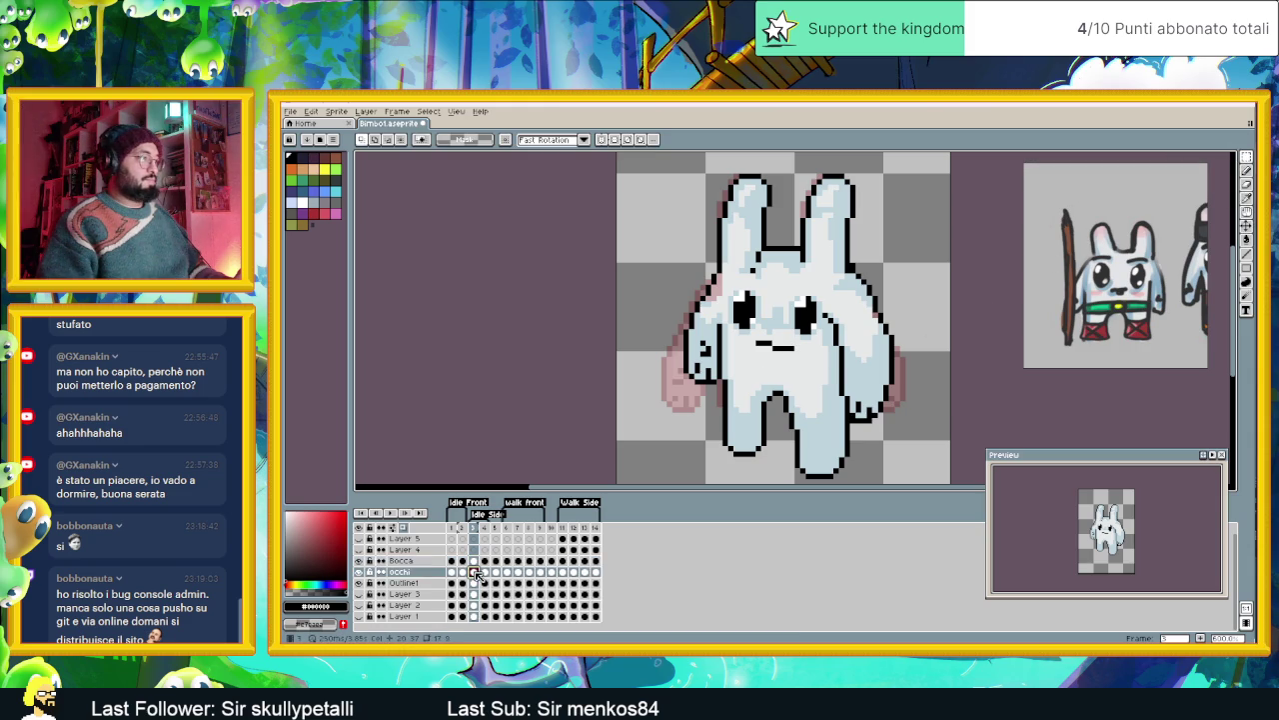
pyautogui.moveTo(681, 270); pyautogui.dragTo(768, 342)
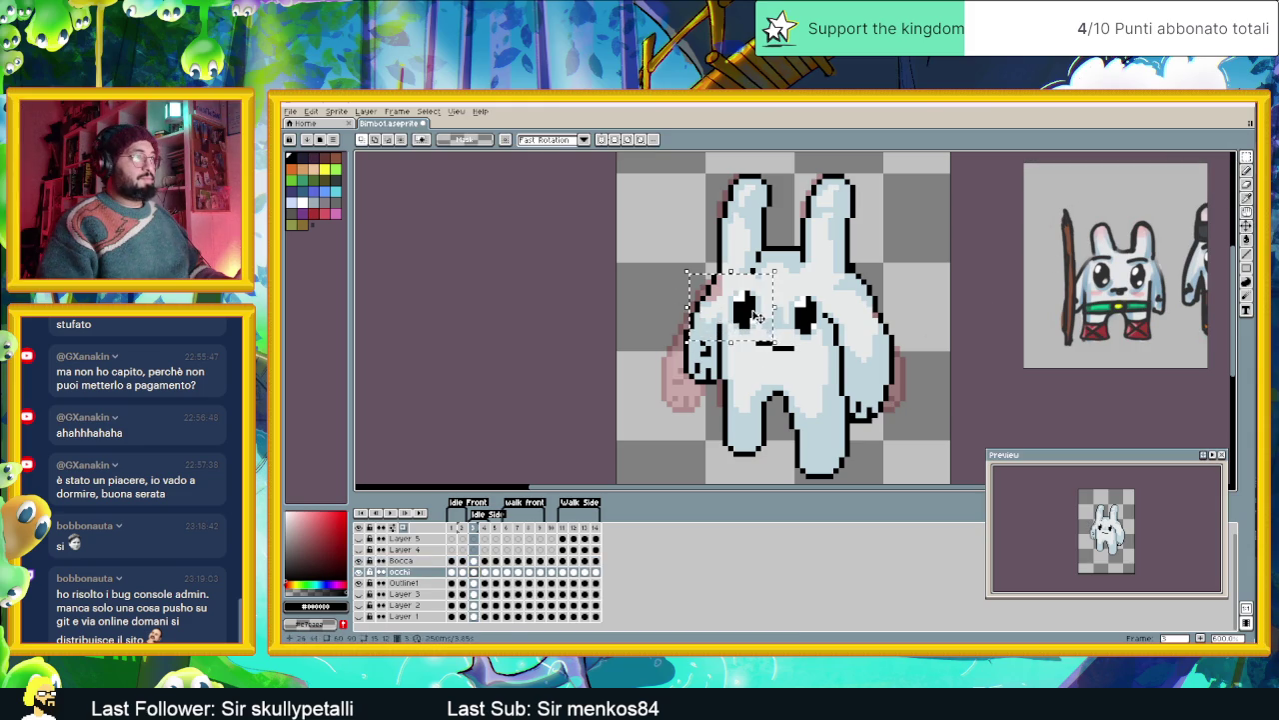
pyautogui.click(908, 282)
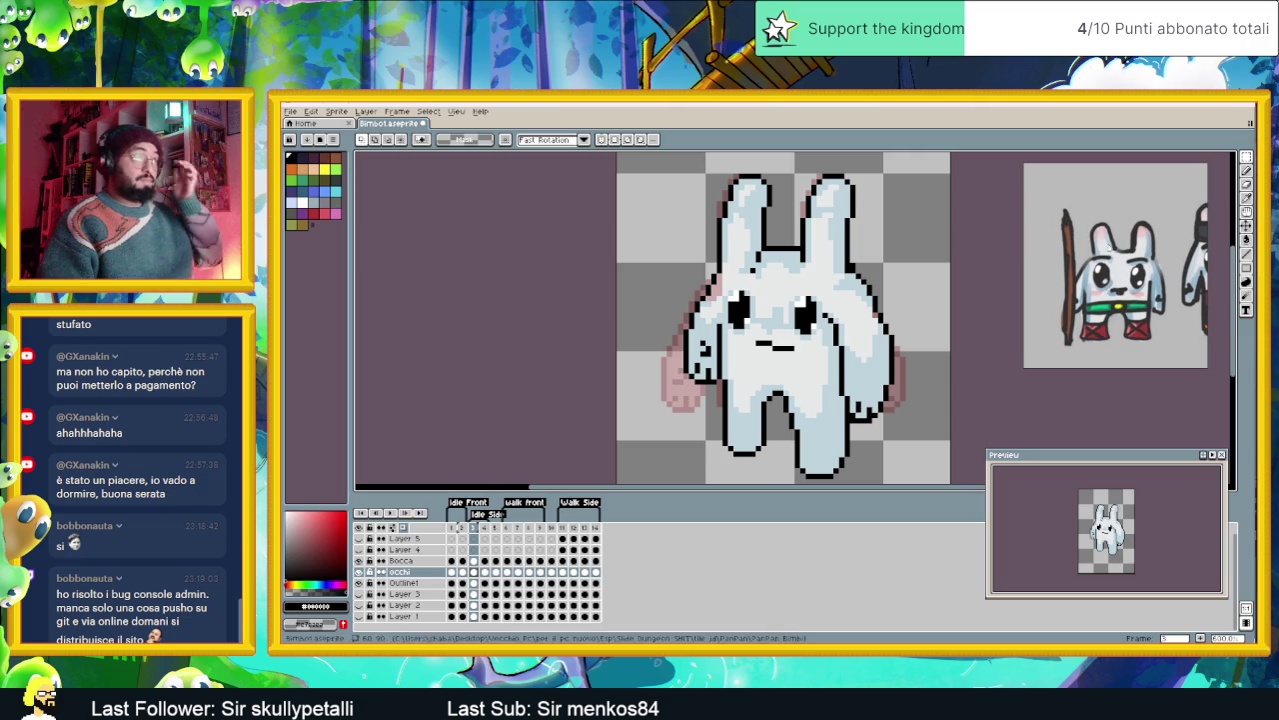
# - On the Outline1 cel, eyedrop the bunny's light blue for the Pencil
pyautogui.press('b')
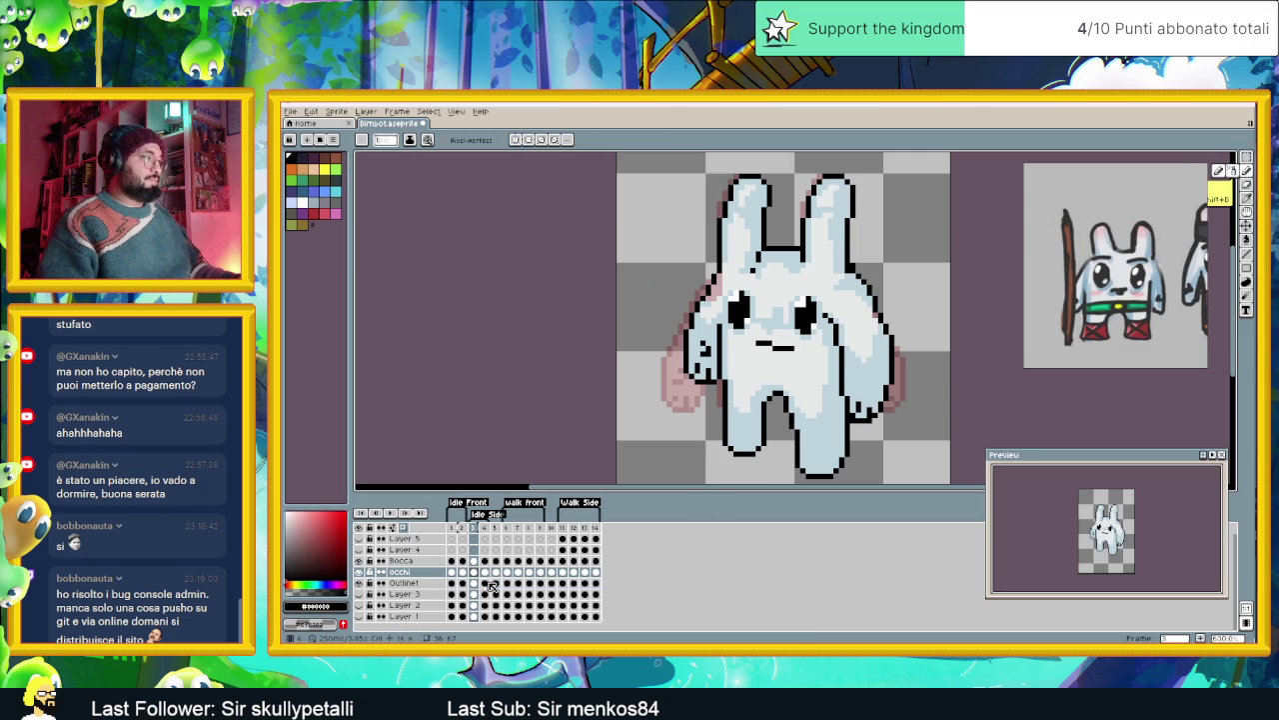
pyautogui.click(473, 583)
pyautogui.keyDown('alt'); pyautogui.click(781, 306); pyautogui.keyUp('alt')
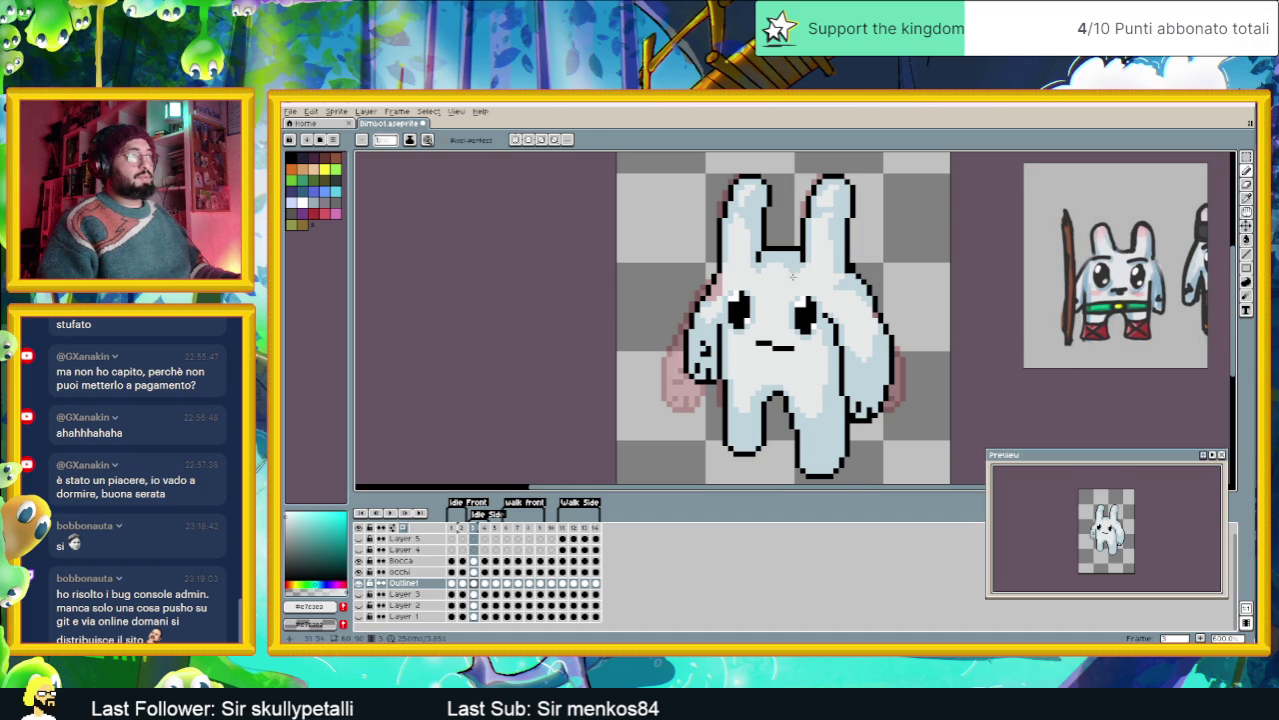
# - Zoom into the right arm, eyedrop the body's light blue, and paint the first outline pixel
pyautogui.scroll(2, 760, 278)
pyautogui.moveTo(730, 247); pyautogui.dragTo(789, 342)
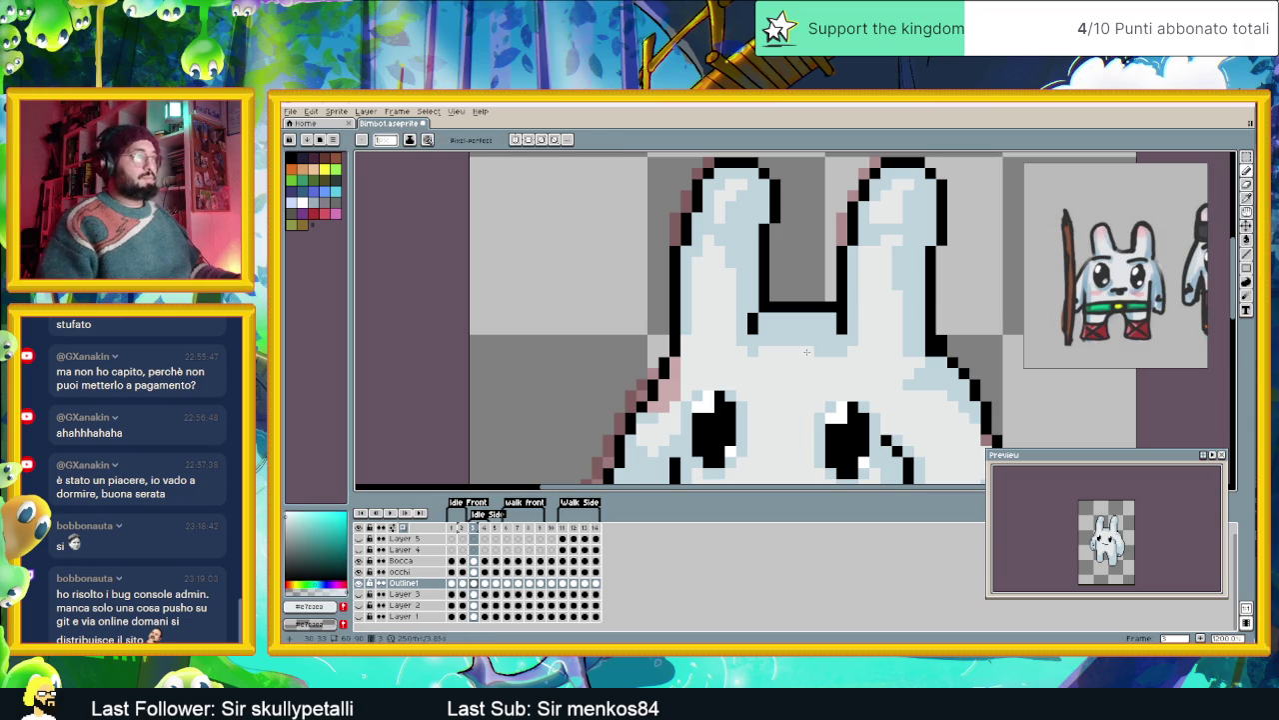
pyautogui.scroll(-3, 829, 408)
pyautogui.scroll(-1, 830, 408)
pyautogui.scroll(2, 832, 410)
pyautogui.scroll(-1, 834, 414)
pyautogui.scroll(-1, 840, 424)
pyautogui.scroll(-1, 840, 424)
pyautogui.scroll(-1, 829, 400)
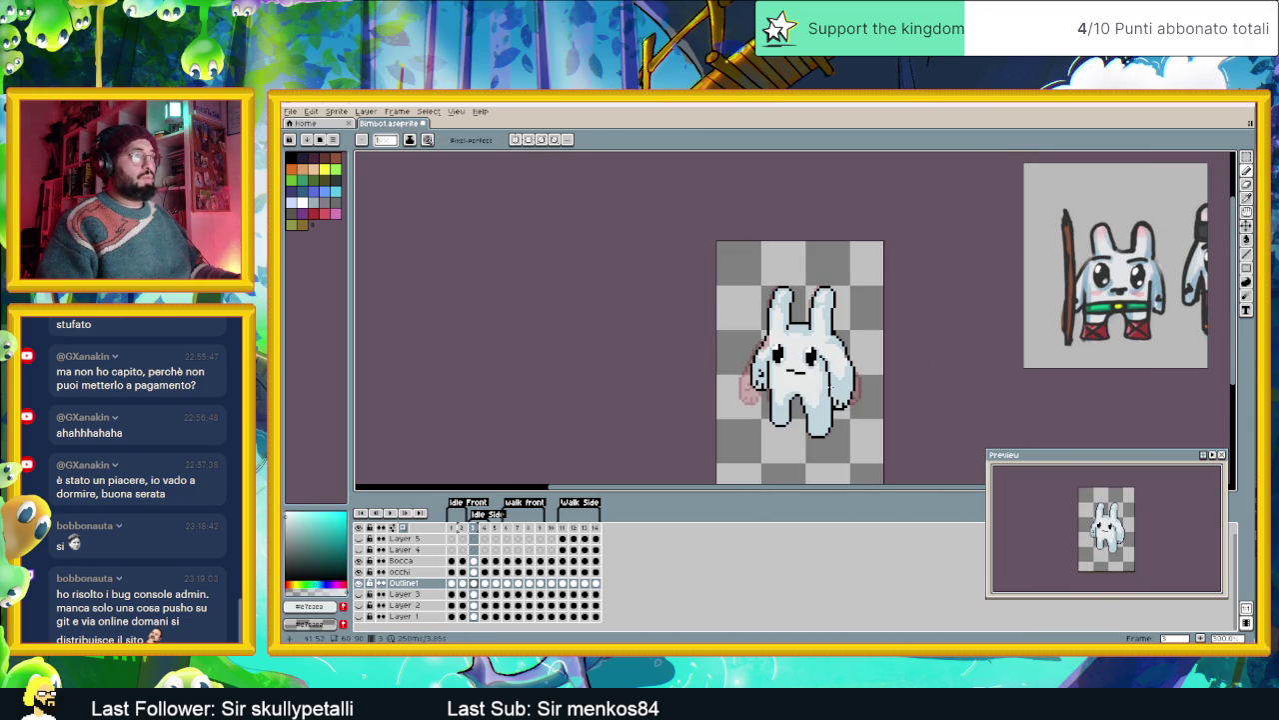
pyautogui.scroll(1, 835, 394)
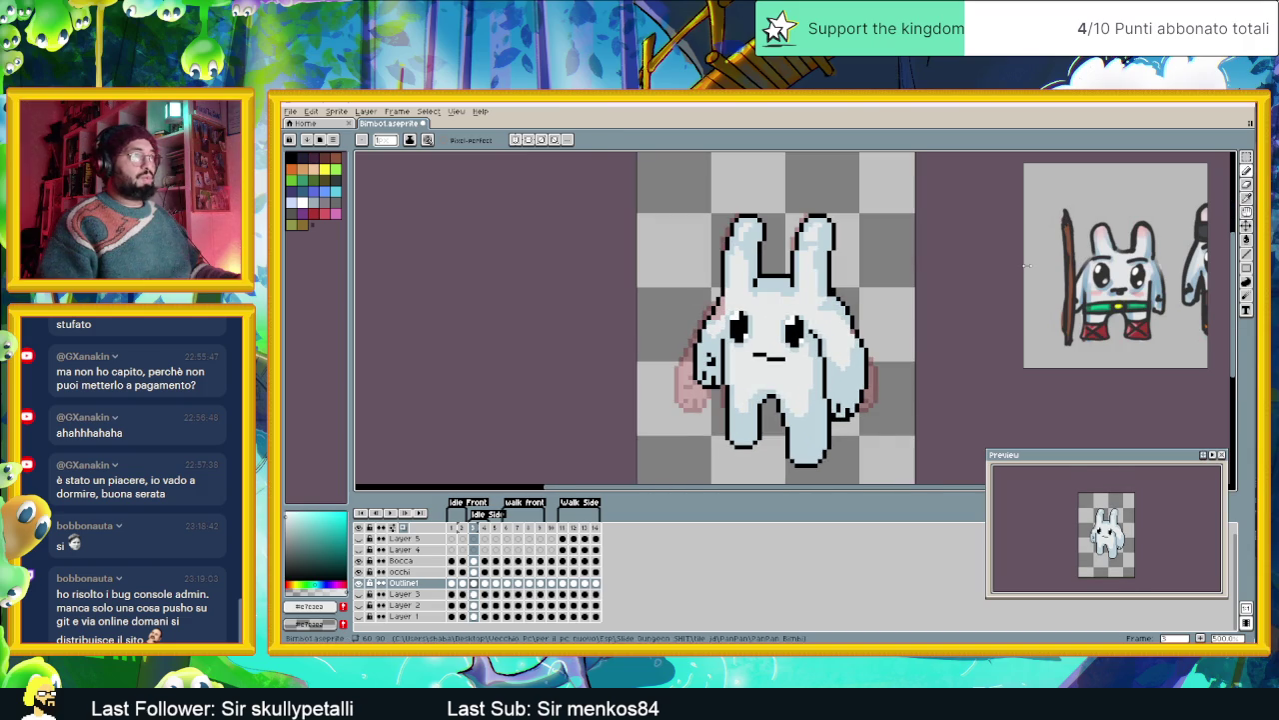
pyautogui.scroll(1, 861, 372)
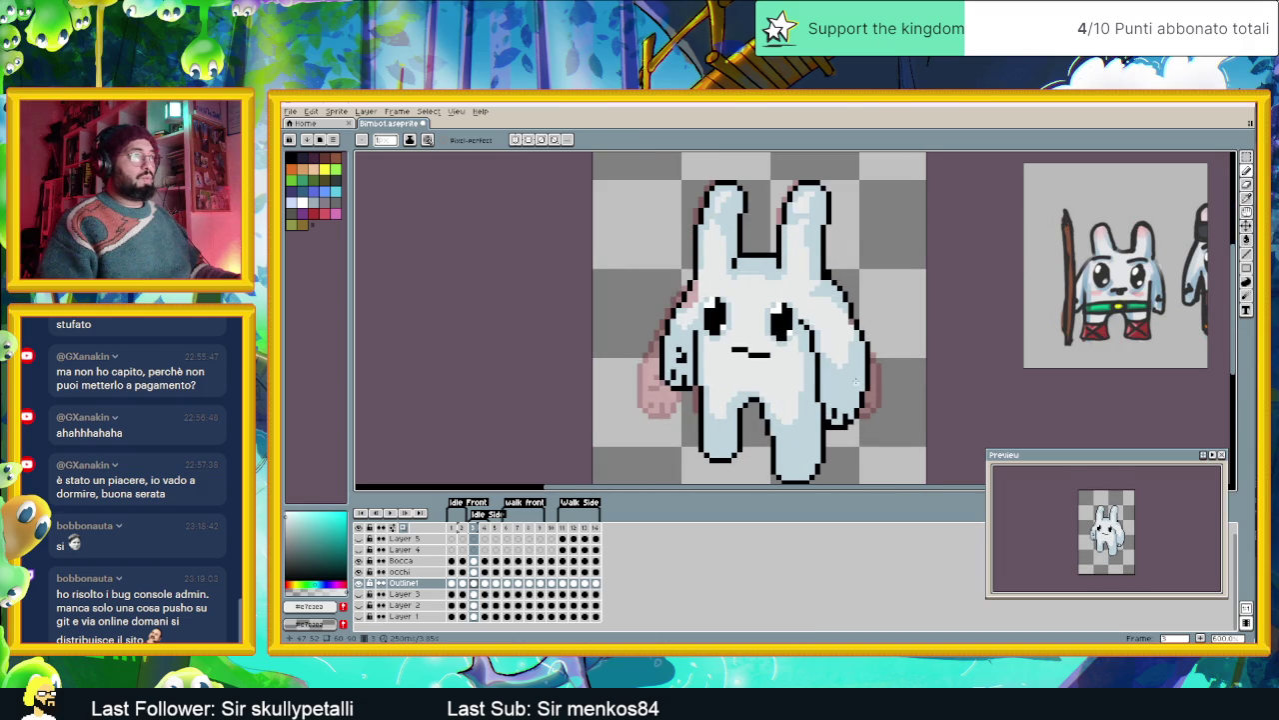
pyautogui.scroll(2, 845, 399)
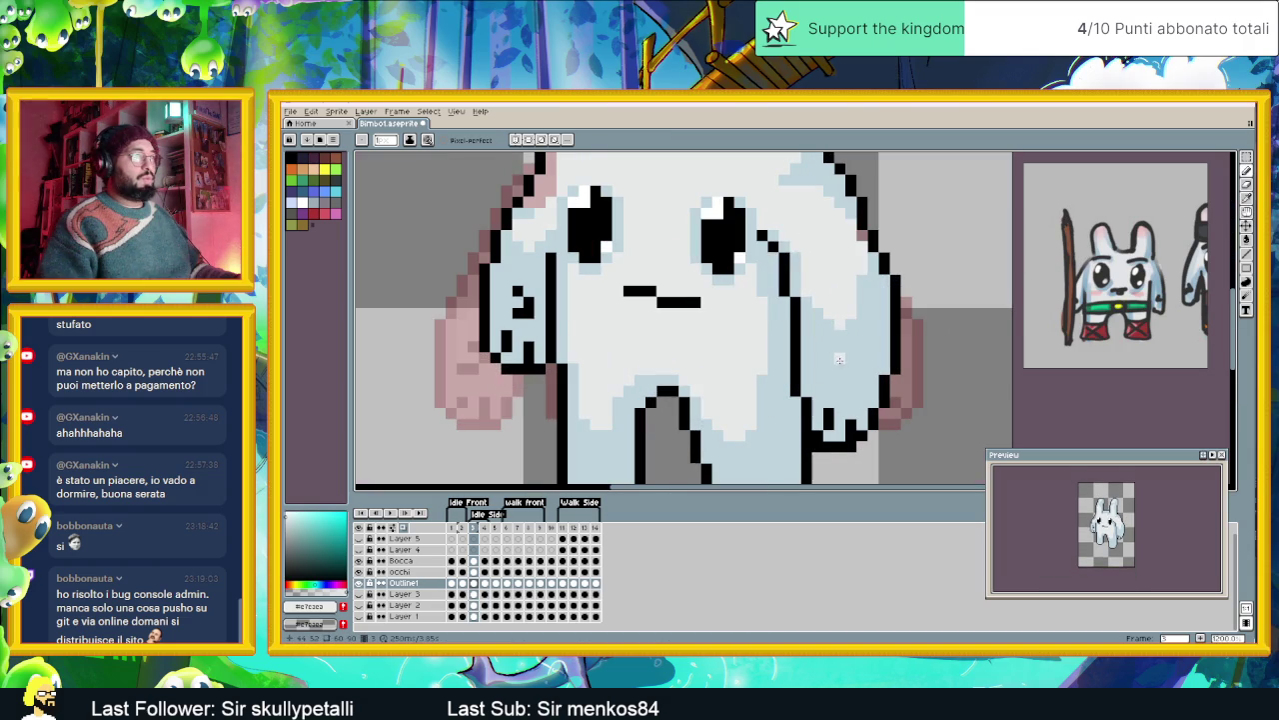
pyautogui.keyDown('alt'); pyautogui.click(800, 305); pyautogui.keyUp('alt')
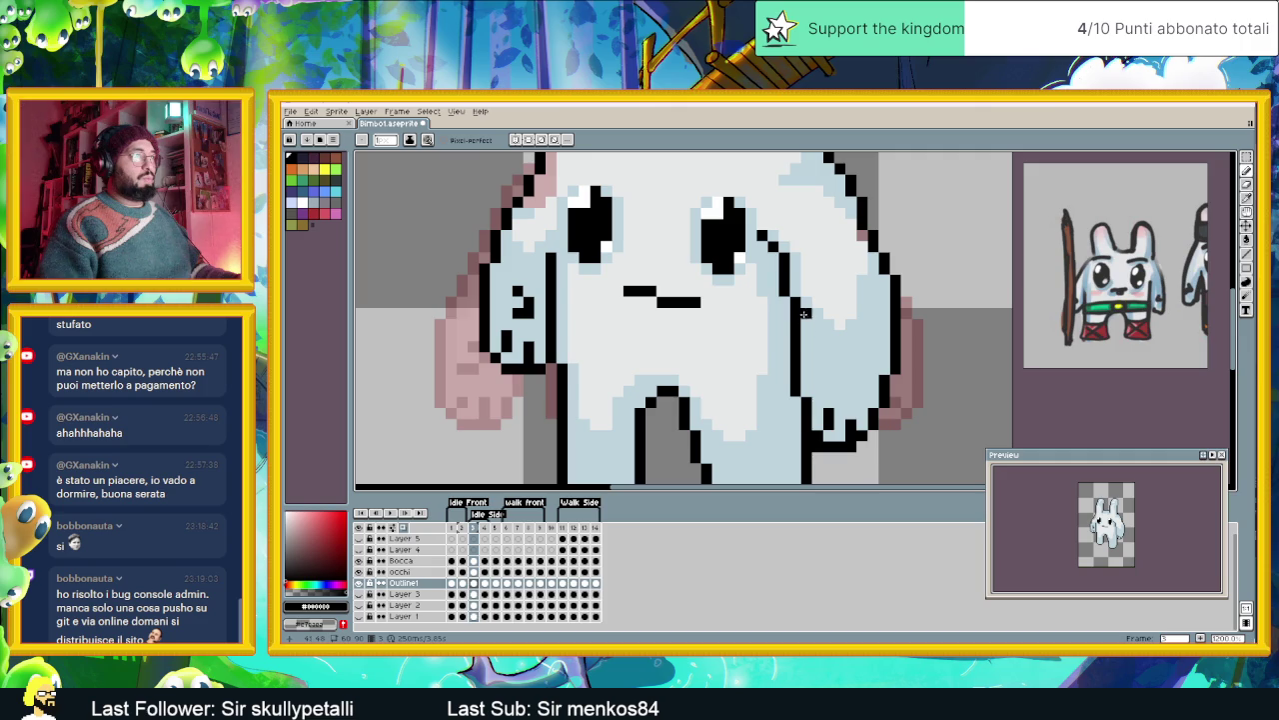
pyautogui.keyDown('alt'); pyautogui.click(784, 287); pyautogui.keyUp('alt')
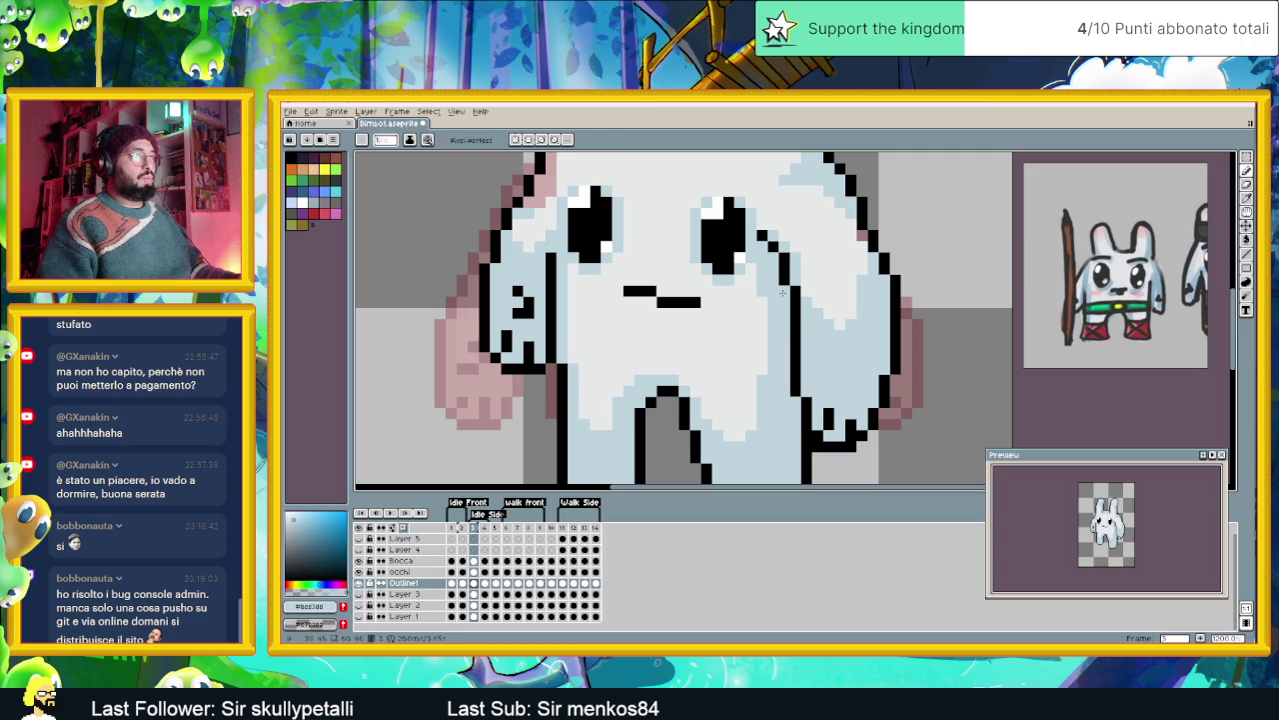
pyautogui.click(784, 285)
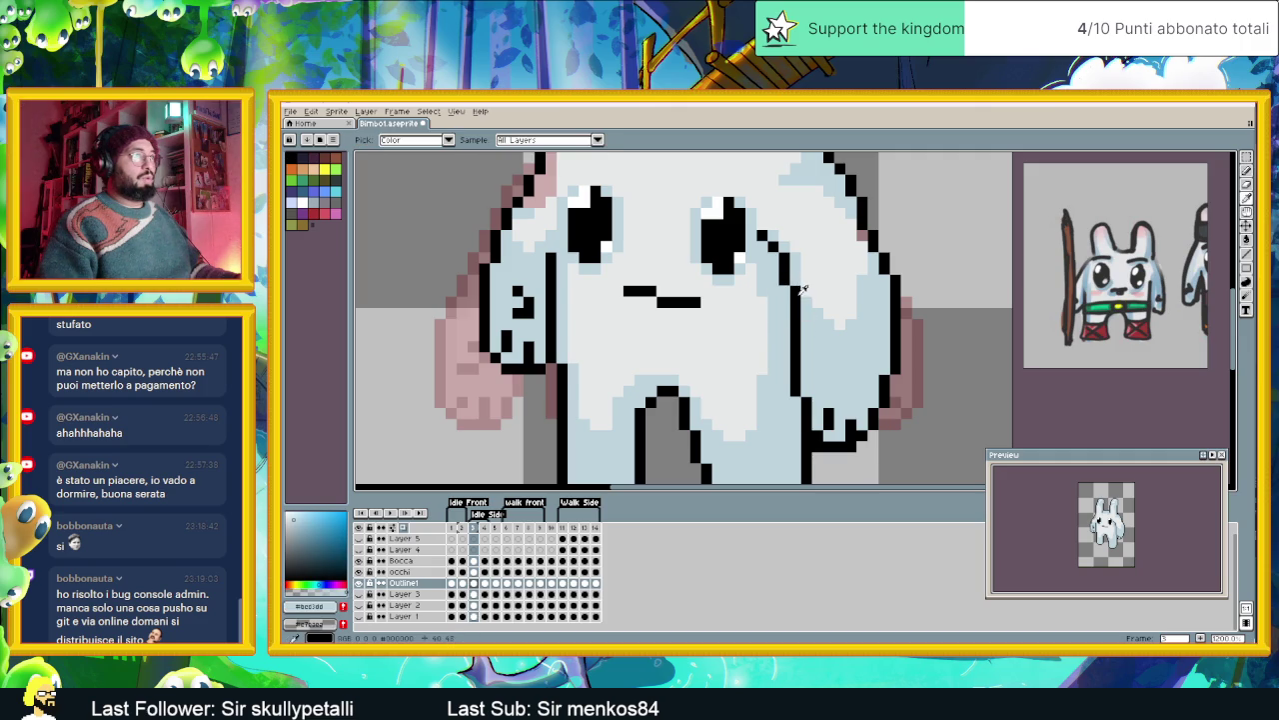
# - Paint the remaining black outline pixels inside the right arm light blue
pyautogui.keyDown('alt'); pyautogui.click(786, 289); pyautogui.keyUp('alt')
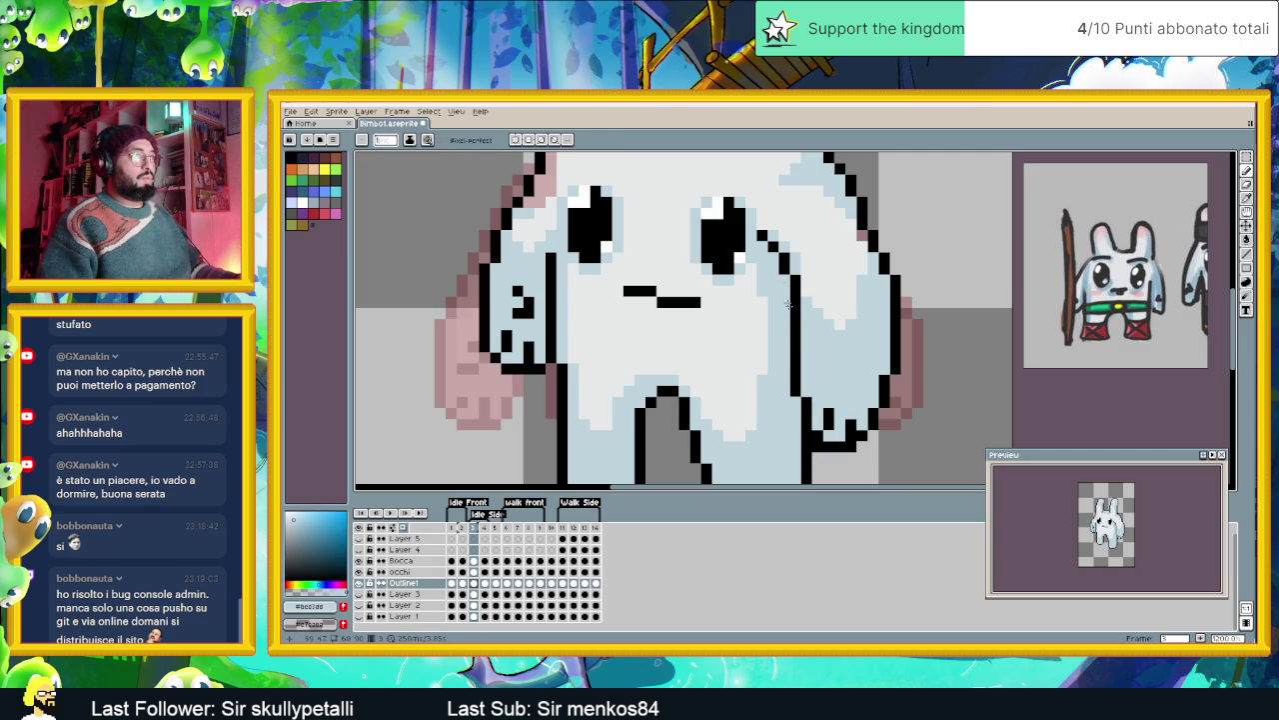
pyautogui.click(794, 379)
pyautogui.moveTo(791, 388)
pyautogui.mouseDown()
pyautogui.moveTo(796, 312)
pyautogui.moveTo(806, 369)
pyautogui.mouseUp()
pyautogui.keyDown('alt'); pyautogui.click(800, 284); pyautogui.keyUp('alt')
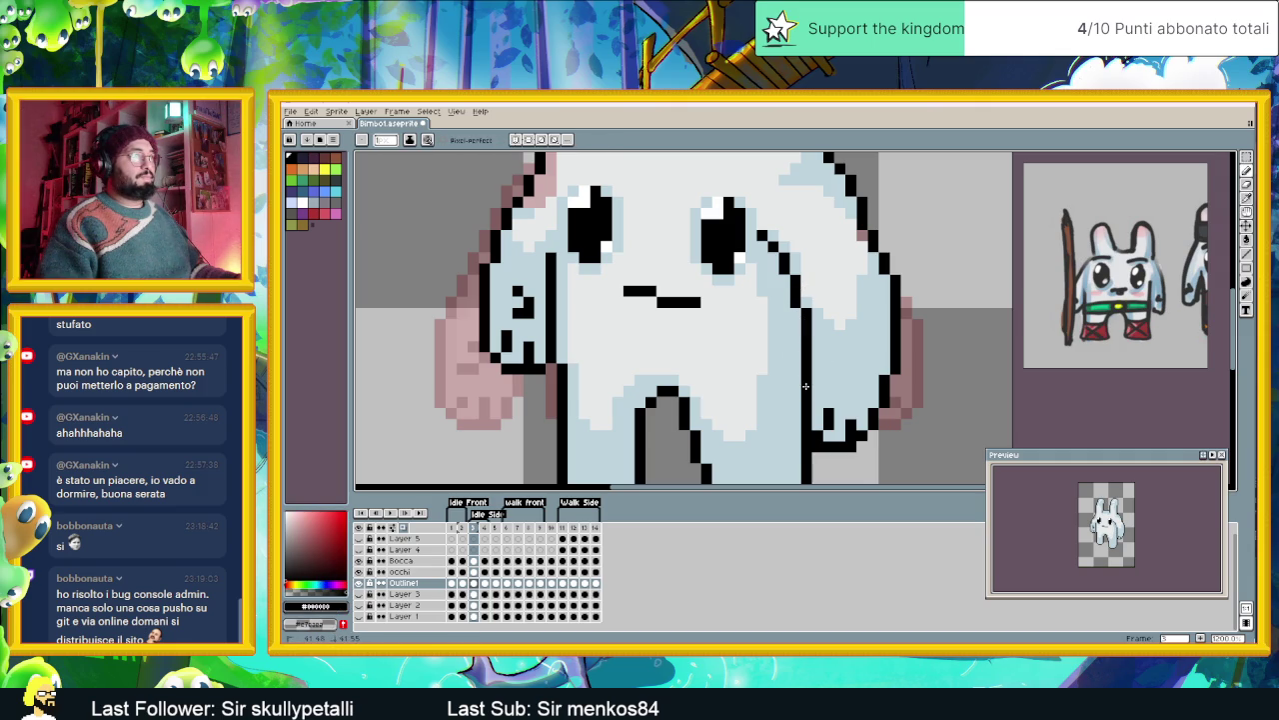
pyautogui.scroll(-2, 839, 370)
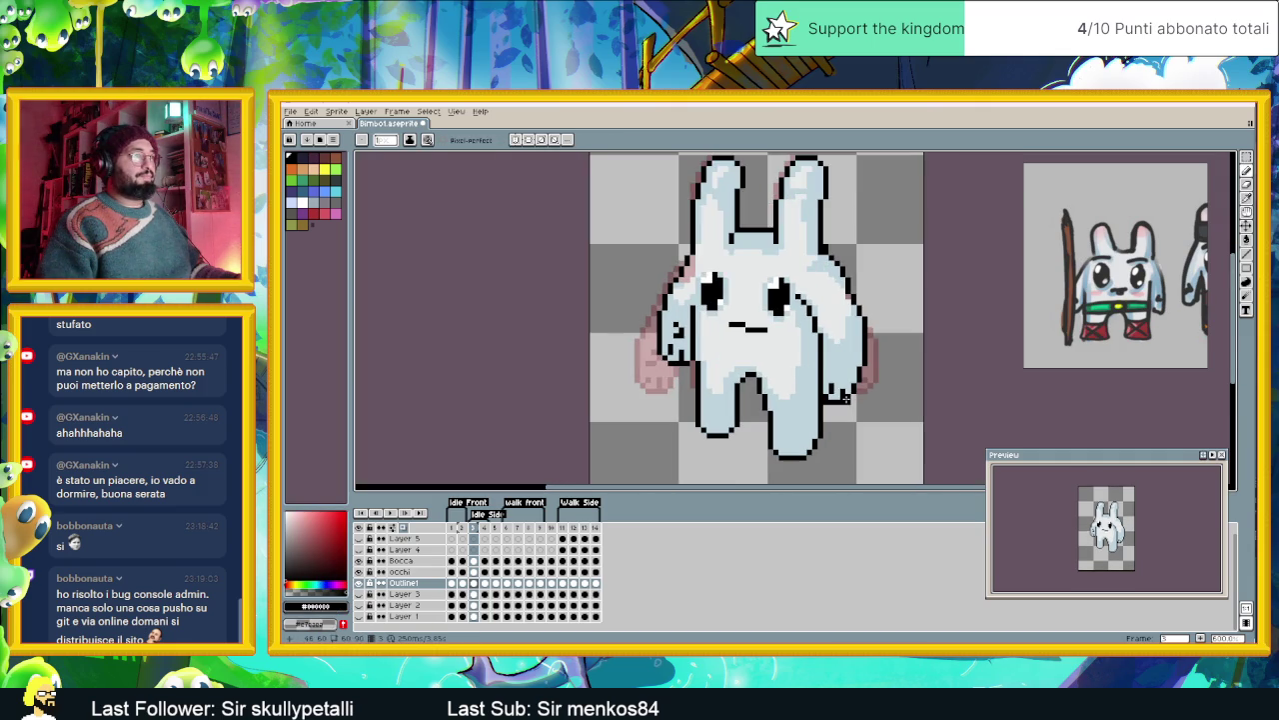
pyautogui.scroll(1, 846, 397)
pyautogui.press('m')
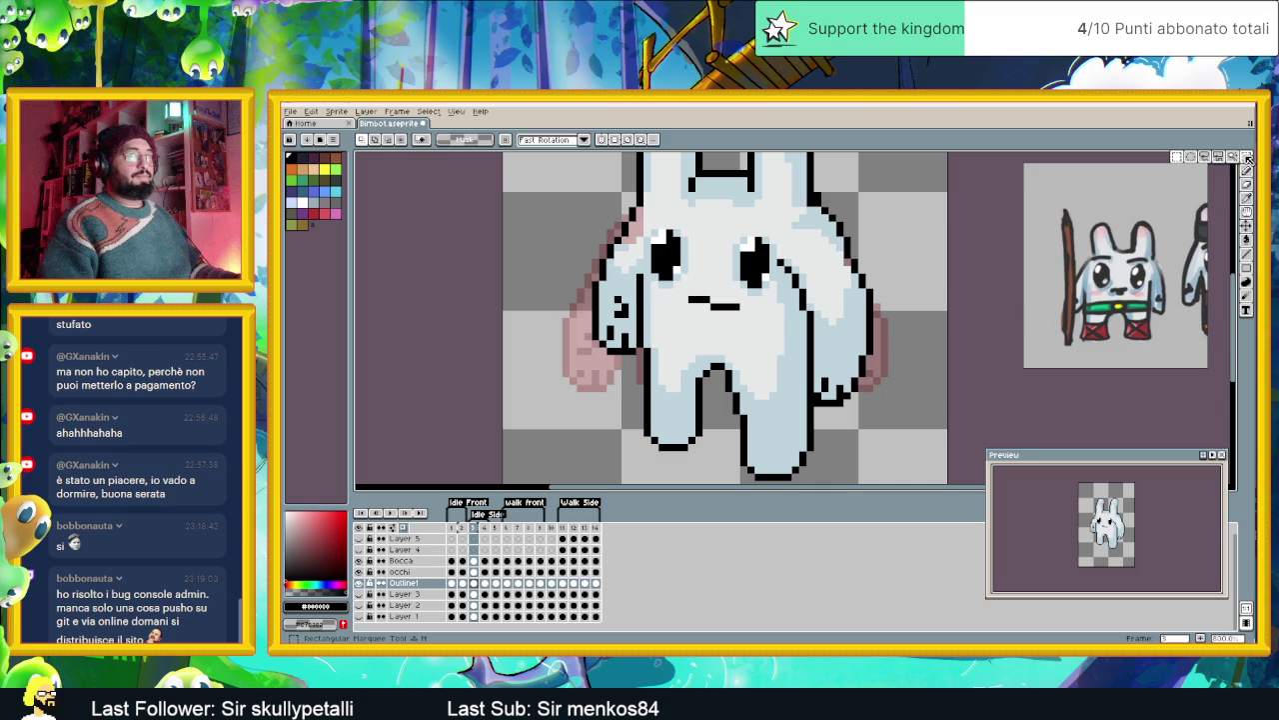
# - Marquee the bunny's right hand, nudge it to a new spot, and commit the move
pyautogui.moveTo(879, 412); pyautogui.dragTo(815, 345)
pyautogui.moveTo(848, 385); pyautogui.dragTo(845, 373)
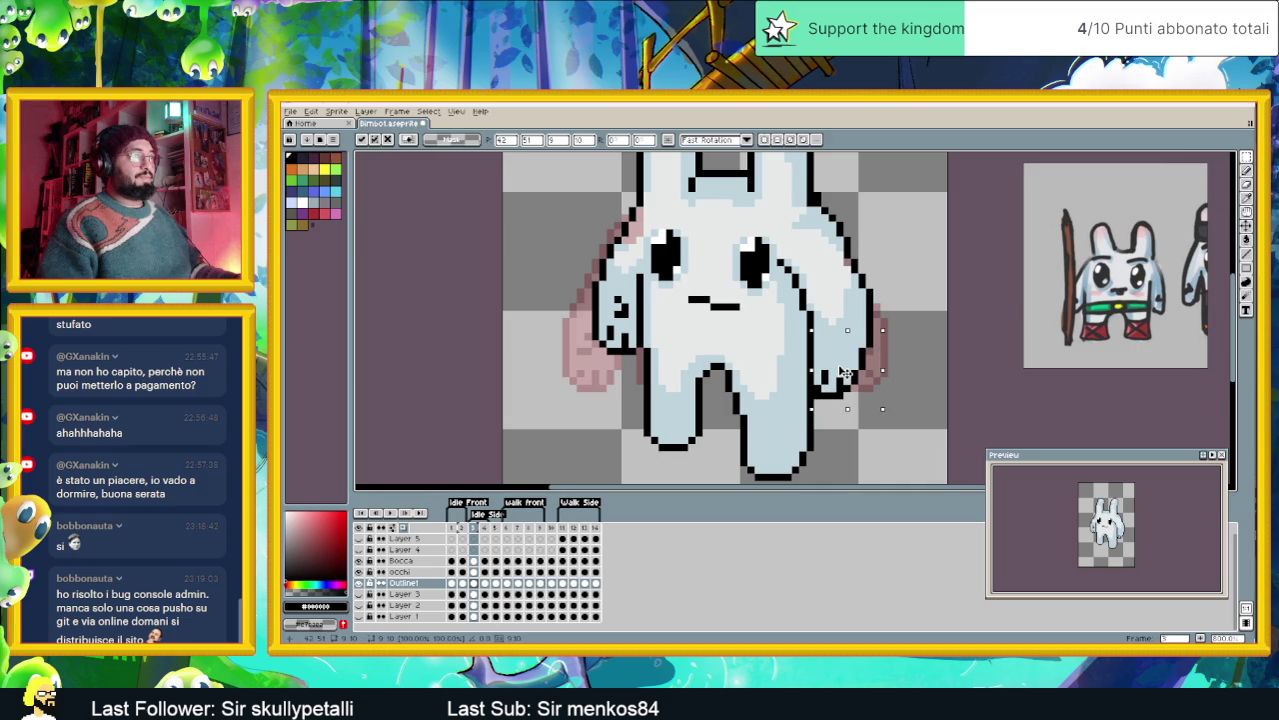
pyautogui.press('Return')
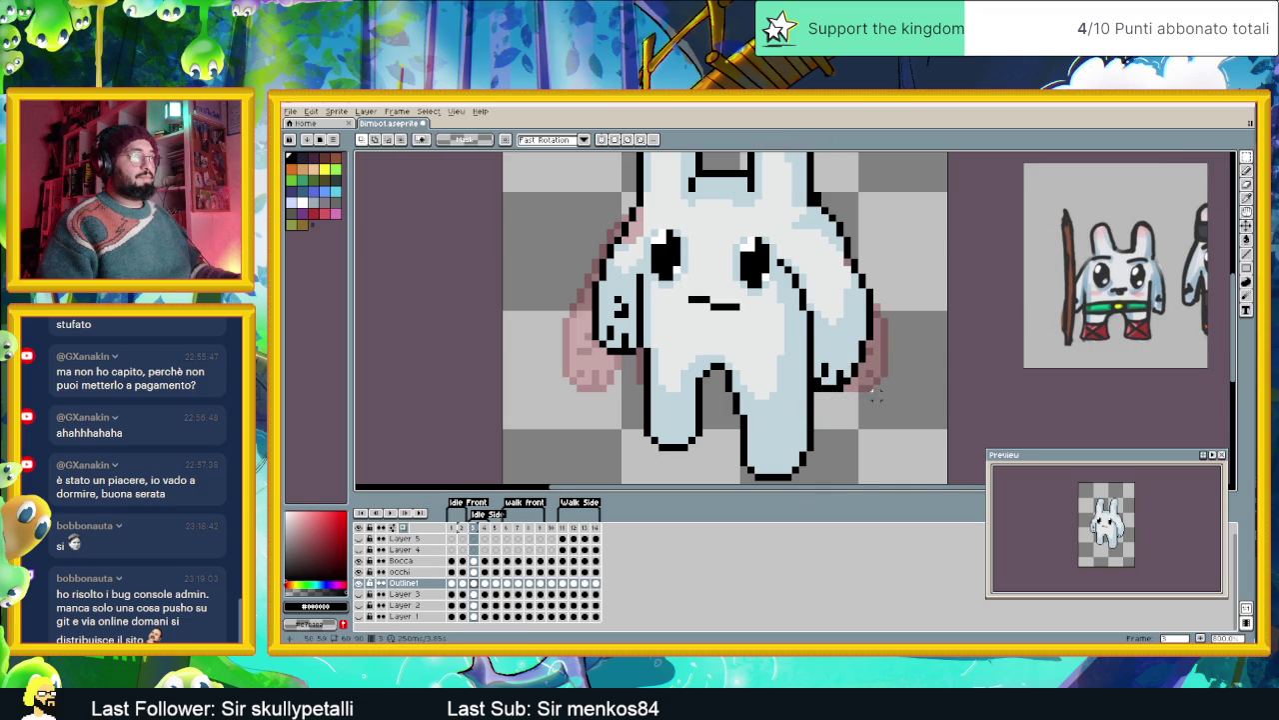
pyautogui.scroll(-2, 875, 400)
pyautogui.scroll(1, 876, 400)
pyautogui.scroll(1, 855, 318)
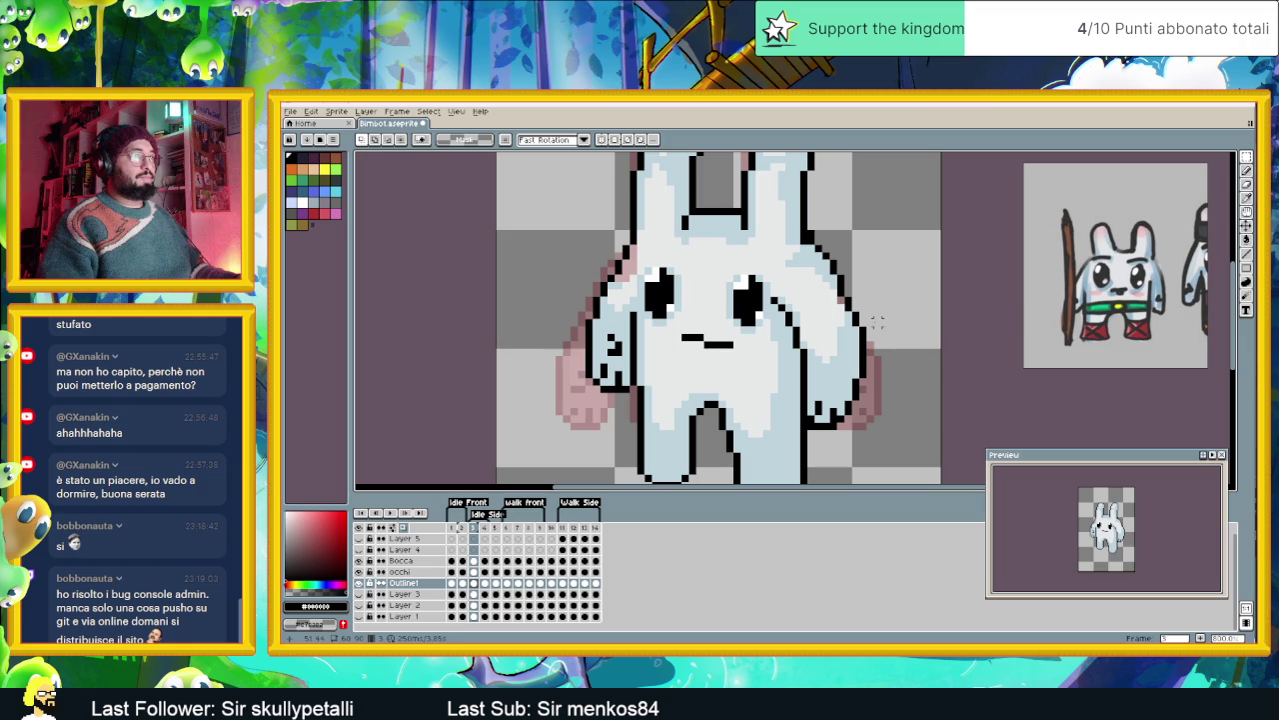
pyautogui.scroll(-2, 874, 340)
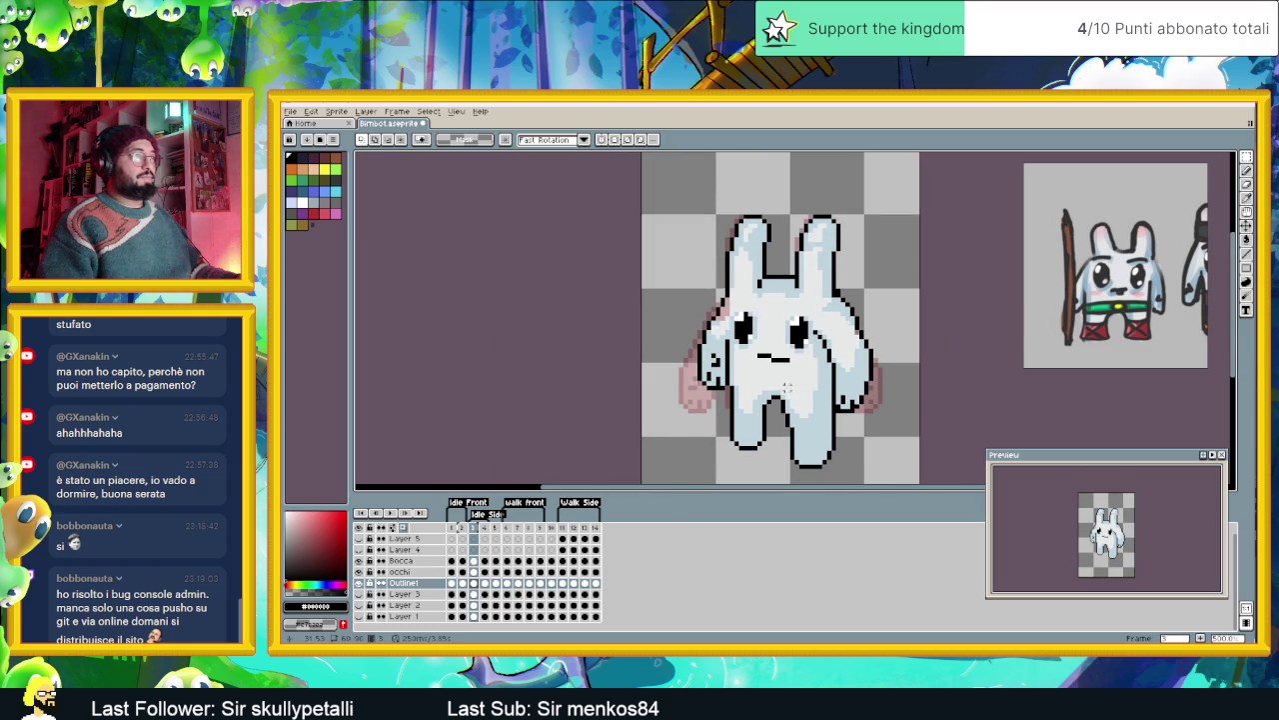
pyautogui.scroll(1, 822, 334)
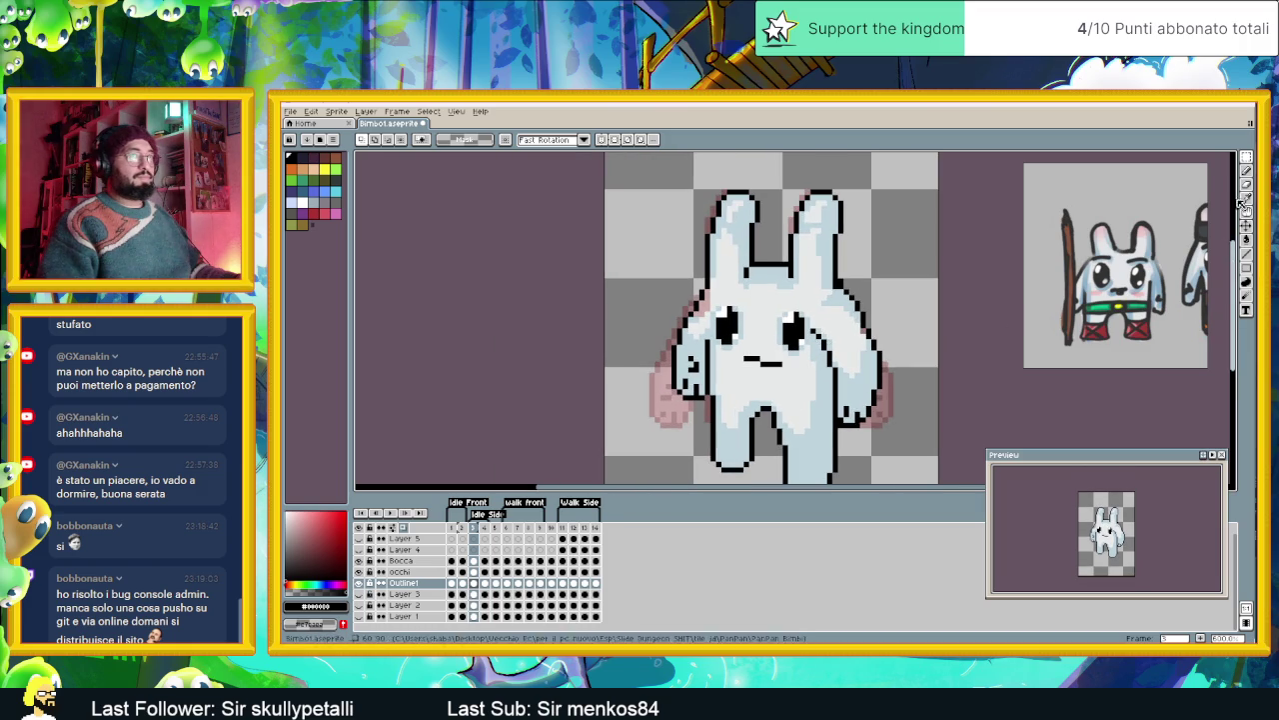
pyautogui.click(1249, 173)
pyautogui.keyDown('alt'); pyautogui.click(813, 326); pyautogui.keyUp('alt')
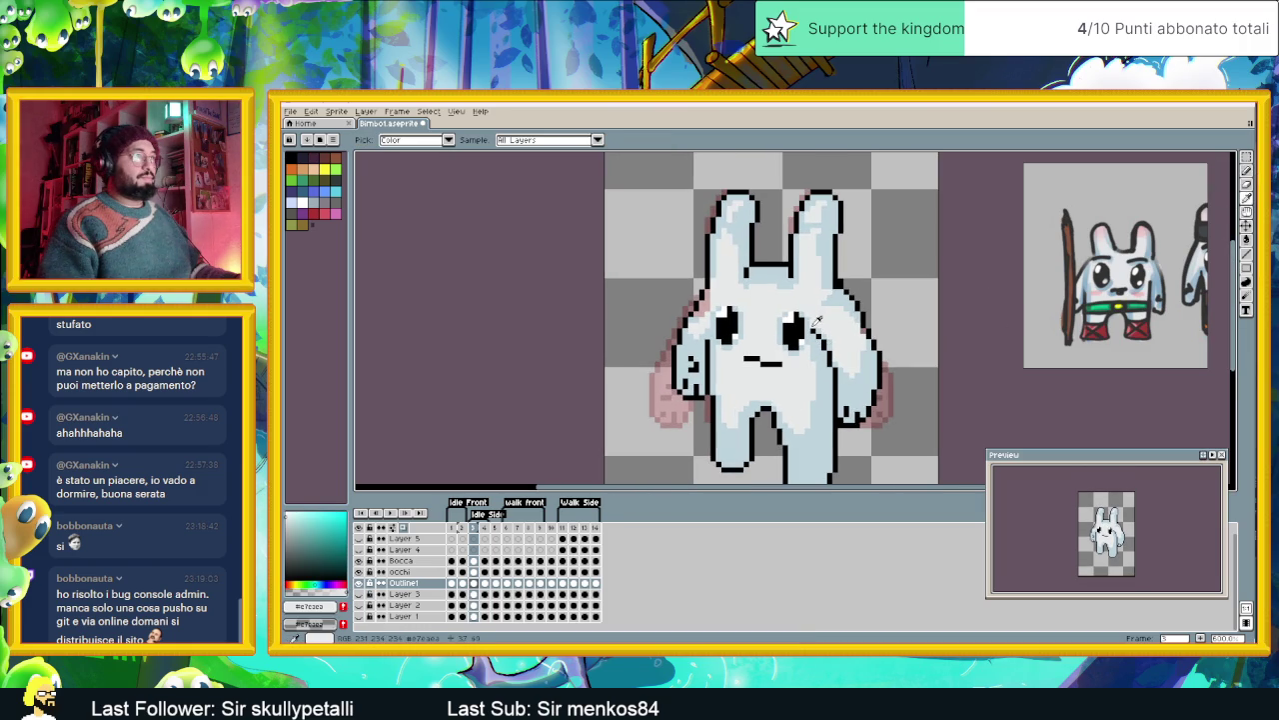
pyautogui.scroll(2, 818, 330)
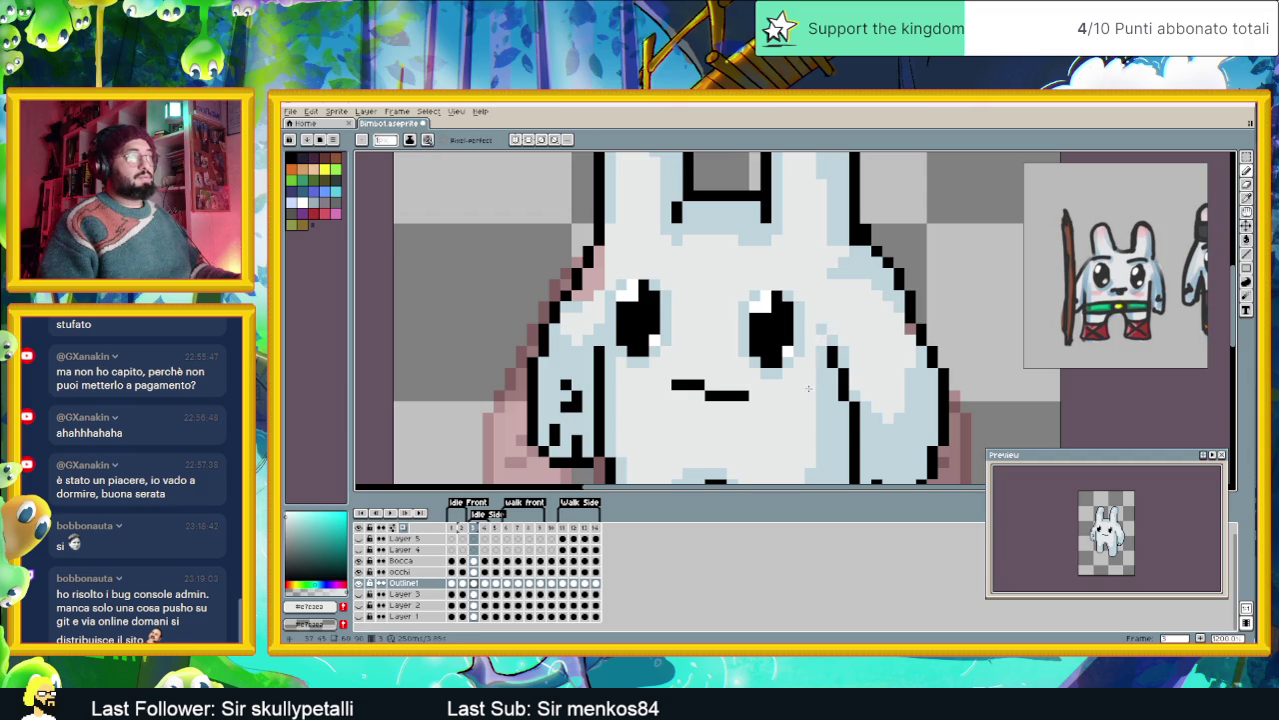
pyautogui.keyDown('alt'); pyautogui.click(821, 342); pyautogui.keyUp('alt')
pyautogui.scroll(-3, 836, 428)
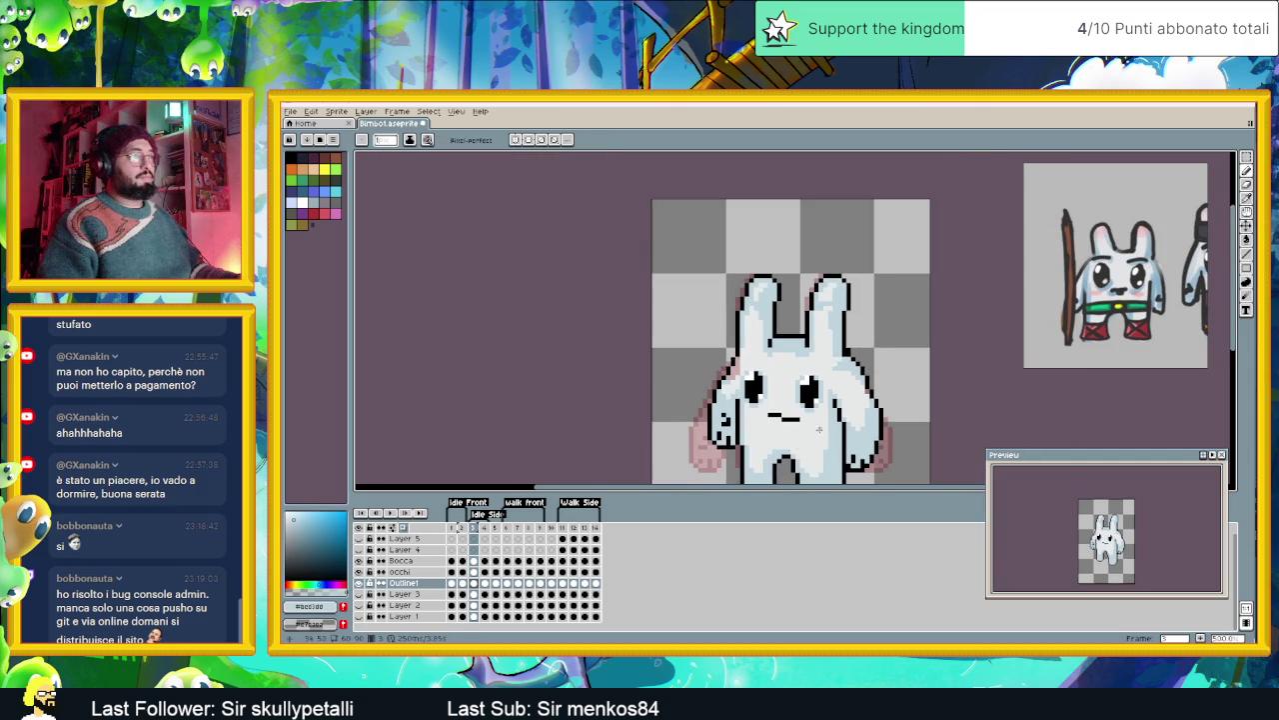
pyautogui.scroll(1, 843, 414)
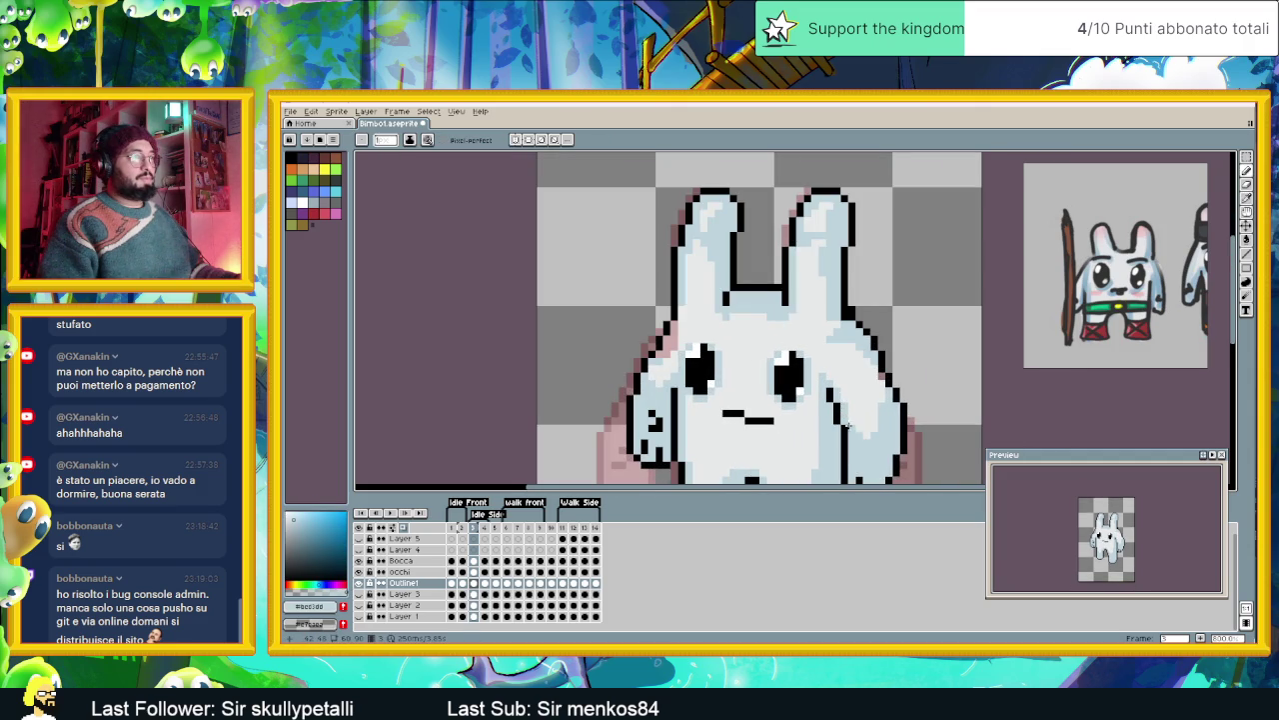
pyautogui.scroll(-1, 851, 425)
pyautogui.scroll(-1, 835, 415)
pyautogui.scroll(1, 828, 408)
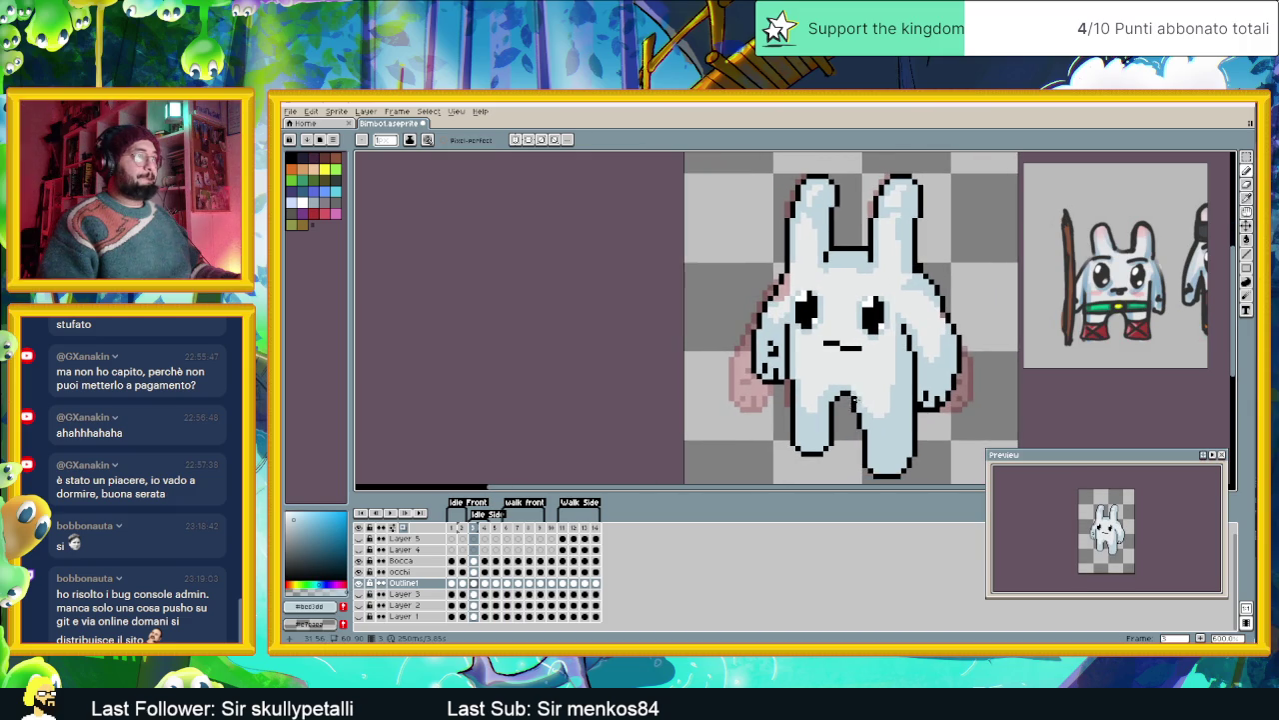
pyautogui.scroll(2, 830, 400)
pyautogui.scroll(1, 834, 380)
pyautogui.press('alt')
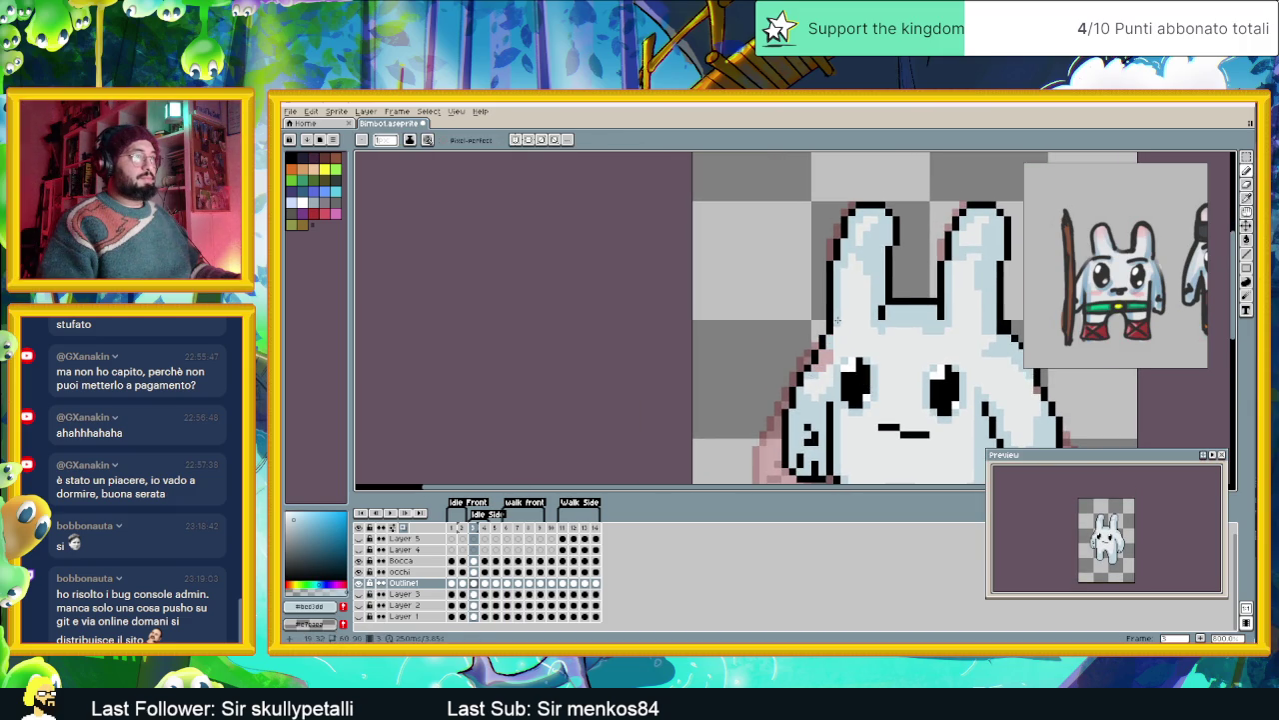
pyautogui.press('alt')
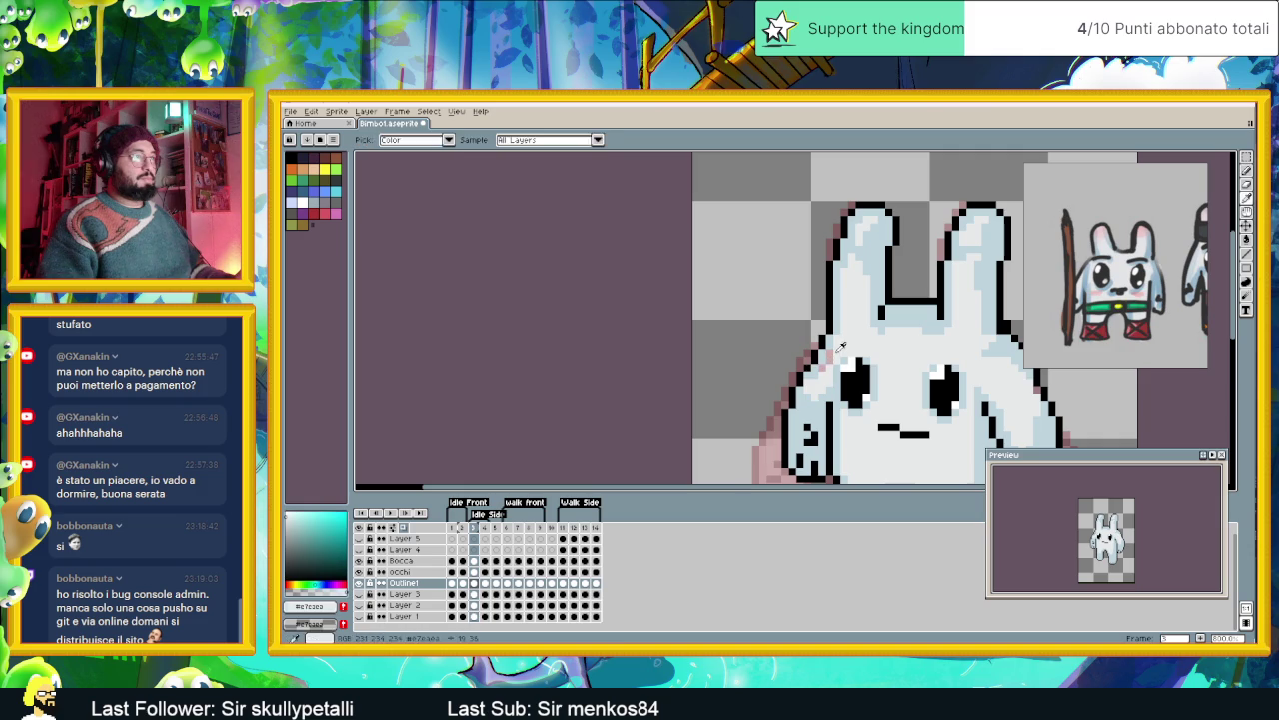
pyautogui.scroll(-2, 825, 368)
pyautogui.scroll(1, 825, 404)
pyautogui.scroll(1, 825, 404)
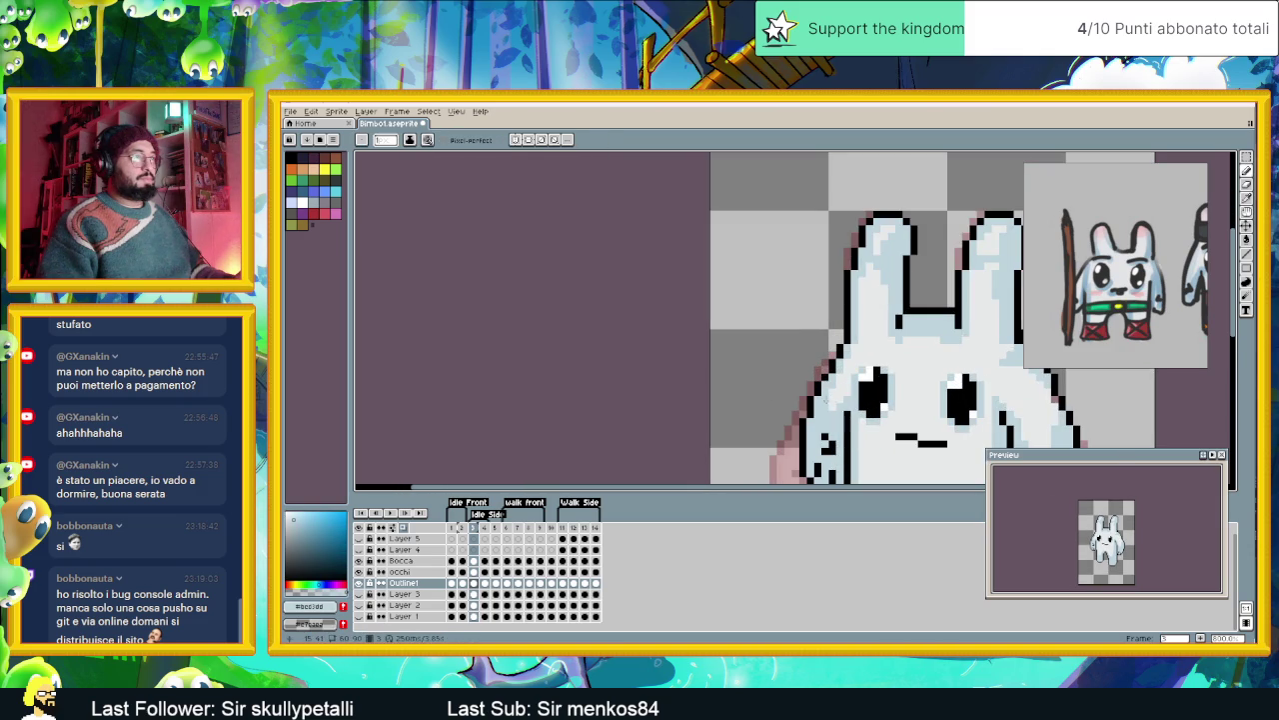
pyautogui.keyDown('alt'); pyautogui.click(843, 396); pyautogui.keyUp('alt')
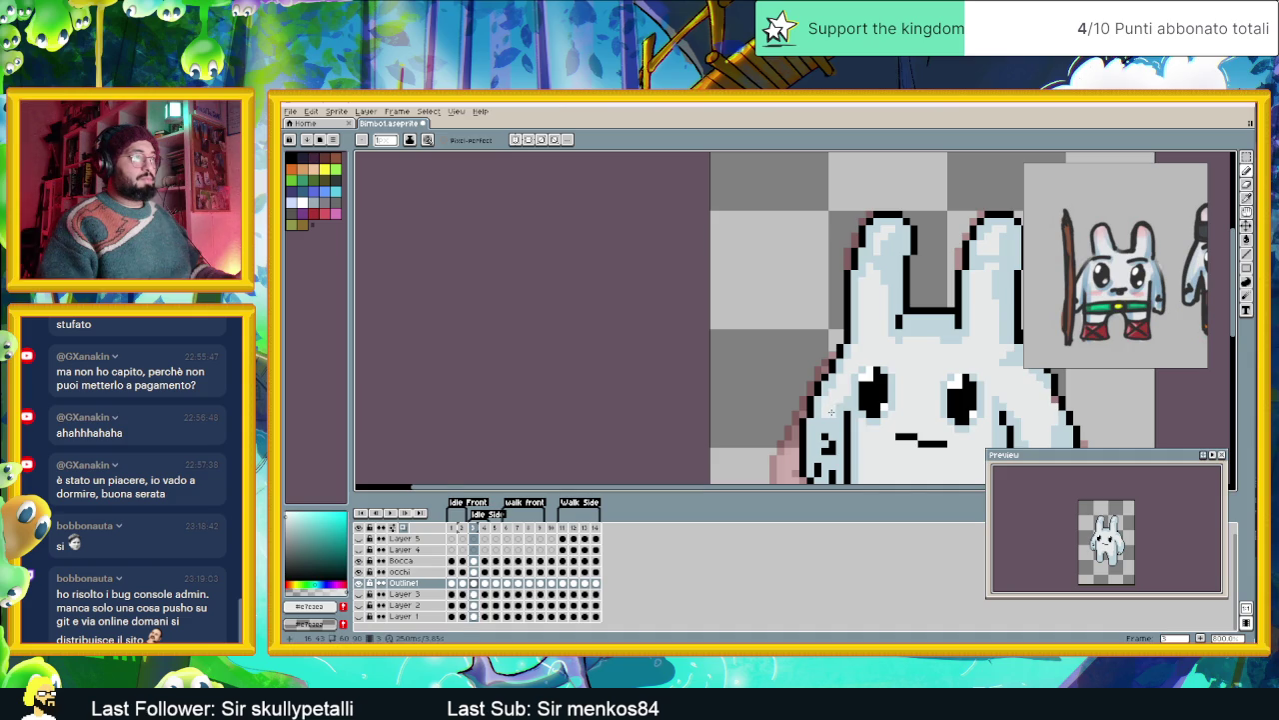
pyautogui.scroll(-1, 830, 411)
pyautogui.scroll(-1, 830, 411)
pyautogui.scroll(1, 844, 360)
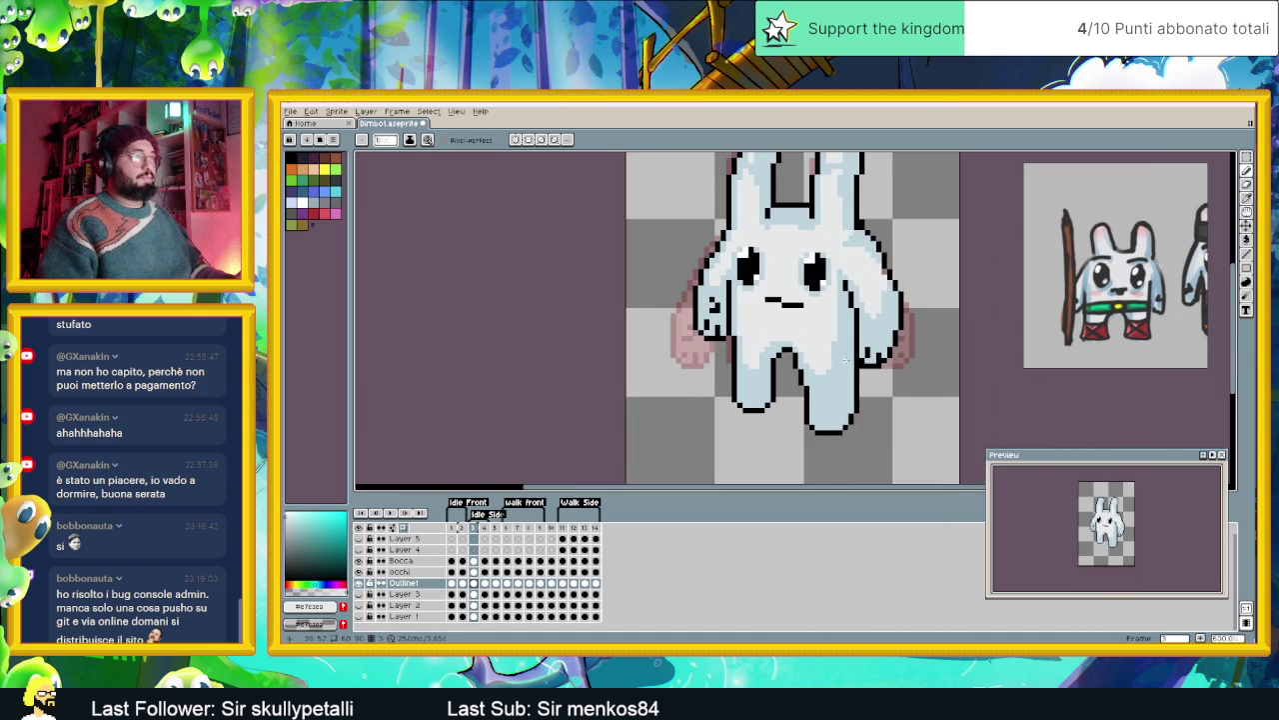
pyautogui.scroll(-1, 848, 384)
pyautogui.scroll(1, 856, 383)
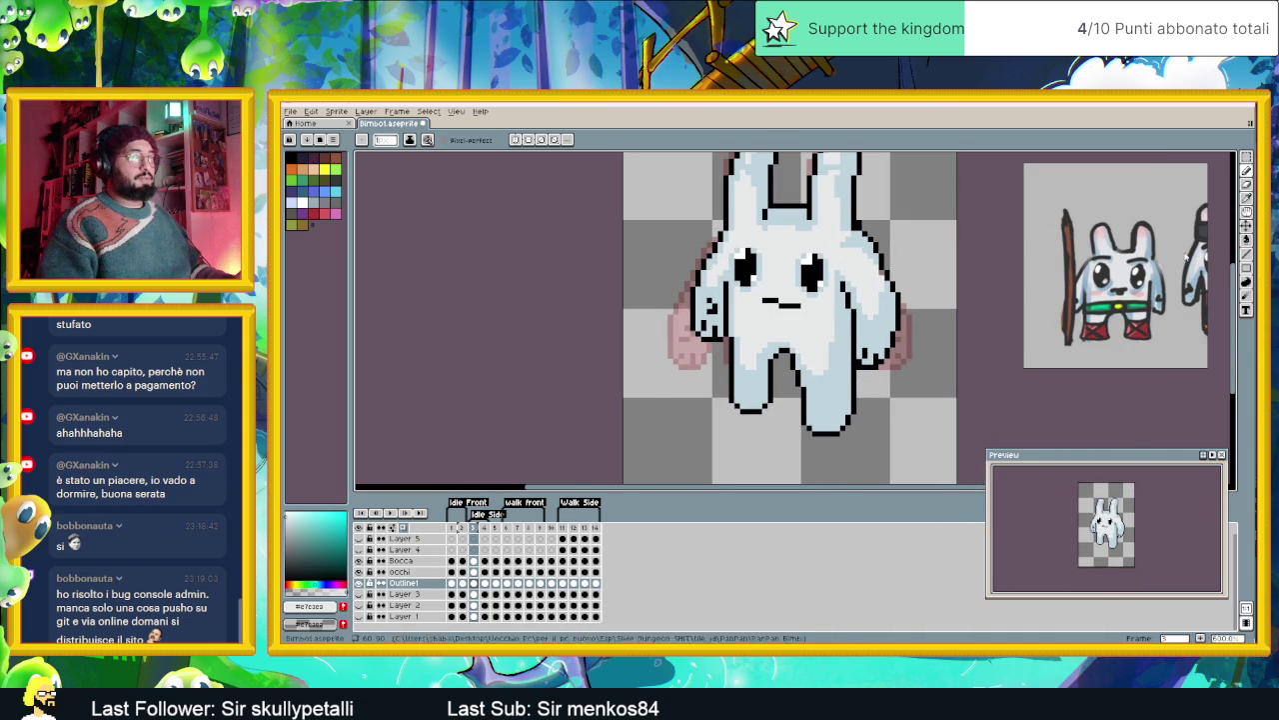
pyautogui.scroll(1, 822, 404)
pyautogui.scroll(1, 813, 387)
pyautogui.scroll(-1, 813, 387)
pyautogui.scroll(1, 814, 390)
pyautogui.scroll(1, 817, 393)
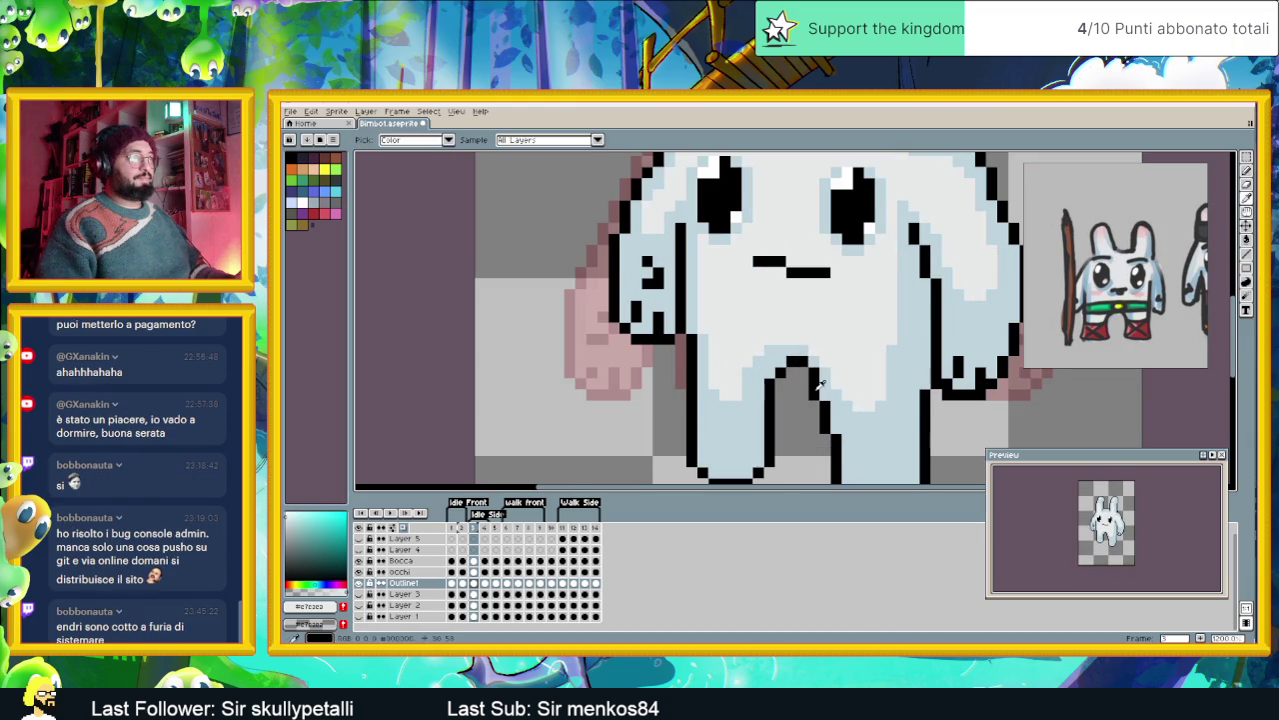
pyautogui.keyDown('alt'); pyautogui.click(818, 396); pyautogui.keyUp('alt')
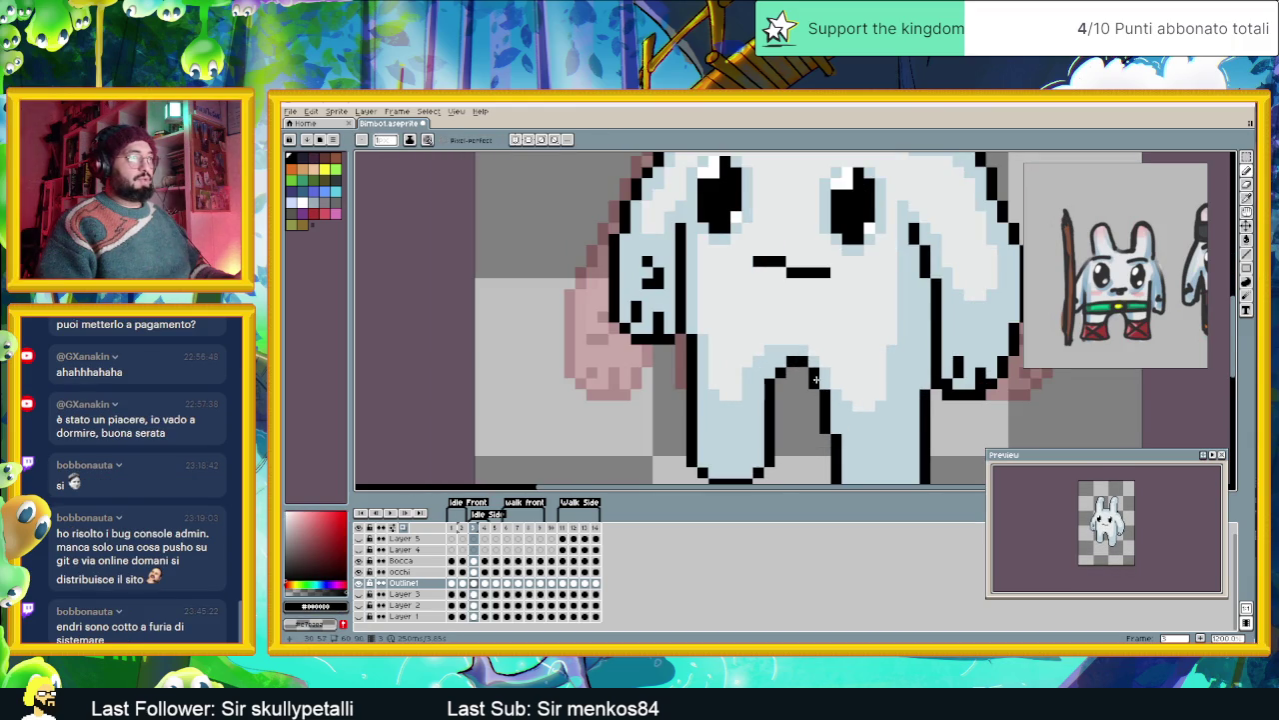
pyautogui.scroll(-1, 792, 430)
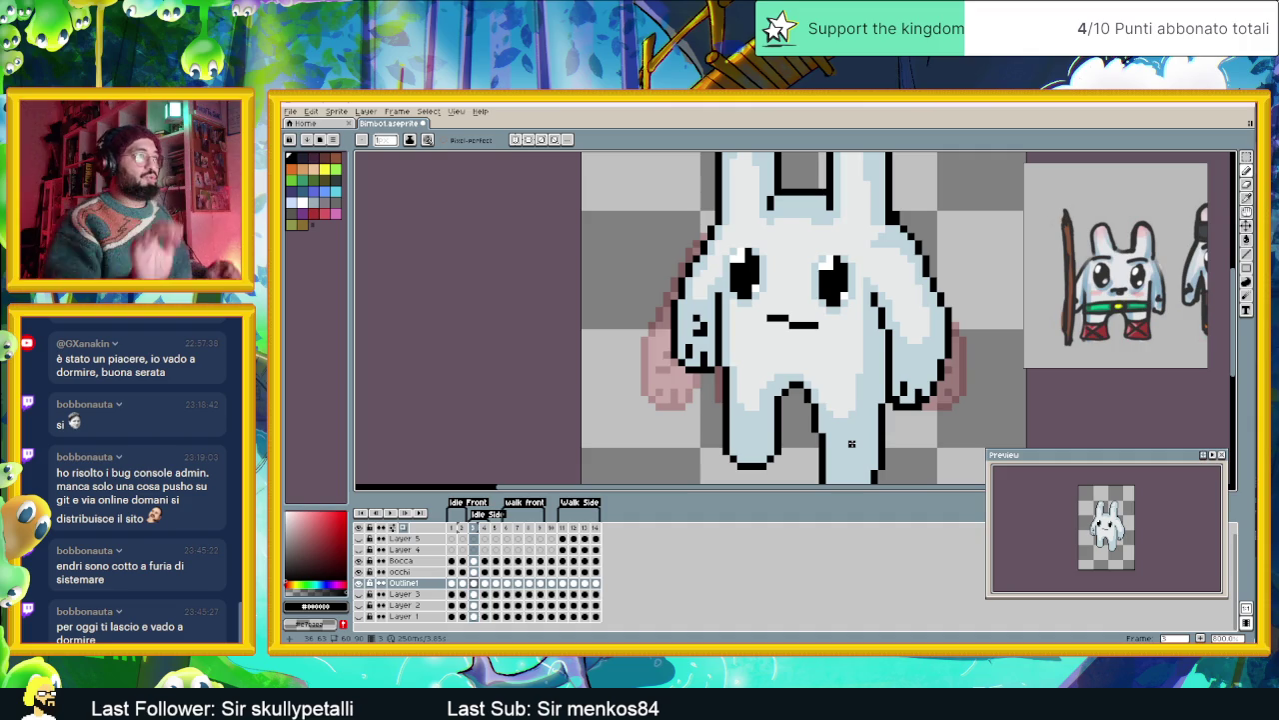
pyautogui.scroll(-1, 828, 400)
pyautogui.scroll(-1, 828, 400)
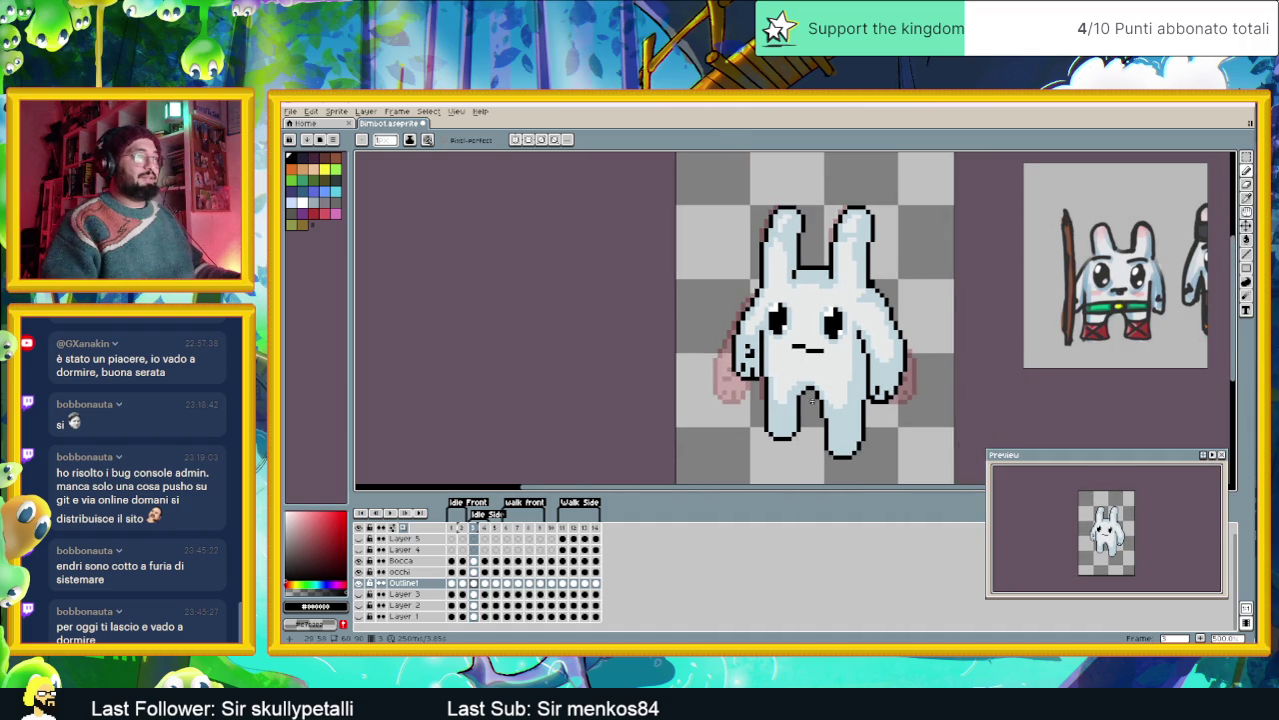
pyautogui.click(463, 528)
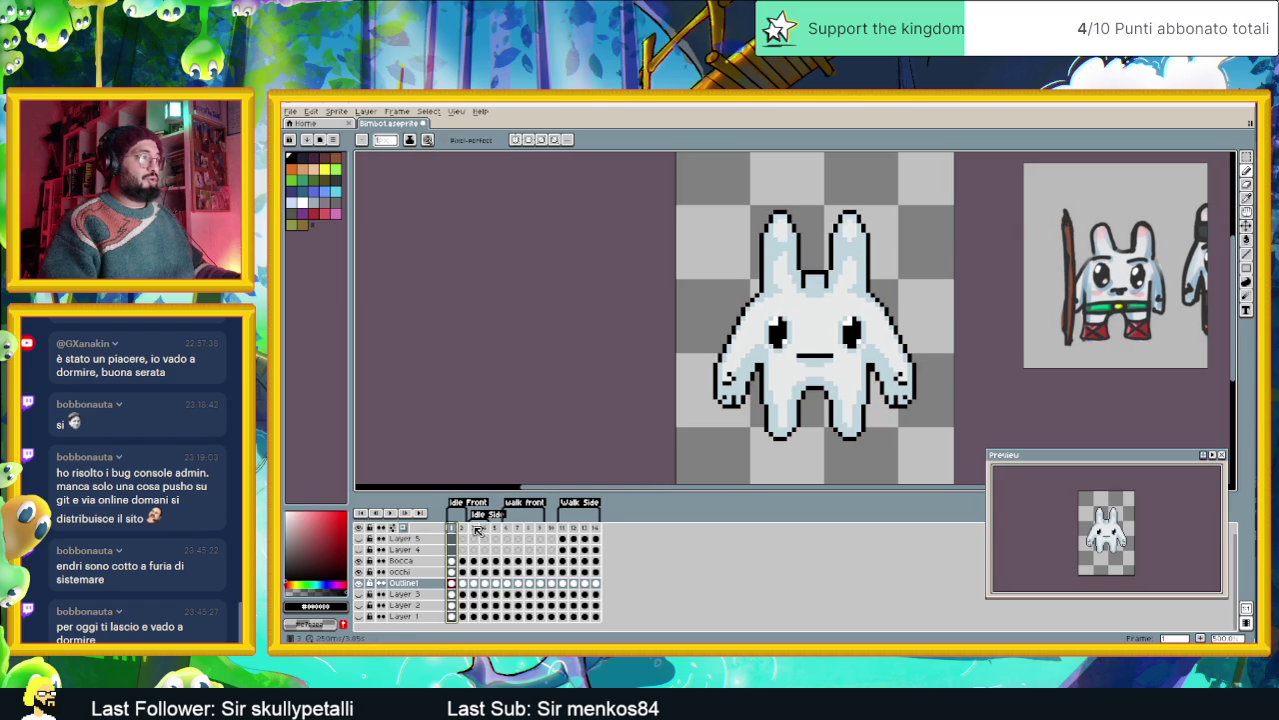
pyautogui.click(478, 529)
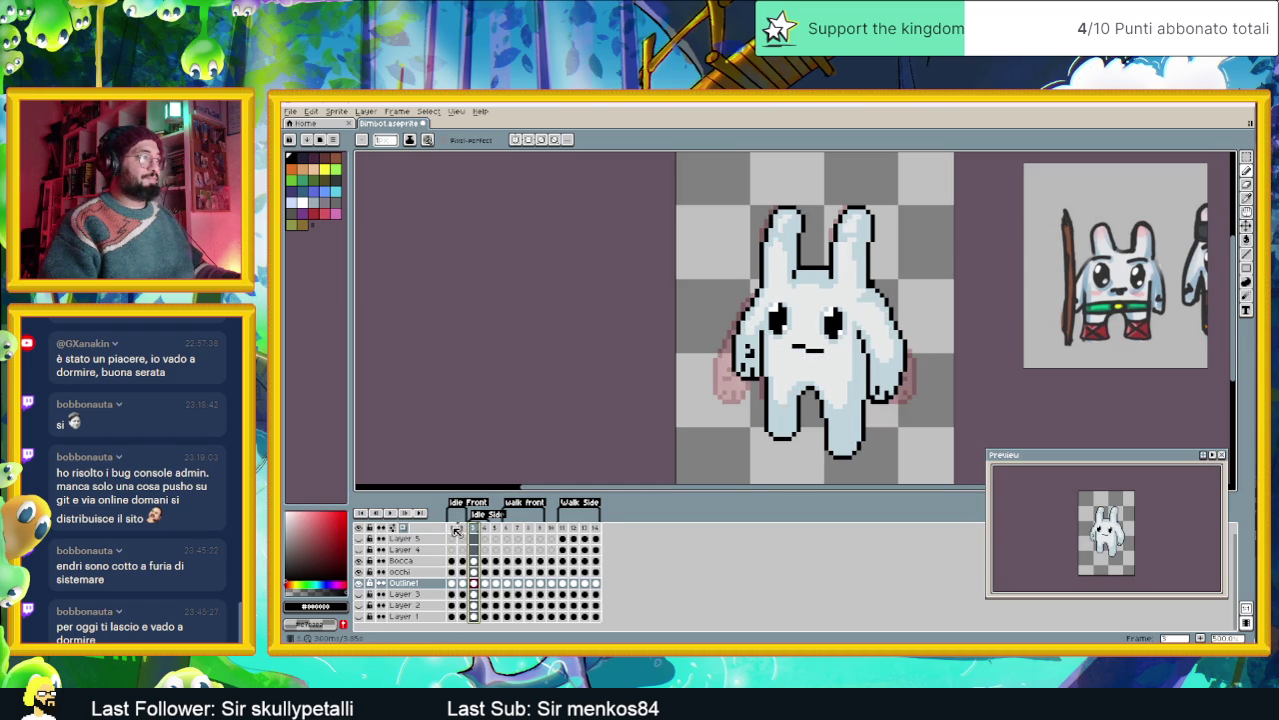
pyautogui.click(451, 530)
pyautogui.click(476, 529)
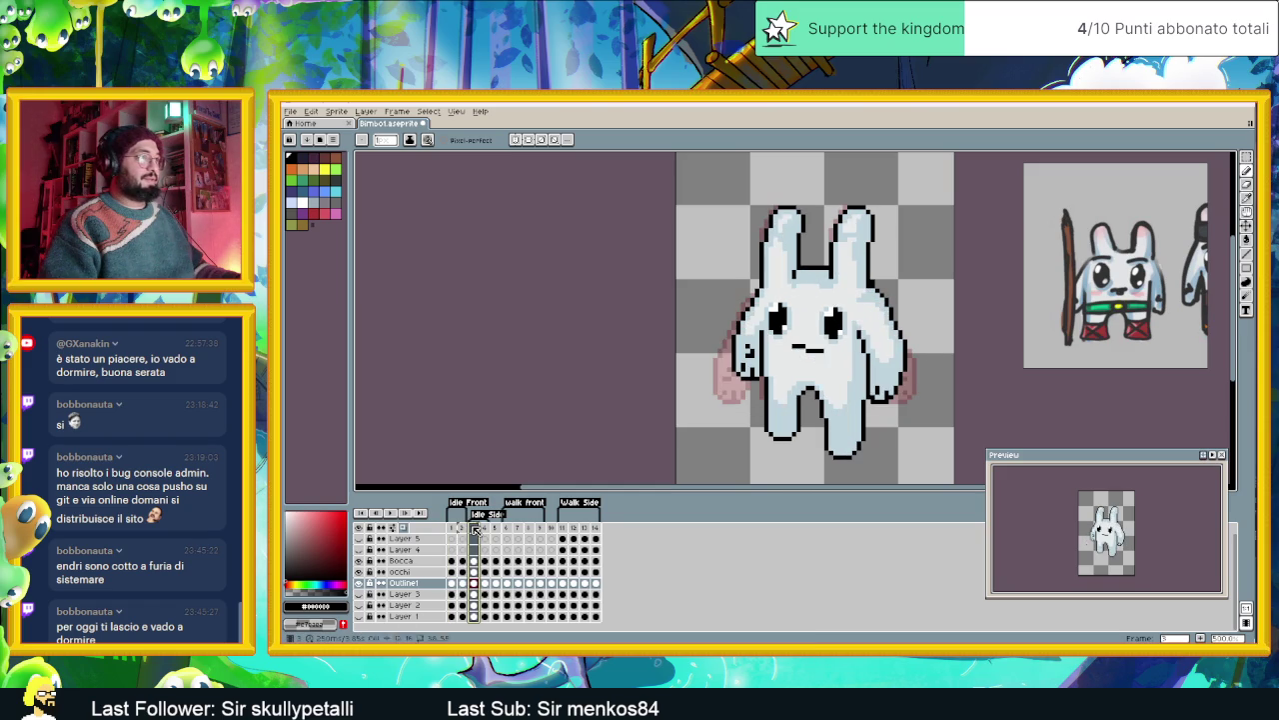
pyautogui.scroll(-1, 742, 400)
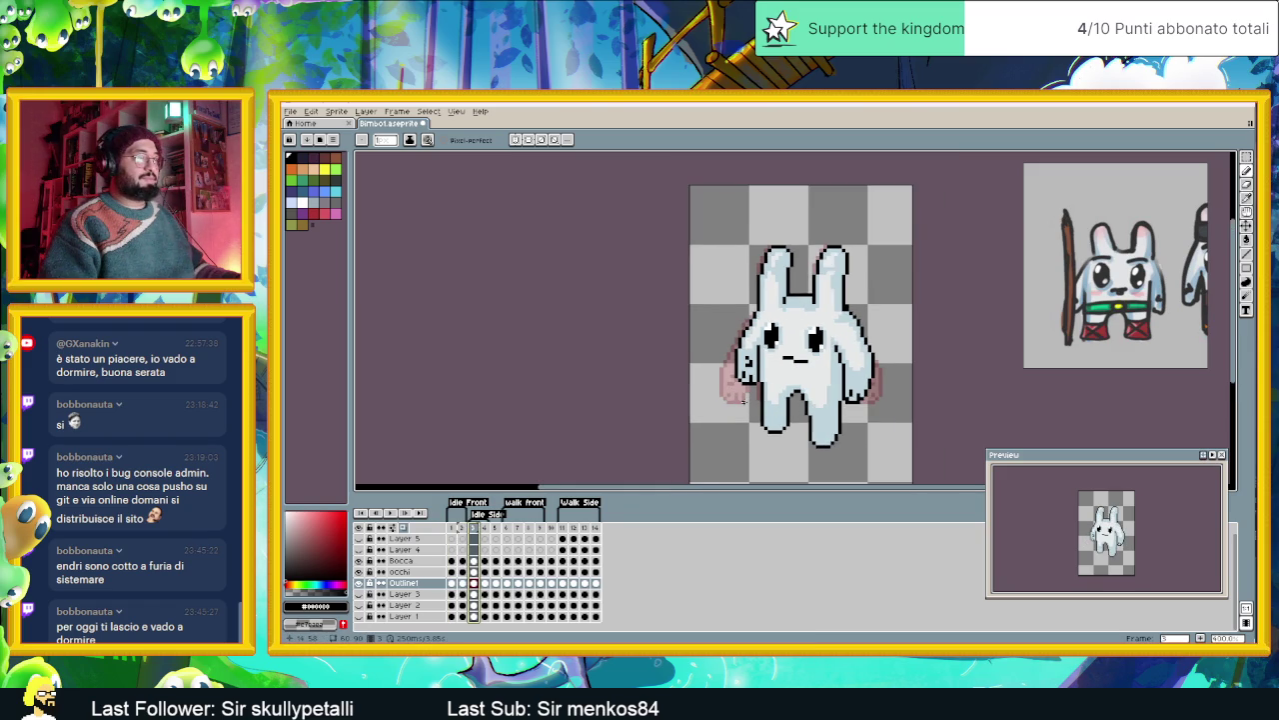
pyautogui.scroll(-1, 744, 398)
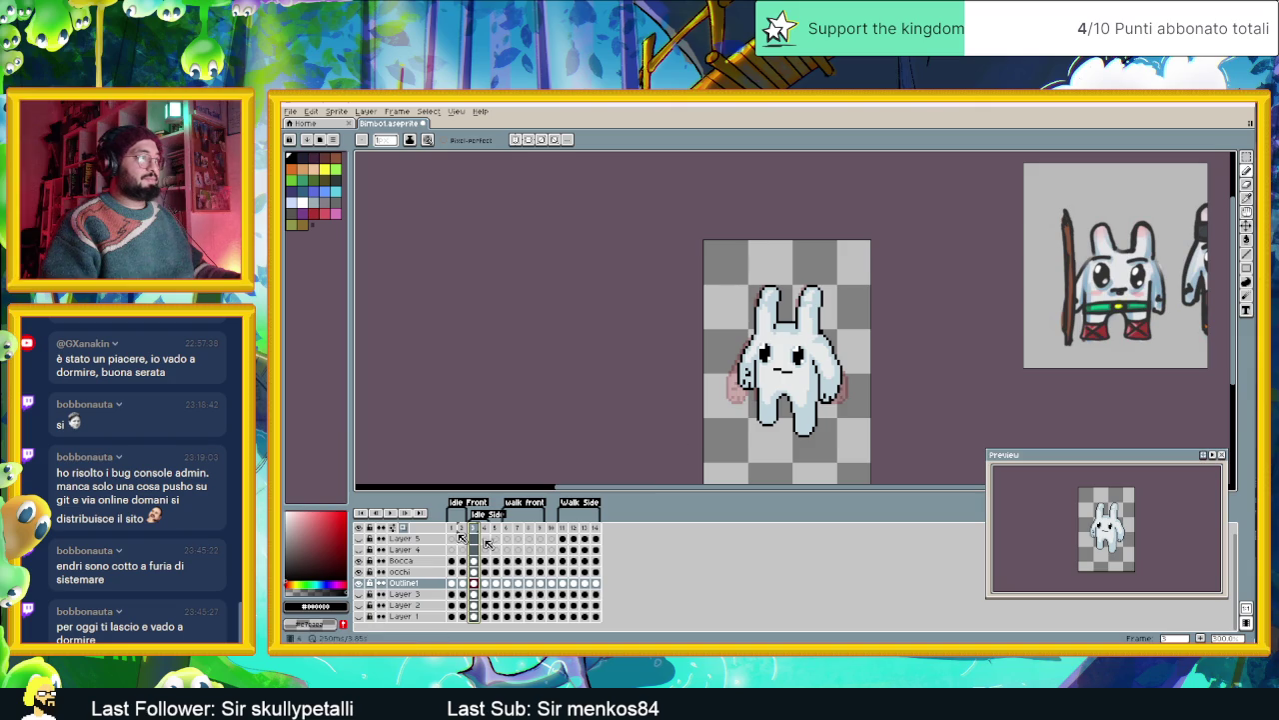
pyautogui.click(452, 529)
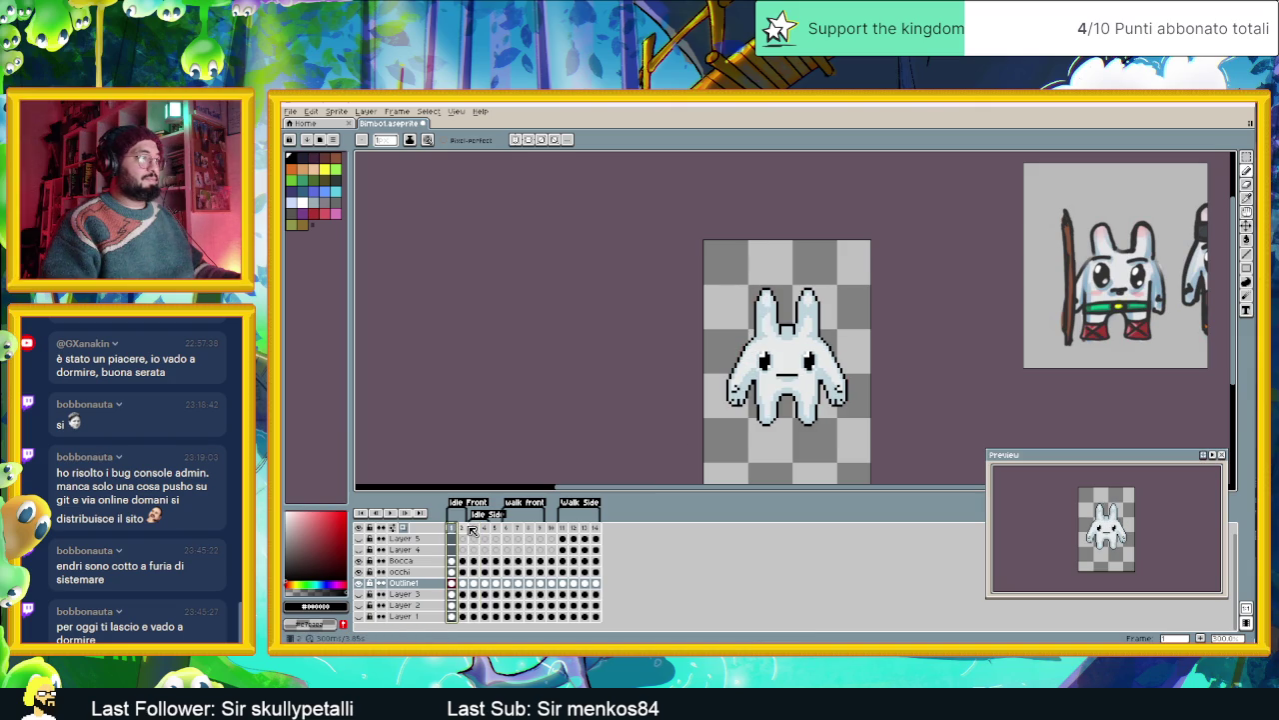
pyautogui.click(476, 529)
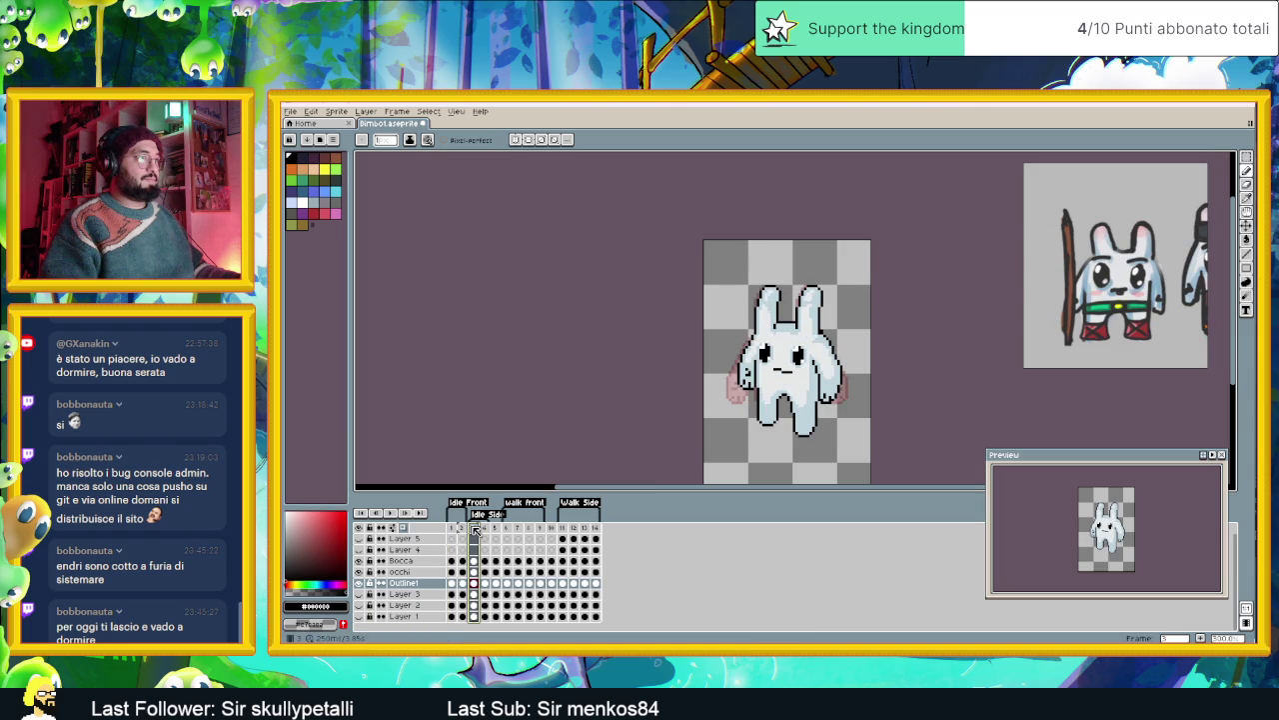
pyautogui.scroll(1, 790, 370)
# - Eyedrop the body's light blue, paint a short stroke on the body, then undo it
pyautogui.scroll(2, 789, 369)
pyautogui.scroll(1, 790, 369)
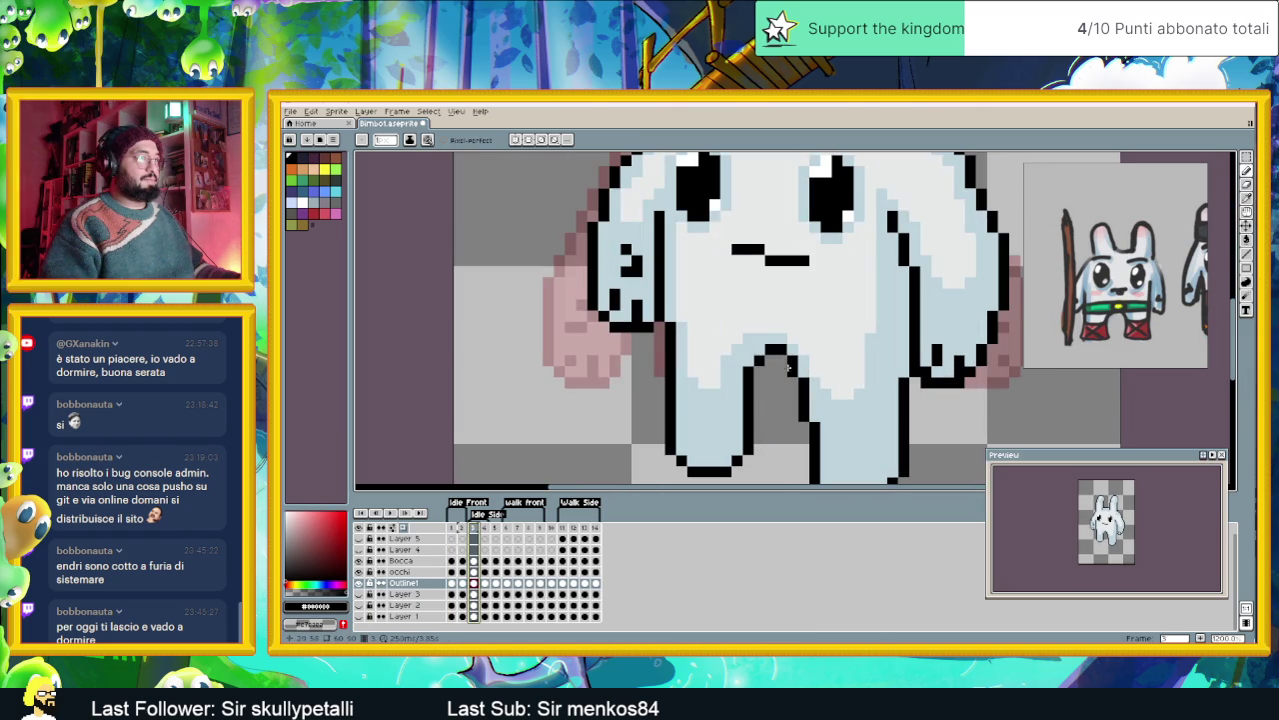
pyautogui.keyDown('alt'); pyautogui.click(780, 345); pyautogui.keyUp('alt')
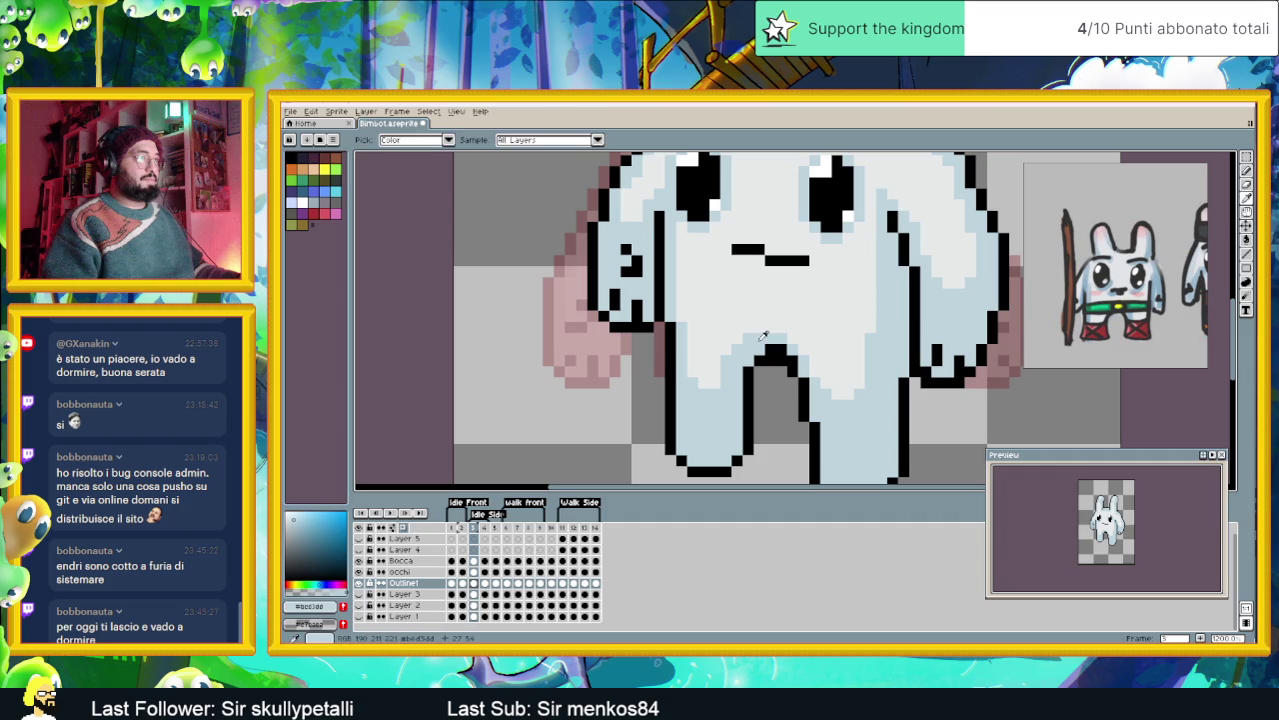
pyautogui.moveTo(735, 337); pyautogui.dragTo(784, 338)
pyautogui.keyDown('alt'); pyautogui.click(779, 336); pyautogui.keyUp('alt')
pyautogui.hotkey('ctrl', 'z')
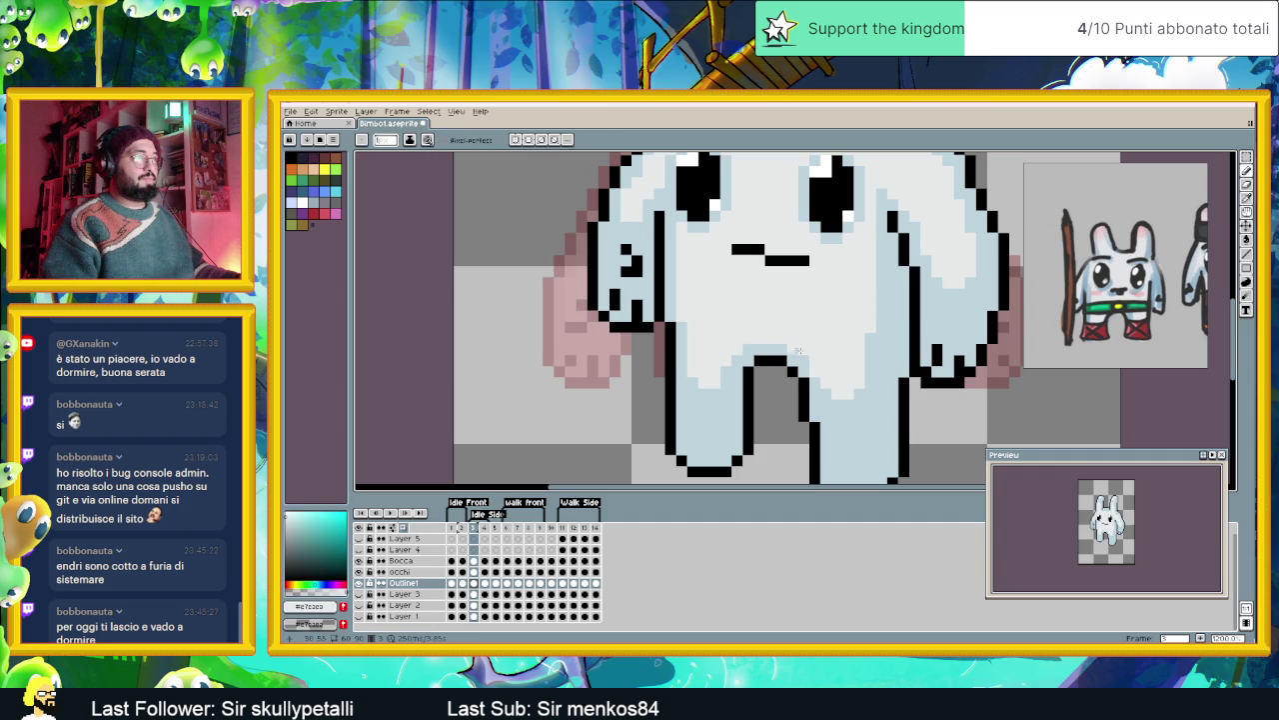
pyautogui.scroll(-3, 797, 349)
# - Flip between idle frames 1, 2 and 3, ending on the frame 3 pose
pyautogui.click(462, 529)
pyautogui.click(479, 532)
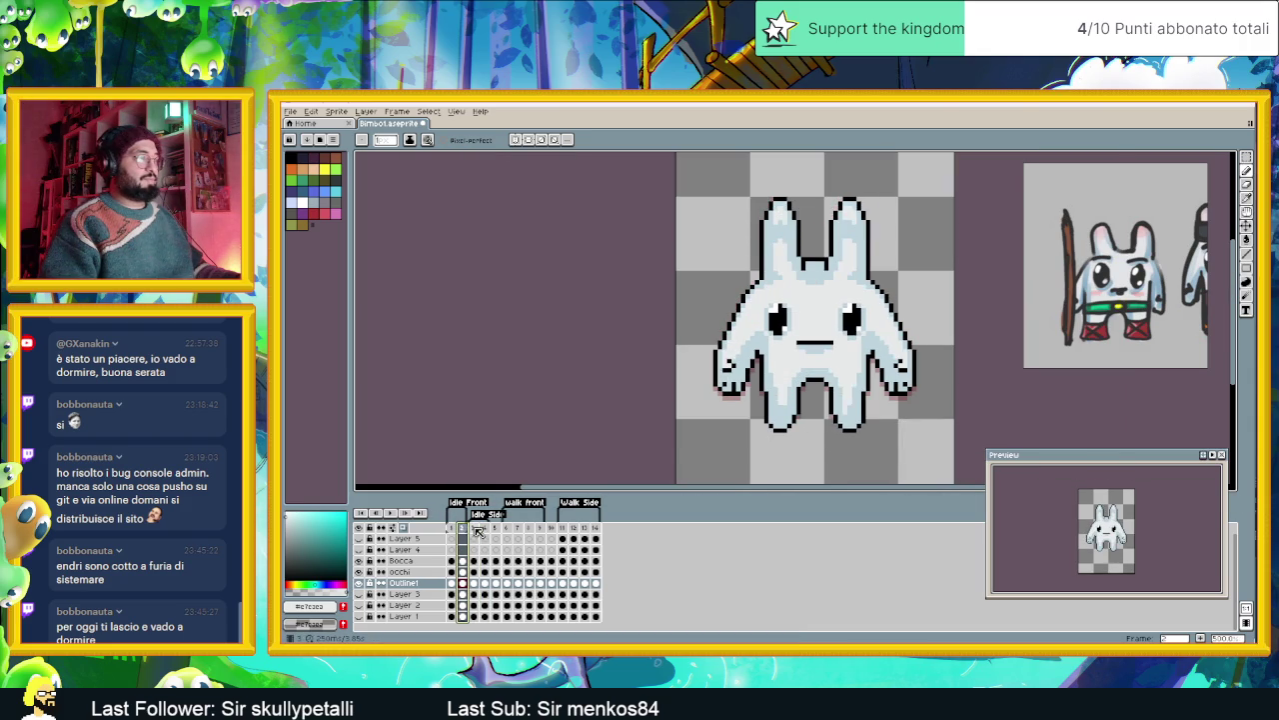
pyautogui.click(477, 530)
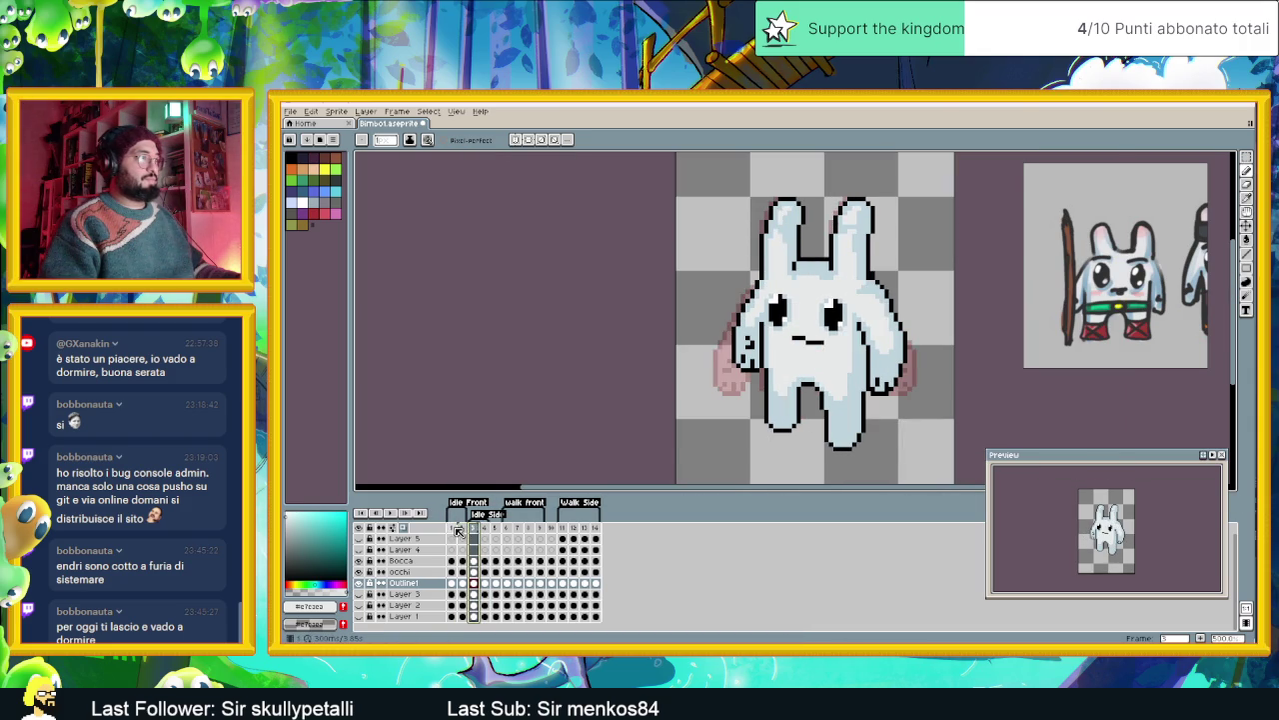
pyautogui.click(456, 530)
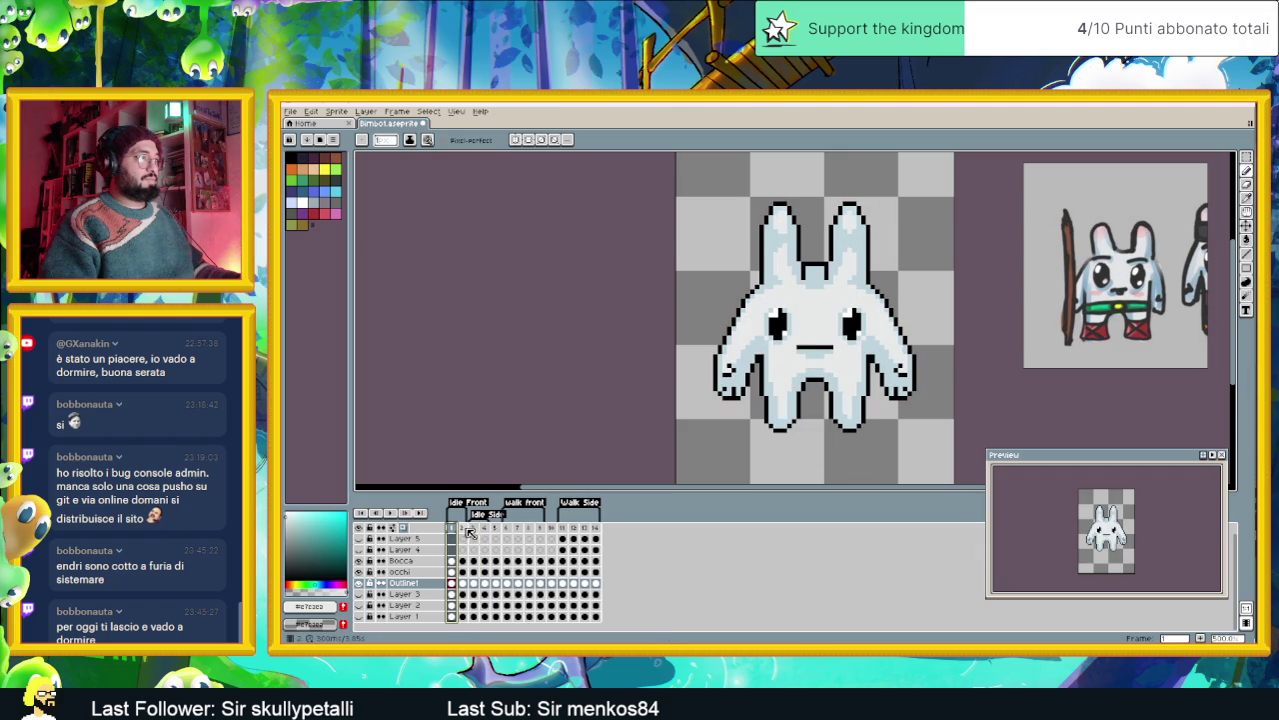
pyautogui.click(474, 531)
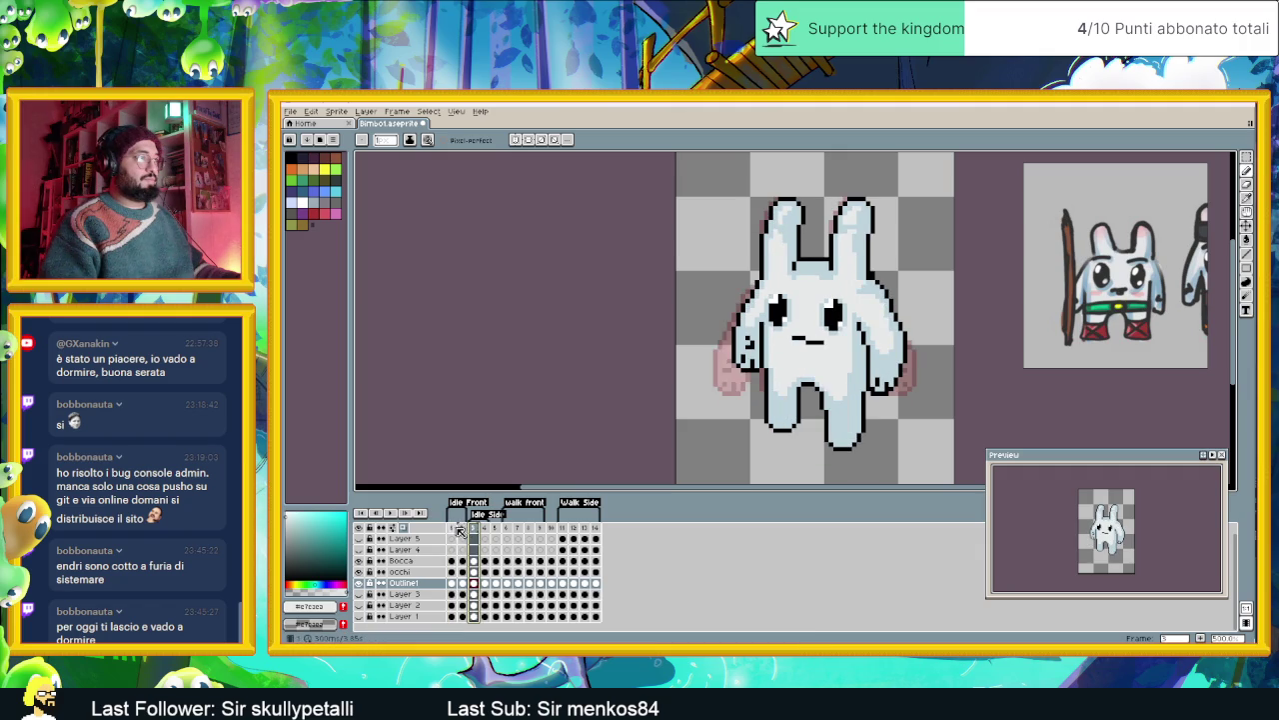
pyautogui.click(452, 529)
pyautogui.click(474, 529)
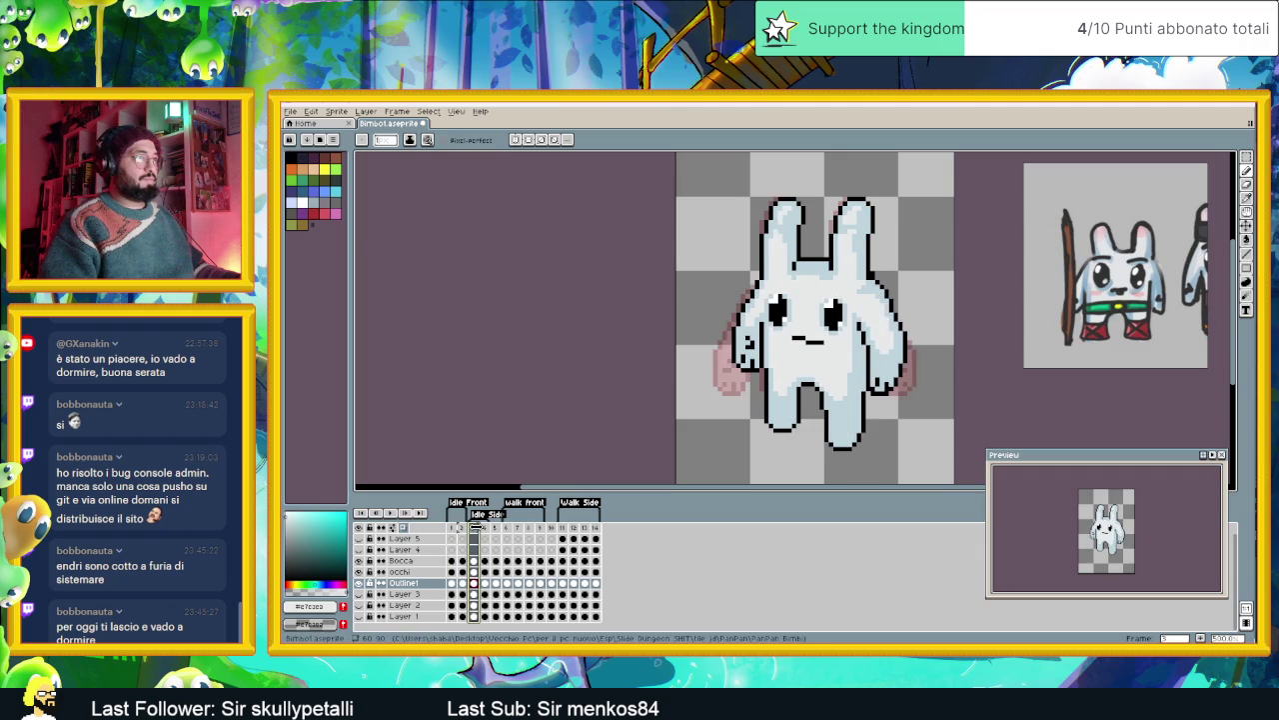
pyautogui.click(455, 530)
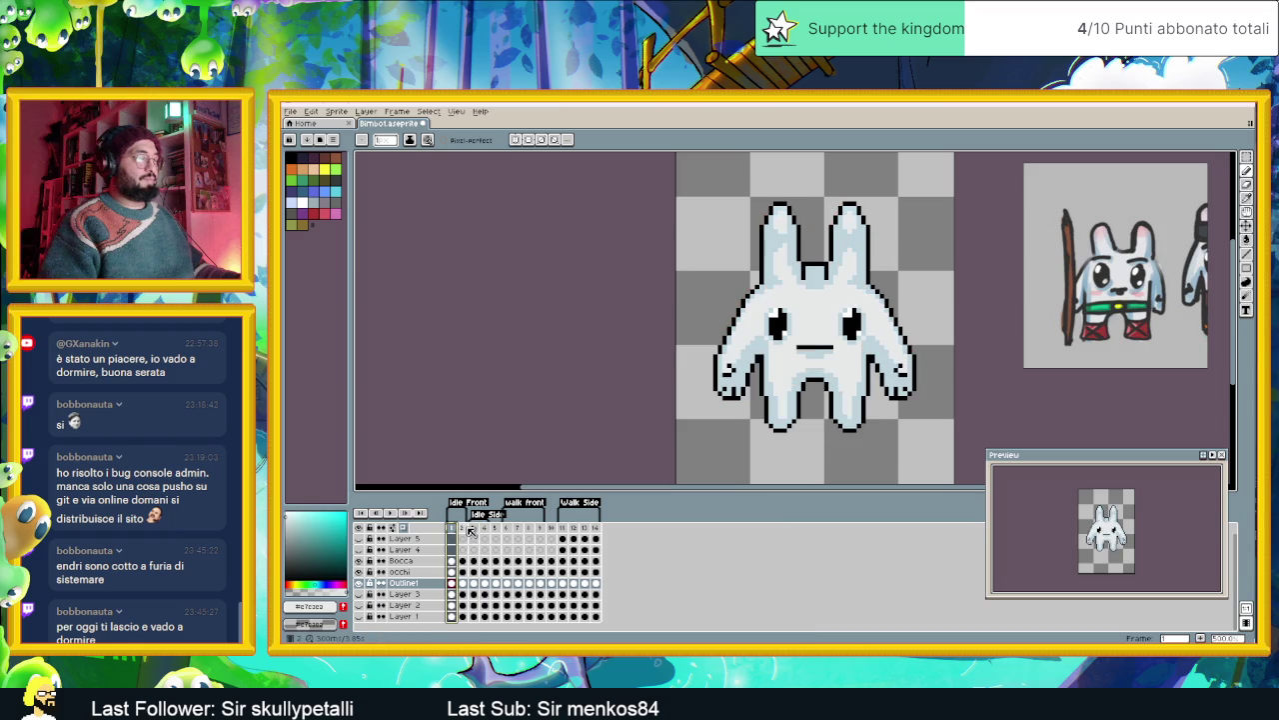
pyautogui.click(476, 530)
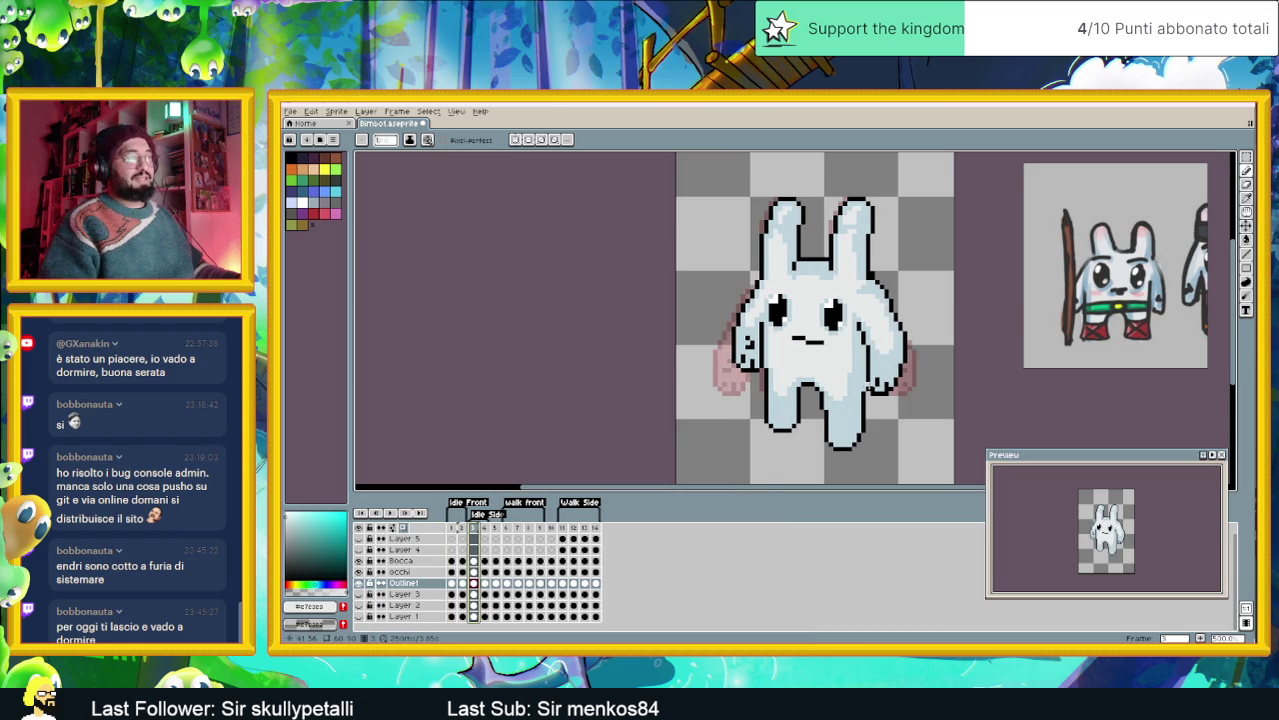
pyautogui.click(454, 530)
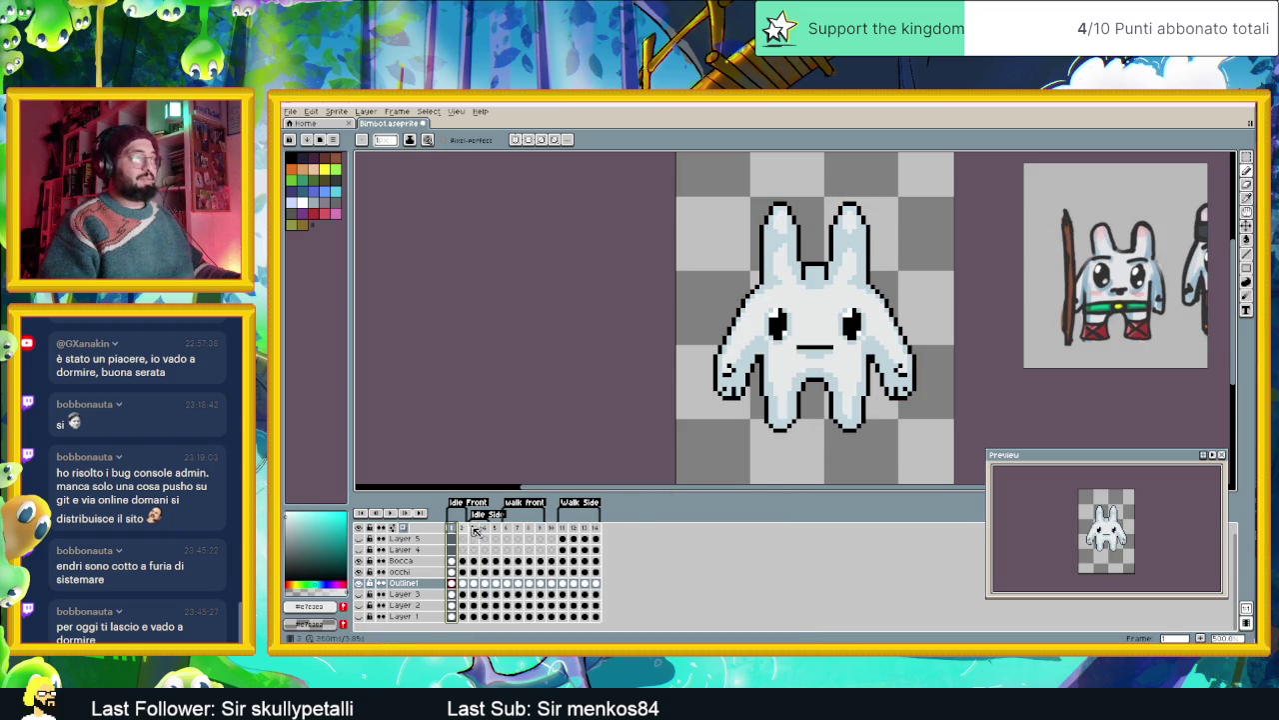
pyautogui.click(478, 530)
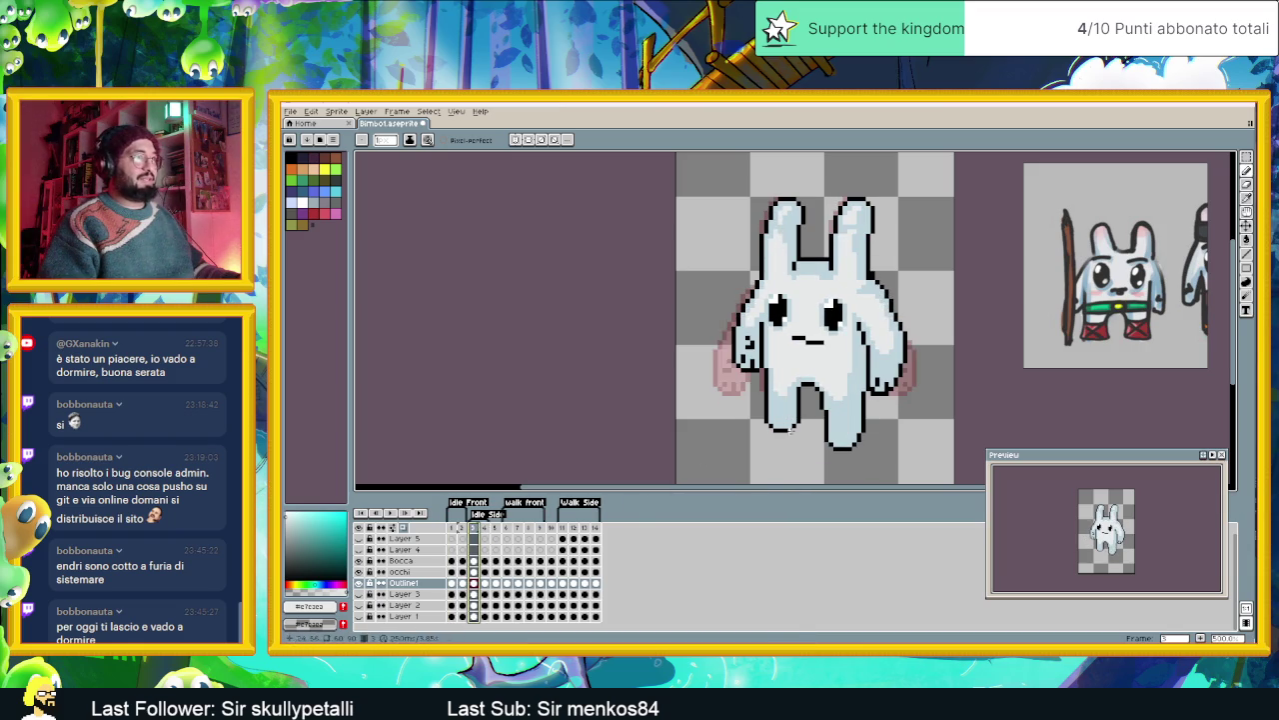
# - Marquee-select the bunny's feet, transform them, and deselect
pyautogui.press('m')
pyautogui.moveTo(752, 452)
pyautogui.mouseDown()
pyautogui.moveTo(877, 406)
pyautogui.moveTo(857, 420)
pyautogui.moveTo(738, 407)
pyautogui.mouseUp()
pyautogui.hotkey('ctrl', 'd')
pyautogui.click(826, 430)
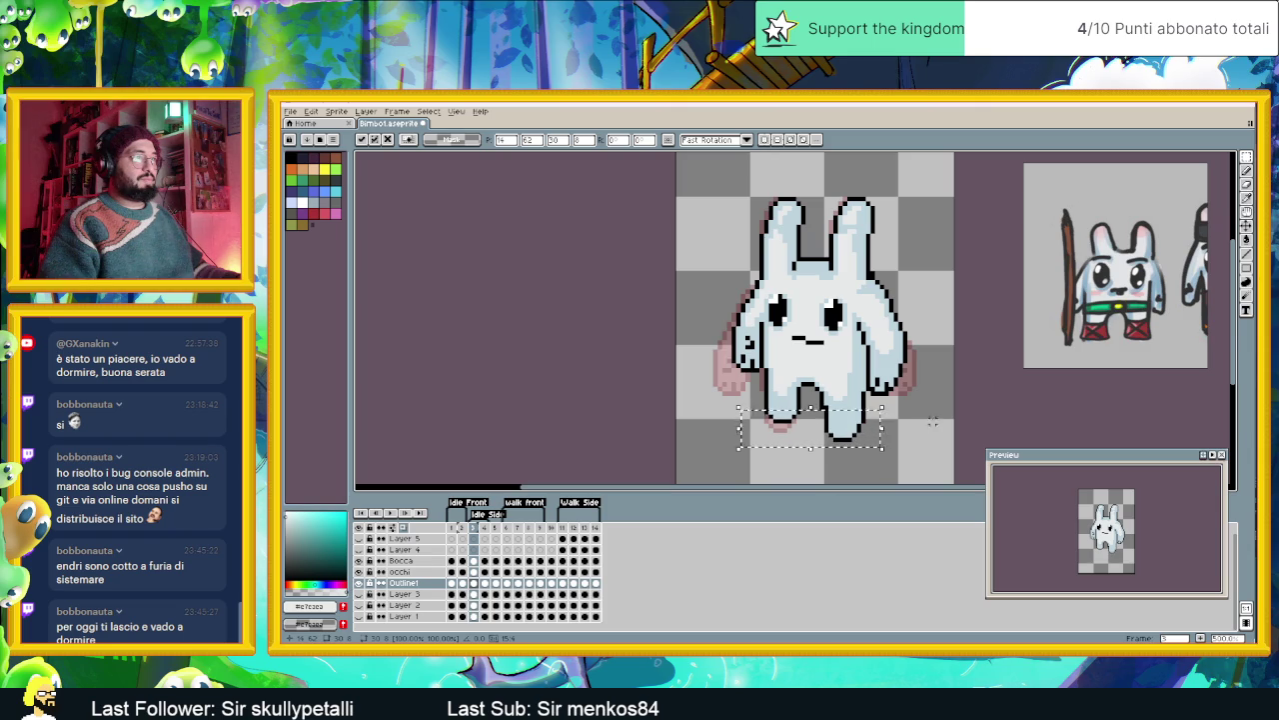
pyautogui.hotkey('ctrl', 'd')
# - Move the Outline1 layer down about 4 px with the Move tool
pyautogui.scroll(1, 870, 413)
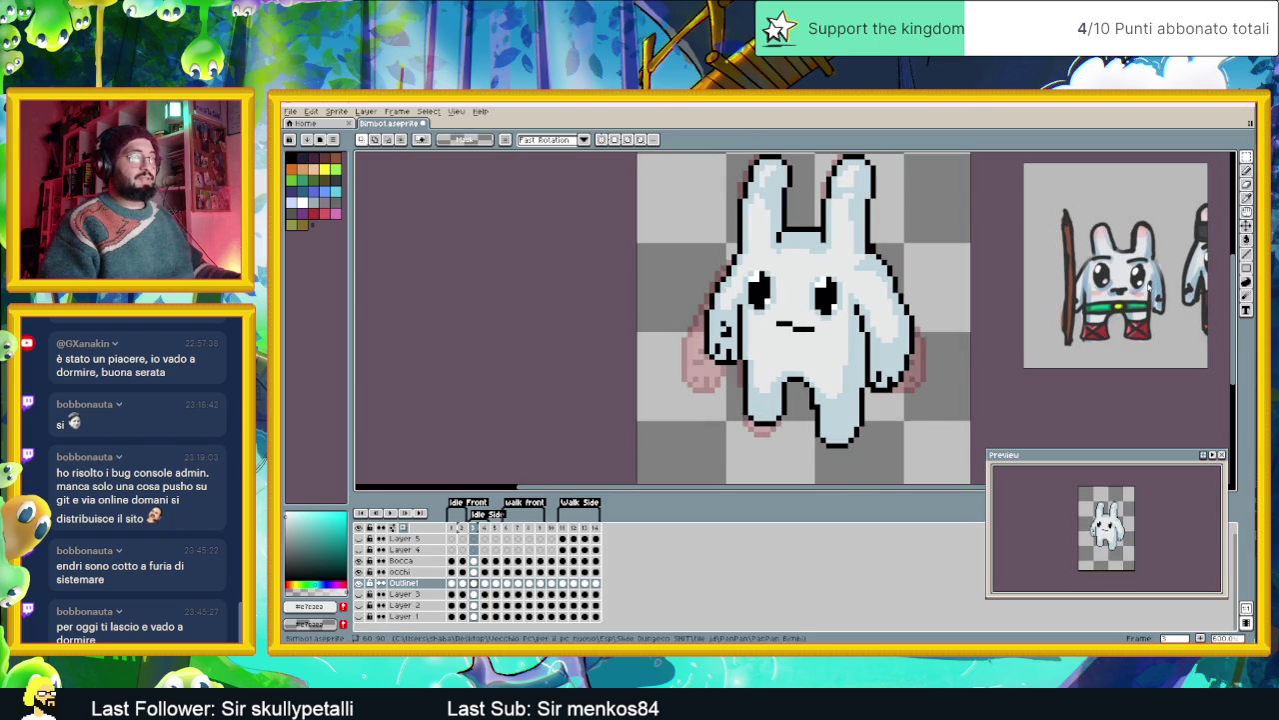
pyautogui.press('b')
pyautogui.scroll(2, 760, 390)
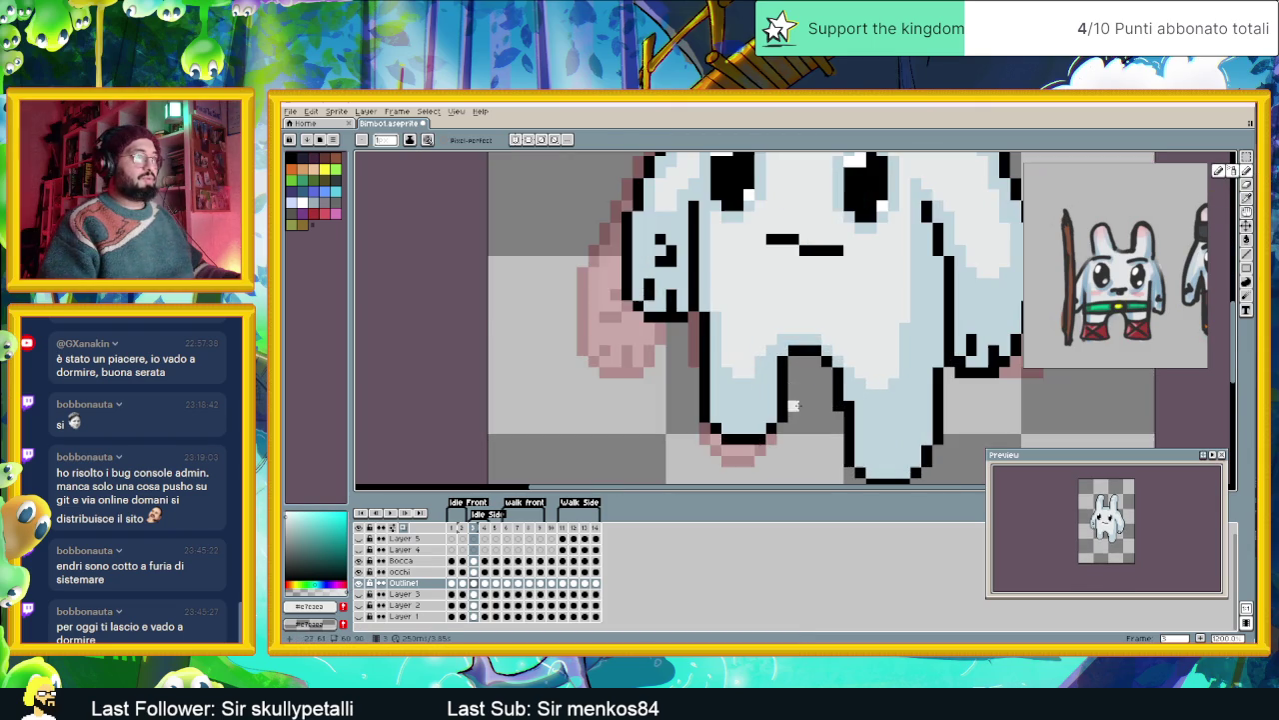
pyautogui.scroll(-3, 837, 404)
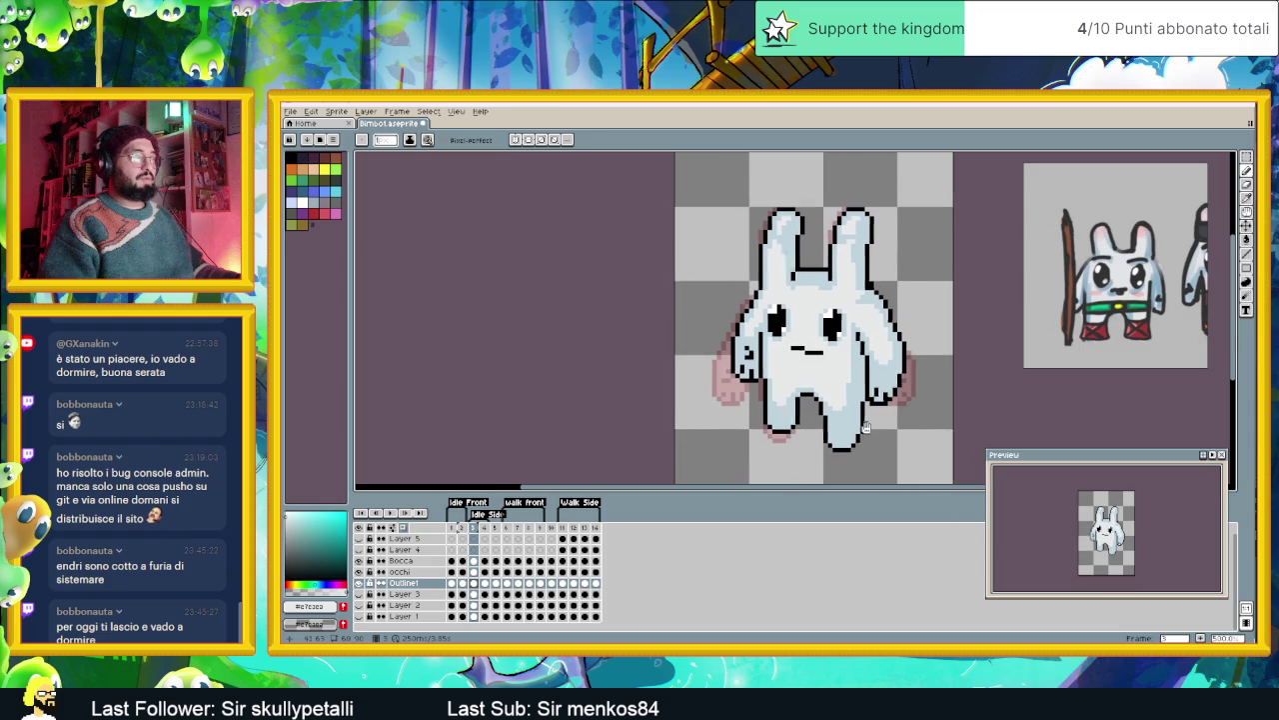
pyautogui.press('v')
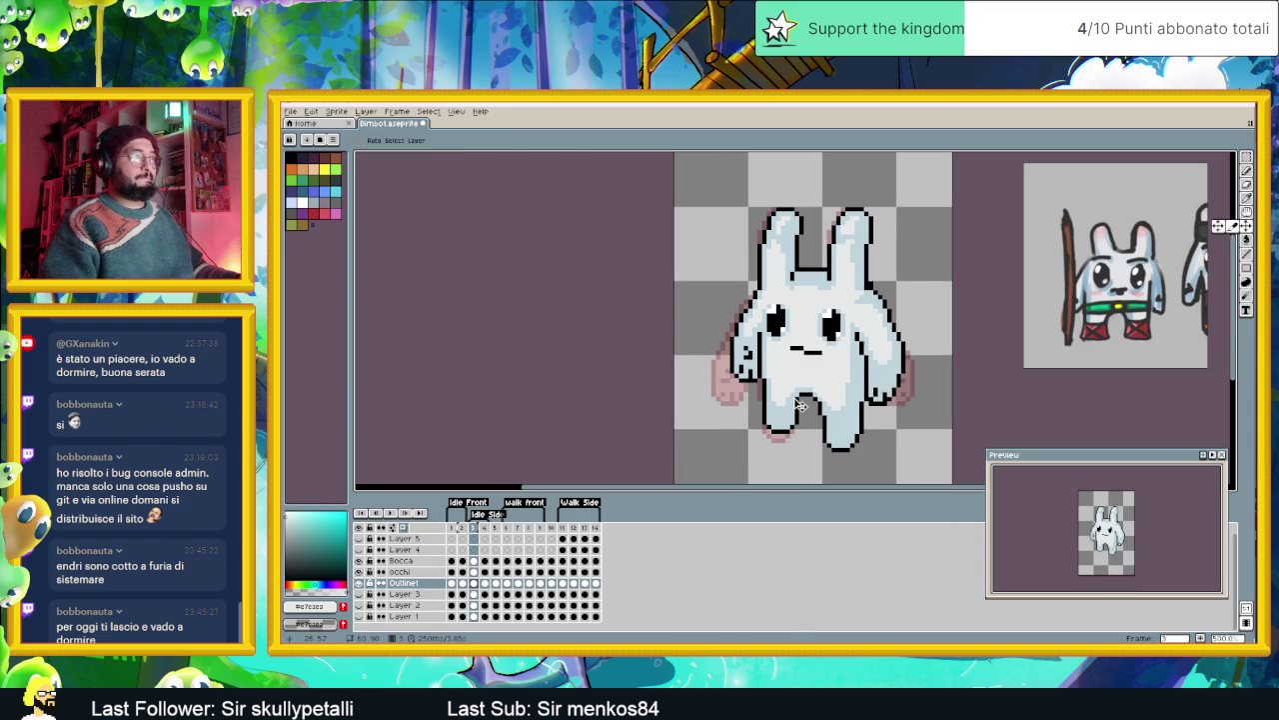
pyautogui.moveTo(818, 403); pyautogui.dragTo(818, 409)
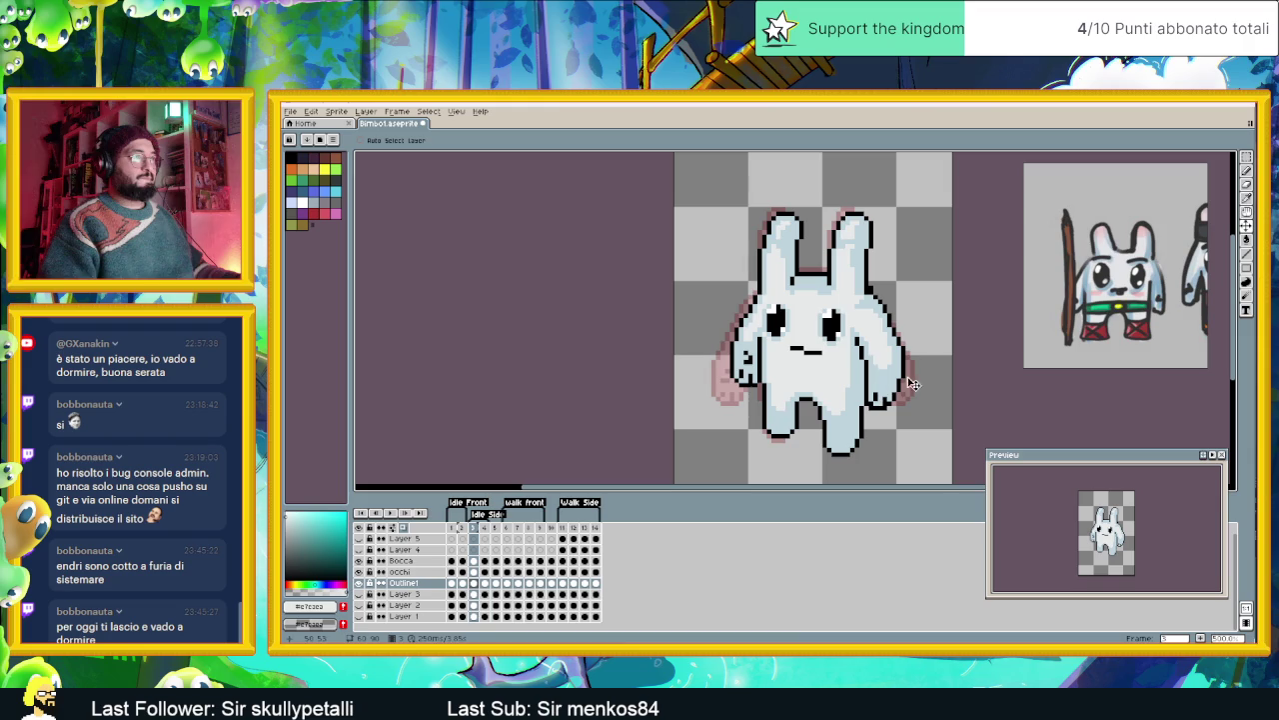
# - Flip back and forth between frames 2 and 3 to compare the bunny poses
pyautogui.click(463, 533)
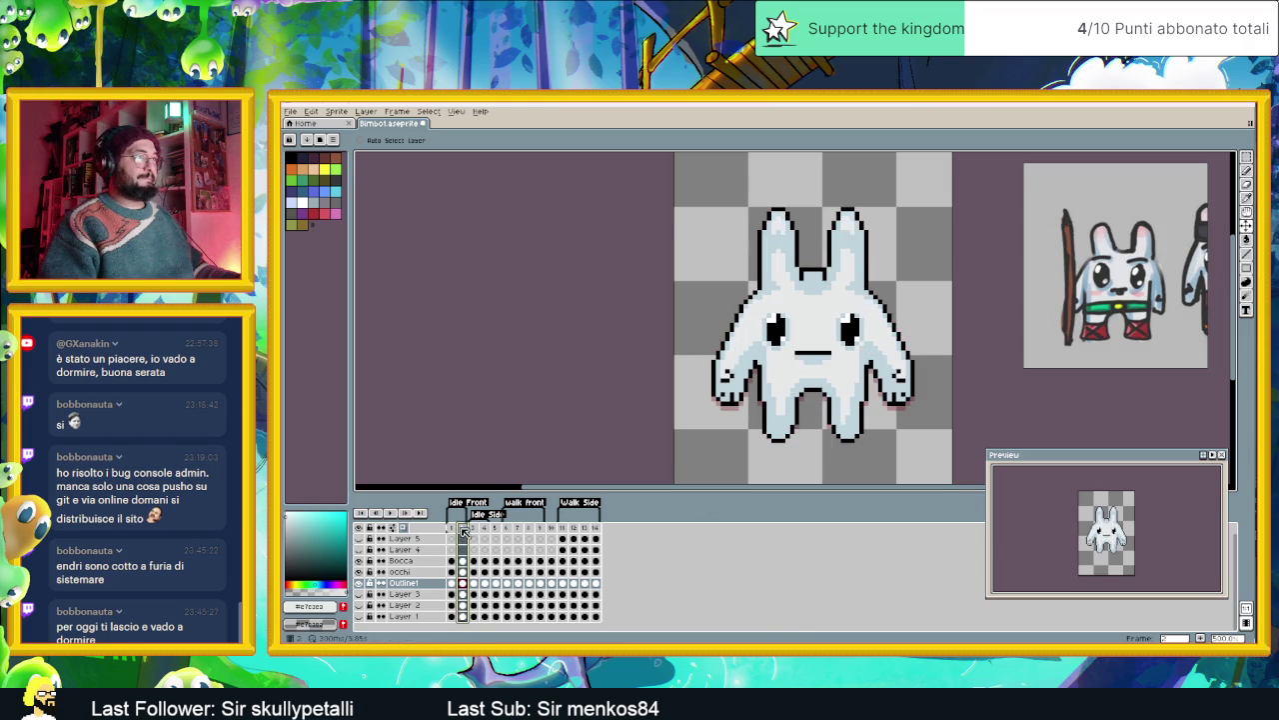
pyautogui.click(475, 531)
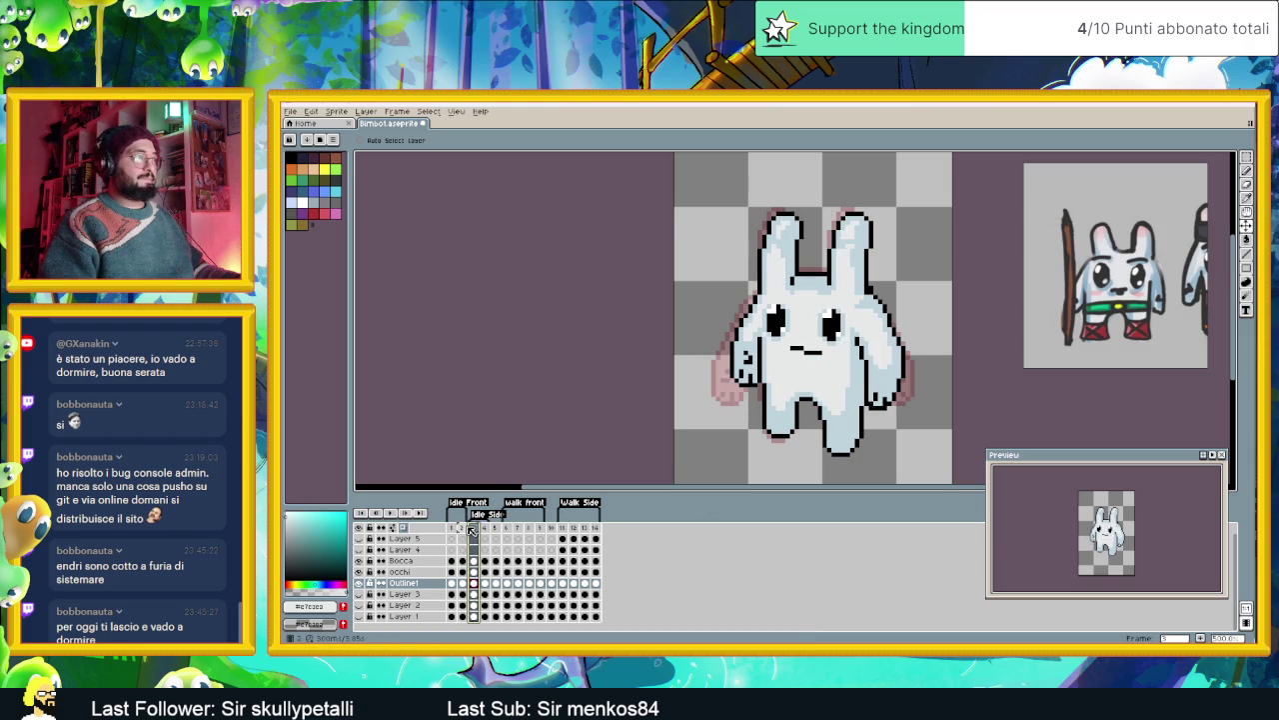
pyautogui.click(464, 529)
pyautogui.click(468, 531)
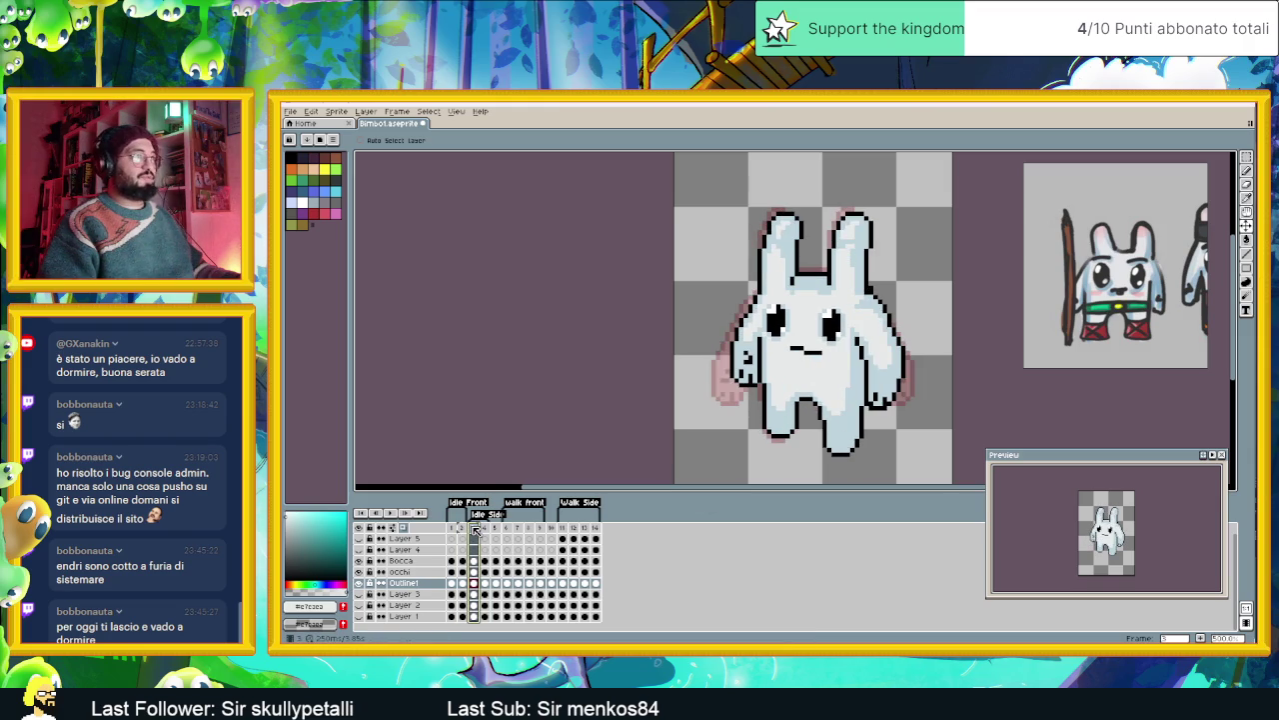
pyautogui.click(464, 532)
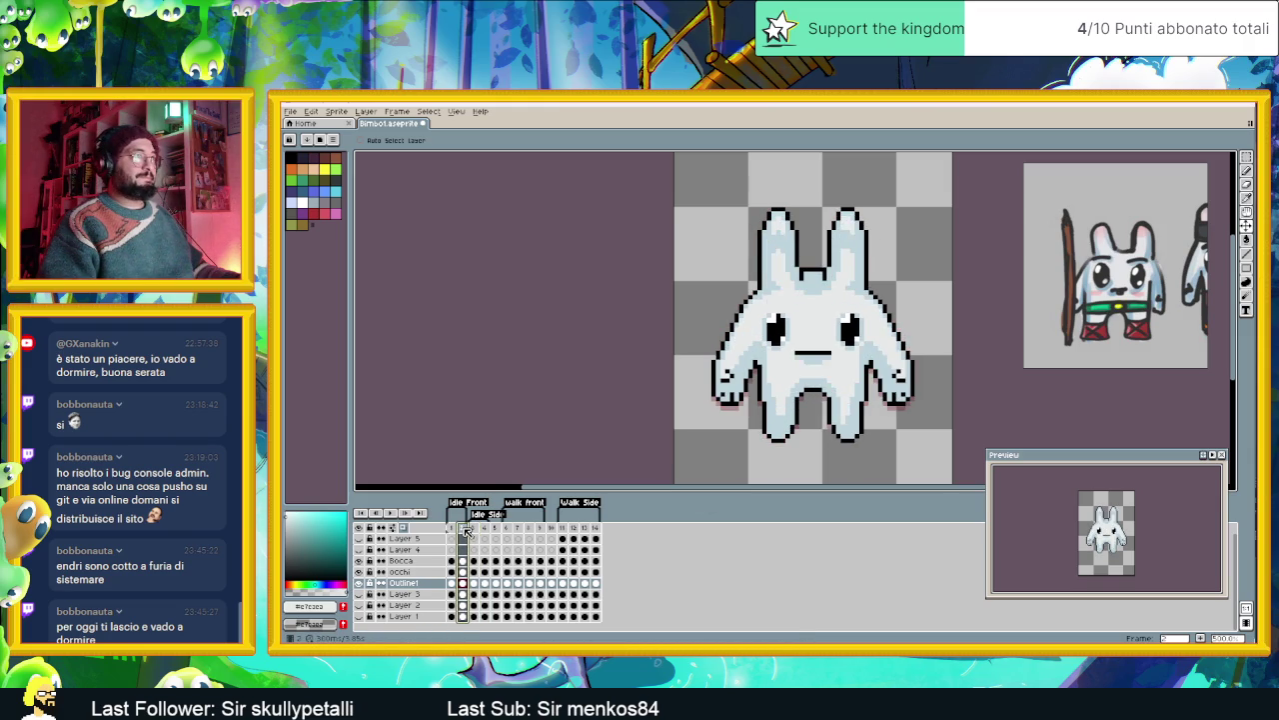
pyautogui.click(476, 531)
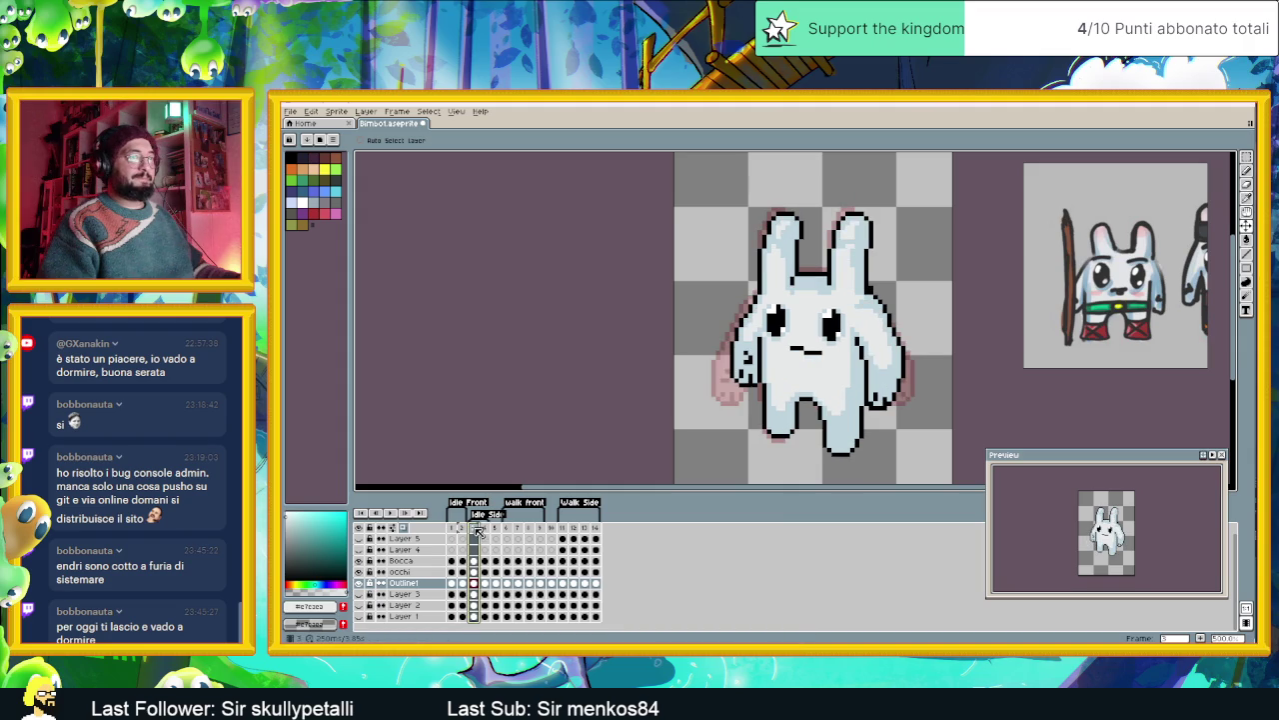
pyautogui.click(466, 533)
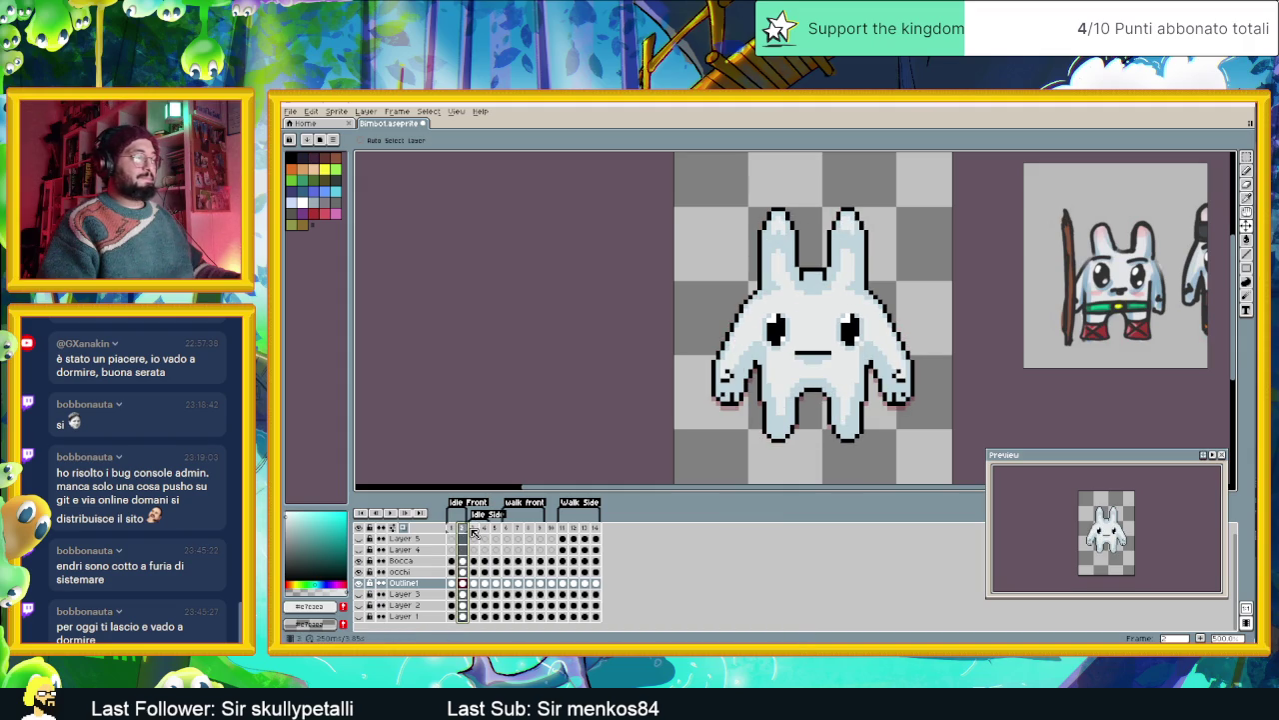
pyautogui.click(477, 531)
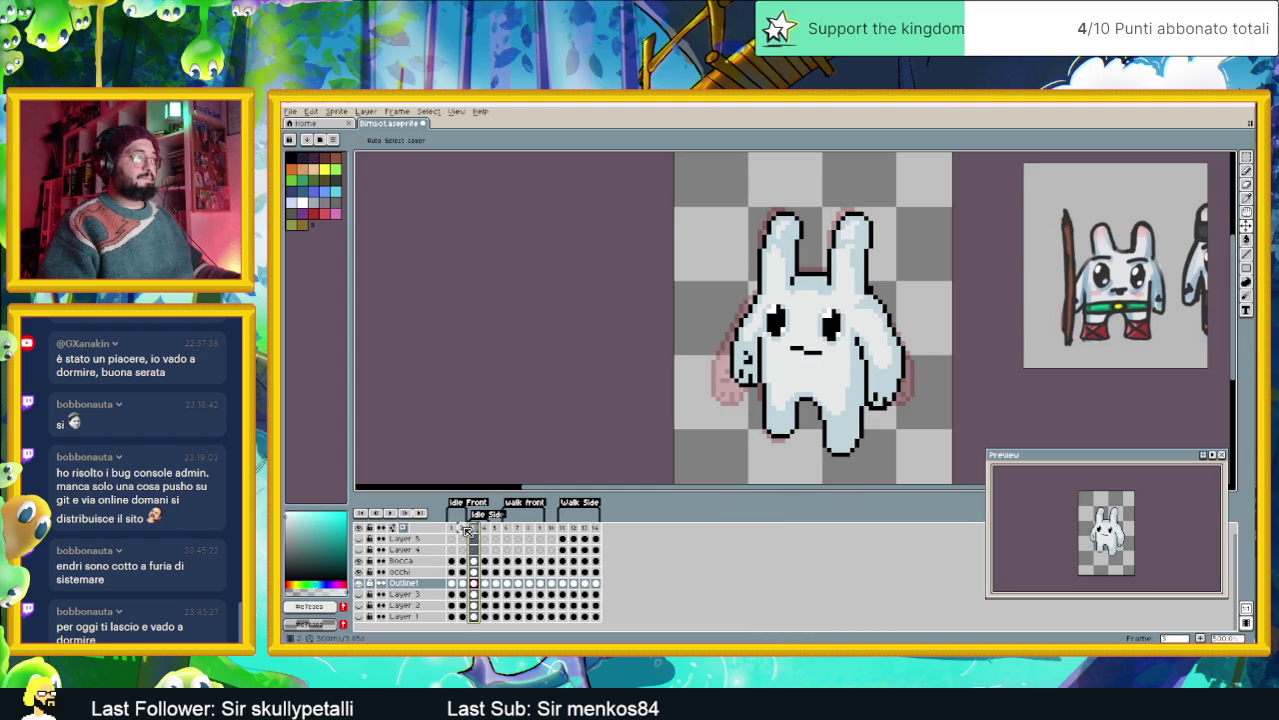
pyautogui.click(470, 531)
pyautogui.click(474, 531)
pyautogui.click(464, 531)
pyautogui.click(474, 531)
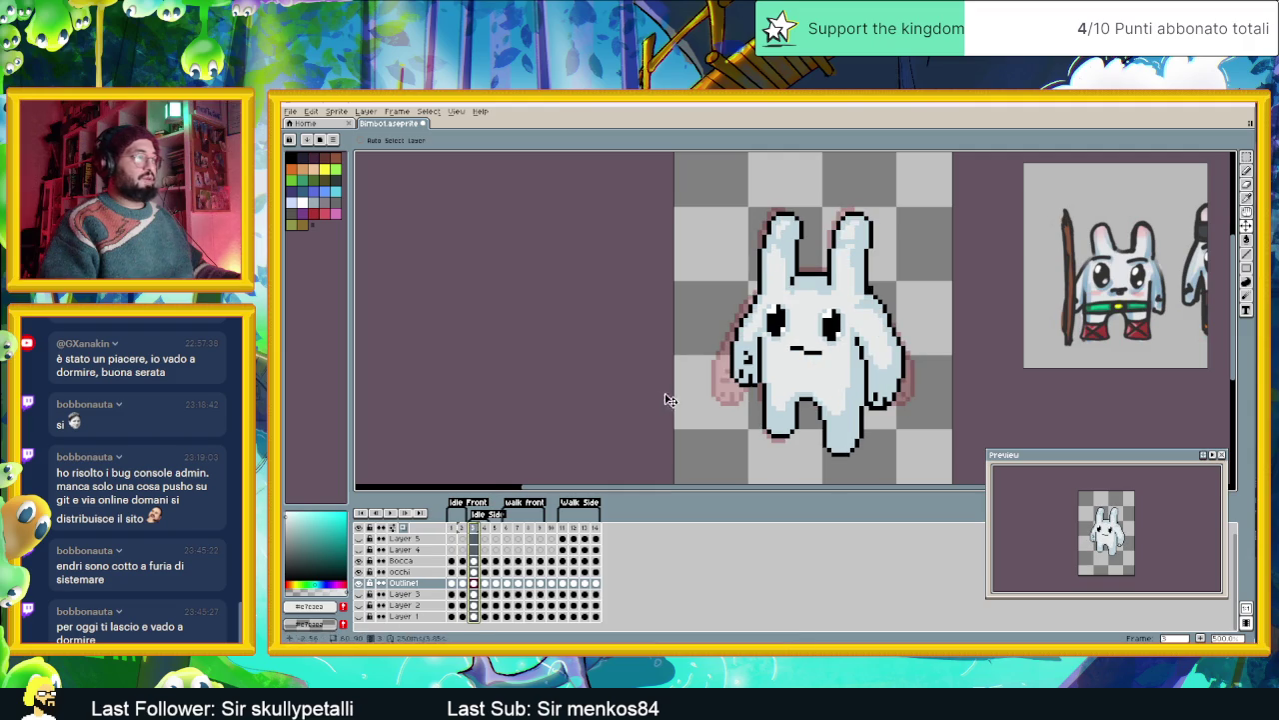
# - Move frame 3's Bocca (mouth) cel down one pixel and check it against frame 2
pyautogui.moveTo(474, 572); pyautogui.dragTo(474, 561)
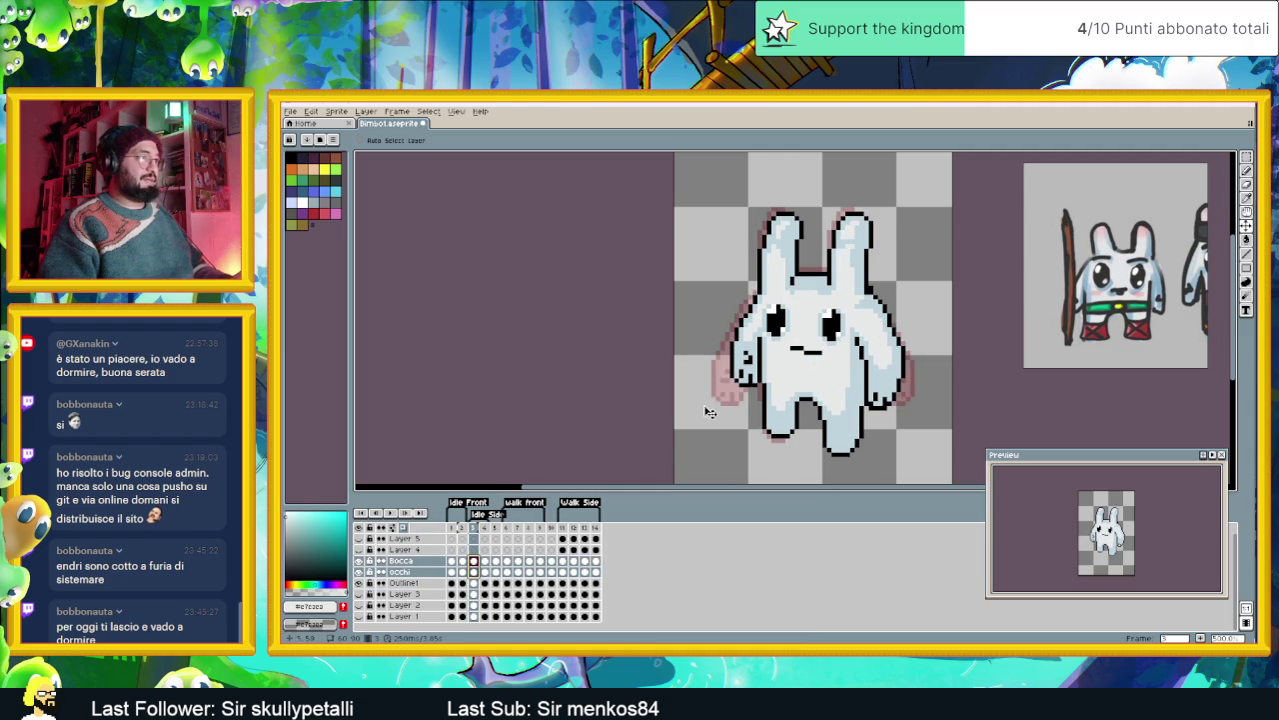
pyautogui.moveTo(809, 340); pyautogui.dragTo(809, 349)
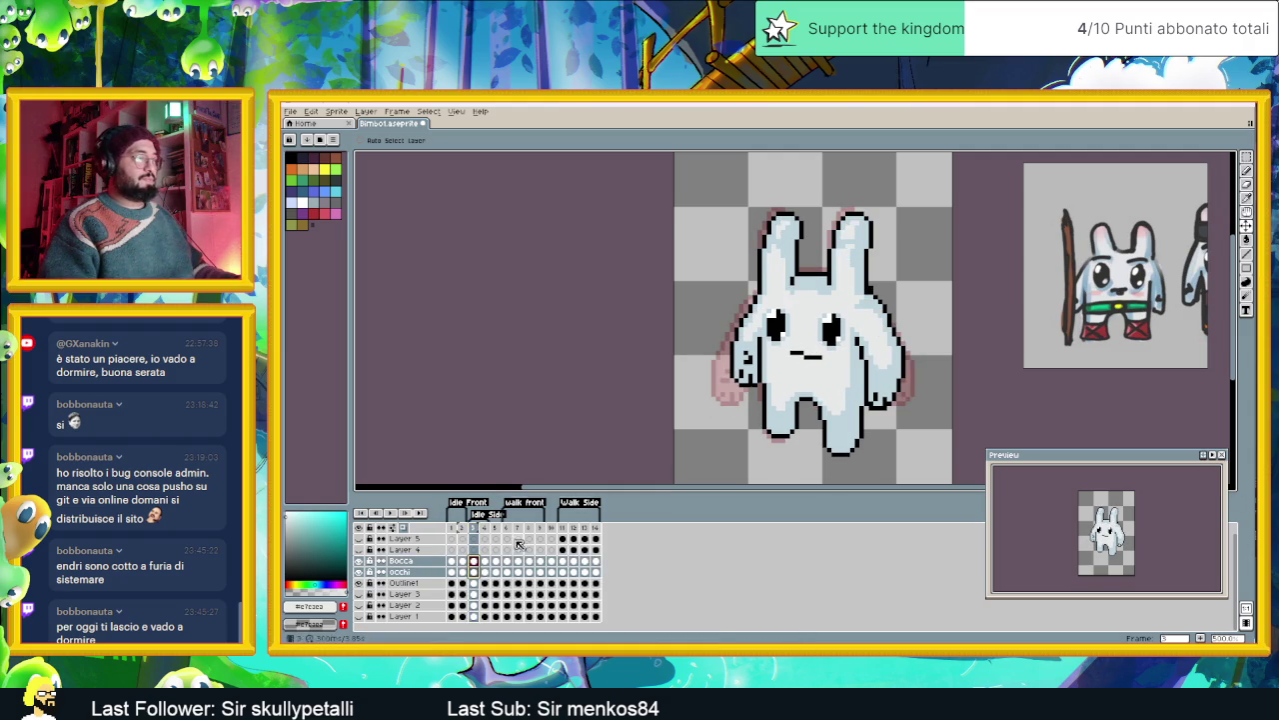
pyautogui.click(461, 560)
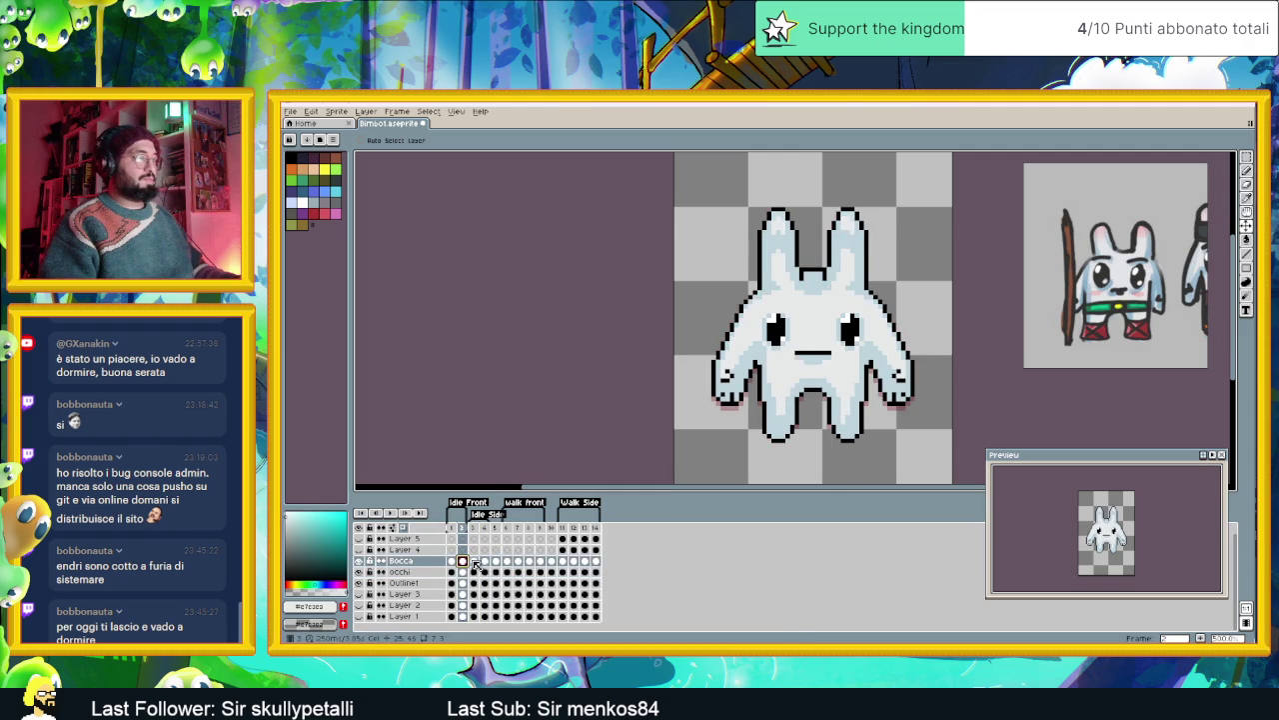
pyautogui.click(475, 562)
pyautogui.click(463, 561)
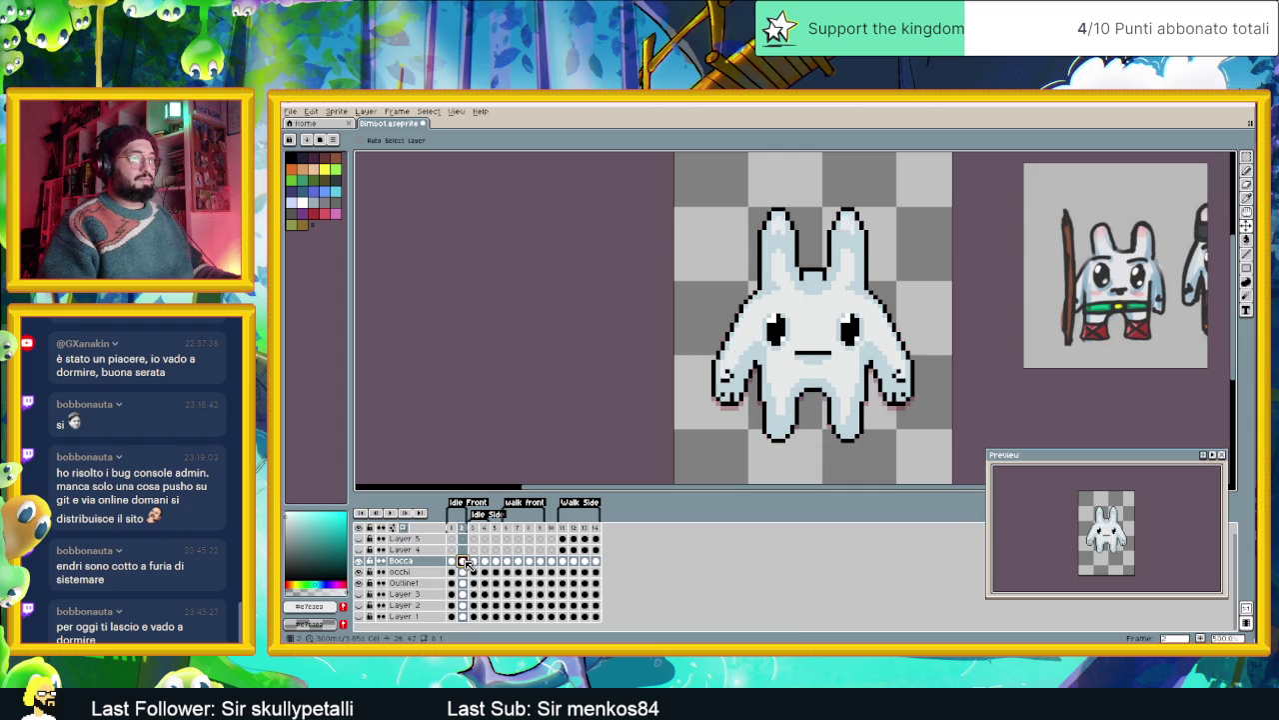
pyautogui.click(476, 562)
pyautogui.click(464, 561)
pyautogui.press('Right')
pyautogui.press('Left')
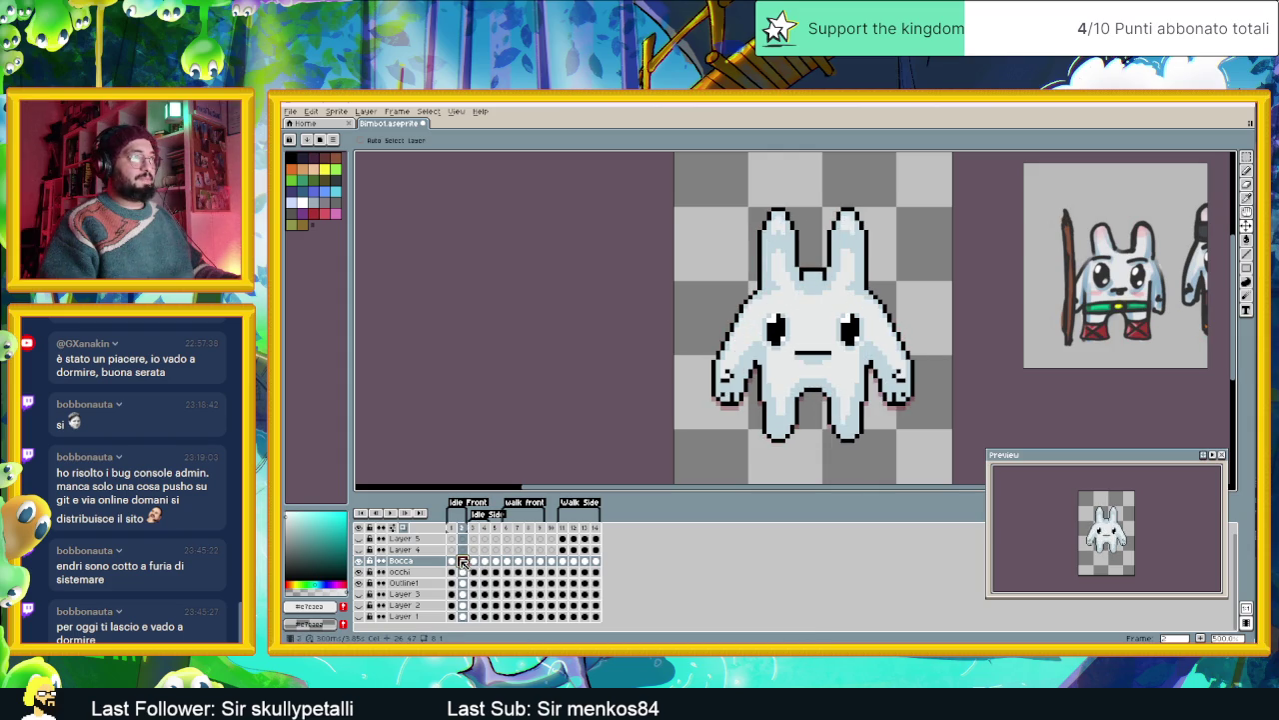
pyautogui.click(476, 562)
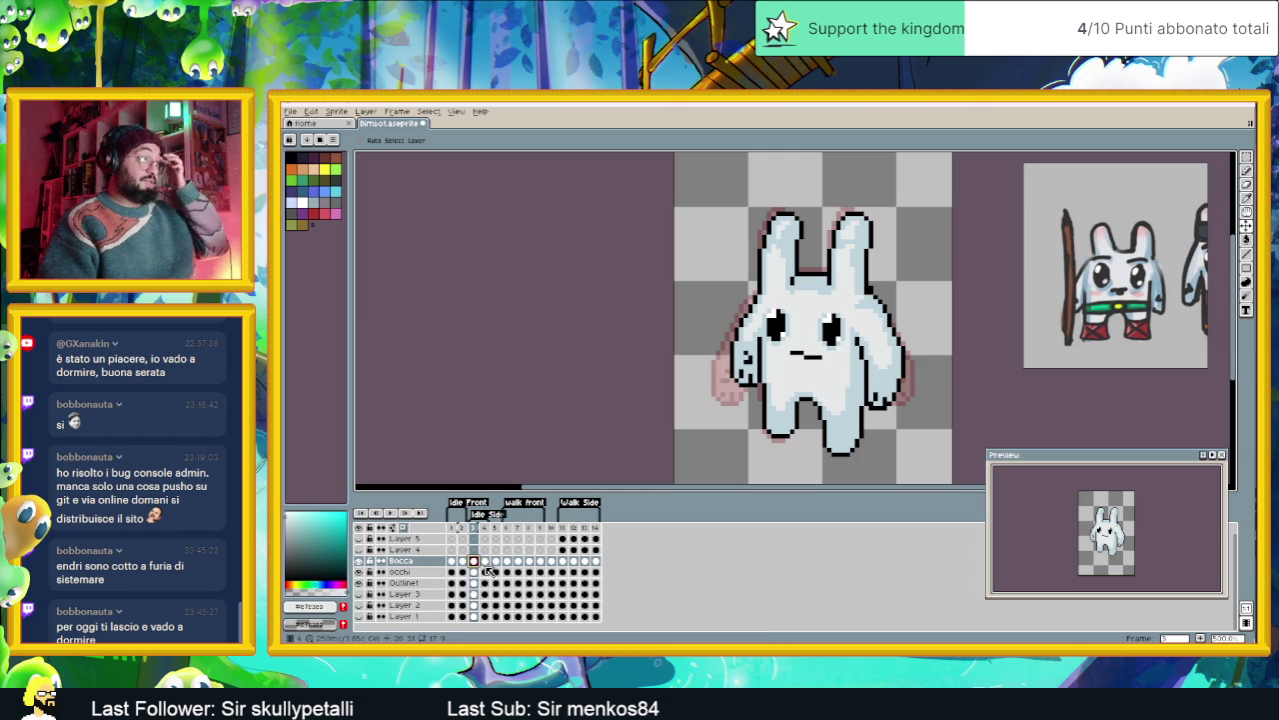
# - Select frame 4's Bocca and occhi cels, undo a stray change, and view frame 4's Outline1 cel
pyautogui.click(476, 582)
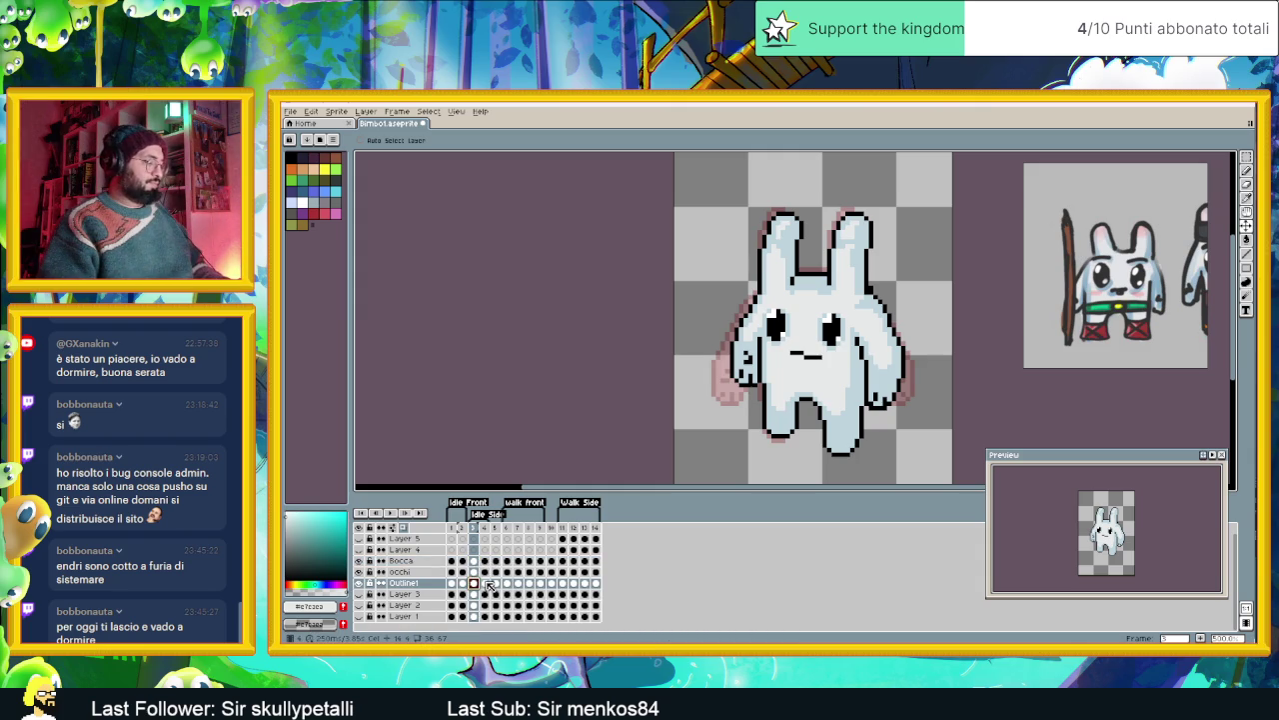
pyautogui.click(487, 583)
pyautogui.click(487, 584)
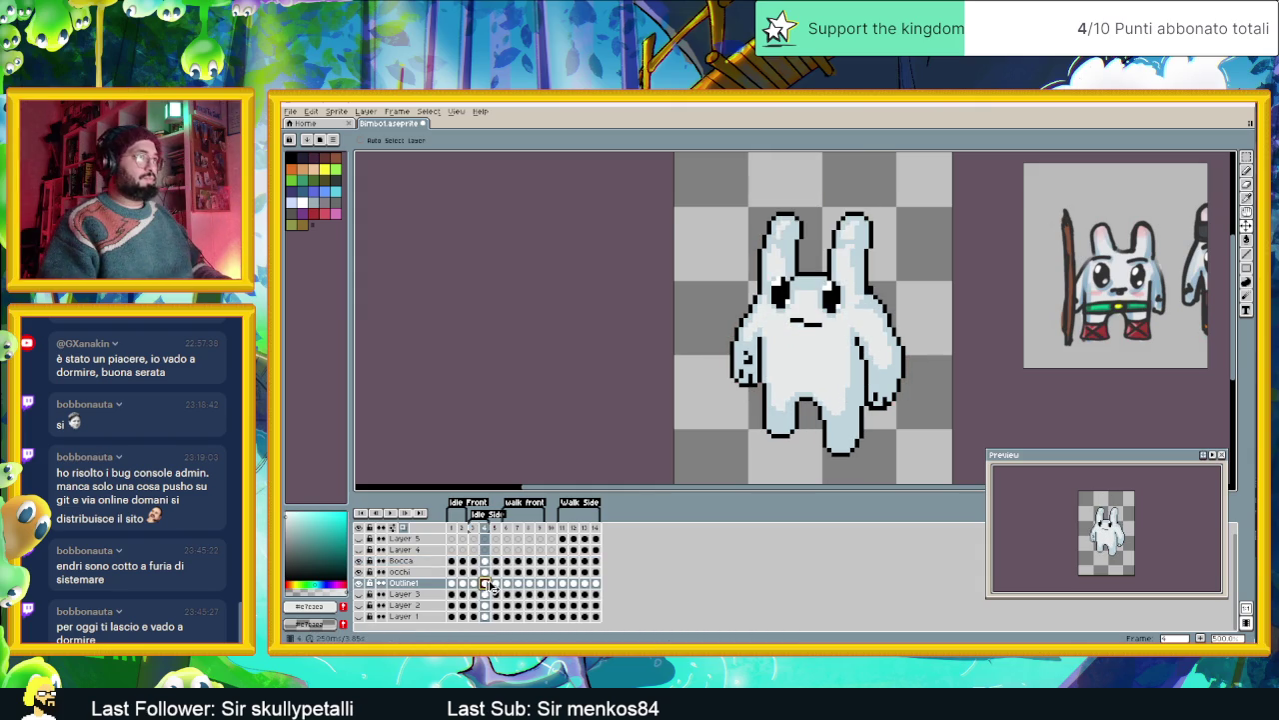
pyautogui.moveTo(475, 562); pyautogui.dragTo(487, 566)
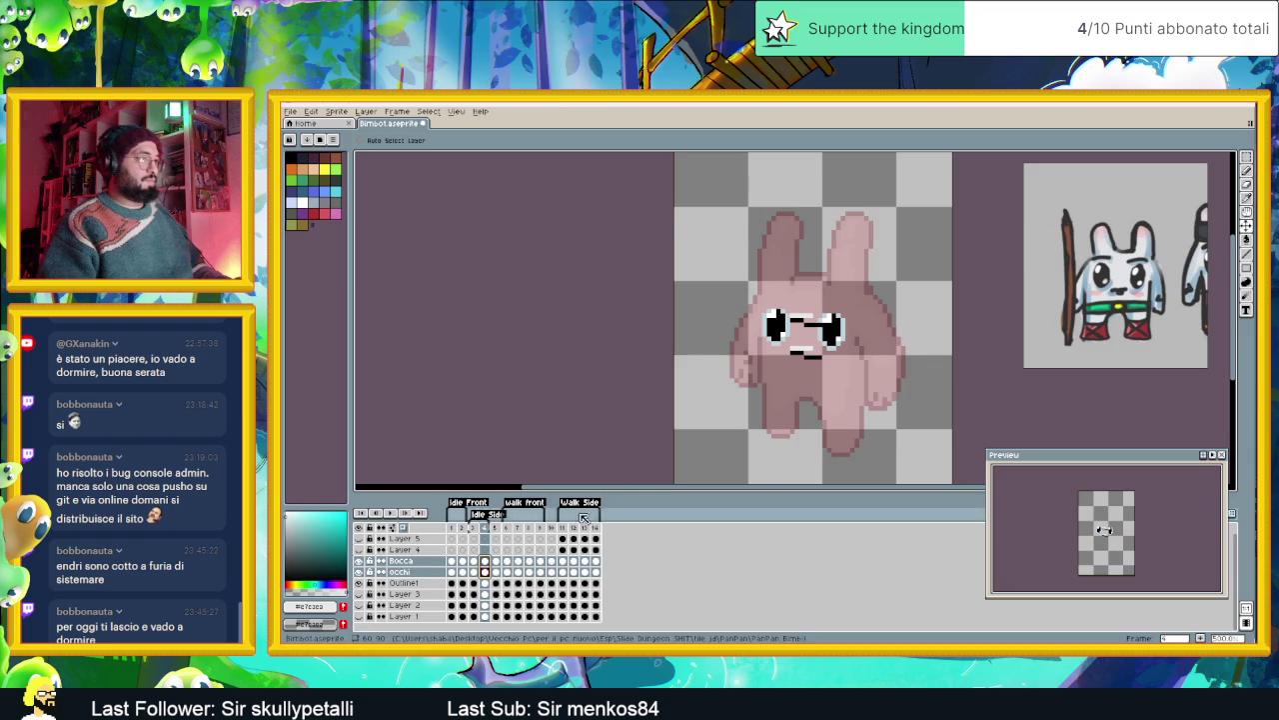
pyautogui.click(485, 560)
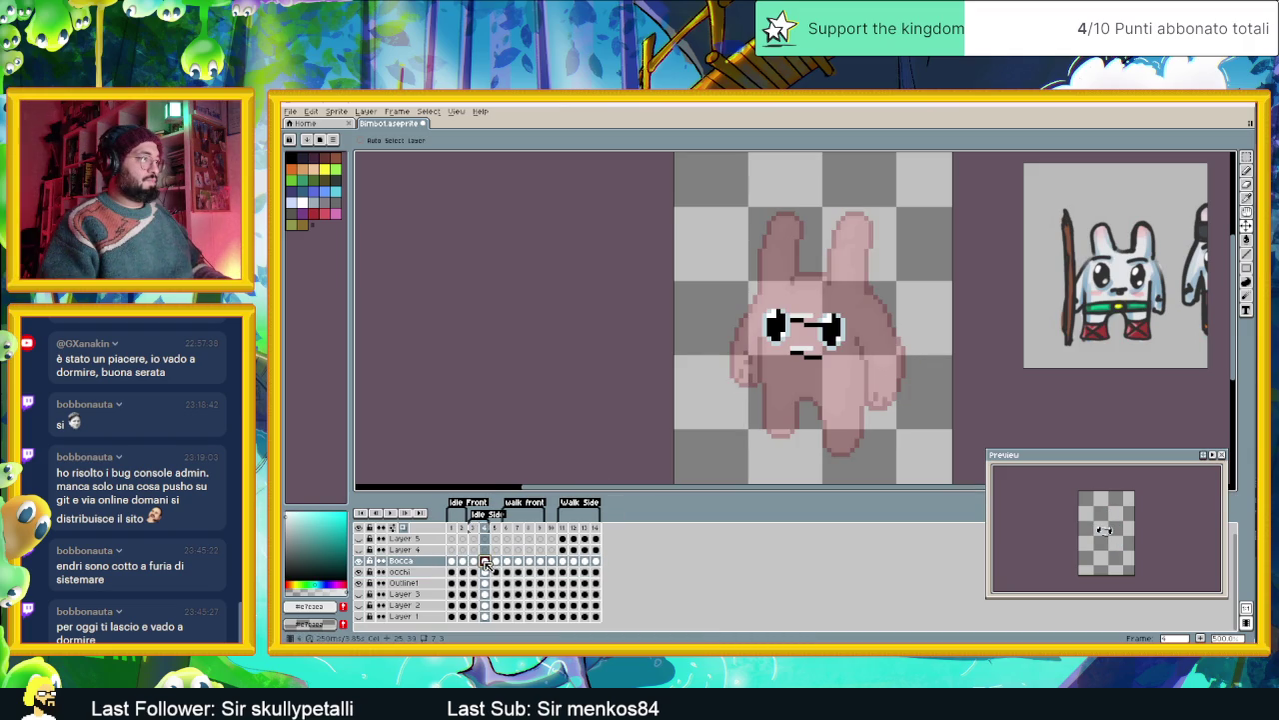
pyautogui.hotkey('ctrl', 'z')
pyautogui.hotkey('ctrl', 'z')
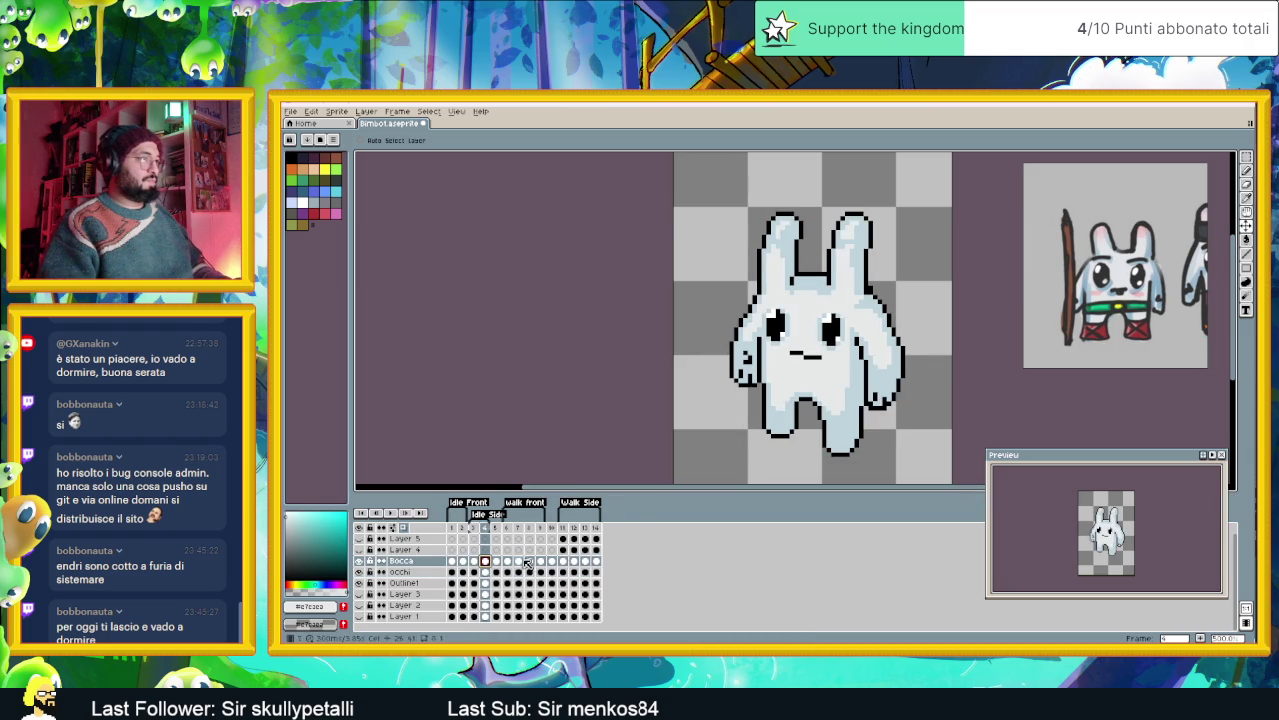
pyautogui.click(475, 561)
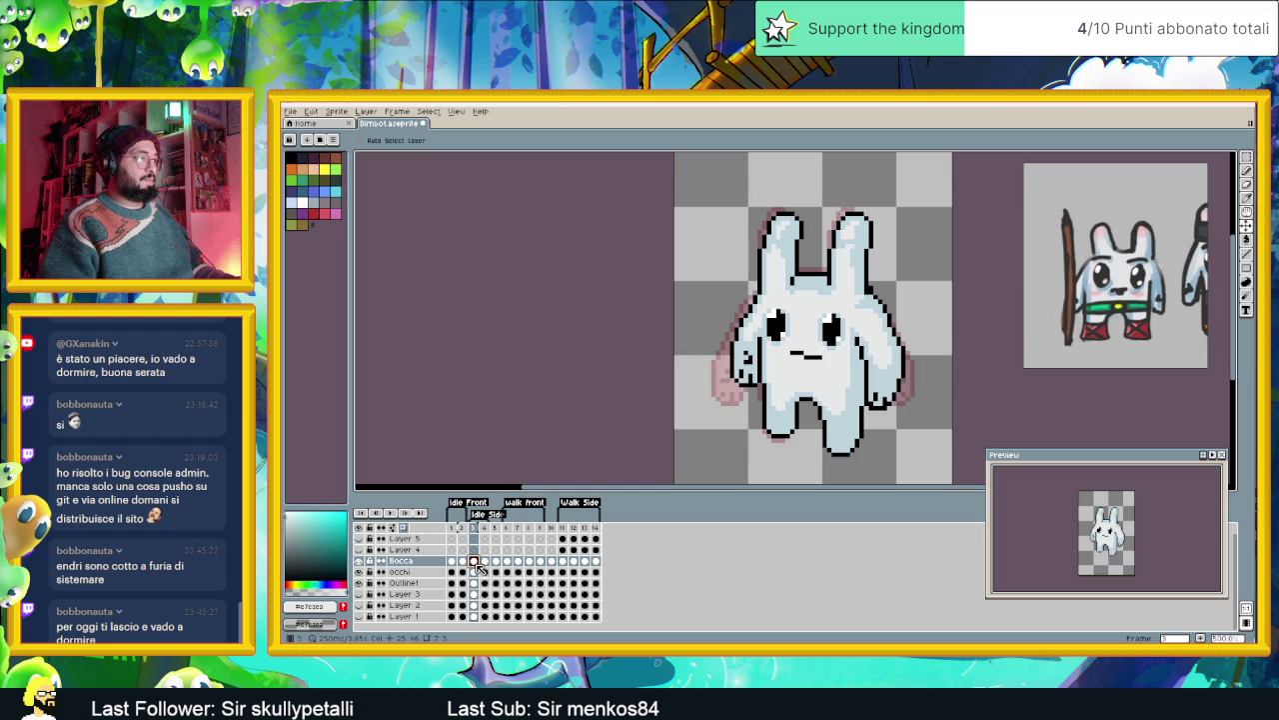
pyautogui.click(474, 583)
pyautogui.click(485, 583)
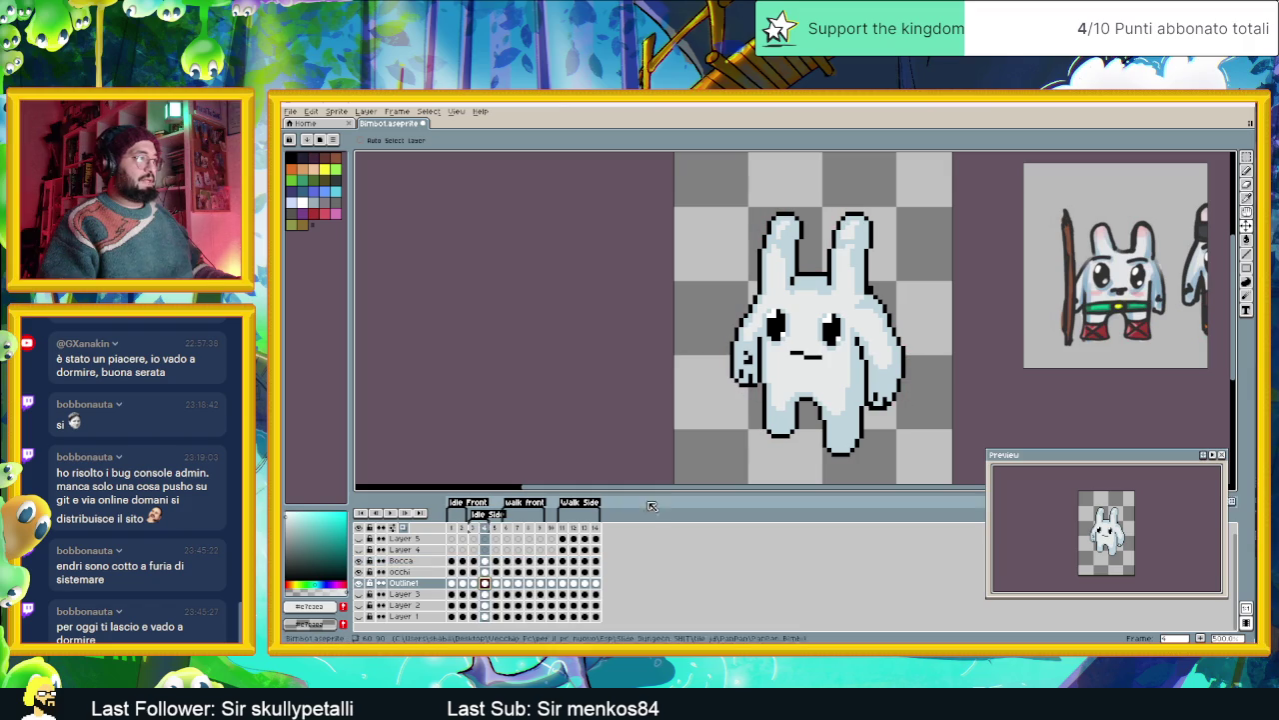
pyautogui.scroll(1, 798, 377)
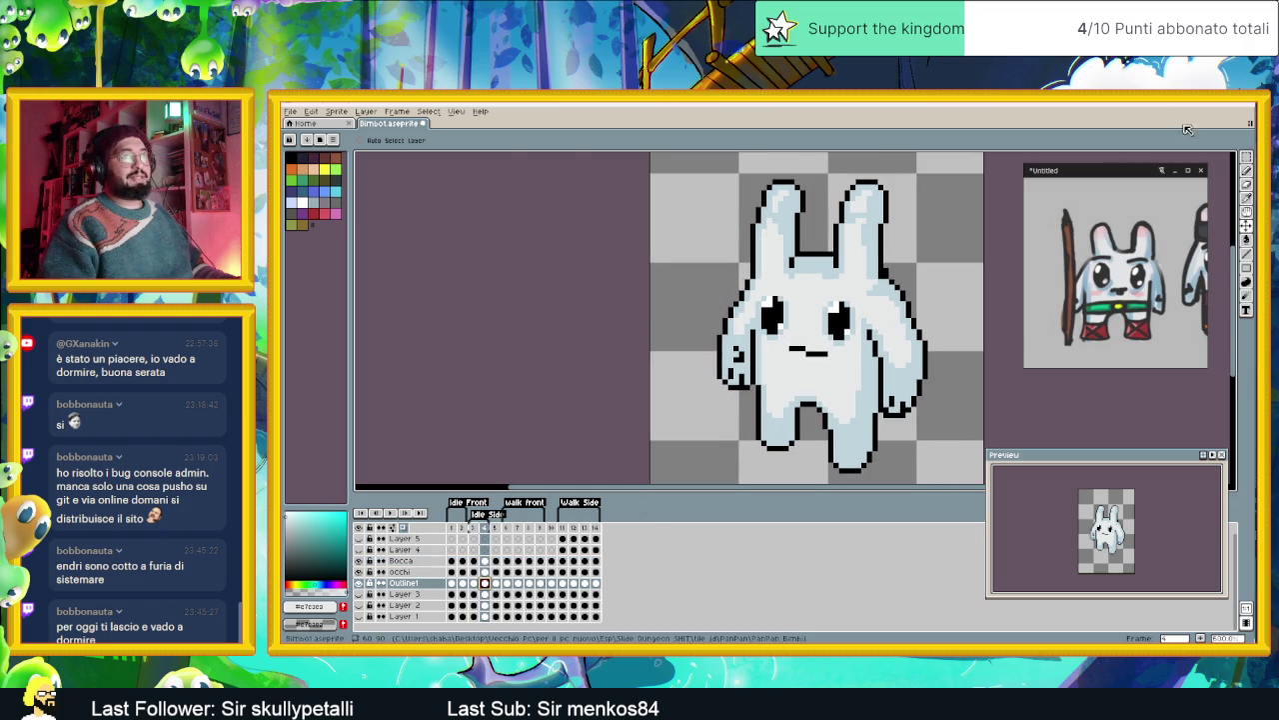
# - Make rectangle selections around the bunny and its right hand, deselect, then zoom in with the Pencil
pyautogui.press('m')
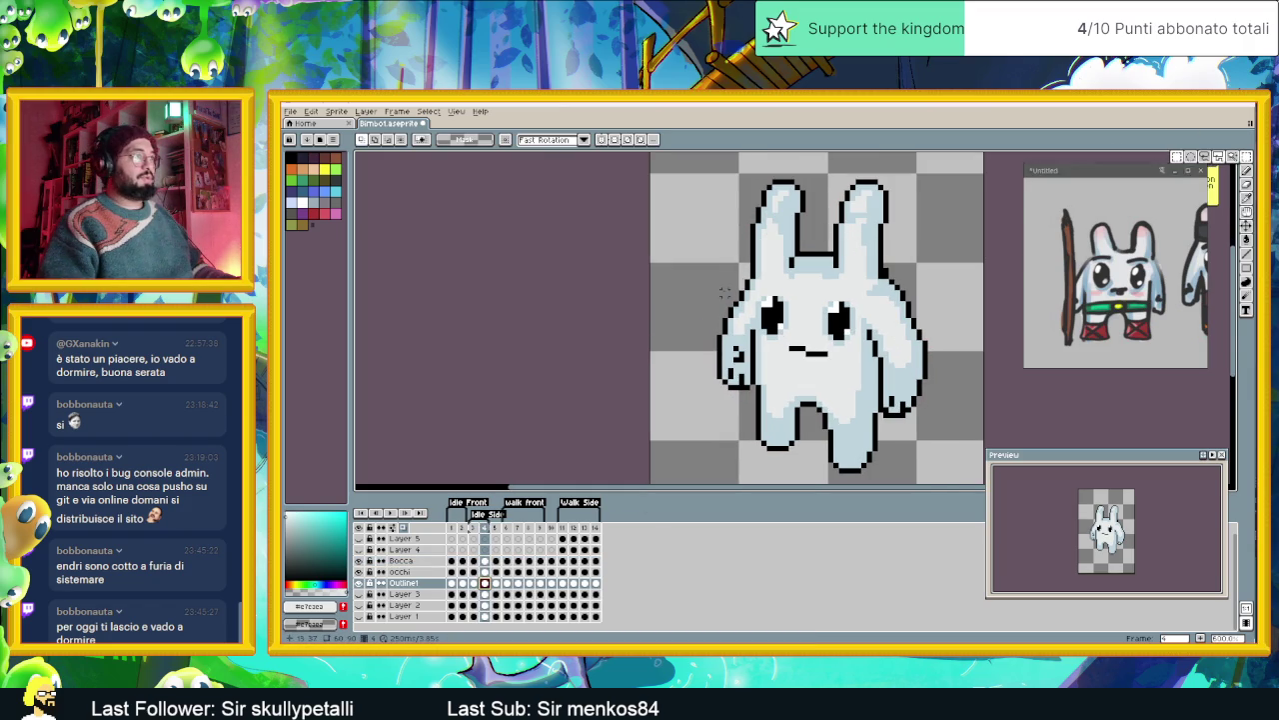
pyautogui.moveTo(713, 175); pyautogui.dragTo(928, 382)
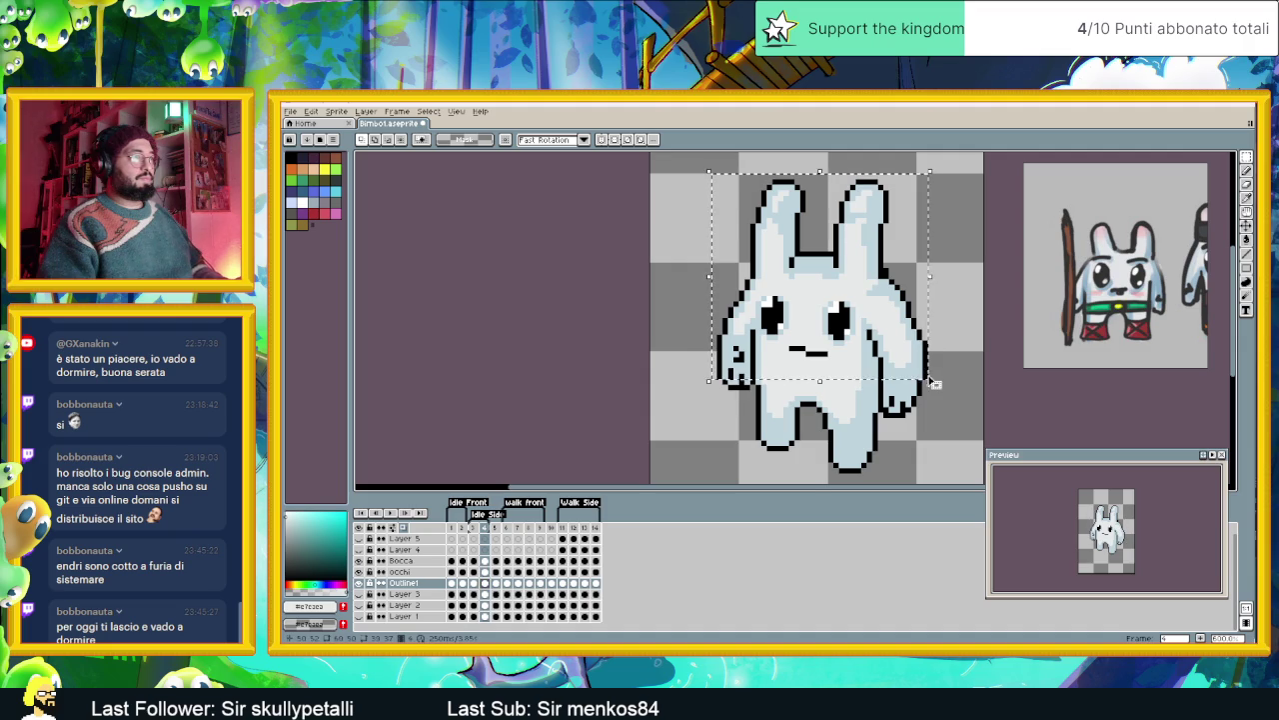
pyautogui.moveTo(884, 427); pyautogui.dragTo(946, 349)
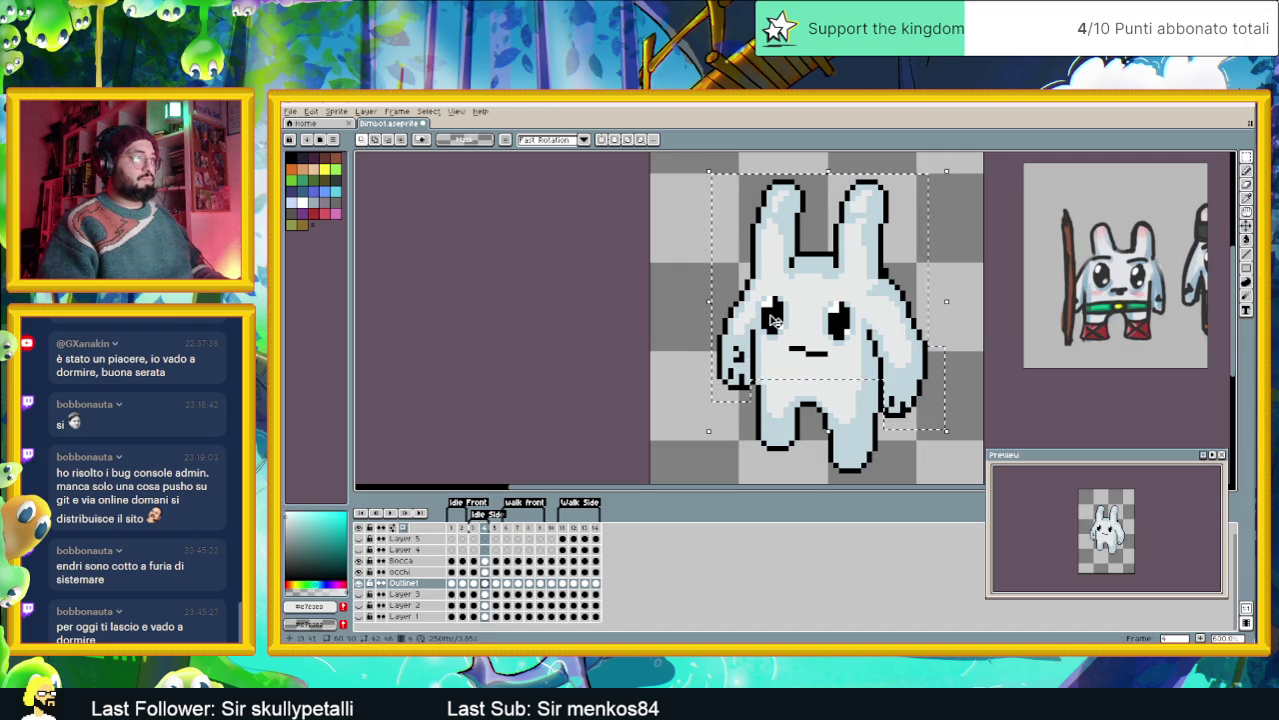
pyautogui.hotkey('ctrl', 'd')
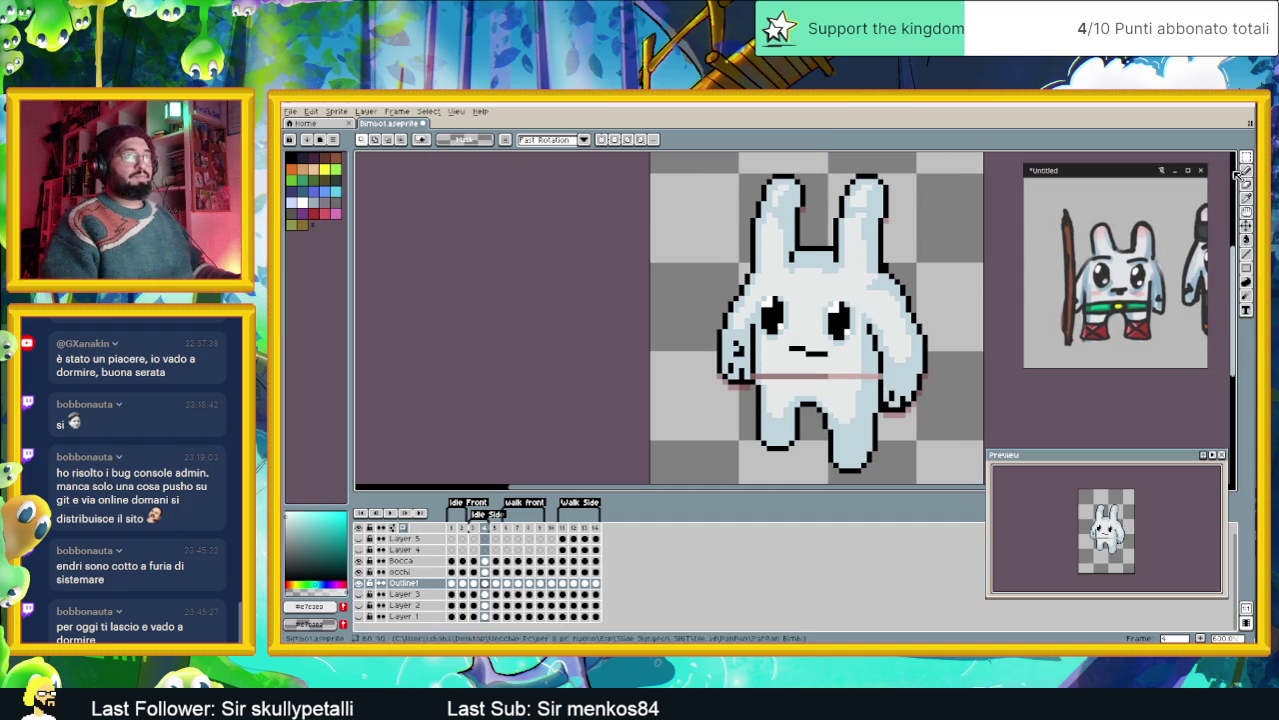
pyautogui.press('b')
pyautogui.scroll(1, 731, 427)
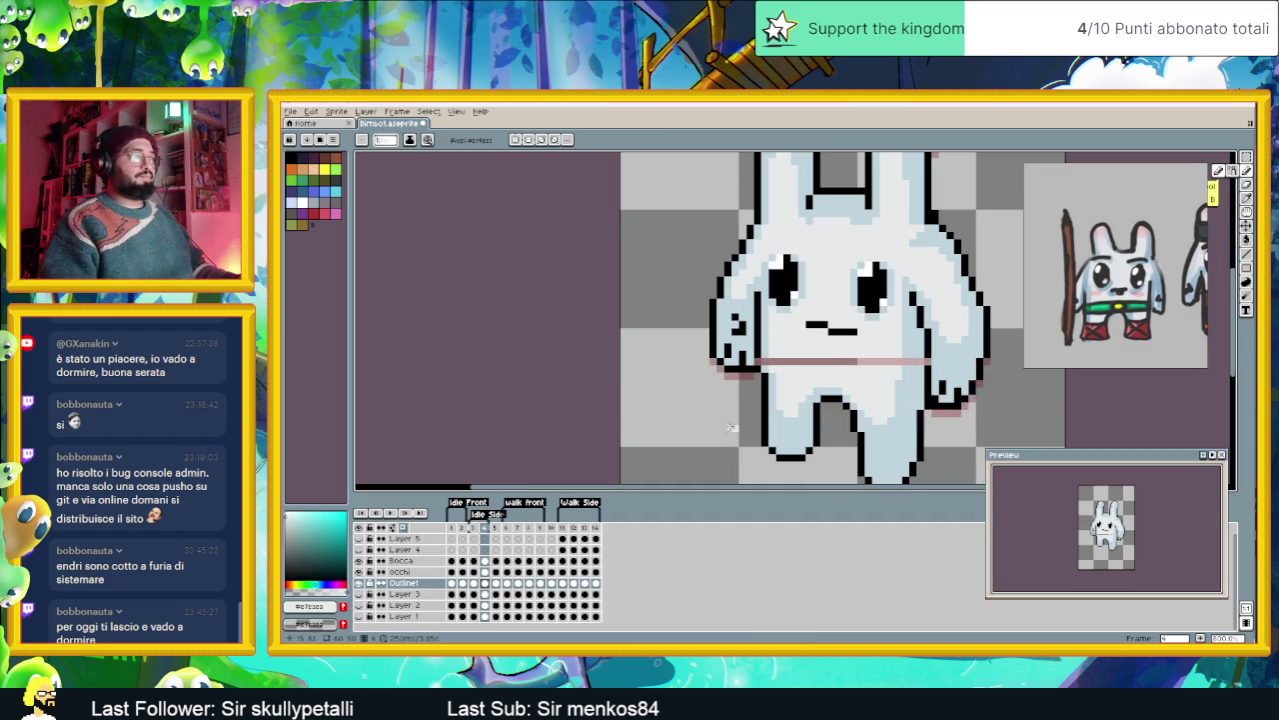
# - Sample the light body colour and bucket-fill the pink belly line with it
pyautogui.keyDown('alt'); pyautogui.click(751, 361); pyautogui.keyUp('alt')
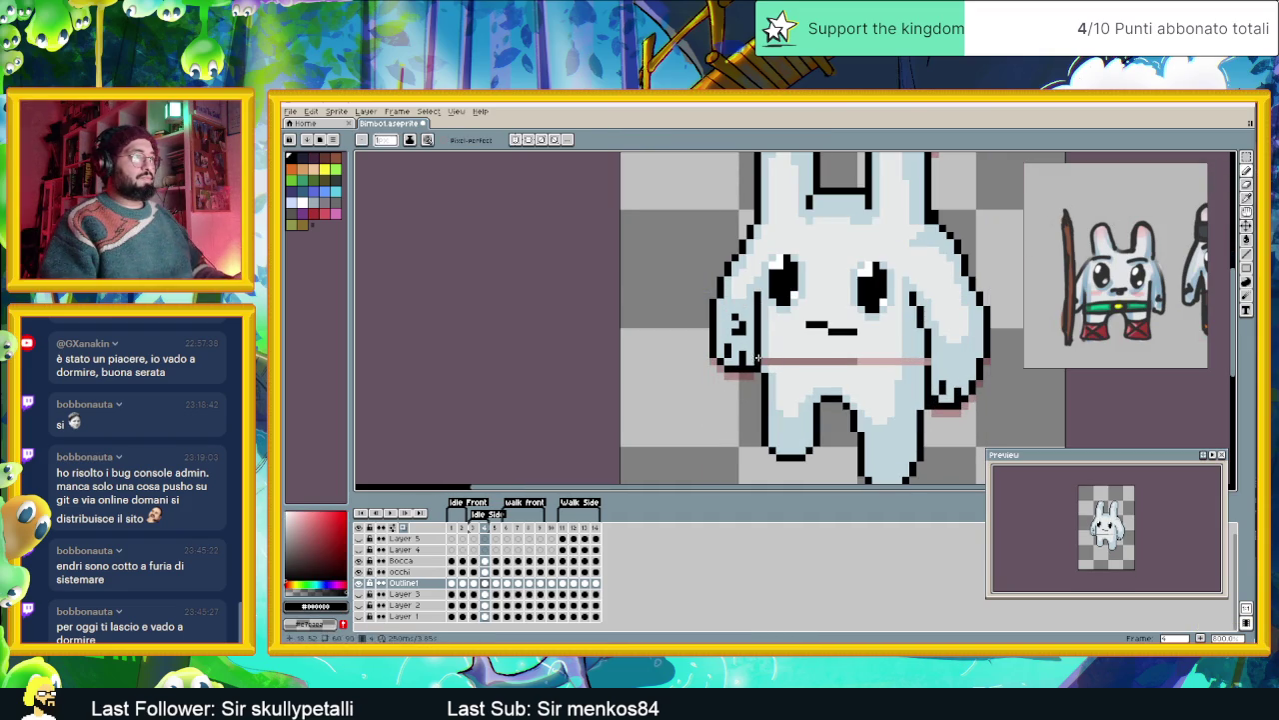
pyautogui.keyDown('alt'); pyautogui.click(765, 352); pyautogui.keyUp('alt')
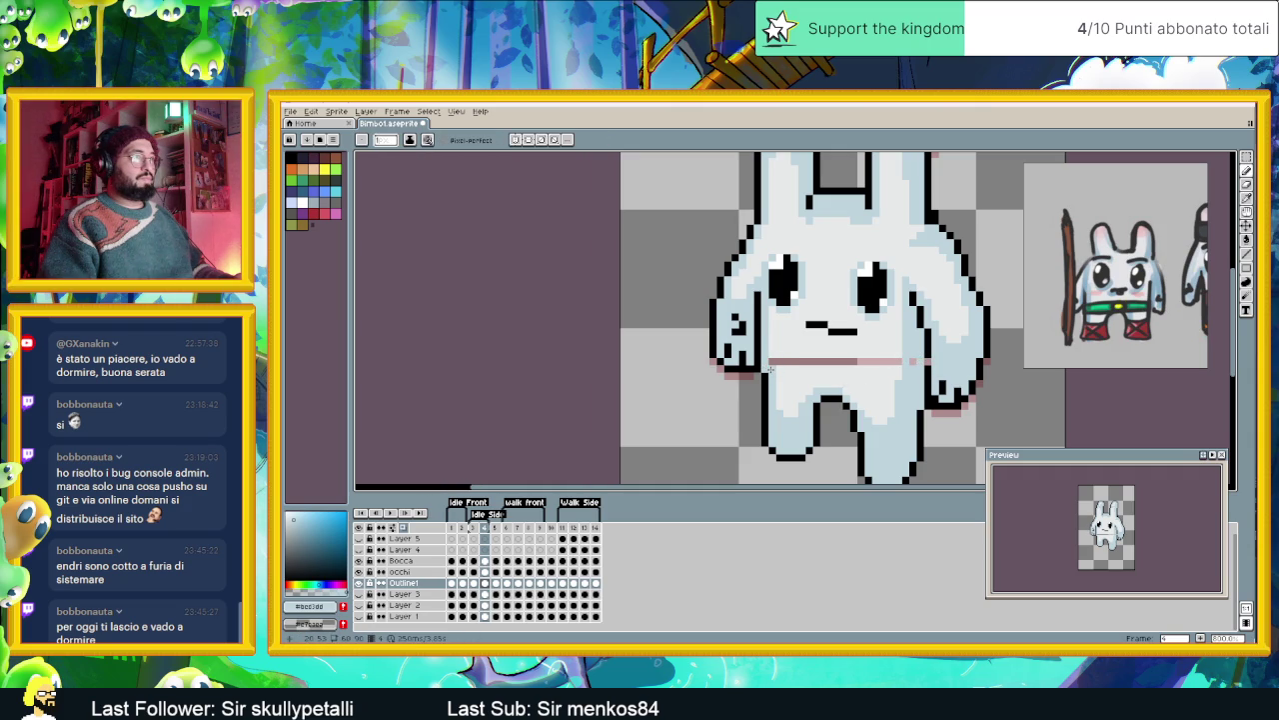
pyautogui.press('alt')
pyautogui.keyDown('alt'); pyautogui.click(929, 350); pyautogui.keyUp('alt')
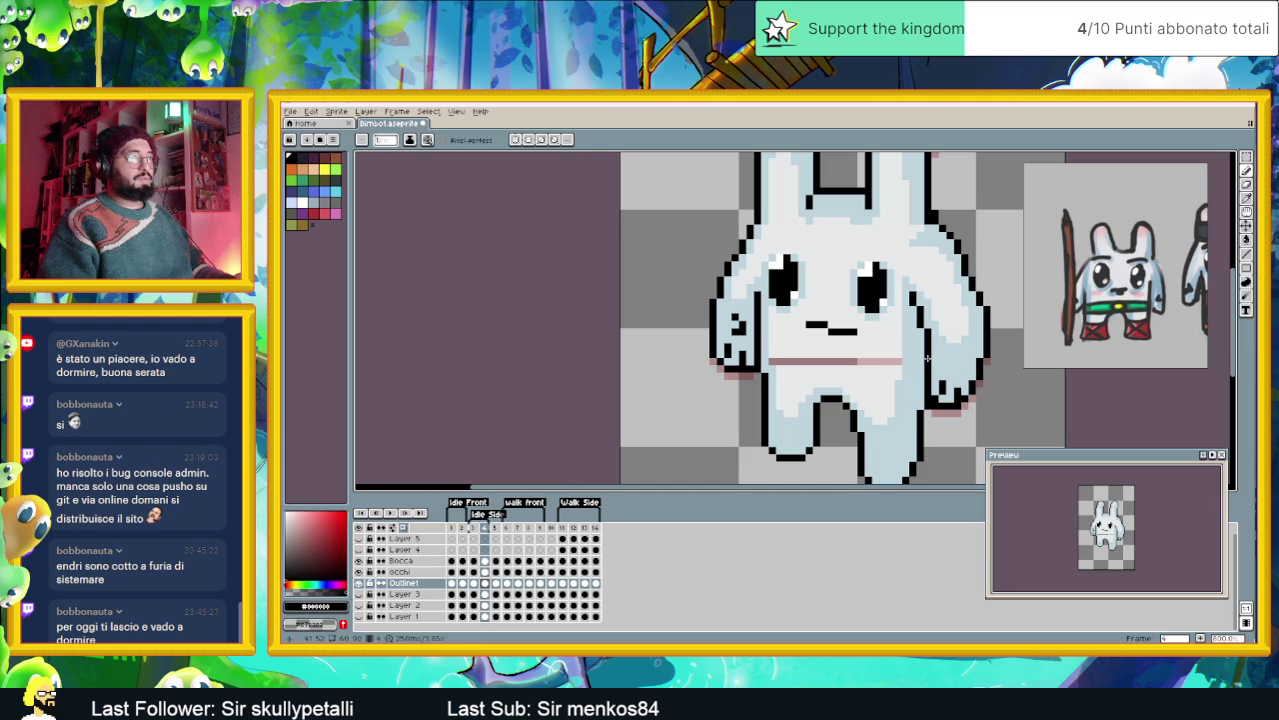
pyautogui.press('alt')
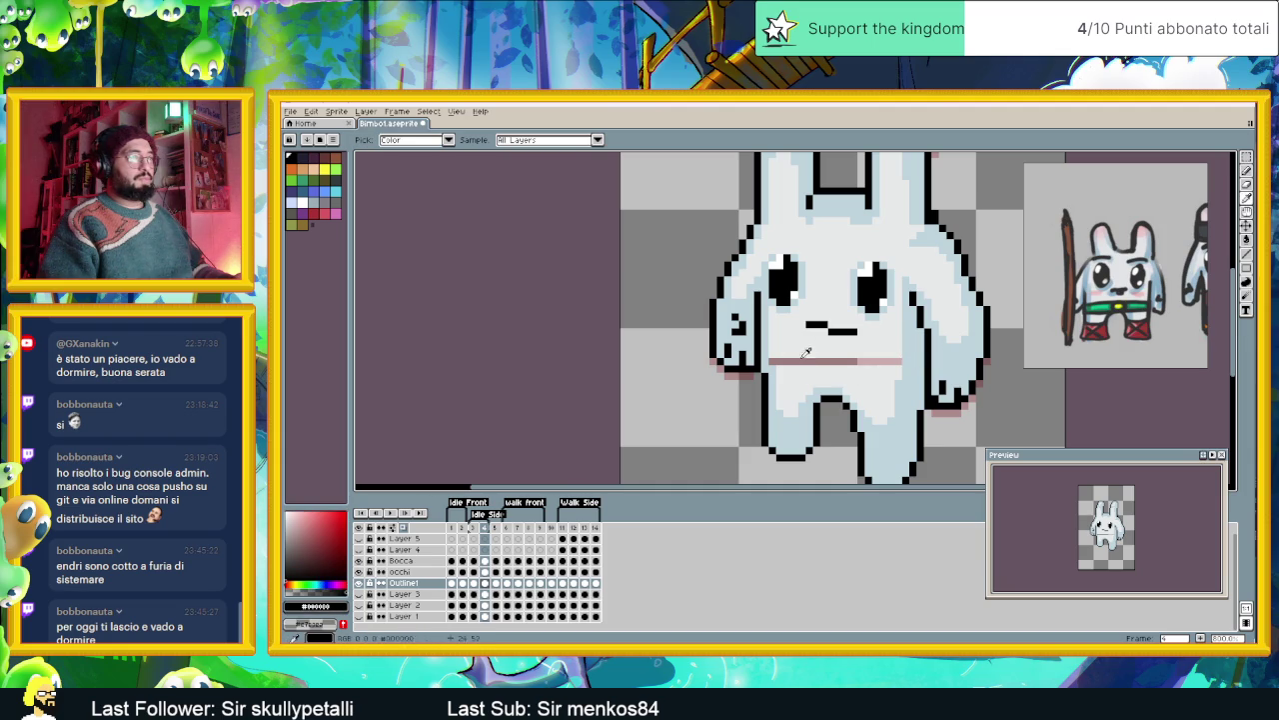
pyautogui.keyDown('alt'); pyautogui.click(801, 352); pyautogui.keyUp('alt')
pyautogui.press('g')
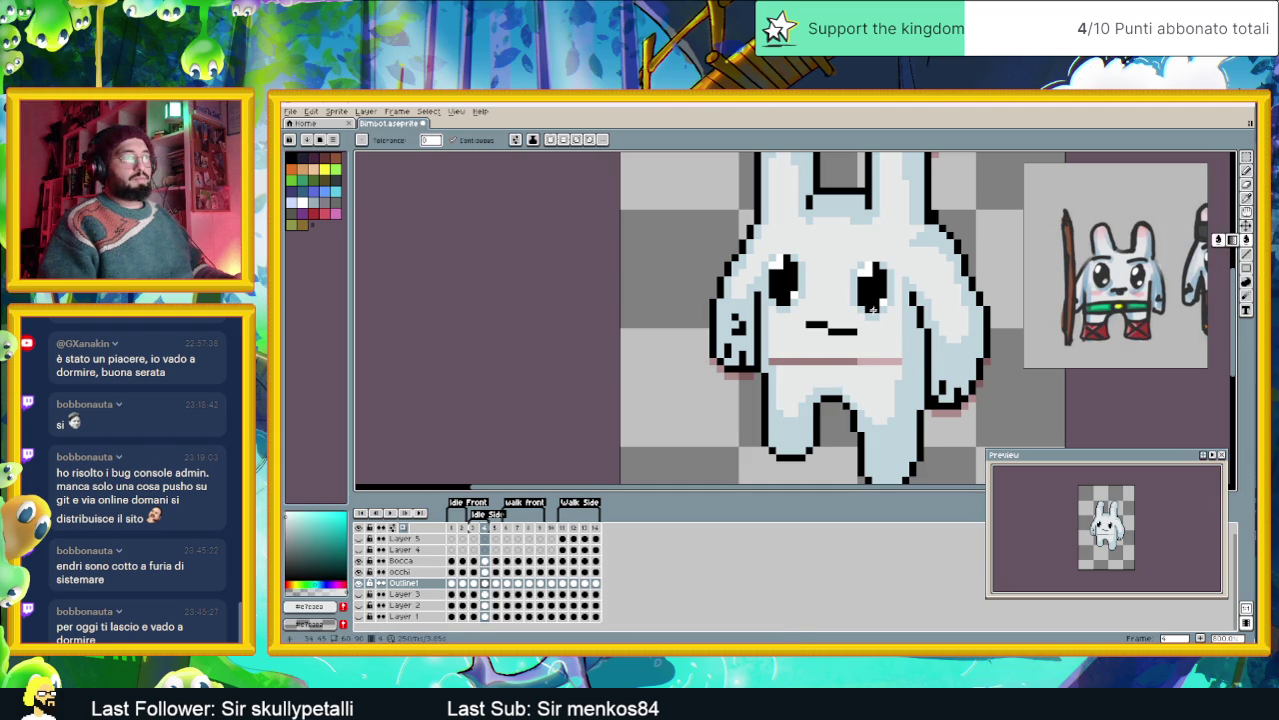
pyautogui.click(876, 359)
pyautogui.scroll(-2, 891, 364)
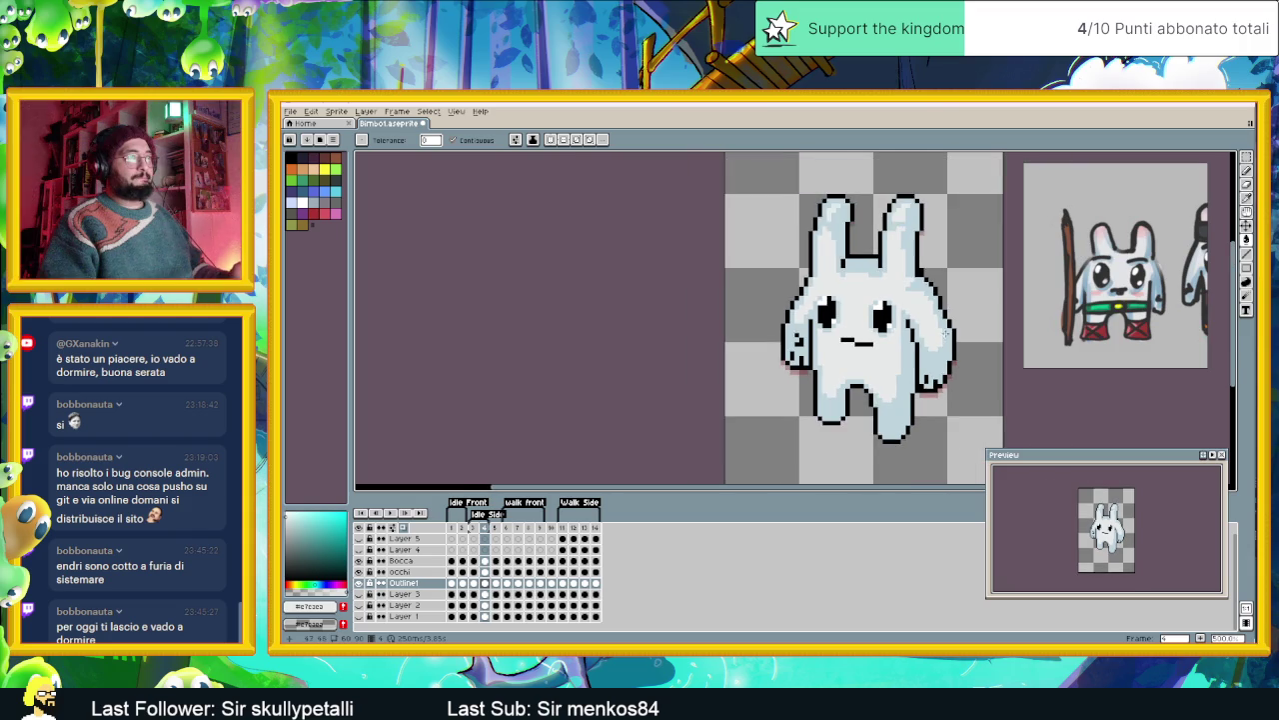
# - Compare frame 4's bunny outline and face with frames 3 and 5
pyautogui.scroll(-1, 860, 377)
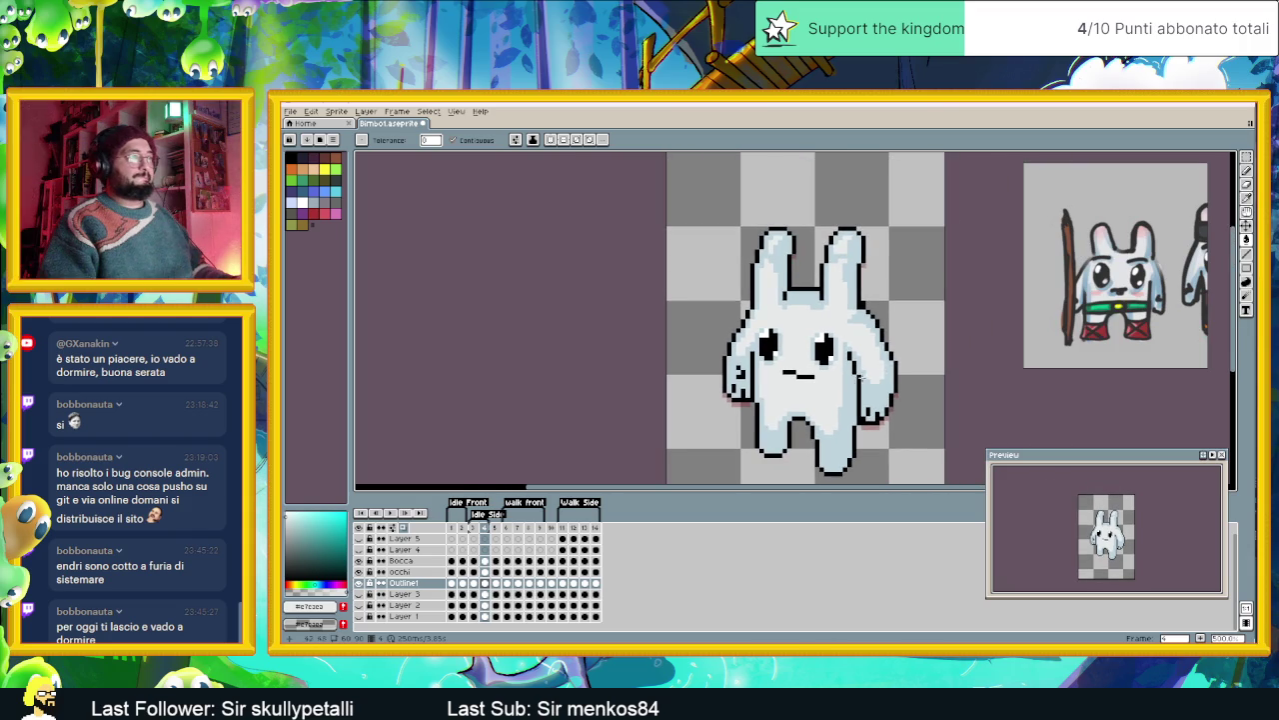
pyautogui.click(477, 528)
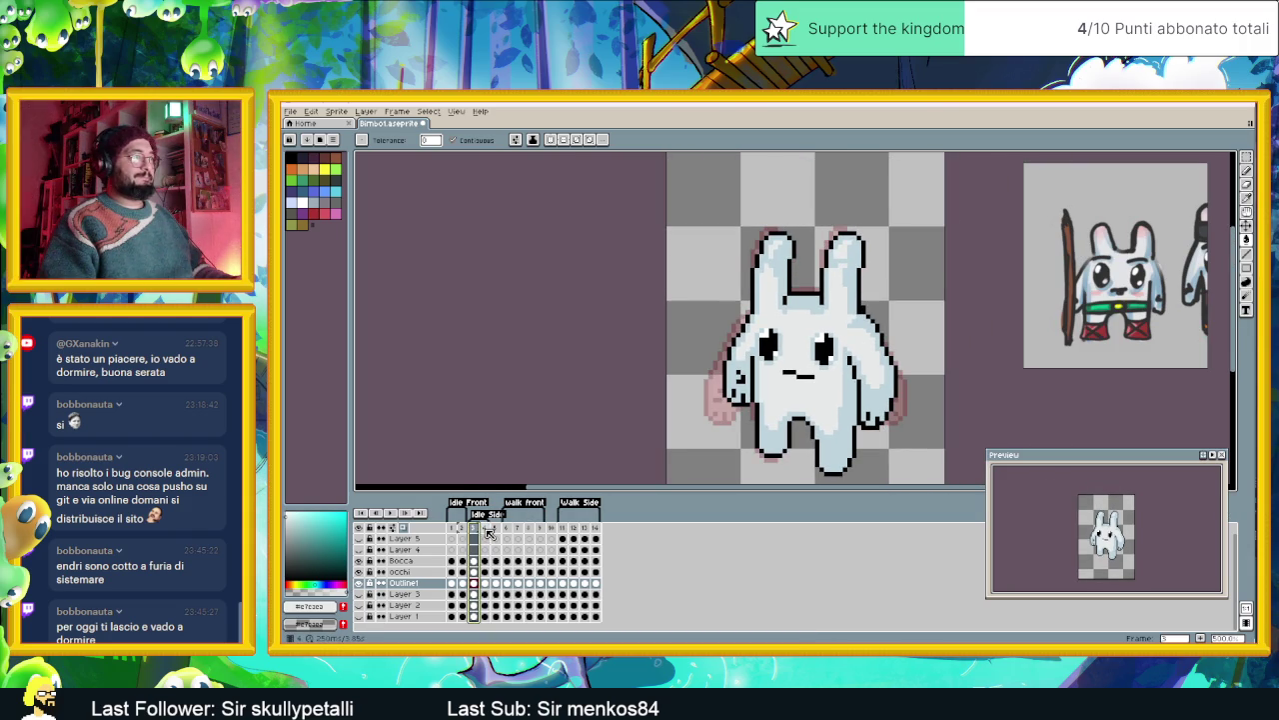
pyautogui.click(489, 532)
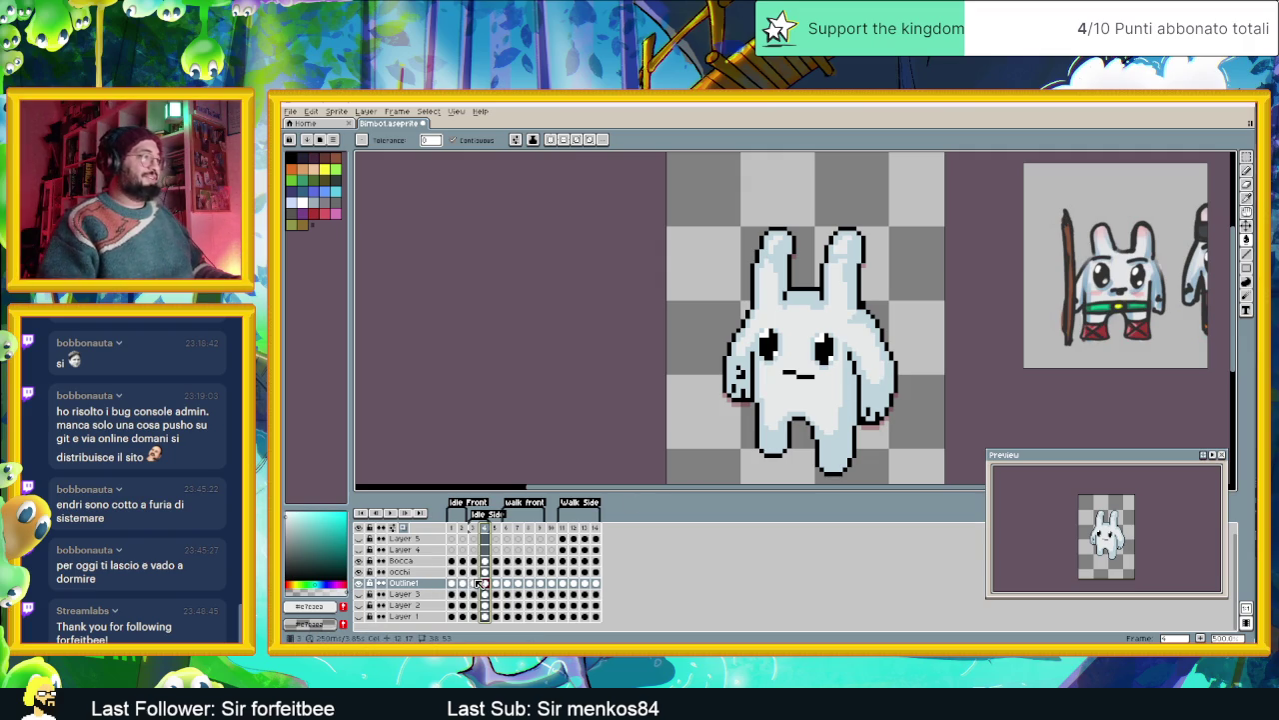
pyautogui.click(474, 583)
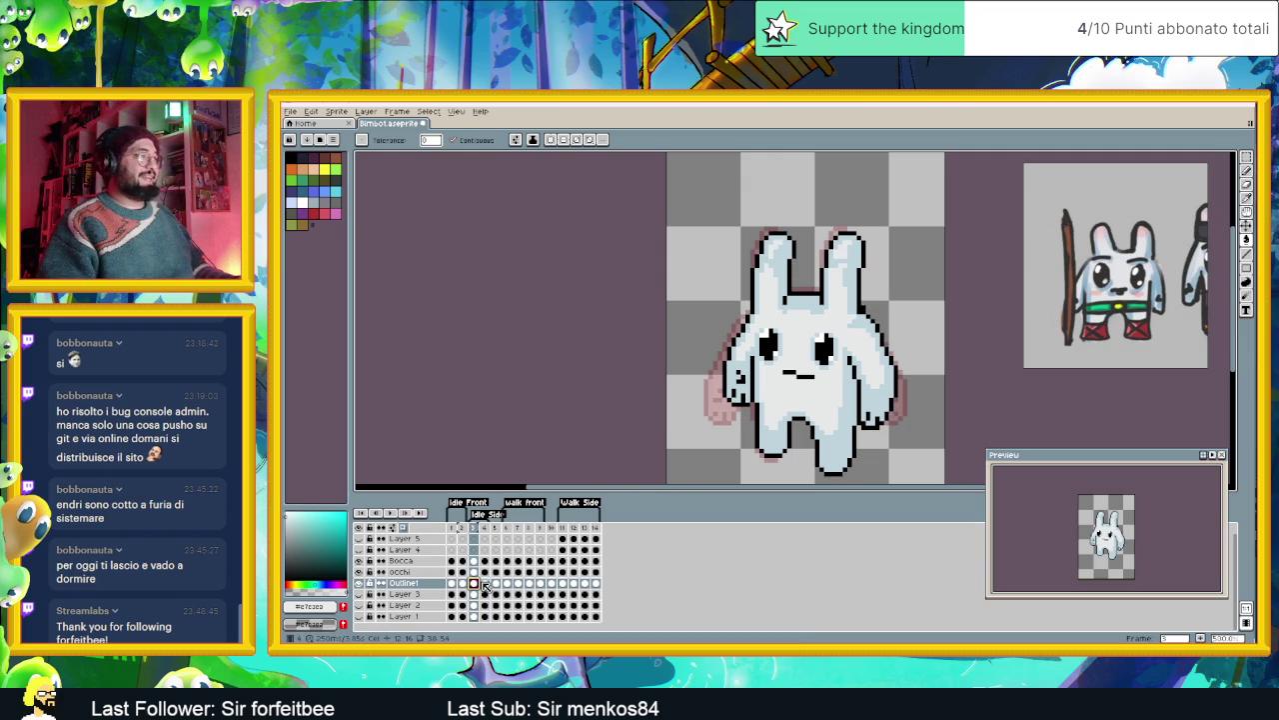
pyautogui.click(485, 584)
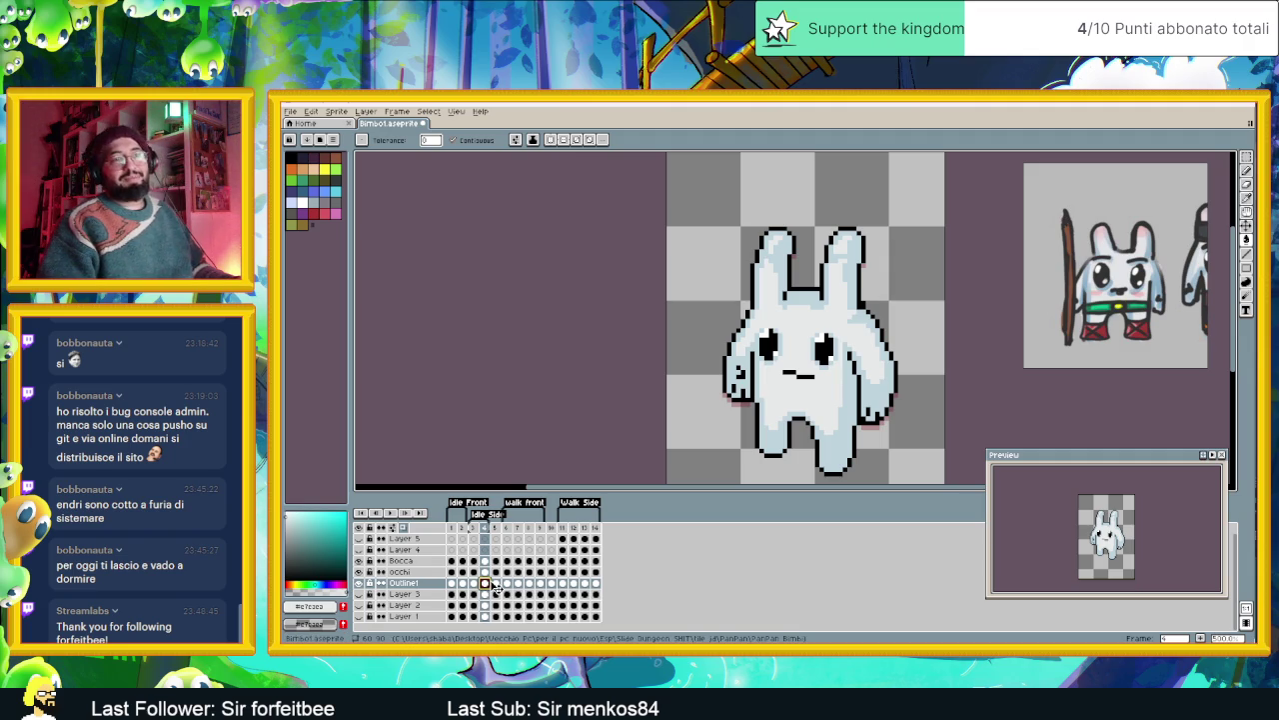
pyautogui.click(496, 573)
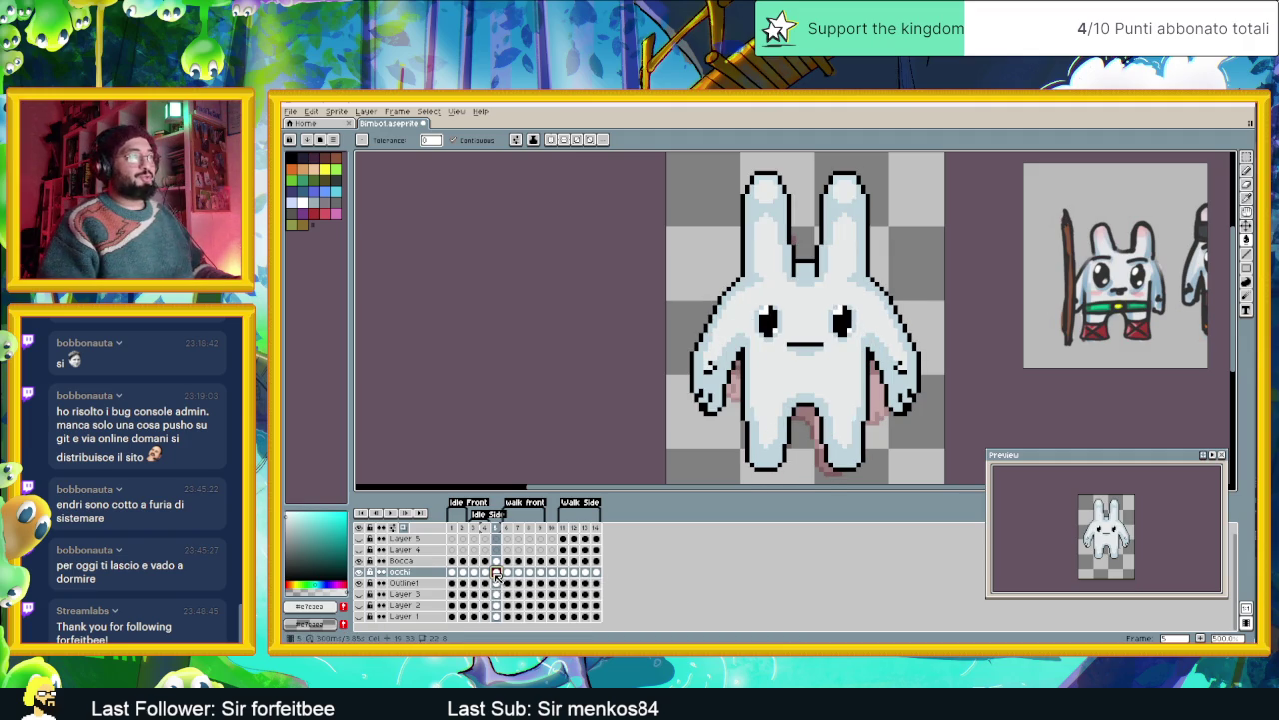
pyautogui.click(485, 572)
pyautogui.click(484, 583)
pyautogui.click(473, 582)
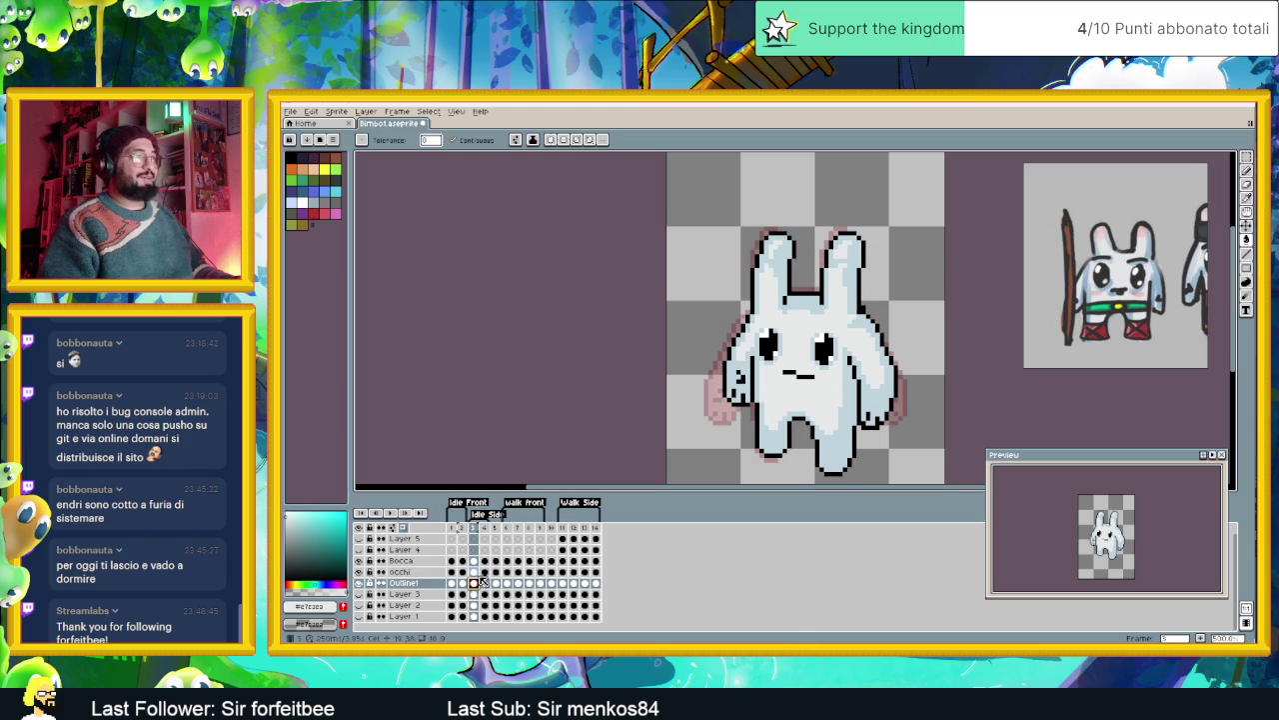
# - Shift frame 4's Bocca and Occhi cels up one pixel with the Move tool
pyautogui.click(484, 582)
pyautogui.click(484, 572)
pyautogui.press('Left')
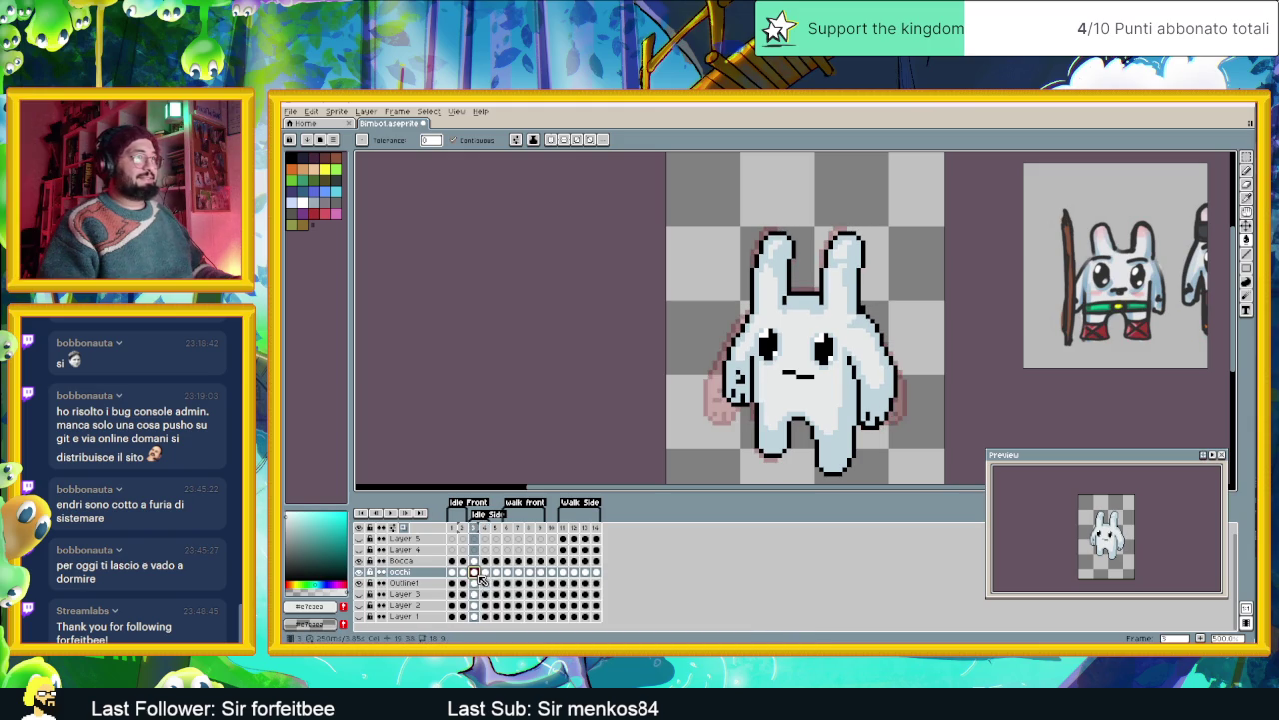
pyautogui.click(485, 573)
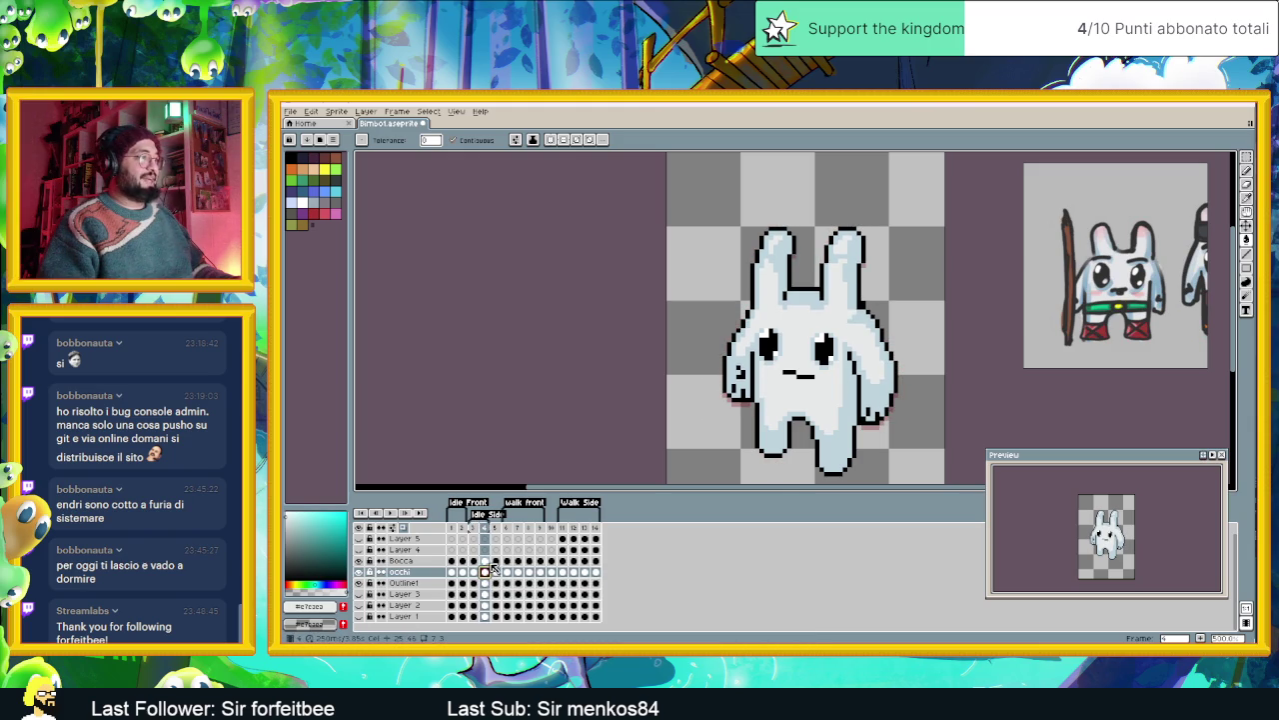
pyautogui.click(497, 563)
pyautogui.click(486, 570)
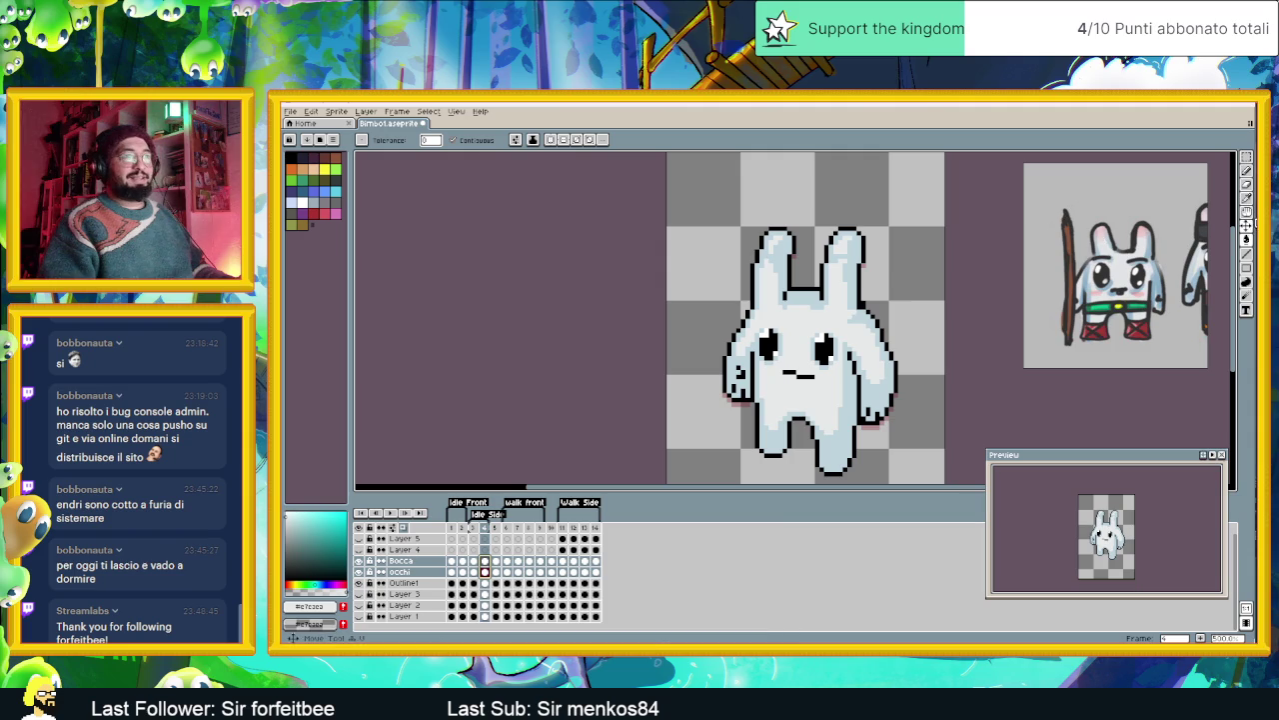
pyautogui.click(1252, 228)
pyautogui.moveTo(825, 355); pyautogui.dragTo(824, 348)
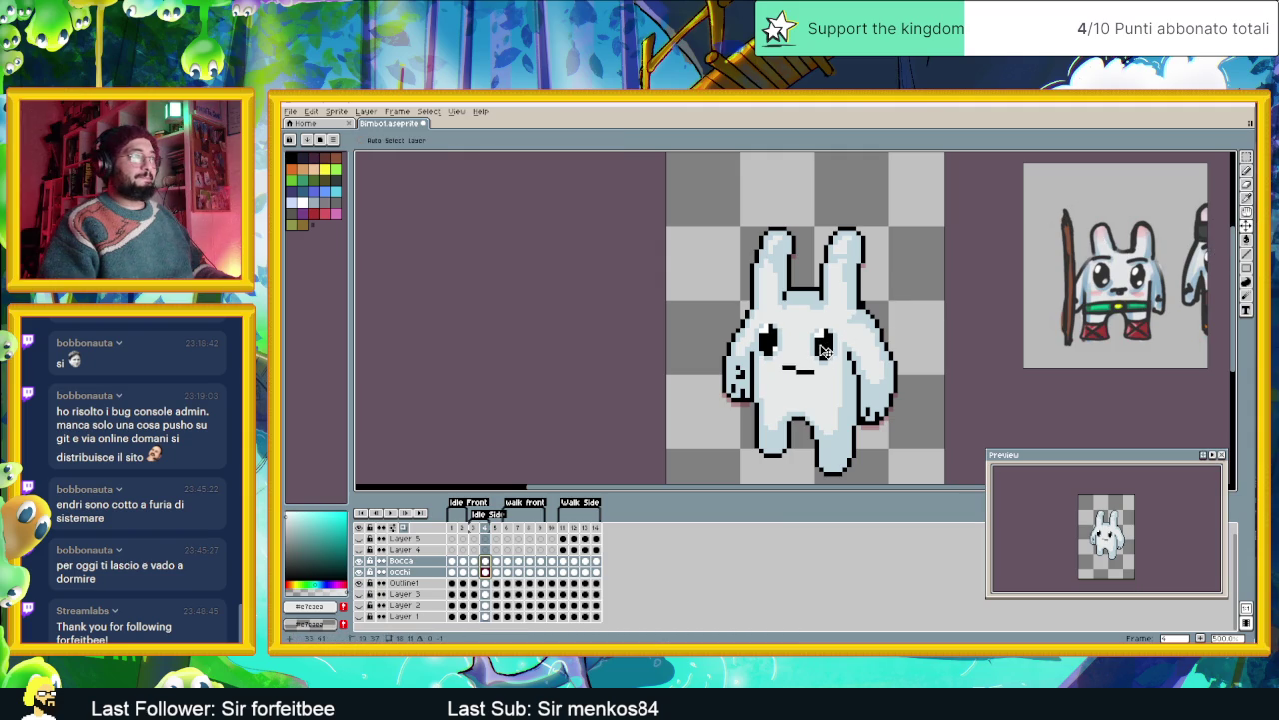
pyautogui.click(391, 512)
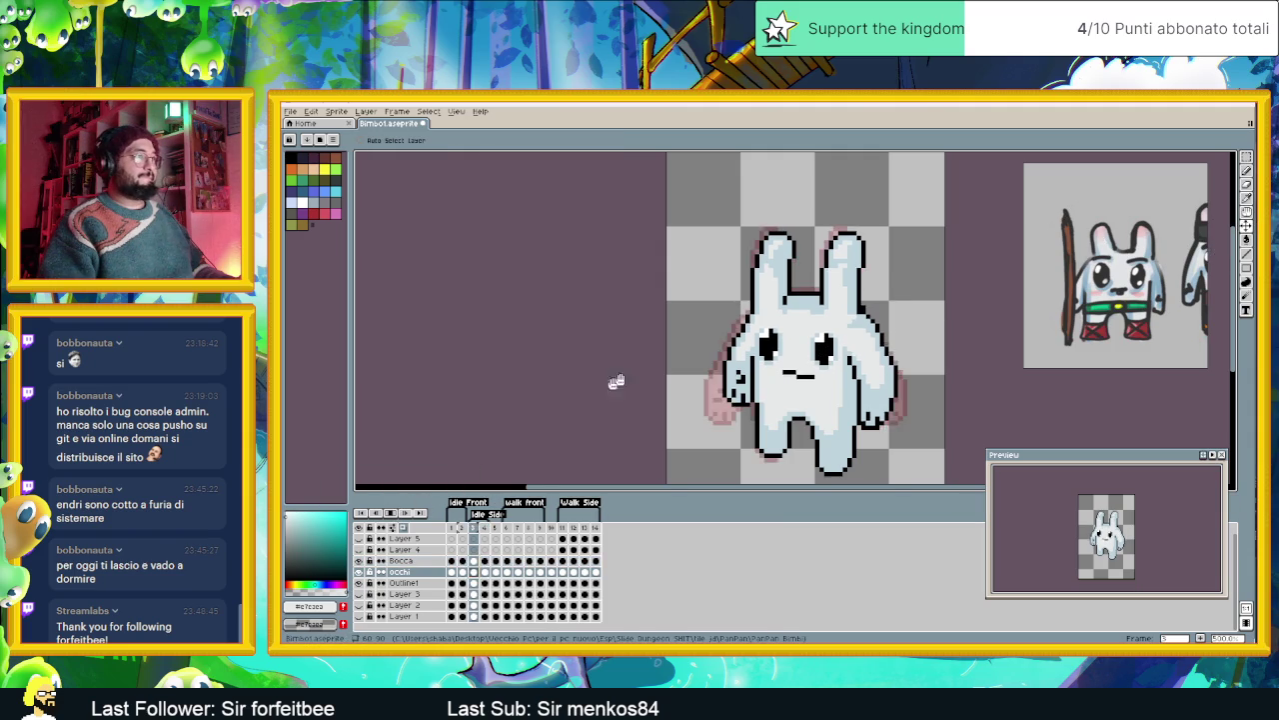
pyautogui.scroll(-1, 697, 361)
pyautogui.scroll(-1, 697, 361)
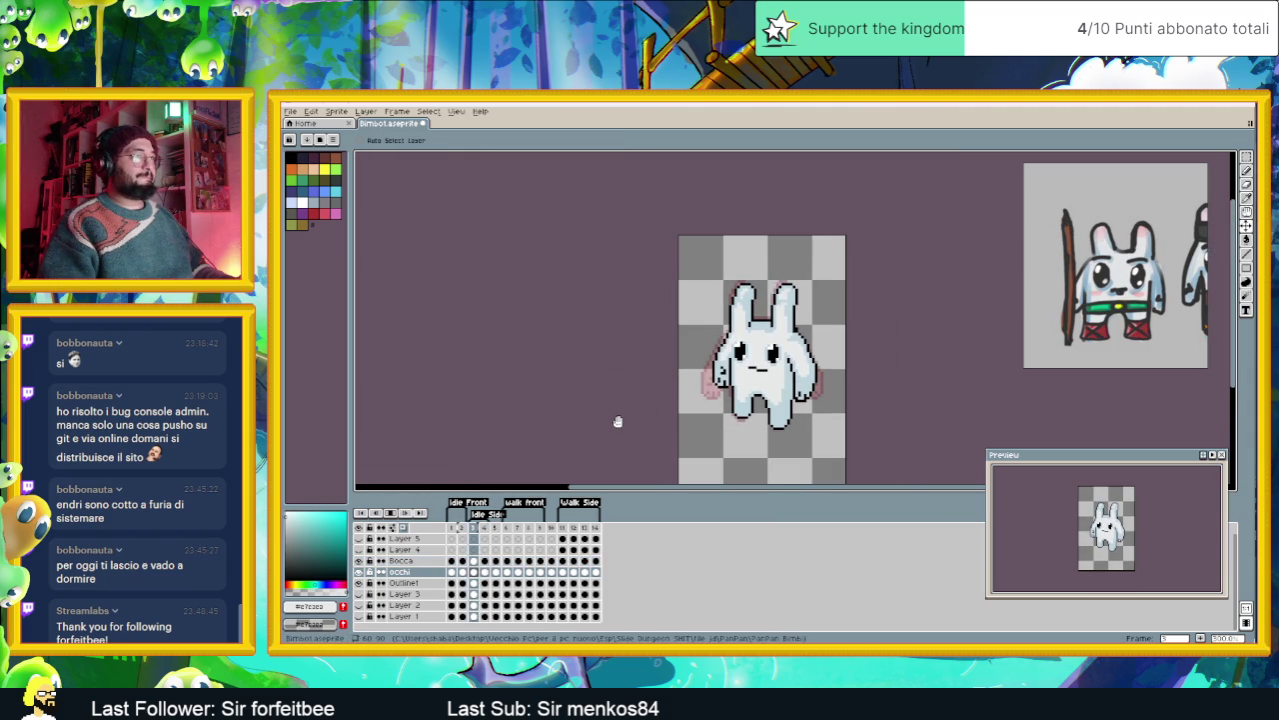
pyautogui.press('Return')
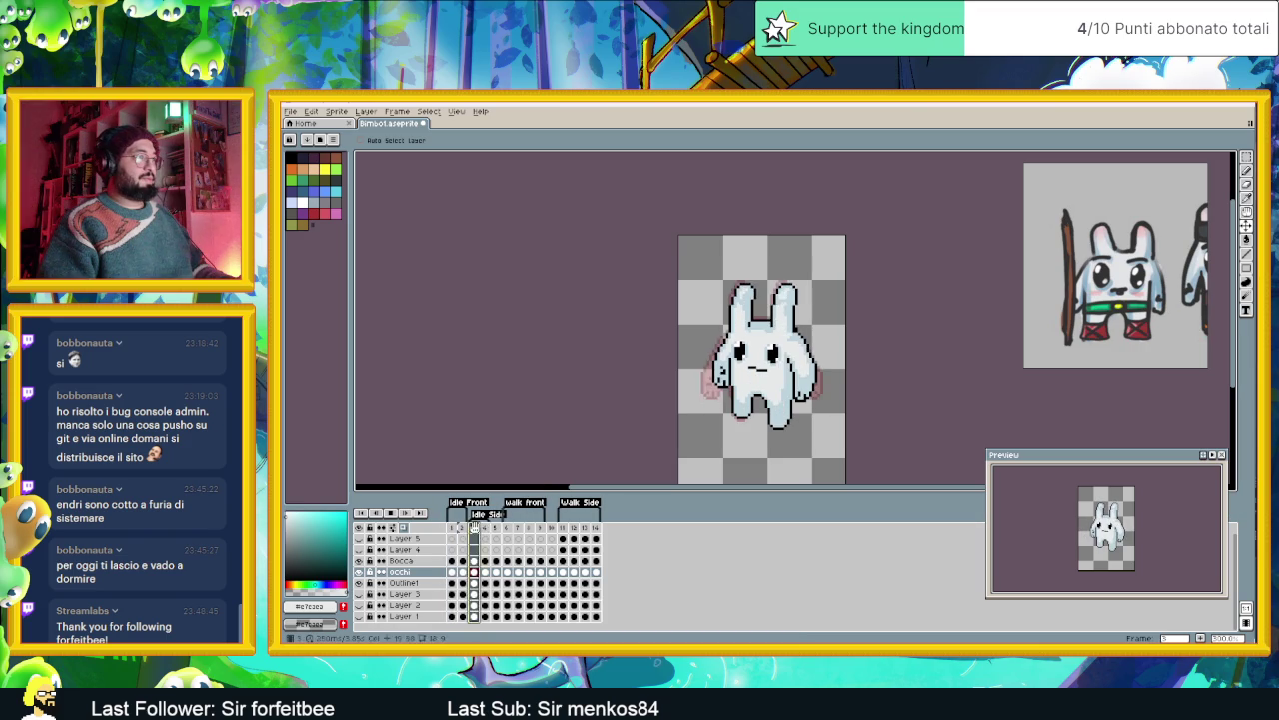
pyautogui.click(485, 528)
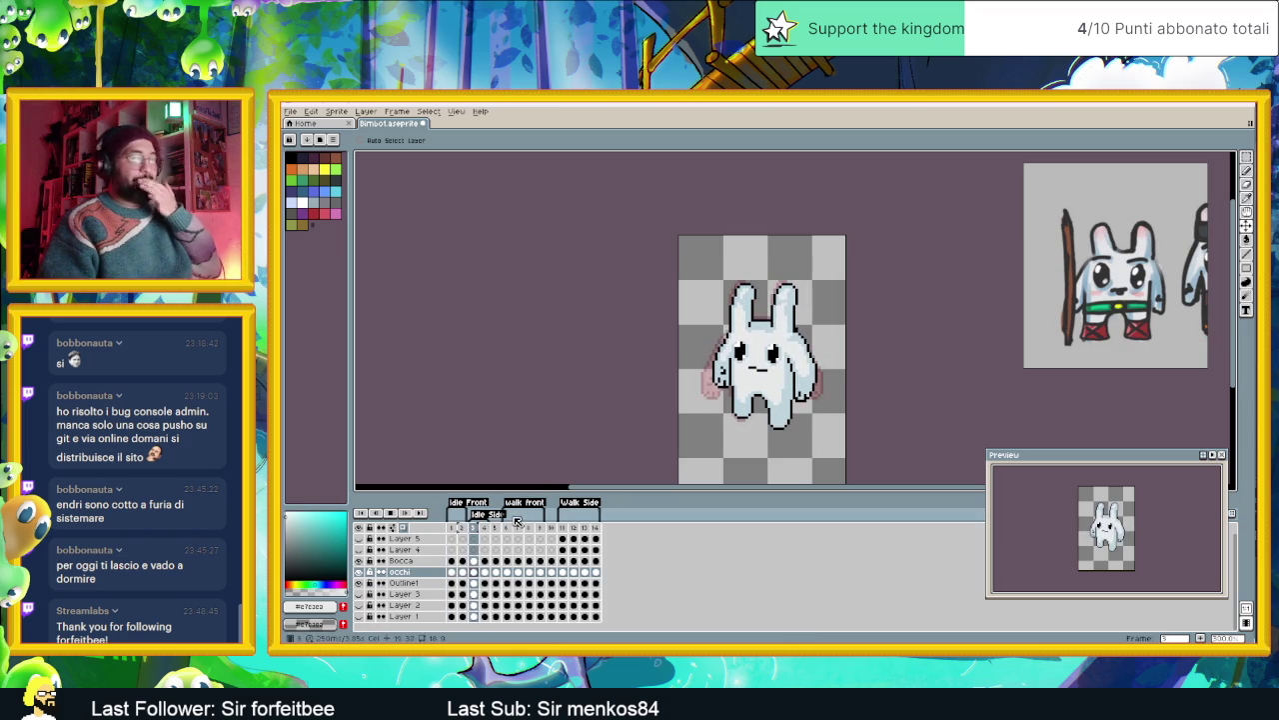
pyautogui.press('Left')
pyautogui.press('Right')
pyautogui.press('Left')
pyautogui.press('Right')
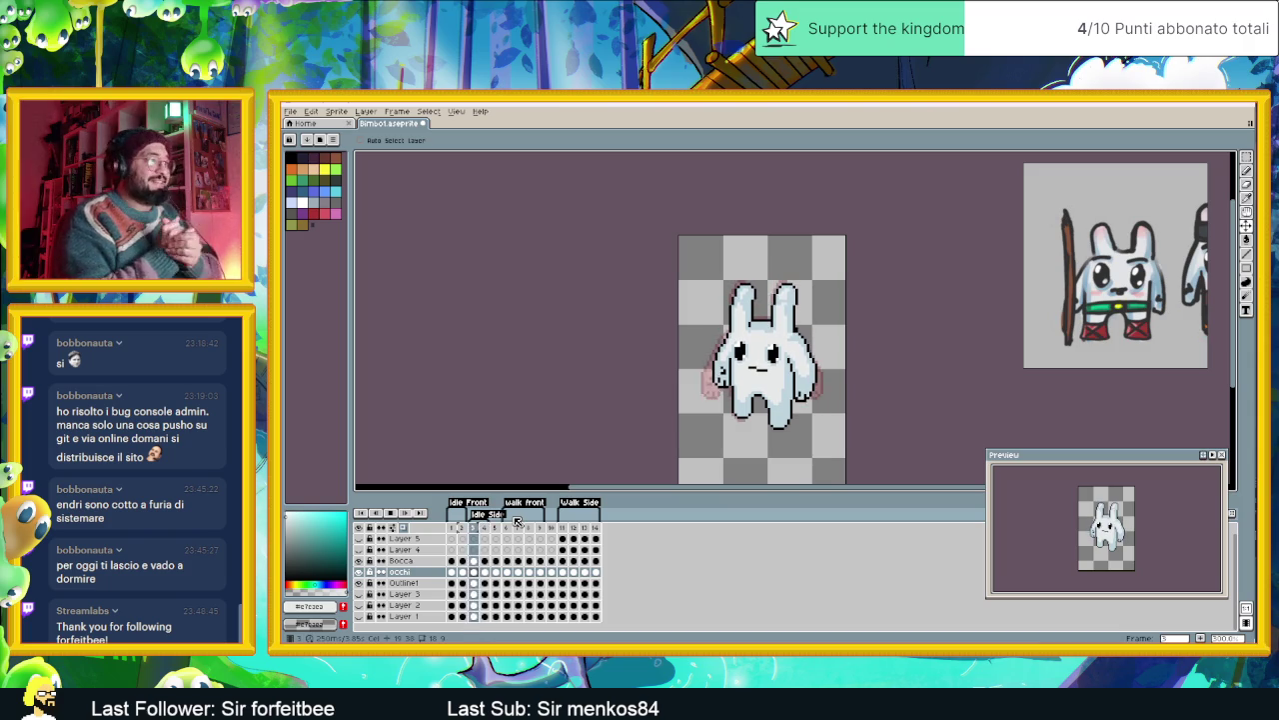
pyautogui.press('Left')
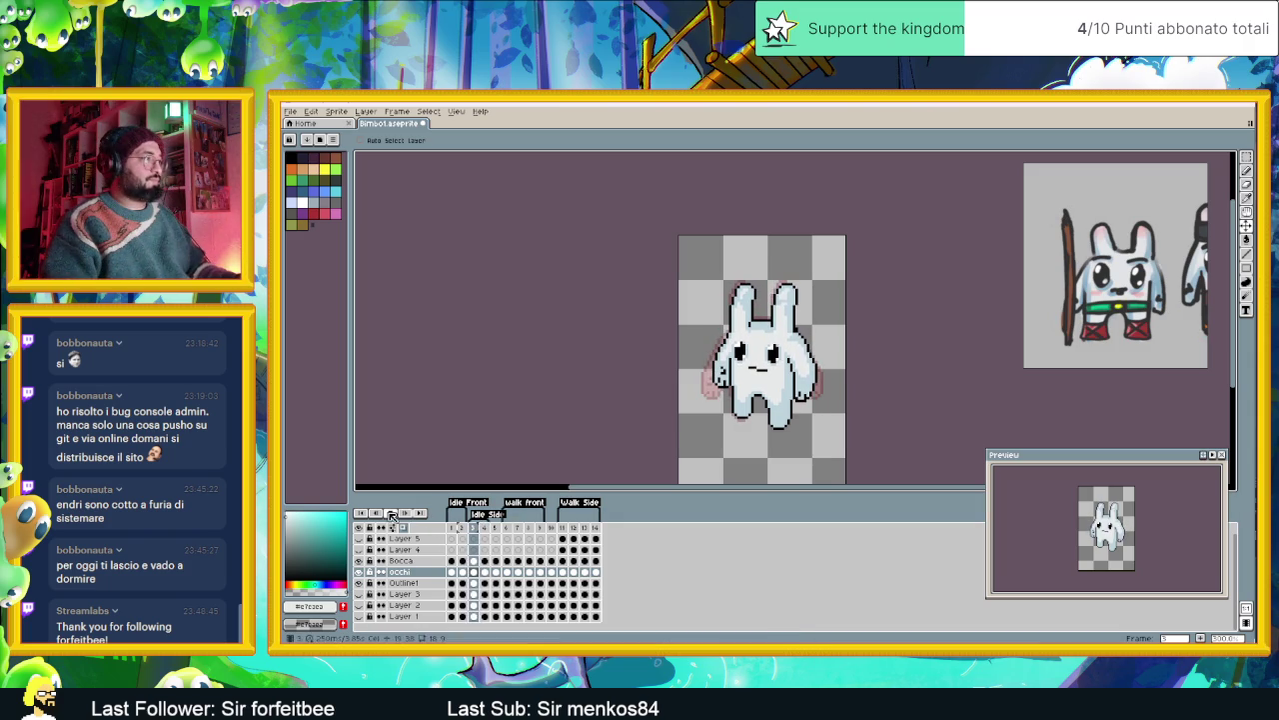
pyautogui.click(564, 529)
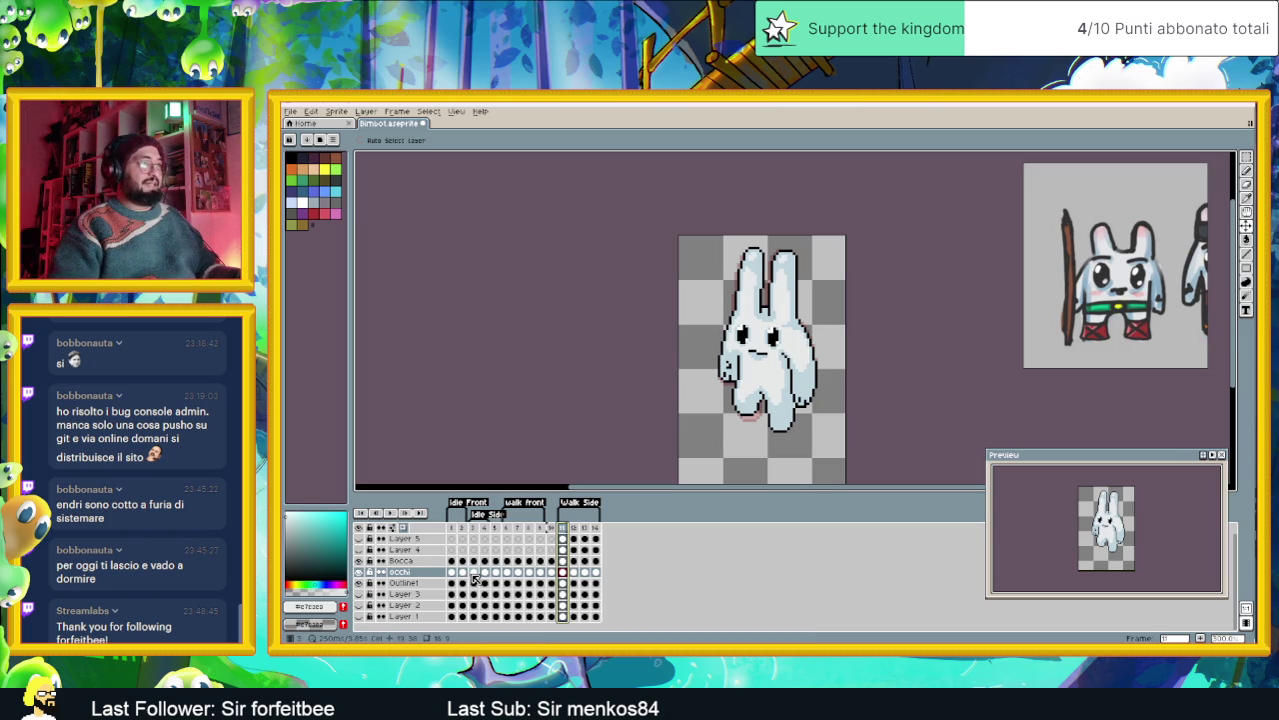
pyautogui.click(475, 576)
pyautogui.click(565, 575)
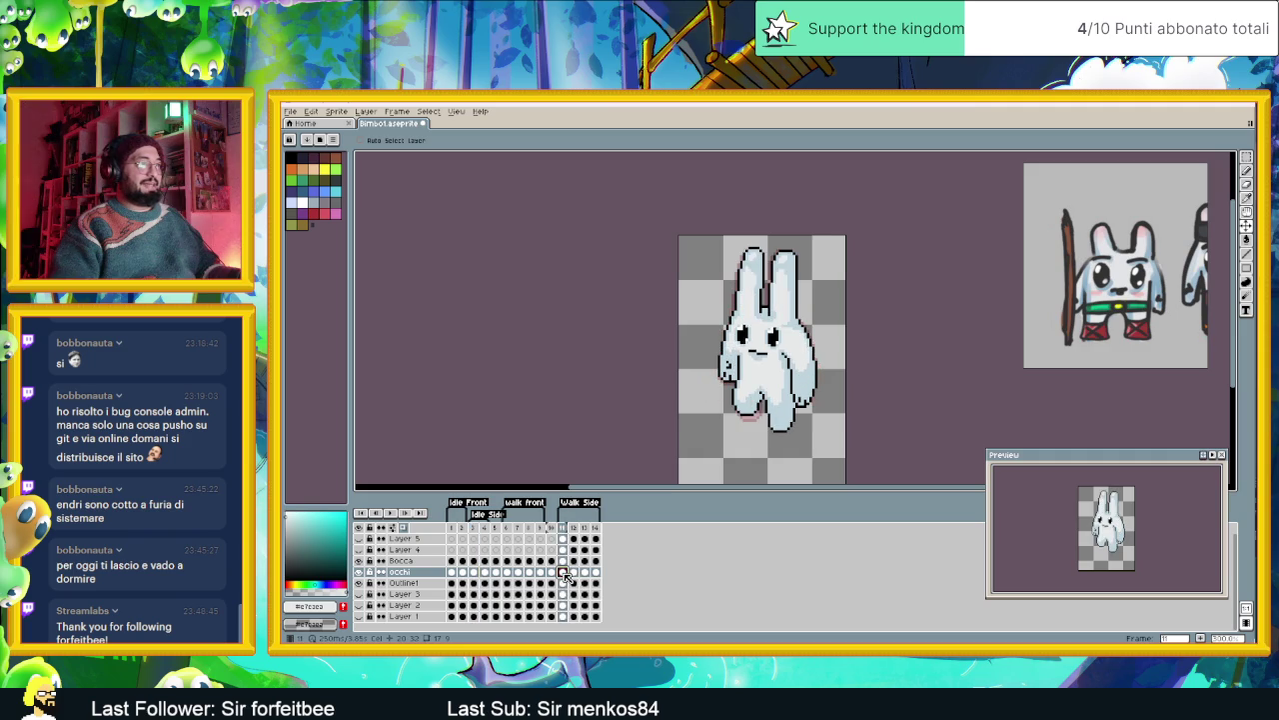
pyautogui.click(463, 573)
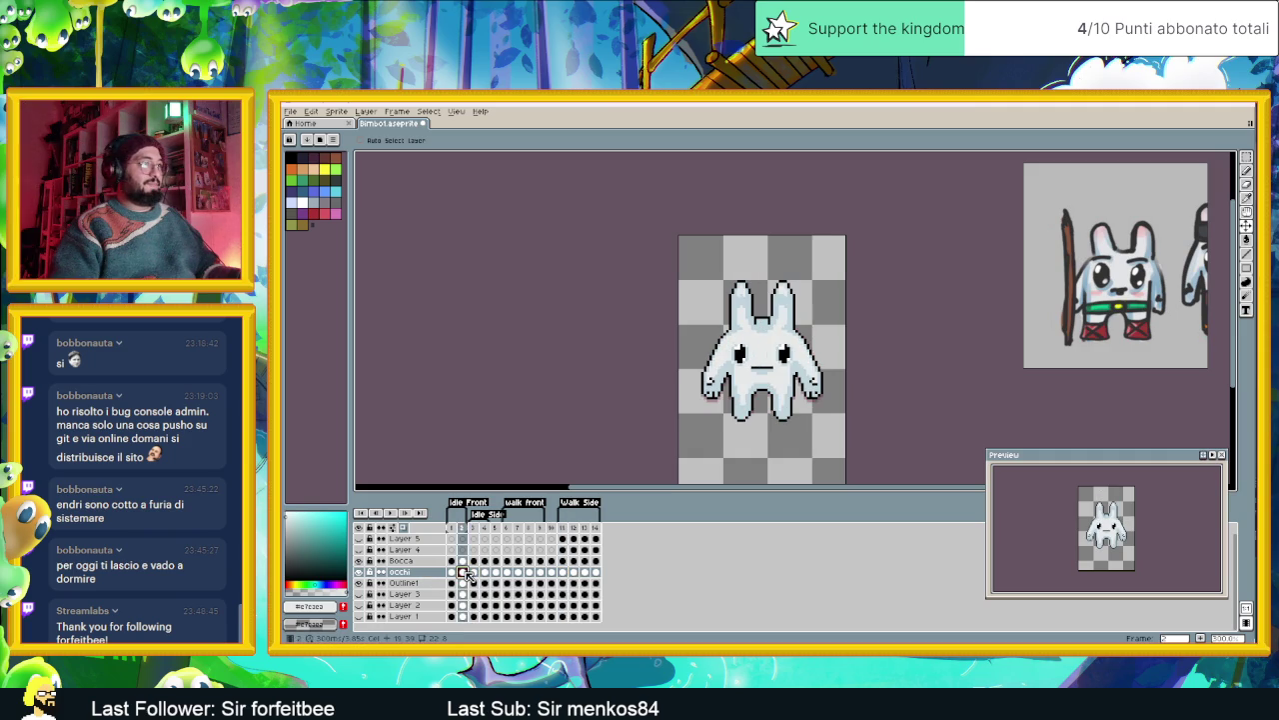
pyautogui.click(475, 572)
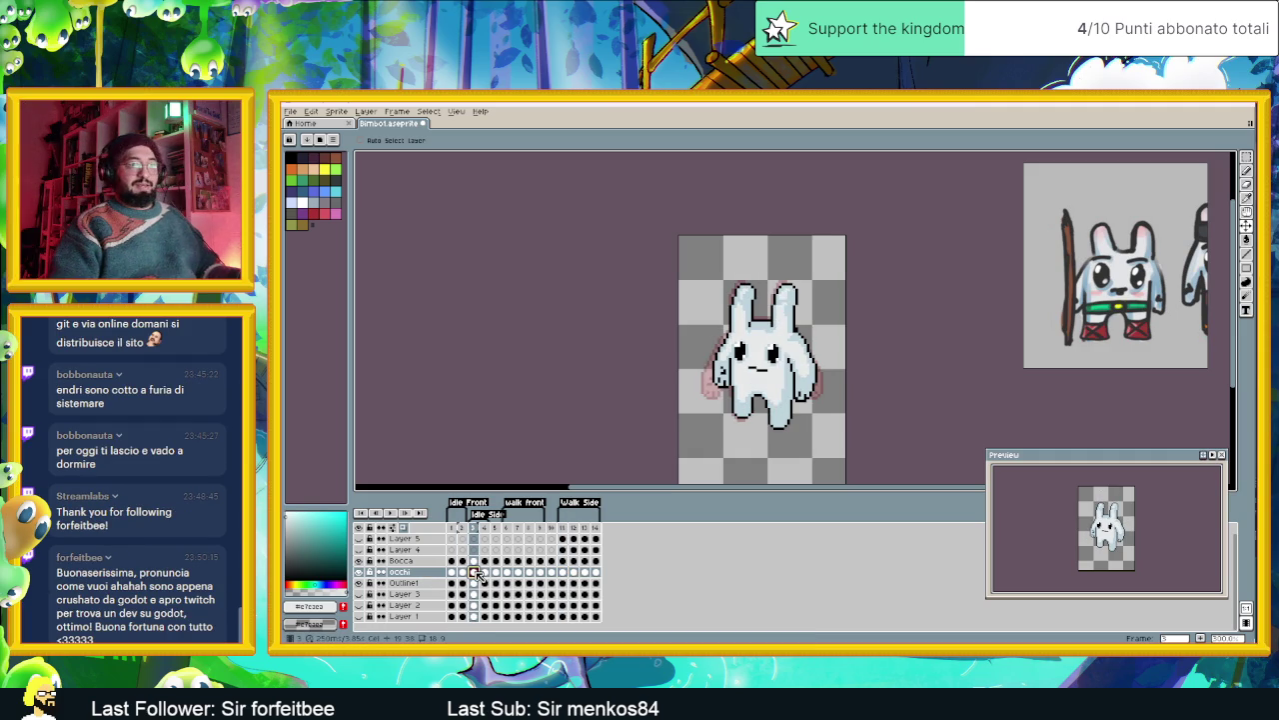
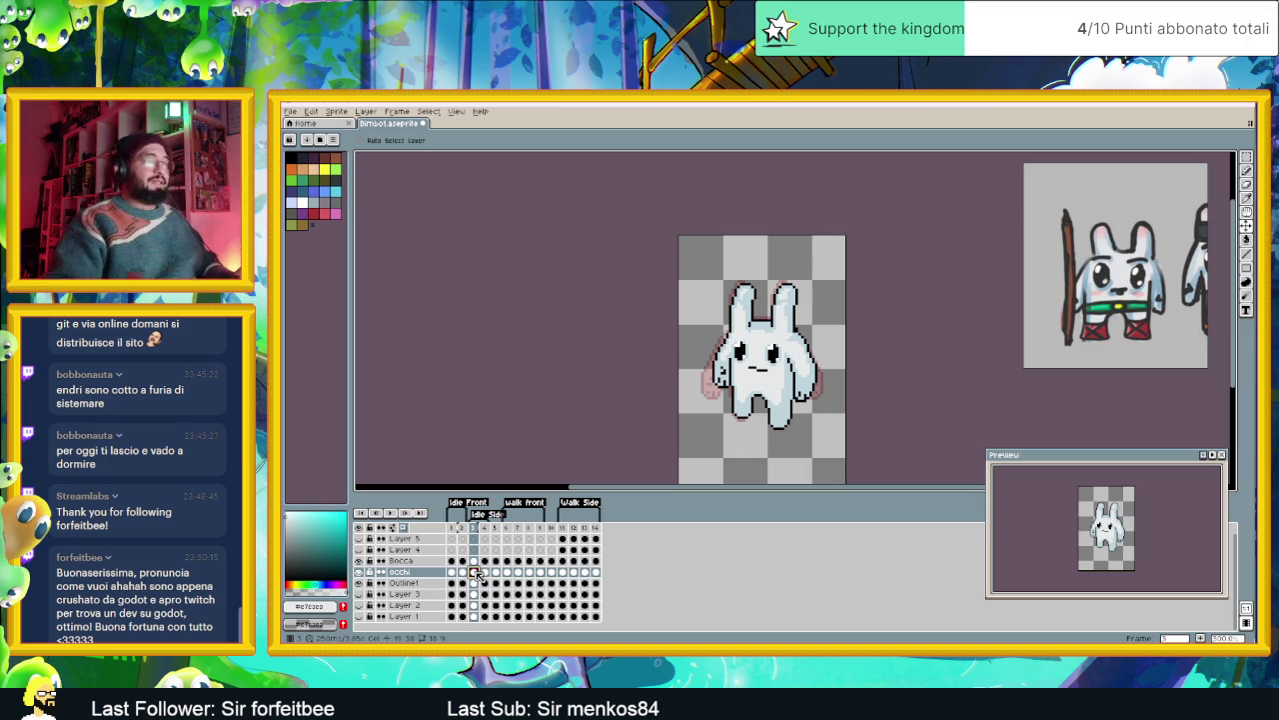
# - Flip through animation frames 1–4 to compare the bunny's poses
pyautogui.click(485, 572)
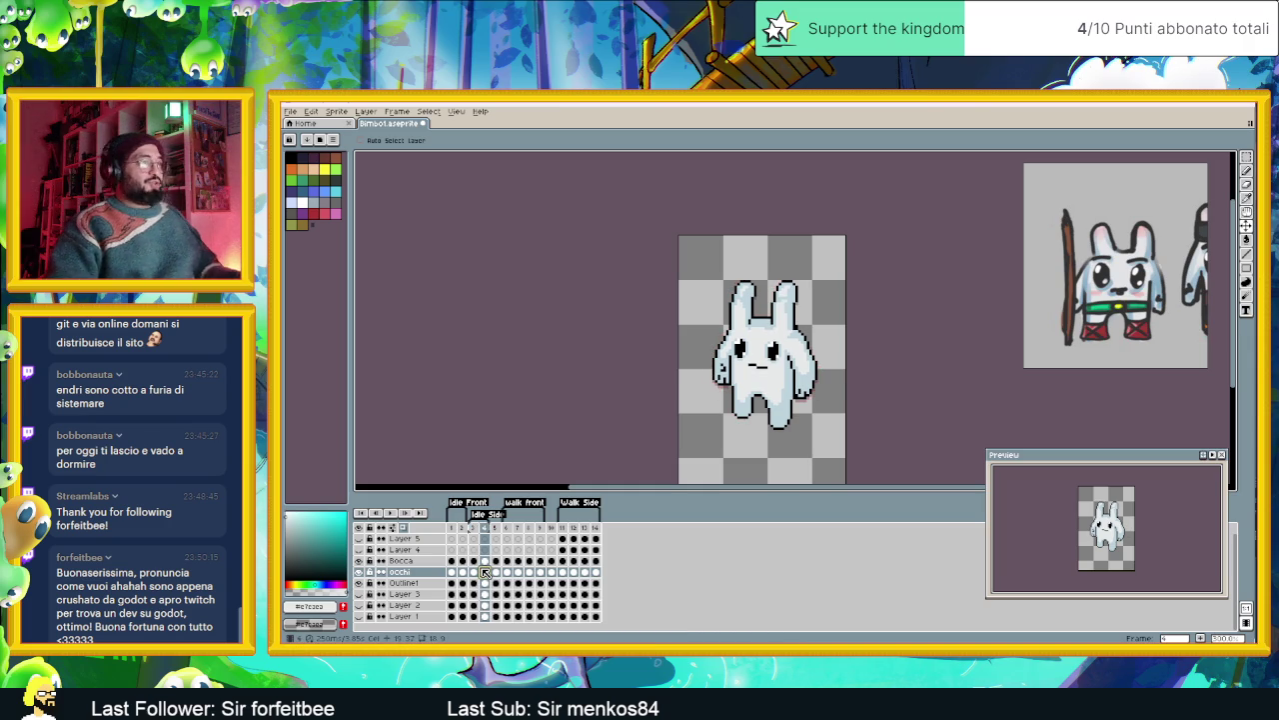
pyautogui.click(476, 571)
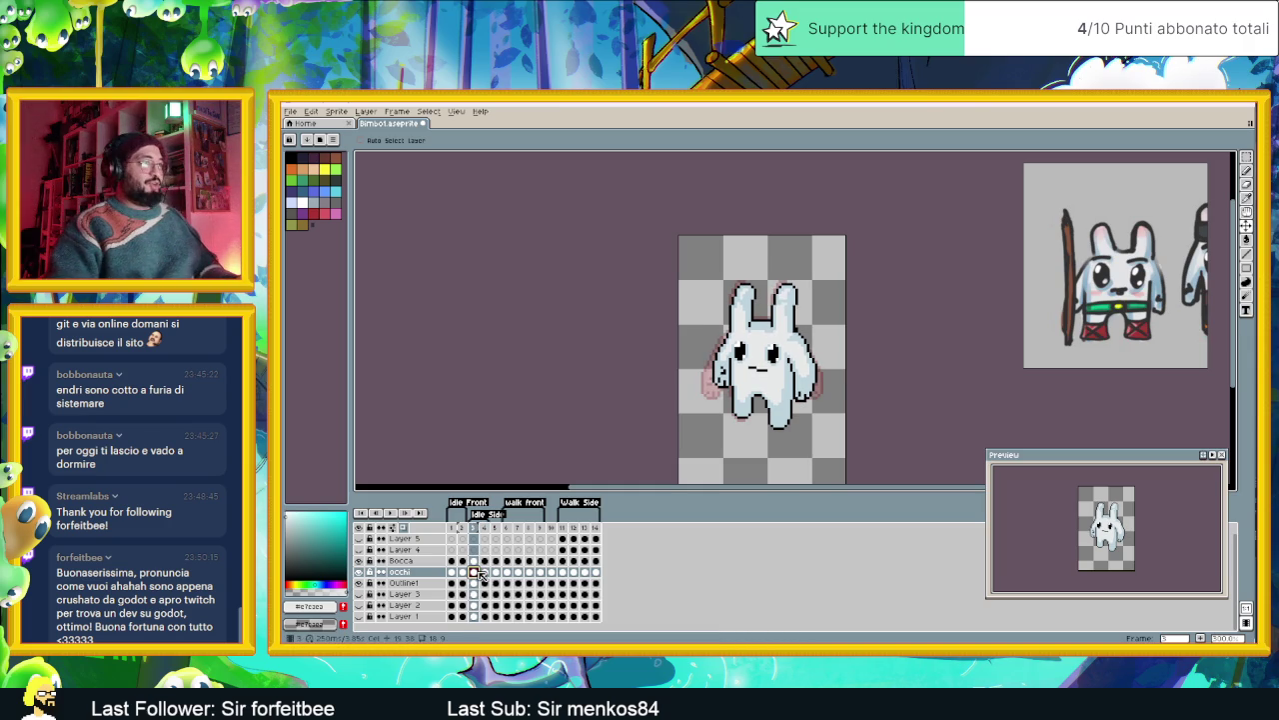
pyautogui.click(485, 576)
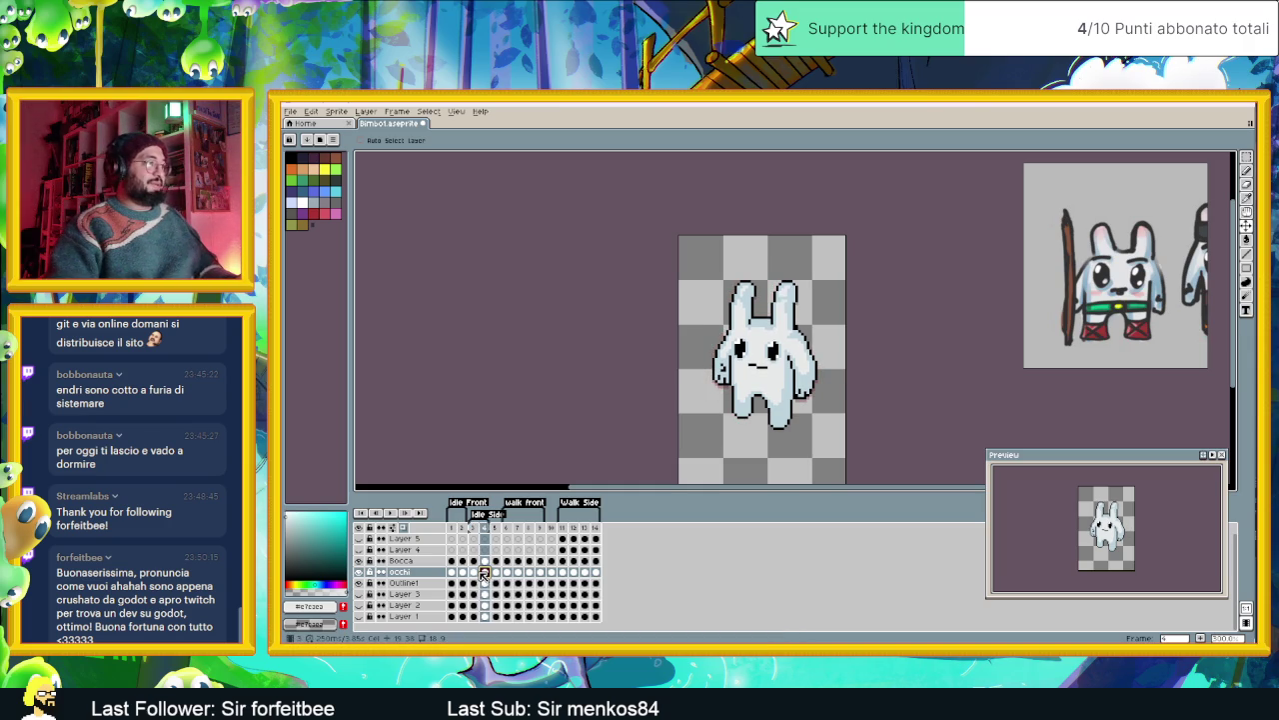
pyautogui.click(479, 577)
pyautogui.click(462, 572)
pyautogui.click(451, 573)
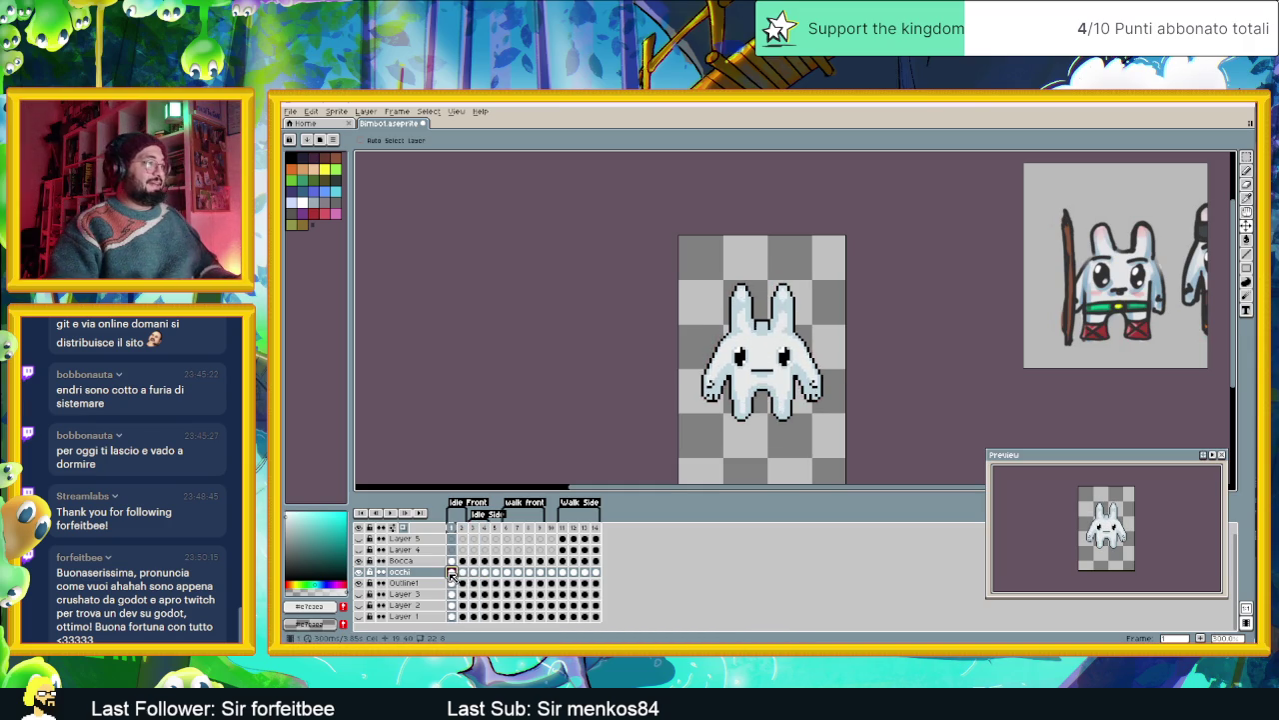
pyautogui.click(466, 573)
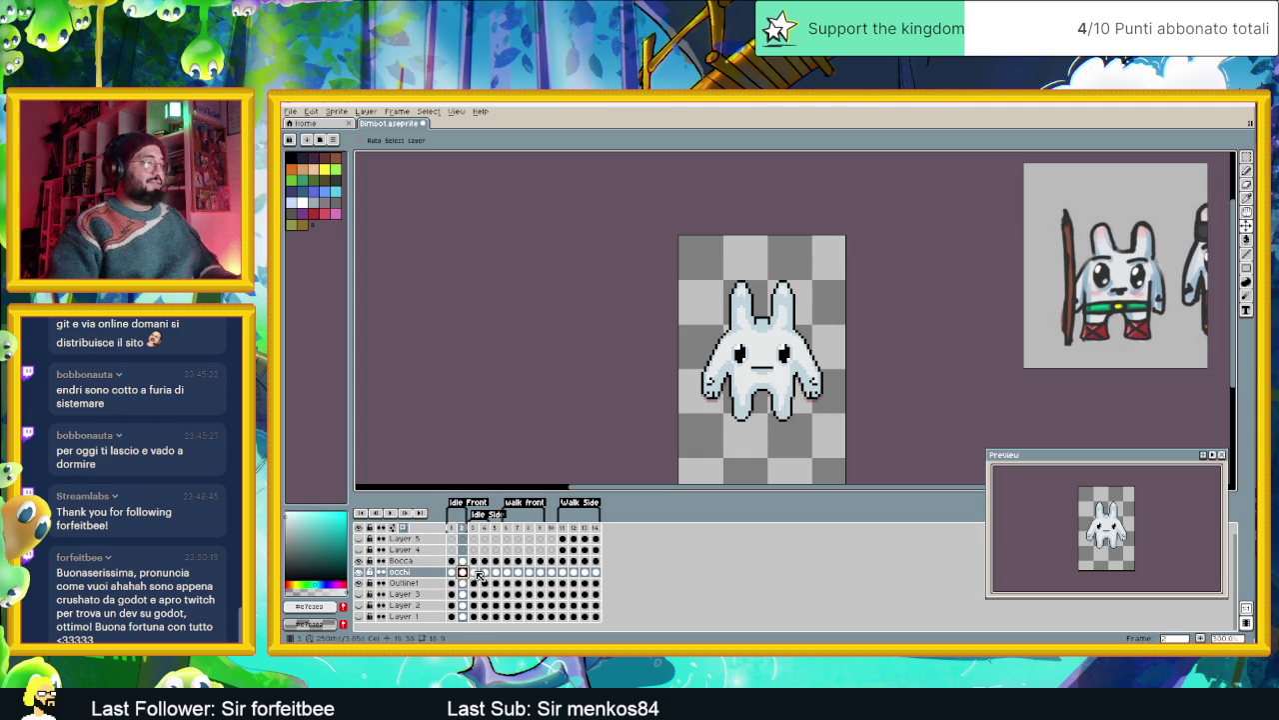
pyautogui.click(473, 573)
pyautogui.click(485, 573)
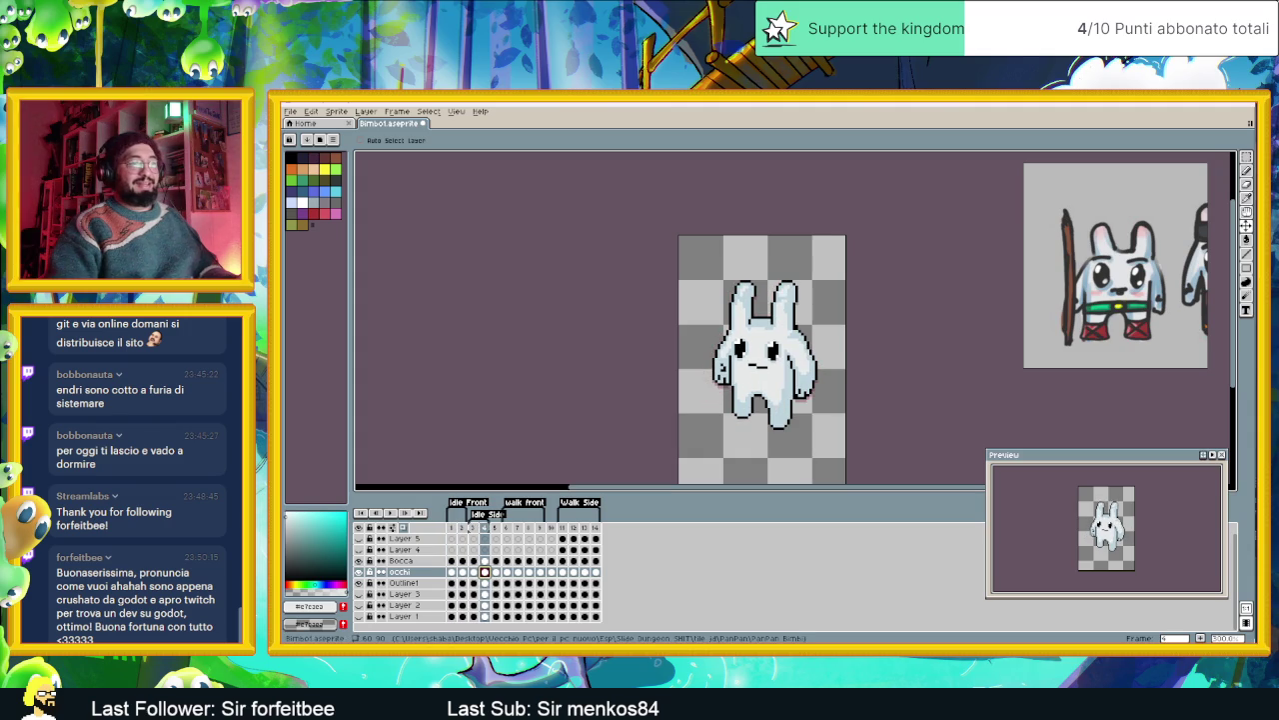
# - Check the sprite in-game in Godot, scrolling and panning the level, then return to Aseprite
pyautogui.hotkey('alt', 'Tab')
pyautogui.scroll(-2, 857, 315)
pyautogui.scroll(-3, 856, 316)
pyautogui.scroll(-2, 819, 300)
pyautogui.scroll(-3, 785, 290)
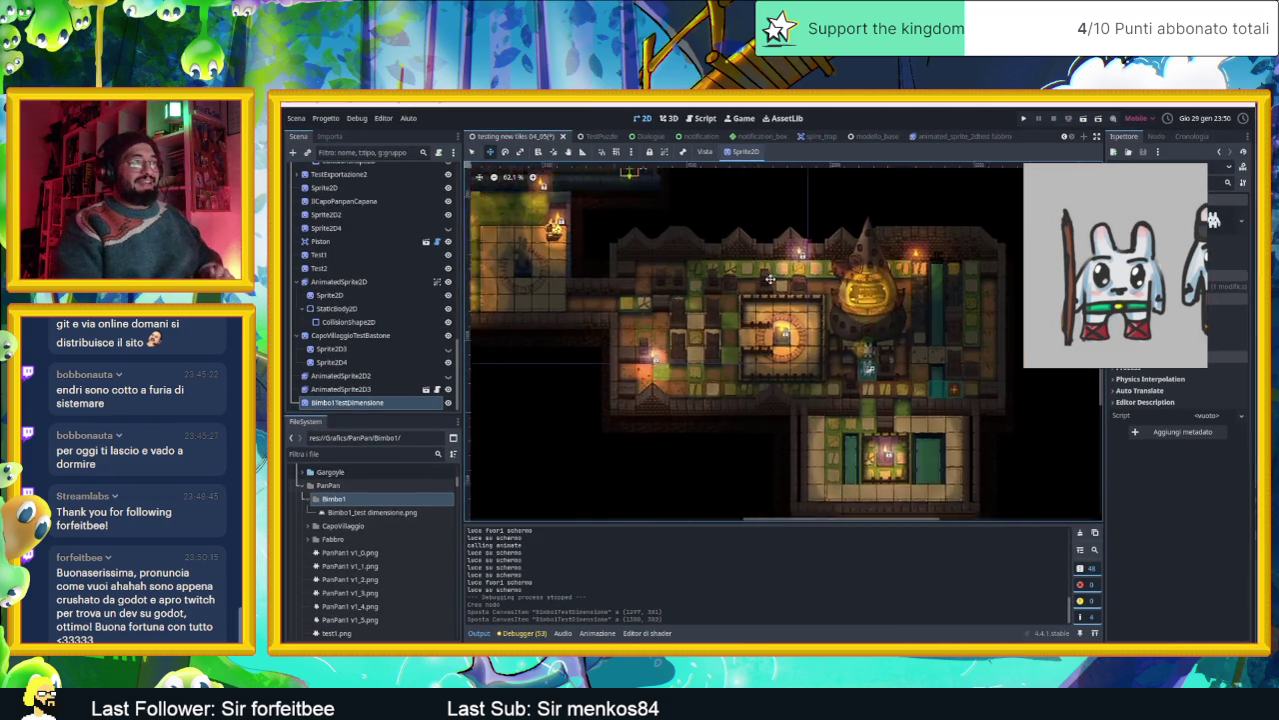
pyautogui.scroll(2, 786, 290)
pyautogui.scroll(1, 780, 305)
pyautogui.scroll(1, 771, 320)
pyautogui.scroll(1, 761, 343)
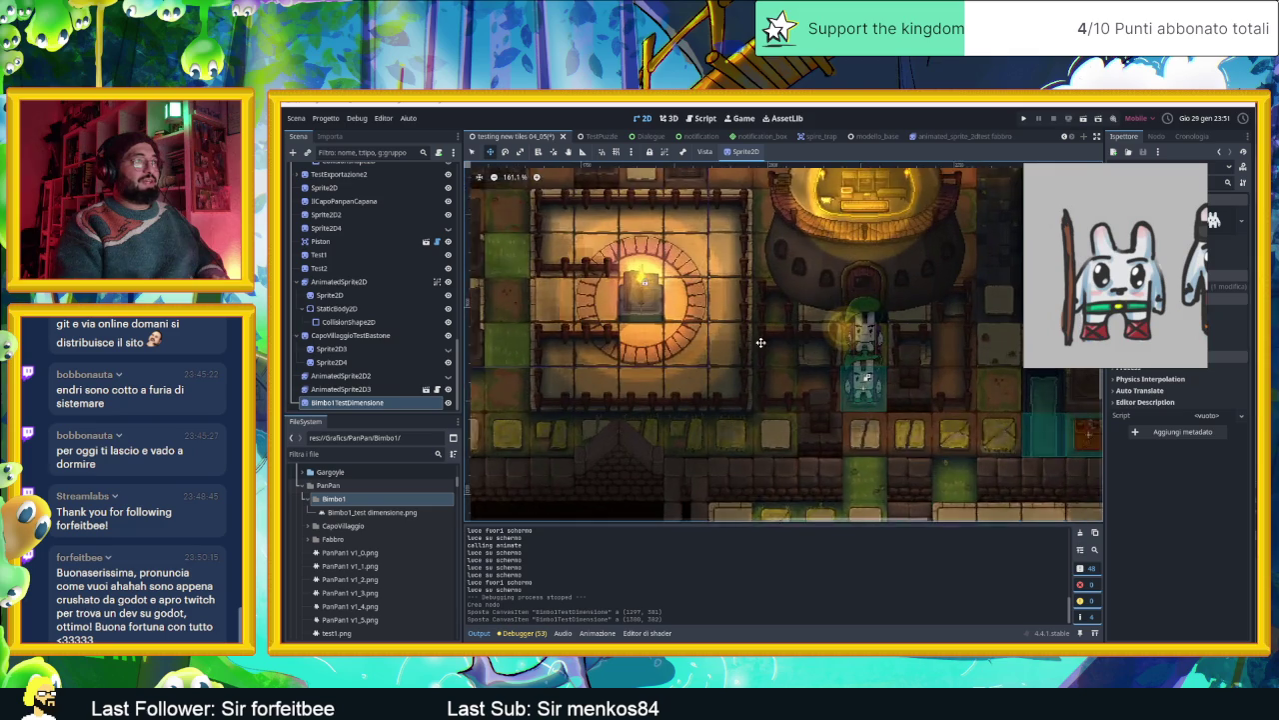
pyautogui.scroll(-1, 799, 345)
pyautogui.scroll(-1, 879, 347)
pyautogui.scroll(-1, 978, 349)
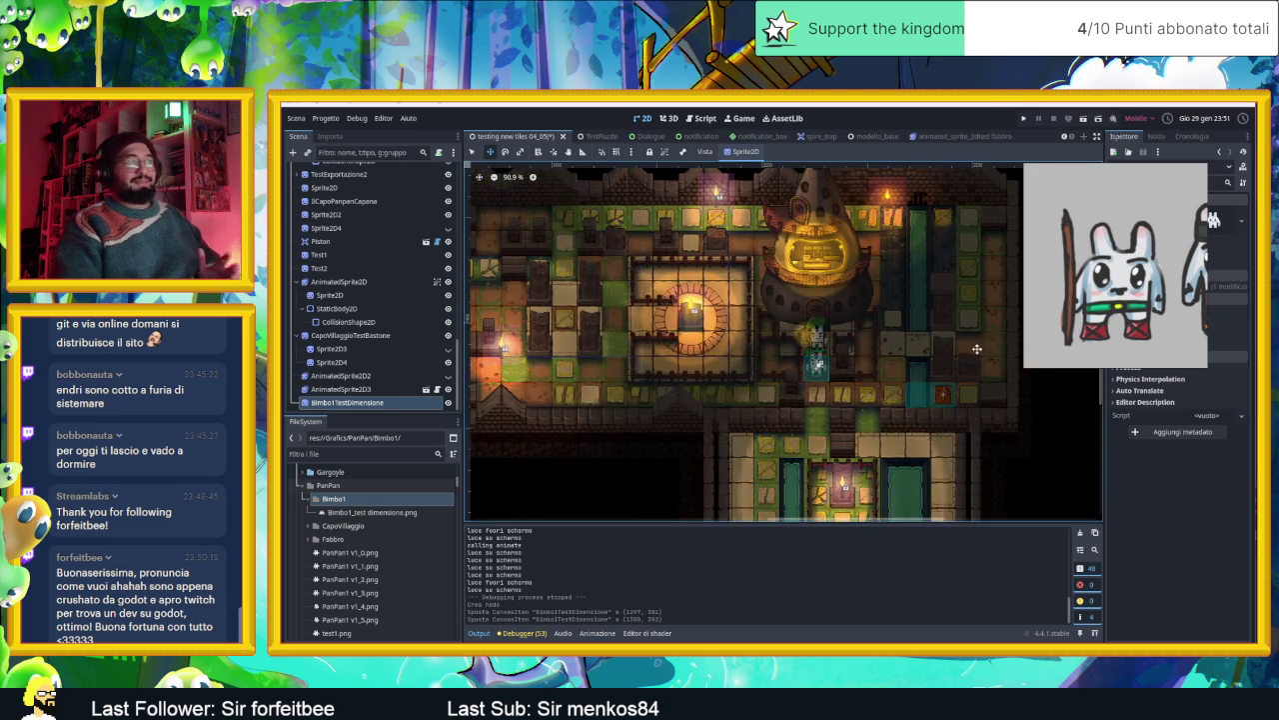
pyautogui.scroll(-1, 967, 330)
pyautogui.scroll(-1, 954, 311)
pyautogui.scroll(-1, 942, 292)
pyautogui.moveTo(930, 273); pyautogui.dragTo(1053, 425)
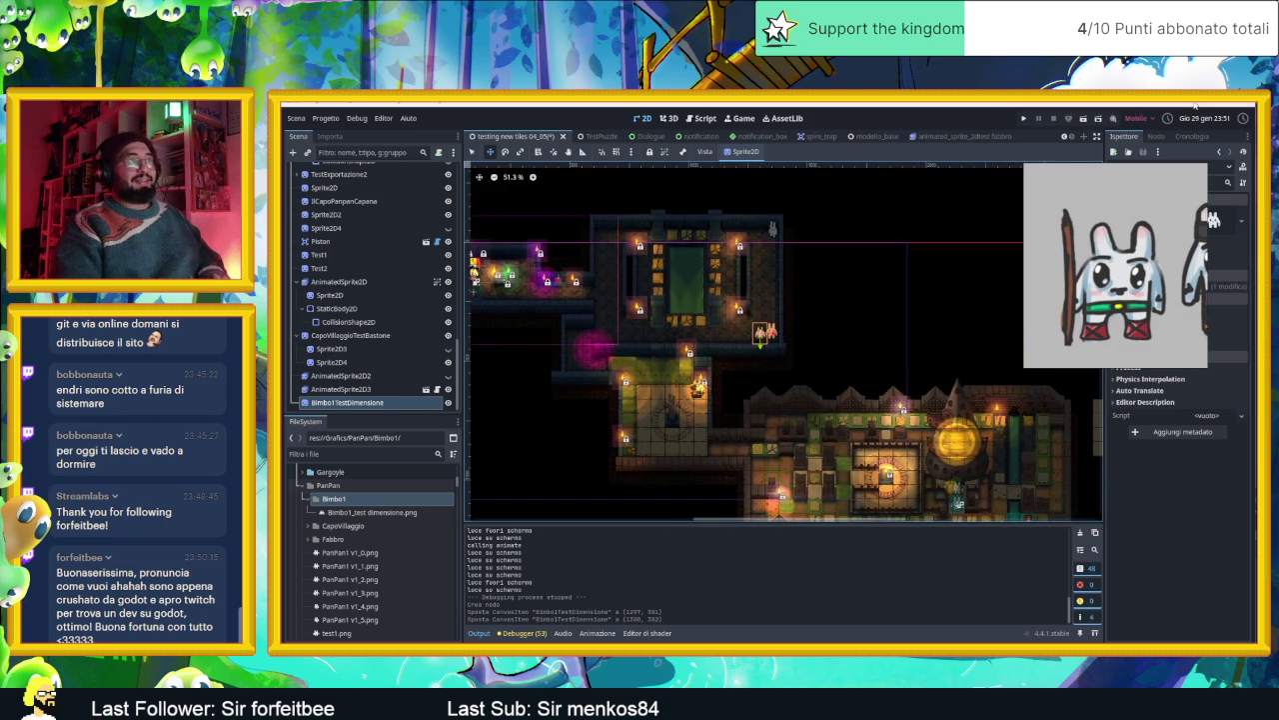
pyautogui.hotkey('alt', 'Tab')
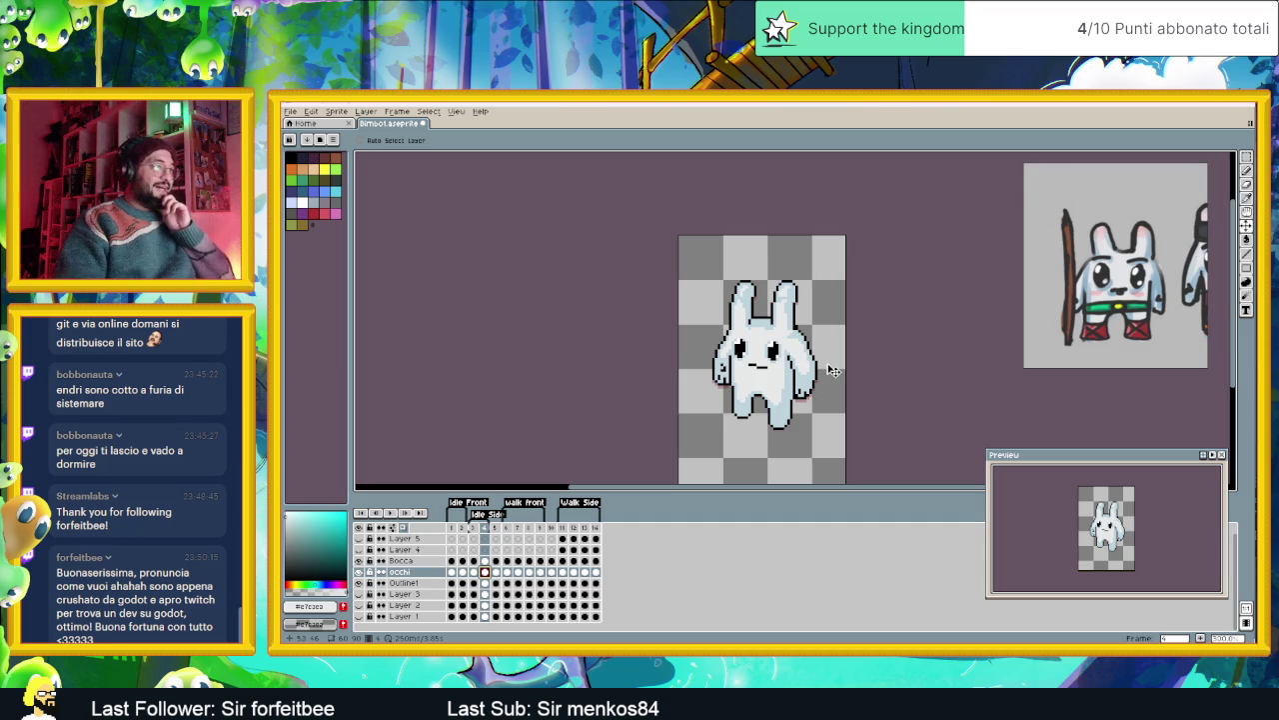
# - Reposition the enlarged bunny and toggle frames 3 and 4 to compare the arm
pyautogui.scroll(-1, 829, 371)
pyautogui.scroll(-2, 805, 357)
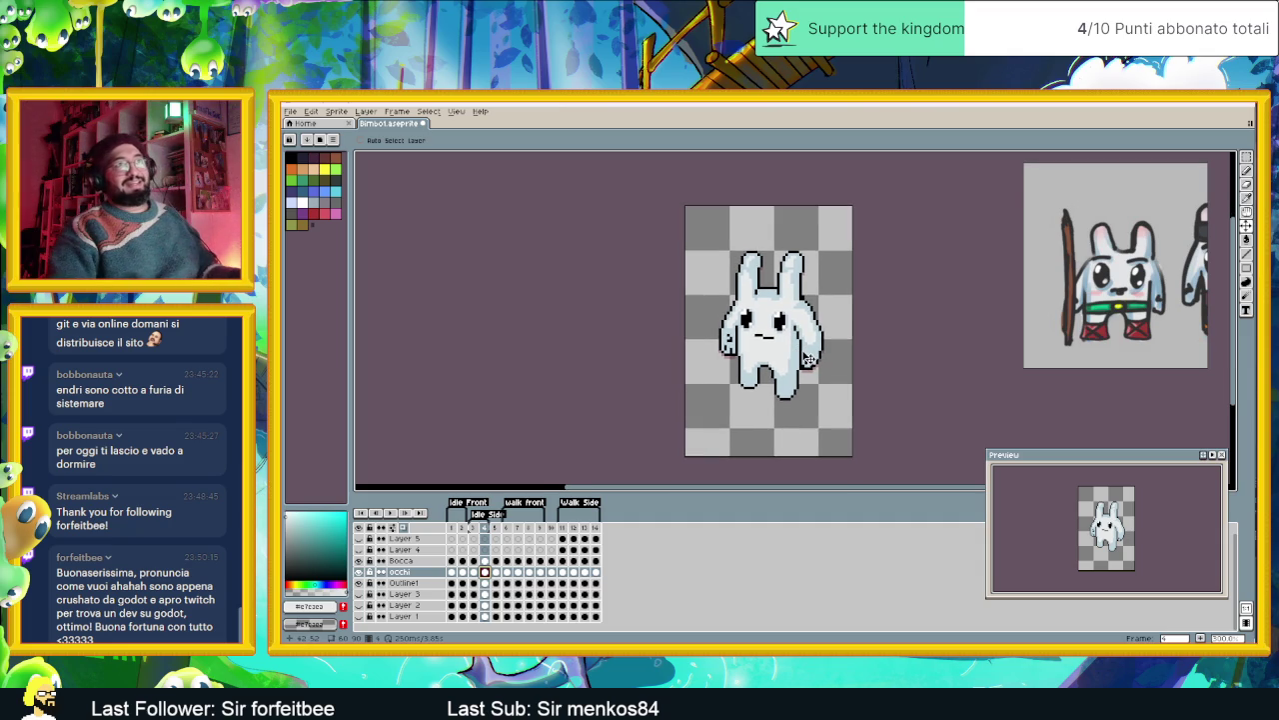
pyautogui.scroll(1, 805, 359)
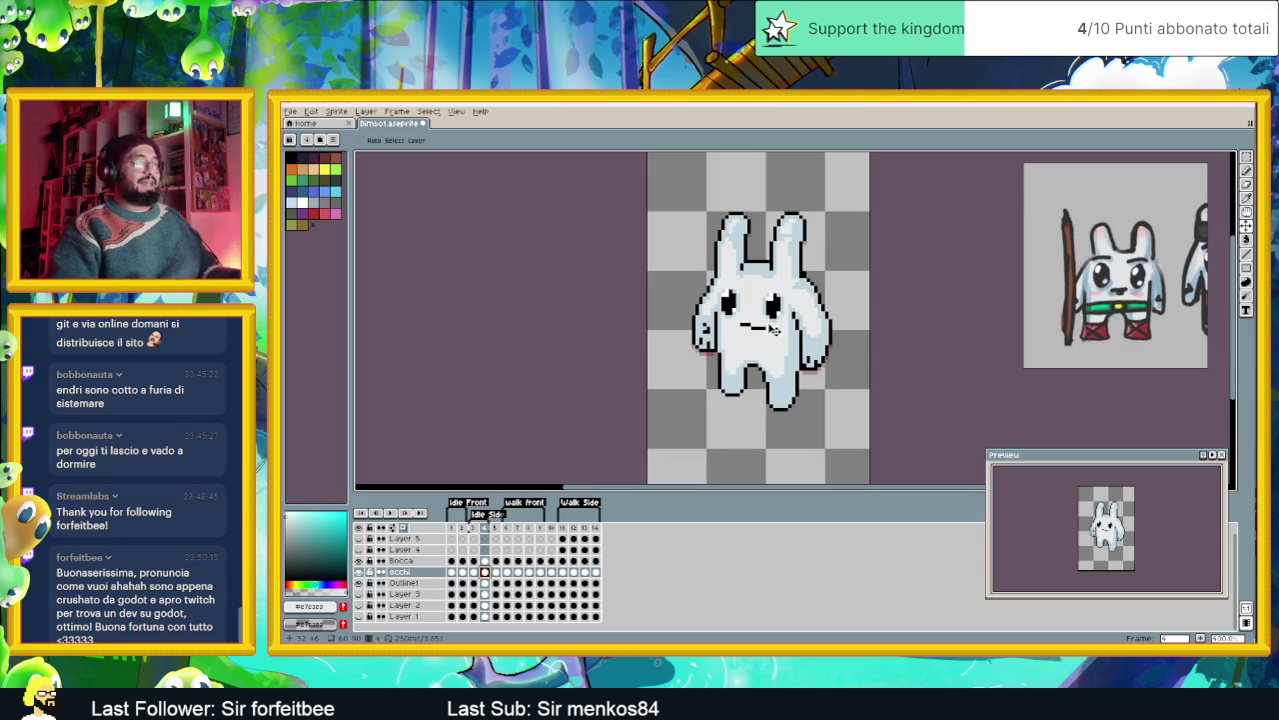
pyautogui.scroll(1, 771, 332)
pyautogui.scroll(1, 770, 332)
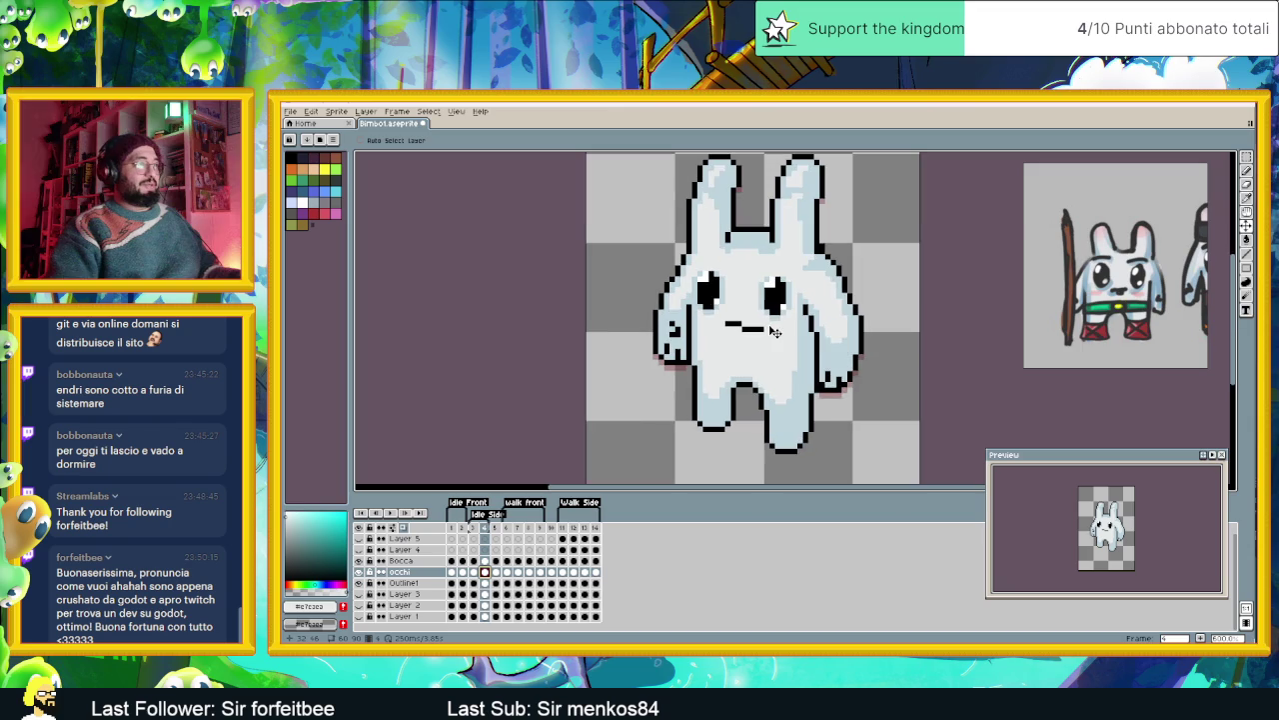
pyautogui.moveTo(822, 300); pyautogui.dragTo(830, 323)
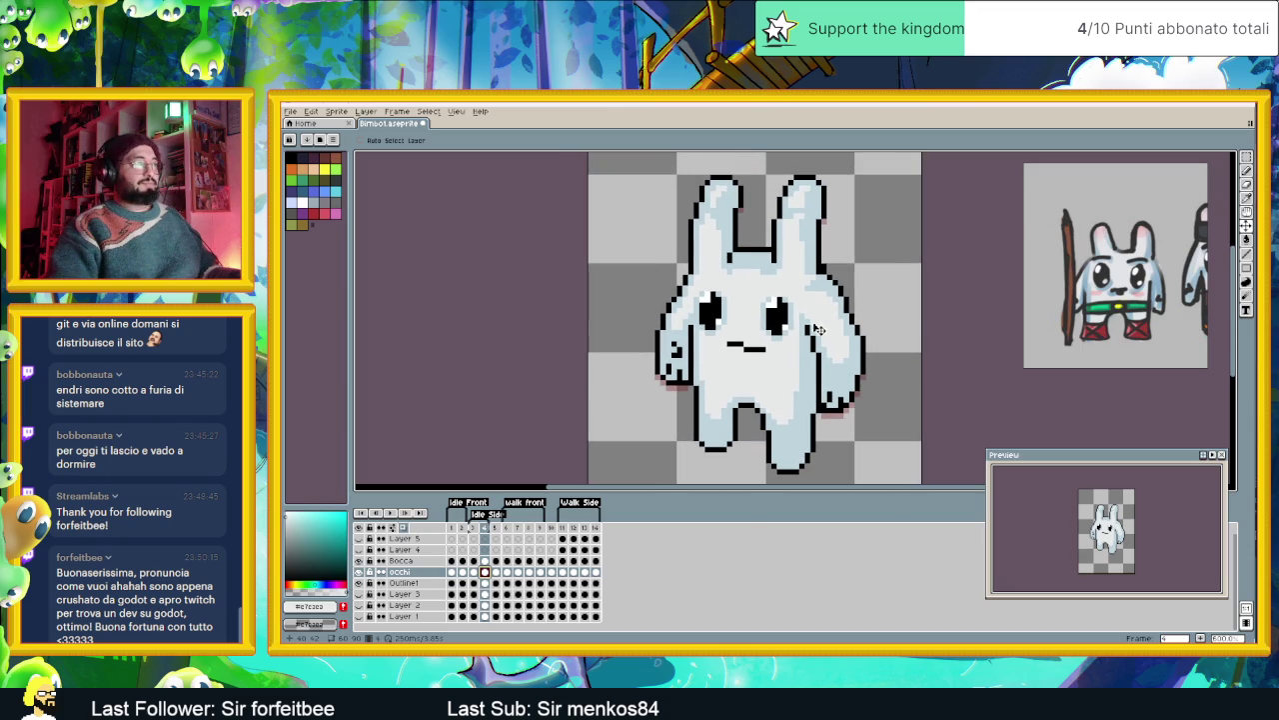
pyautogui.click(473, 572)
pyautogui.click(483, 573)
pyautogui.press('Left')
pyautogui.press('Right')
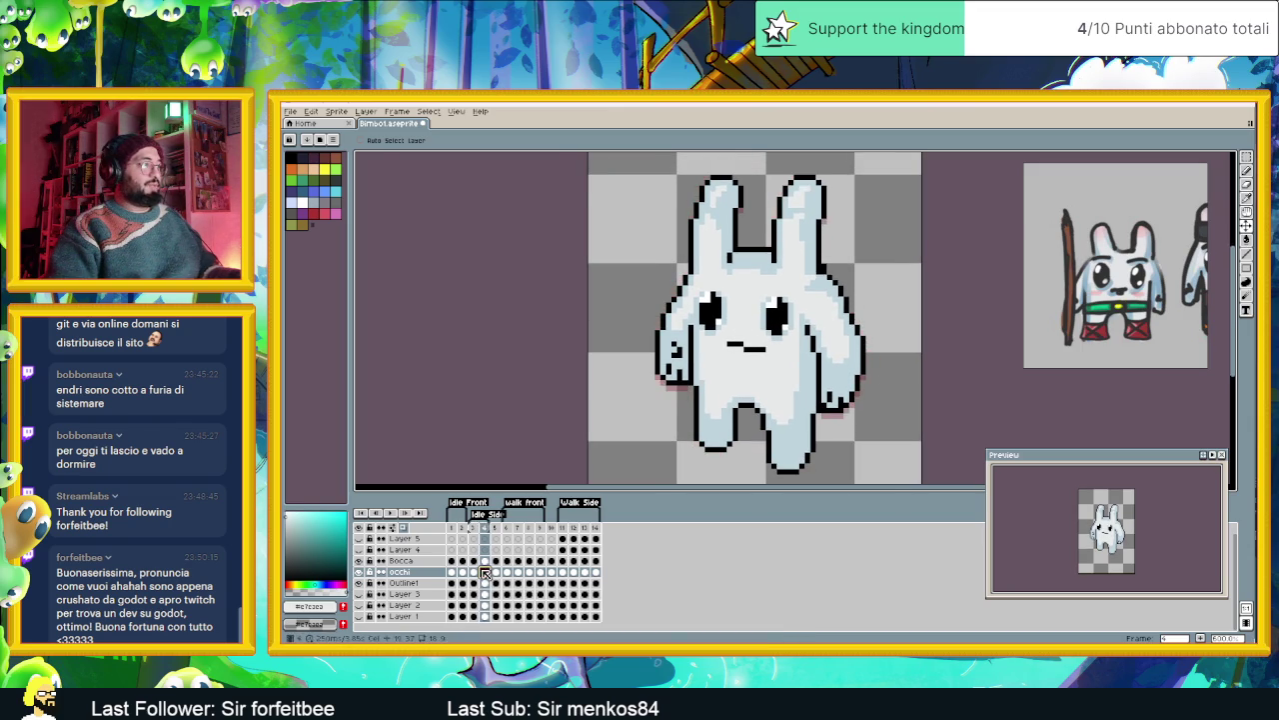
# - Step through all four poses again, ending on the first animation frame
pyautogui.click(452, 572)
pyautogui.click(462, 572)
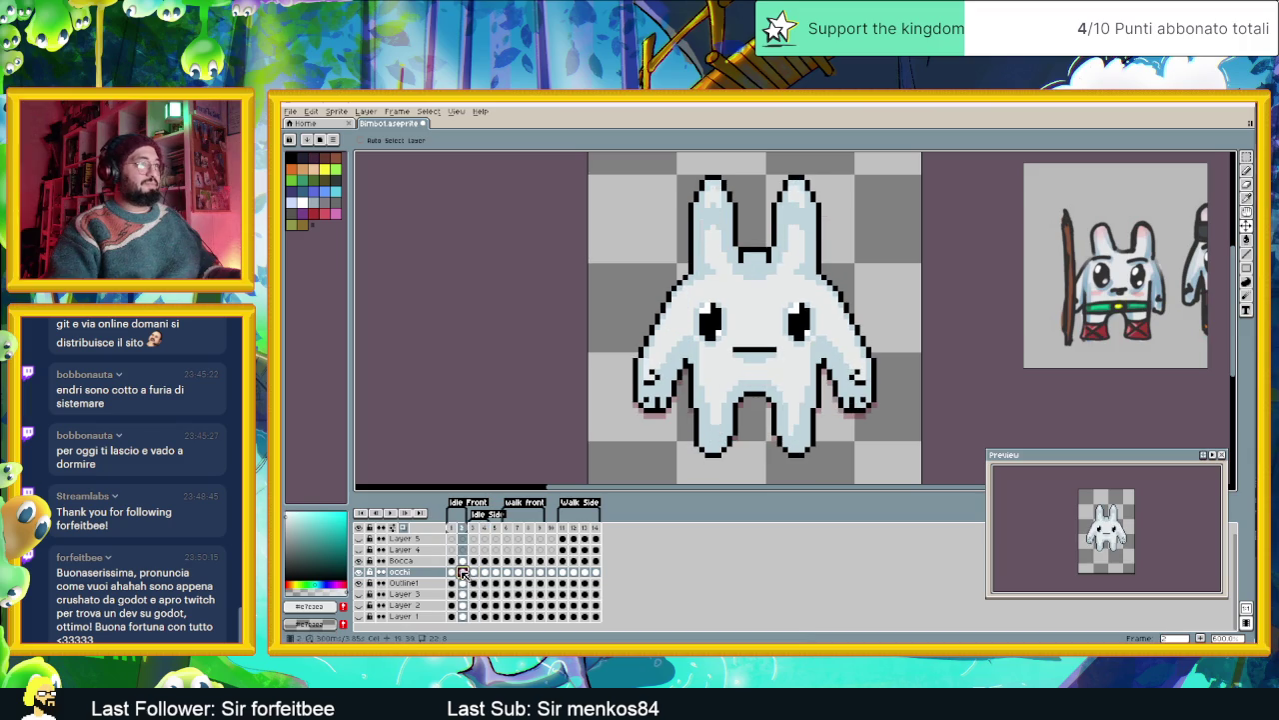
pyautogui.press('Right')
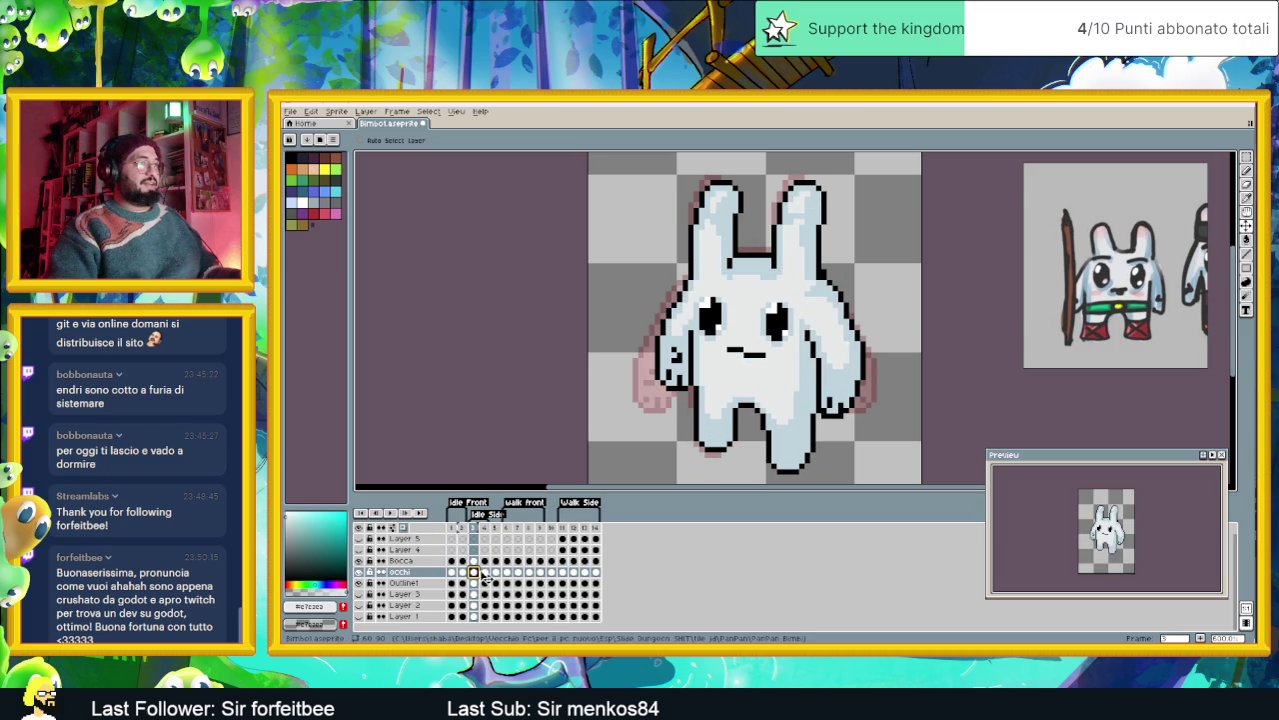
pyautogui.click(485, 572)
pyautogui.press('Left')
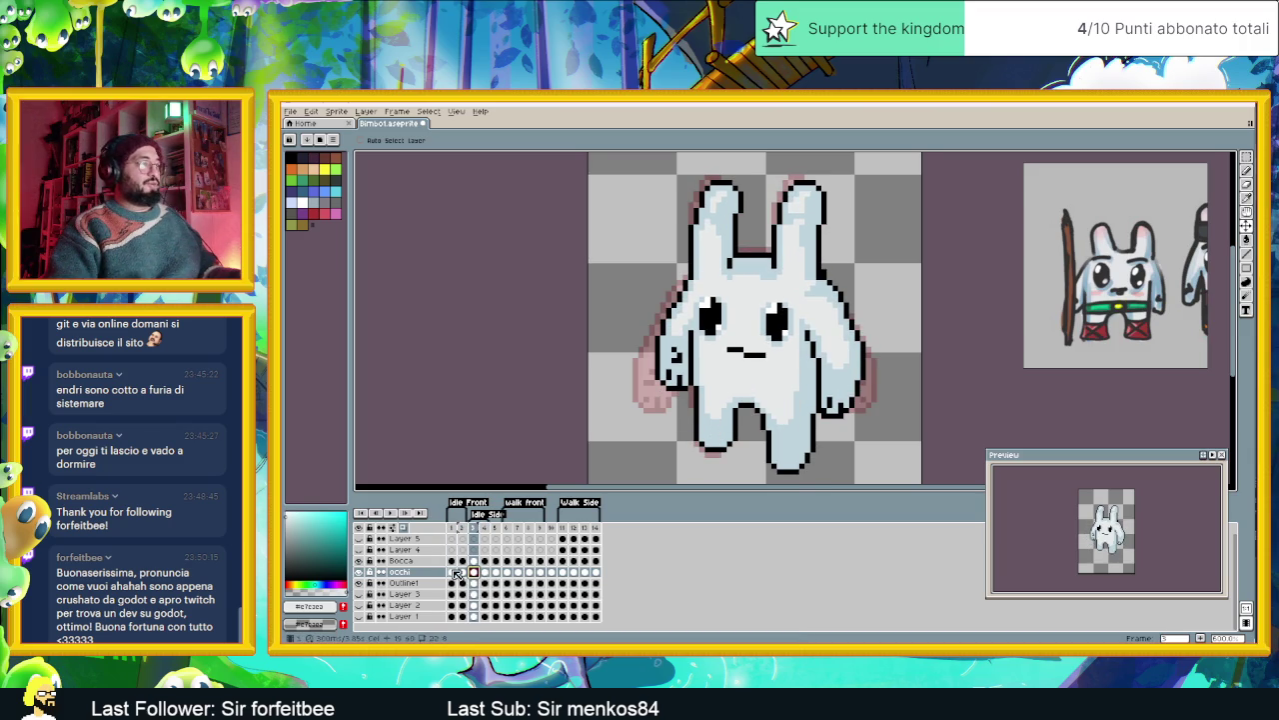
pyautogui.click(452, 573)
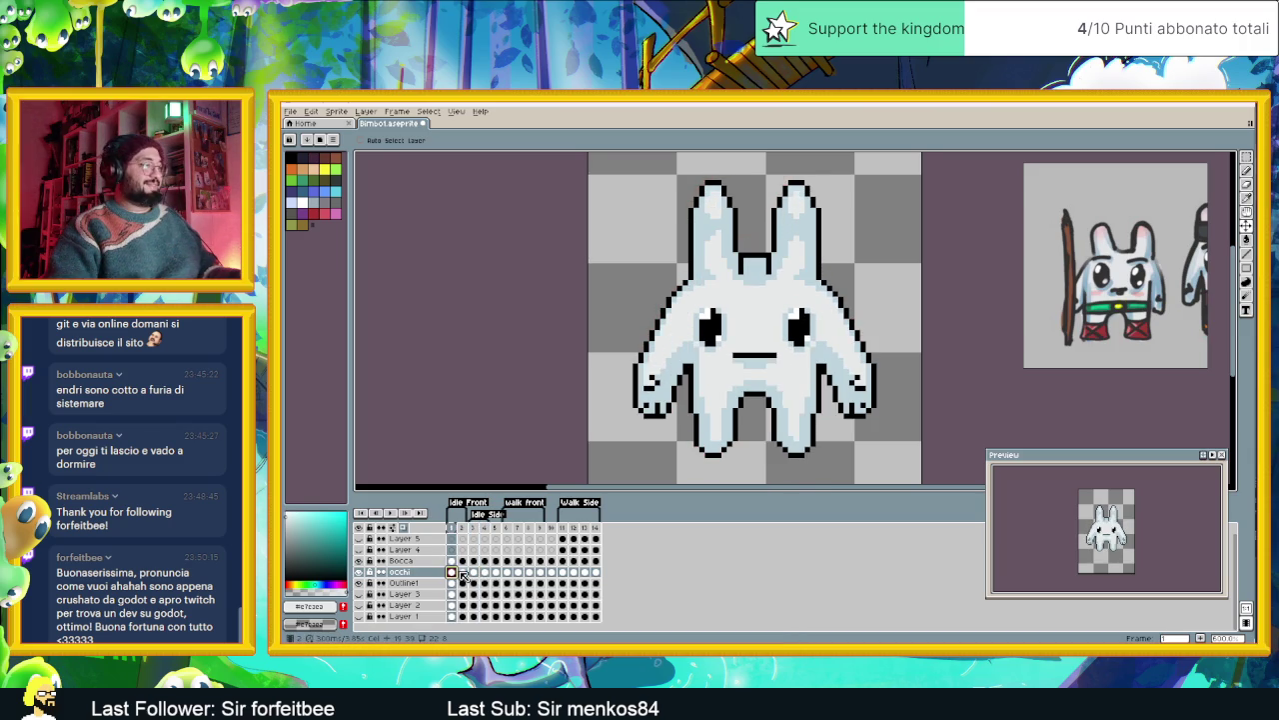
pyautogui.click(463, 572)
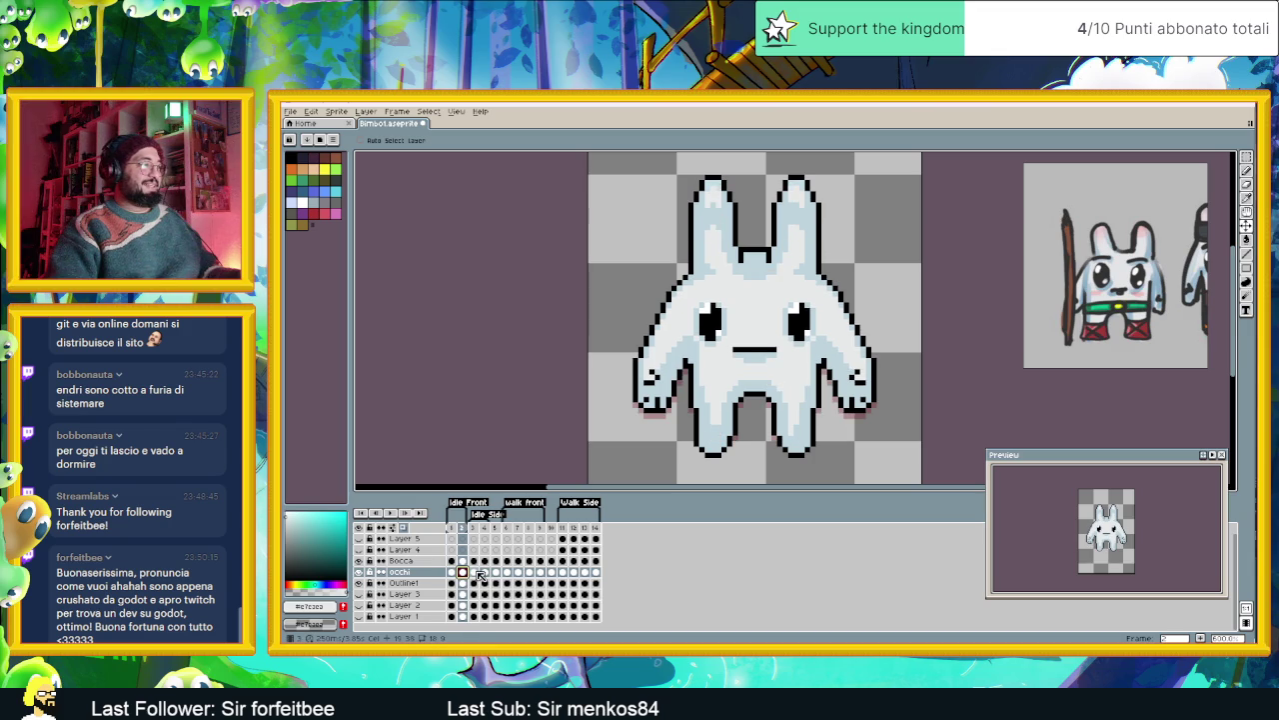
pyautogui.click(474, 572)
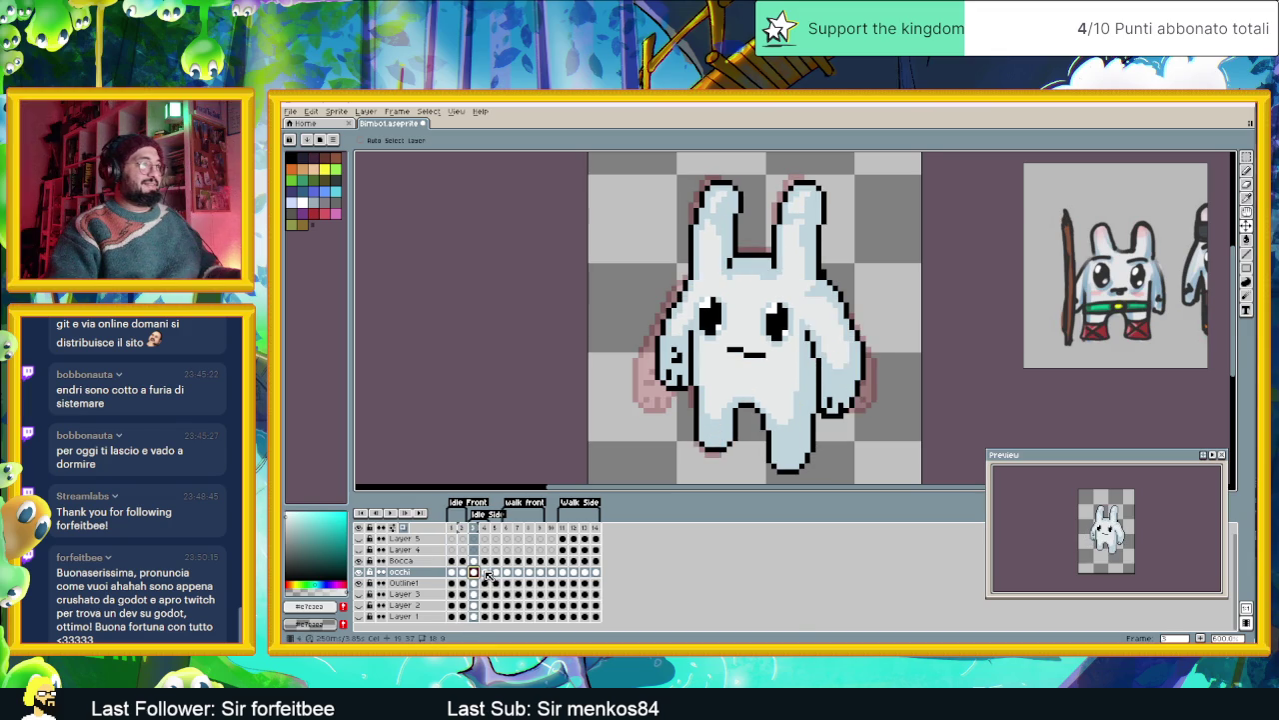
pyautogui.click(485, 573)
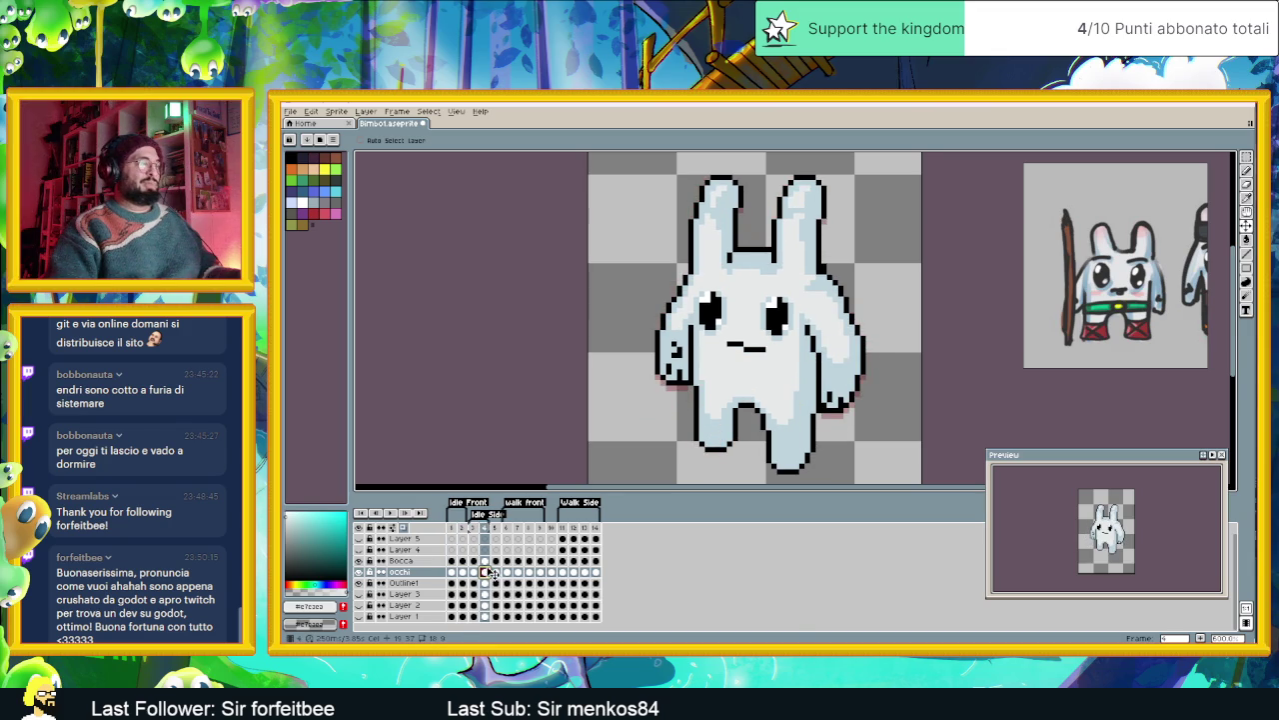
pyautogui.scroll(-1, 733, 337)
pyautogui.scroll(-1, 733, 337)
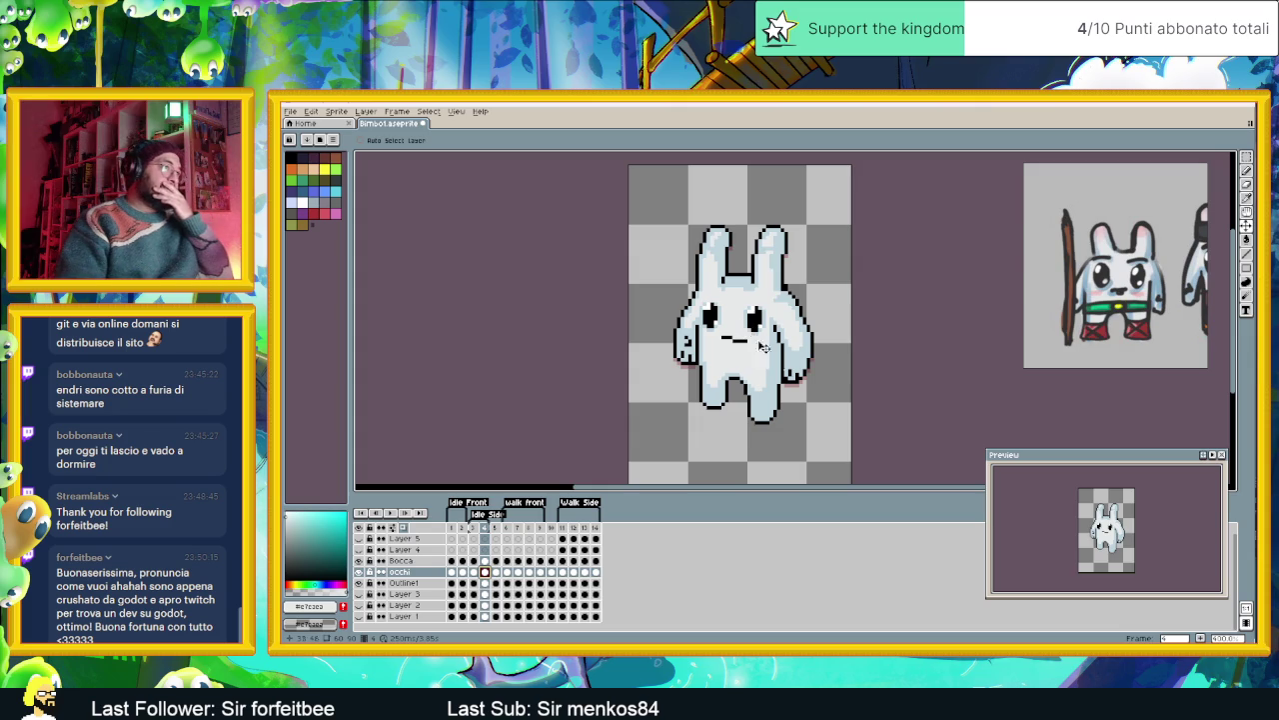
pyautogui.click(451, 570)
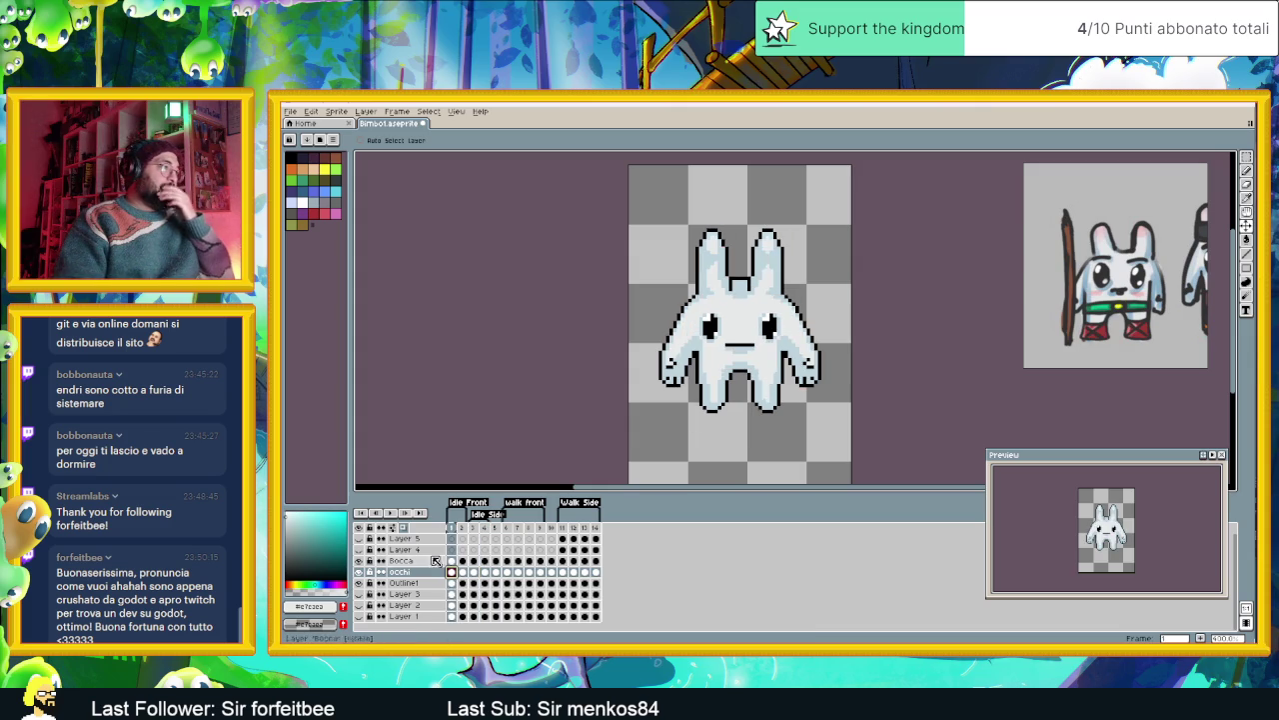
# - Delete the unused Layer 4 and Layer 5
pyautogui.click(402, 560)
pyautogui.click(414, 551)
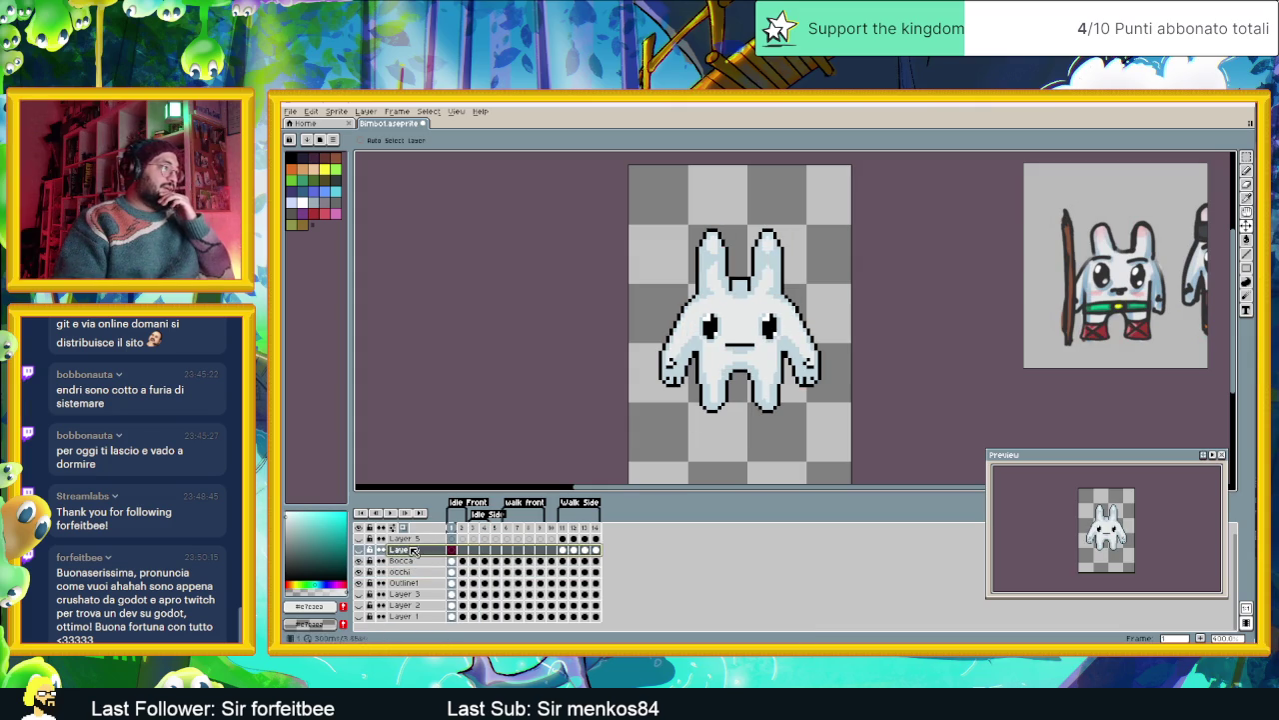
pyautogui.rightClick(420, 540)
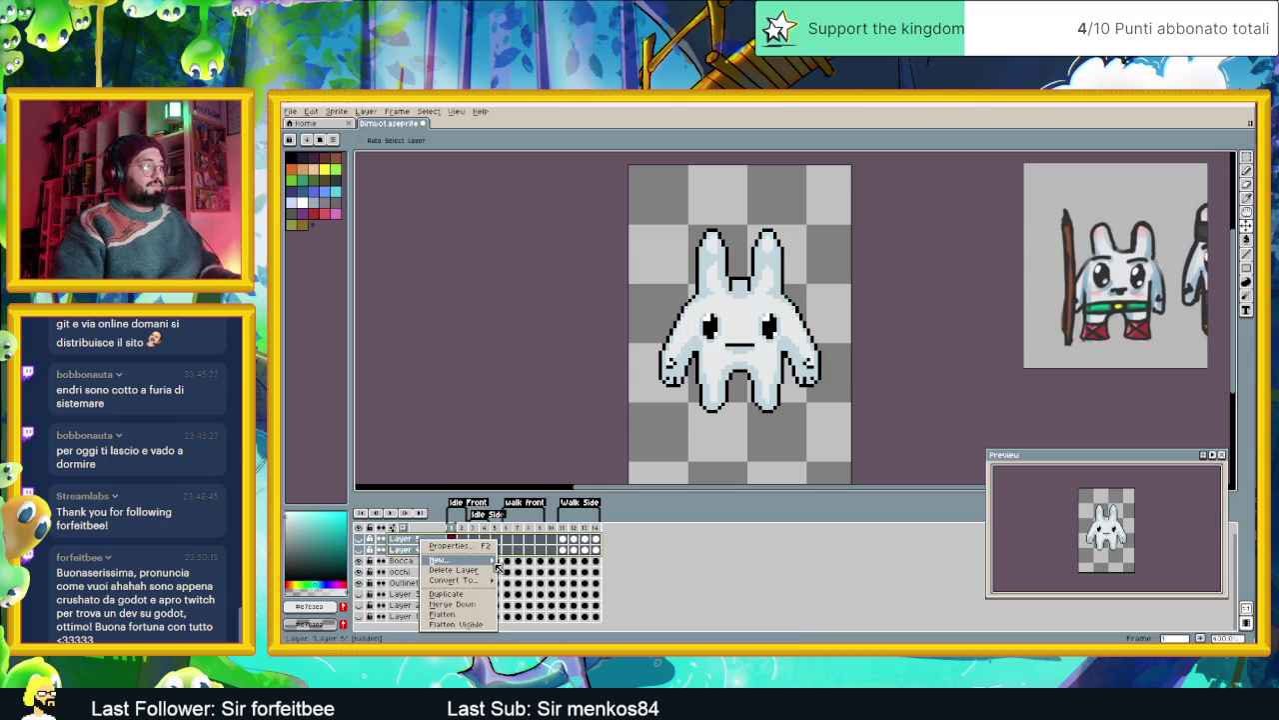
pyautogui.moveTo(452, 580)
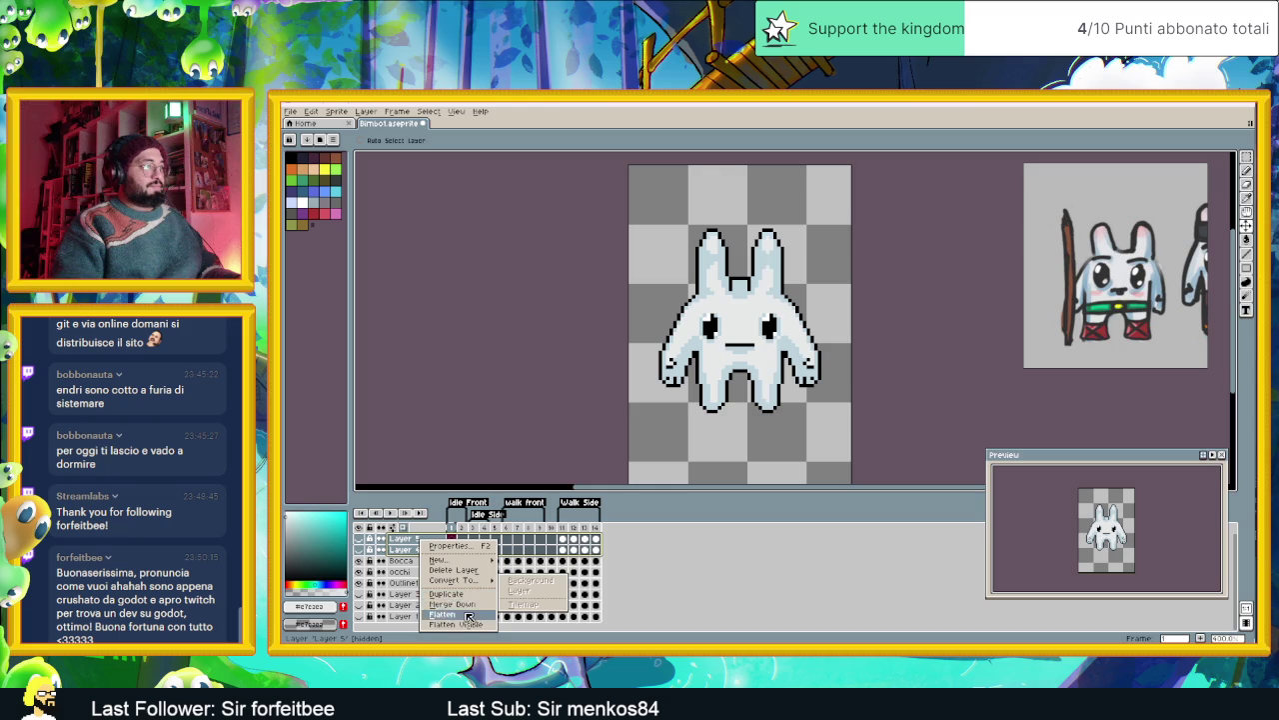
pyautogui.click(445, 569)
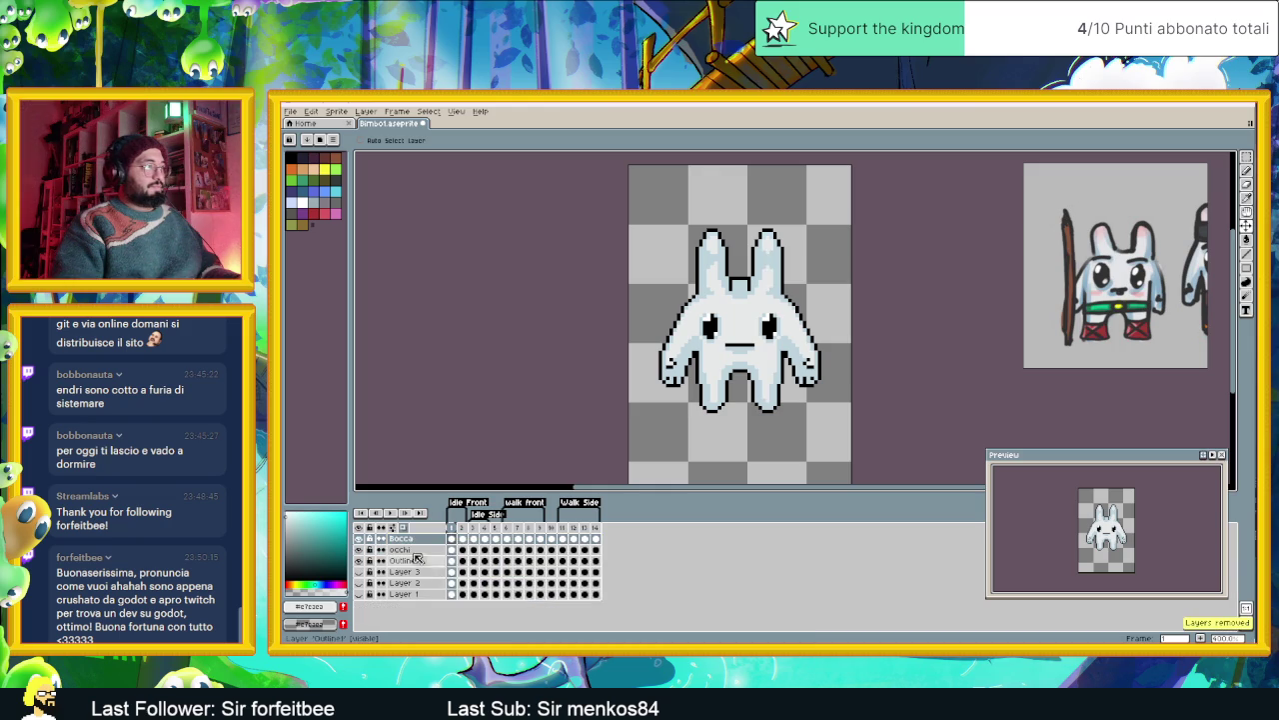
# - Create a new layer group named Caratterizzazione
pyautogui.rightClick(410, 540)
pyautogui.moveTo(428, 557)
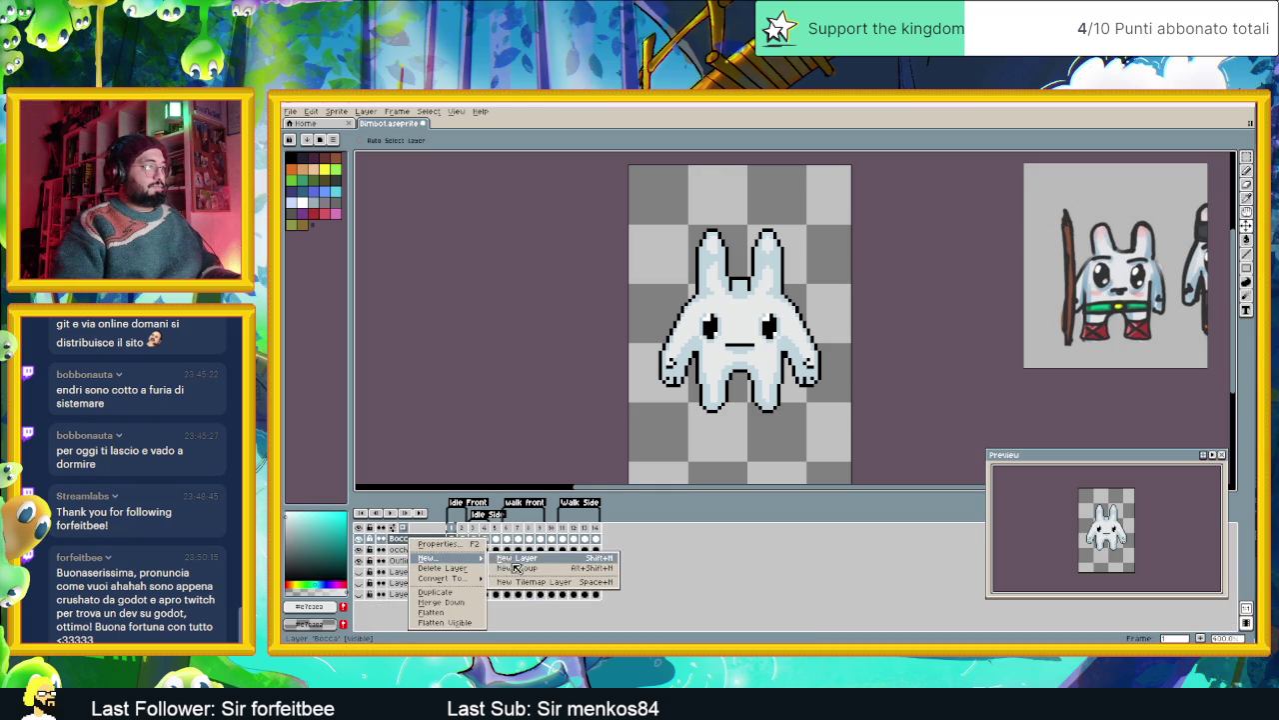
pyautogui.click(515, 567)
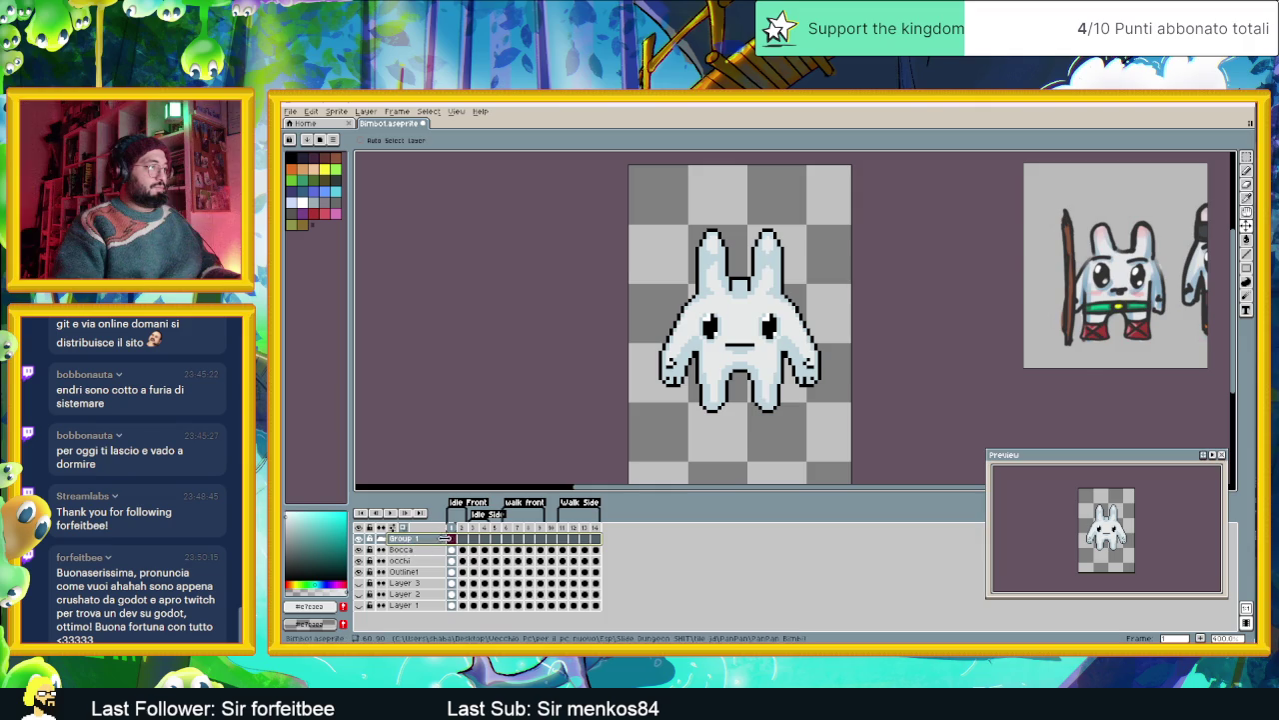
pyautogui.doubleClick(404, 539)
pyautogui.moveTo(989, 320); pyautogui.dragTo(744, 338)
pyautogui.write('Caratterizzazione')
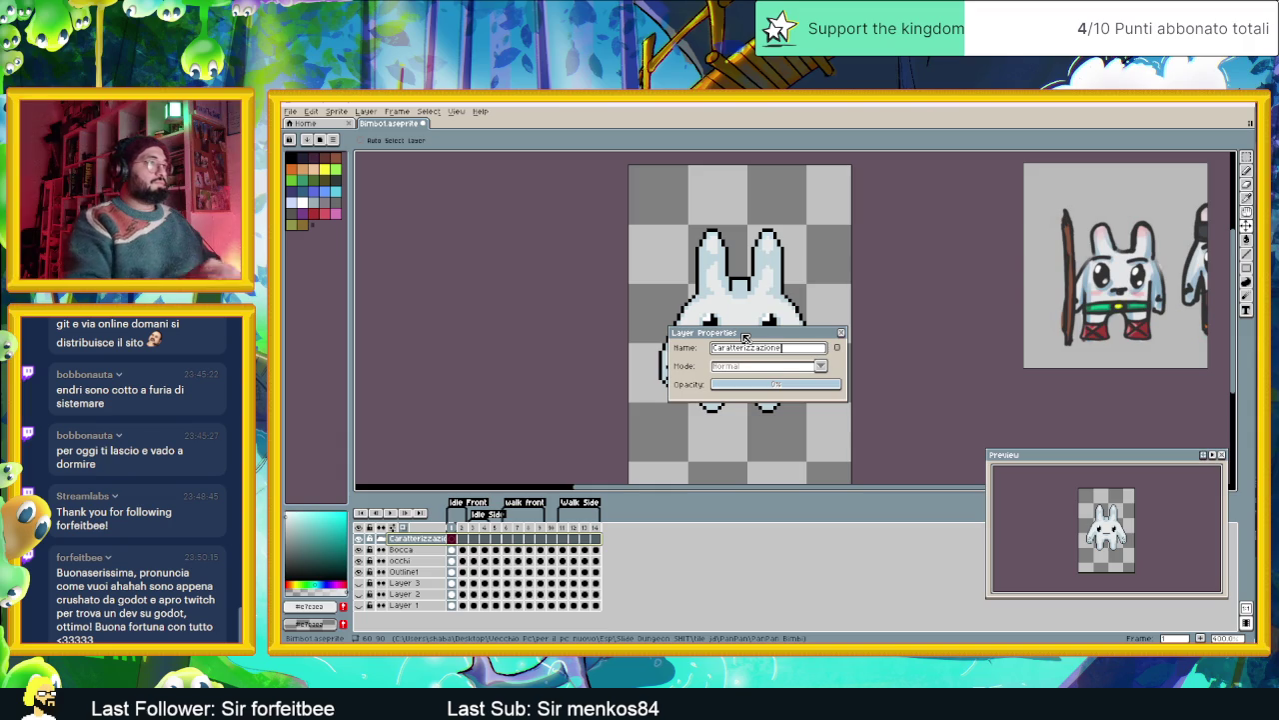
pyautogui.press('Return')
# - Add a new layer above Bocca inside the group, named Sopracciglia
pyautogui.scroll(1, 763, 314)
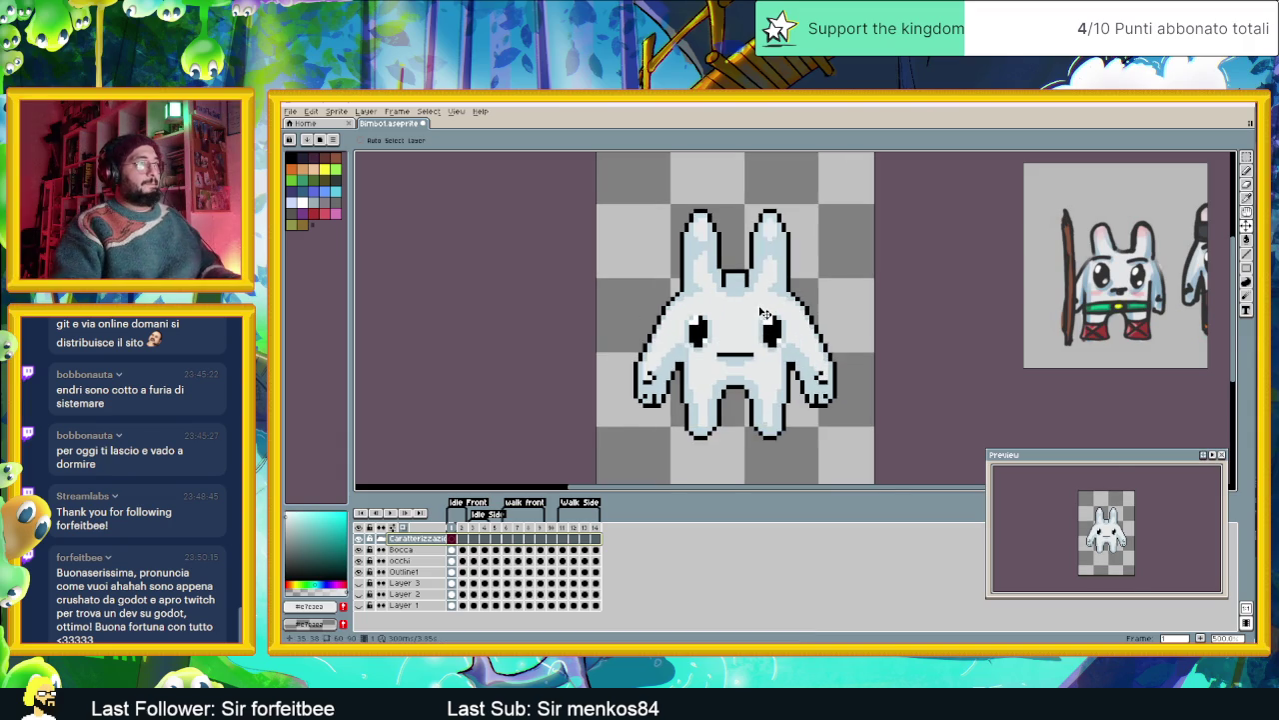
pyautogui.scroll(1, 763, 314)
pyautogui.click(432, 551)
pyautogui.click(420, 538)
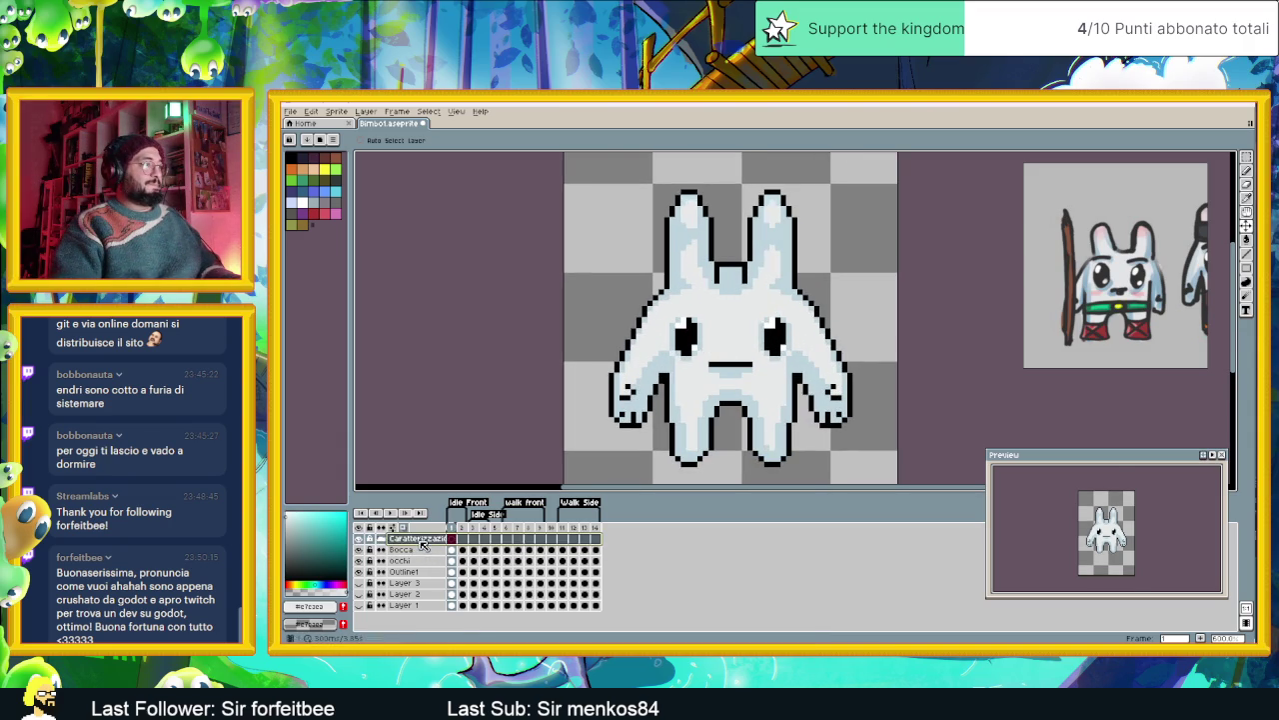
pyautogui.rightClick(421, 540)
pyautogui.click(505, 562)
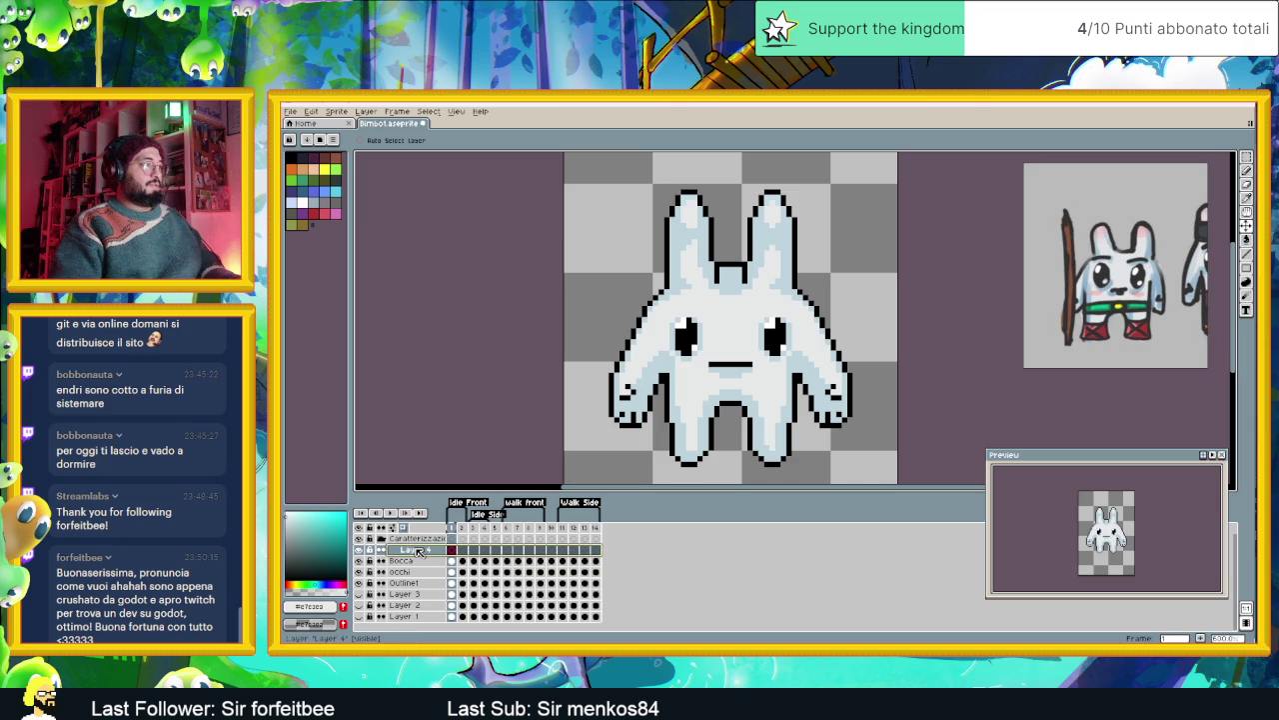
pyautogui.doubleClick(420, 550)
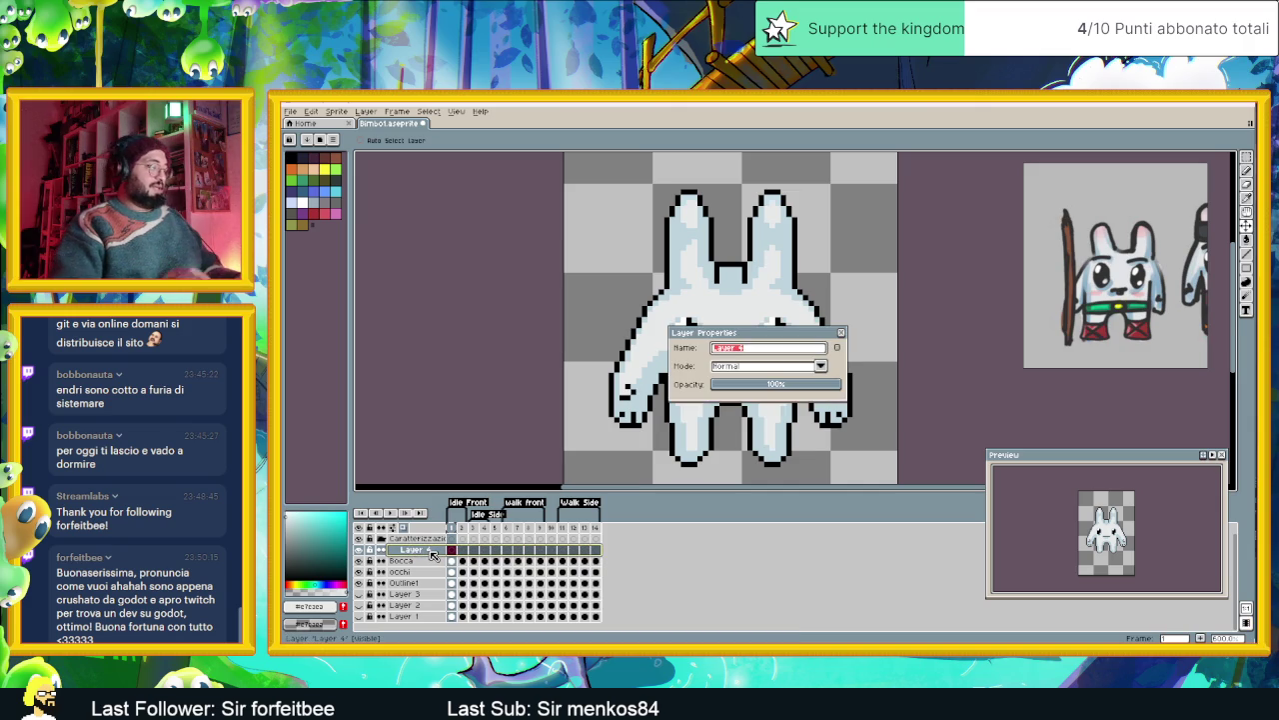
pyautogui.write('Sopracciglia')
pyautogui.press('Return')
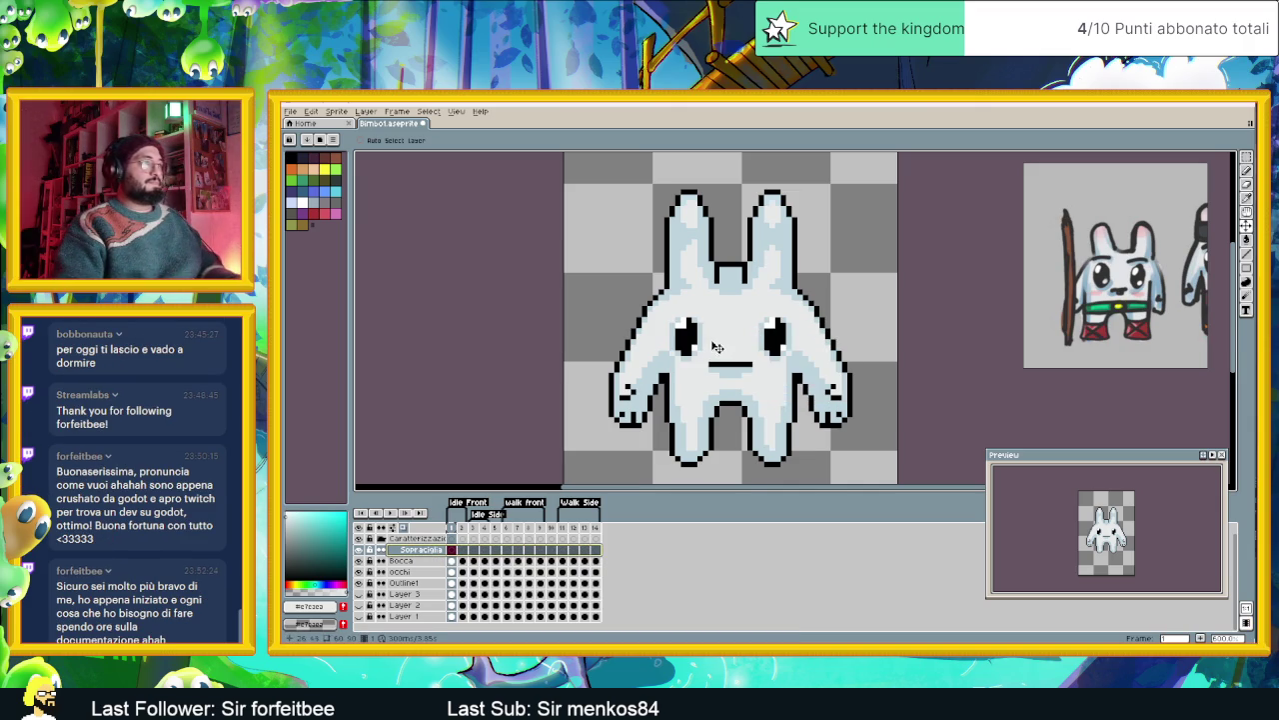
# - Draw black pixel strokes above the left and right eyes with the pencil
pyautogui.scroll(1, 715, 349)
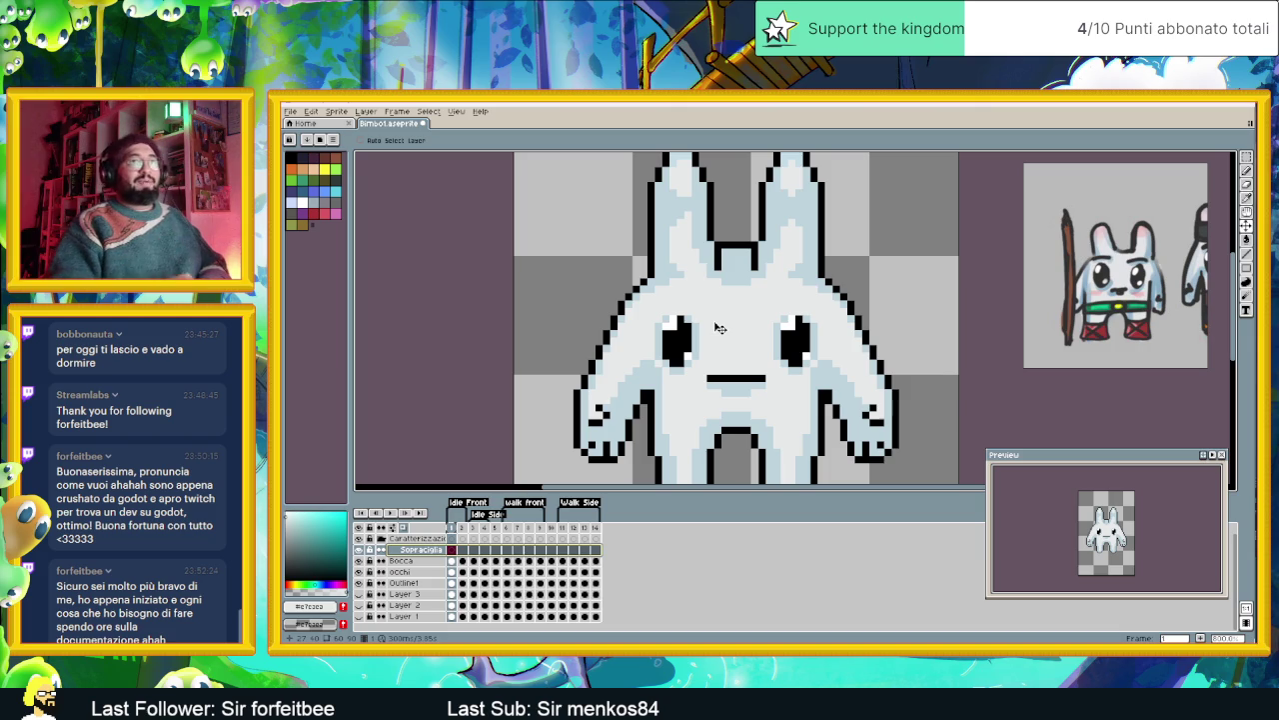
pyautogui.scroll(1, 700, 304)
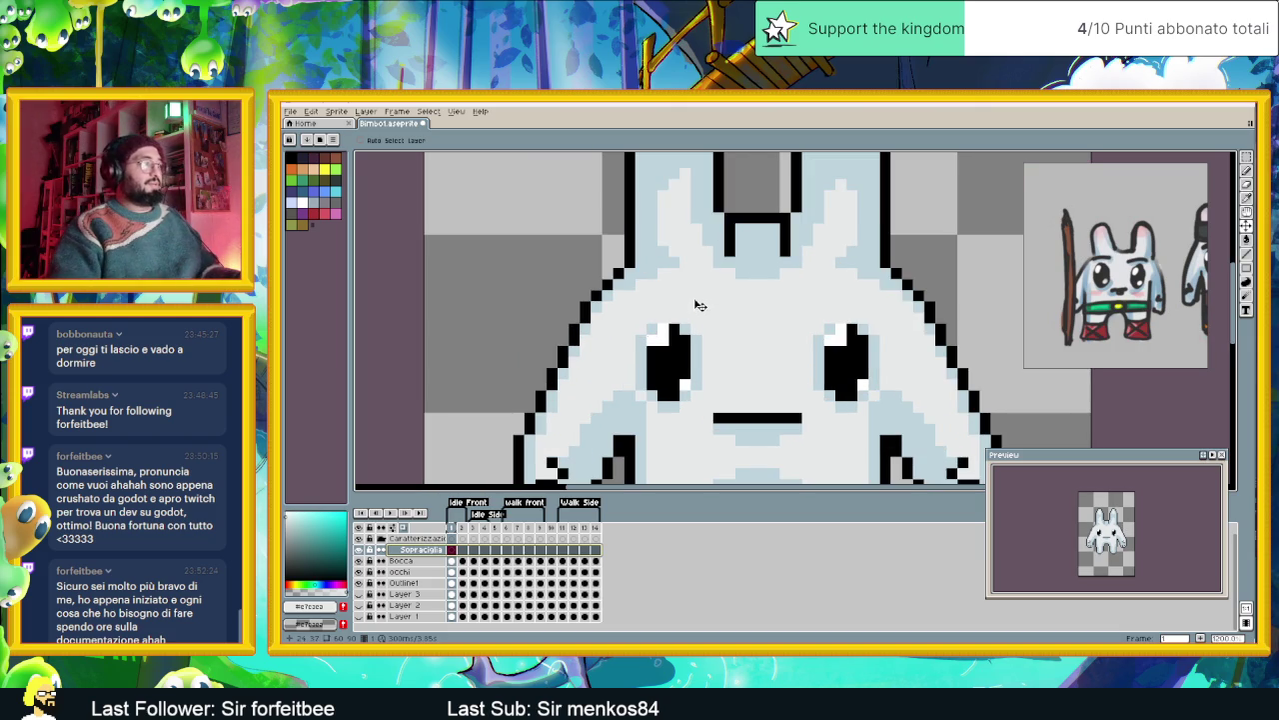
pyautogui.click(1246, 254)
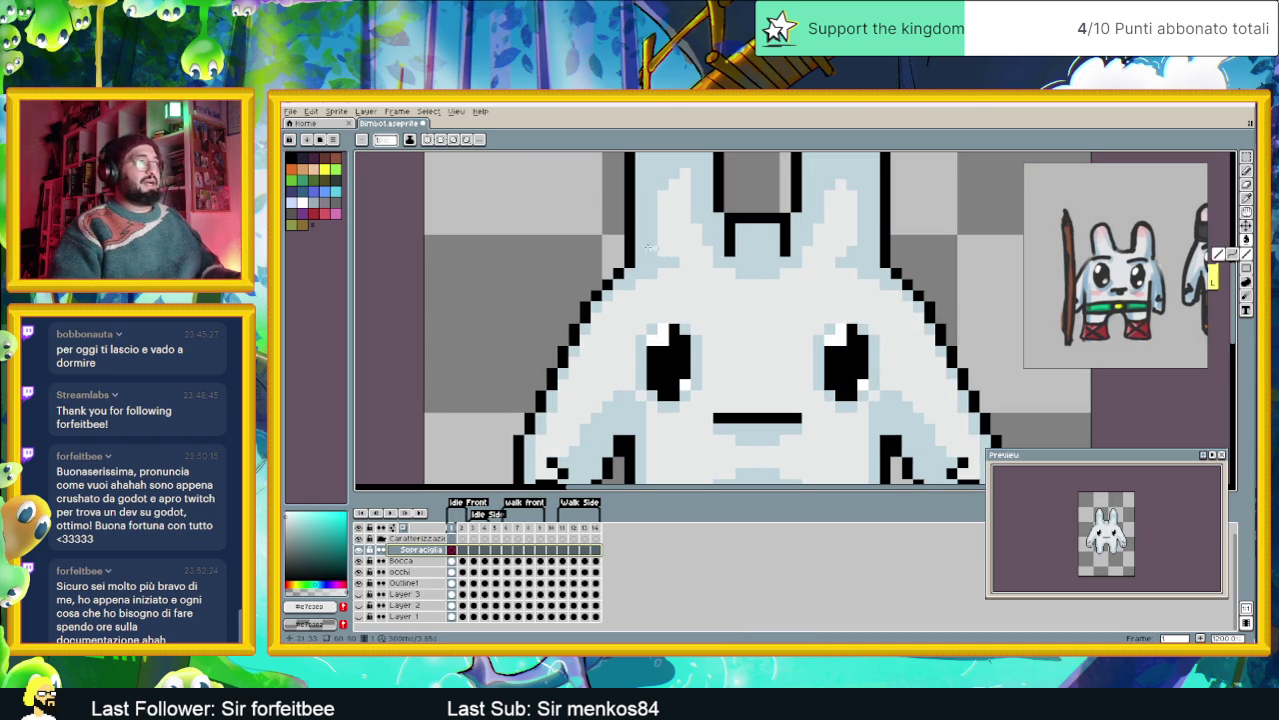
pyautogui.keyDown('alt'); pyautogui.click(631, 252); pyautogui.keyUp('alt')
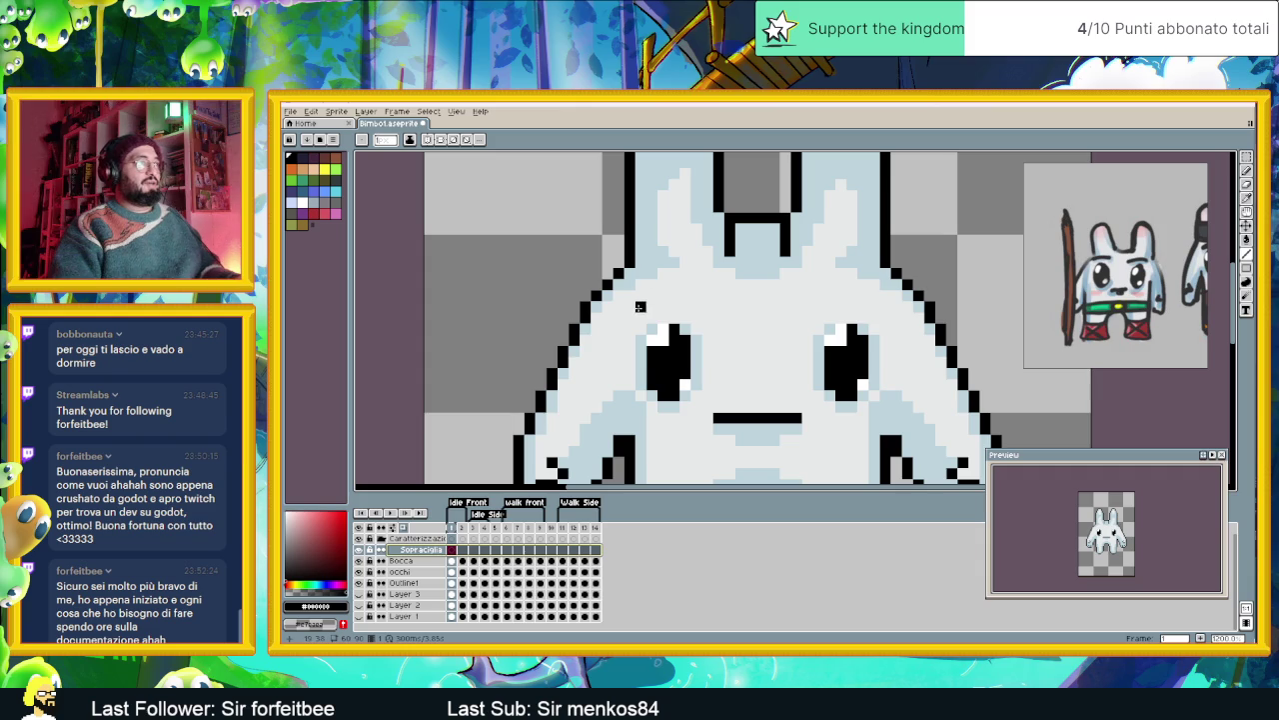
pyautogui.moveTo(640, 307); pyautogui.dragTo(712, 307)
pyautogui.moveTo(818, 306); pyautogui.dragTo(855, 307)
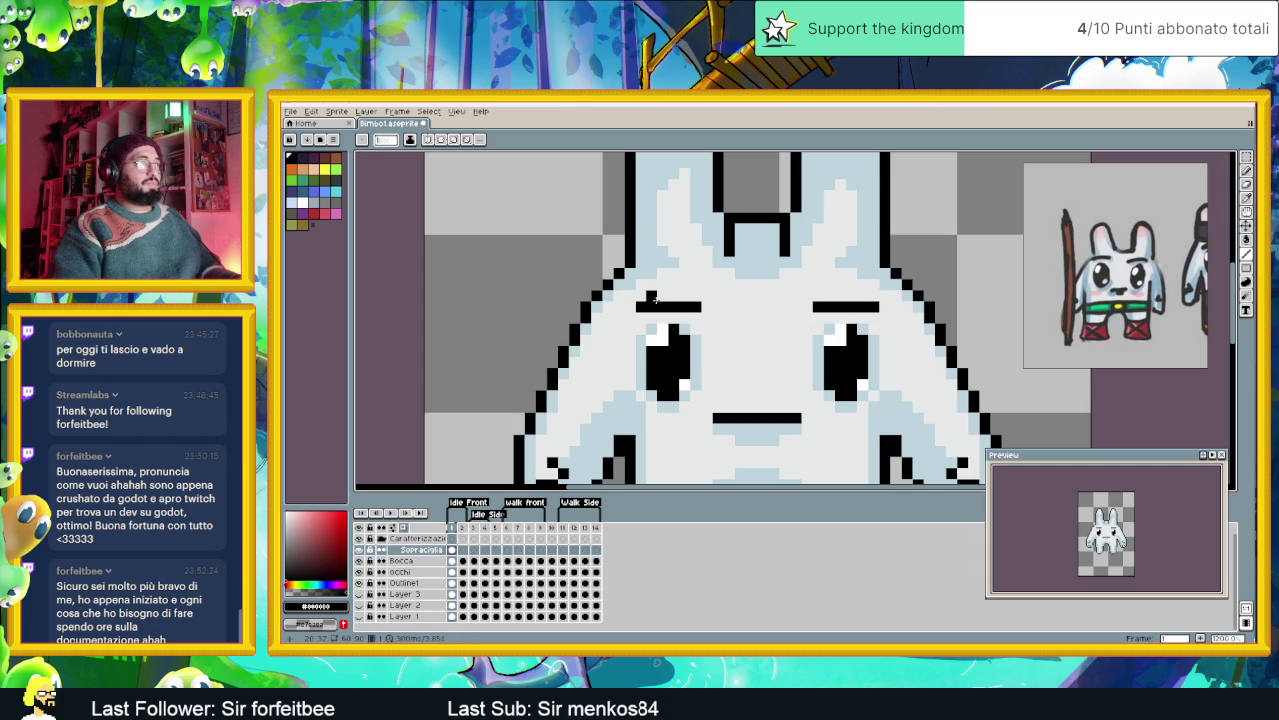
# - Reshape the eyebrows: arch the right one, thin the left's middle, then lower and shorten the right
pyautogui.rightClick(861, 307)
pyautogui.moveTo(848, 296); pyautogui.dragTo(860, 296)
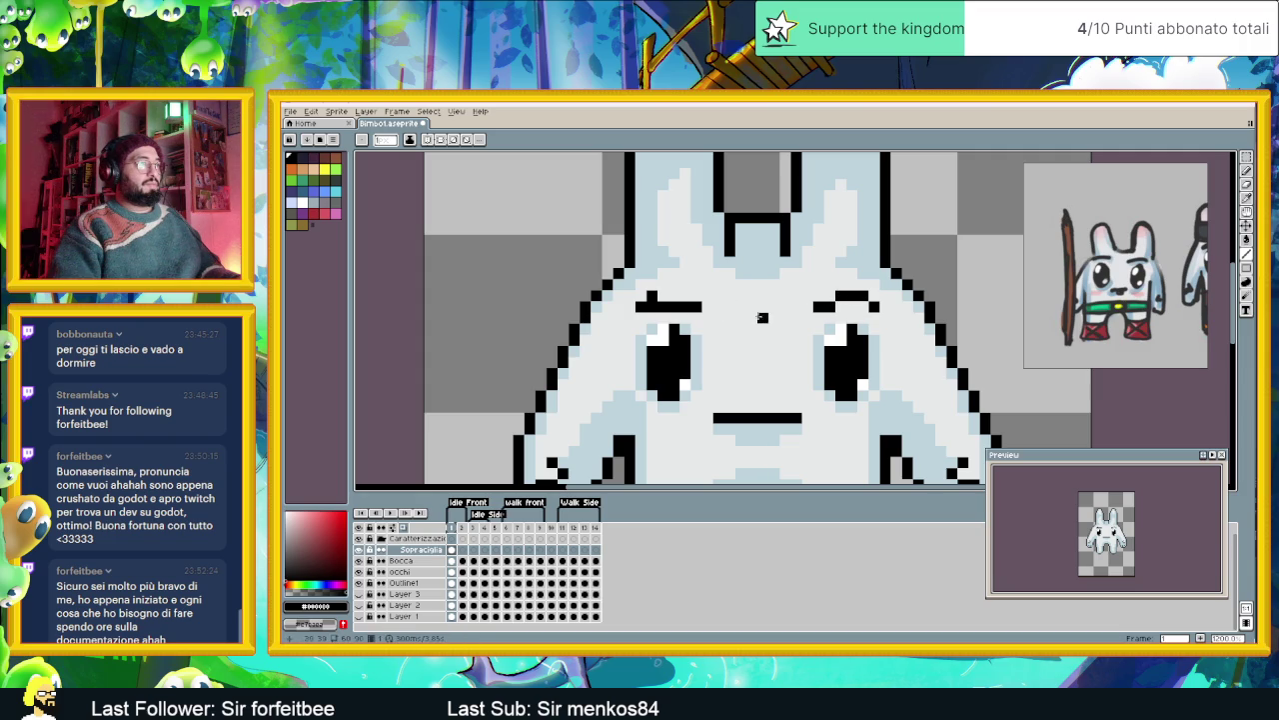
pyautogui.click(665, 297)
pyautogui.moveTo(672, 296); pyautogui.dragTo(659, 306)
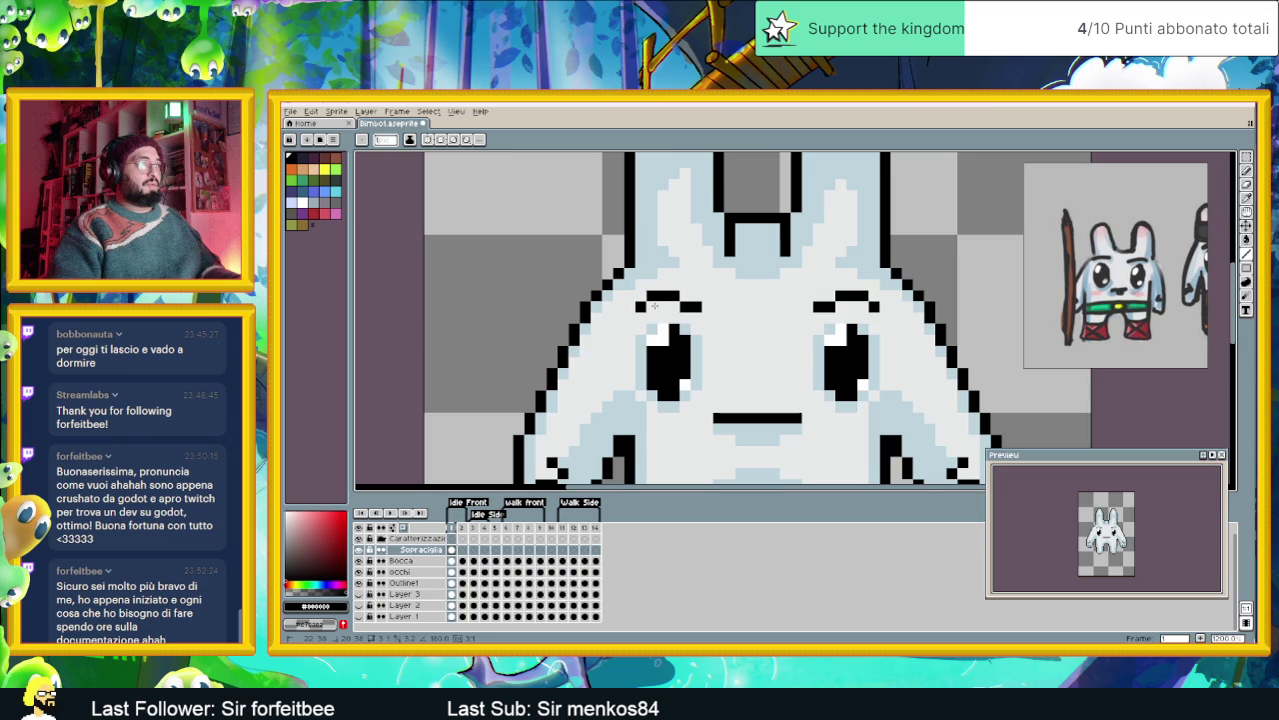
pyautogui.scroll(-3, 751, 329)
pyautogui.scroll(2, 751, 328)
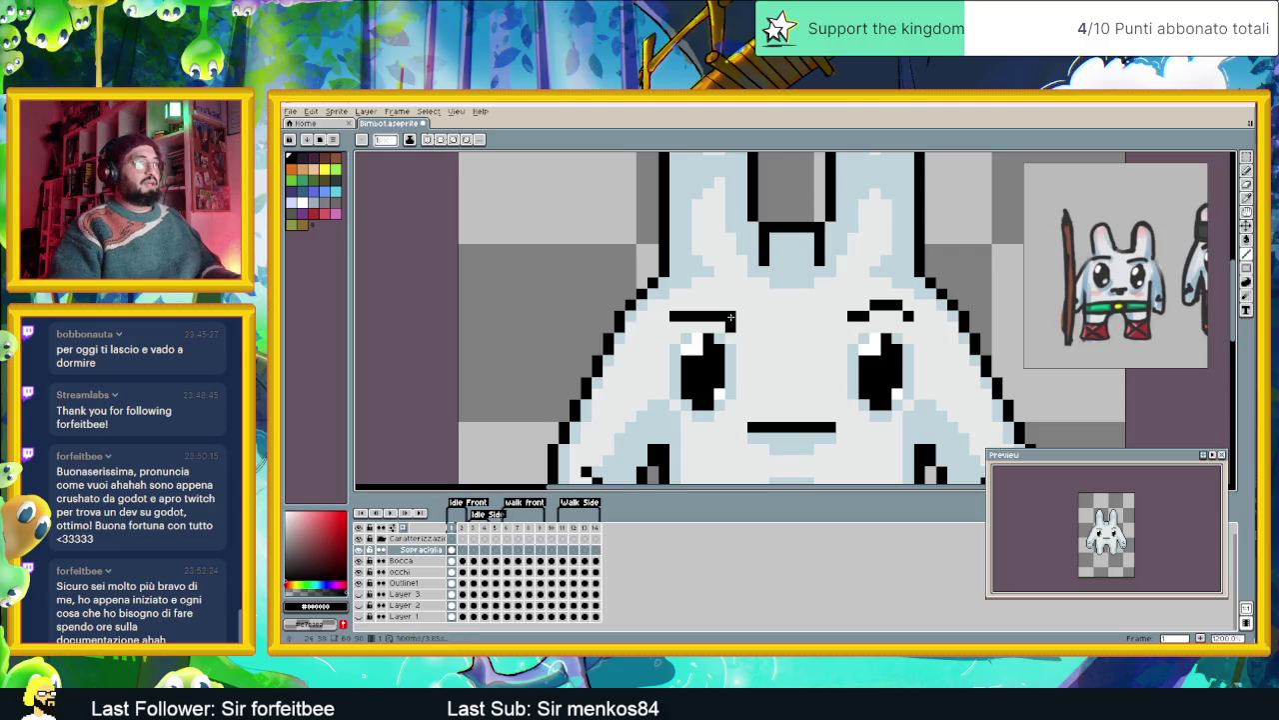
pyautogui.moveTo(877, 312); pyautogui.dragTo(902, 315)
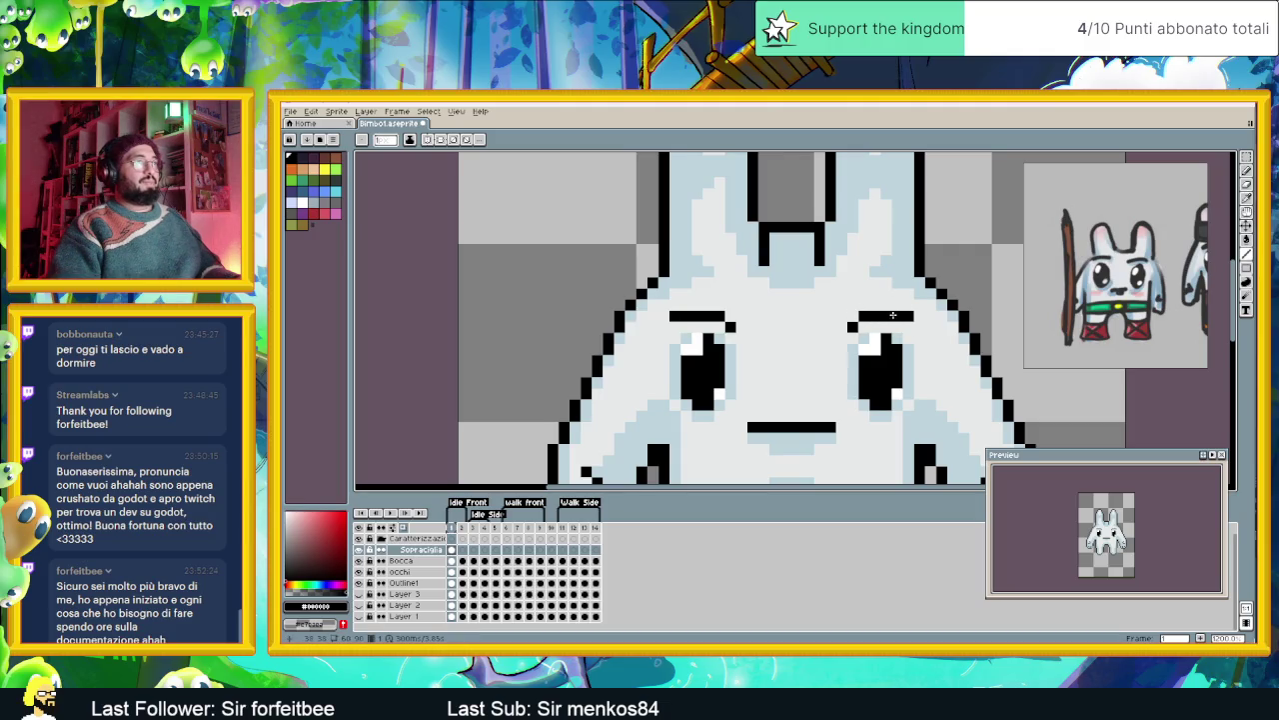
pyautogui.scroll(-1, 905, 320)
pyautogui.scroll(-1, 840, 326)
pyautogui.scroll(1, 770, 330)
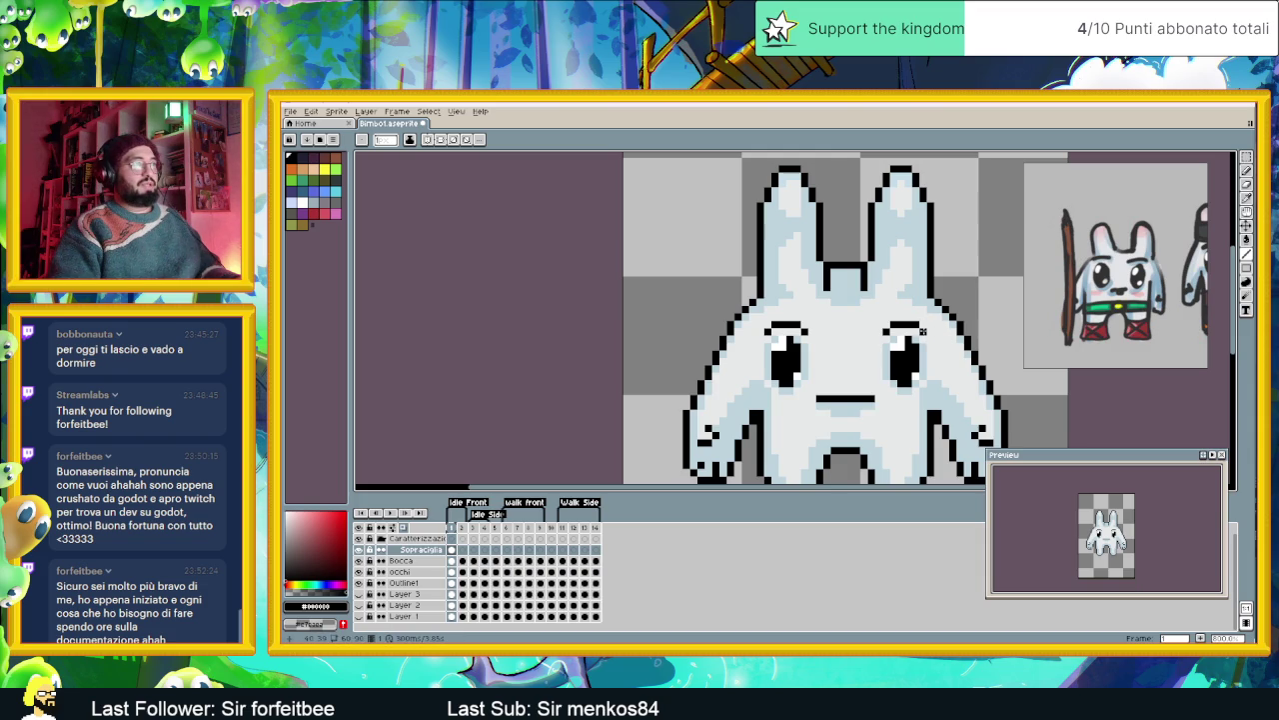
pyautogui.scroll(-2, 952, 338)
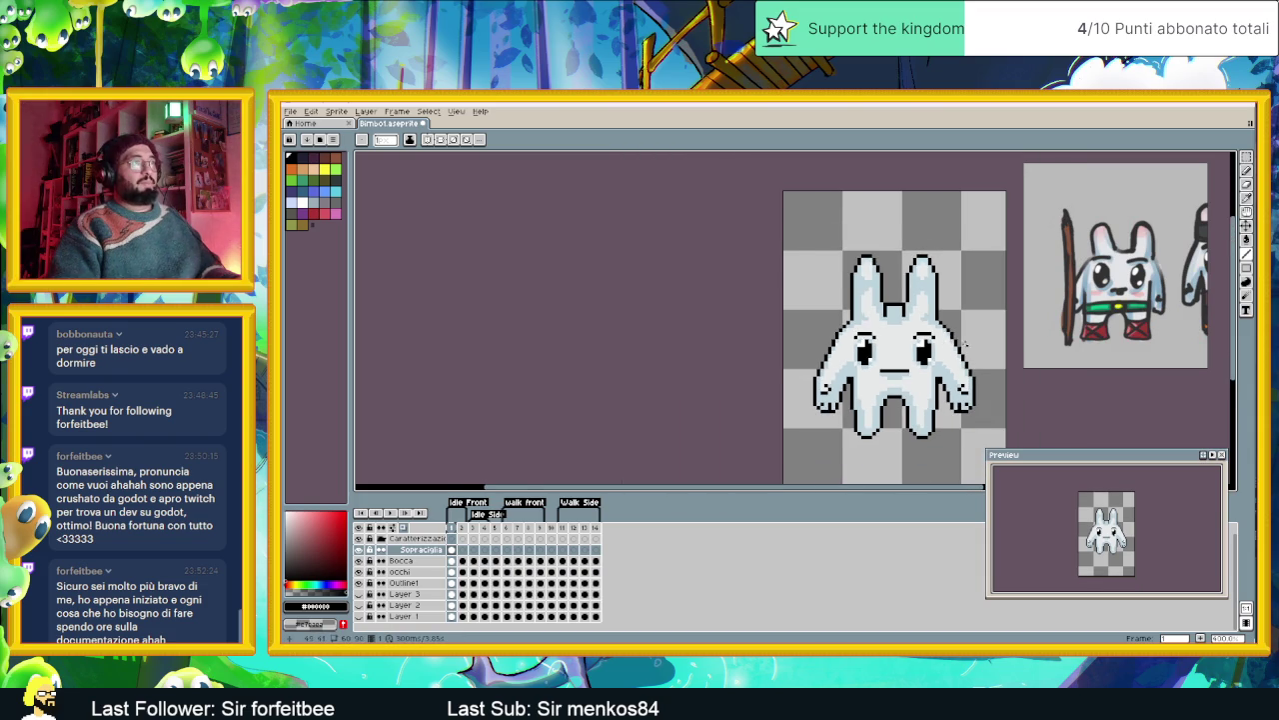
pyautogui.scroll(-1, 865, 398)
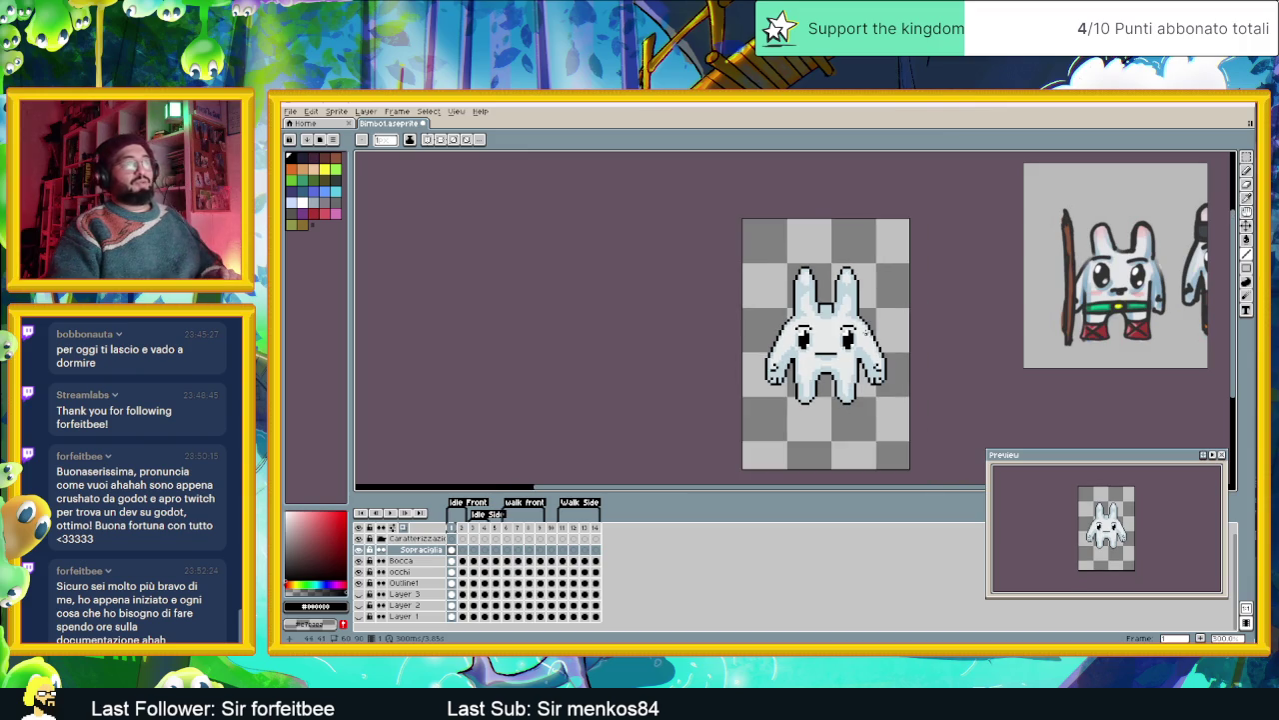
pyautogui.scroll(1, 852, 333)
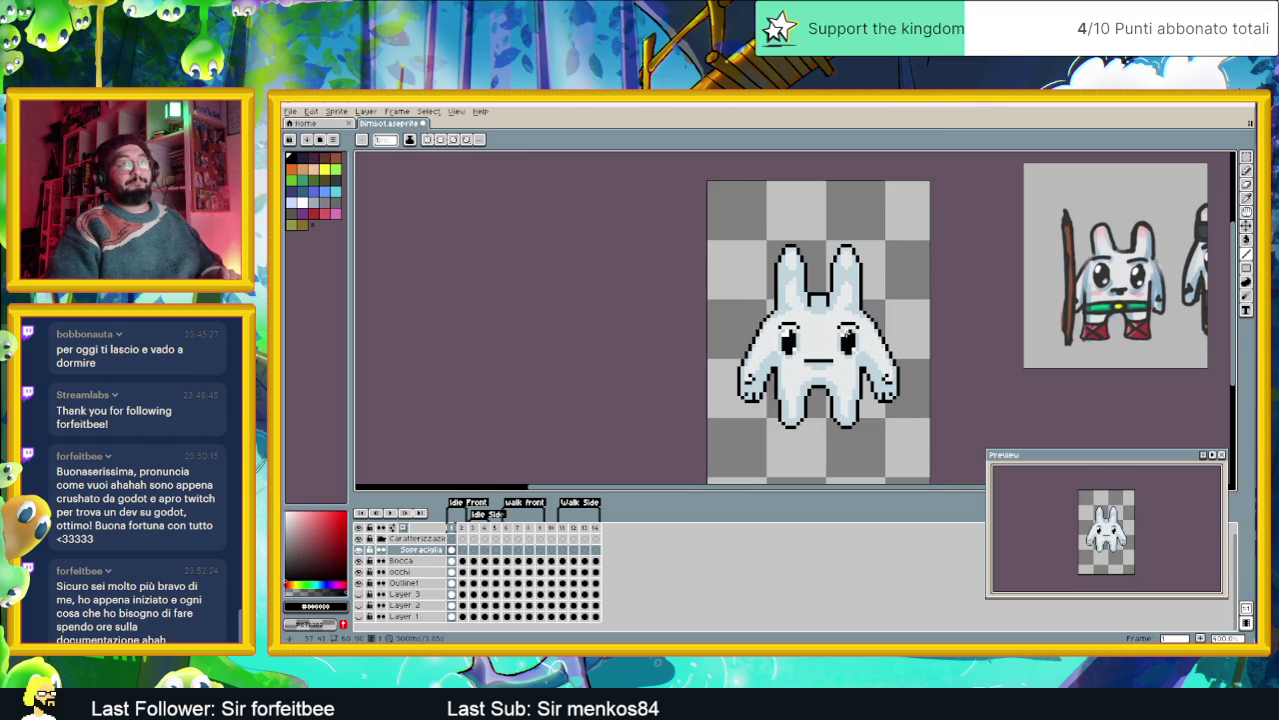
pyautogui.scroll(1, 846, 335)
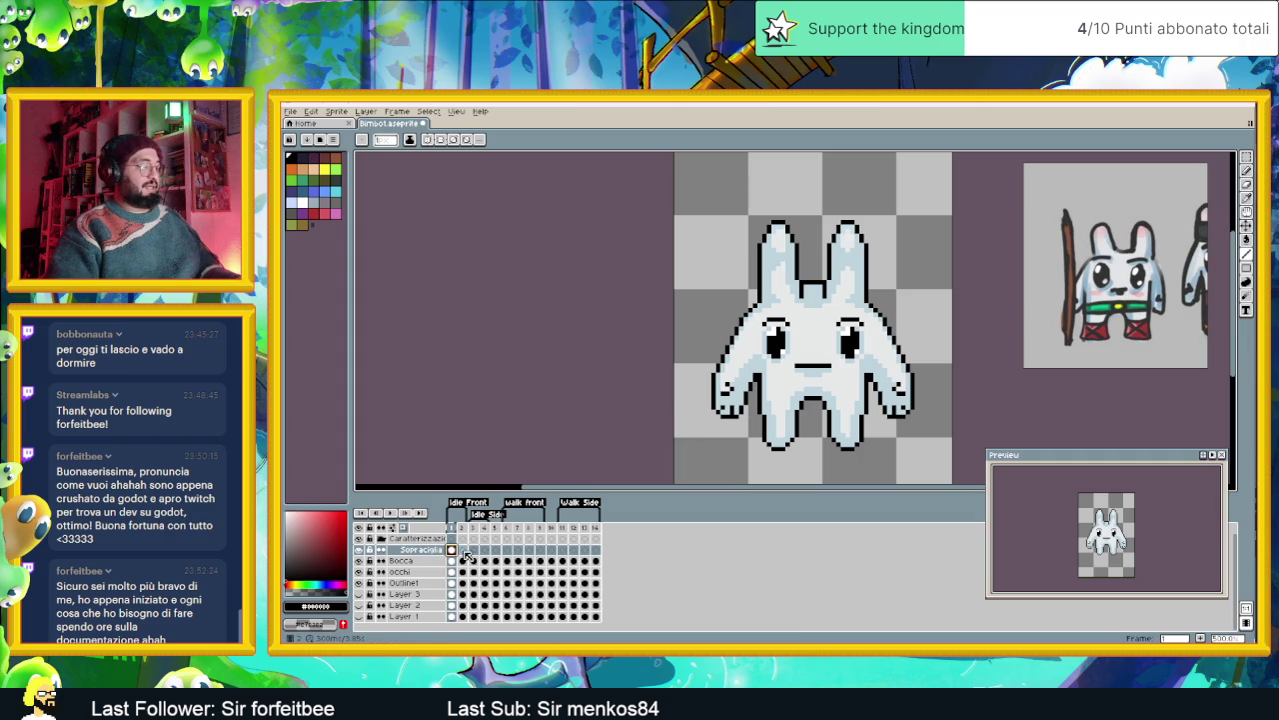
pyautogui.click(464, 551)
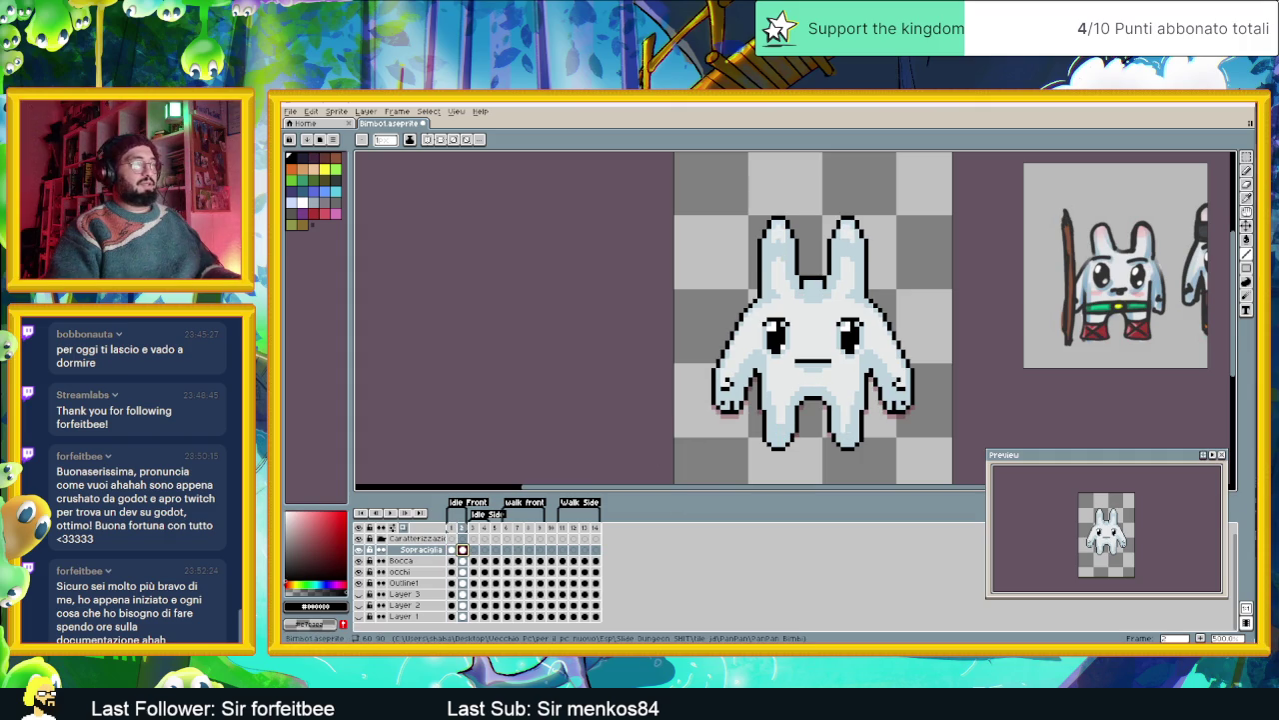
pyautogui.click(1245, 227)
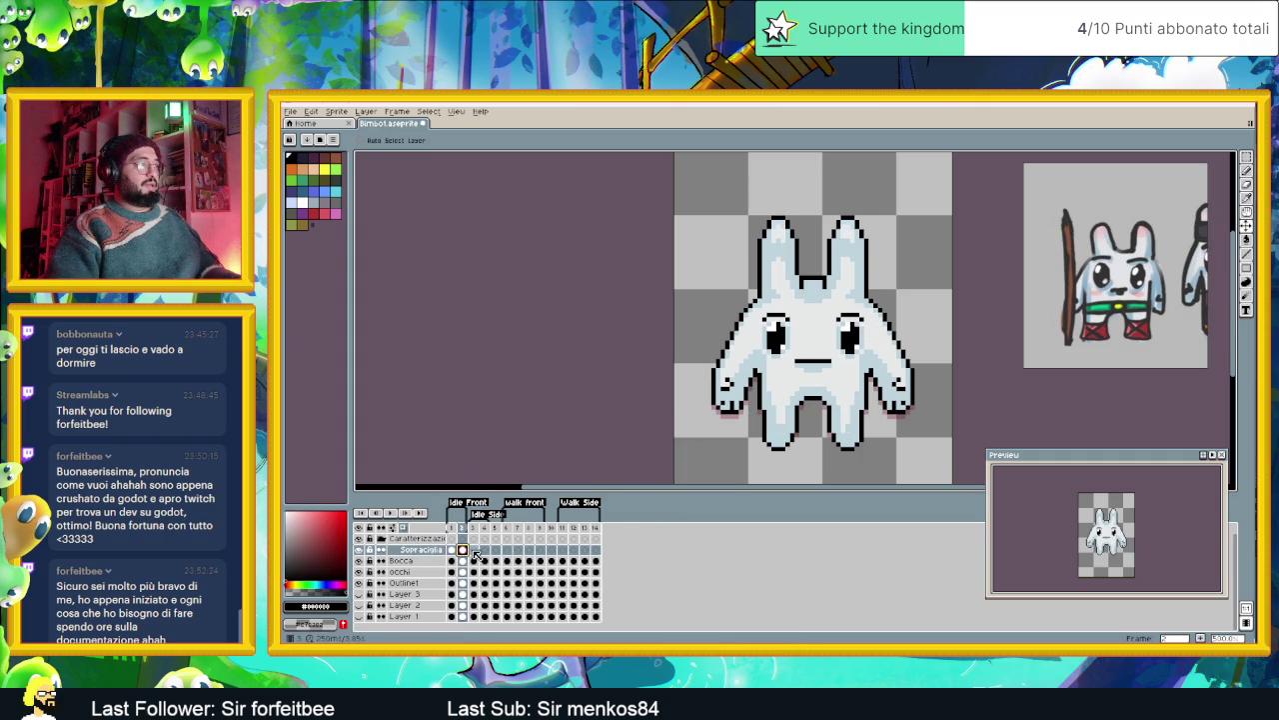
pyautogui.click(476, 551)
pyautogui.moveTo(861, 312); pyautogui.dragTo(833, 334)
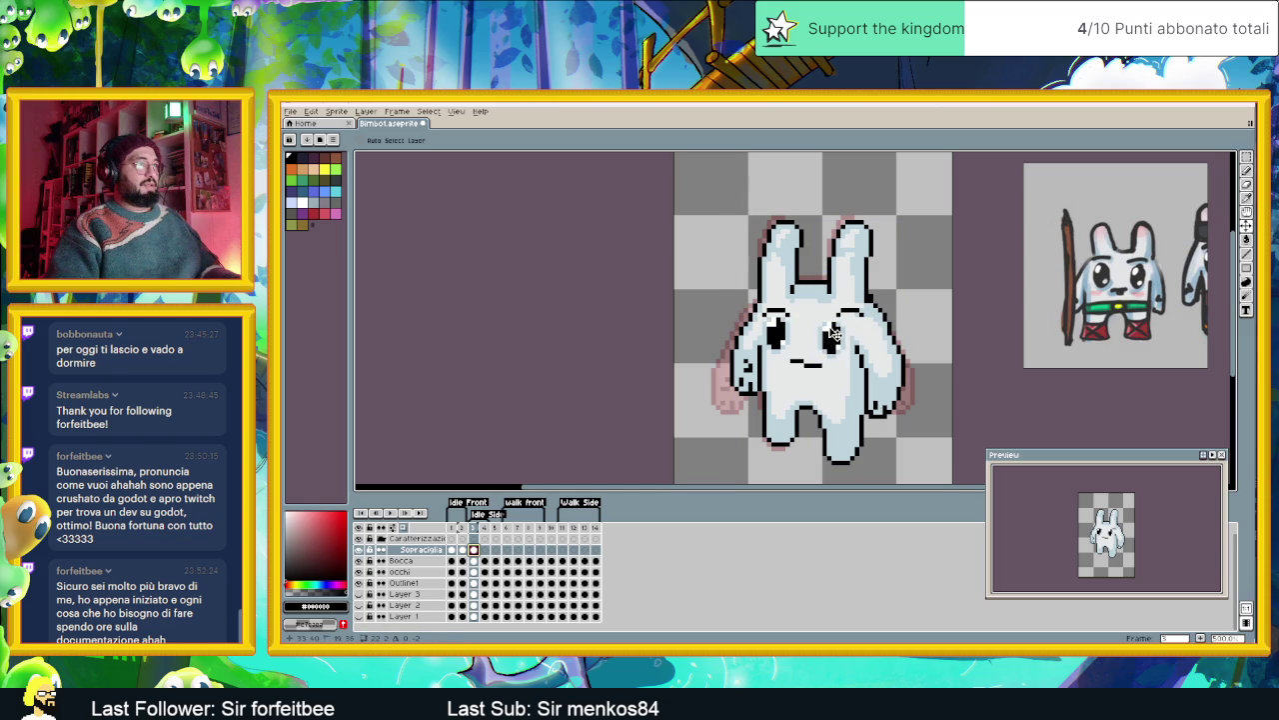
pyautogui.click(1247, 157)
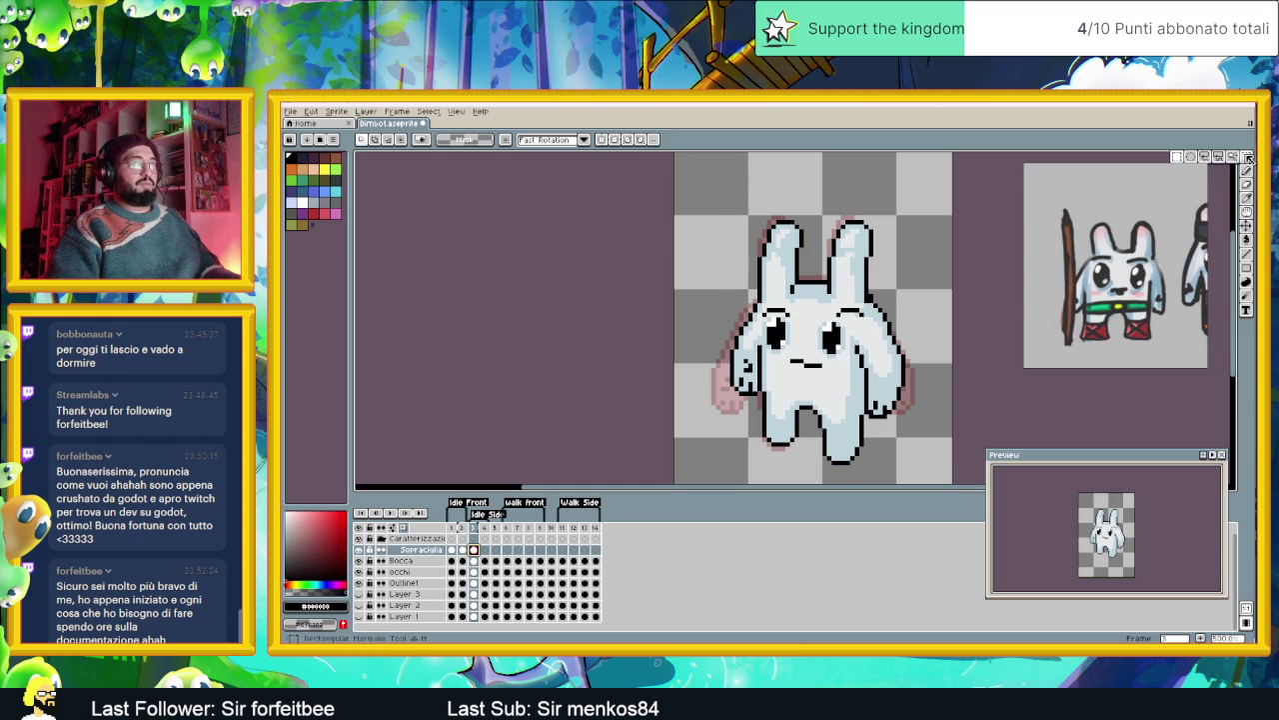
pyautogui.moveTo(885, 283)
pyautogui.mouseDown()
pyautogui.moveTo(796, 330)
pyautogui.moveTo(857, 324)
pyautogui.mouseUp()
pyautogui.hotkey('ctrl', 'd')
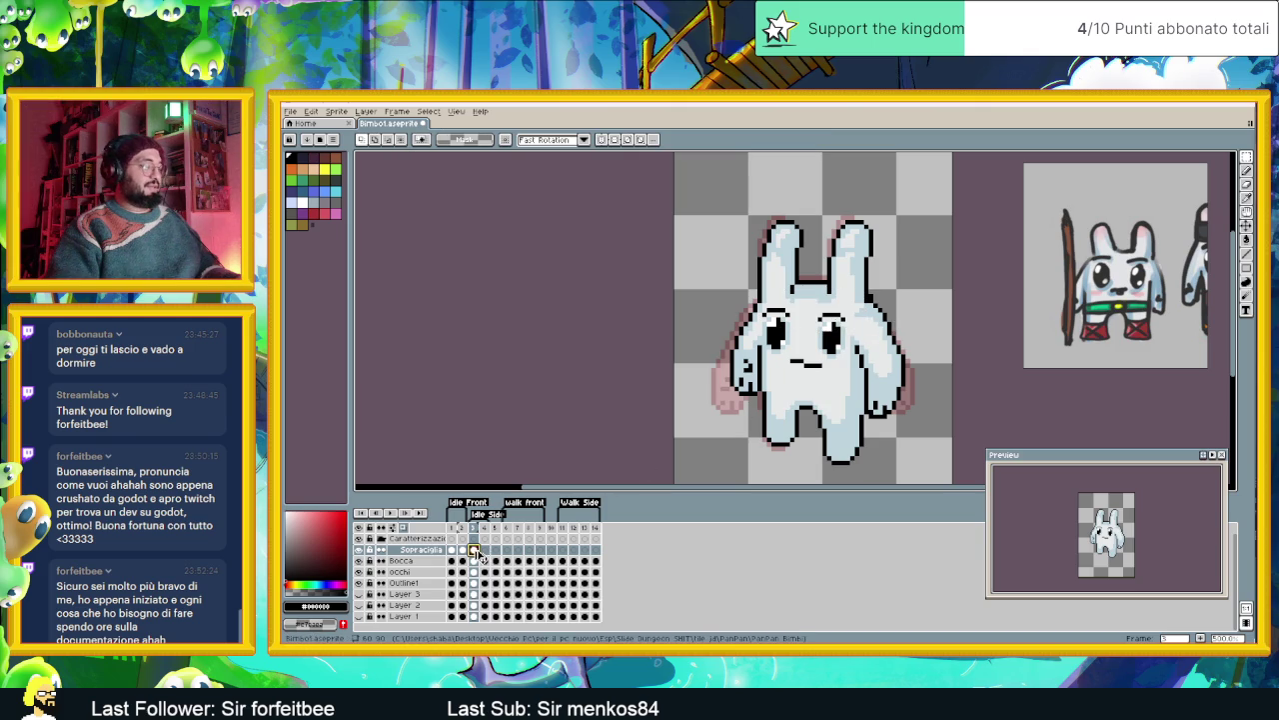
pyautogui.click(487, 551)
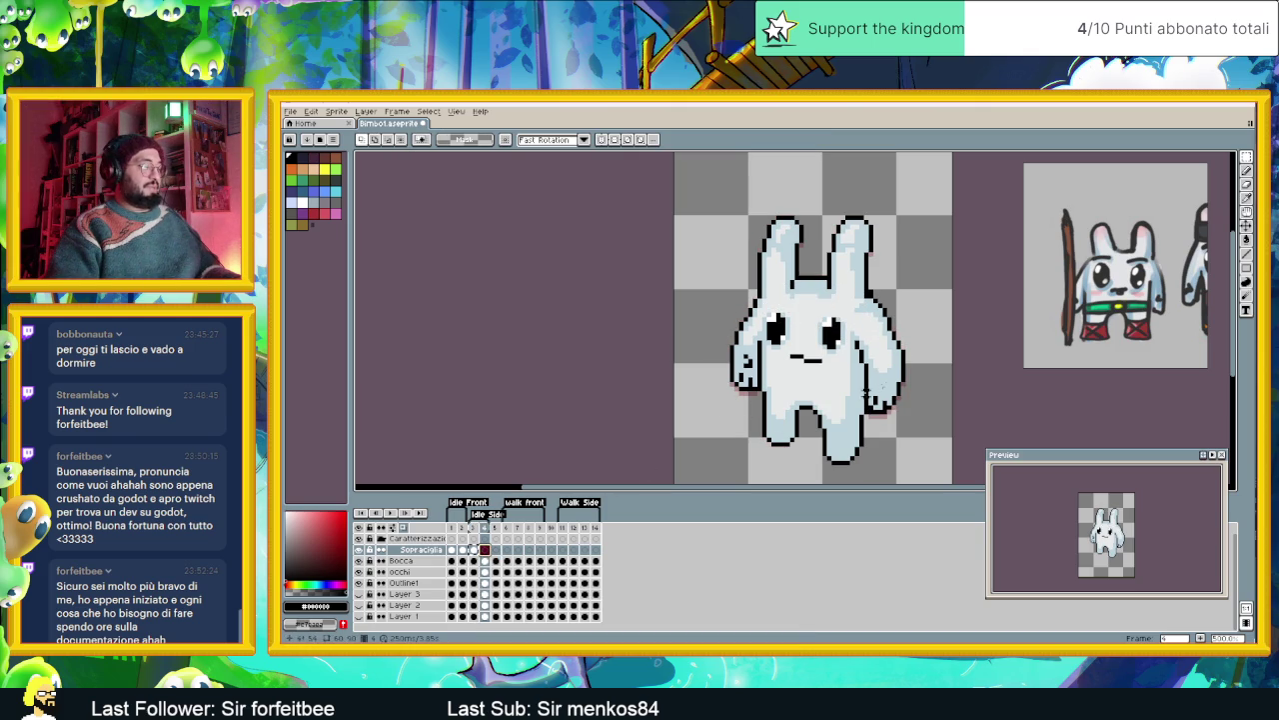
pyautogui.click(1246, 225)
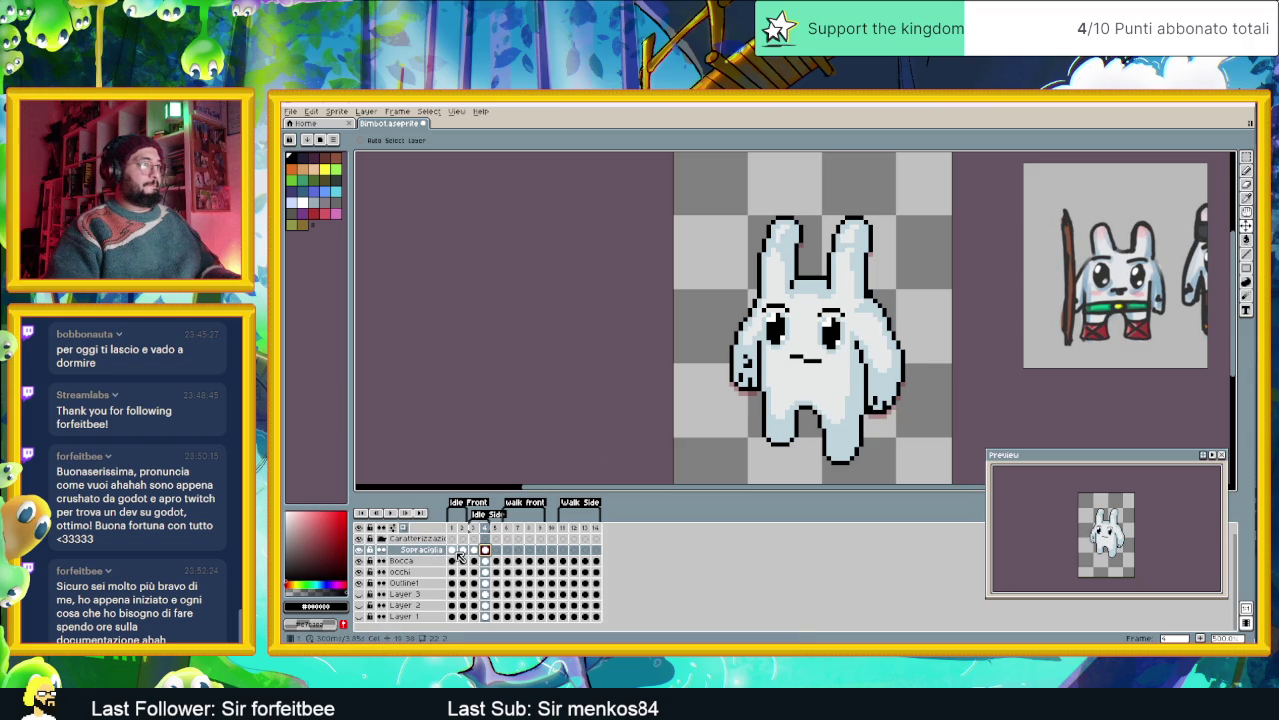
pyautogui.click(453, 550)
pyautogui.click(474, 551)
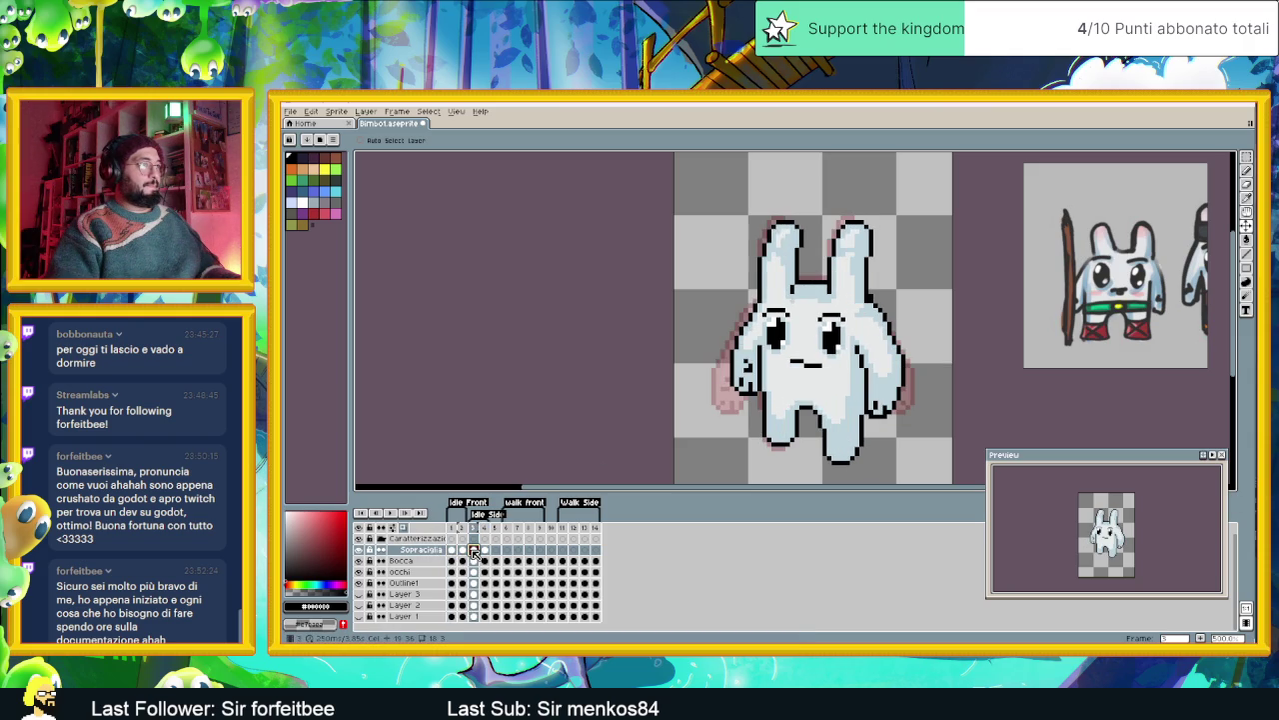
pyautogui.click(454, 551)
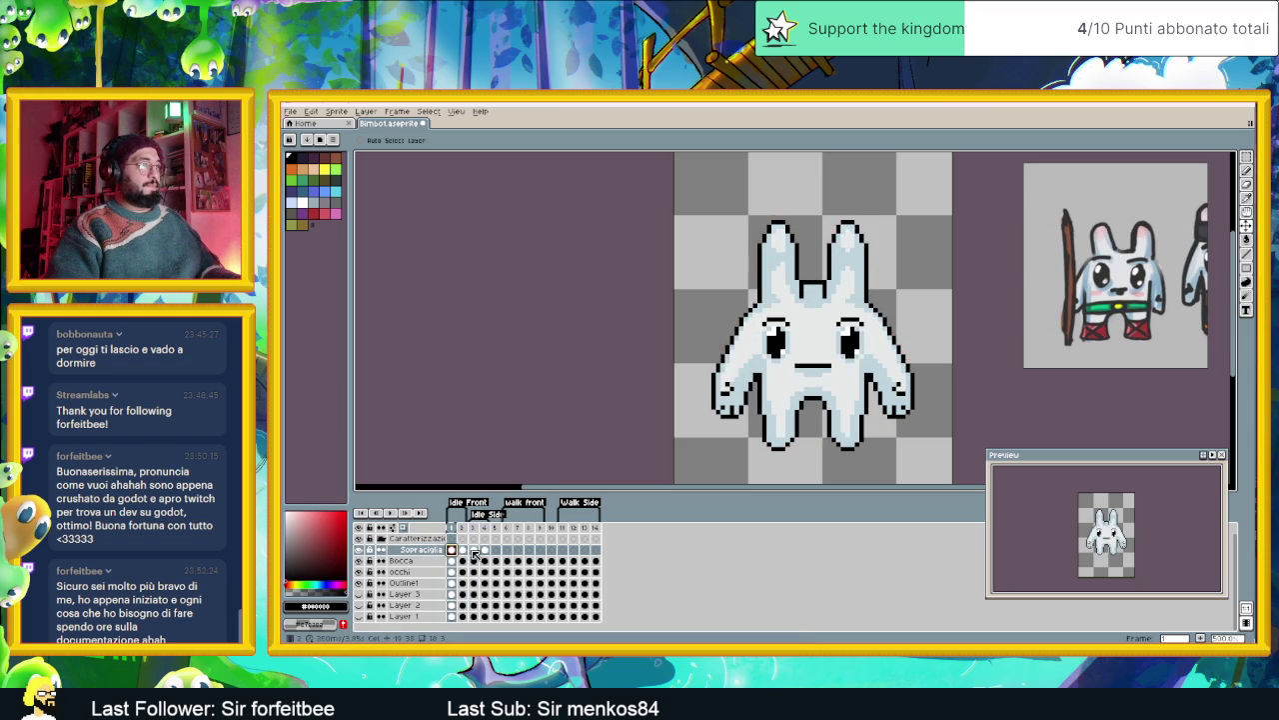
pyautogui.click(476, 551)
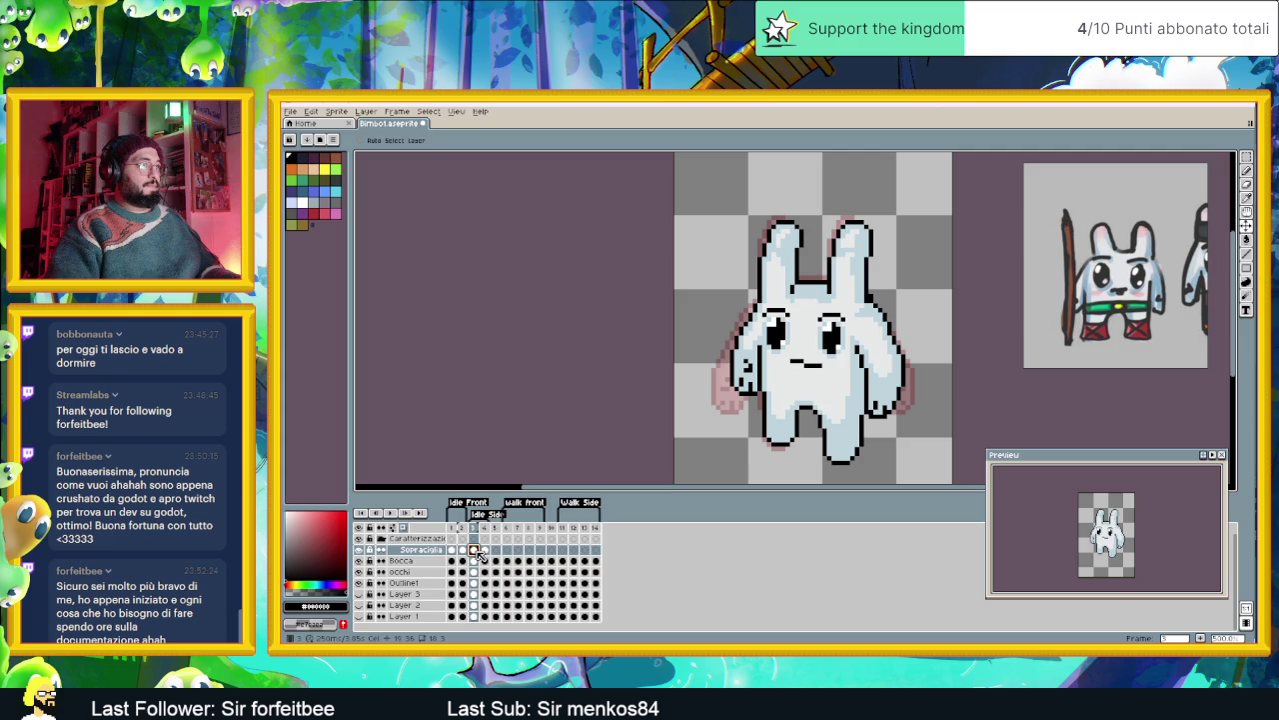
pyautogui.click(454, 551)
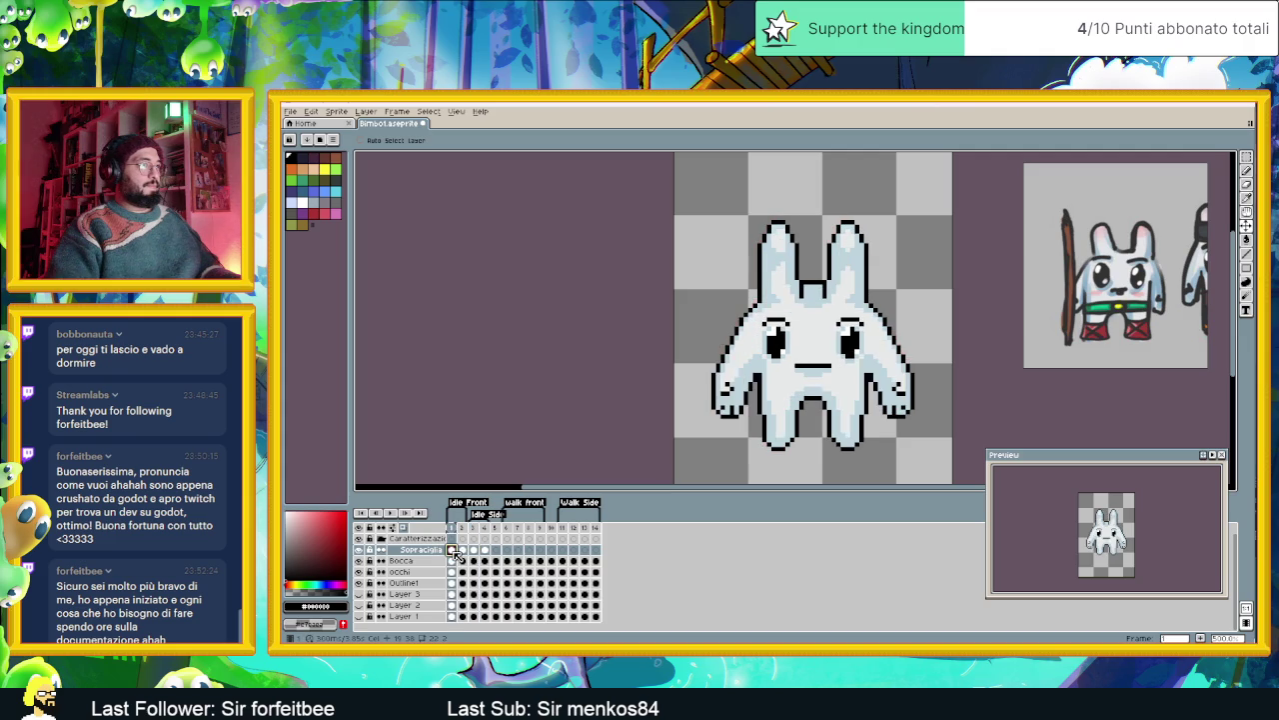
pyautogui.click(476, 551)
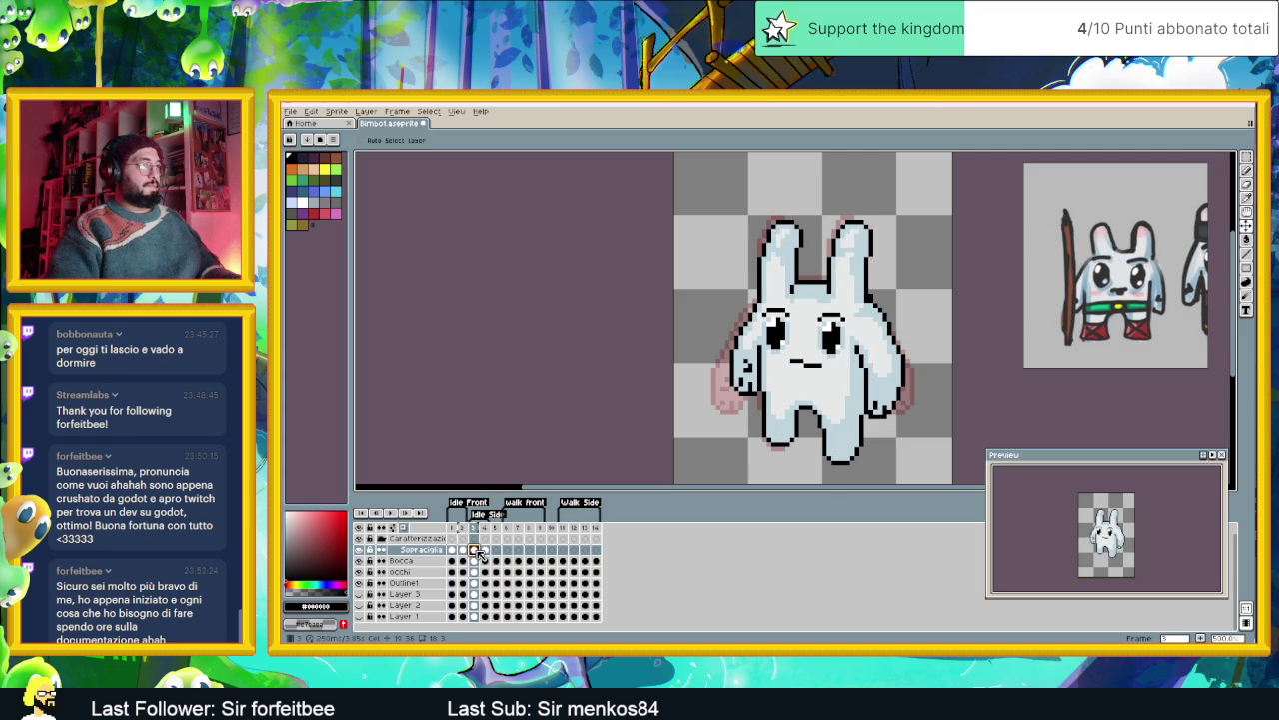
pyautogui.click(455, 551)
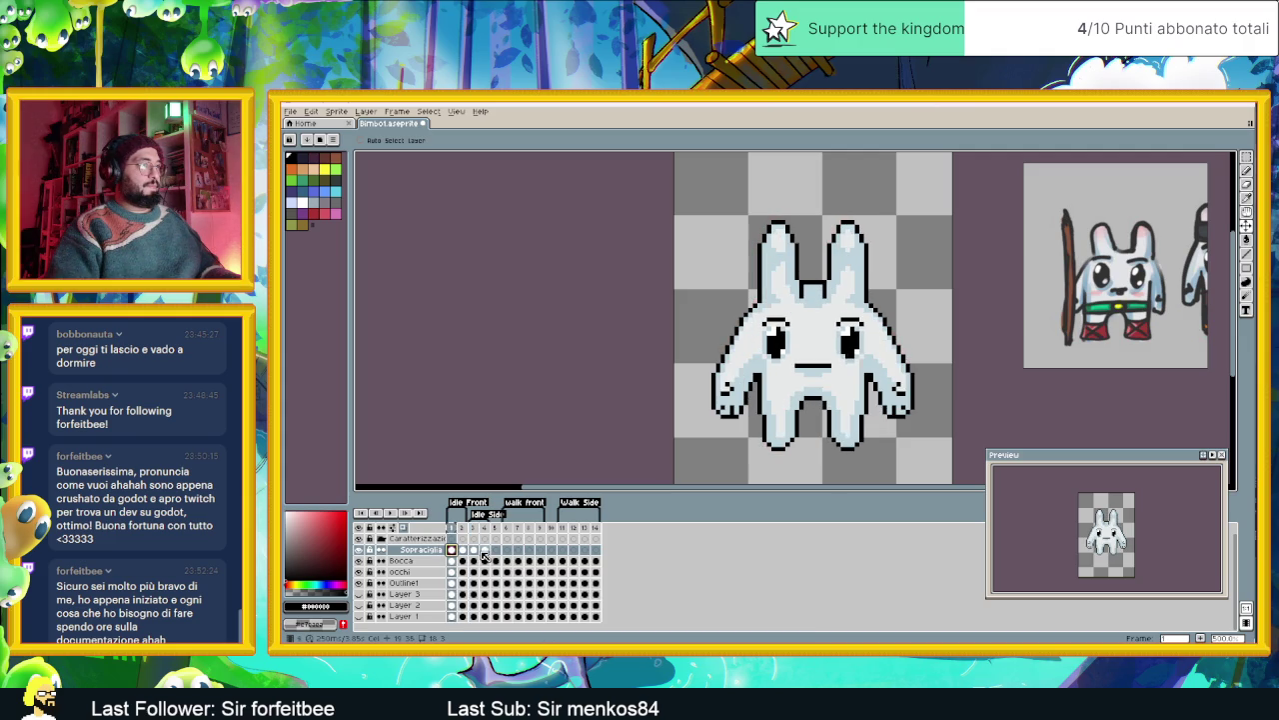
pyautogui.click(476, 550)
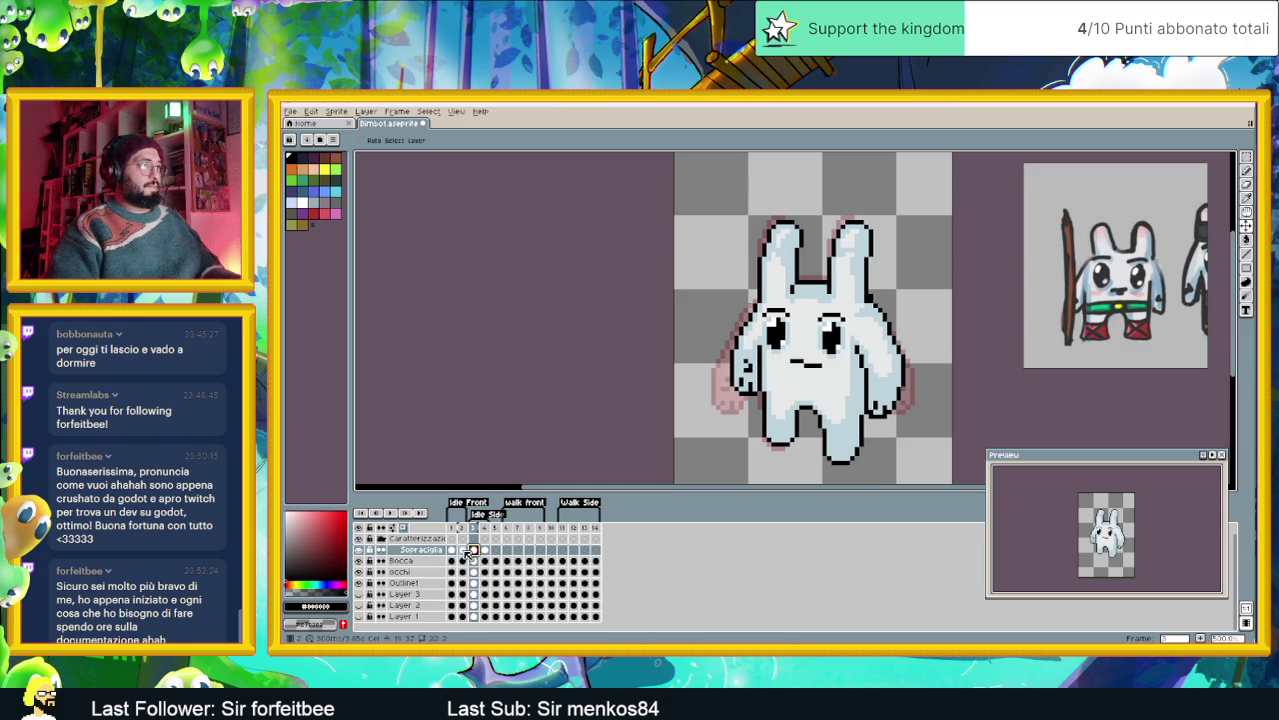
pyautogui.click(464, 550)
pyautogui.click(474, 551)
pyautogui.click(451, 552)
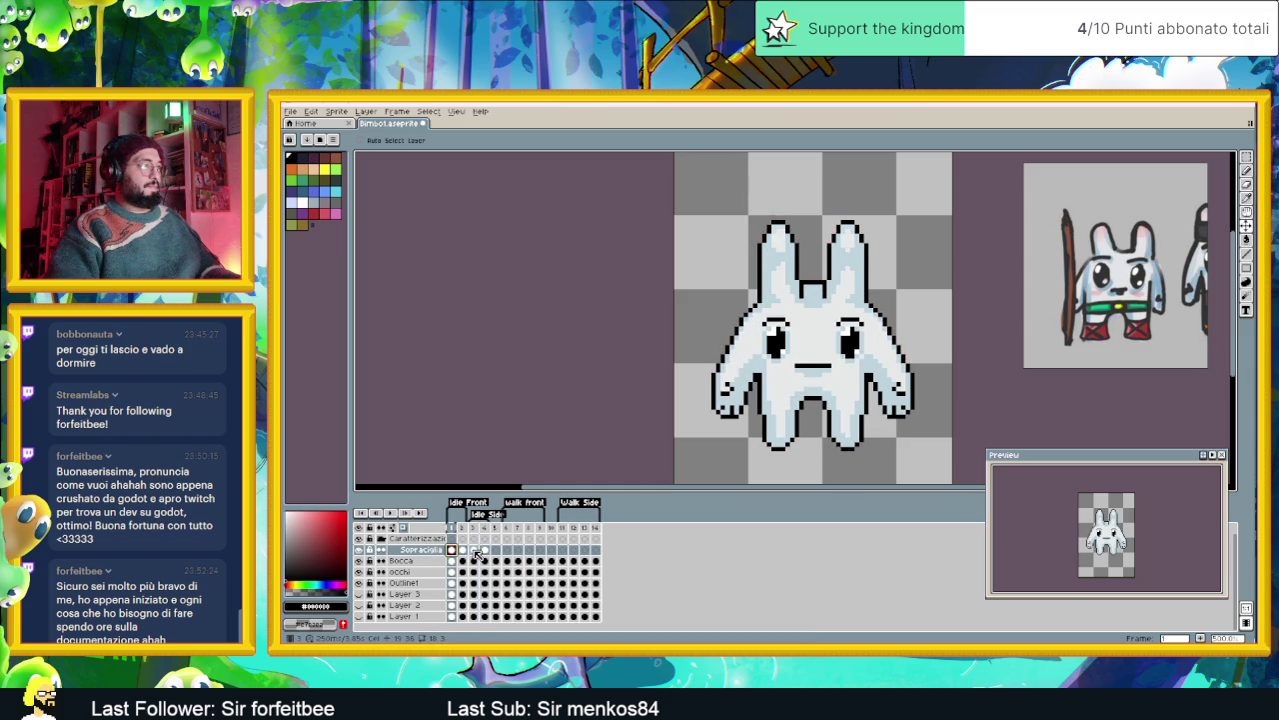
# - Inspect the frame 3 eyebrow cel and compare expressions on the Bocca layer across adjacent frames
pyautogui.doubleClick(473, 551)
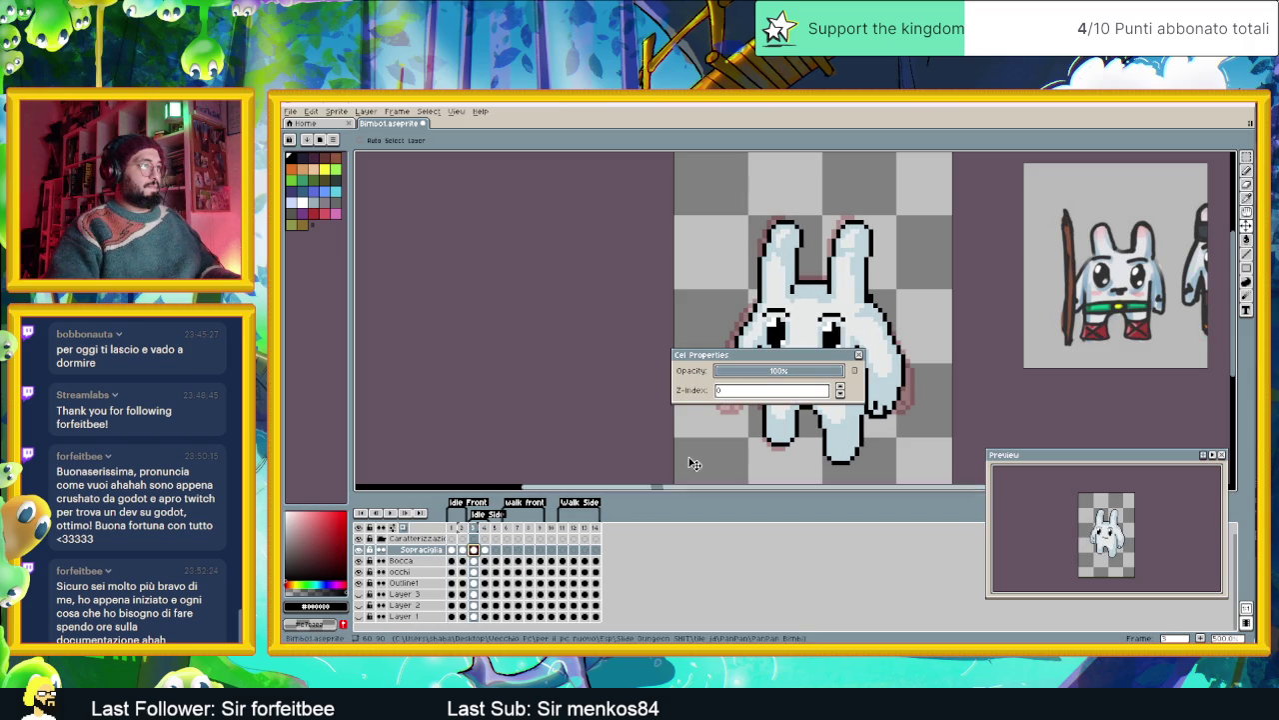
pyautogui.click(861, 355)
pyautogui.scroll(2, 865, 341)
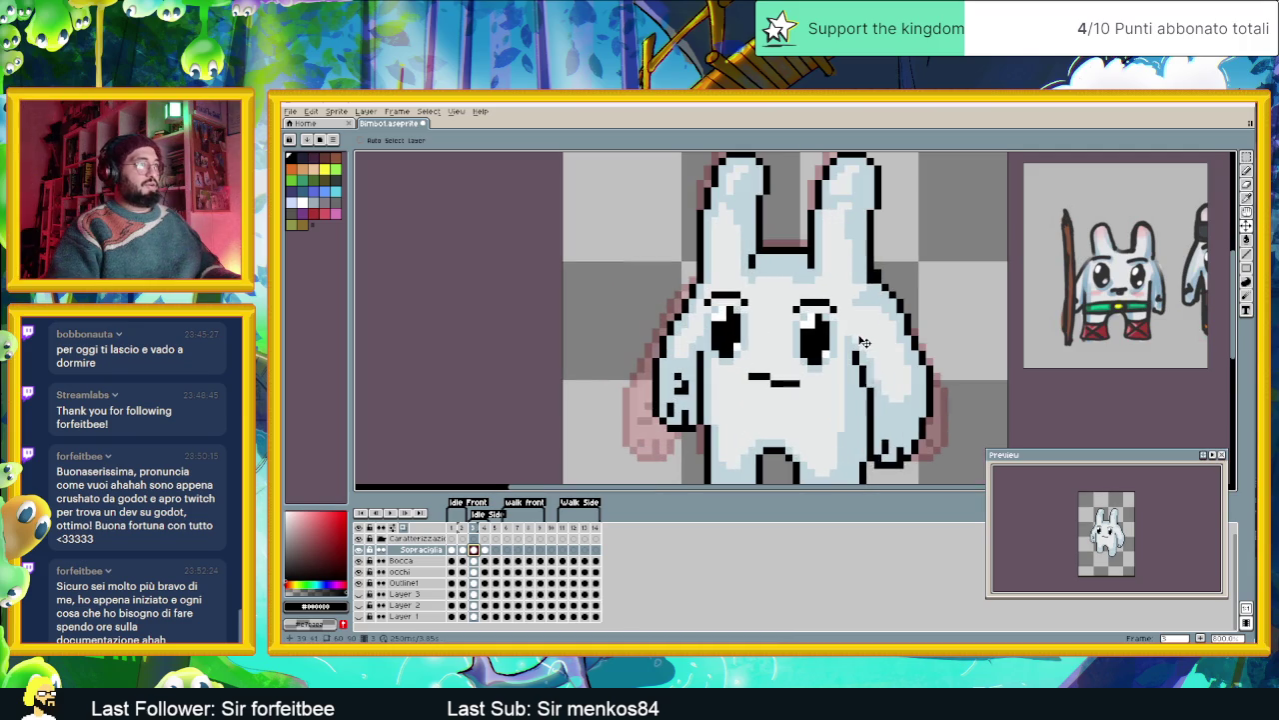
pyautogui.press('Down')
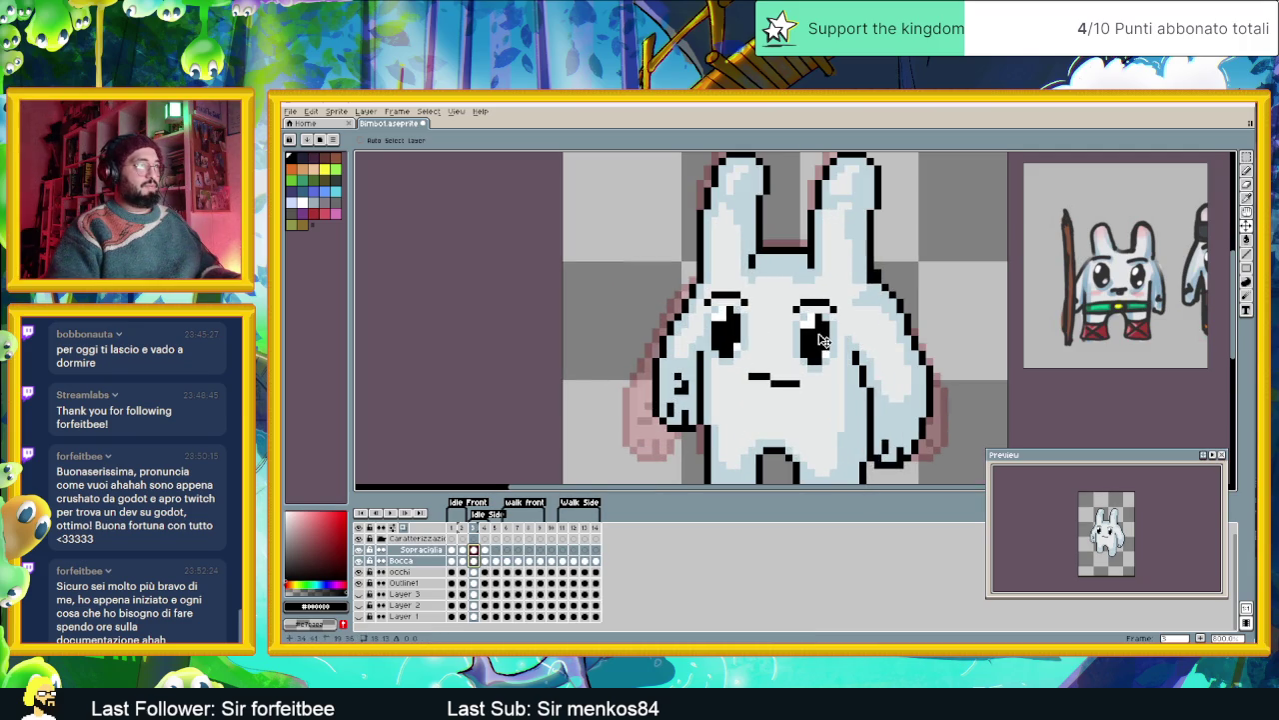
pyautogui.press('Right')
pyautogui.press('Left')
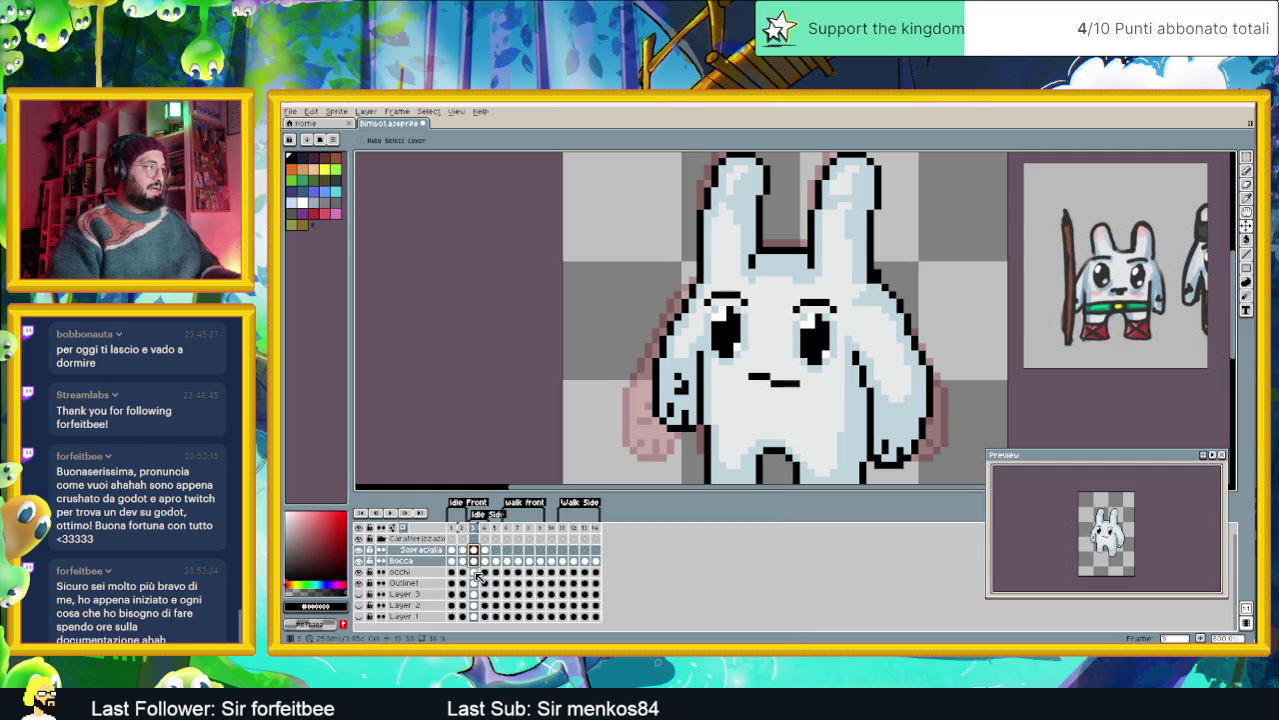
# - Move the eyes down on the Occhi layer in frames 3 and 4
pyautogui.click(474, 571)
pyautogui.moveTo(811, 348); pyautogui.dragTo(812, 355)
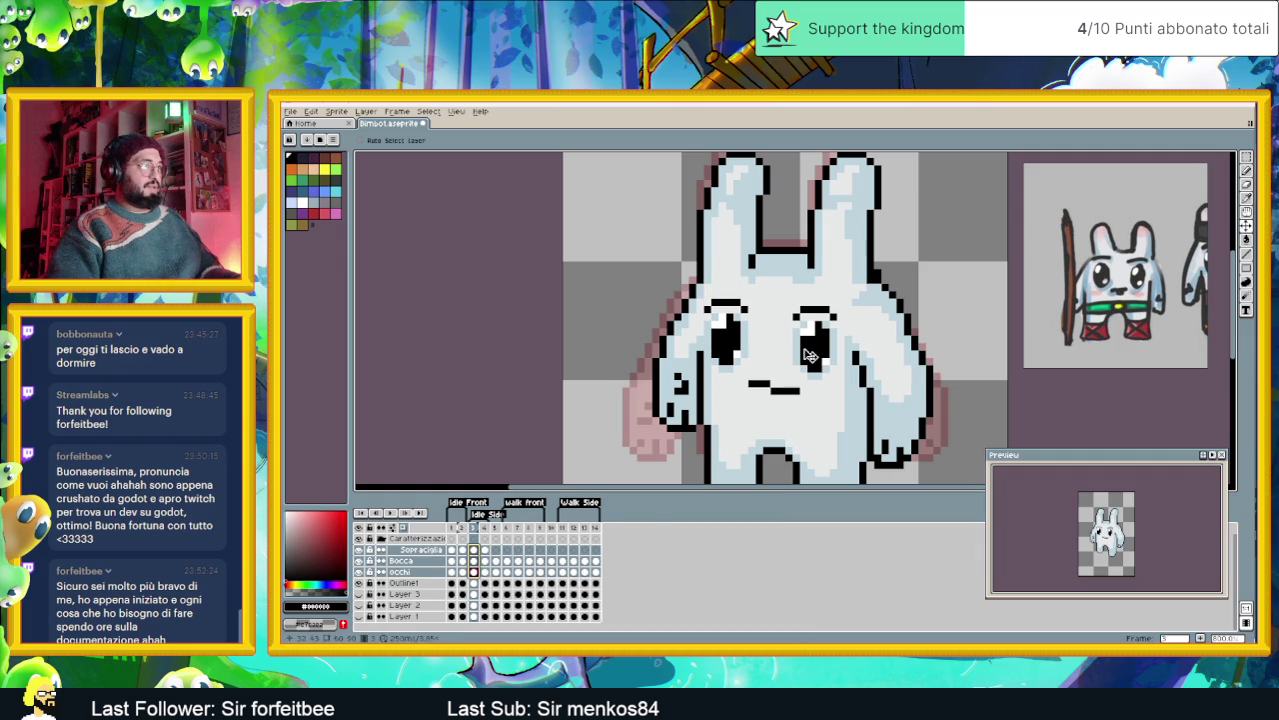
pyautogui.click(485, 560)
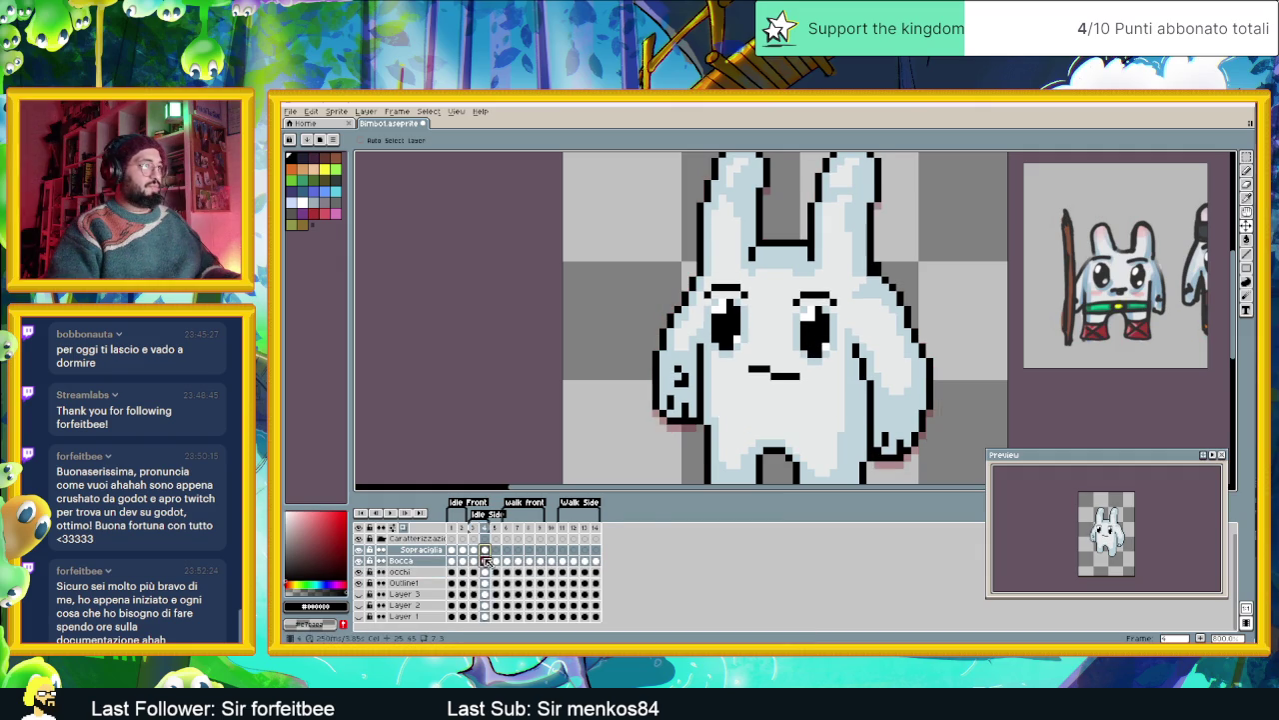
pyautogui.click(485, 571)
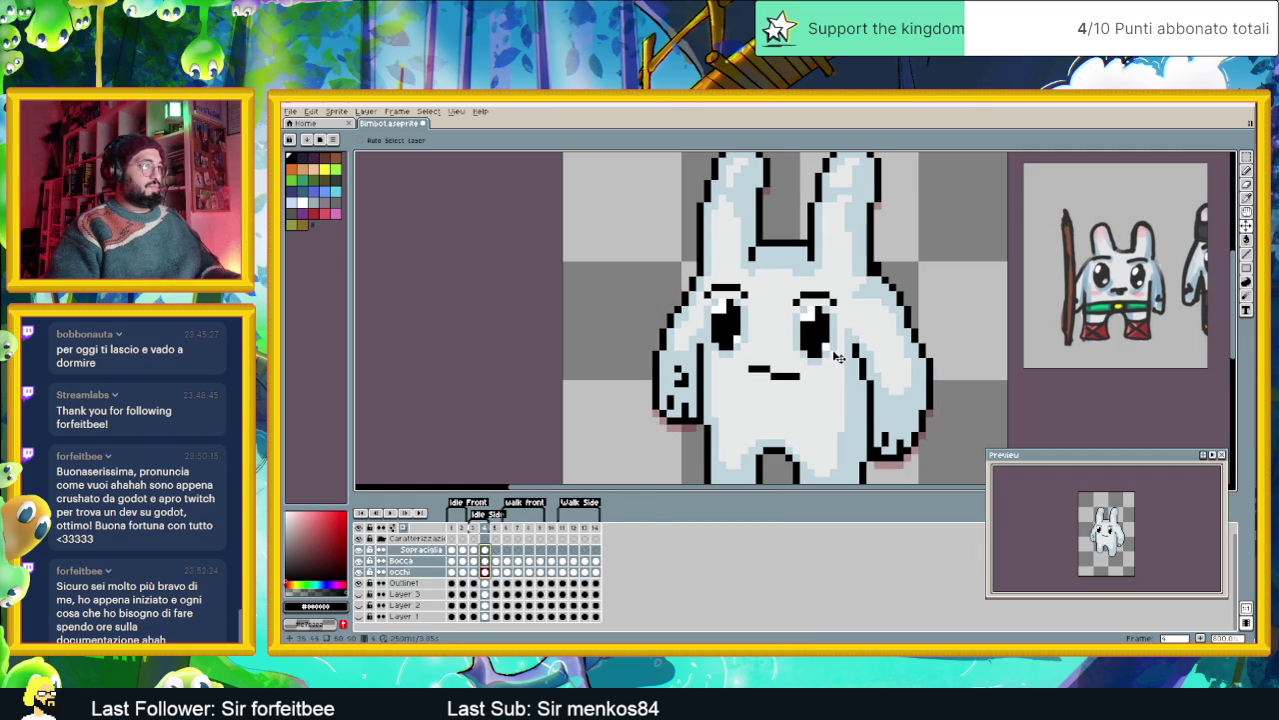
pyautogui.moveTo(837, 355); pyautogui.dragTo(837, 361)
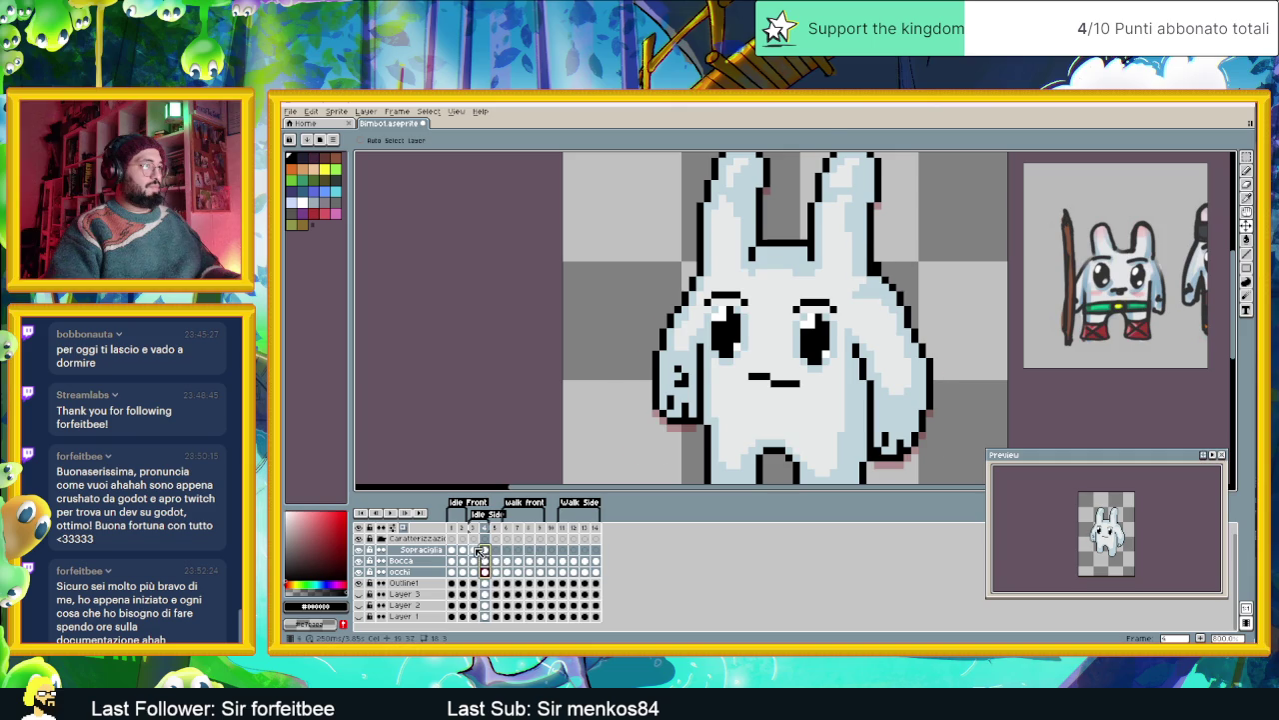
# - Flip between frames 3 and 4 to check the new eye position
pyautogui.click(475, 549)
pyautogui.click(488, 551)
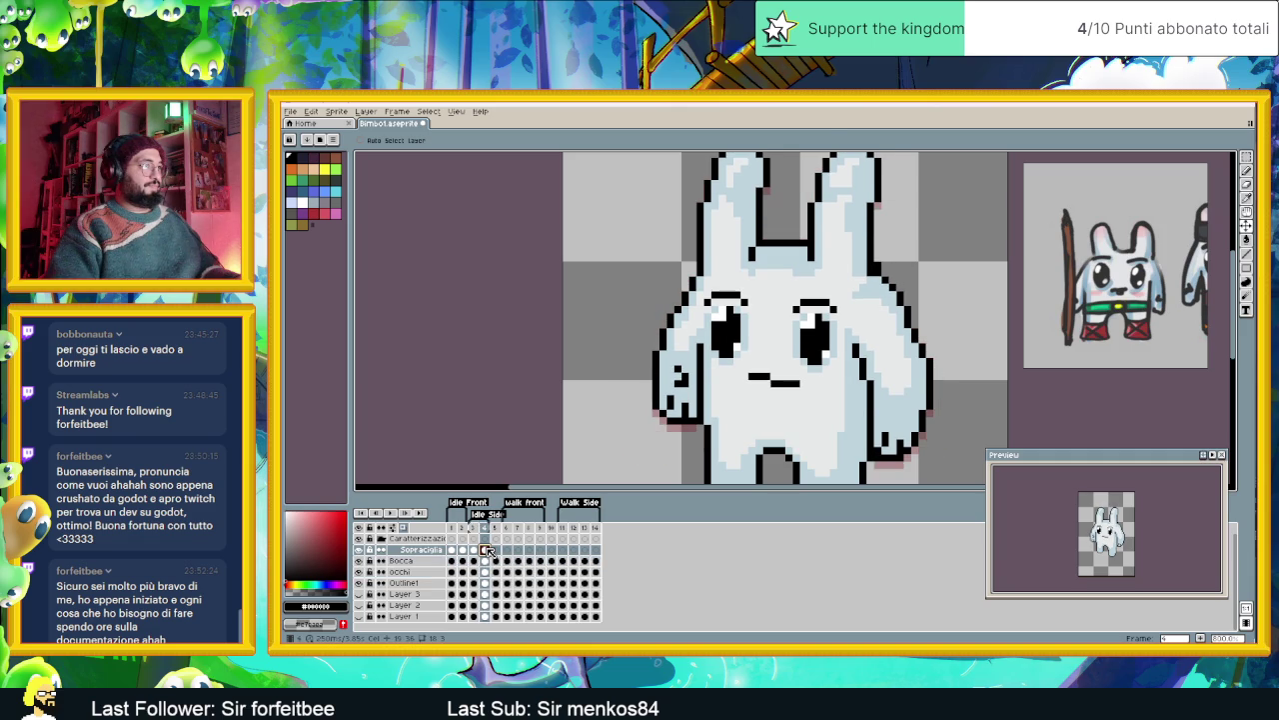
pyautogui.click(476, 551)
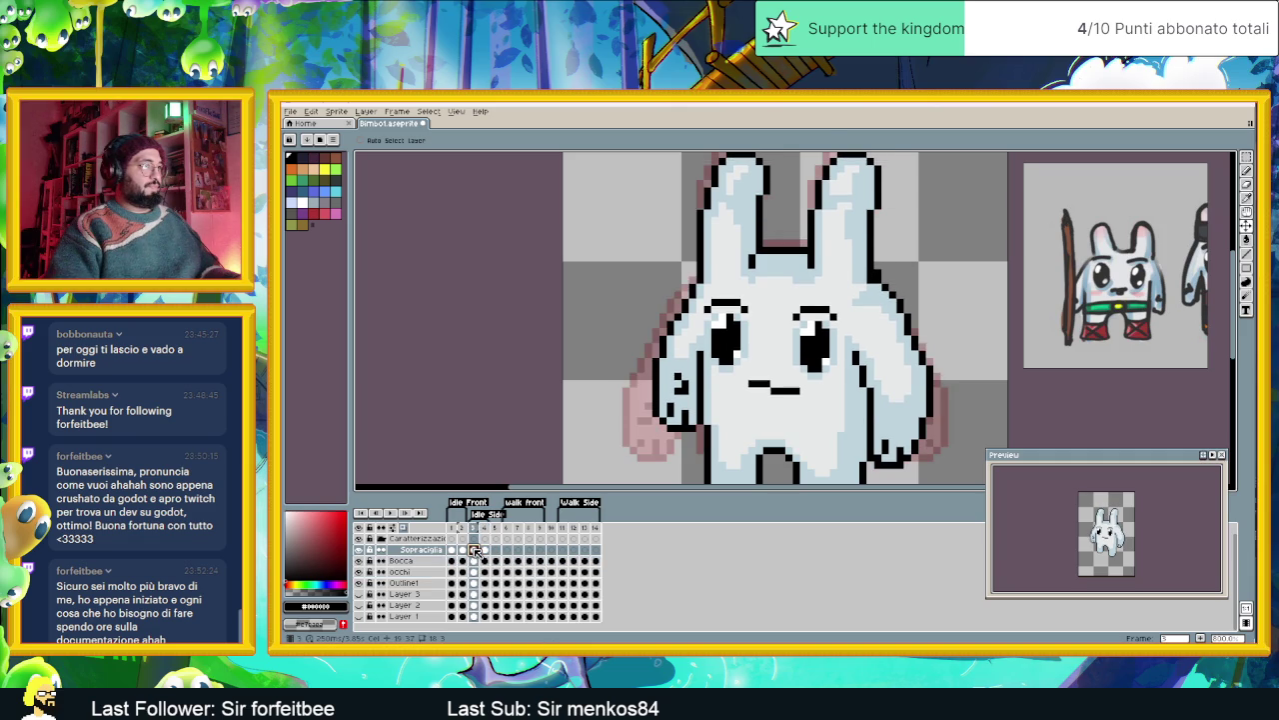
pyautogui.click(489, 551)
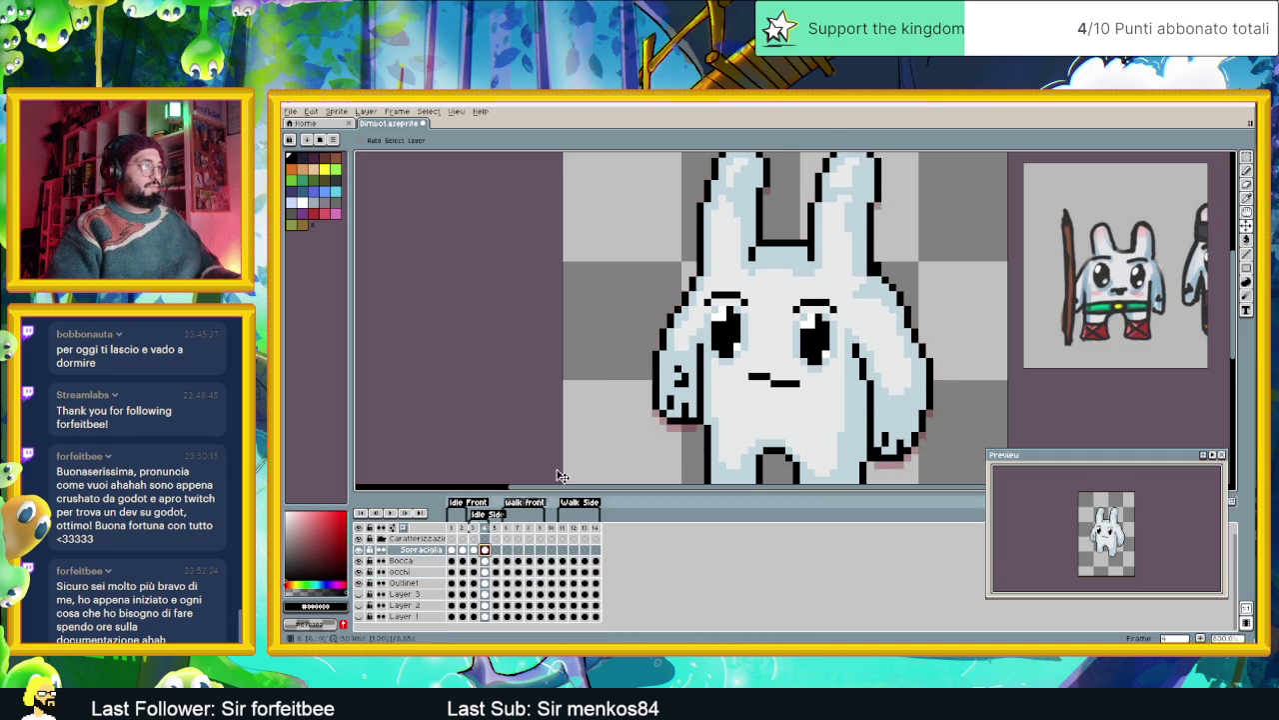
pyautogui.scroll(-2, 708, 340)
pyautogui.scroll(-1, 709, 340)
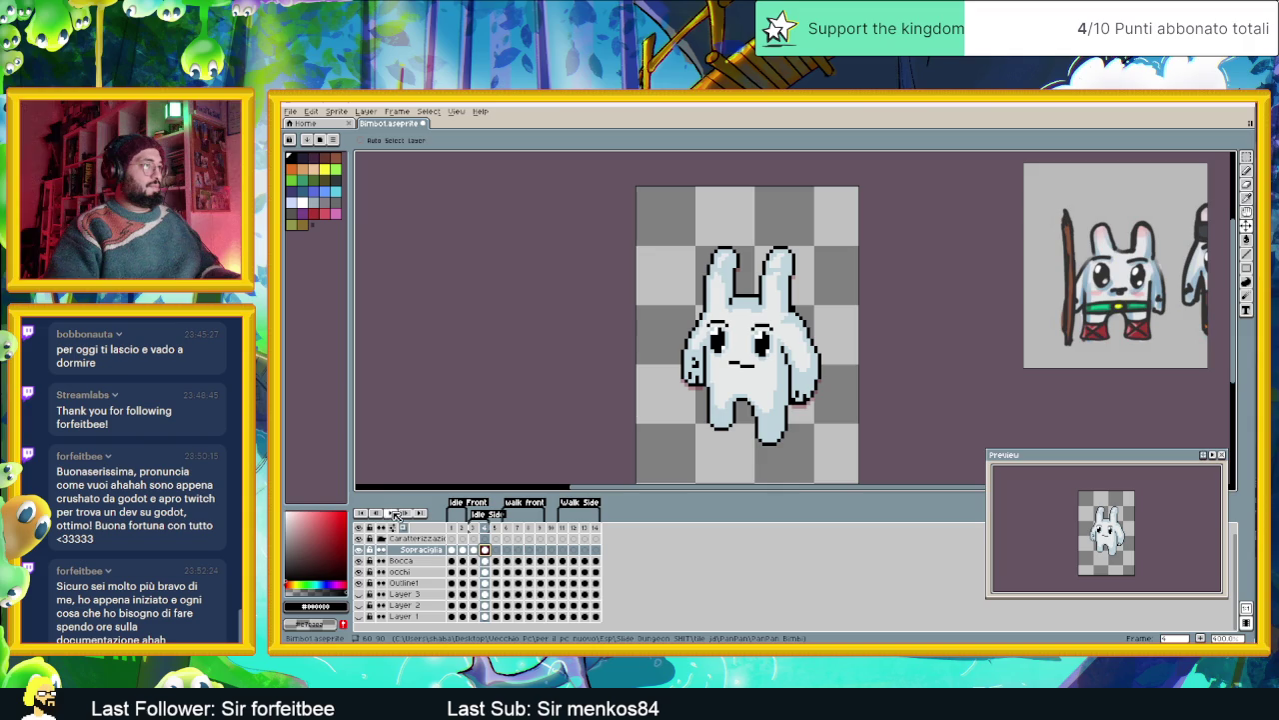
# - Play the Idle Side animation and compare front frame 1 with side frames 3 and 4
pyautogui.click(453, 528)
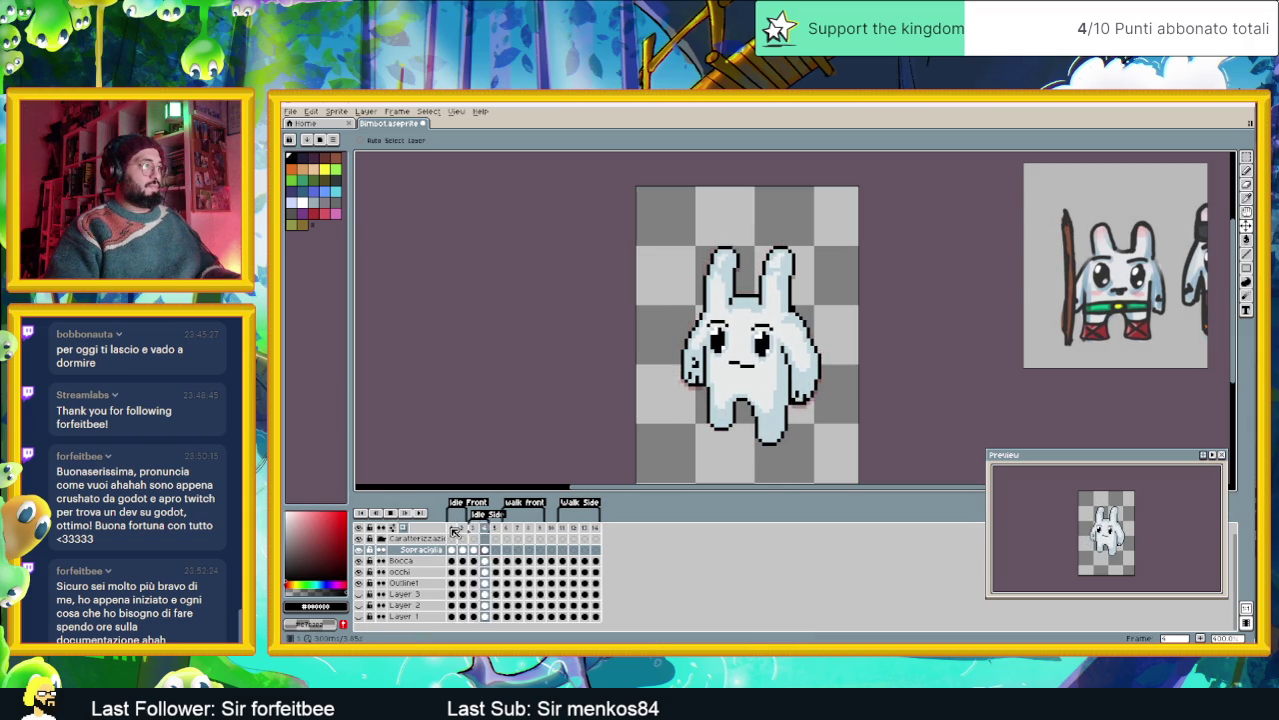
pyautogui.click(475, 528)
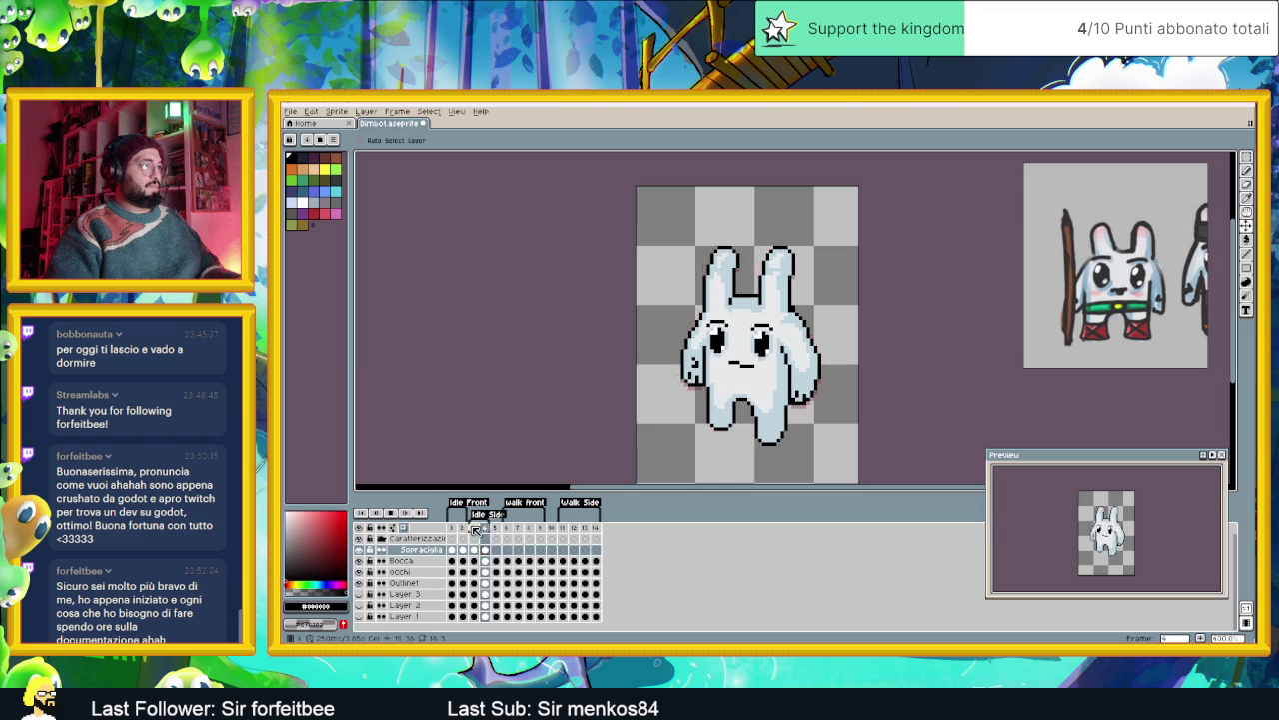
pyautogui.press('Return')
pyautogui.click(476, 528)
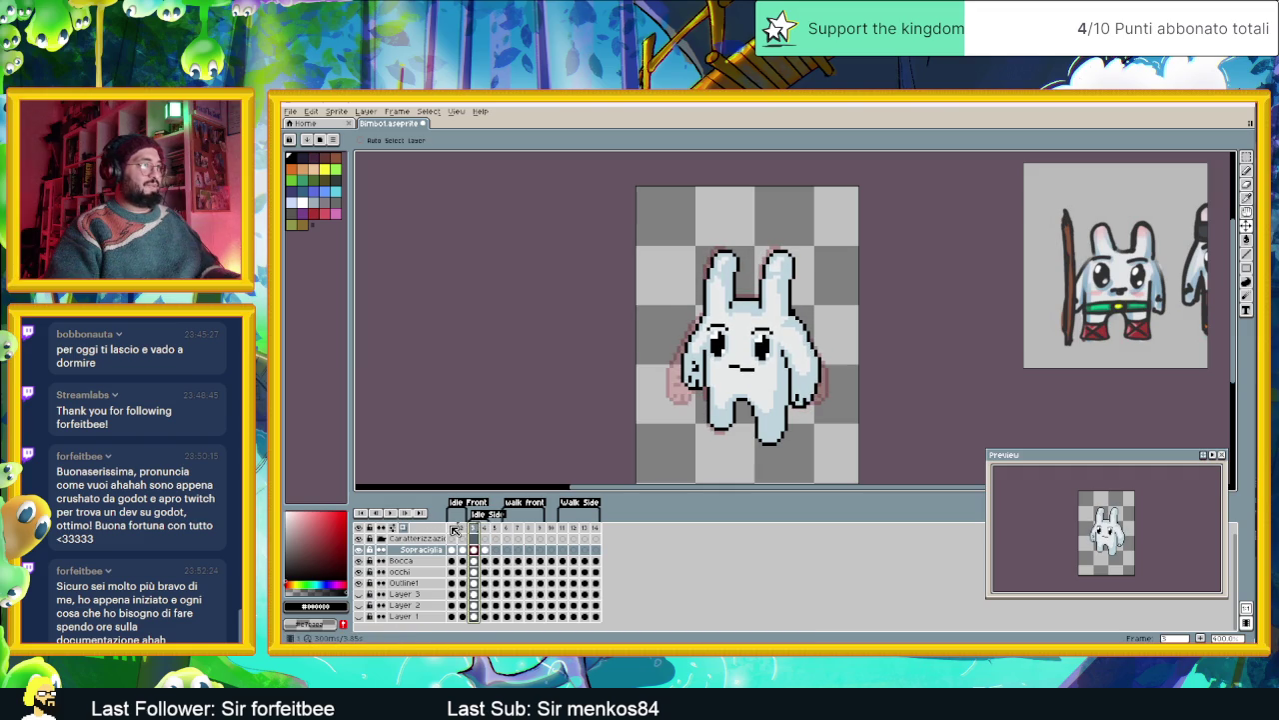
pyautogui.click(453, 528)
pyautogui.click(476, 529)
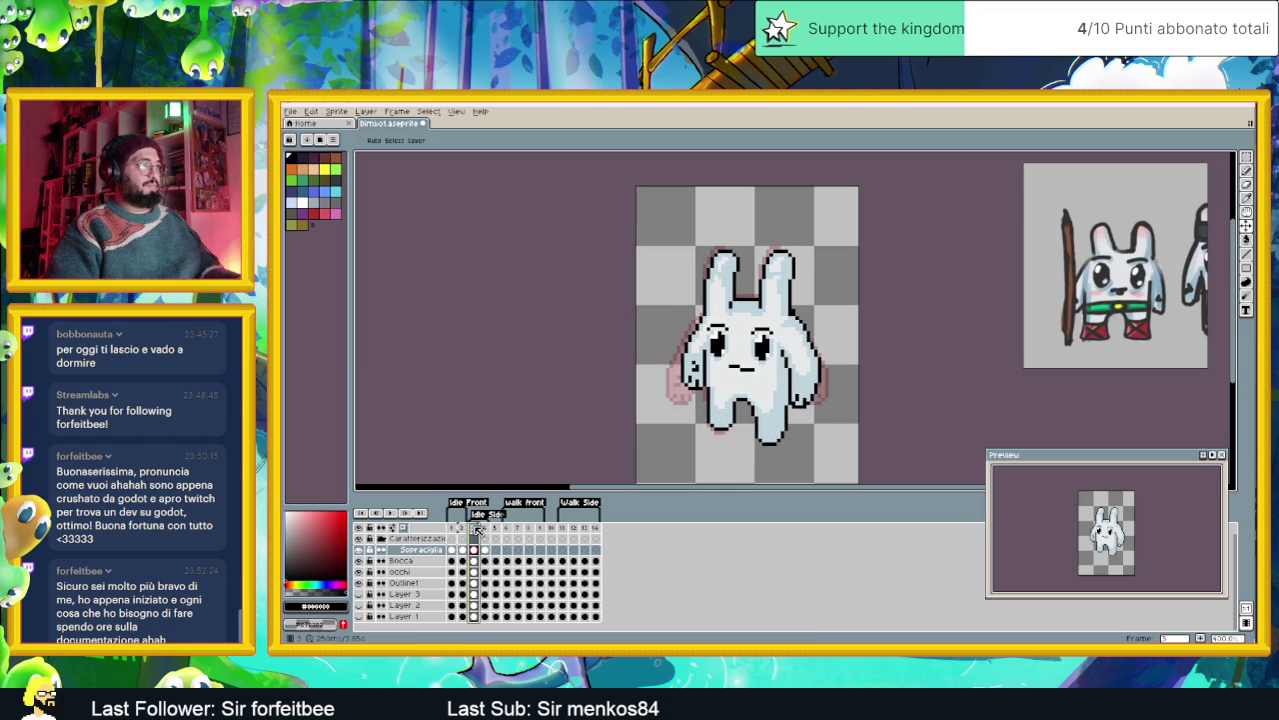
pyautogui.click(454, 529)
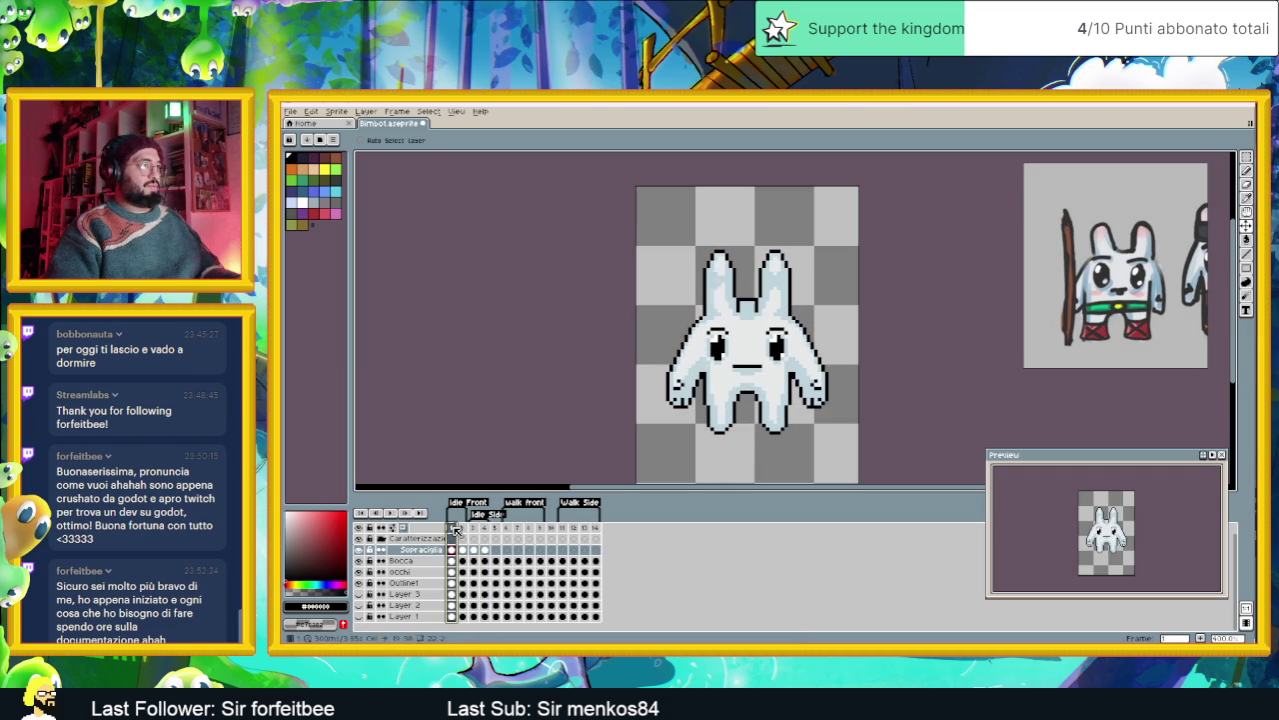
pyautogui.click(476, 529)
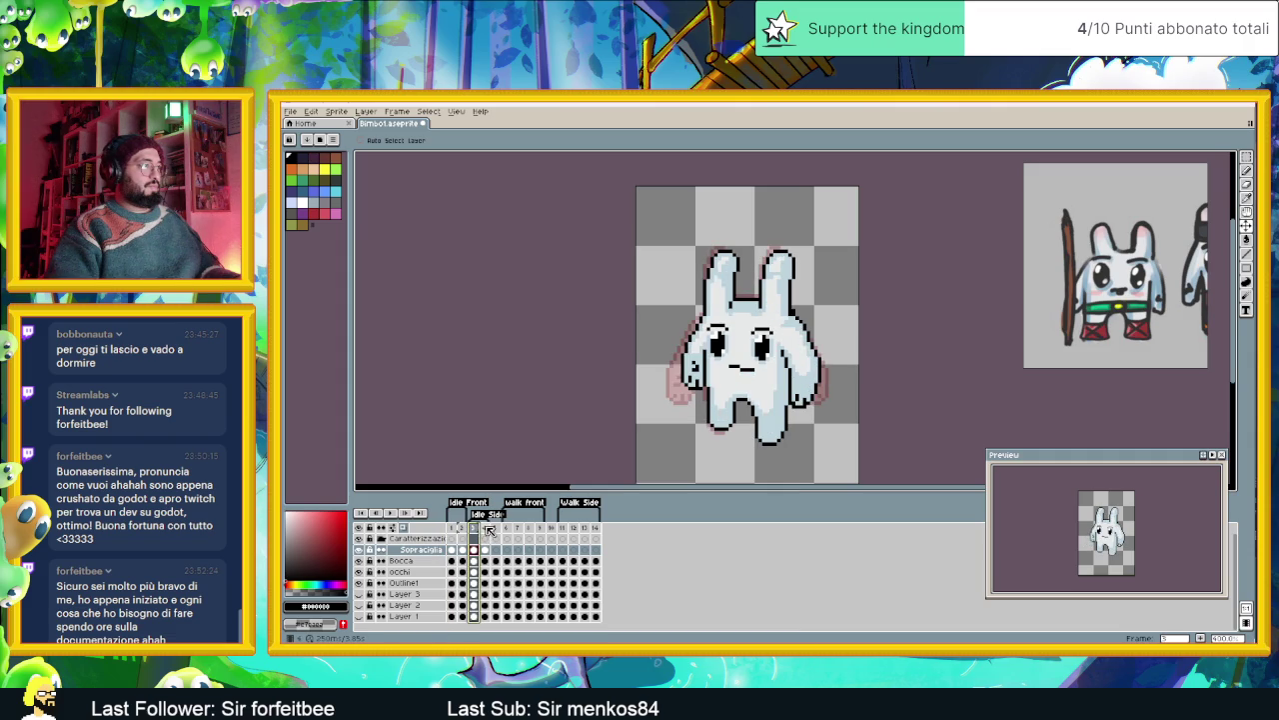
pyautogui.click(487, 529)
pyautogui.press('Home')
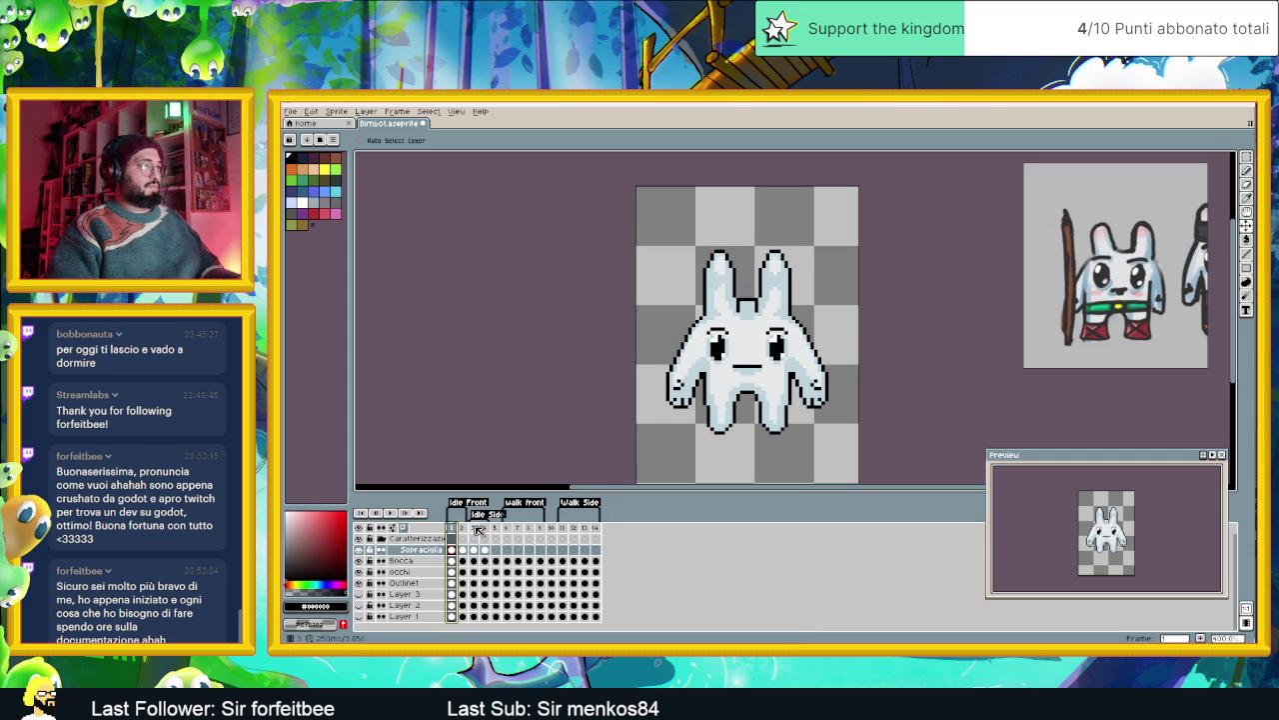
pyautogui.click(475, 529)
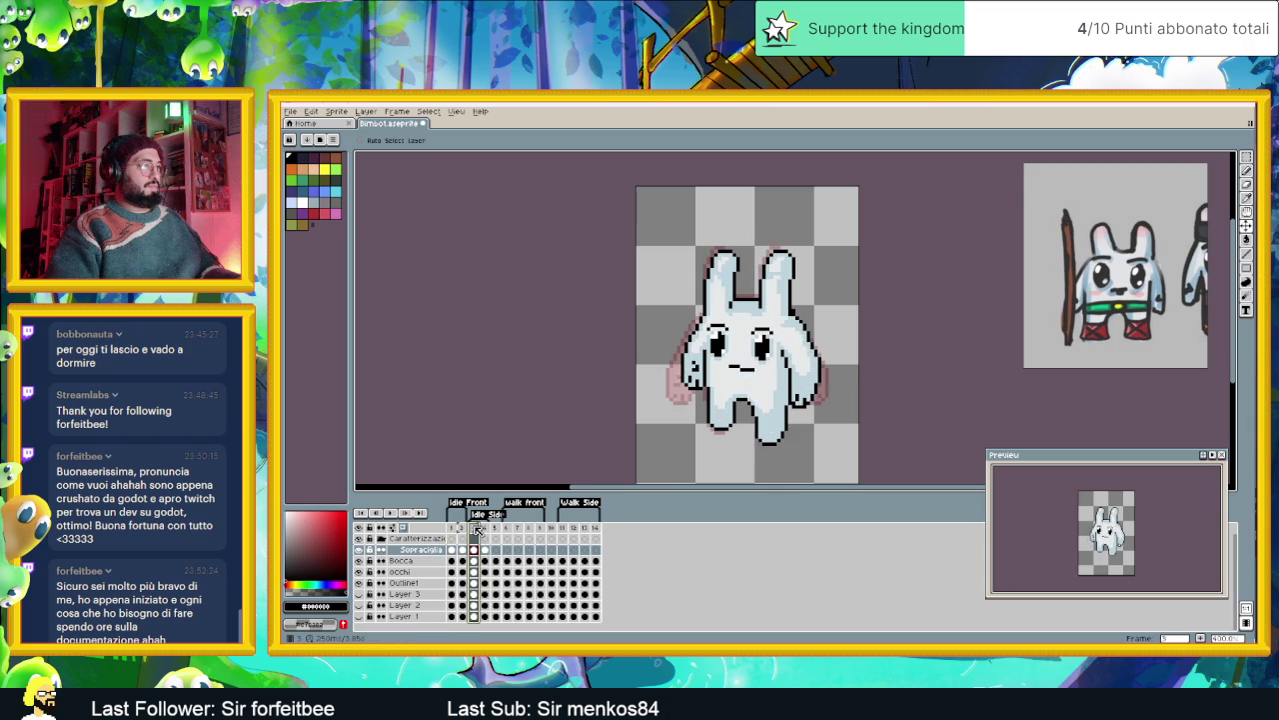
# - Pick the occhi cel in frame 3 and switch to the Rectangular Marquee tool
pyautogui.scroll(1, 760, 343)
pyautogui.scroll(1, 760, 343)
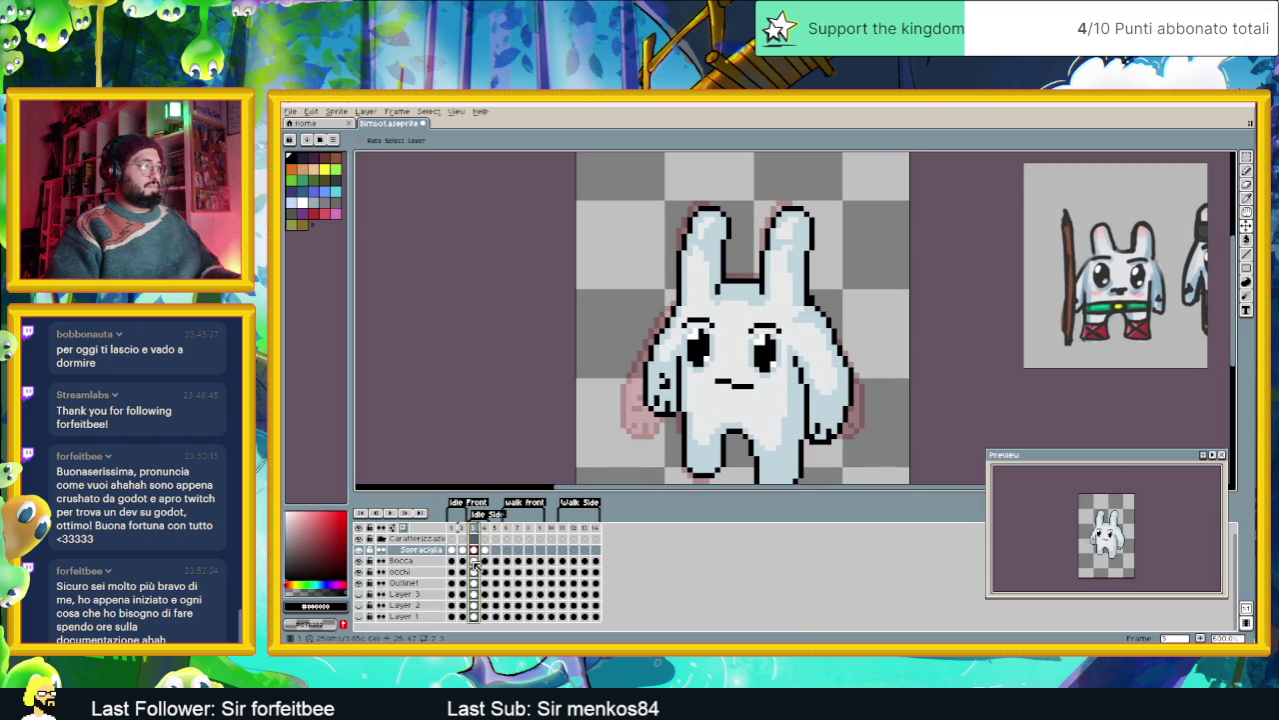
pyautogui.click(476, 572)
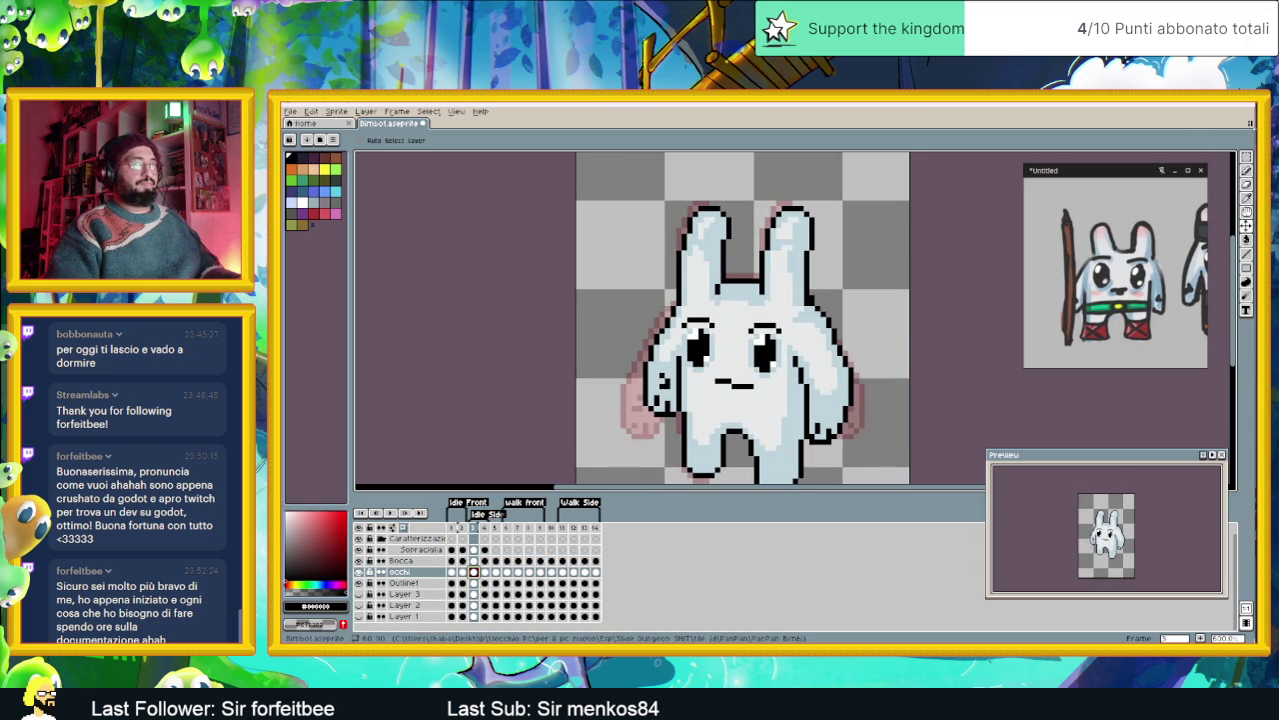
pyautogui.click(1246, 157)
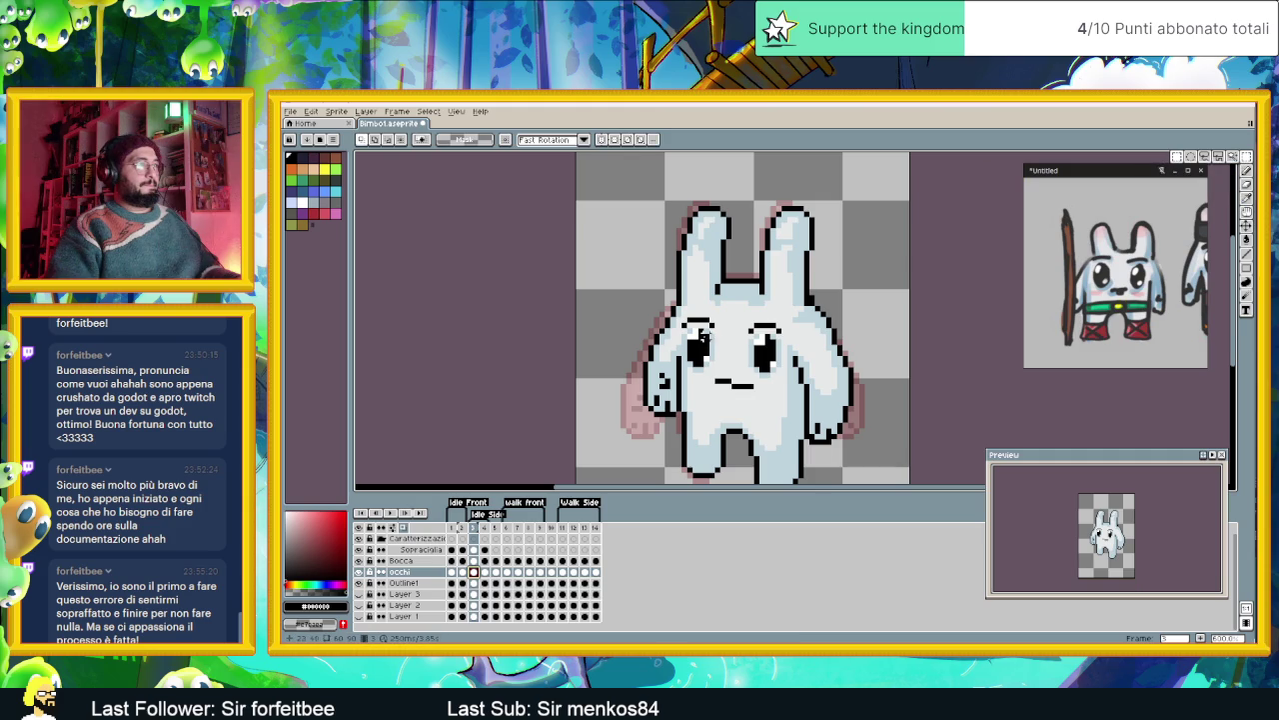
# - In frame 3, marquee the left eye, nudge it one pixel left, and deselect
pyautogui.moveTo(715, 323); pyautogui.dragTo(683, 375)
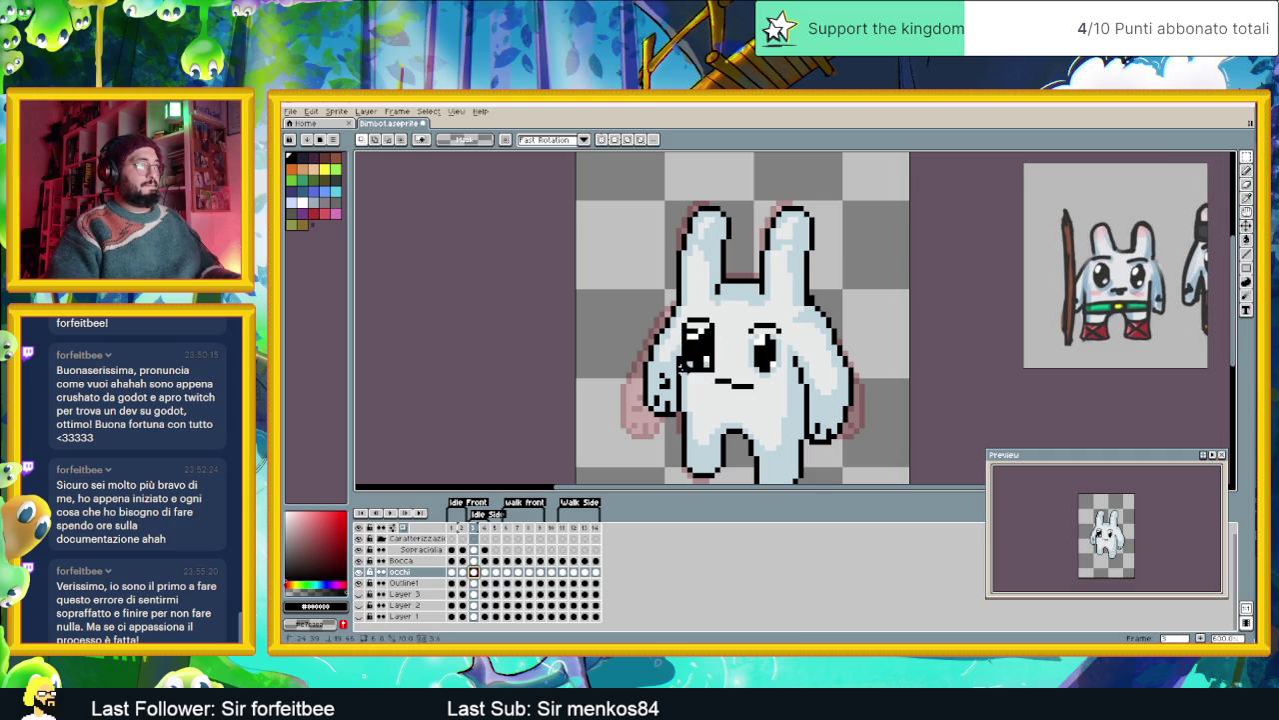
pyautogui.press('Left')
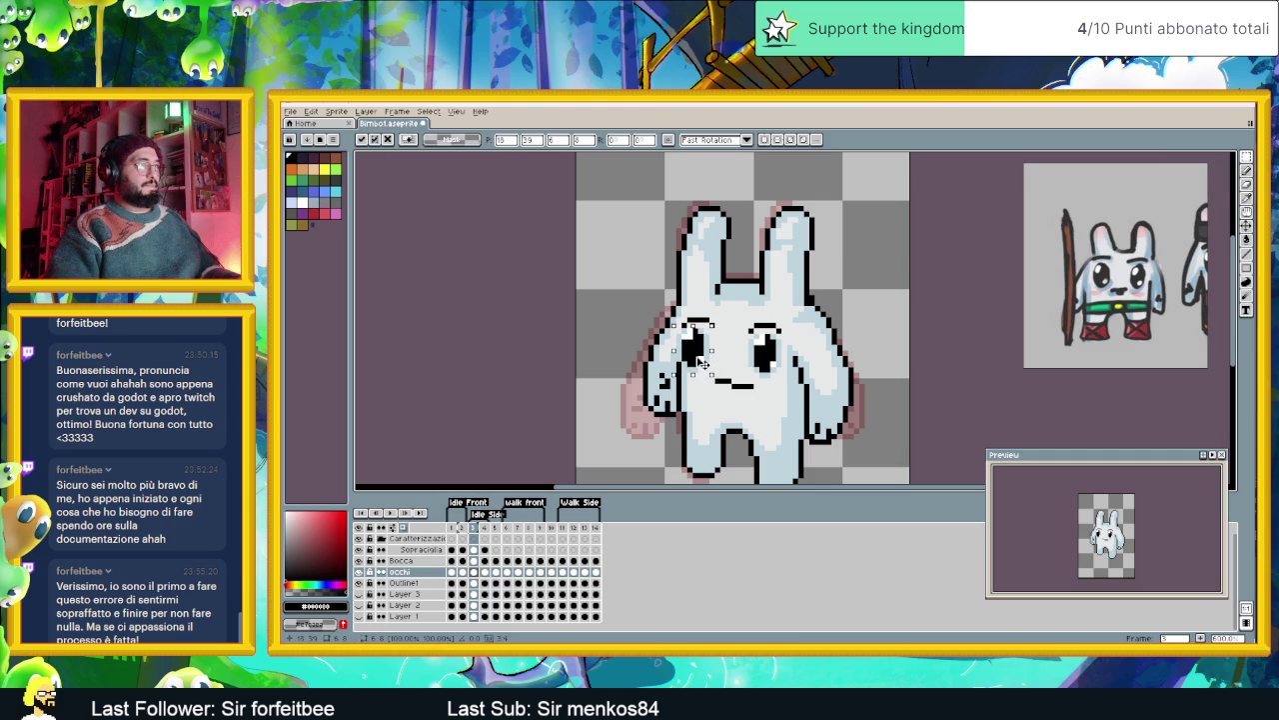
pyautogui.click(723, 305)
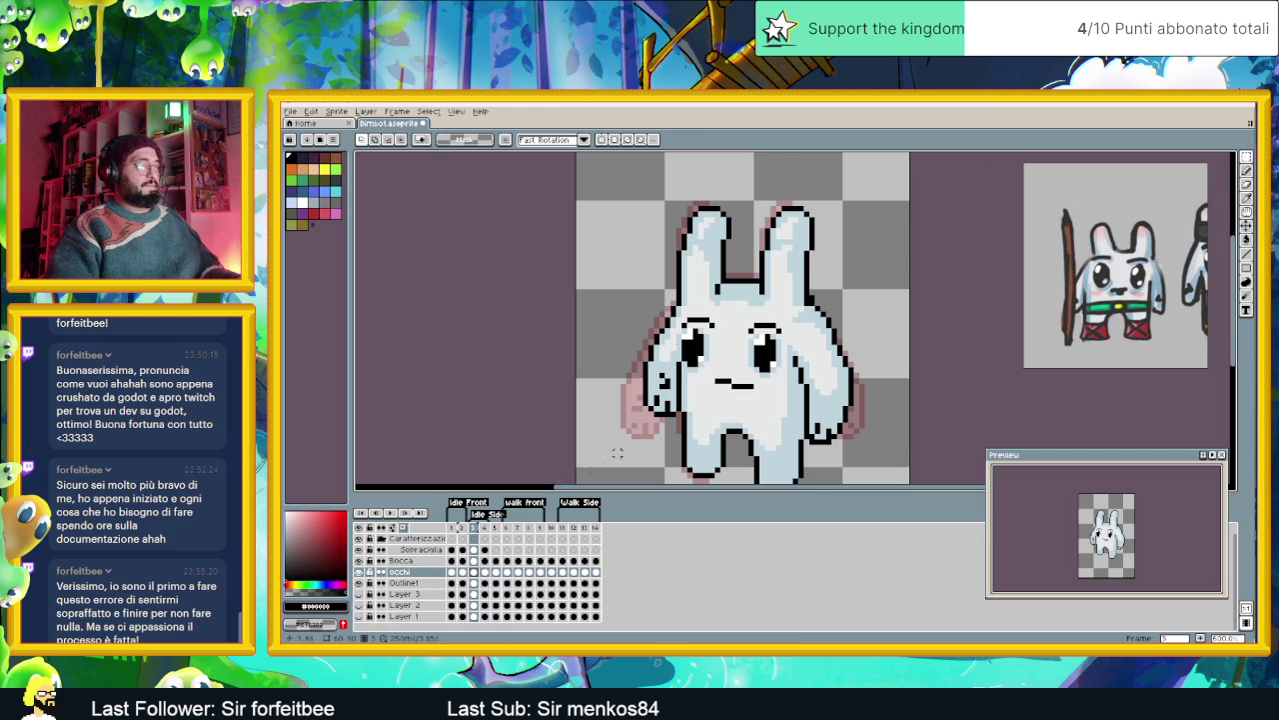
# - In frame 4, shift the left eye slightly left and commit it
pyautogui.click(486, 574)
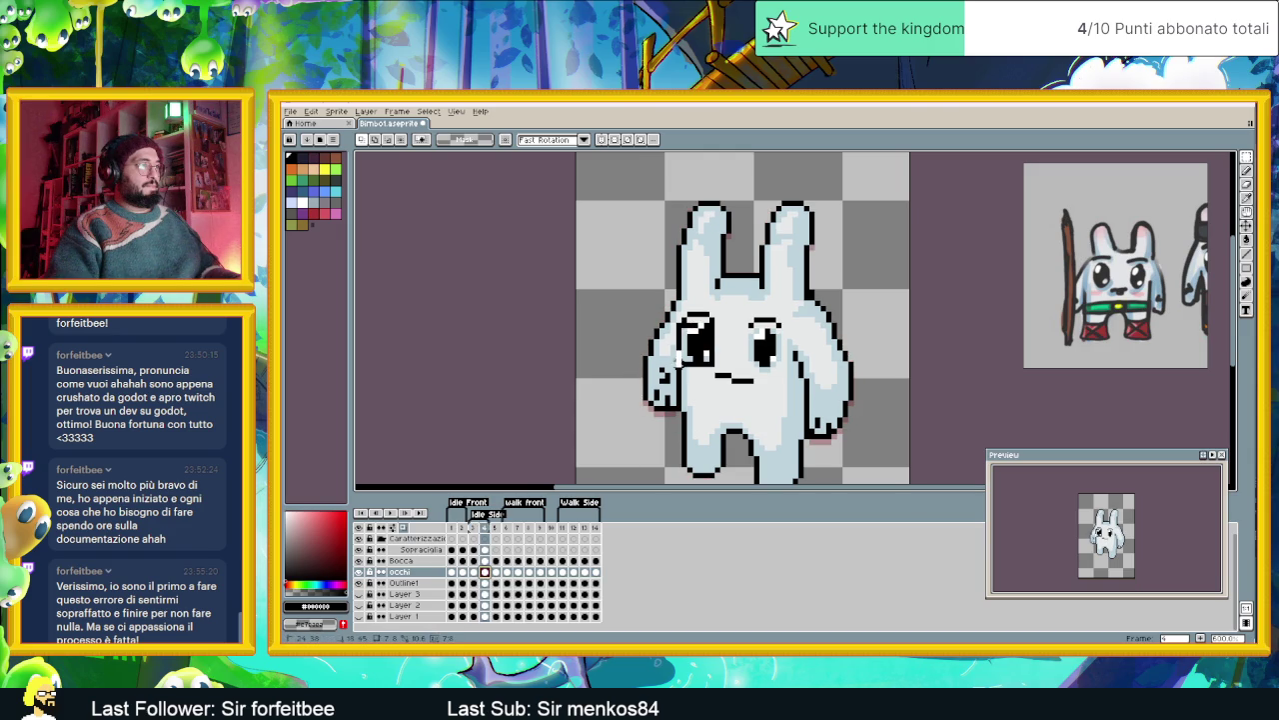
pyautogui.hotkey('ctrl', 't')
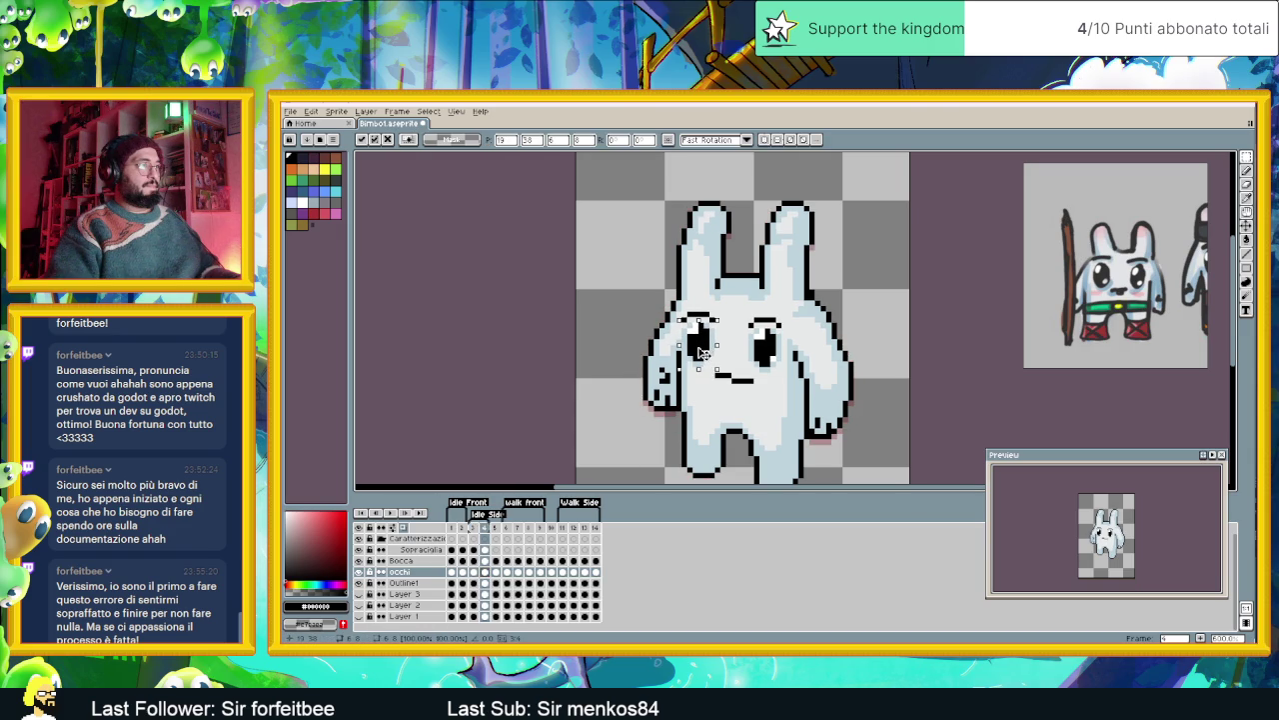
pyautogui.click(722, 337)
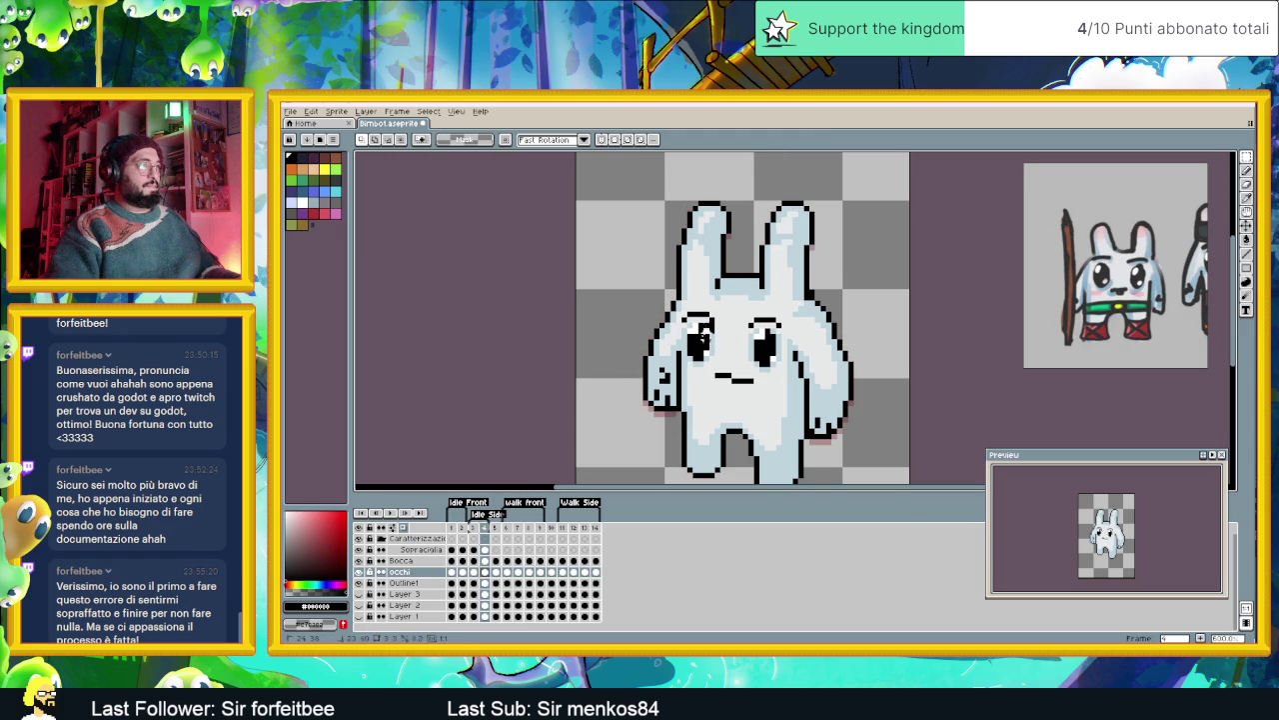
pyautogui.hotkey('ctrl', 'z')
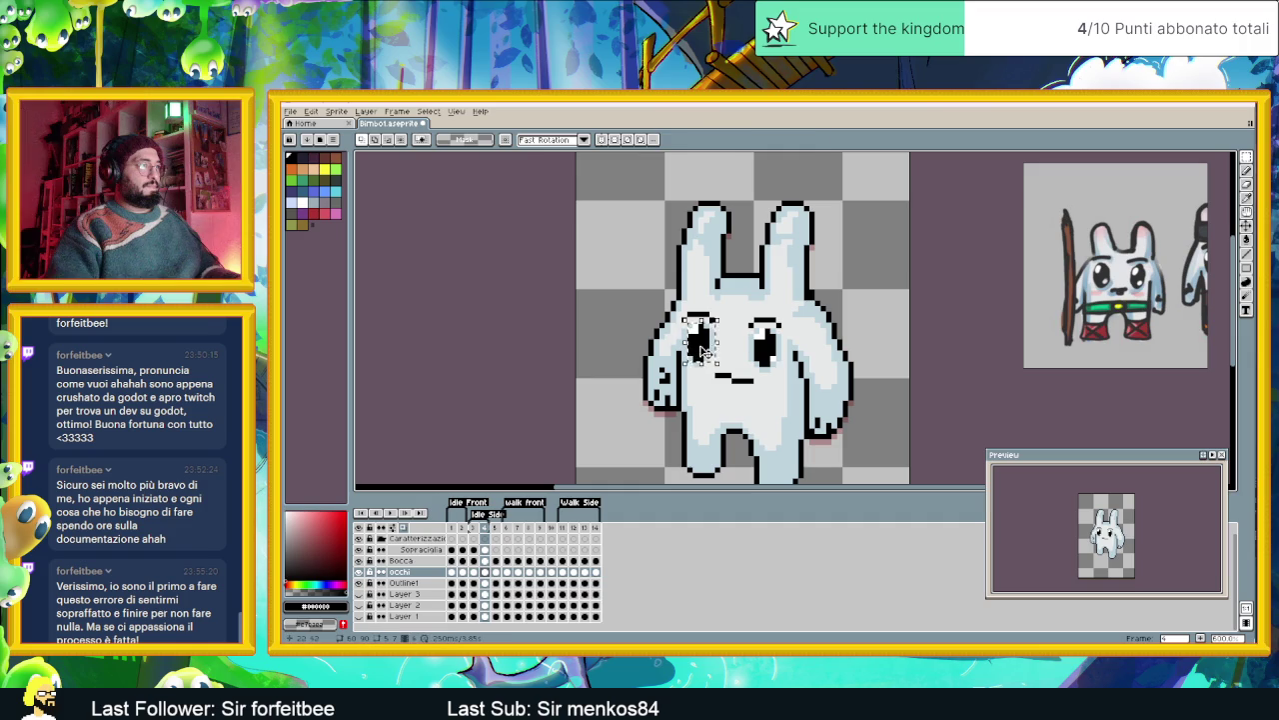
pyautogui.hotkey('ctrl', 't')
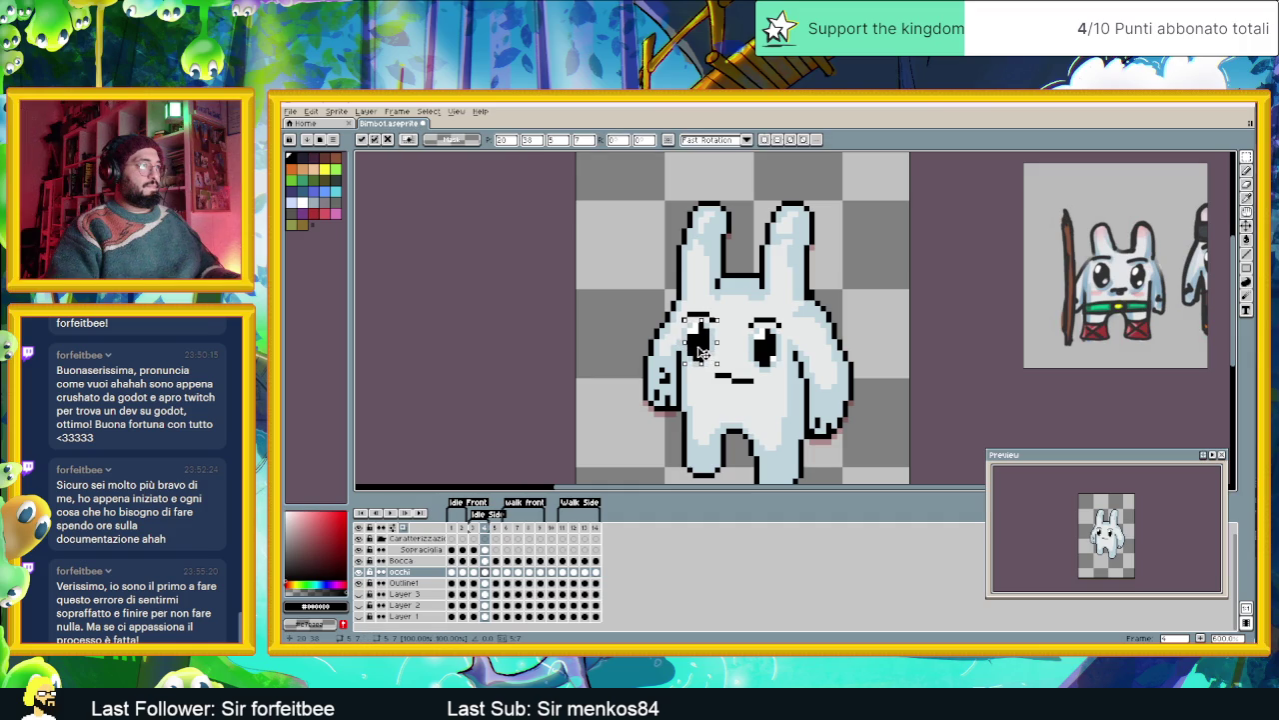
pyautogui.press('Right')
pyautogui.press('Return')
pyautogui.moveTo(708, 343); pyautogui.dragTo(702, 343)
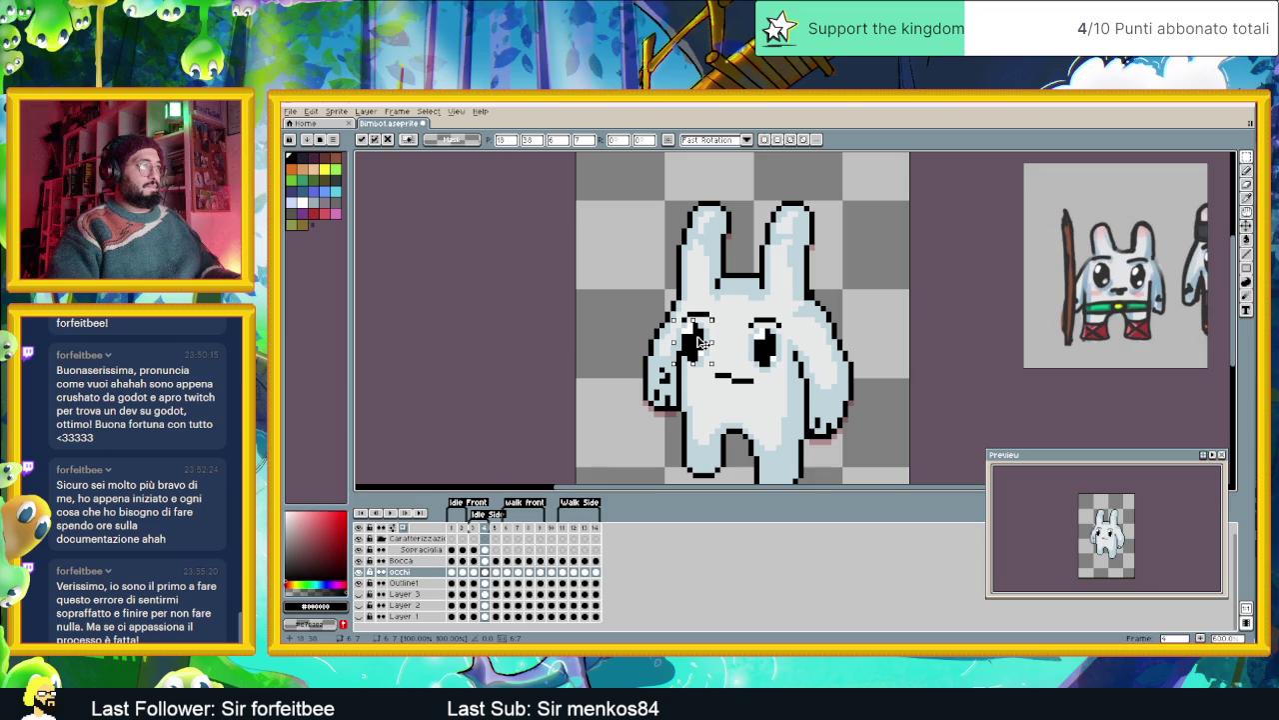
pyautogui.click(729, 331)
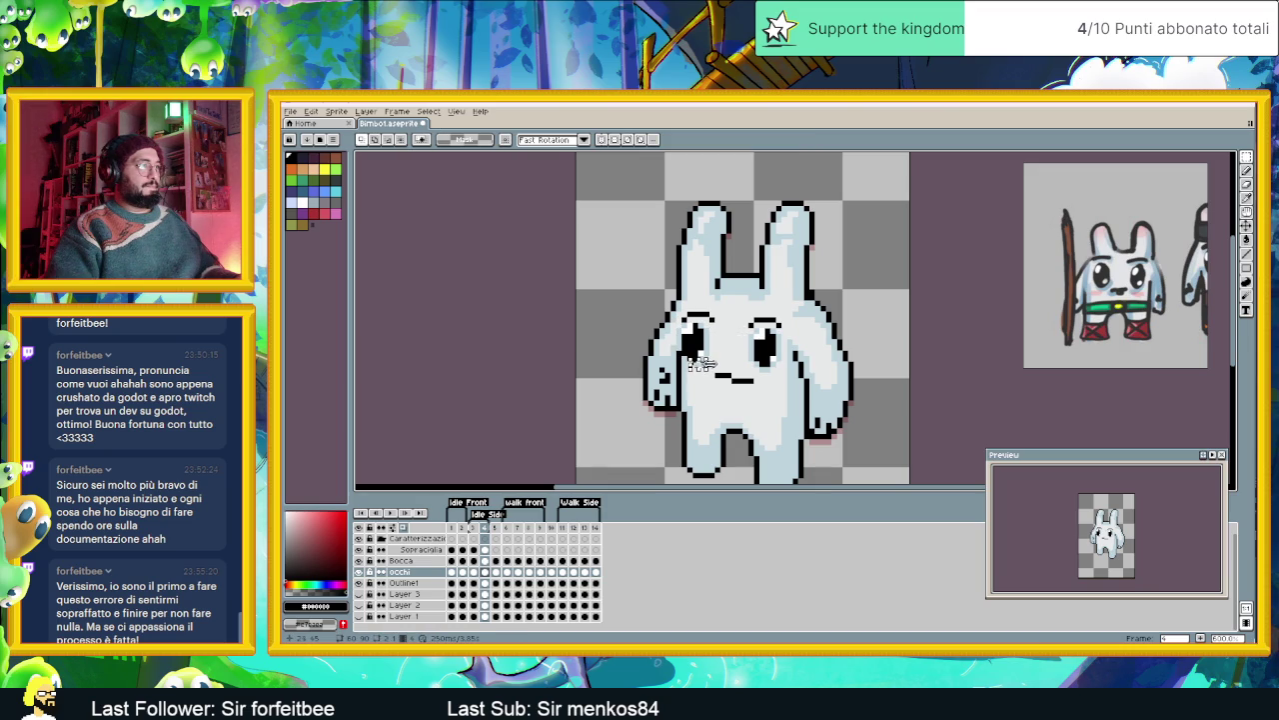
# - Fine-tune the left eye's position once more, then display front-facing frame 1
pyautogui.click(700, 365)
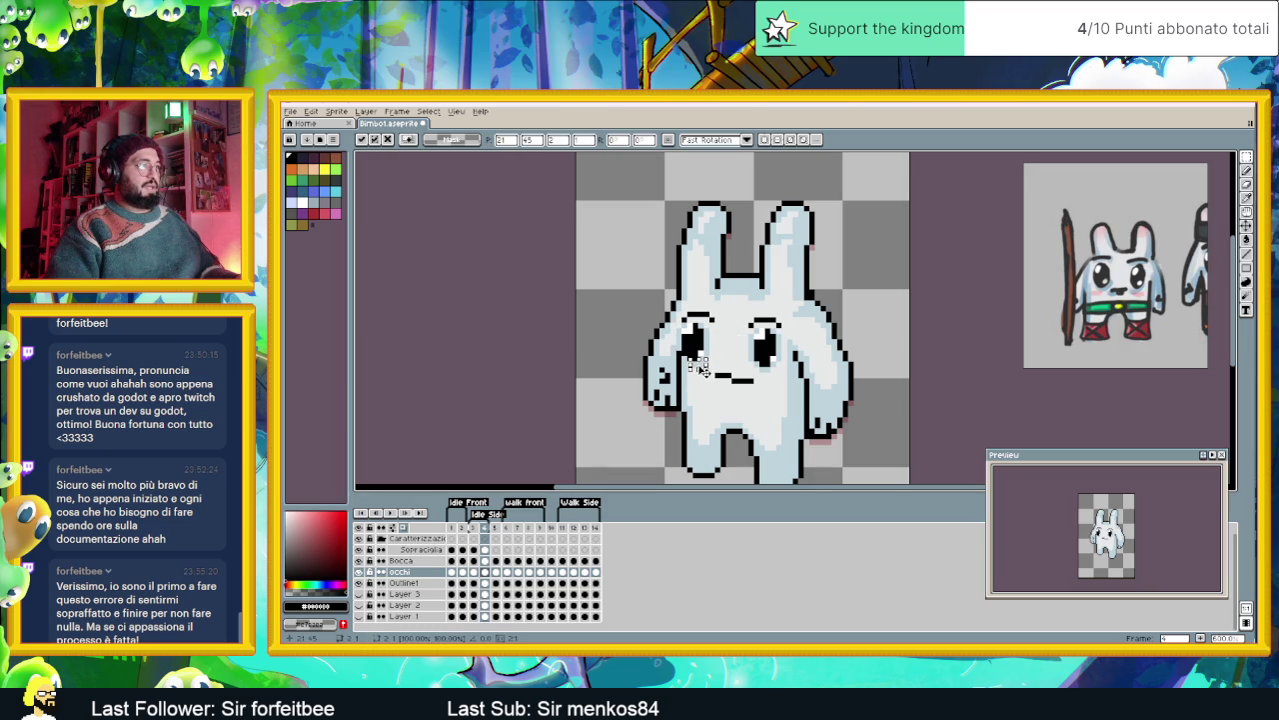
pyautogui.click(734, 352)
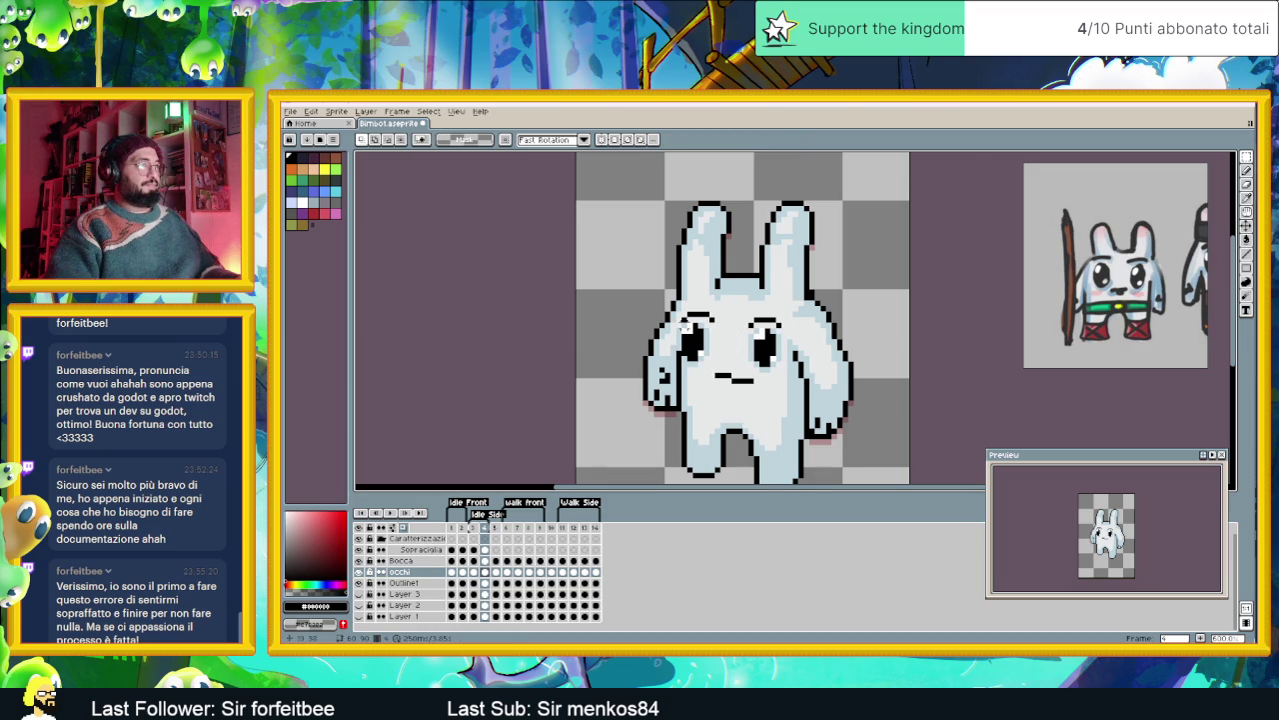
pyautogui.scroll(1, 686, 326)
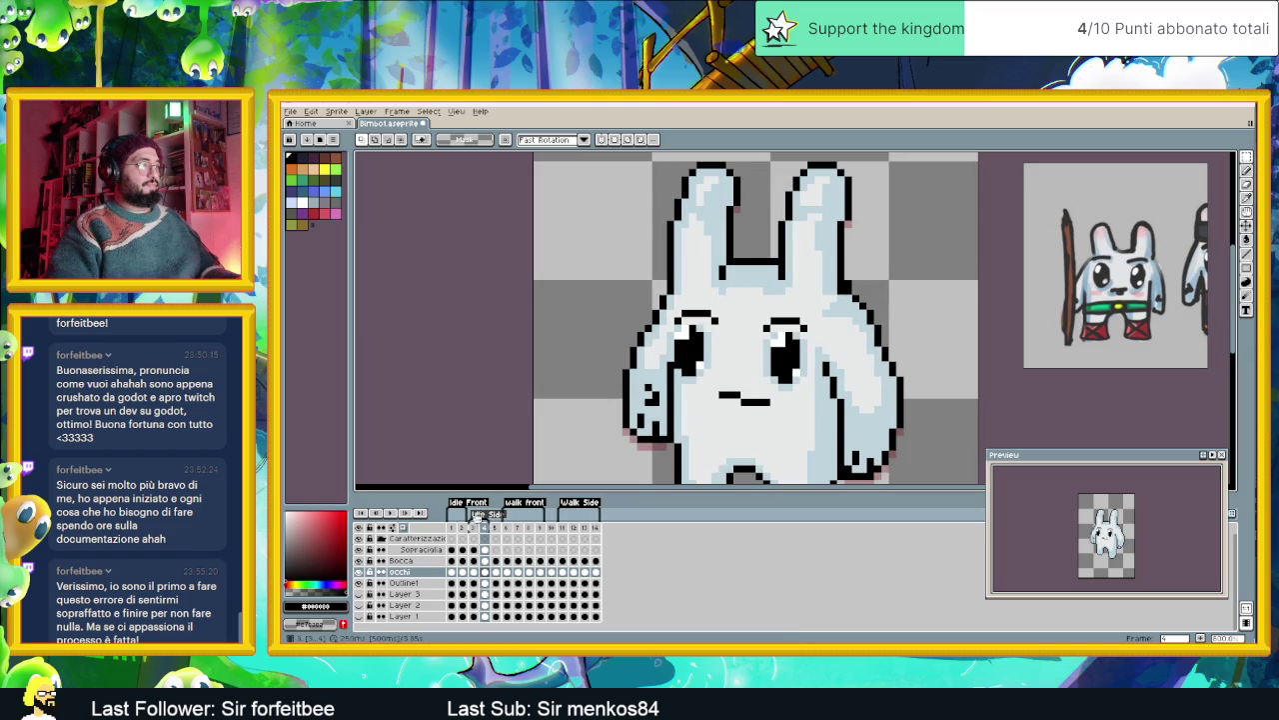
pyautogui.click(451, 528)
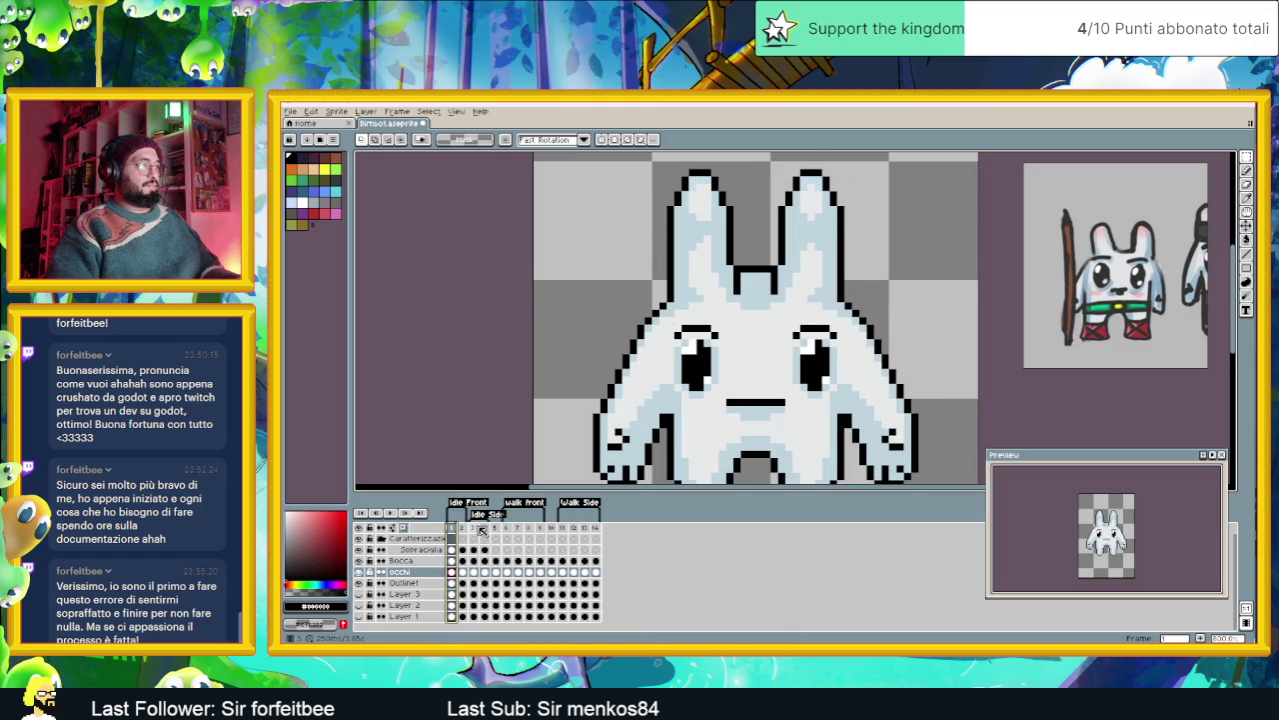
# - On the Sopracciglia layer, select the left eyebrow and nudge it left in frame 4
pyautogui.click(473, 528)
pyautogui.scroll(-2, 742, 362)
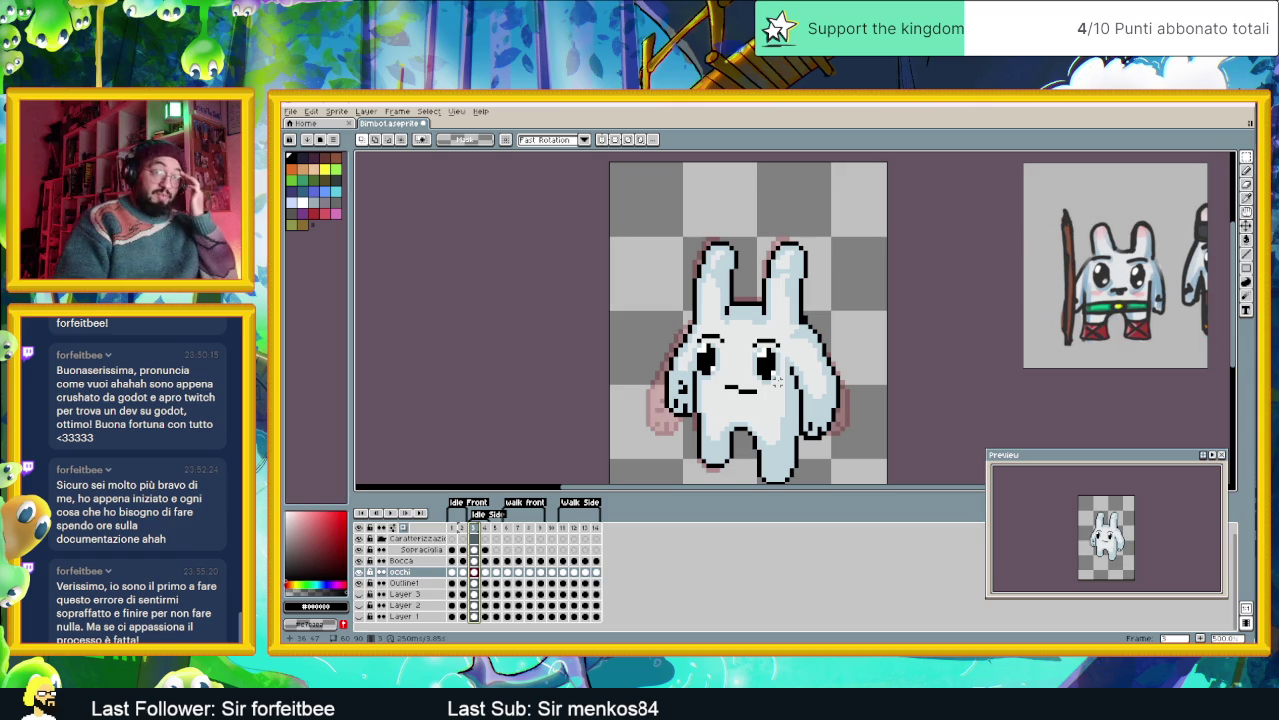
pyautogui.scroll(1, 778, 380)
pyautogui.scroll(1, 777, 379)
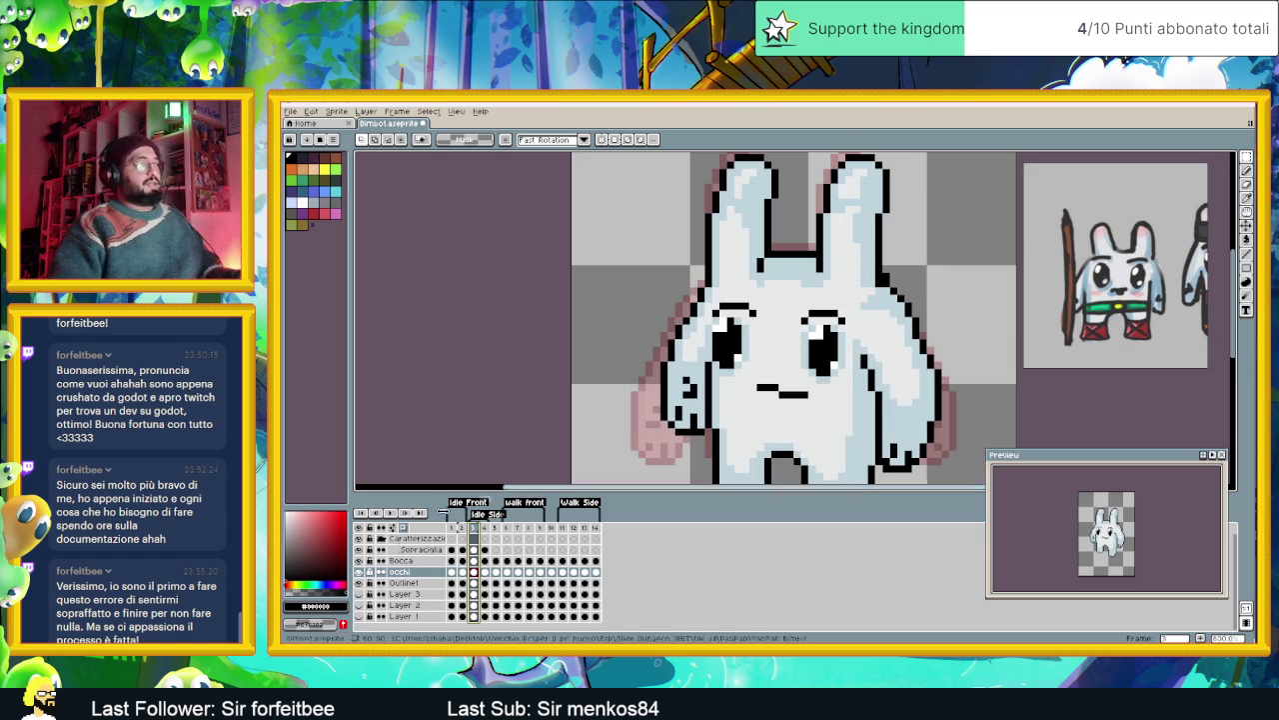
pyautogui.click(474, 549)
pyautogui.moveTo(681, 286); pyautogui.dragTo(766, 334)
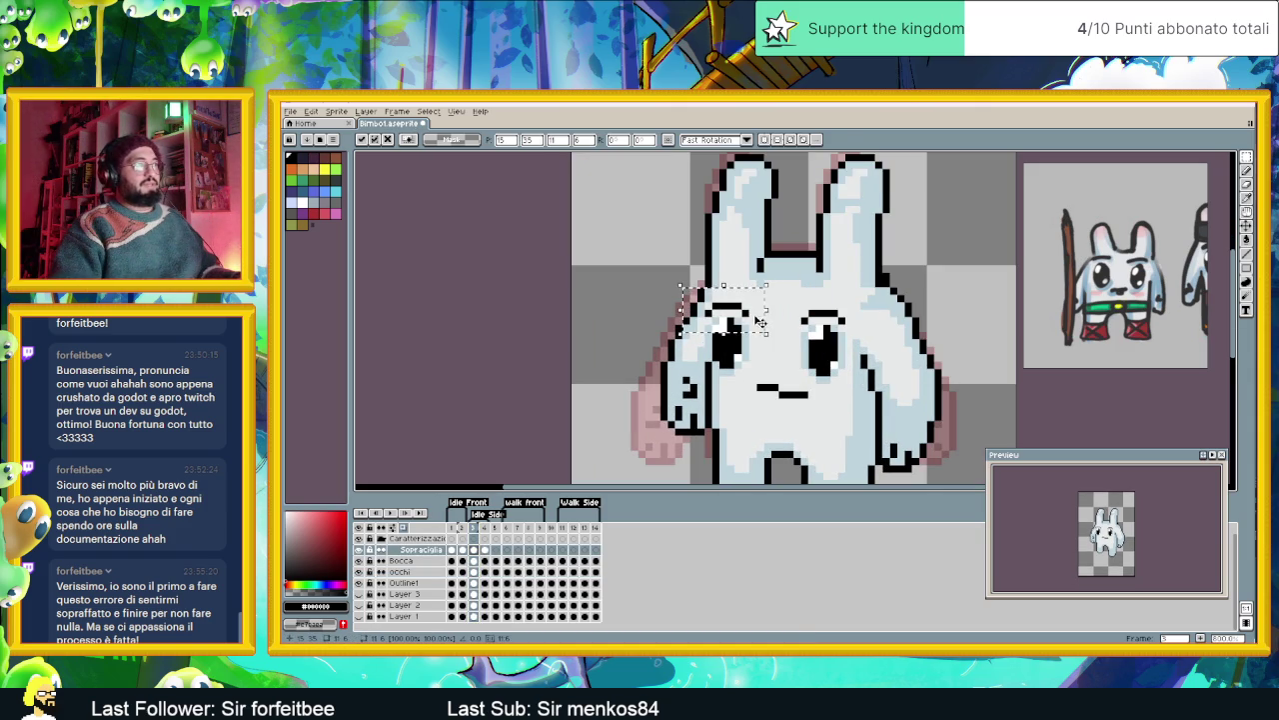
pyautogui.click(485, 549)
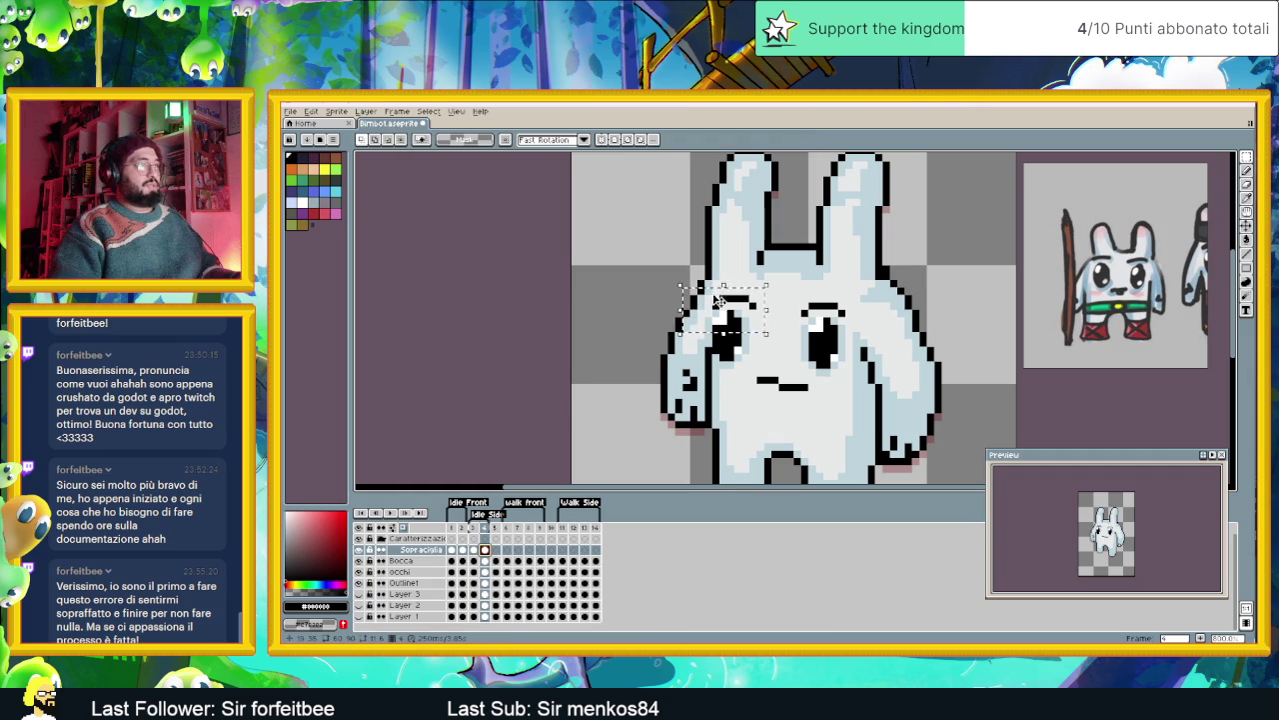
pyautogui.moveTo(715, 302); pyautogui.dragTo(710, 301)
pyautogui.click(805, 290)
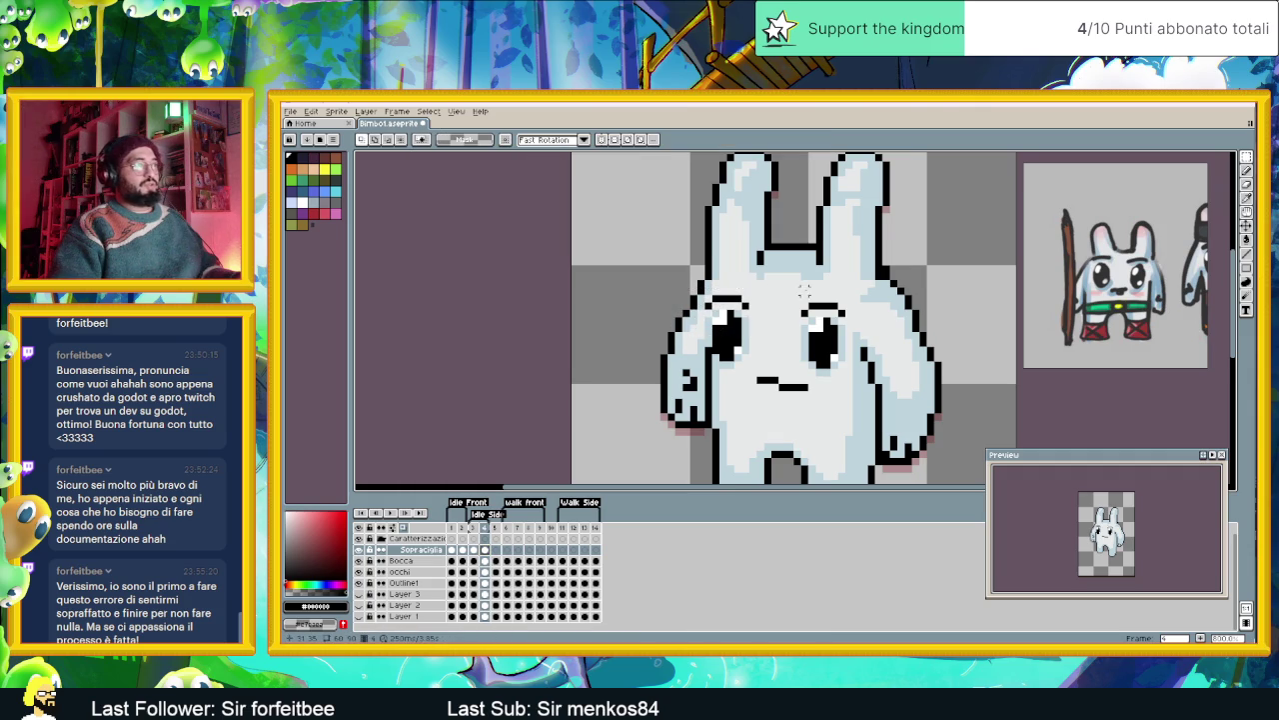
# - Play the side and front idle animations, return to frame 3, and turn onion skin off
pyautogui.scroll(-1, 797, 313)
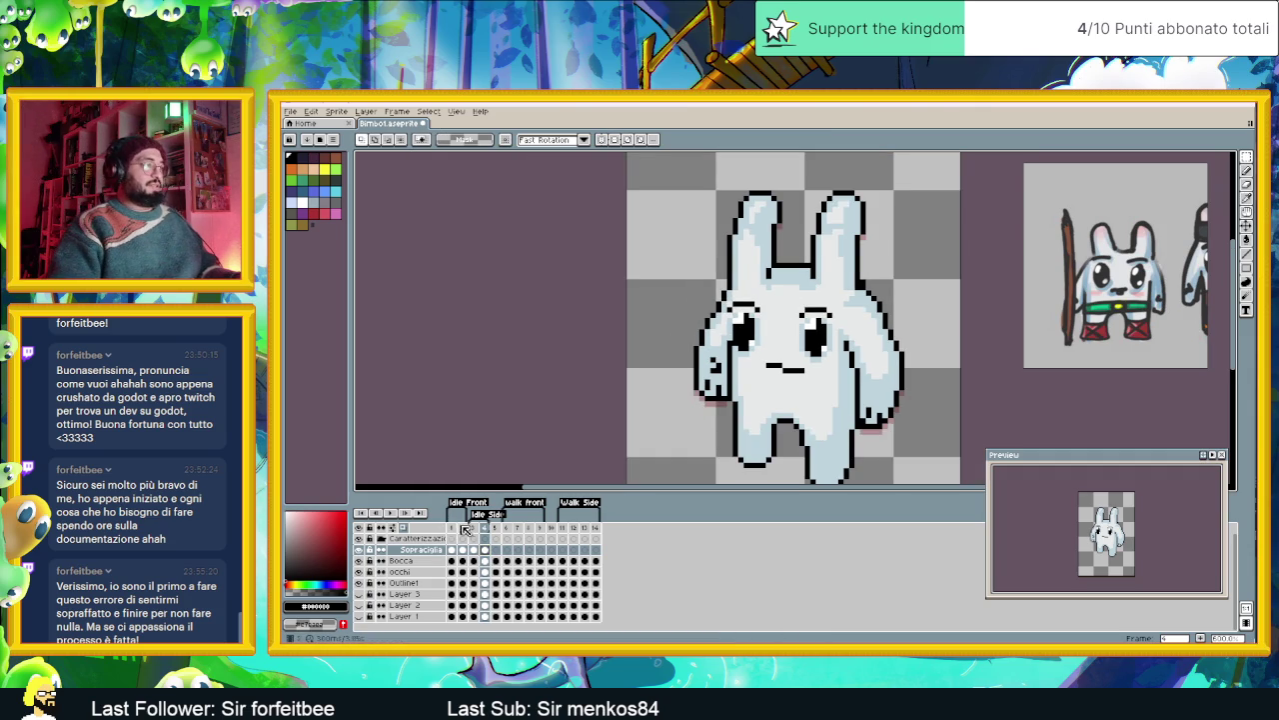
pyautogui.click(474, 527)
pyautogui.click(391, 512)
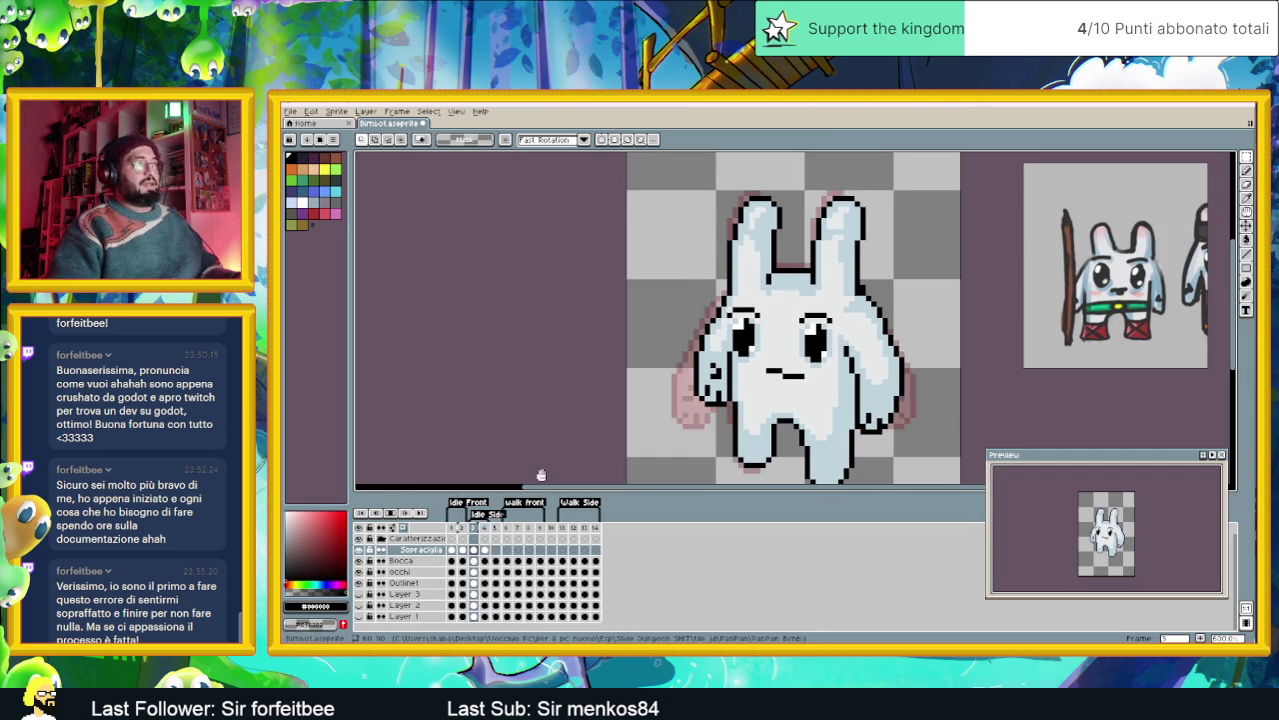
pyautogui.click(452, 528)
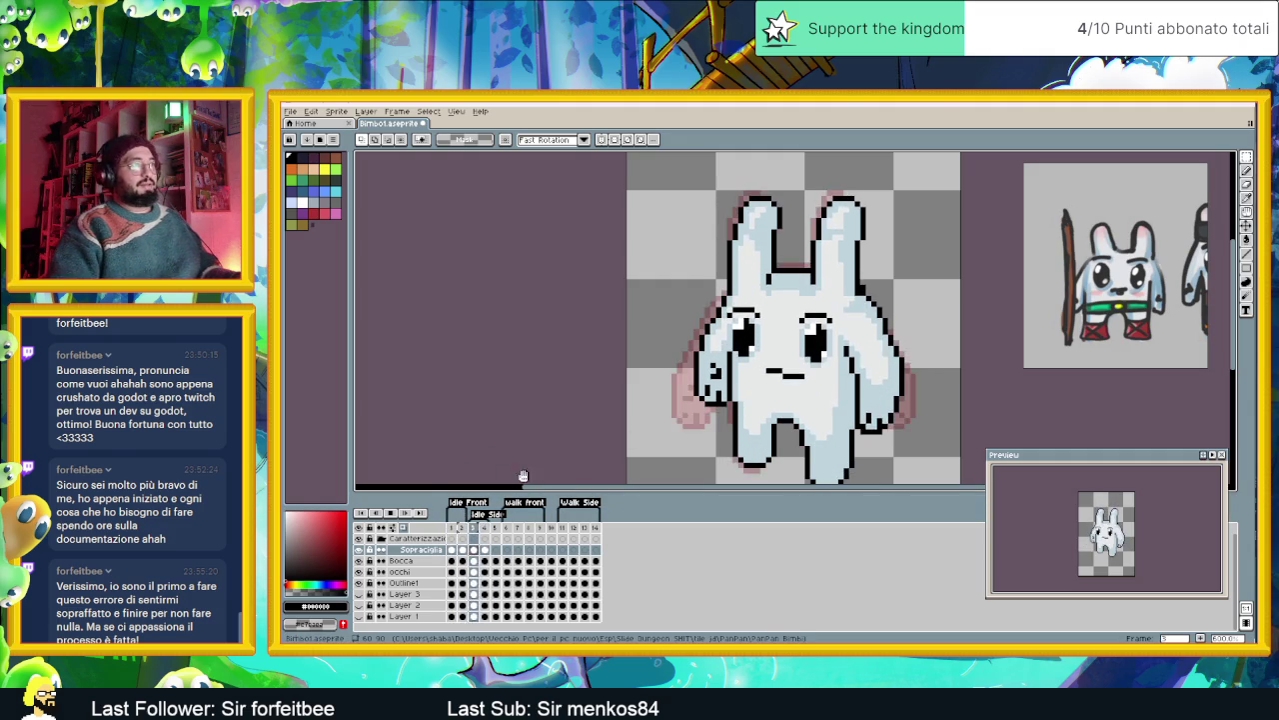
pyautogui.press('Left')
pyautogui.scroll(-2, 769, 380)
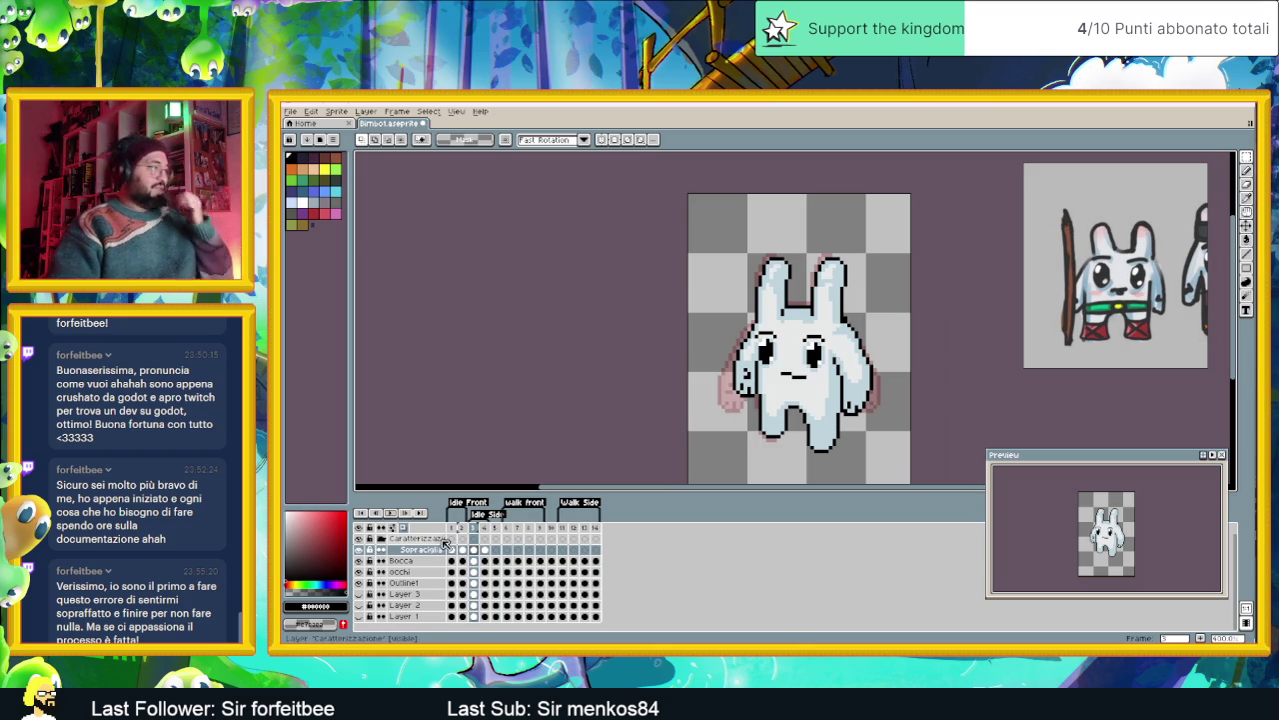
pyautogui.click(403, 529)
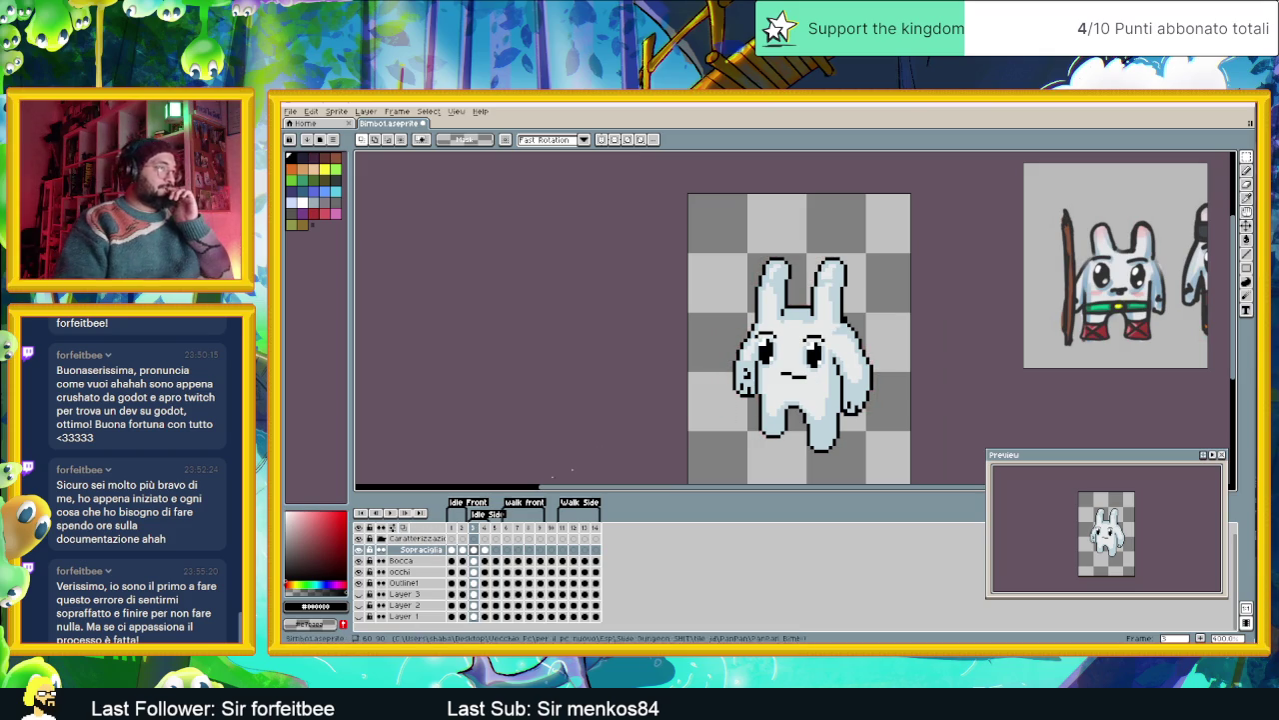
# - Check frames 4 and 3 on the eyebrow layer and switch to the pencil
pyautogui.scroll(1, 871, 296)
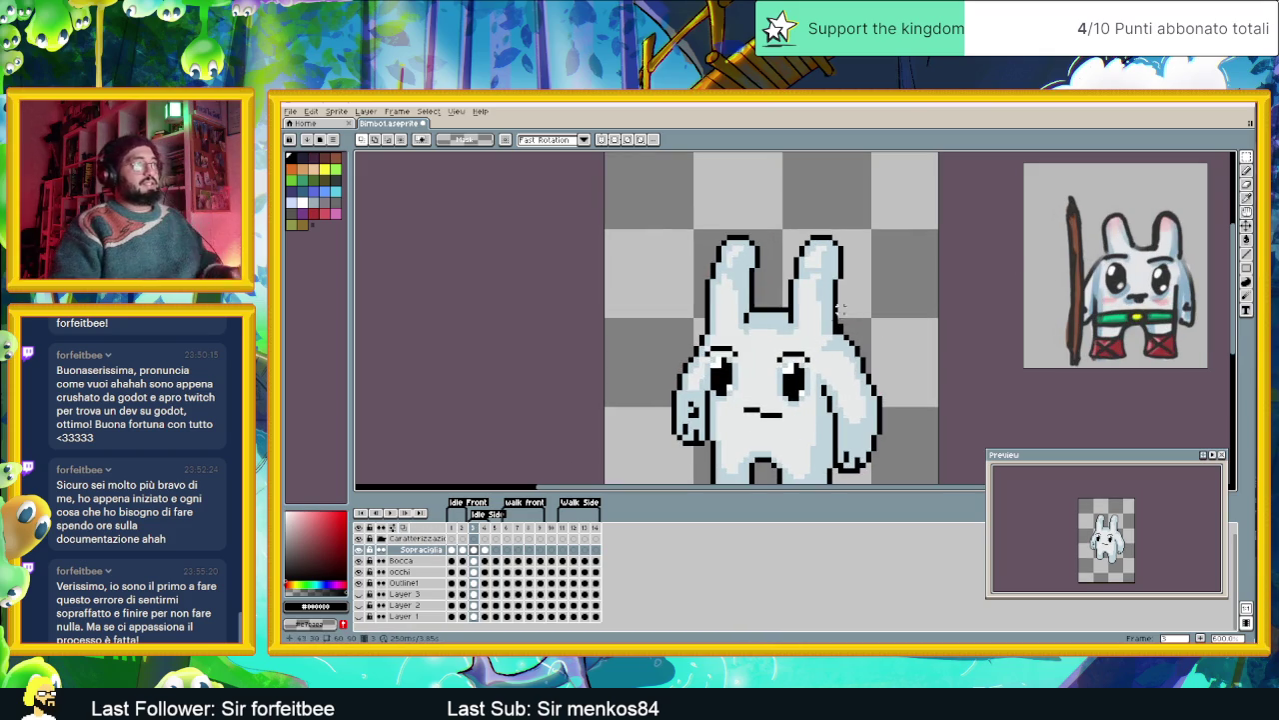
pyautogui.click(484, 551)
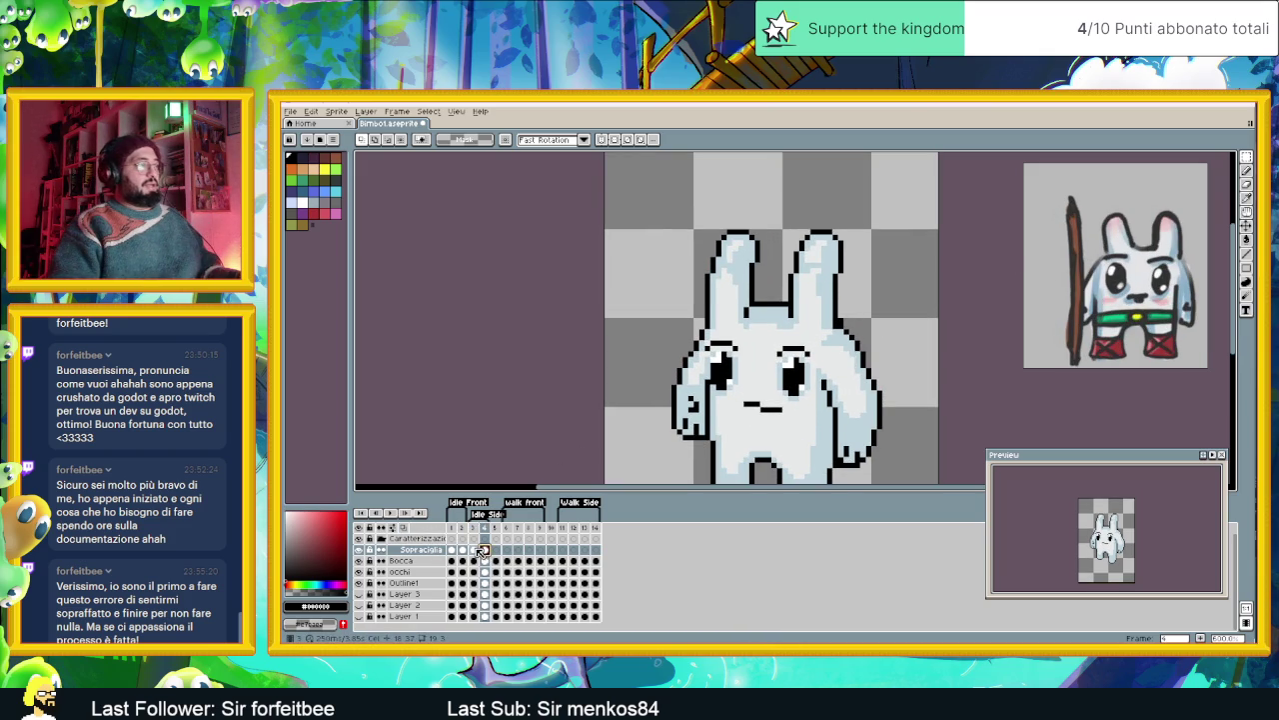
pyautogui.click(473, 551)
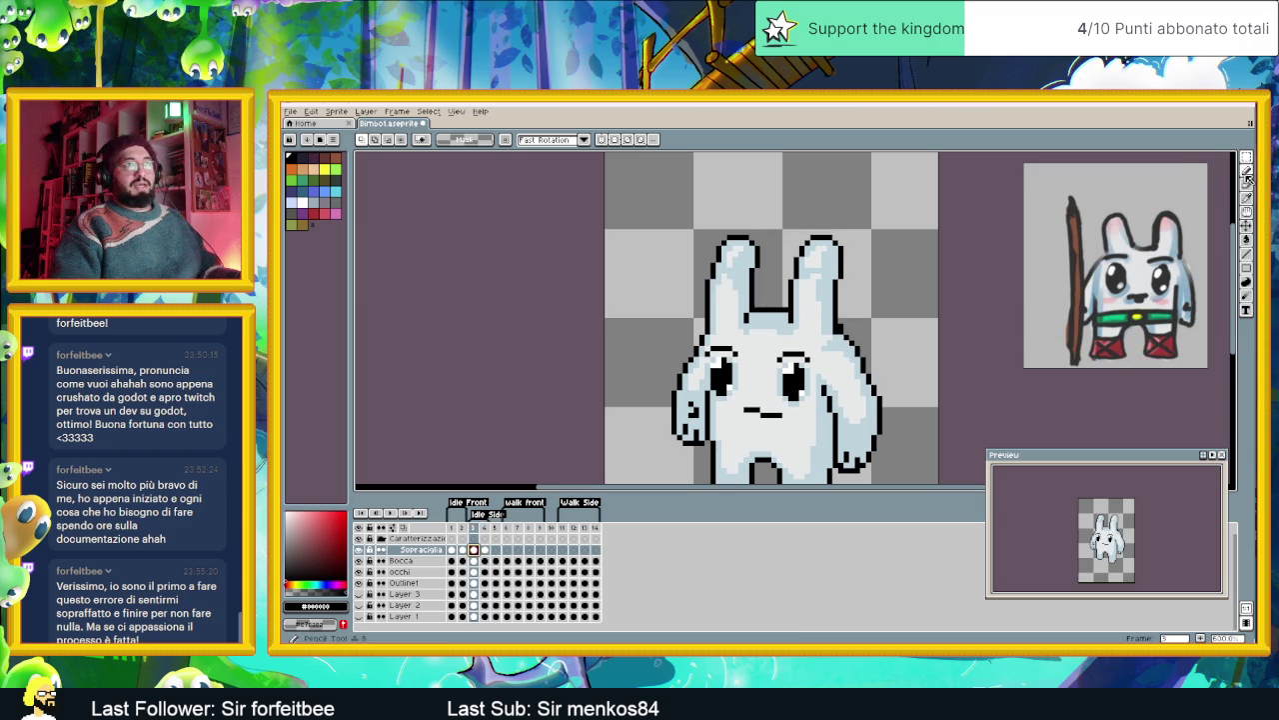
pyautogui.press('b')
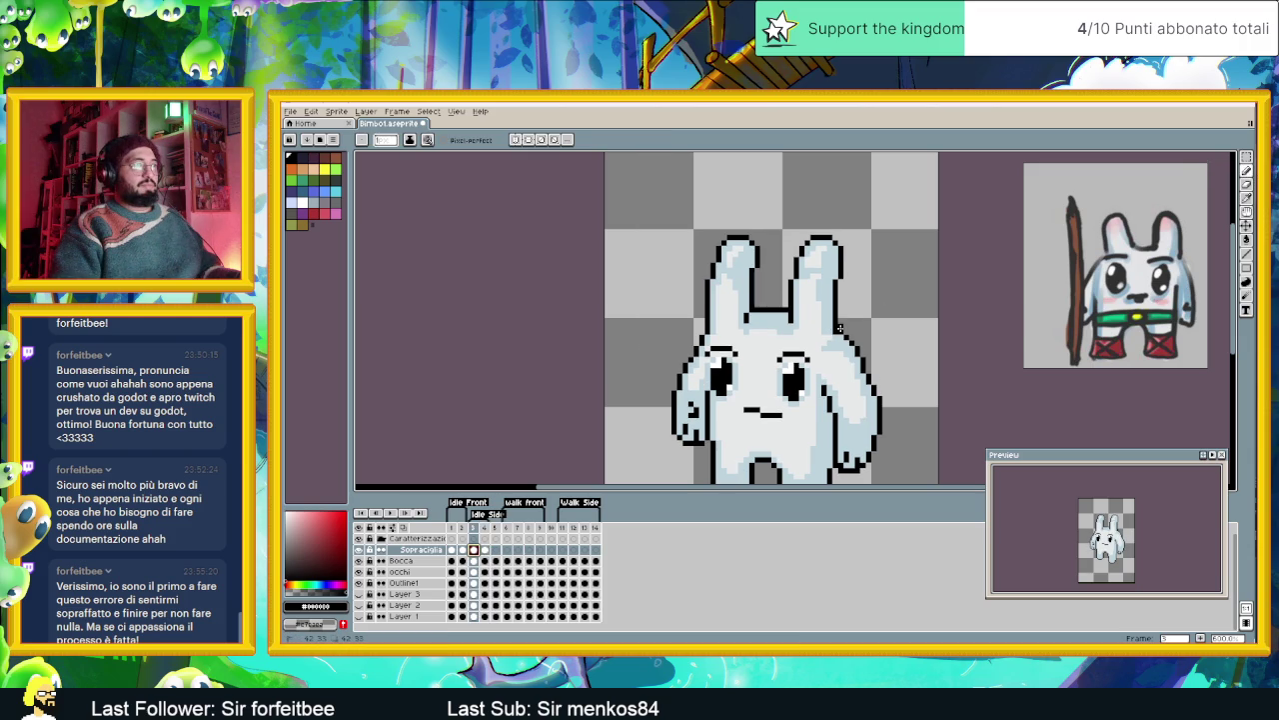
pyautogui.scroll(2, 839, 328)
pyautogui.scroll(-1, 572, 559)
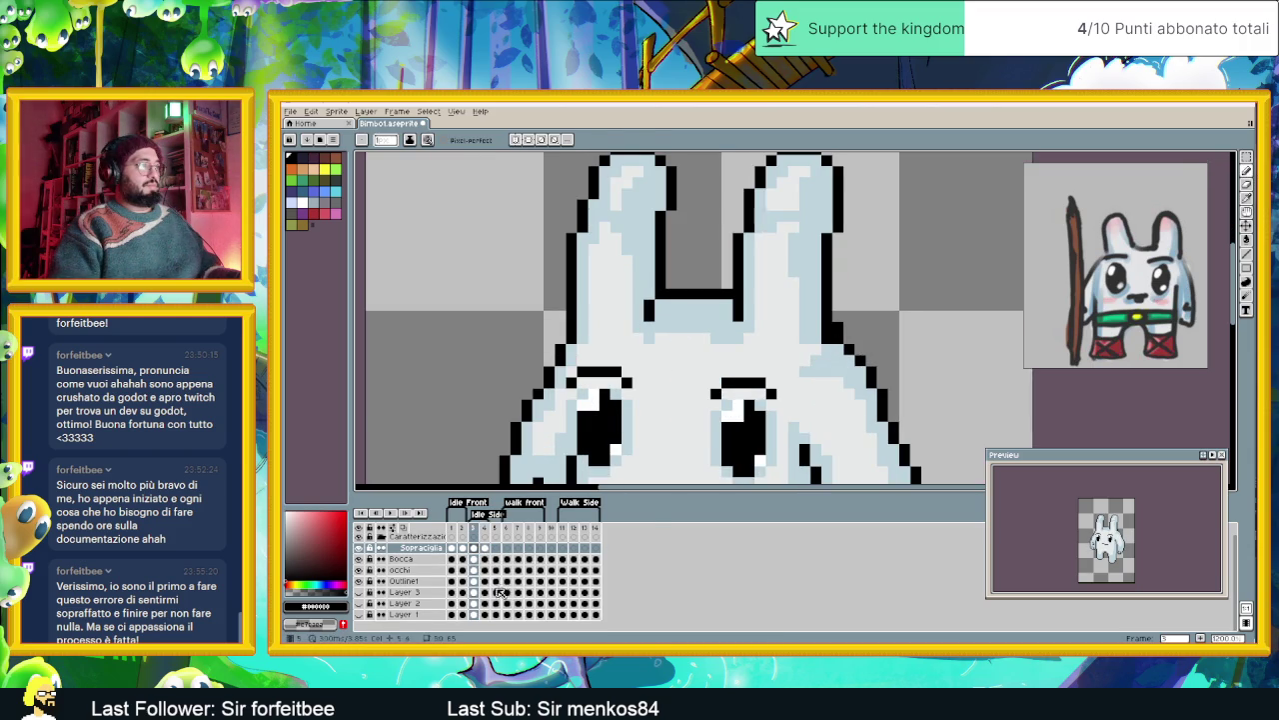
# - Step through the Outline layer frames, return to frame 1, and select the Caratterizzazione group
pyautogui.click(474, 586)
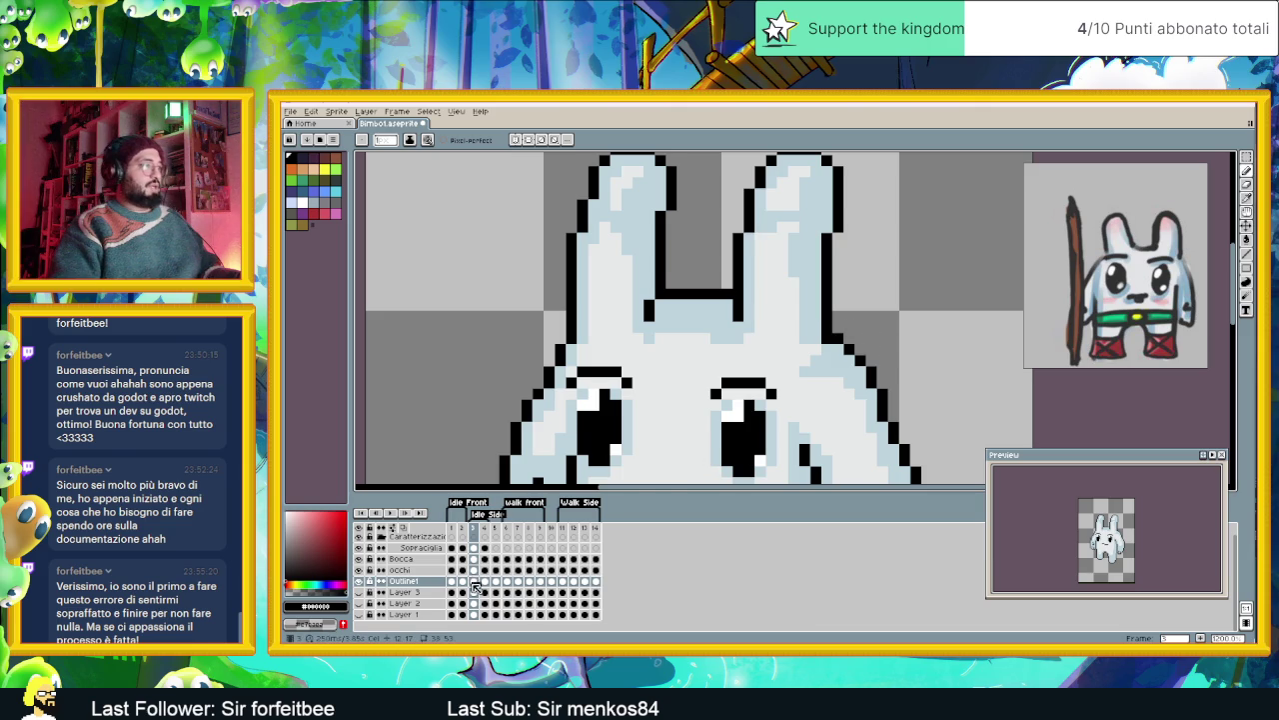
pyautogui.press('.')
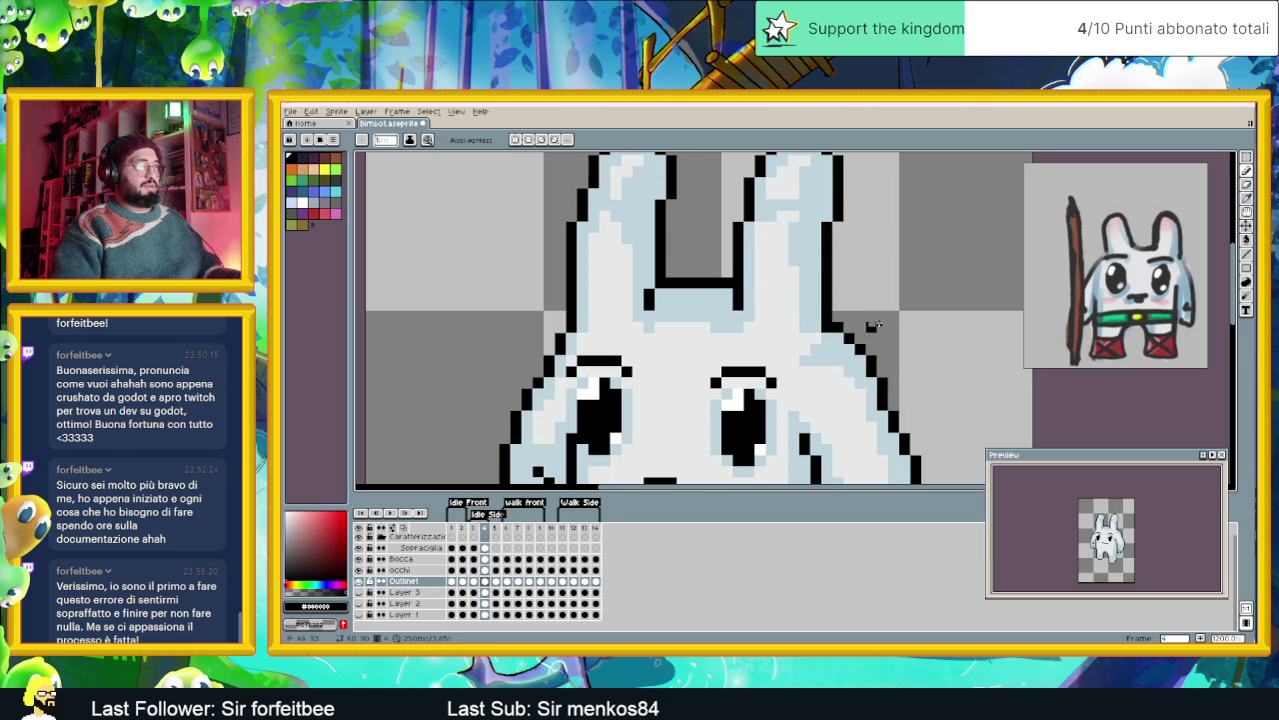
pyautogui.scroll(-2, 880, 330)
pyautogui.scroll(-1, 902, 342)
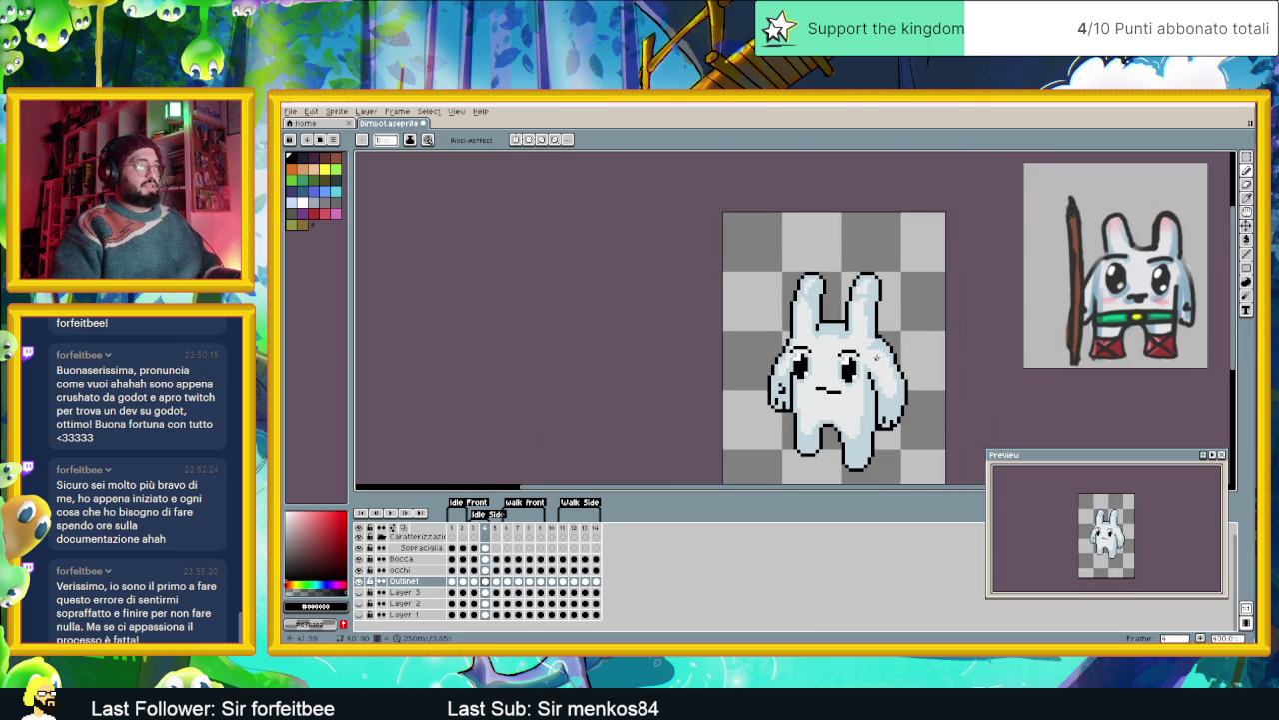
pyautogui.click(451, 580)
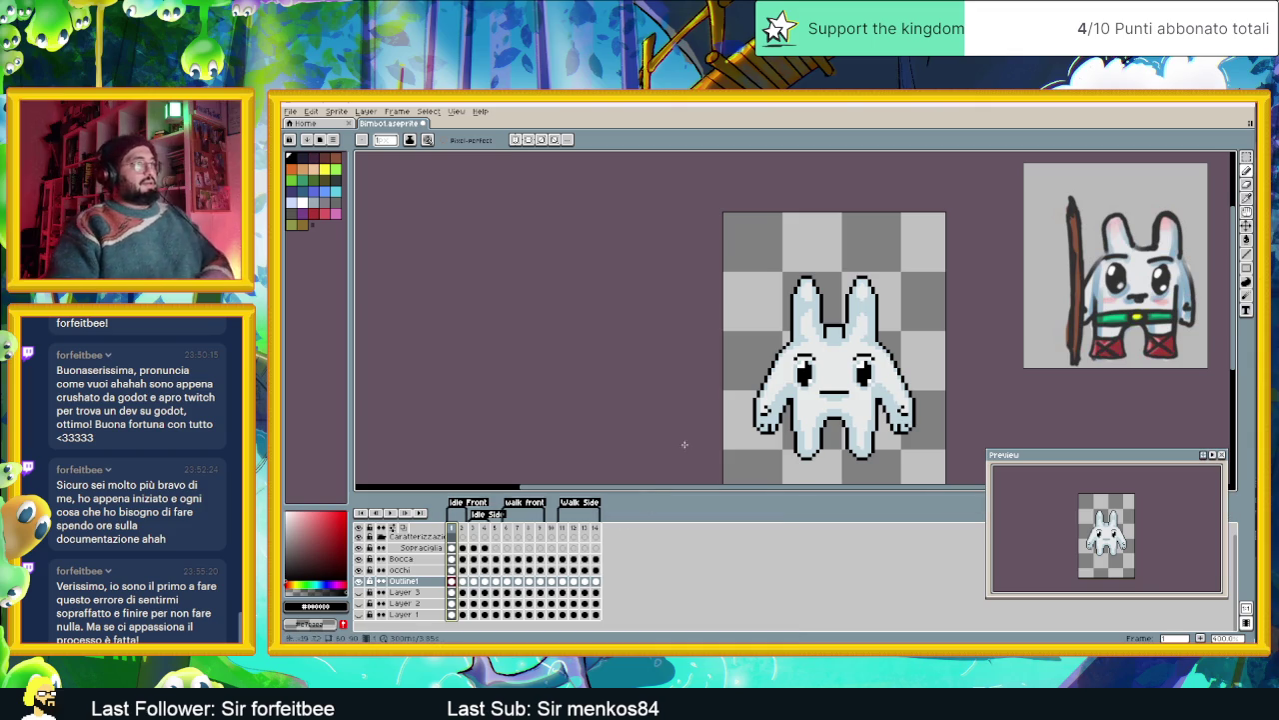
pyautogui.moveTo(968, 297); pyautogui.dragTo(896, 283)
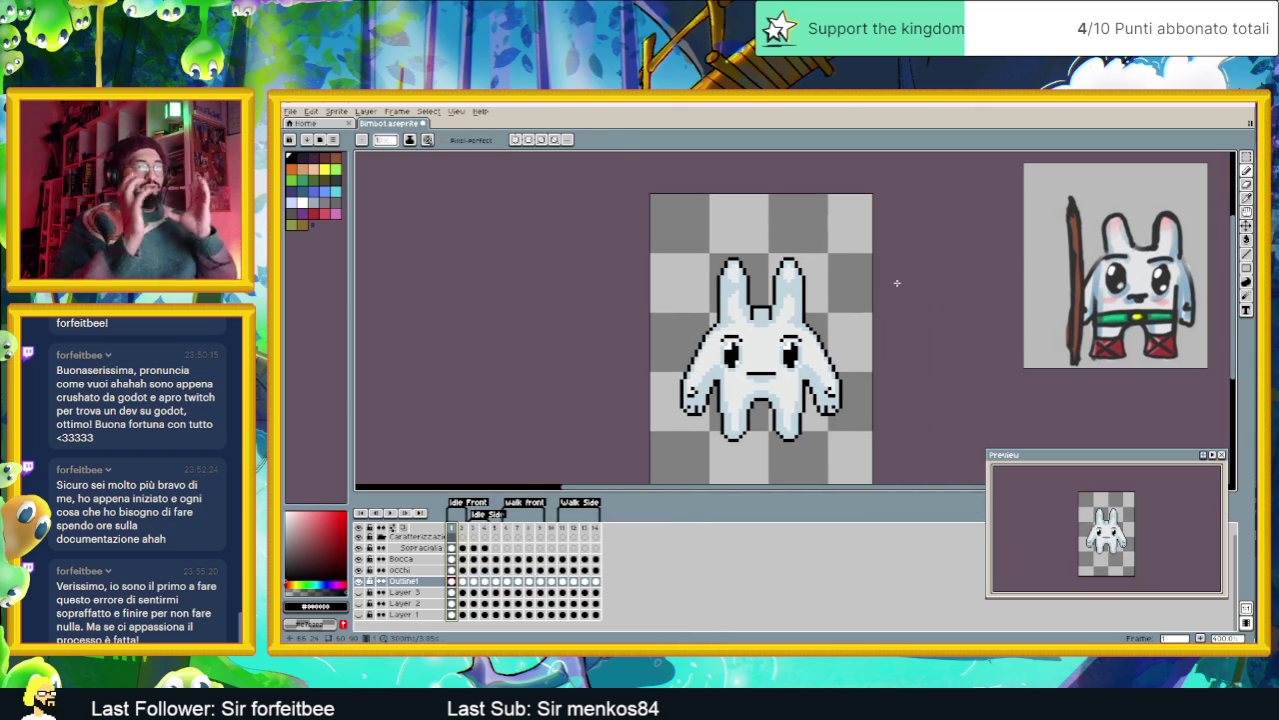
pyautogui.scroll(1, 791, 345)
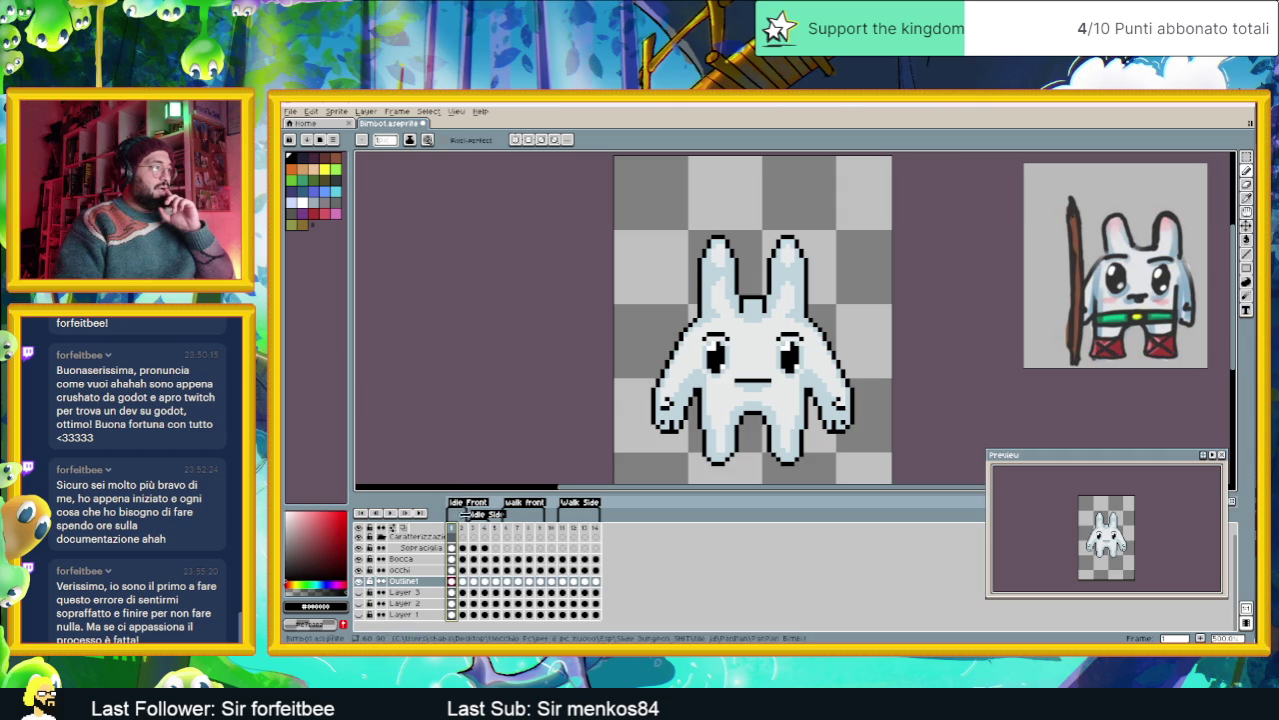
pyautogui.click(455, 538)
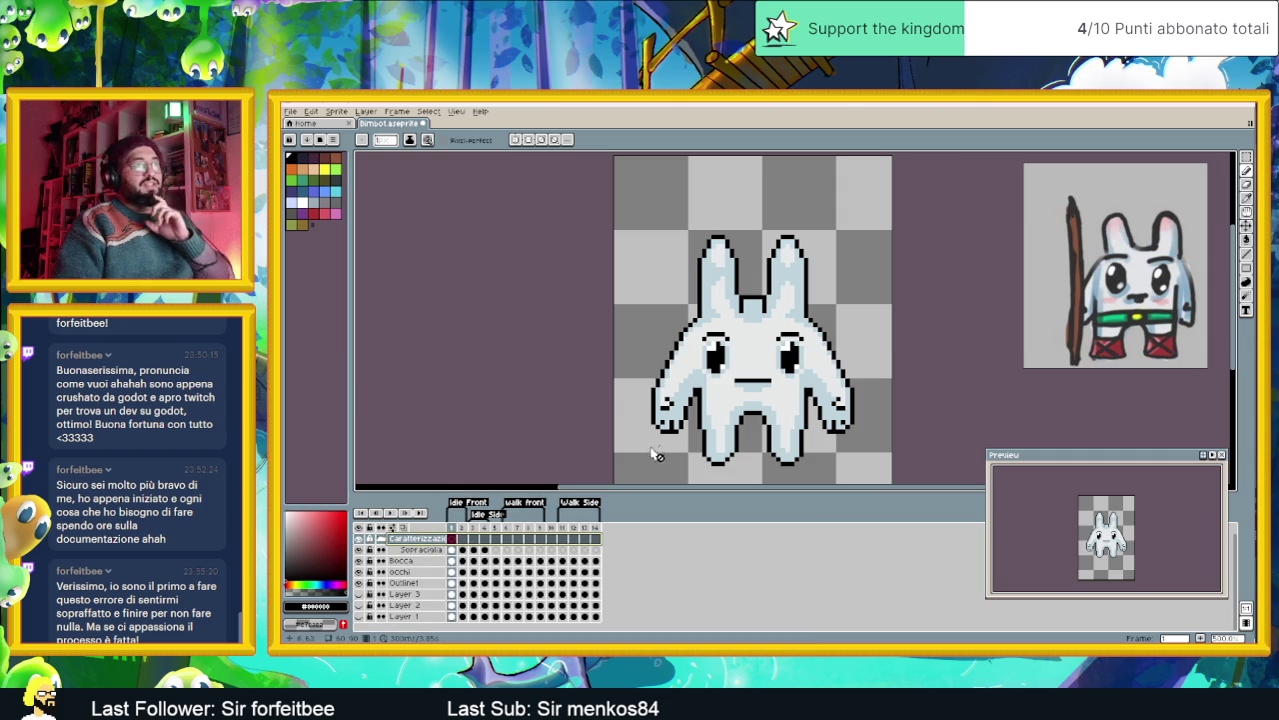
pyautogui.scroll(1, 791, 338)
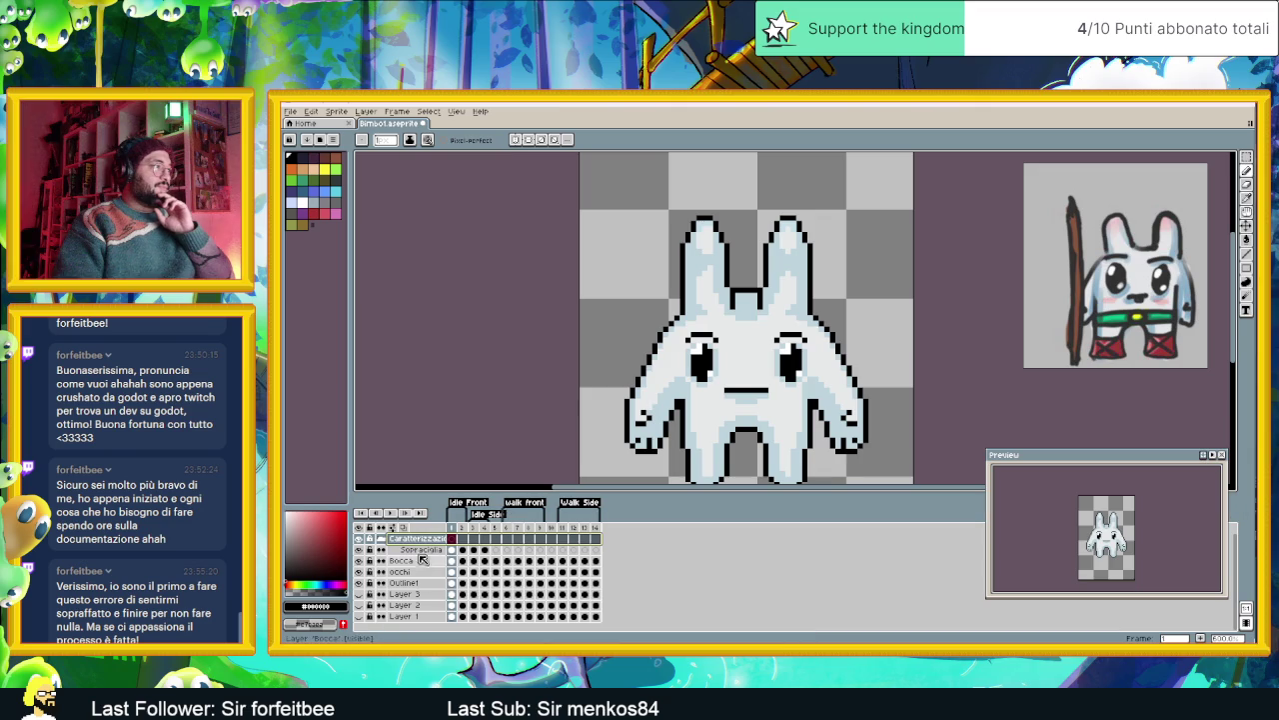
# - Add a new layer in the Caratterizzazione group named Colorazione
pyautogui.rightClick(428, 540)
pyautogui.click(520, 559)
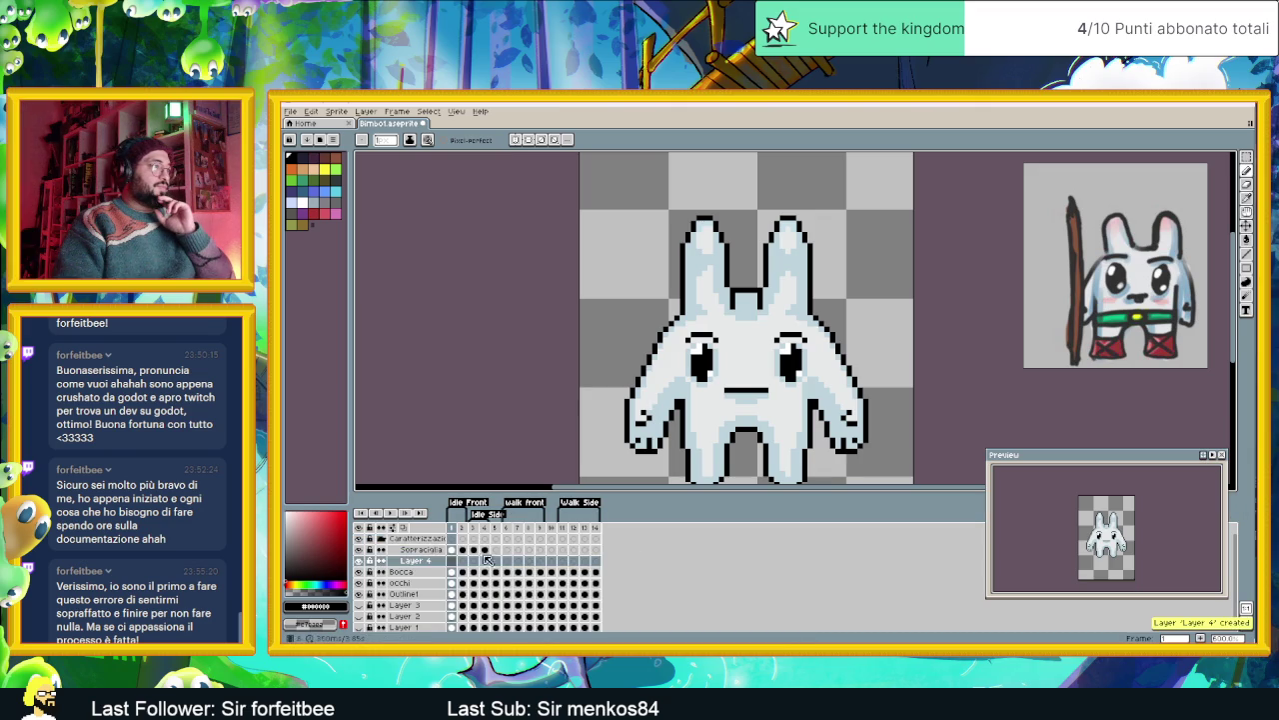
pyautogui.doubleClick(422, 563)
pyautogui.write('Colorazione Fed')
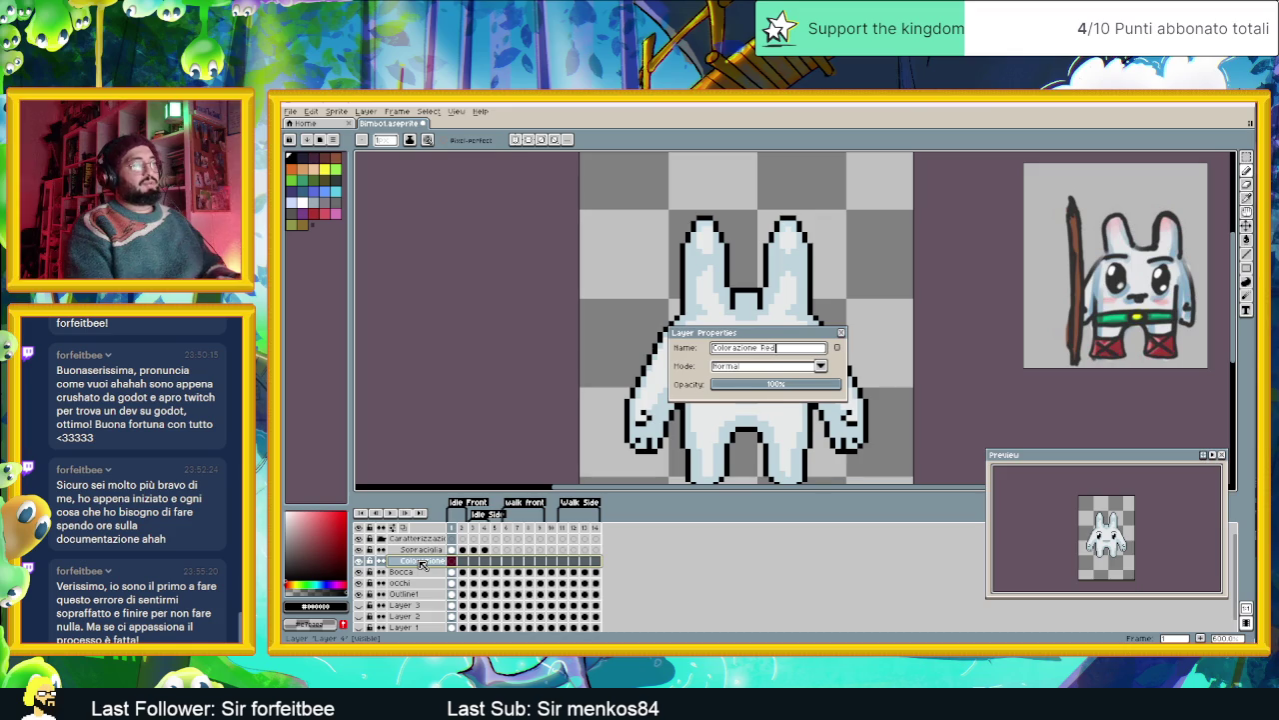
pyautogui.press('Return')
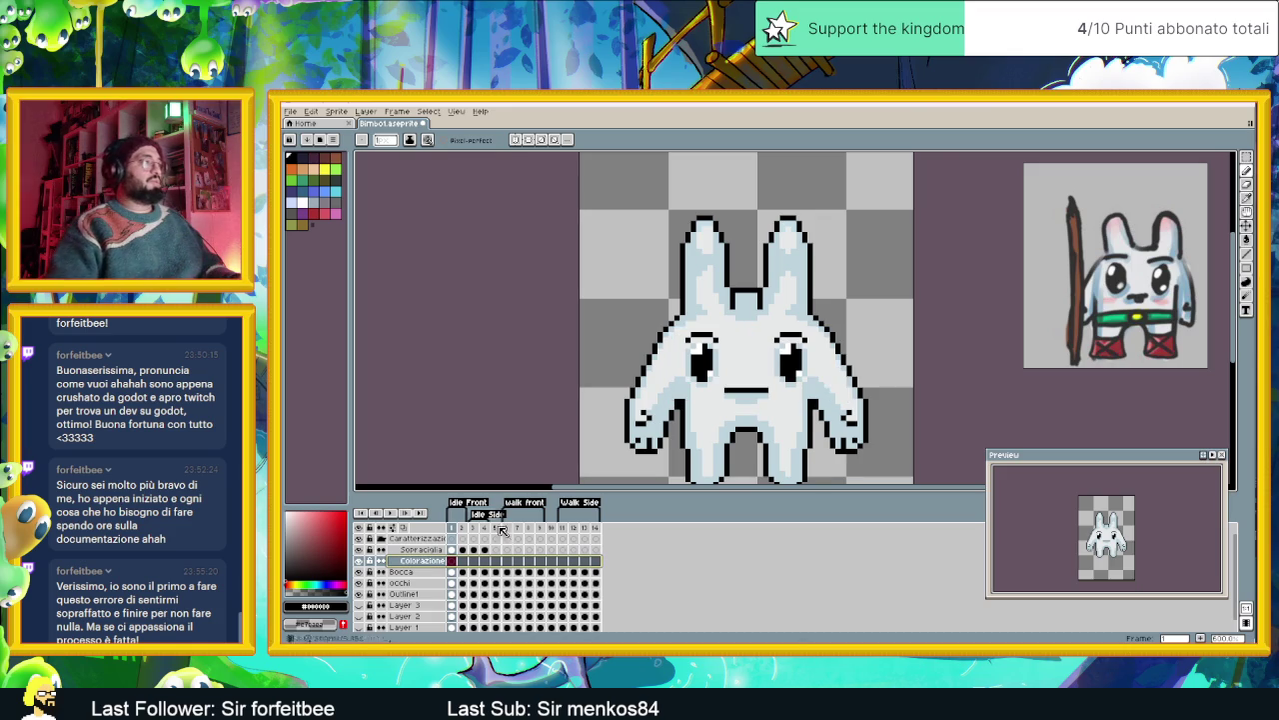
pyautogui.scroll(2, 797, 285)
pyautogui.scroll(2, 776, 231)
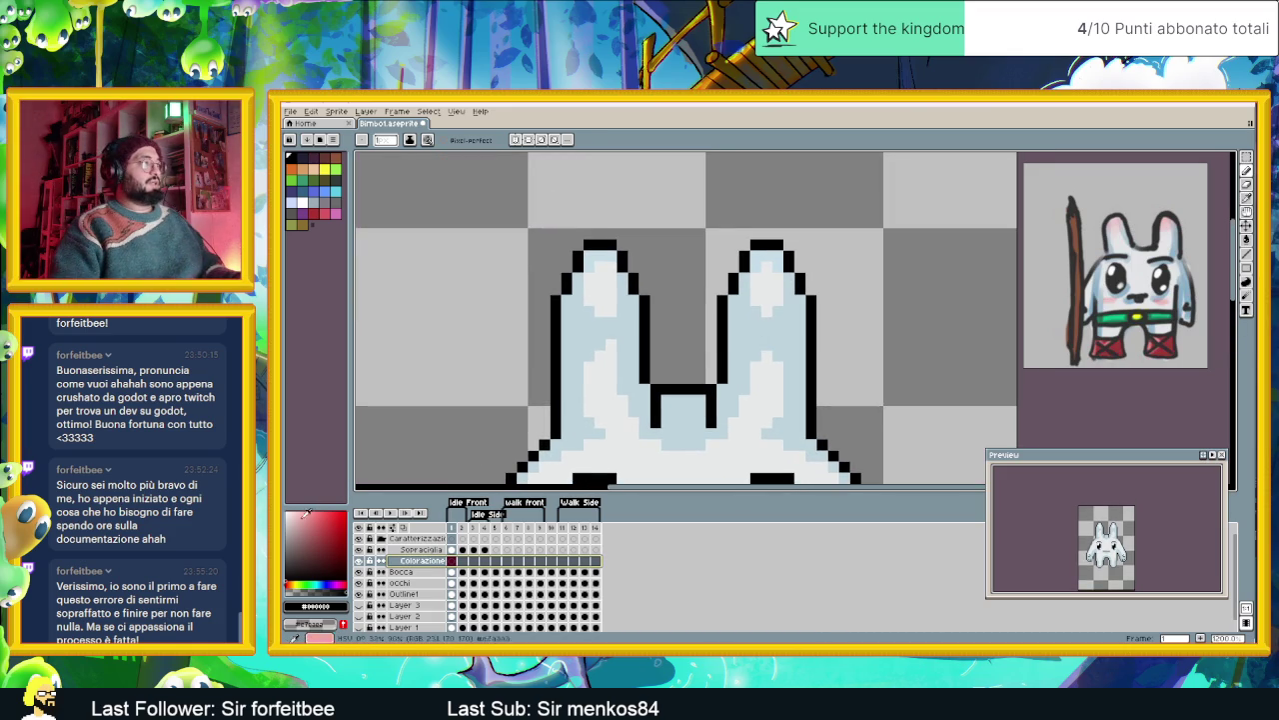
# - Paint red tips on both the left and right bunny ears
pyautogui.click(345, 512)
pyautogui.scroll(1, 594, 267)
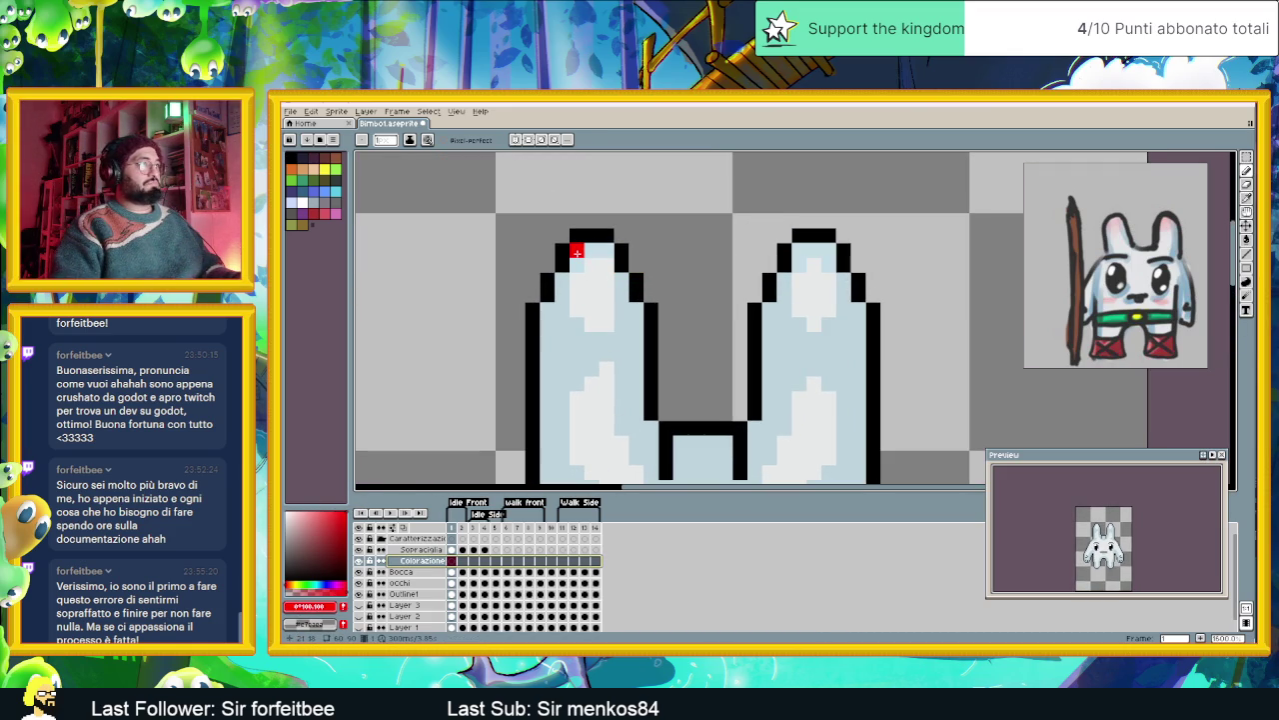
pyautogui.click(601, 253)
pyautogui.click(583, 265)
pyautogui.moveTo(564, 281)
pyautogui.mouseDown()
pyautogui.moveTo(612, 282)
pyautogui.moveTo(570, 295)
pyautogui.moveTo(610, 297)
pyautogui.moveTo(555, 309)
pyautogui.moveTo(623, 321)
pyautogui.mouseUp()
pyautogui.click(566, 322)
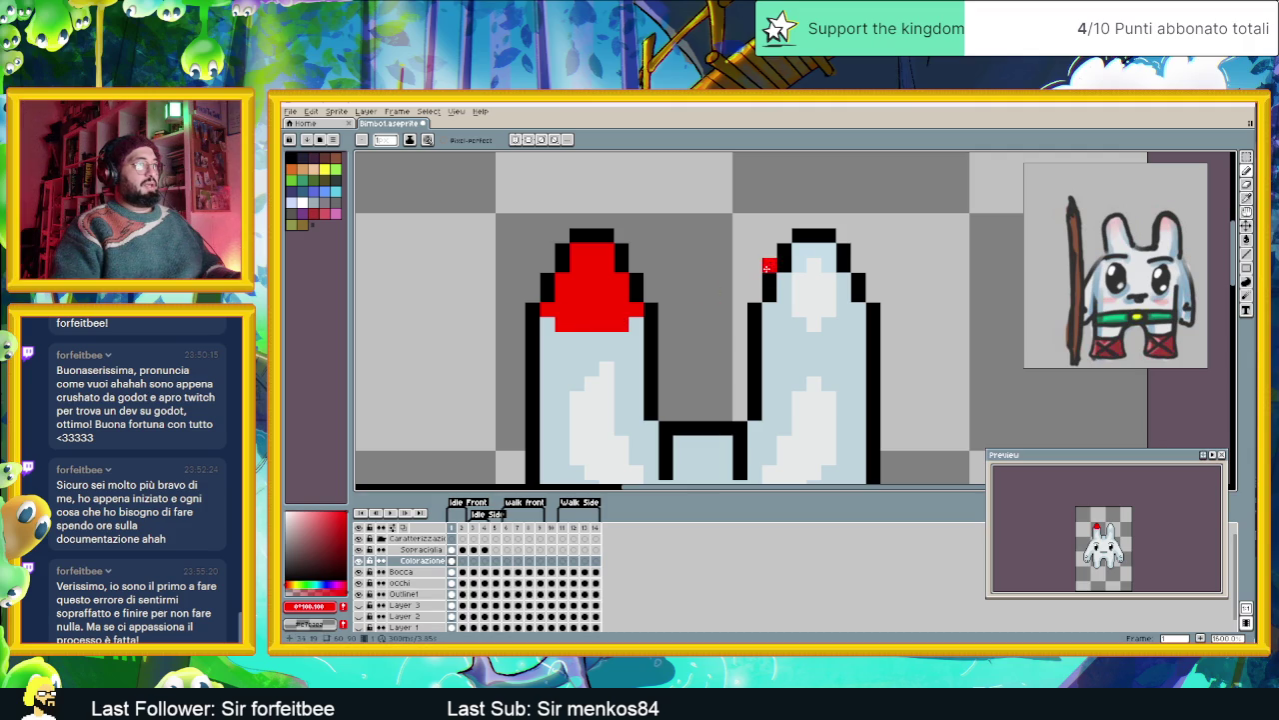
pyautogui.moveTo(825, 252)
pyautogui.mouseDown()
pyautogui.moveTo(790, 279)
pyautogui.moveTo(845, 285)
pyautogui.moveTo(777, 308)
pyautogui.moveTo(860, 309)
pyautogui.moveTo(812, 323)
pyautogui.moveTo(831, 323)
pyautogui.mouseUp()
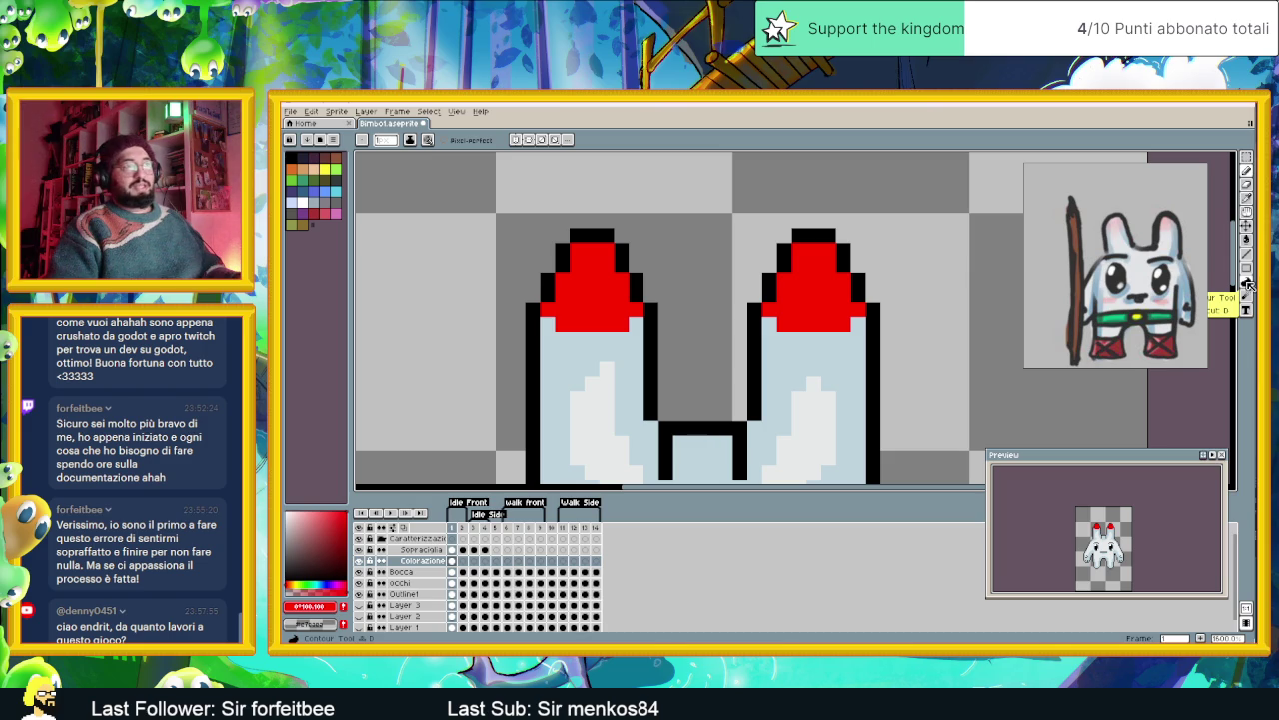
# - Soften the bottom edges of both red ear tips into pink with the blending brush
pyautogui.click(1248, 284)
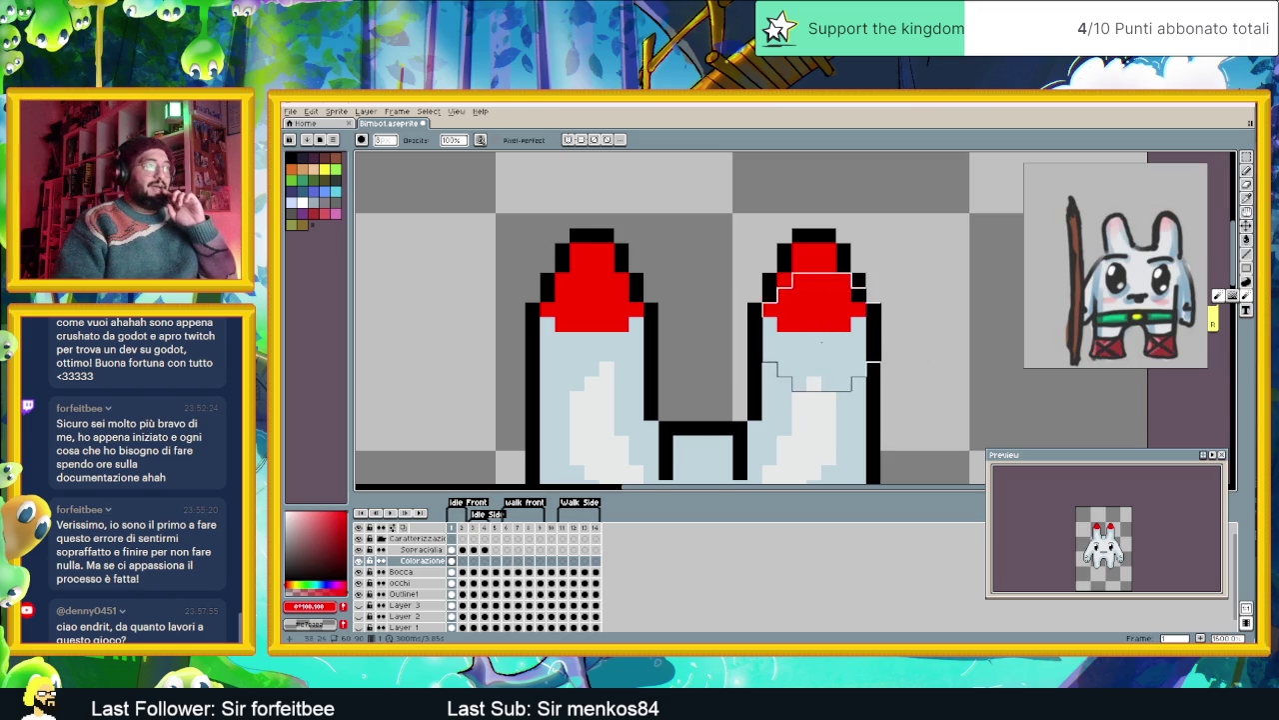
pyautogui.moveTo(814, 300); pyautogui.dragTo(815, 345)
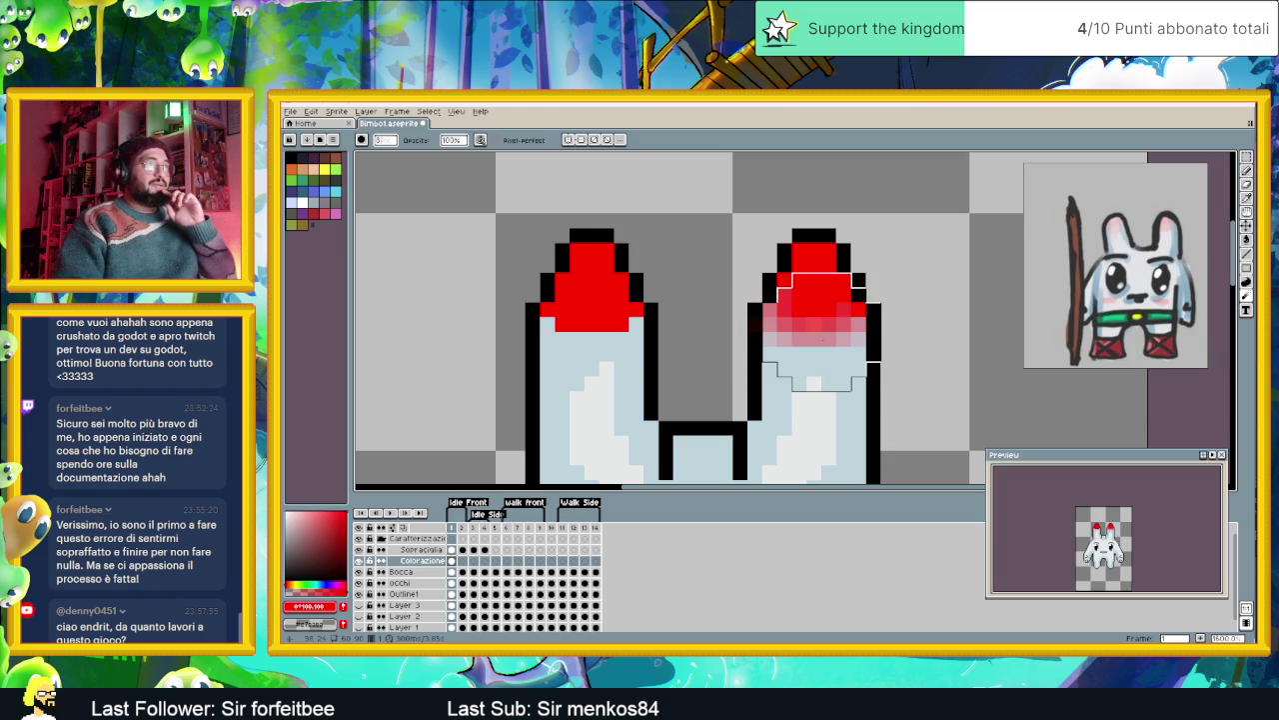
pyautogui.moveTo(859, 295); pyautogui.dragTo(822, 340)
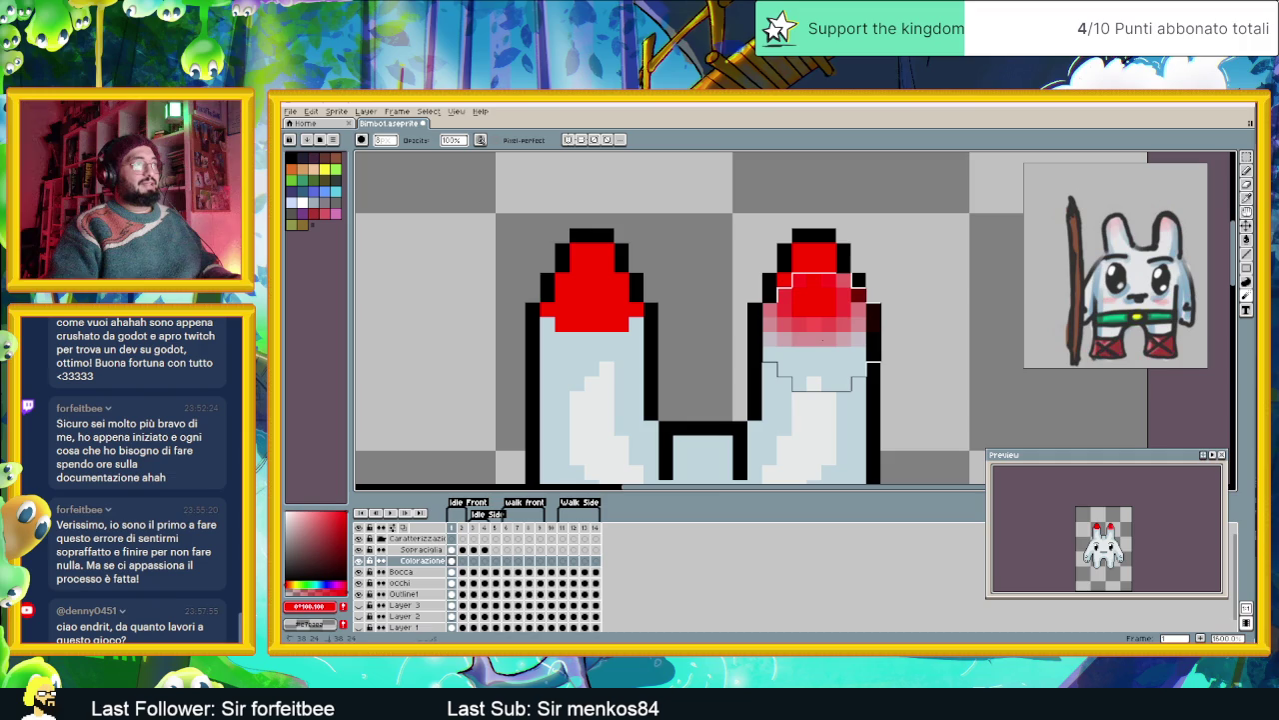
pyautogui.hotkey('ctrl', 'z')
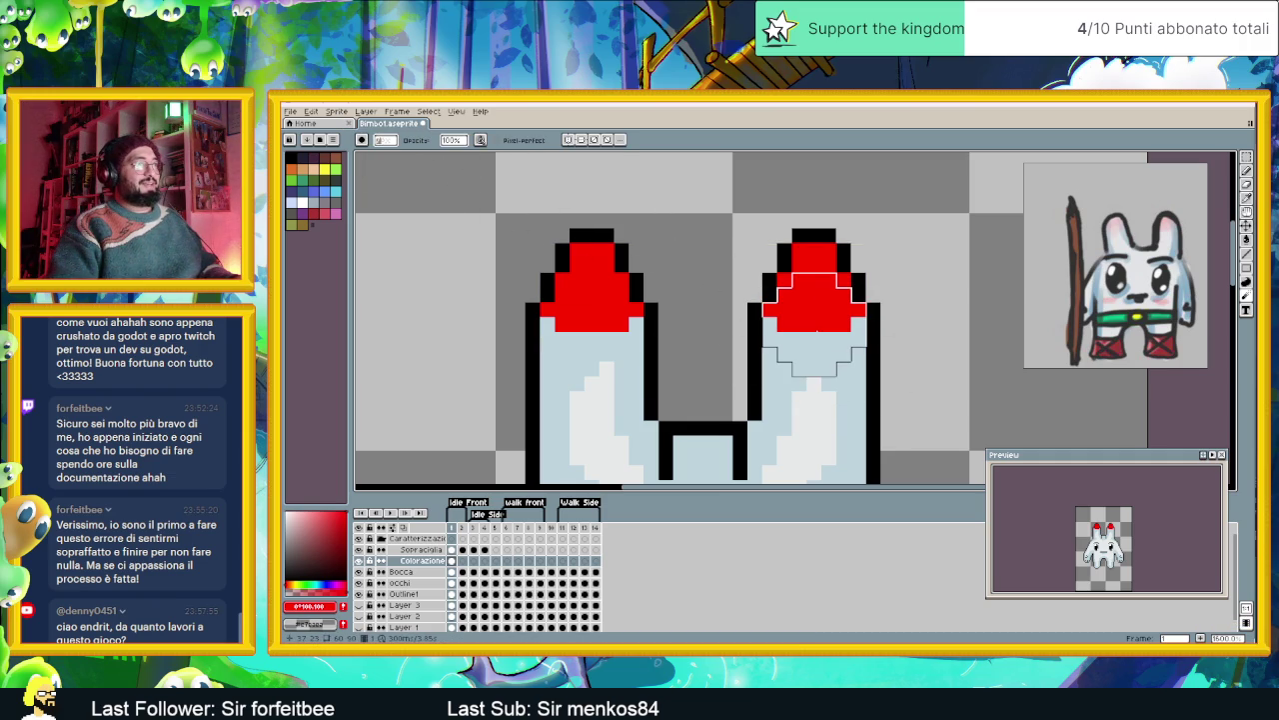
pyautogui.click(817, 330)
pyautogui.click(591, 309)
pyautogui.scroll(-2, 880, 360)
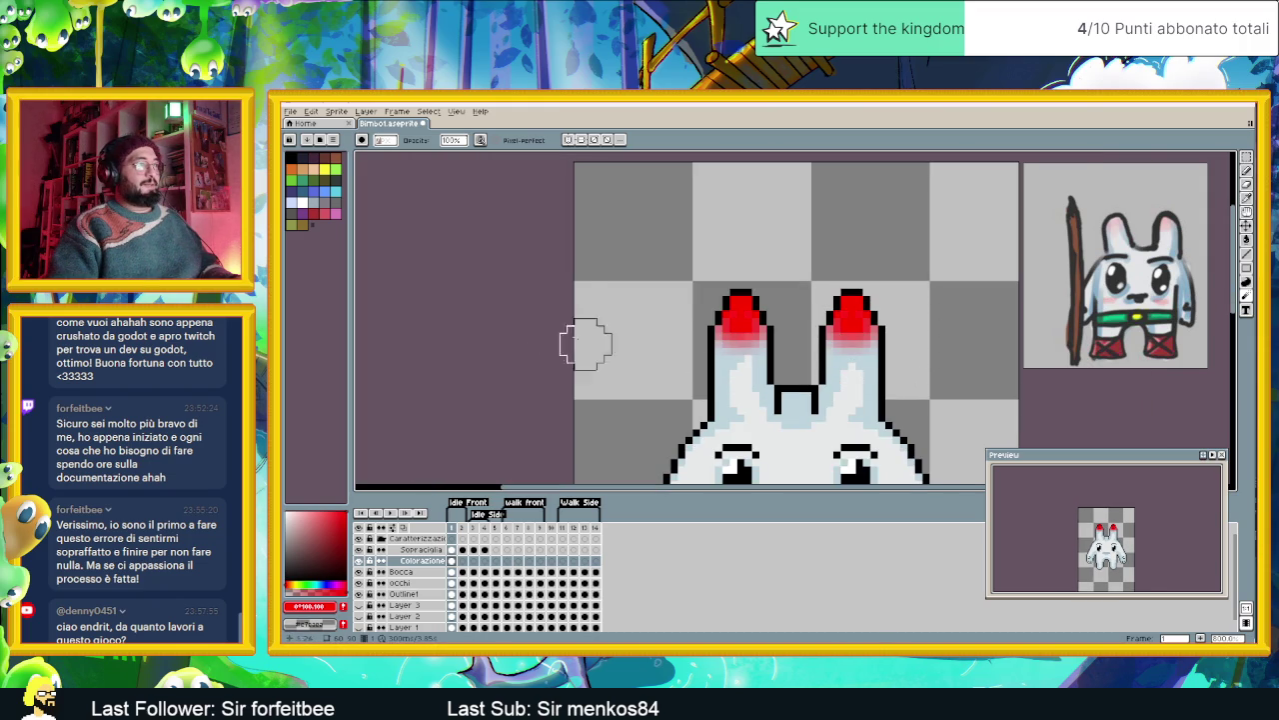
# - Paint red cheek squares under both eyes with the pencil
pyautogui.scroll(-2, 902, 372)
pyautogui.scroll(-2, 902, 372)
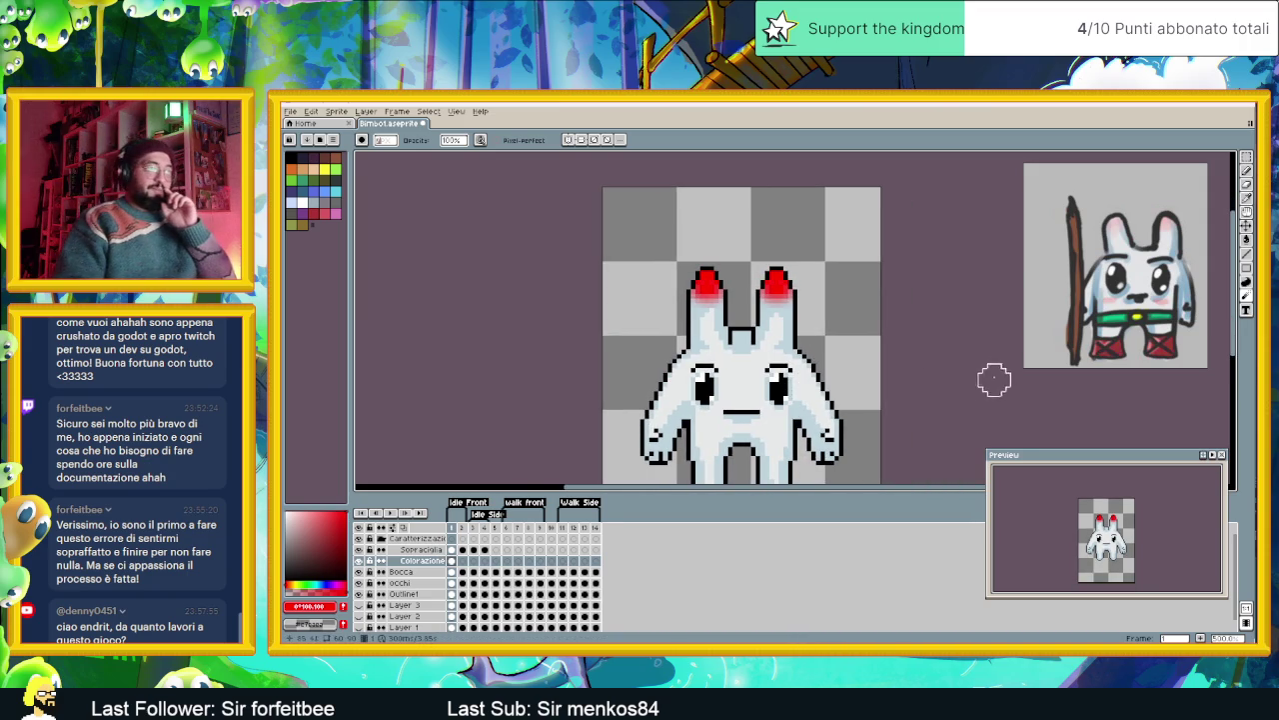
pyautogui.scroll(1, 776, 436)
pyautogui.scroll(1, 745, 390)
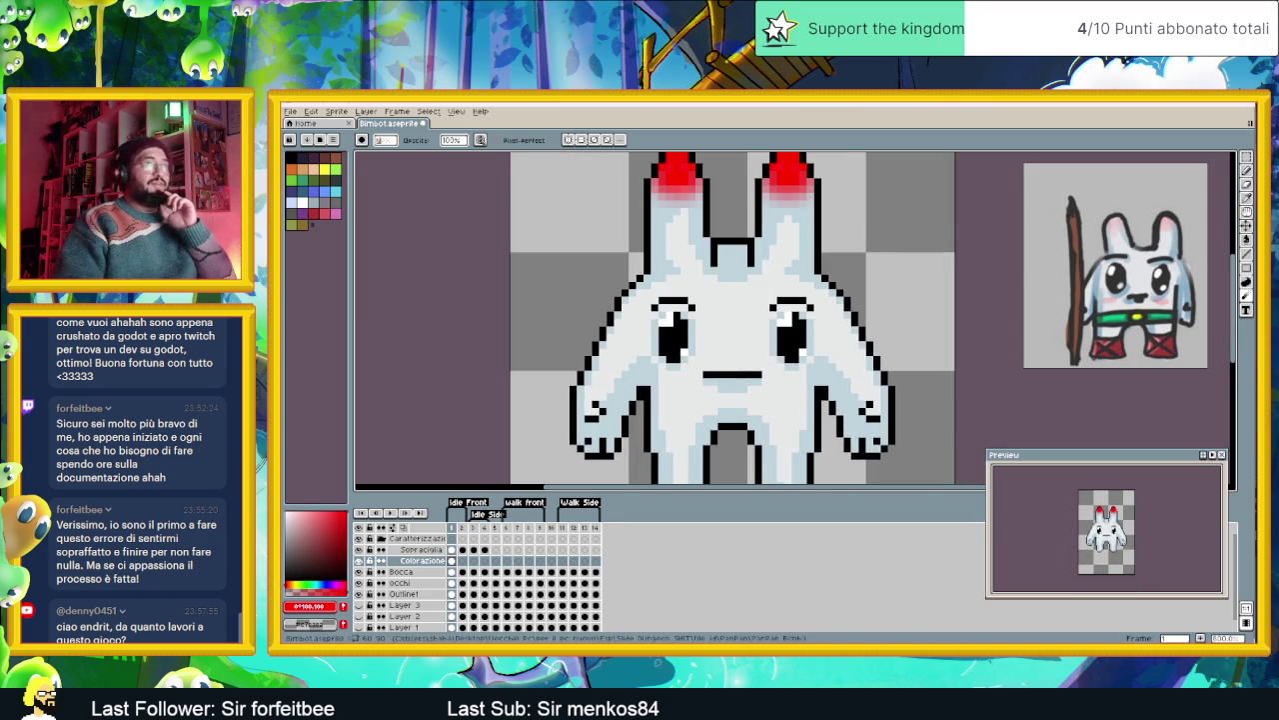
pyautogui.press('b')
pyautogui.scroll(2, 684, 389)
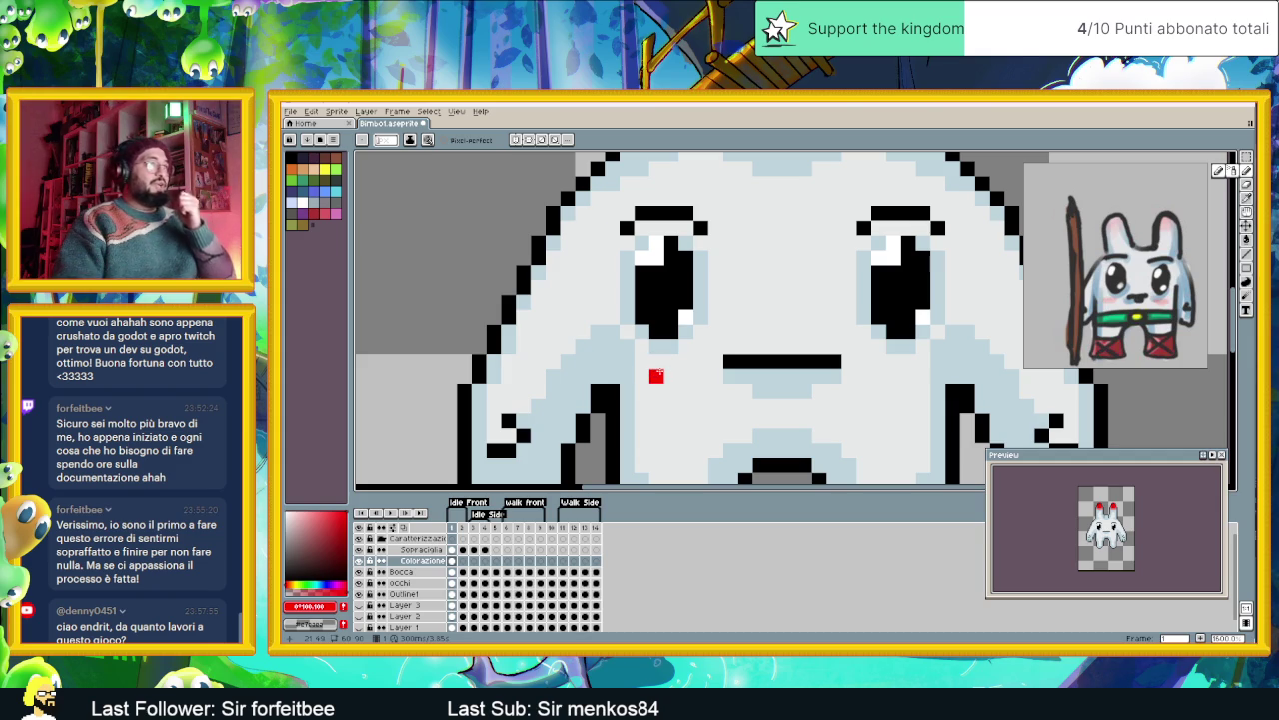
pyautogui.click(657, 362)
pyautogui.moveTo(670, 366); pyautogui.dragTo(657, 376)
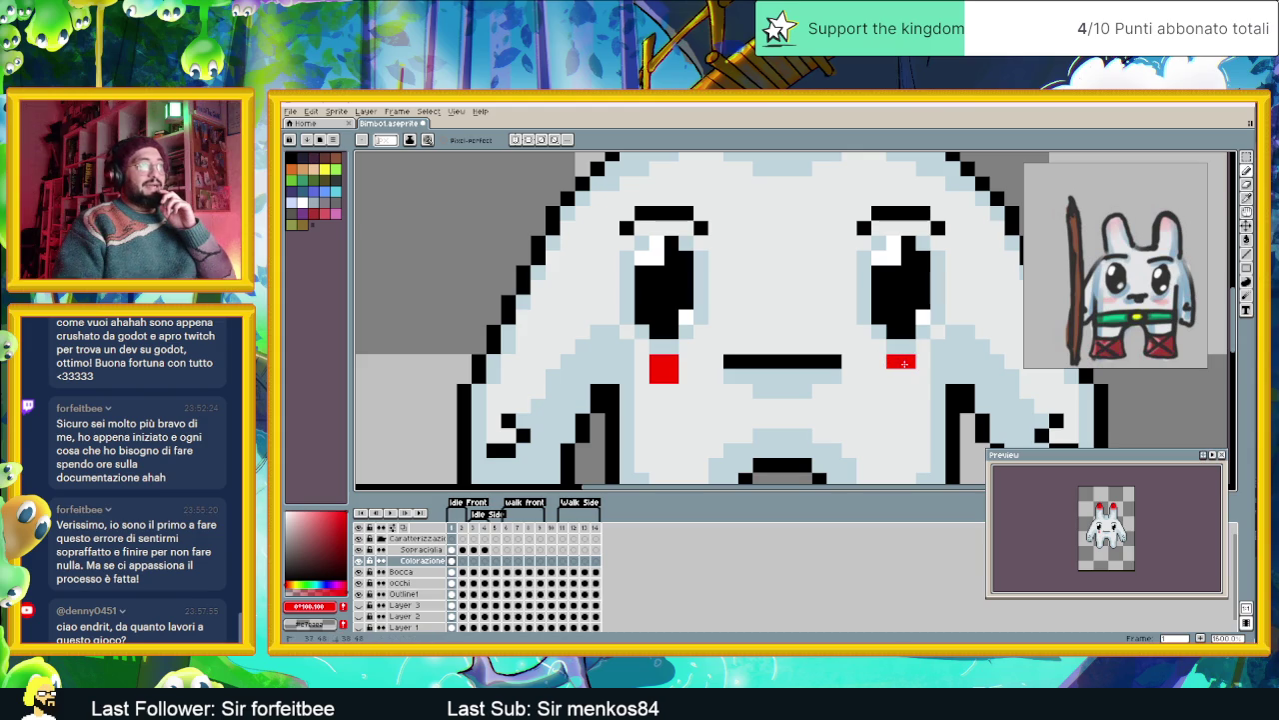
# - Blend the red cheek squares into soft pink blush with the blending brush
pyautogui.scroll(-1, 924, 366)
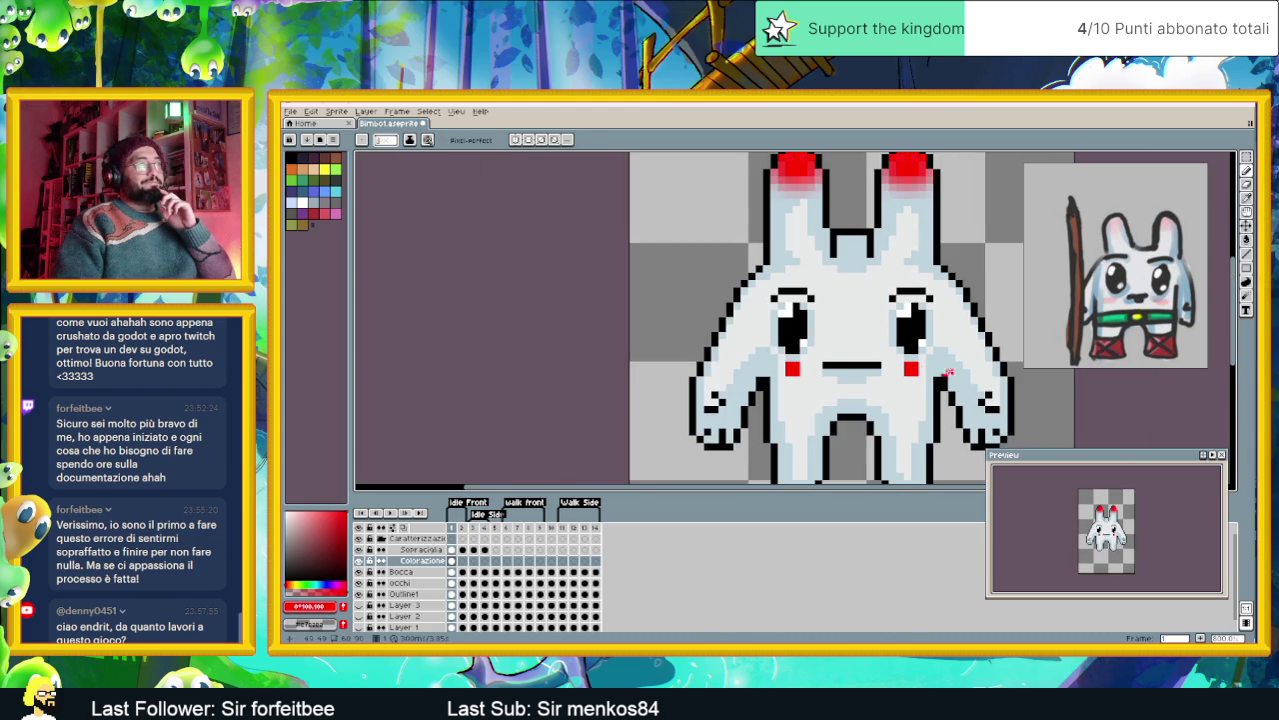
pyautogui.scroll(-1, 931, 372)
pyautogui.click(1244, 285)
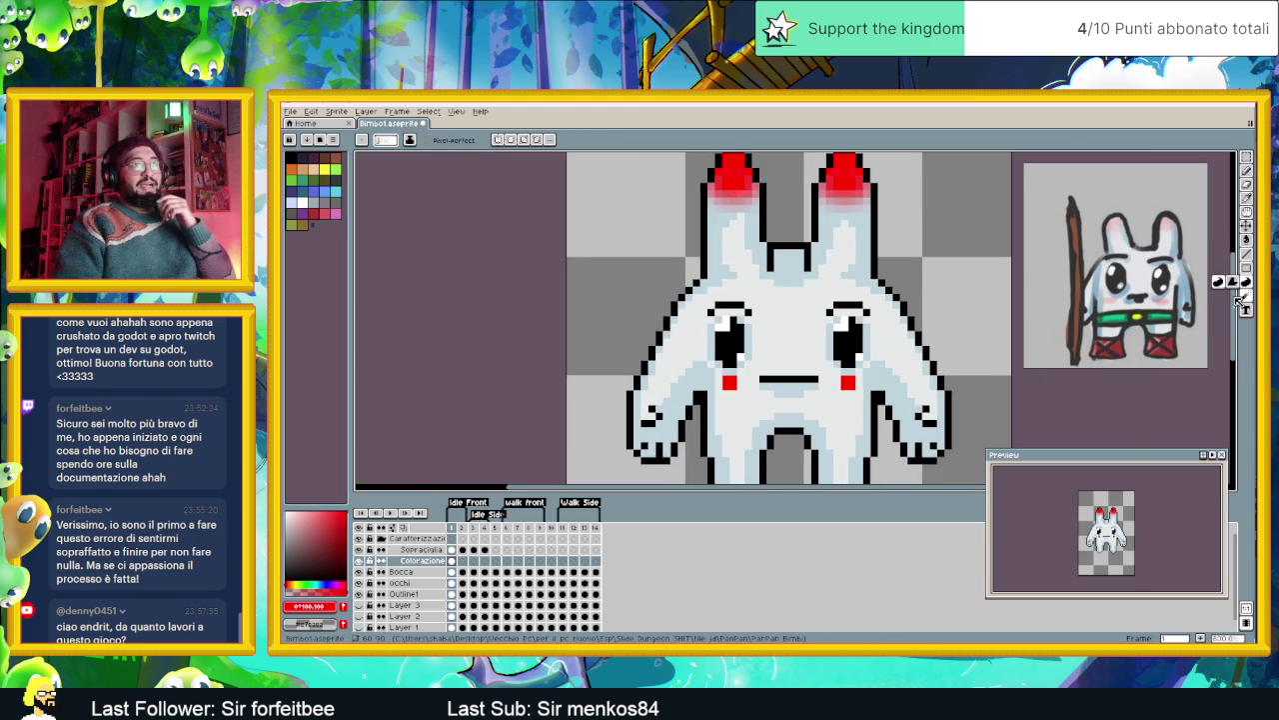
pyautogui.moveTo(937, 378); pyautogui.dragTo(905, 395)
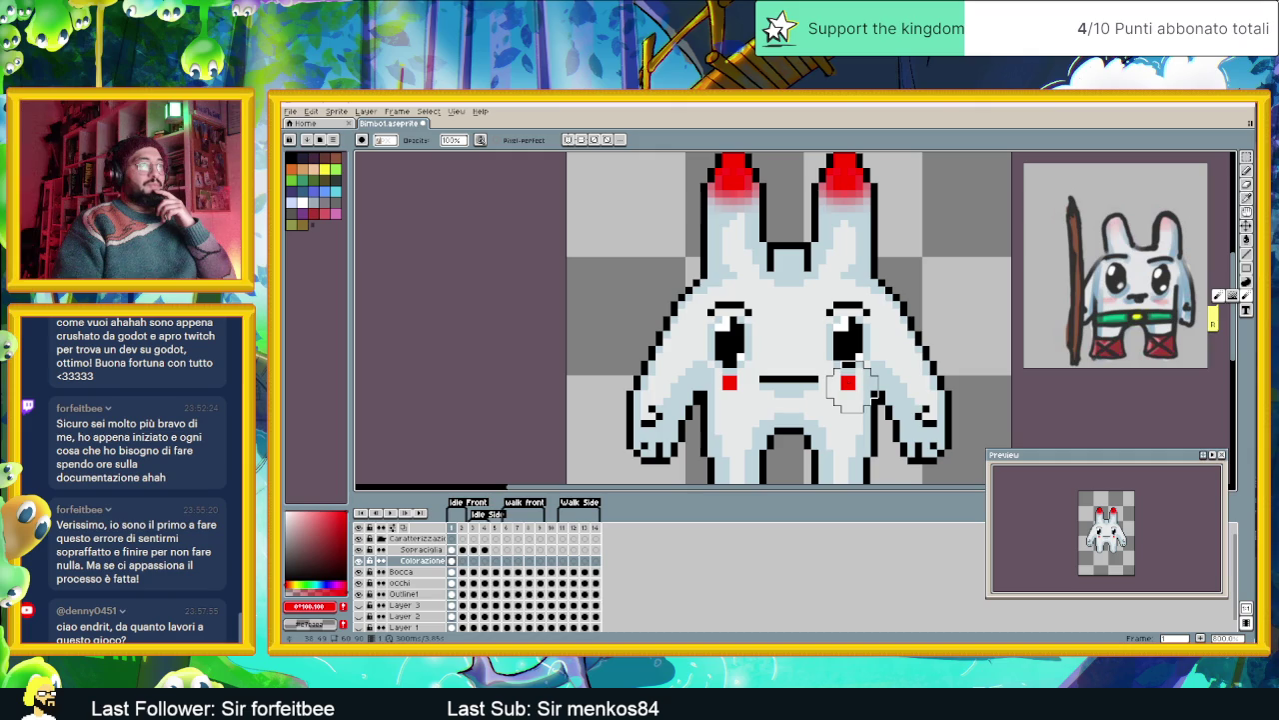
pyautogui.click(847, 384)
pyautogui.click(730, 384)
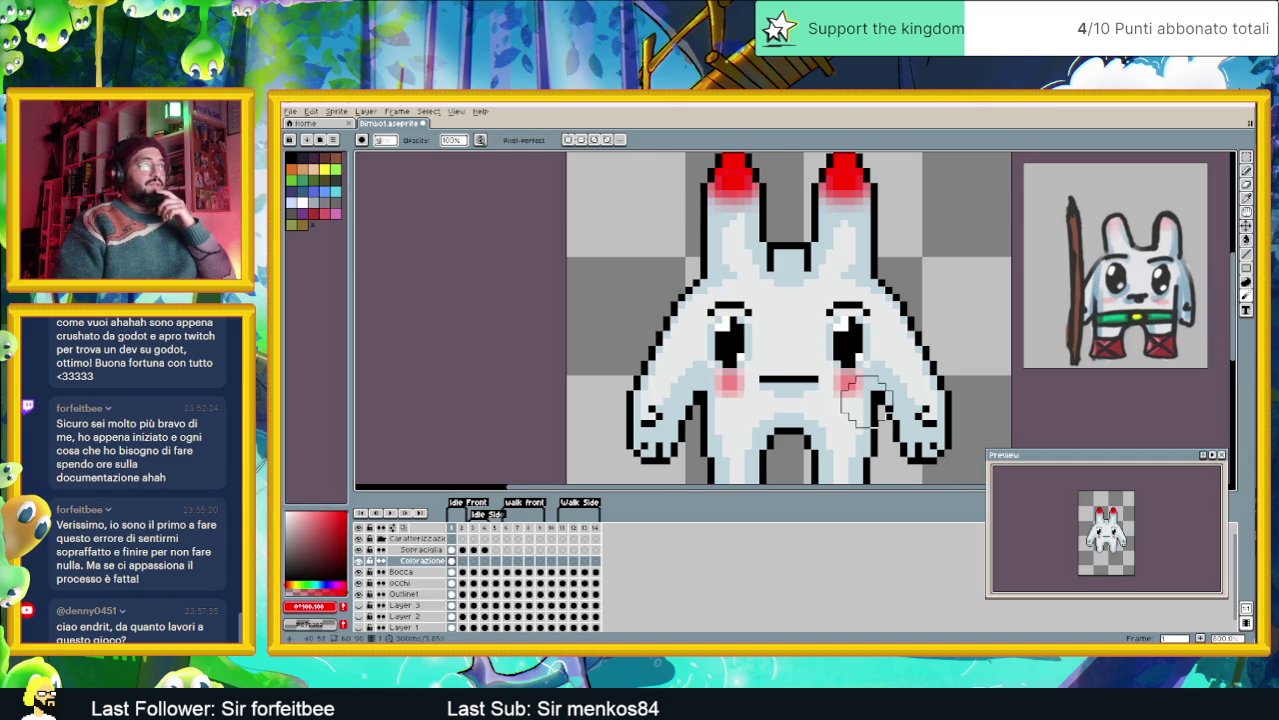
pyautogui.scroll(-2, 862, 399)
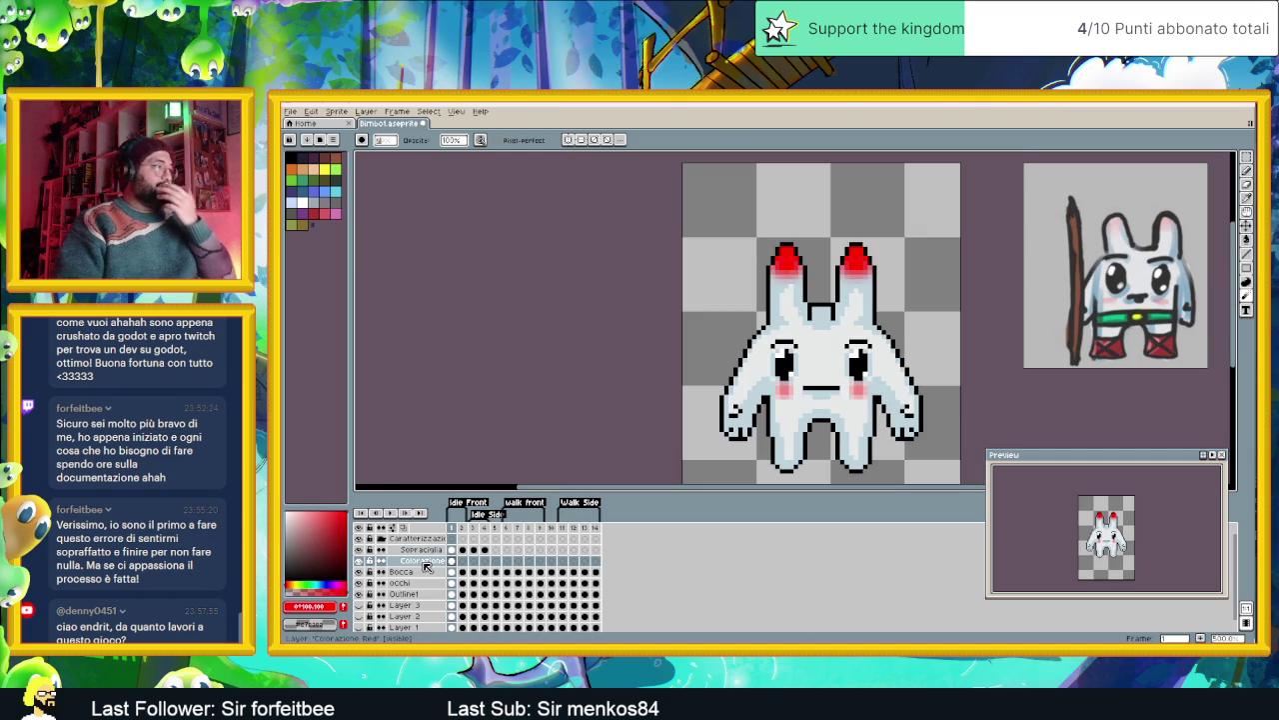
# - Lower the Colorazione Red layer's opacity to about 50% in Layer Properties
pyautogui.doubleClick(425, 563)
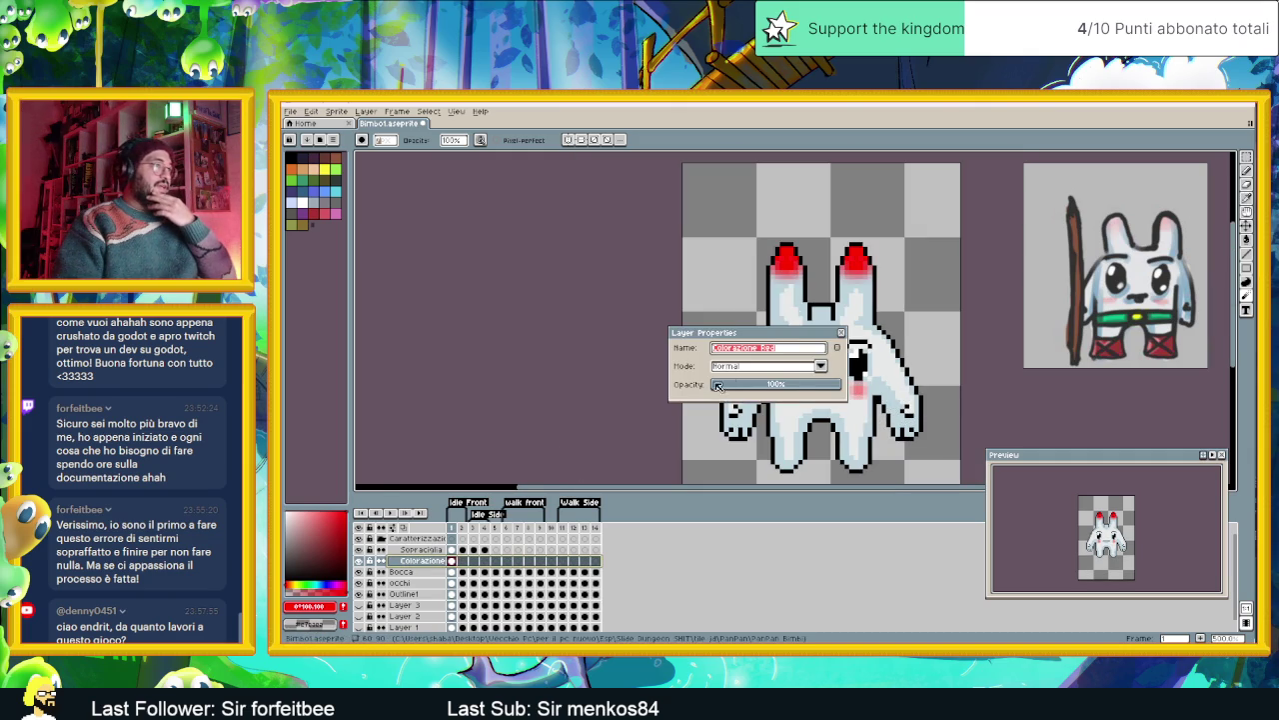
pyautogui.moveTo(786, 388); pyautogui.dragTo(778, 389)
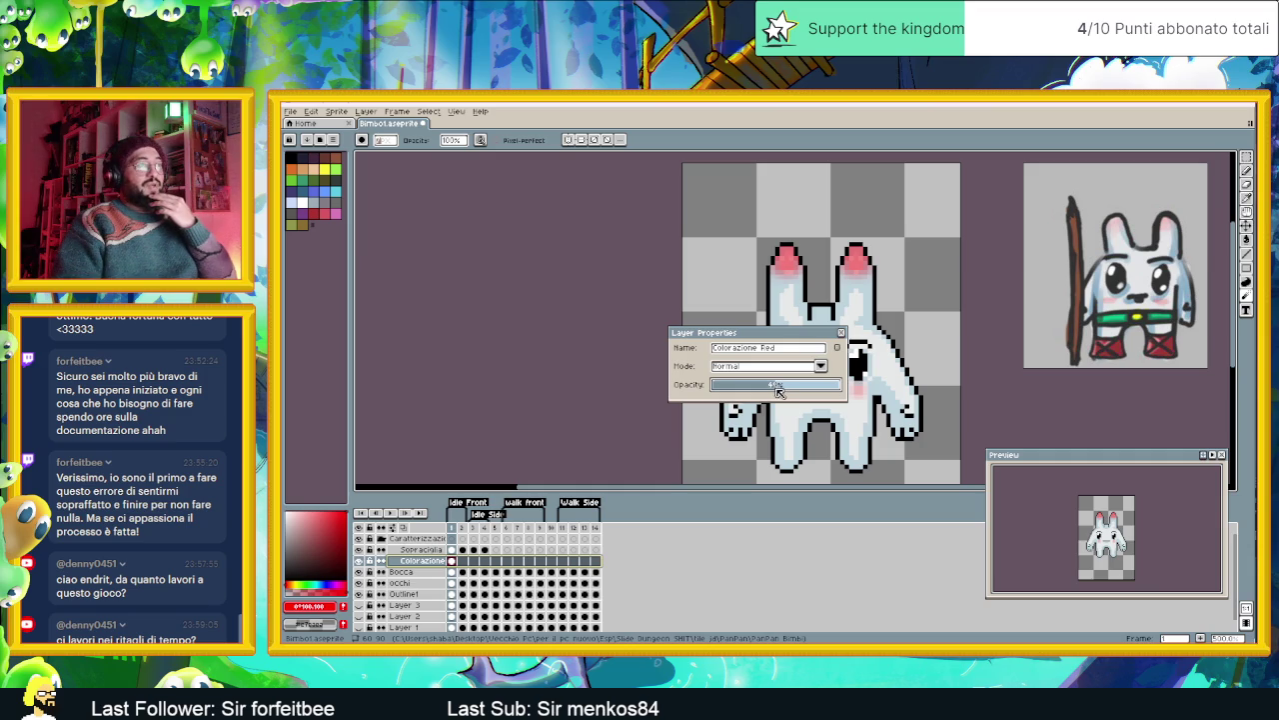
pyautogui.click(843, 333)
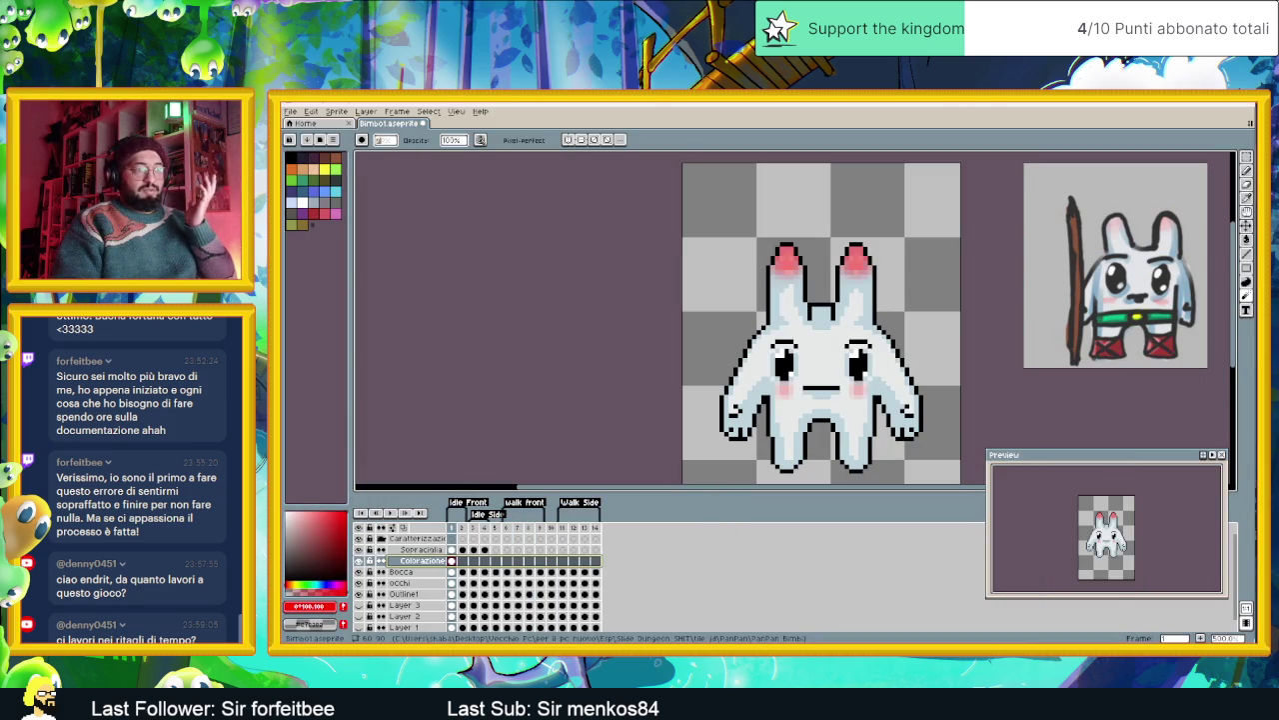
pyautogui.hotkey('alt', 'Tab')
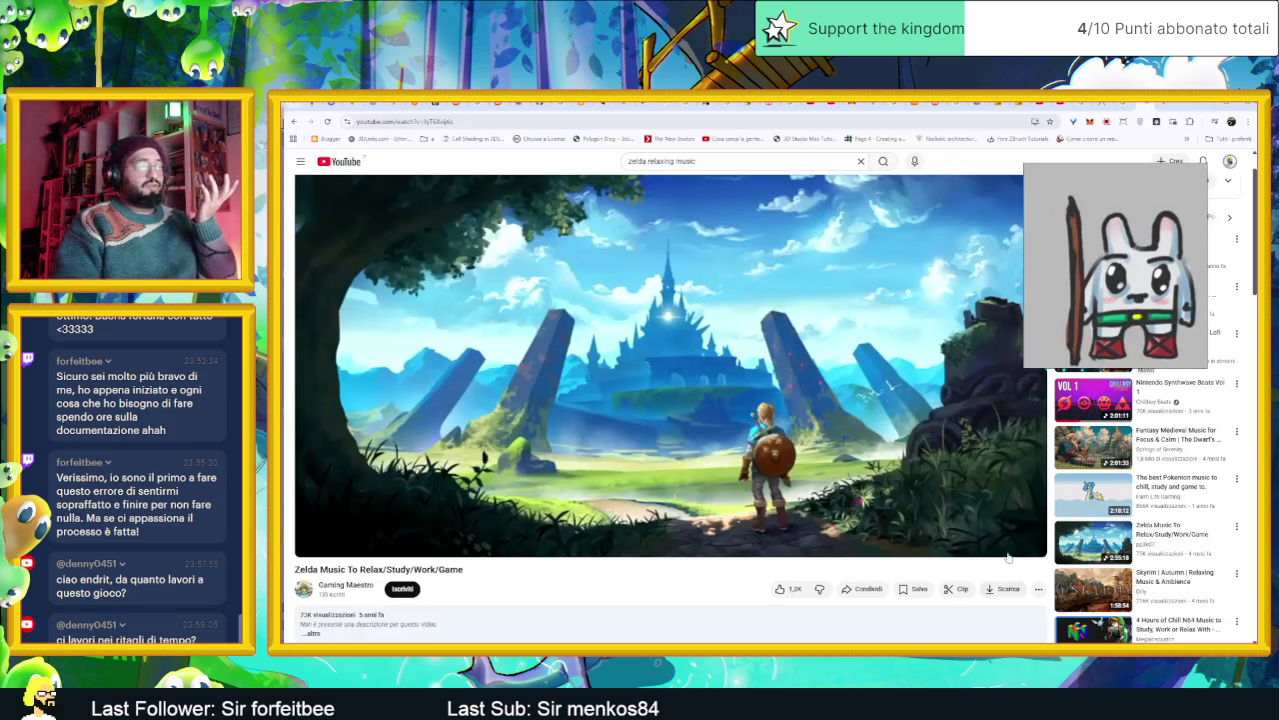
# - In a new tab, go to YouTube and open YouTube Studio from the account menu
pyautogui.click(1164, 104)
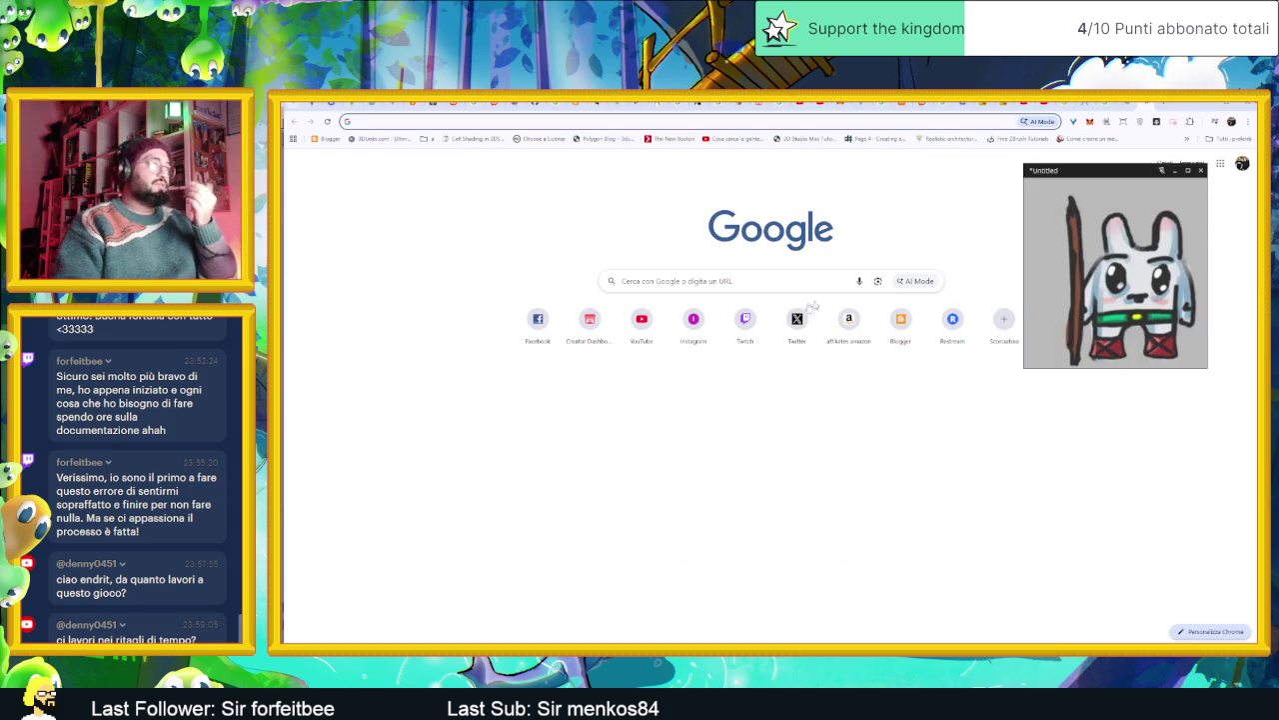
pyautogui.click(648, 316)
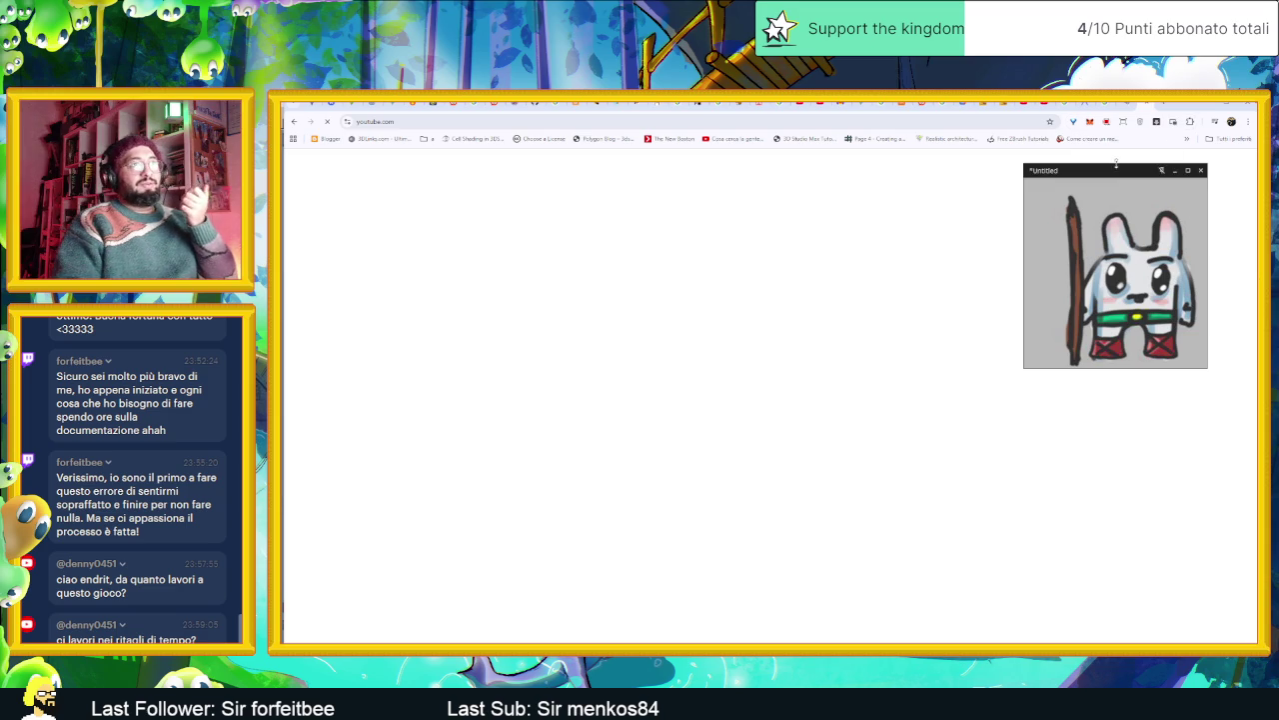
pyautogui.moveTo(1117, 167); pyautogui.dragTo(1161, 229)
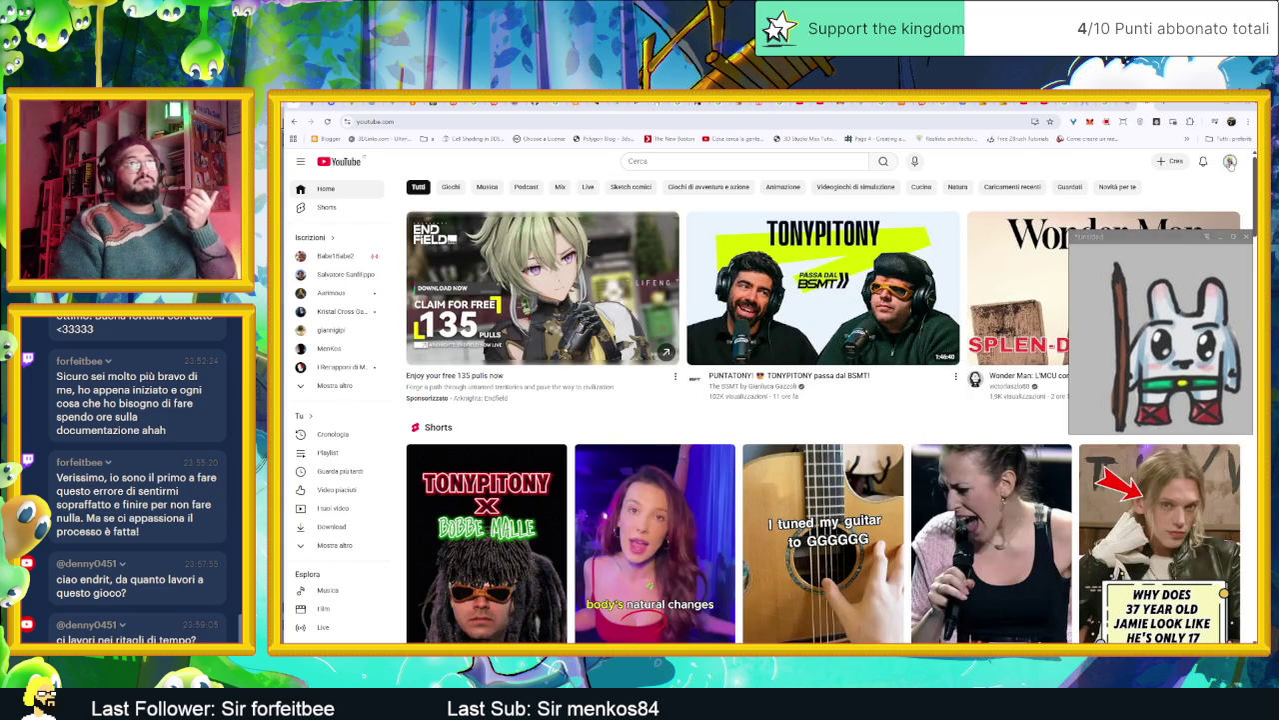
pyautogui.click(1229, 163)
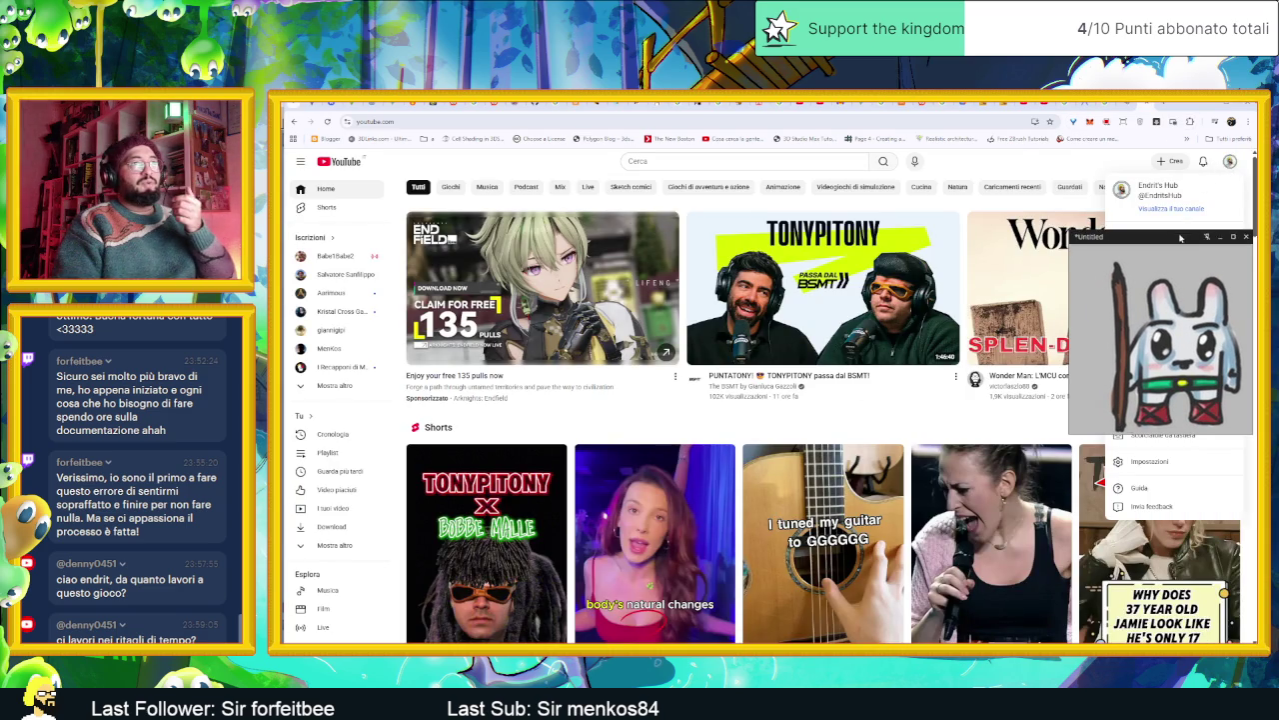
pyautogui.click(1183, 236)
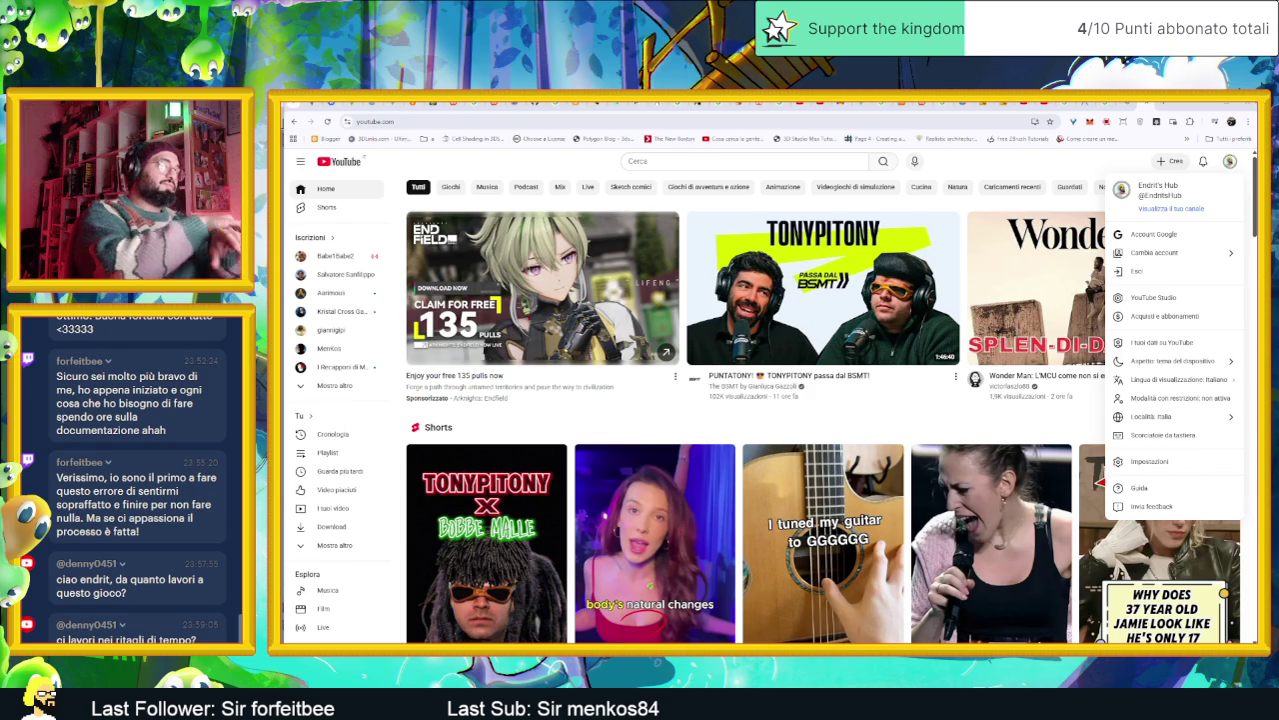
pyautogui.click(1166, 297)
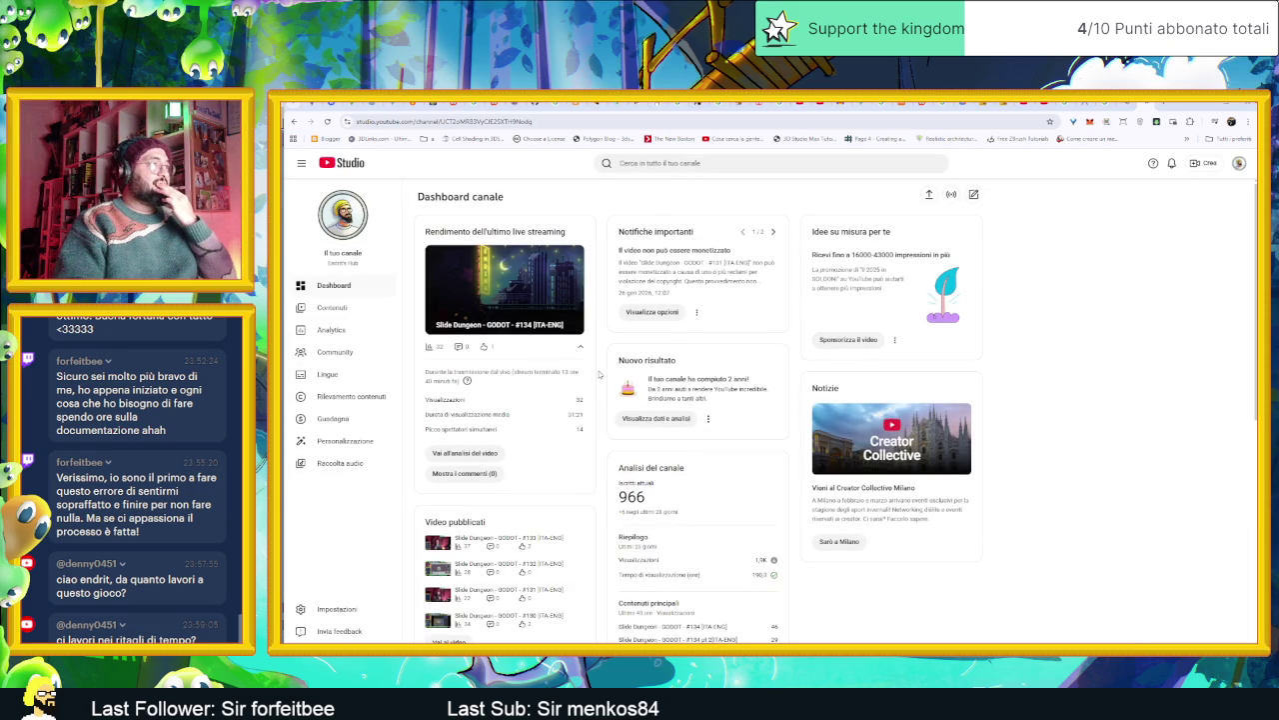
pyautogui.scroll(-2, 599, 374)
pyautogui.scroll(-2, 599, 373)
pyautogui.scroll(2, 599, 374)
pyautogui.scroll(1, 600, 374)
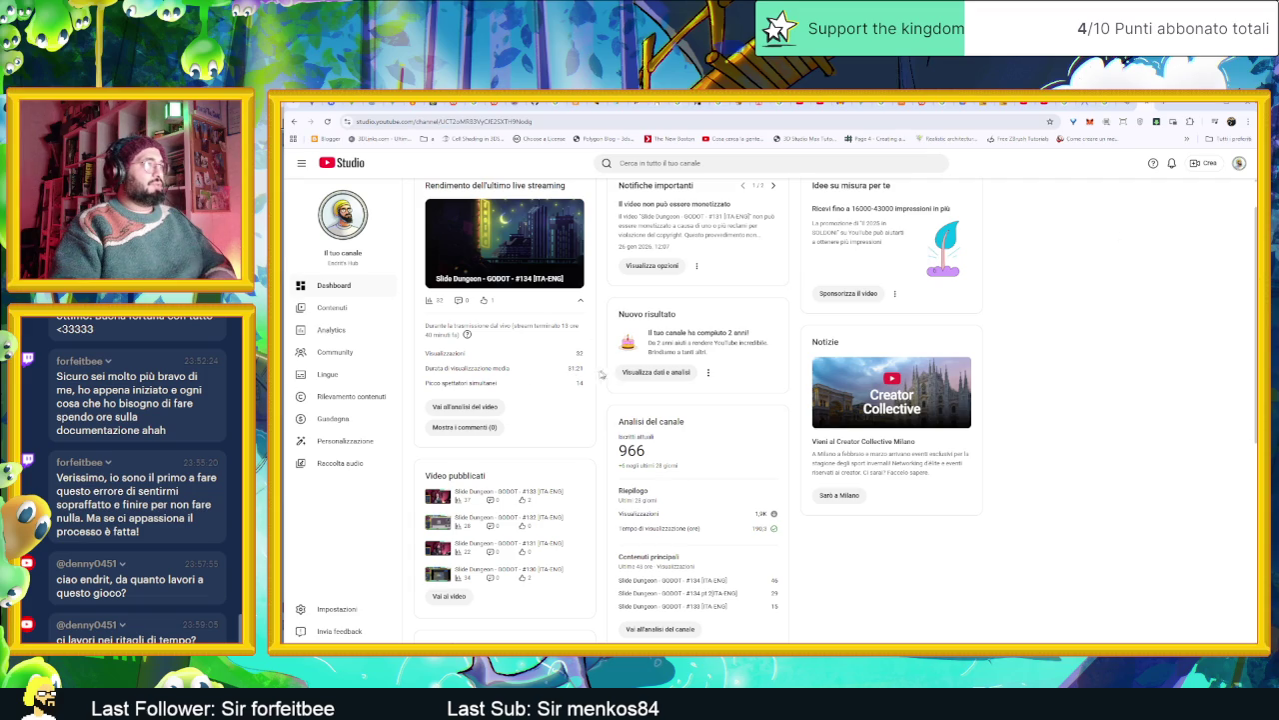
pyautogui.scroll(1, 578, 378)
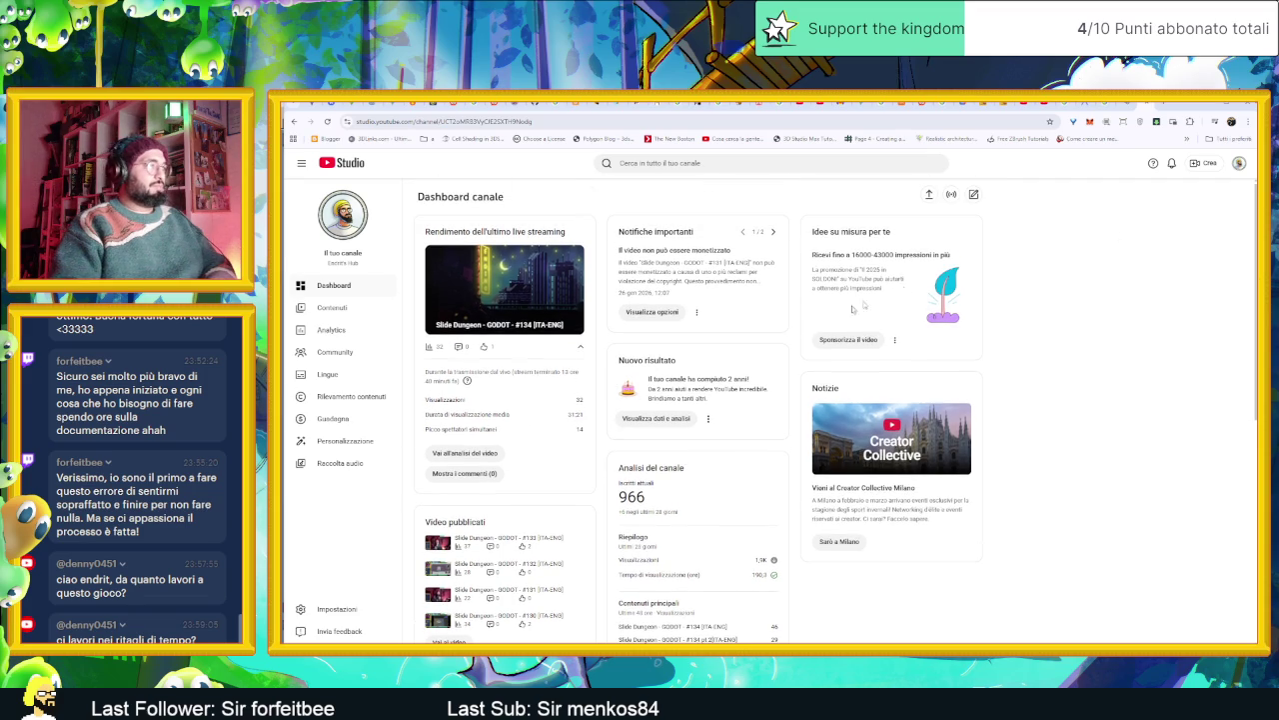
pyautogui.click(1206, 108)
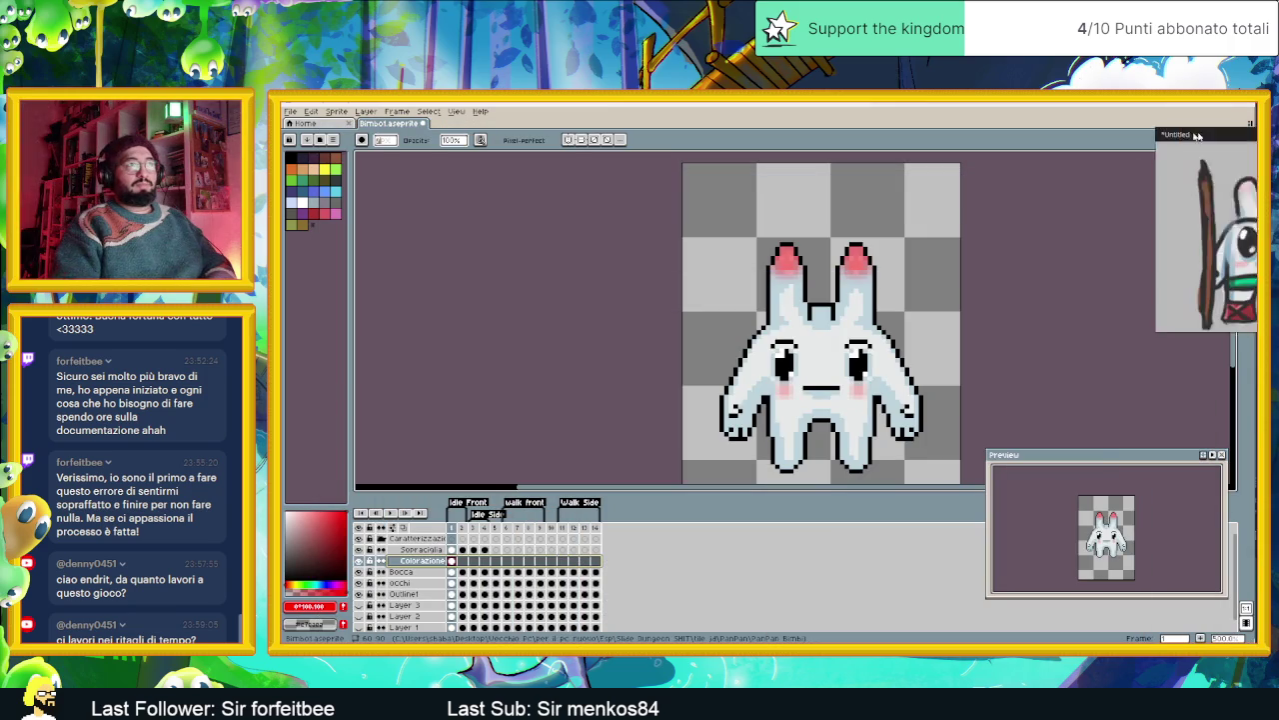
# - Reduce the Colorazione Red layer's opacity to about 25% in Layer Properties
pyautogui.scroll(-2, 935, 315)
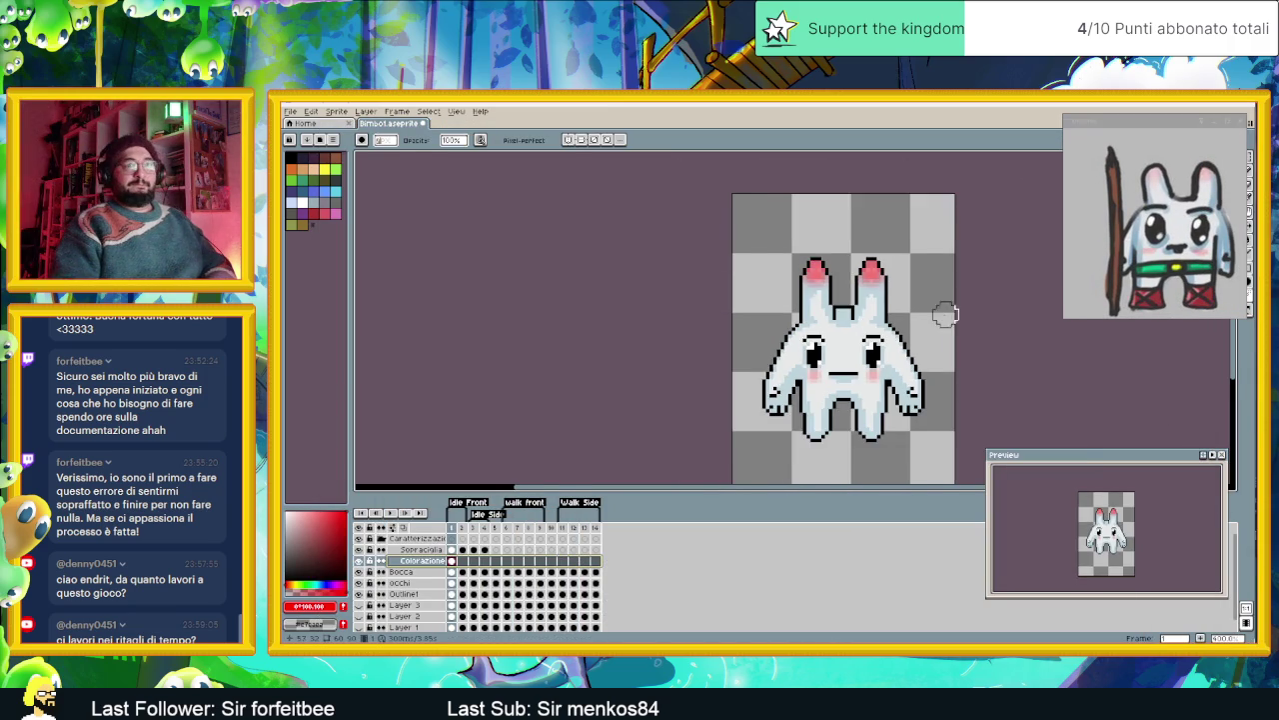
pyautogui.scroll(1, 899, 305)
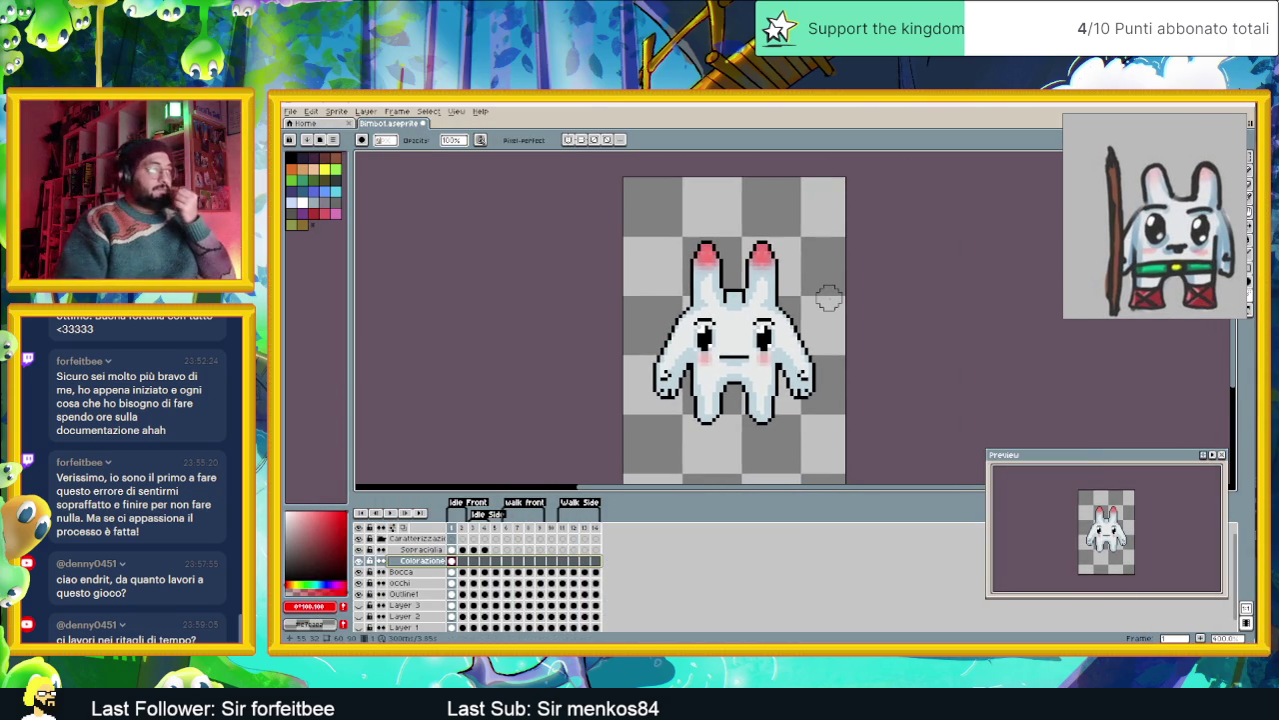
pyautogui.scroll(1, 827, 302)
pyautogui.scroll(-1, 827, 302)
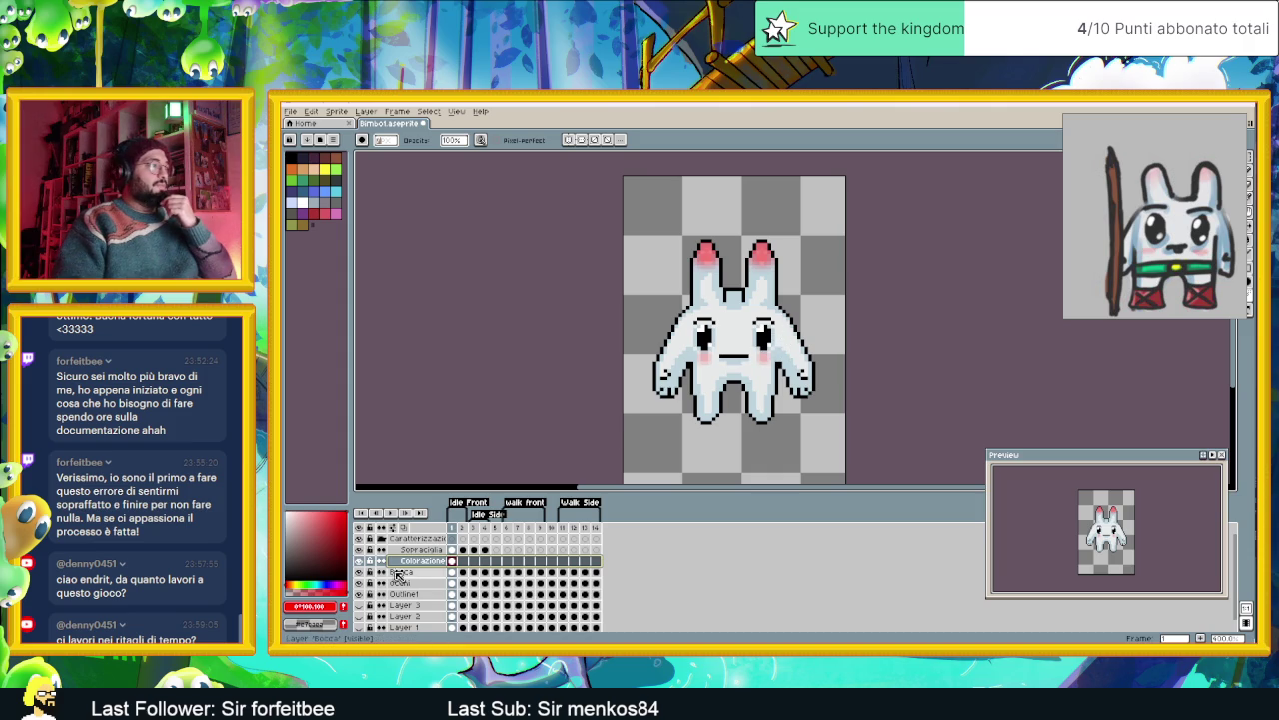
pyautogui.doubleClick(420, 560)
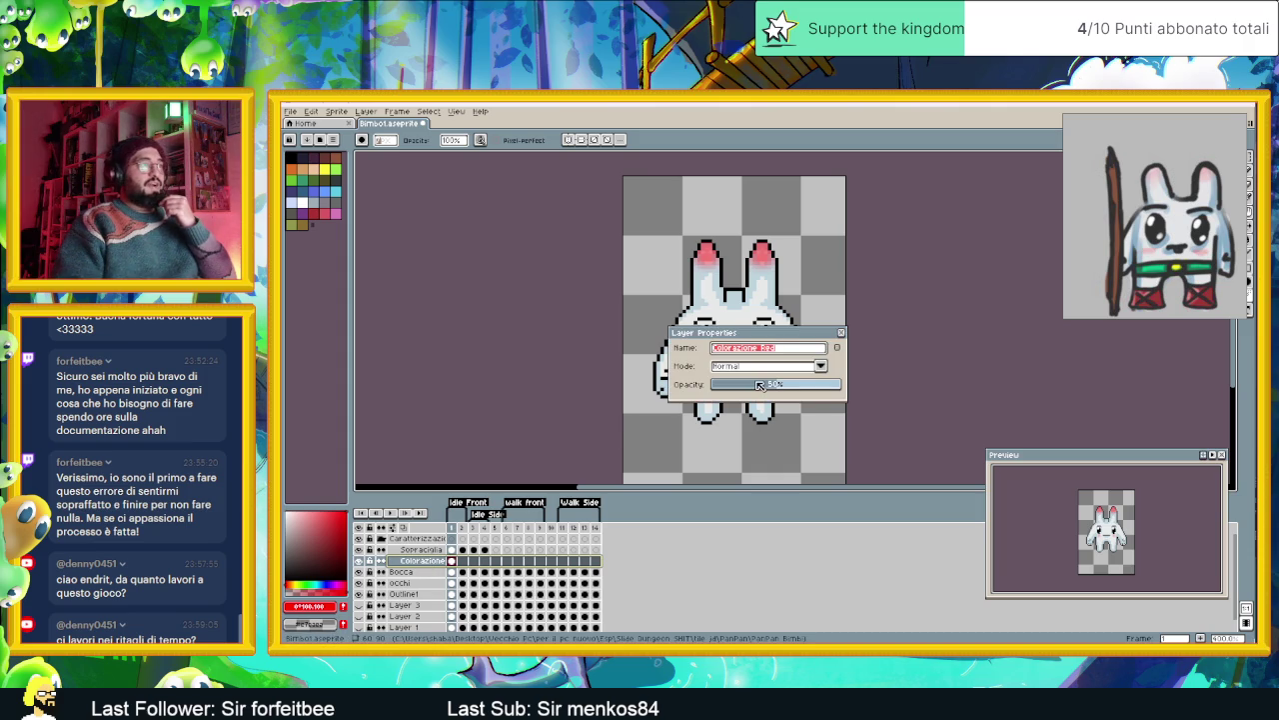
pyautogui.click(756, 386)
pyautogui.moveTo(754, 387); pyautogui.dragTo(750, 388)
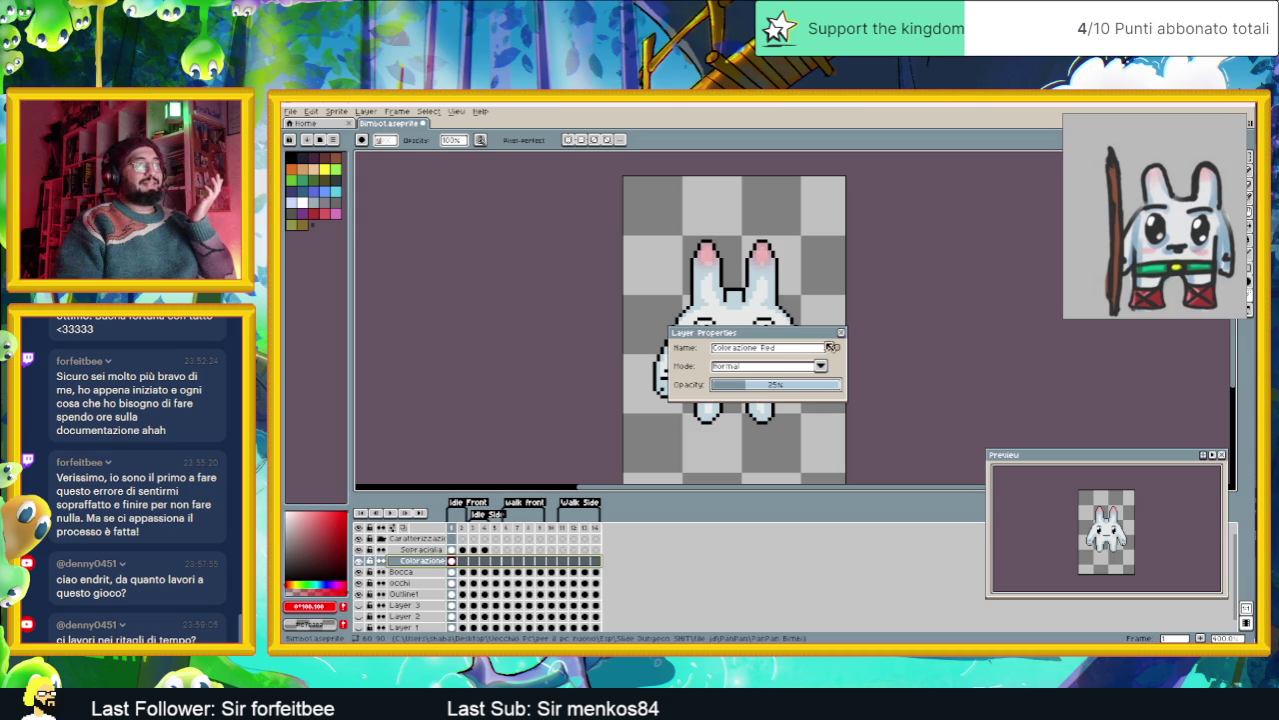
pyautogui.click(841, 332)
pyautogui.scroll(1, 734, 365)
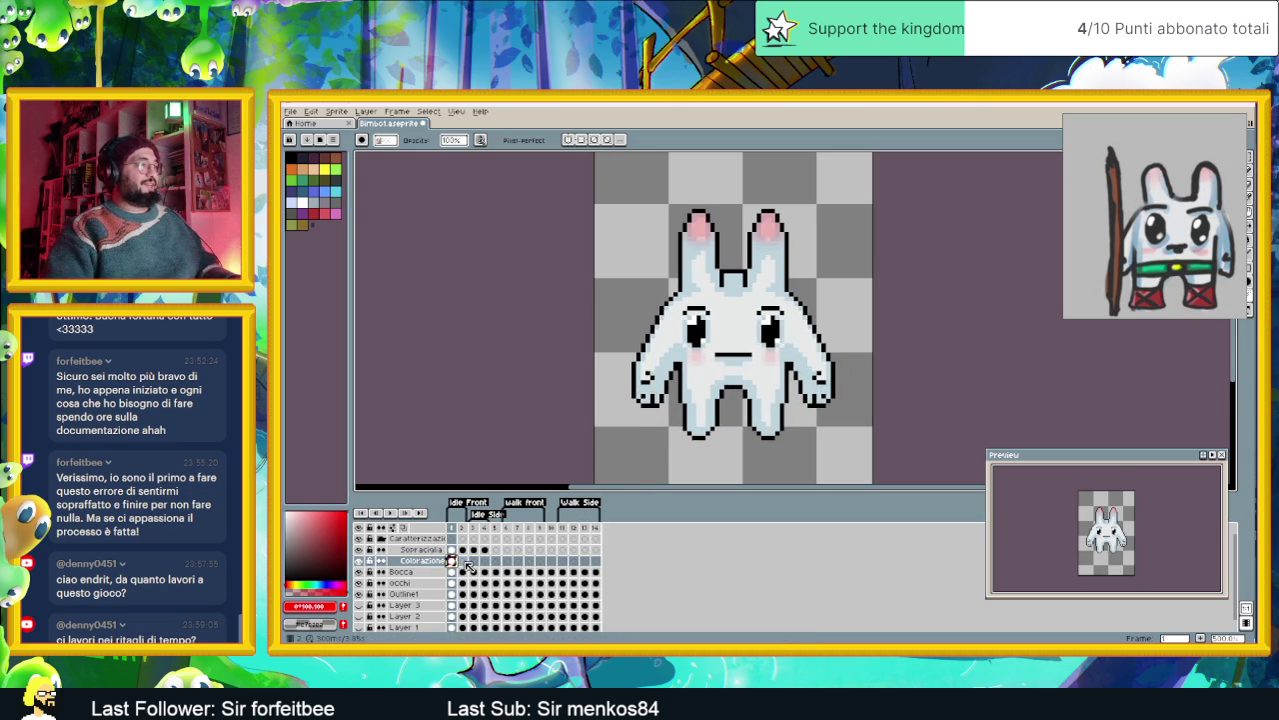
# - On frame 3, paint pink inside the left and right ear tips with the pencil
pyautogui.click(466, 564)
pyautogui.moveTo(1155, 215)
pyautogui.moveTo(1177, 124); pyautogui.dragTo(1136, 134)
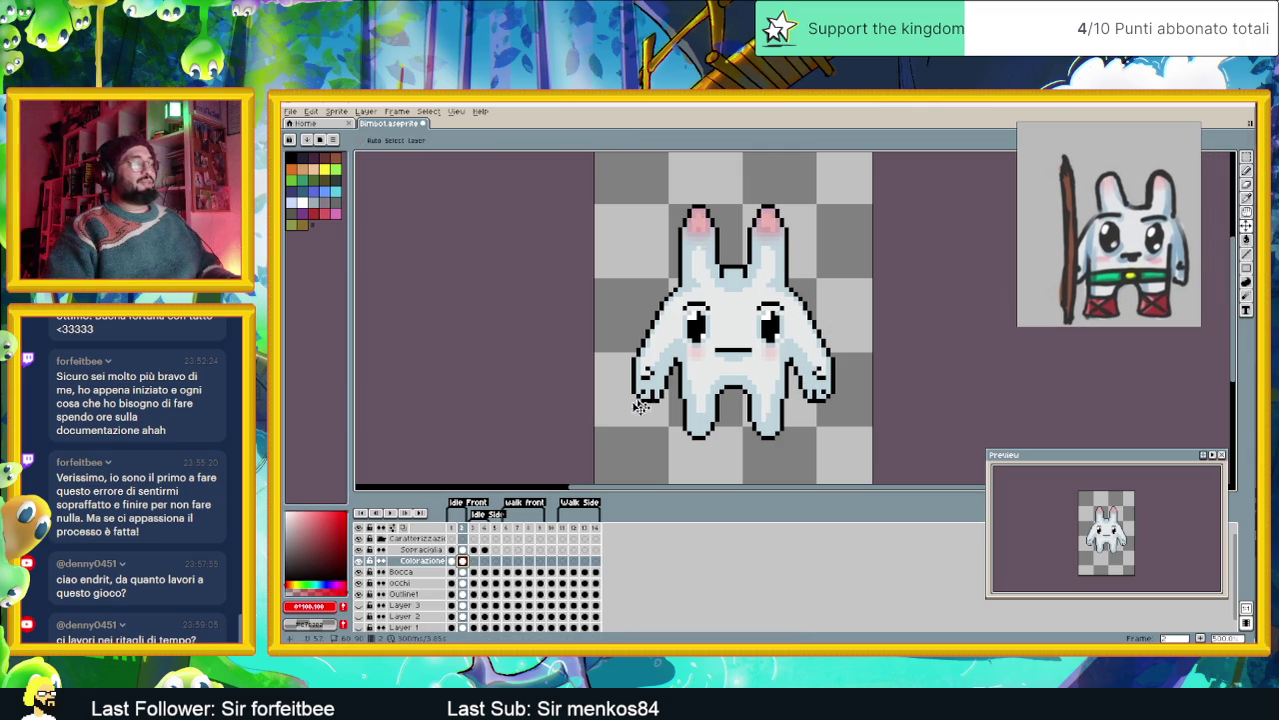
pyautogui.click(475, 562)
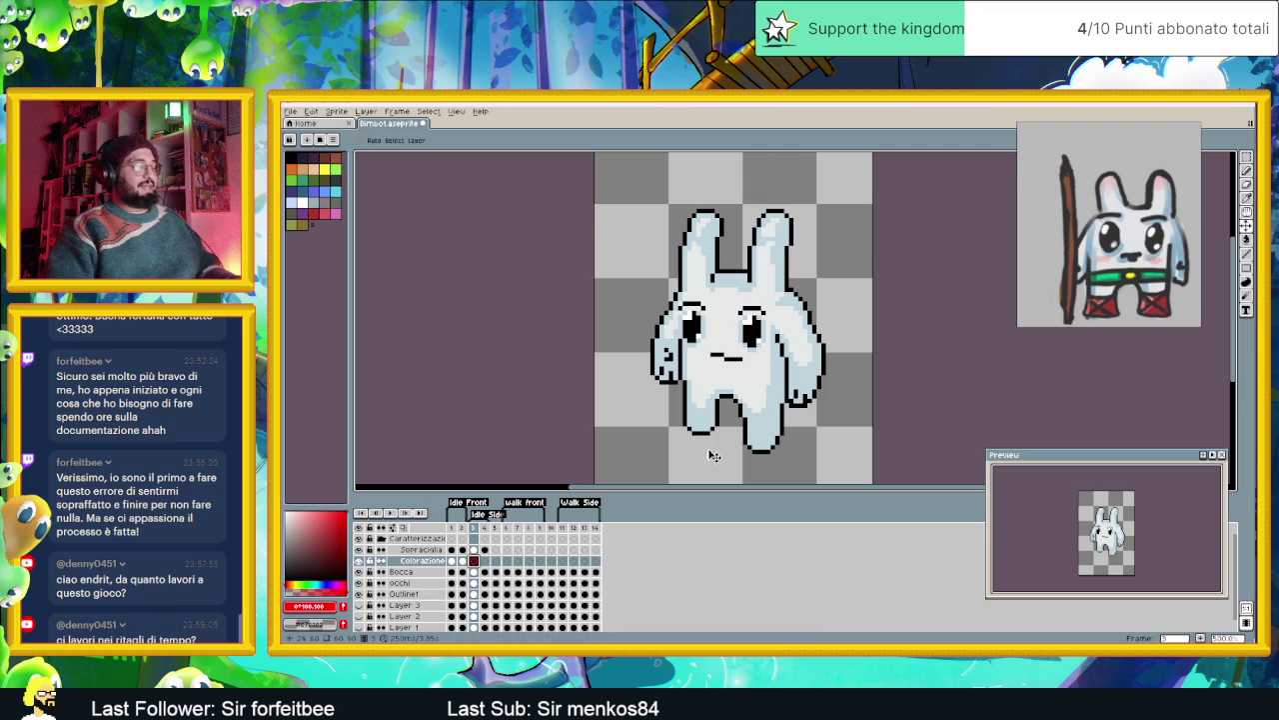
pyautogui.scroll(1, 742, 276)
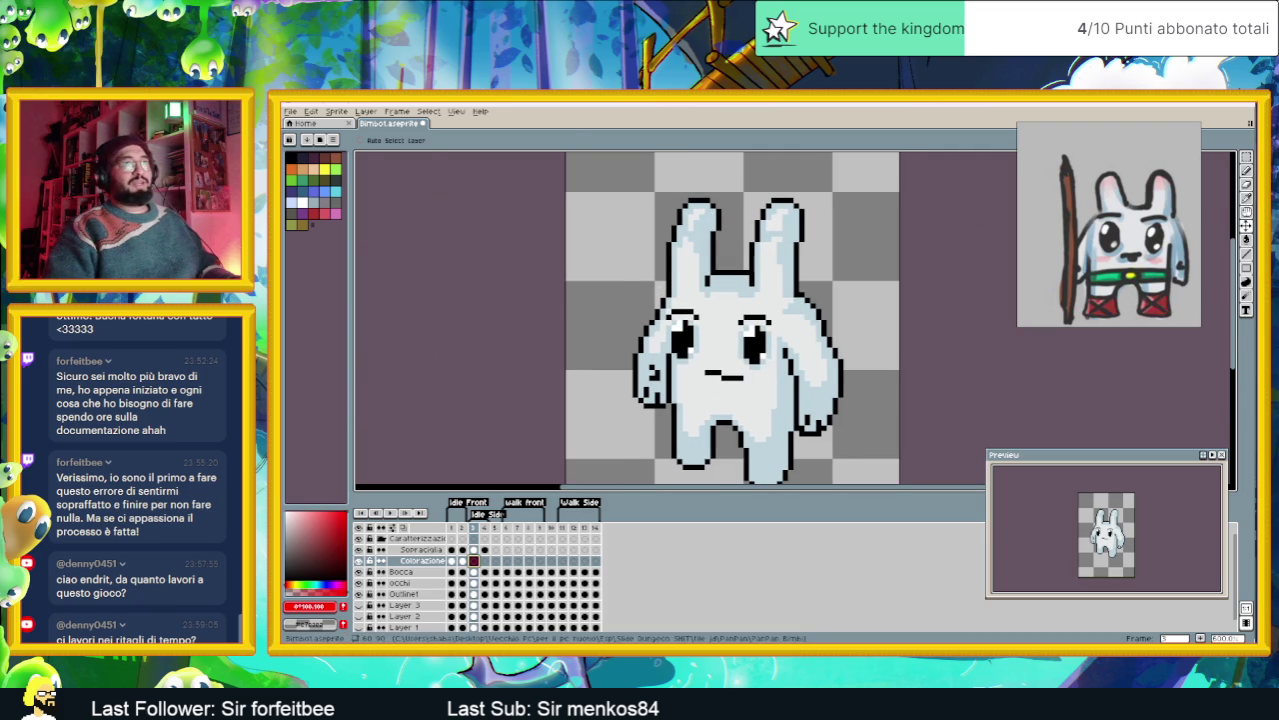
pyautogui.click(1247, 172)
pyautogui.scroll(1, 723, 247)
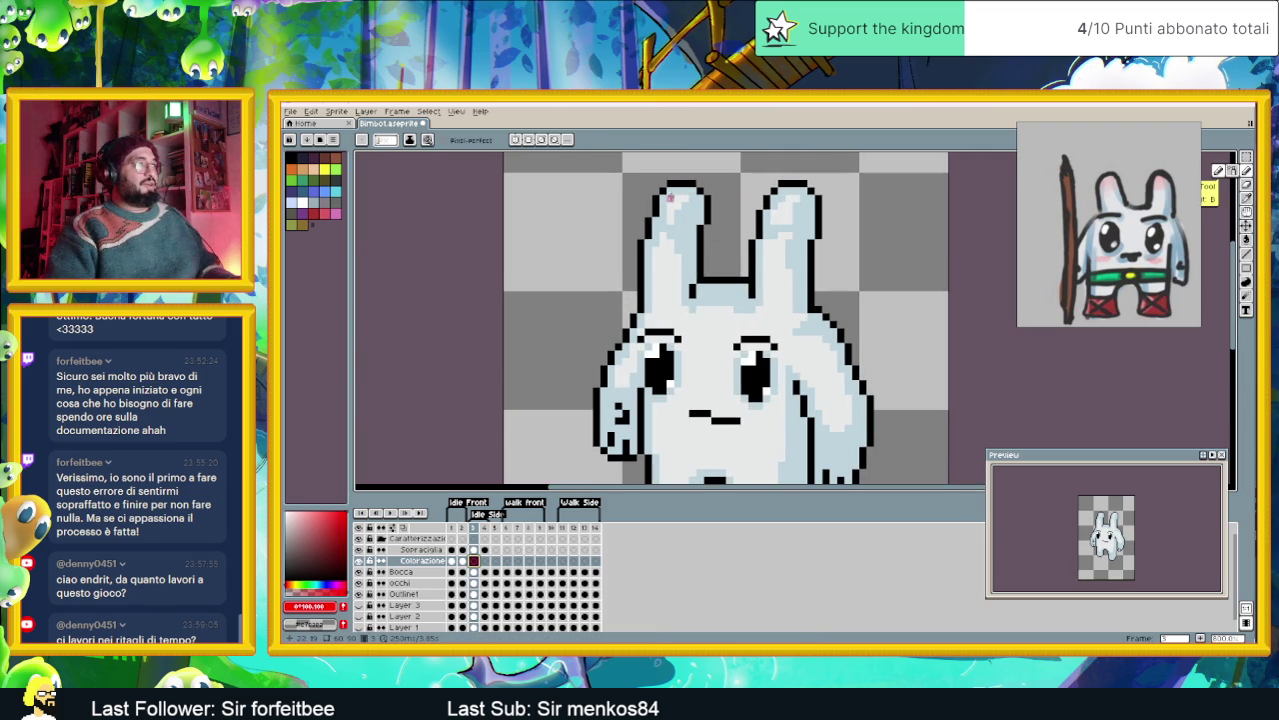
pyautogui.click(690, 190)
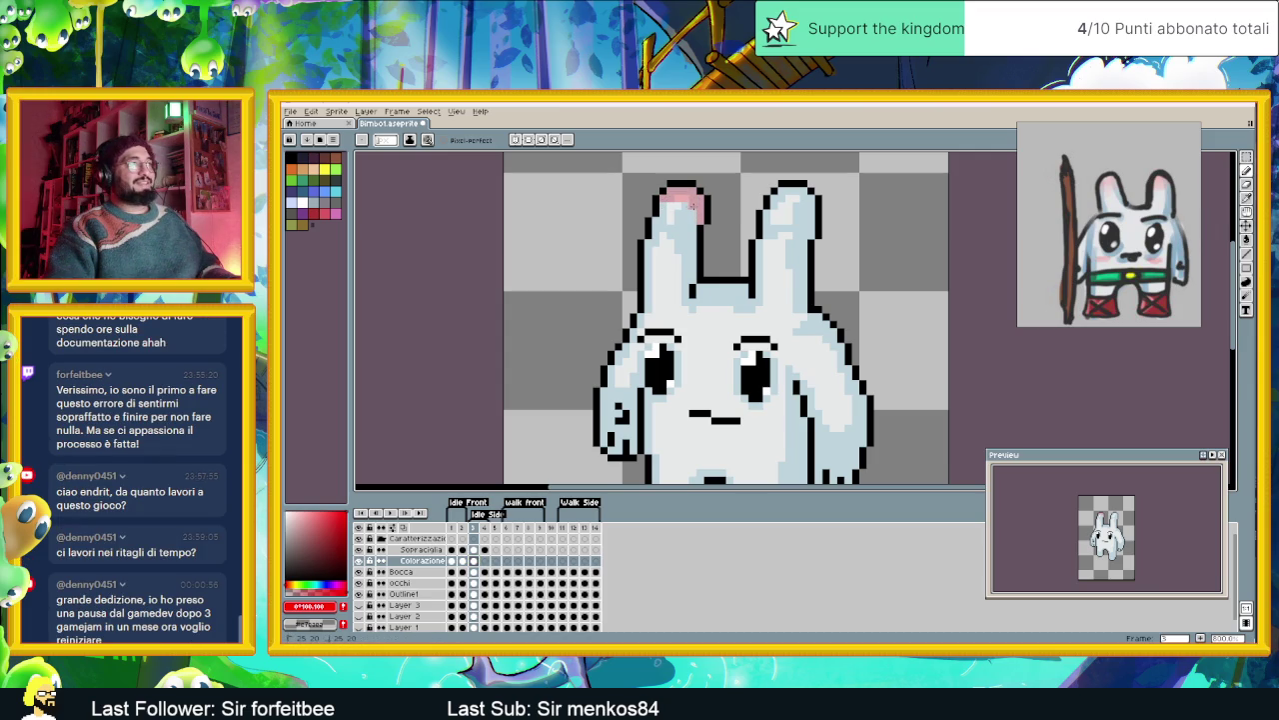
pyautogui.moveTo(664, 206)
pyautogui.mouseDown()
pyautogui.moveTo(686, 222)
pyautogui.moveTo(662, 228)
pyautogui.moveTo(680, 226)
pyautogui.mouseUp()
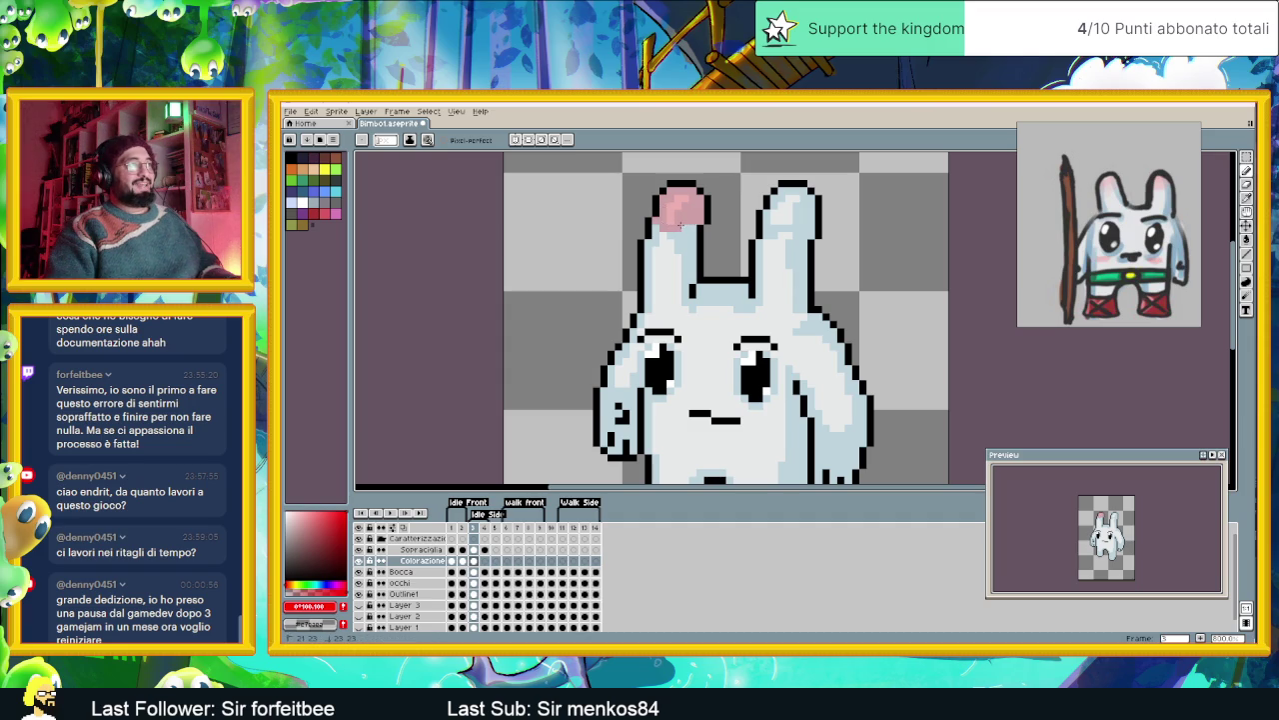
pyautogui.moveTo(782, 198)
pyautogui.mouseDown()
pyautogui.moveTo(766, 204)
pyautogui.moveTo(802, 207)
pyautogui.mouseUp()
pyautogui.click(772, 213)
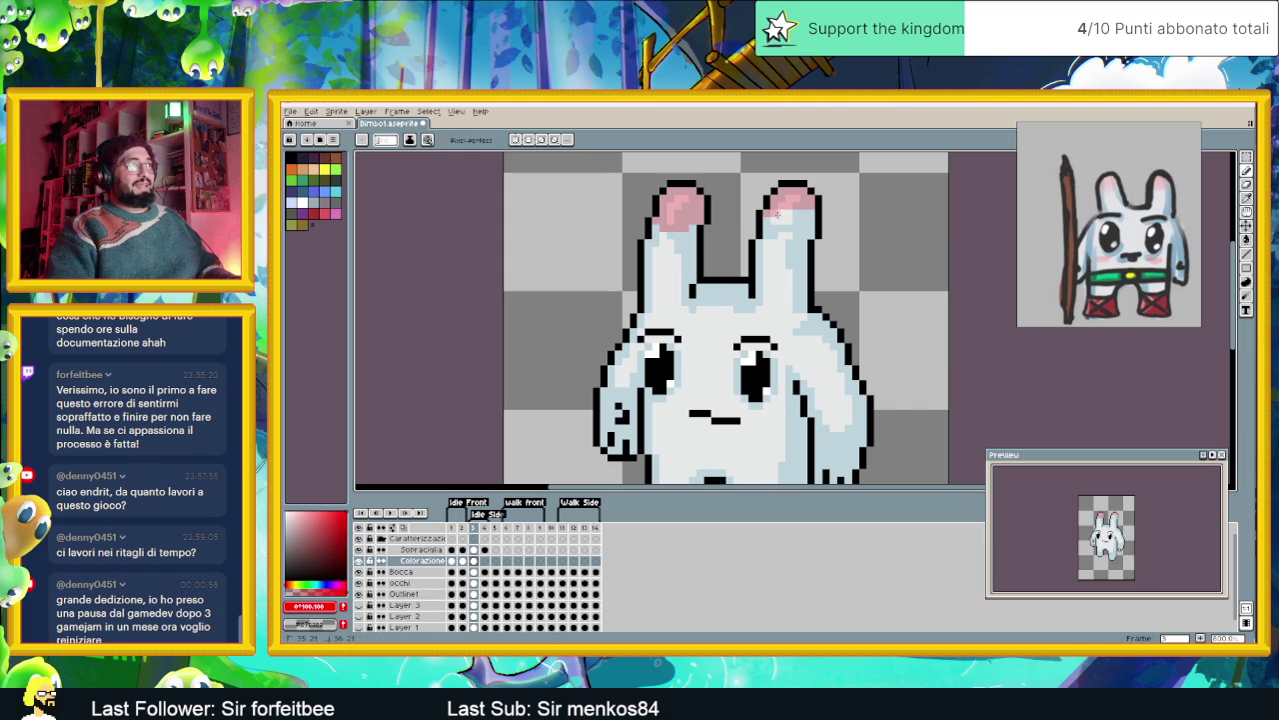
pyautogui.moveTo(809, 222); pyautogui.dragTo(766, 219)
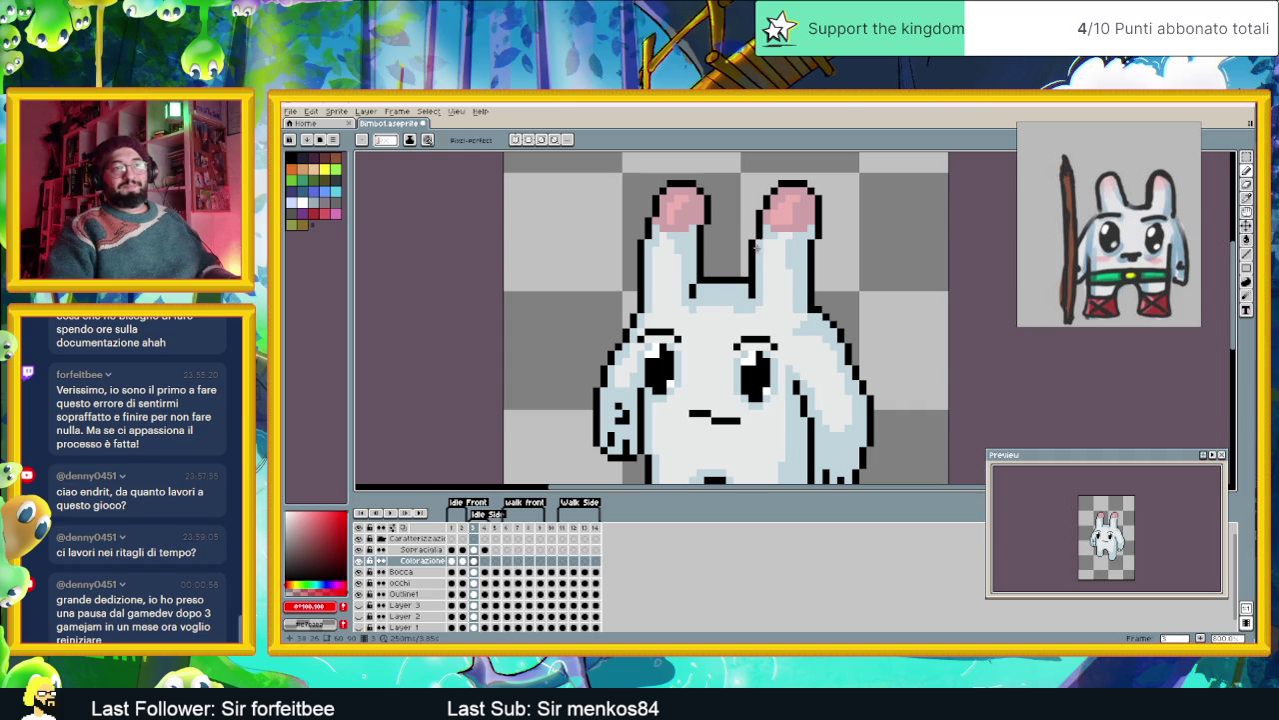
# - Paint 2x2 pink blush blocks on both cheeks beside the mouth
pyautogui.click(1246, 239)
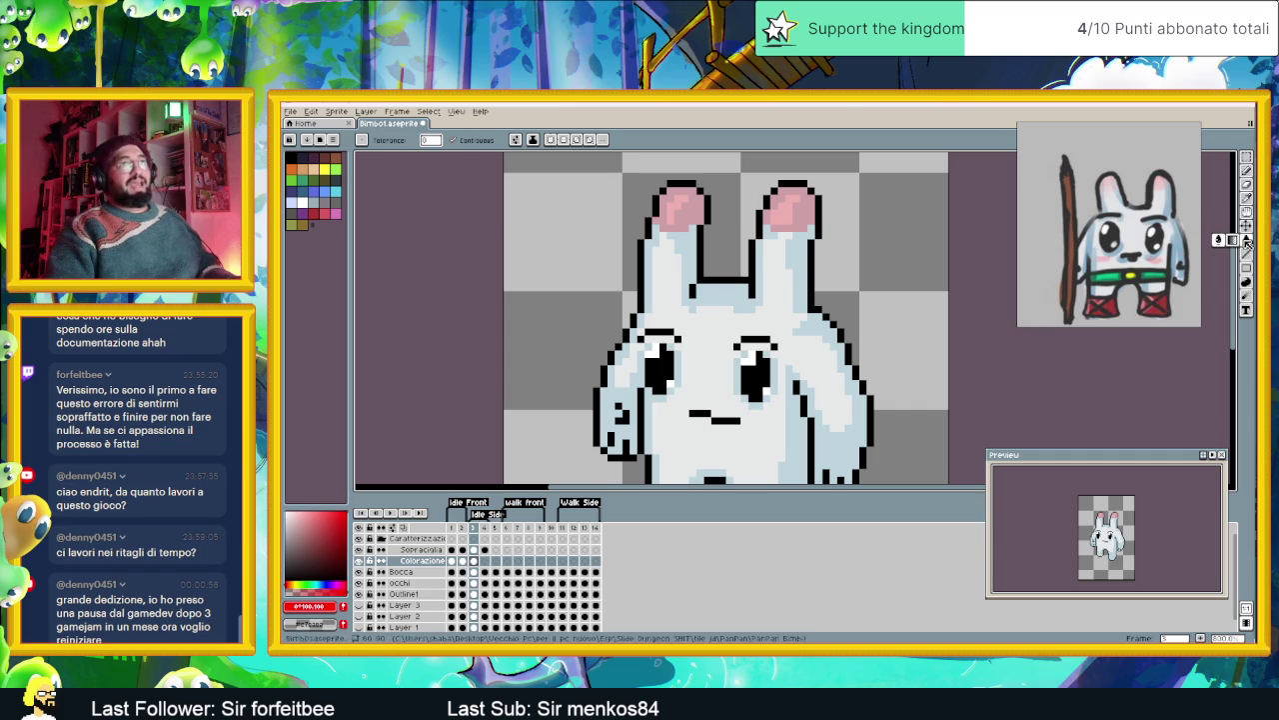
pyautogui.click(1246, 296)
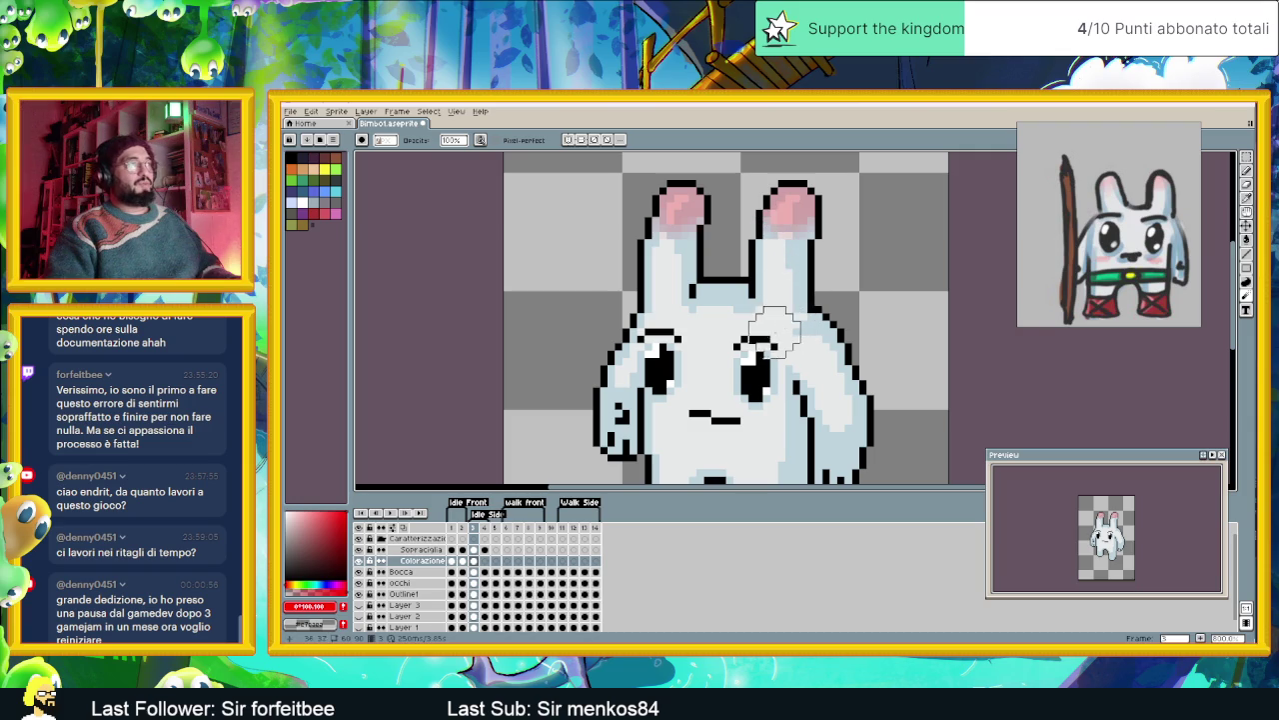
pyautogui.scroll(-1, 760, 336)
pyautogui.scroll(-1, 761, 320)
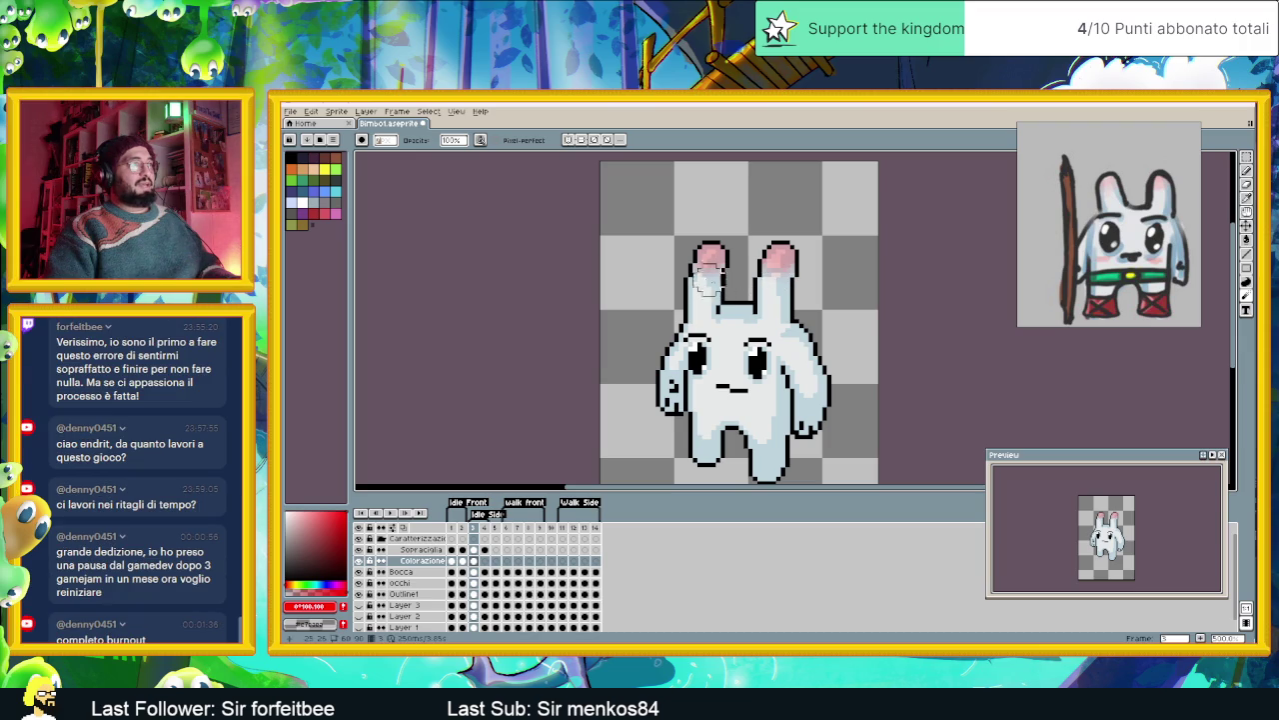
pyautogui.scroll(-1, 760, 296)
pyautogui.scroll(2, 759, 302)
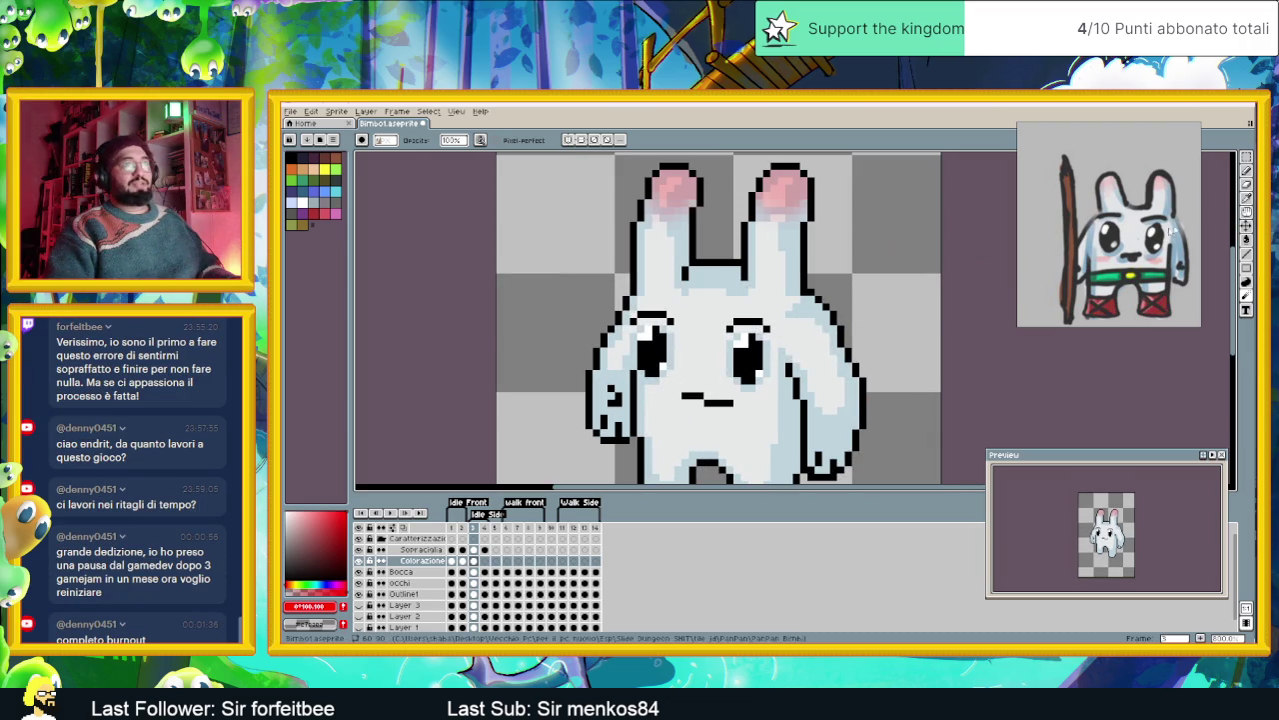
pyautogui.click(1249, 172)
pyautogui.scroll(1, 759, 372)
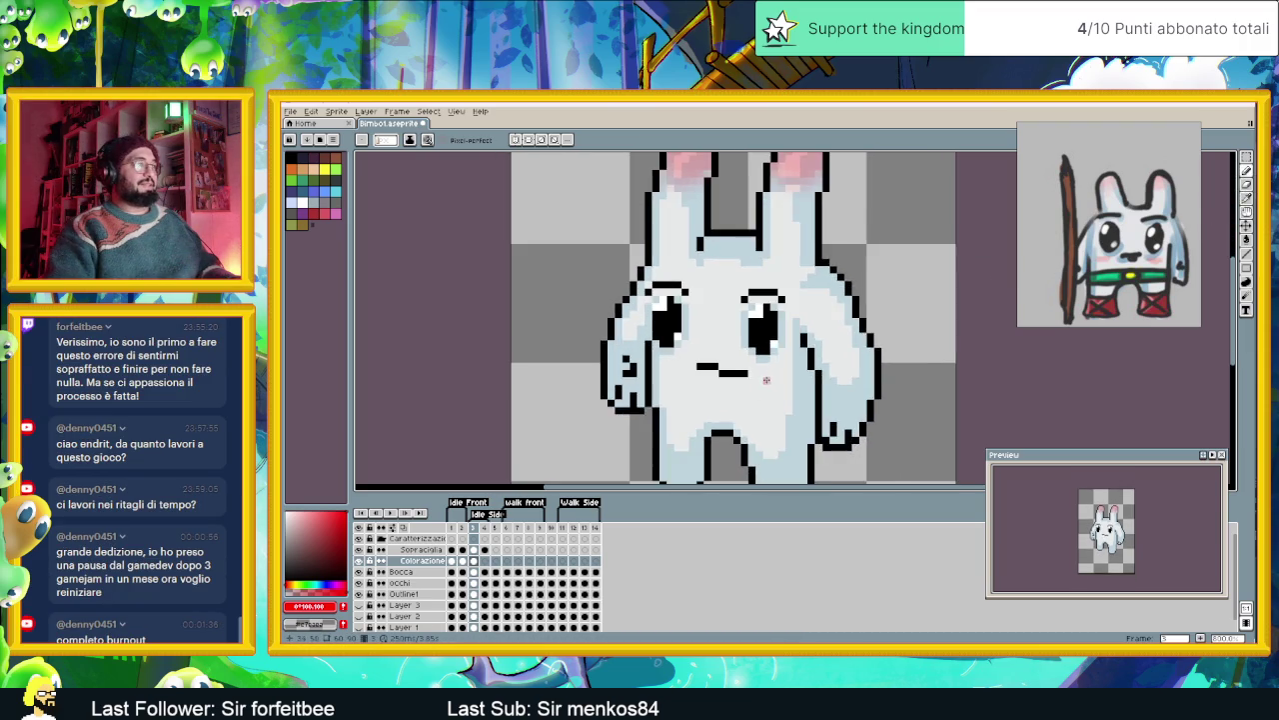
pyautogui.scroll(1, 759, 372)
pyautogui.moveTo(758, 366); pyautogui.dragTo(770, 374)
pyautogui.moveTo(621, 352); pyautogui.dragTo(617, 364)
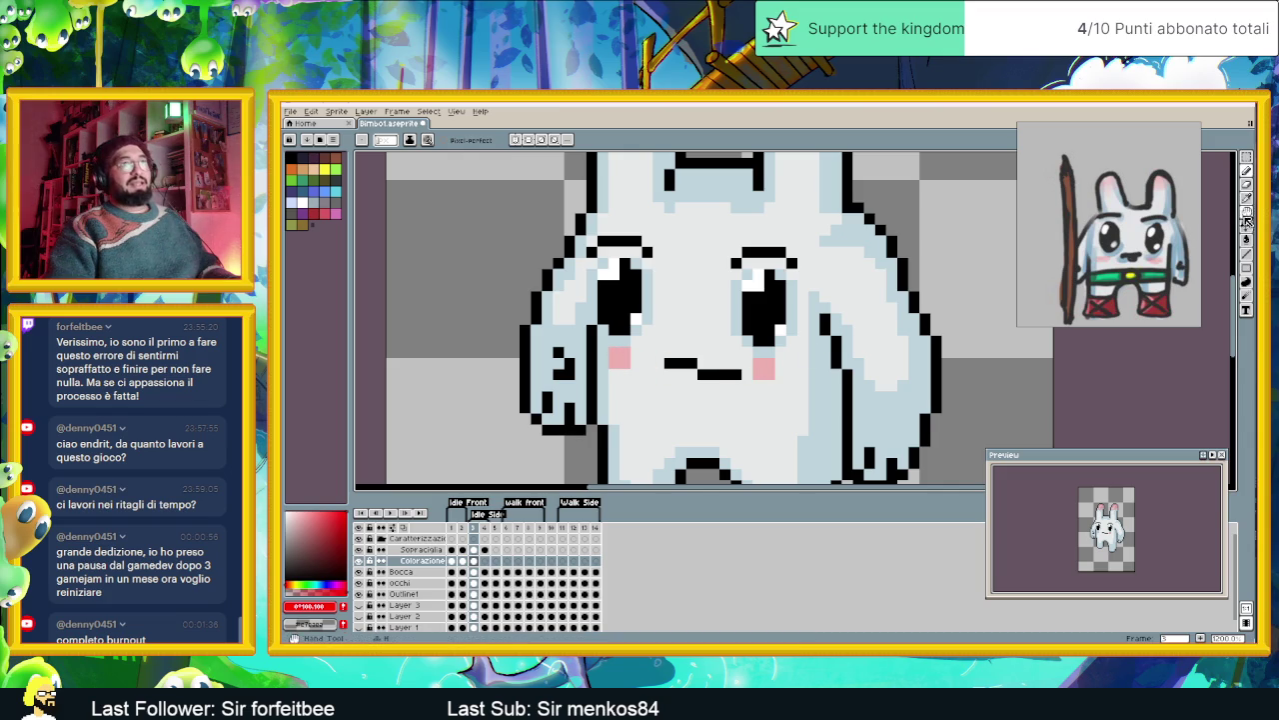
# - Blur the pink blush on both the right and left cheeks
pyautogui.click(1246, 295)
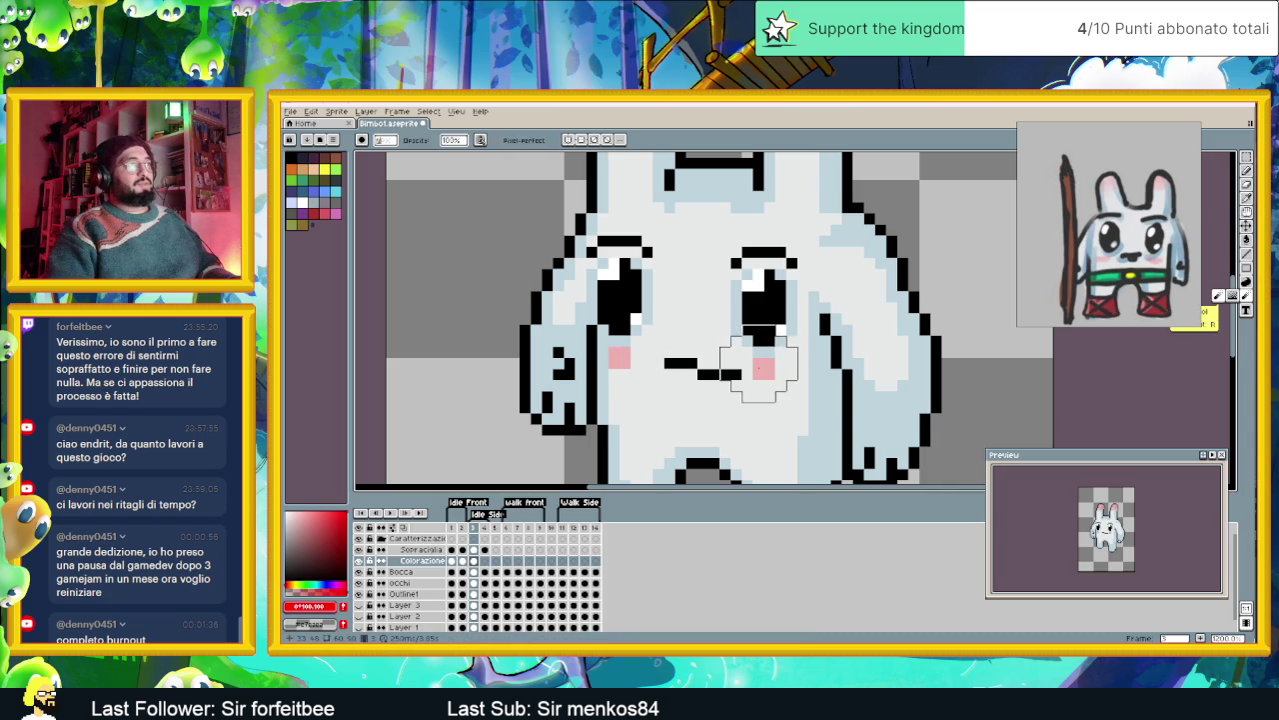
pyautogui.moveTo(764, 364); pyautogui.dragTo(768, 374)
pyautogui.moveTo(648, 374); pyautogui.dragTo(623, 367)
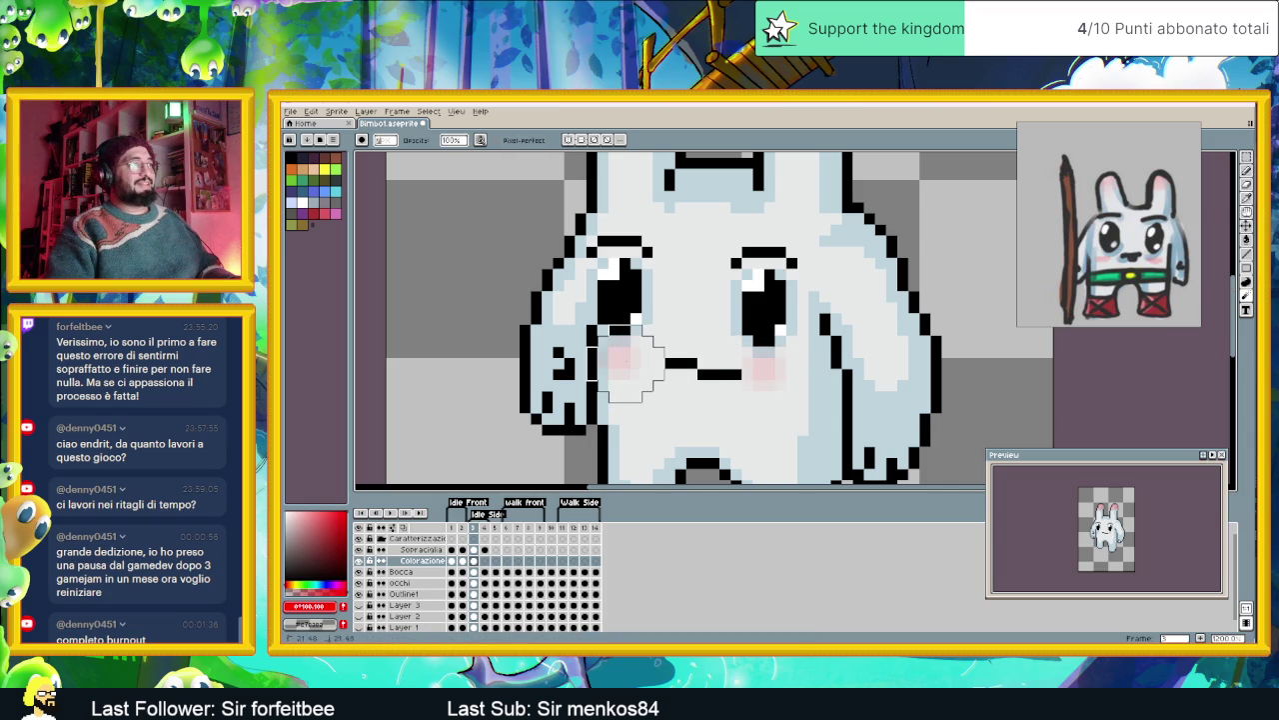
pyautogui.scroll(-3, 677, 419)
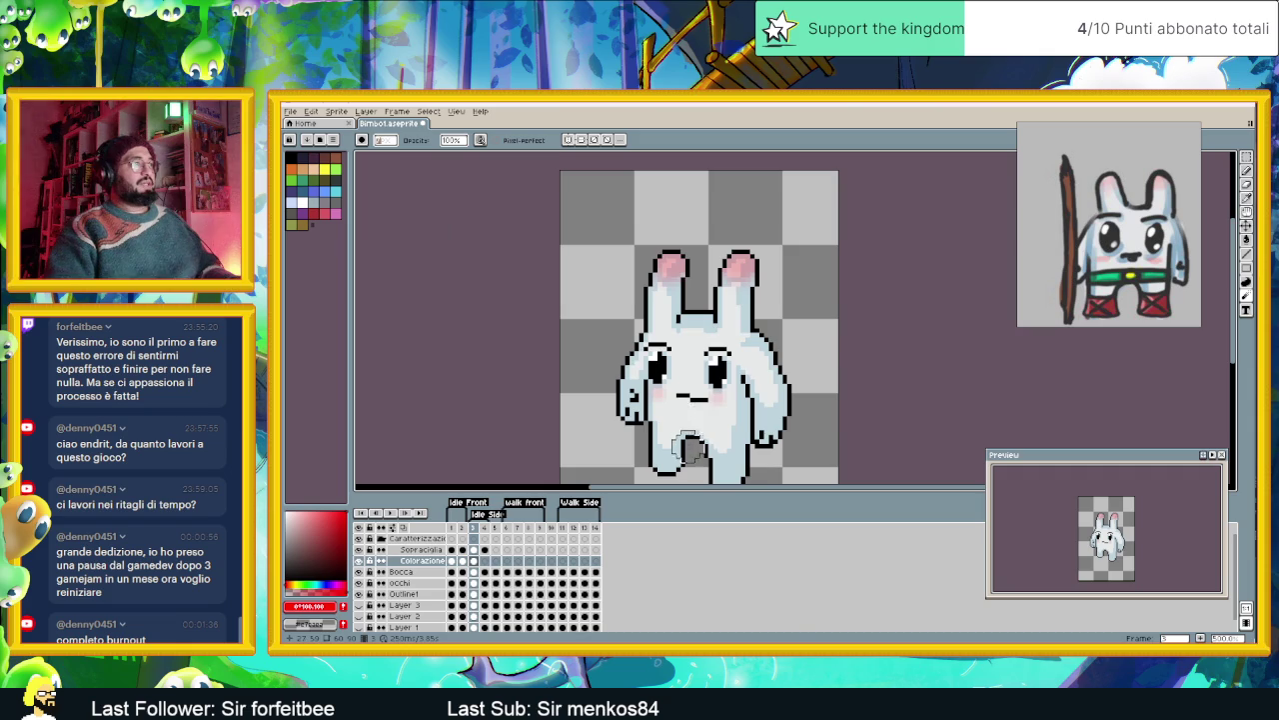
# - Compare with frame 1, marquee the face and body on frame 3, then show frame 4's Colorazione cel
pyautogui.click(452, 562)
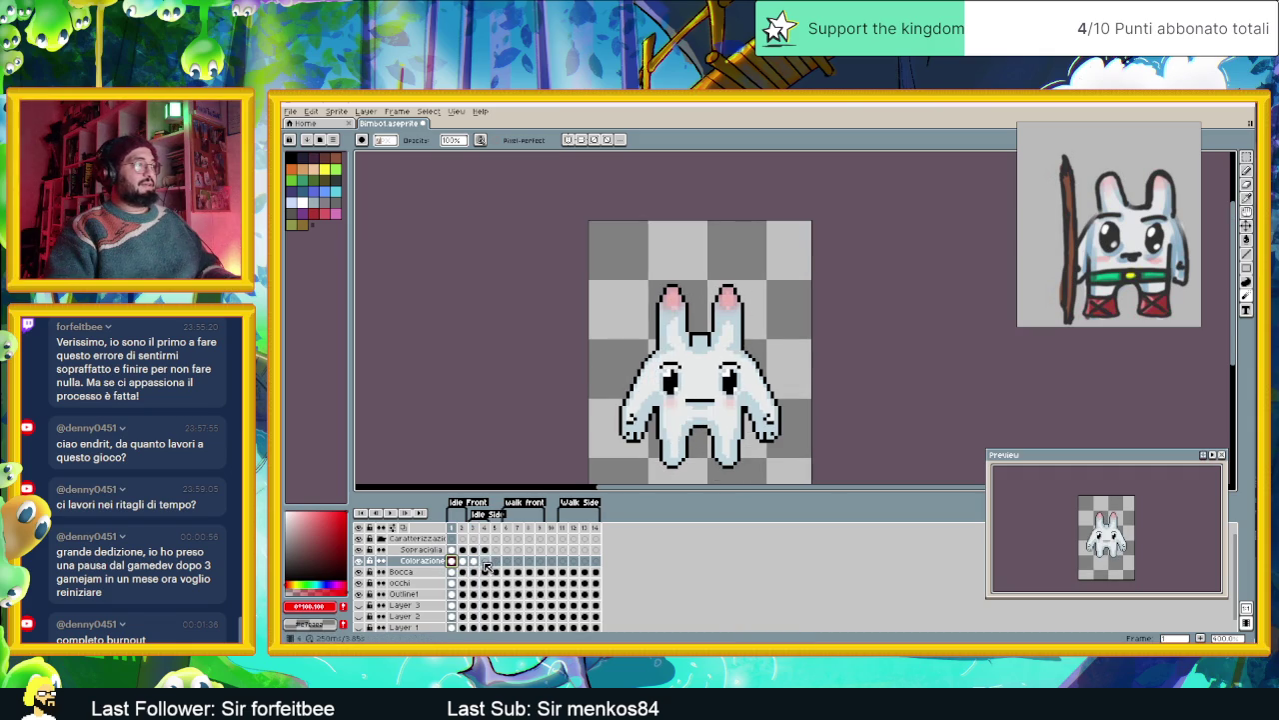
pyautogui.click(474, 561)
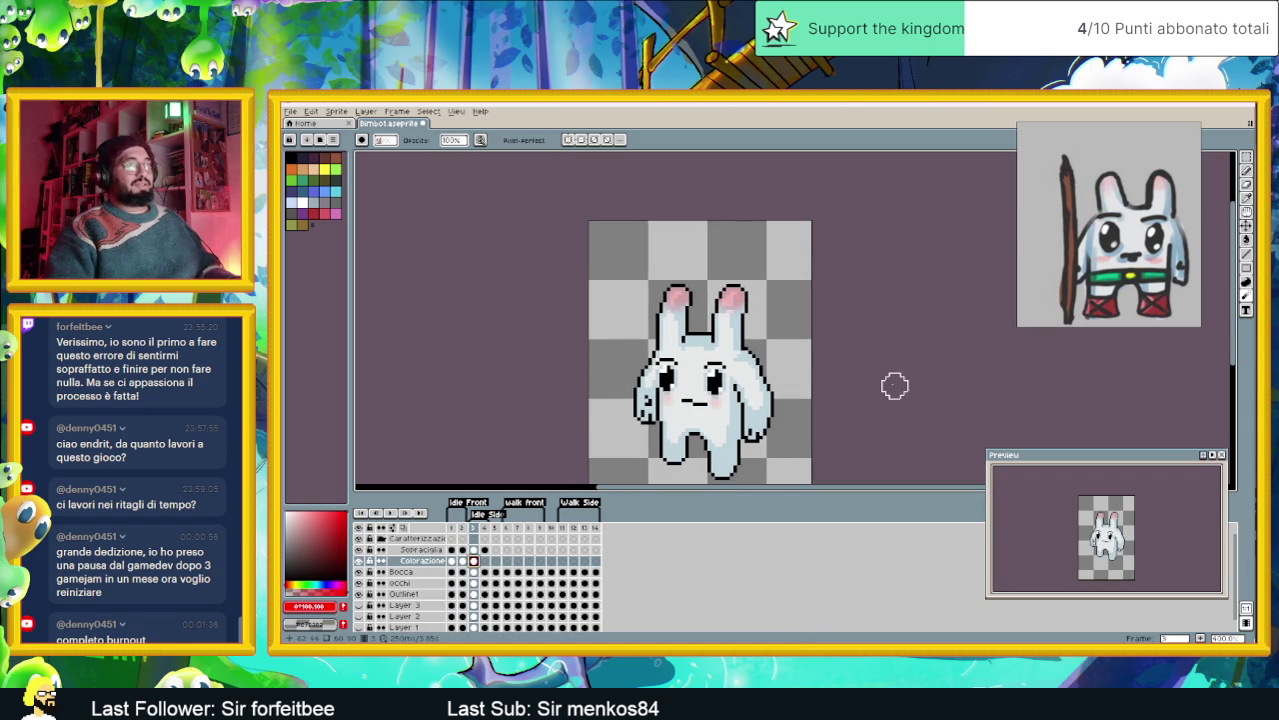
pyautogui.click(1246, 157)
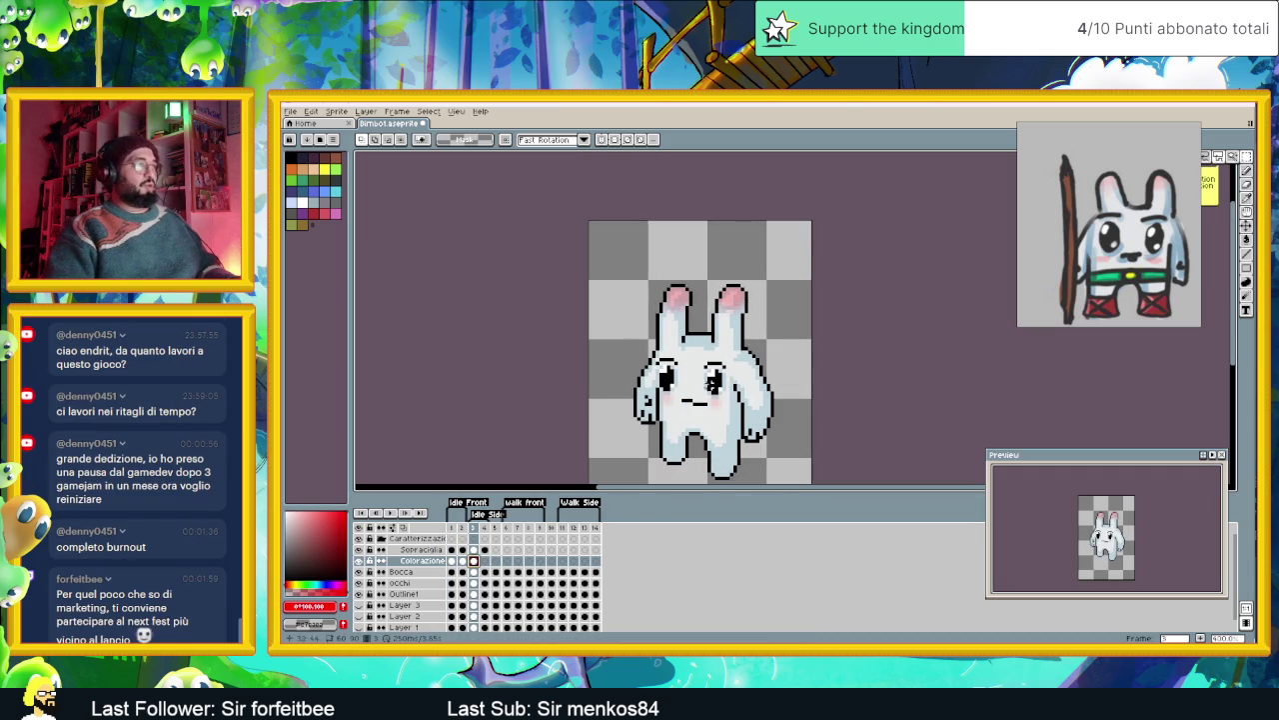
pyautogui.moveTo(760, 379); pyautogui.dragTo(648, 438)
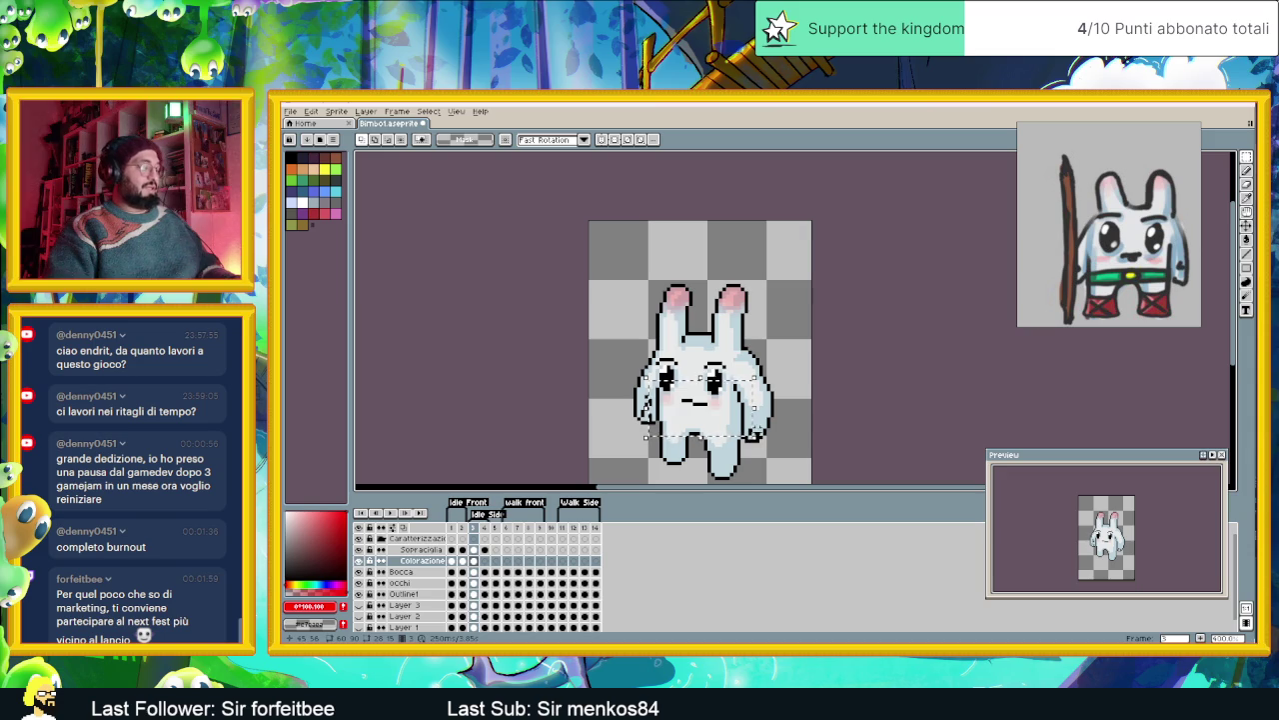
pyautogui.click(461, 561)
pyautogui.click(474, 561)
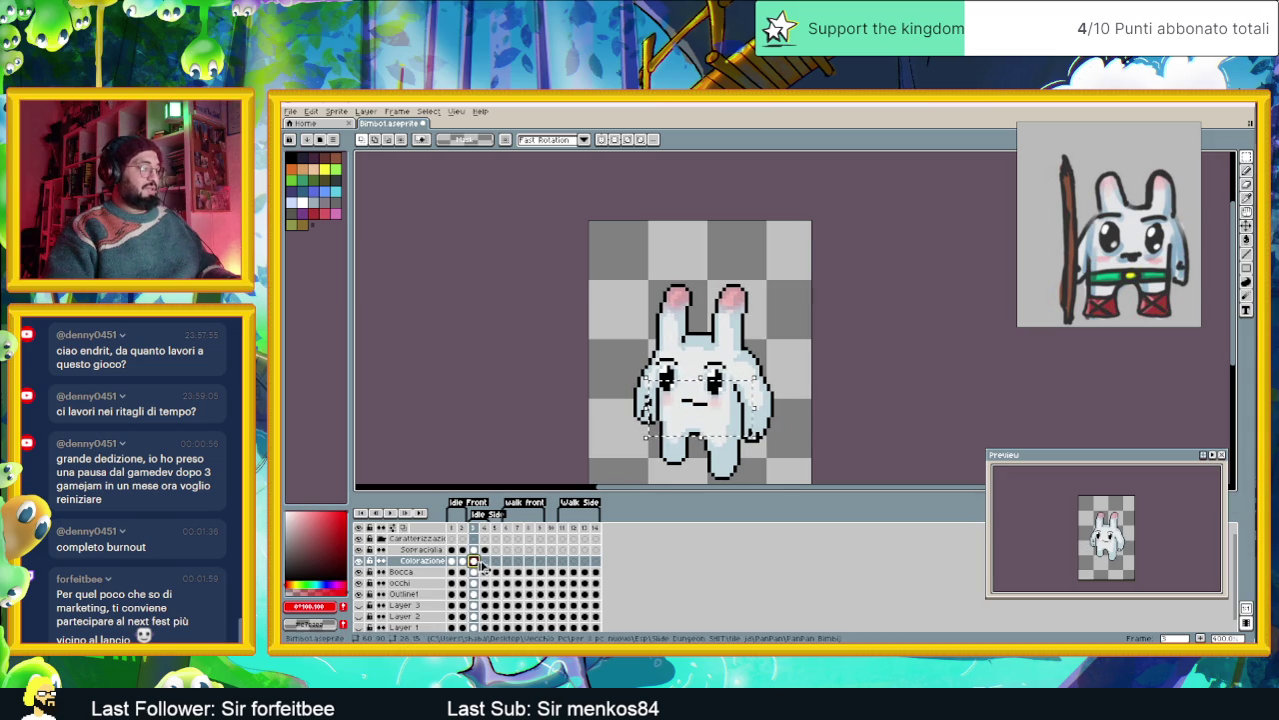
pyautogui.click(484, 561)
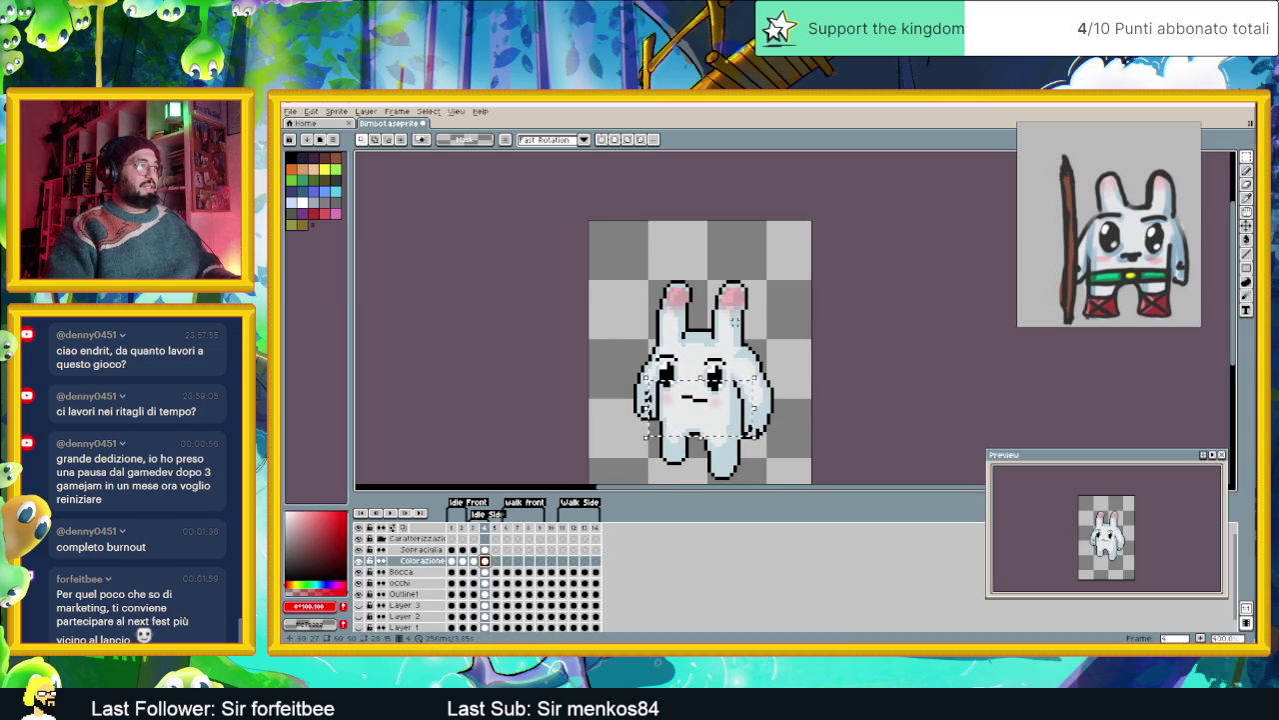
pyautogui.scroll(1, 737, 320)
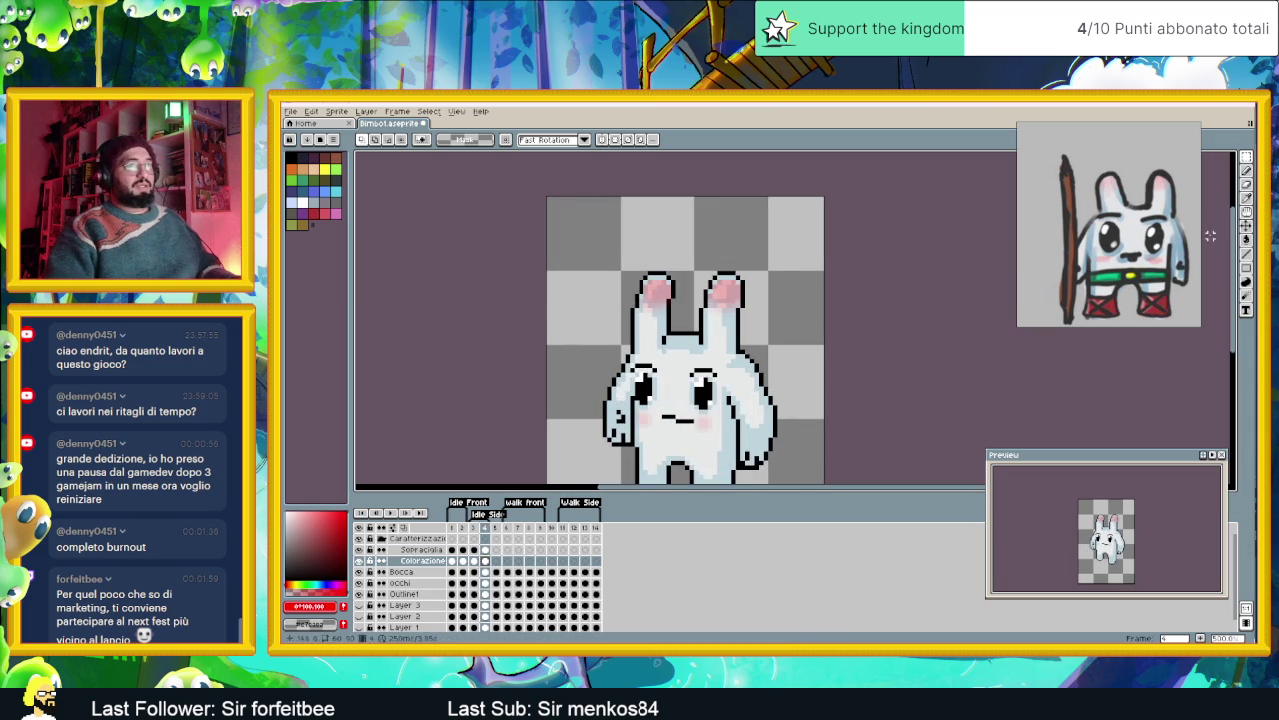
pyautogui.click(1246, 240)
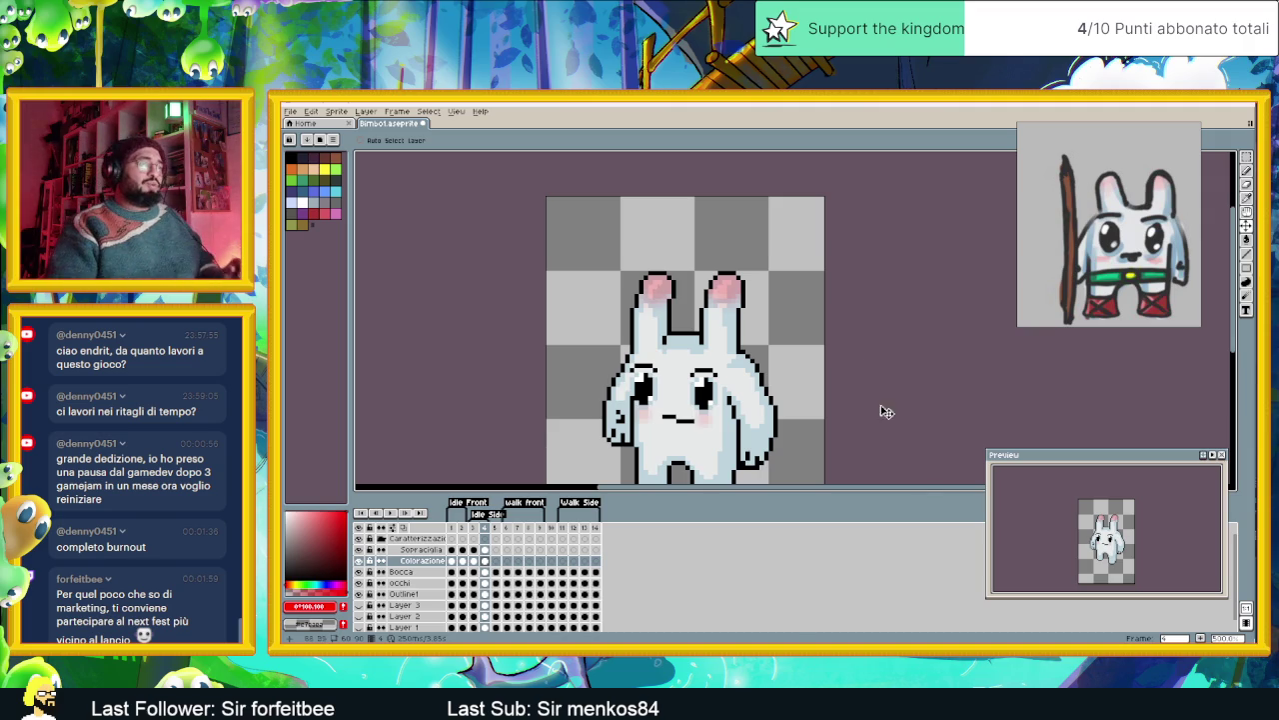
# - Switch from Aseprite to the browser showing the YouTube Studio dashboard
pyautogui.hotkey('alt', 'Tab')
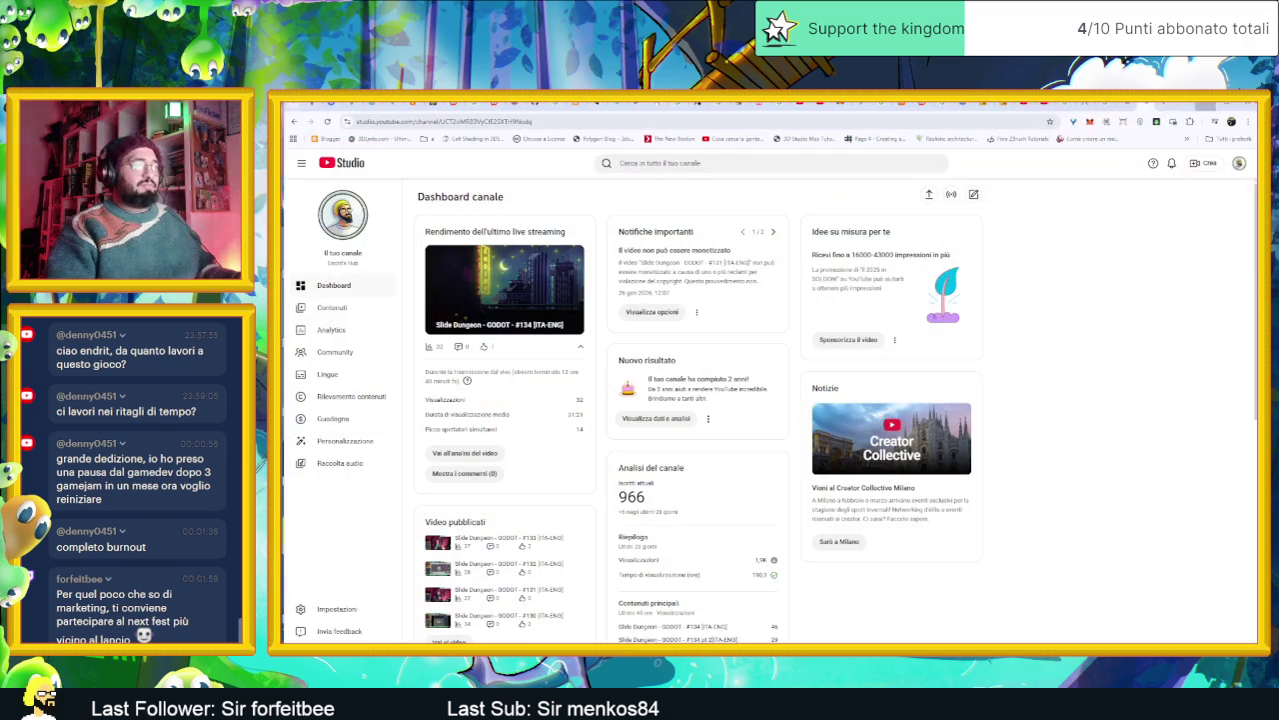
# - Open the itch.io Creator Dashboard in a new tab and show its Game jams section
pyautogui.moveTo(1125, 122); pyautogui.dragTo(1181, 178)
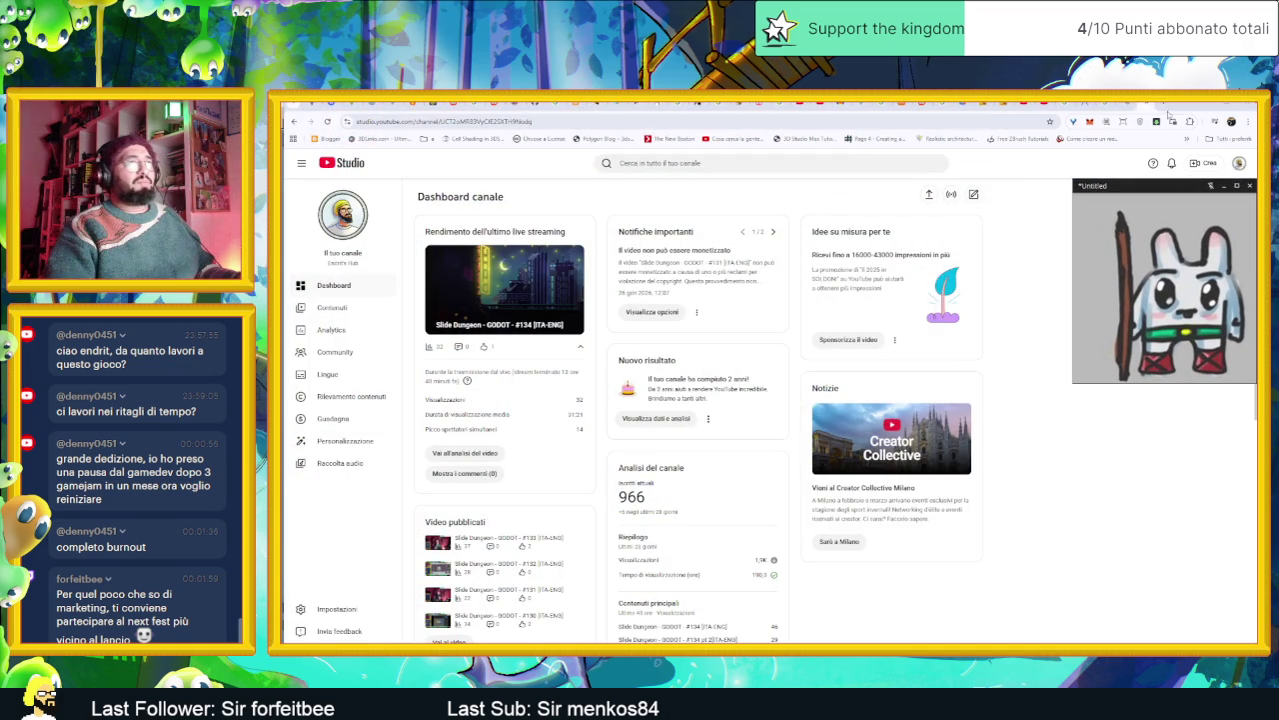
pyautogui.hotkey('ctrl', 't')
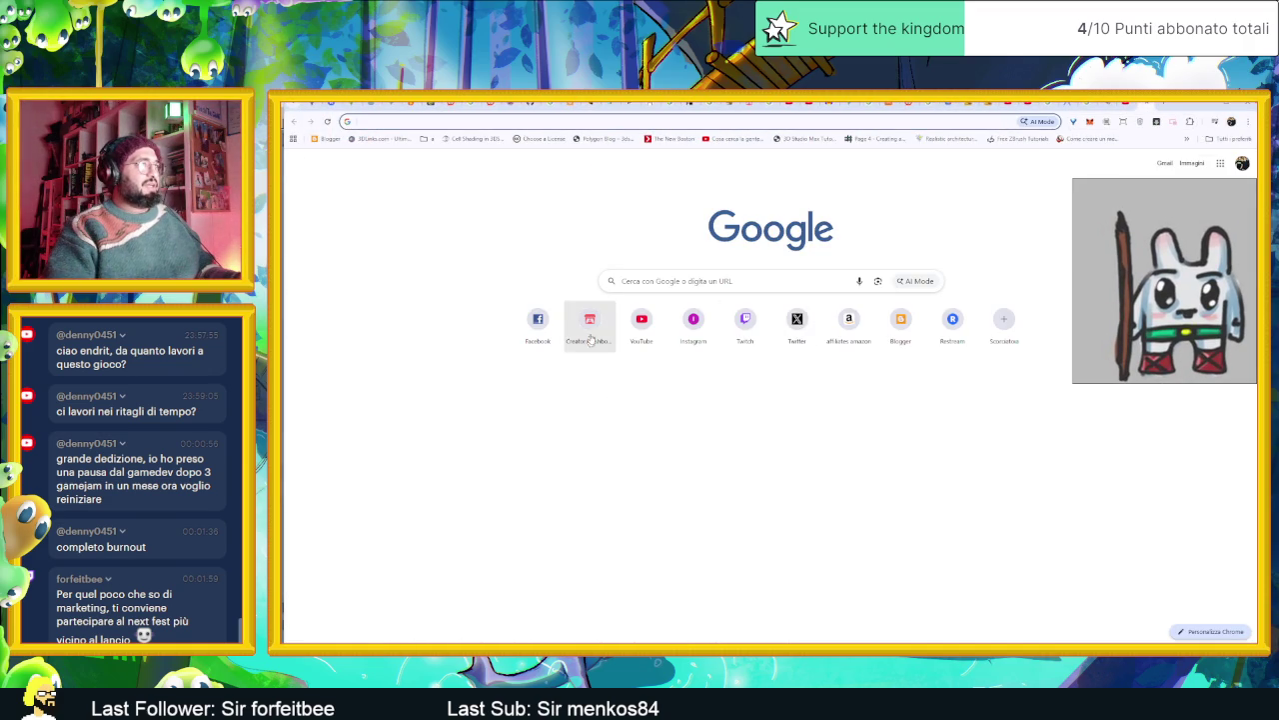
pyautogui.click(589, 325)
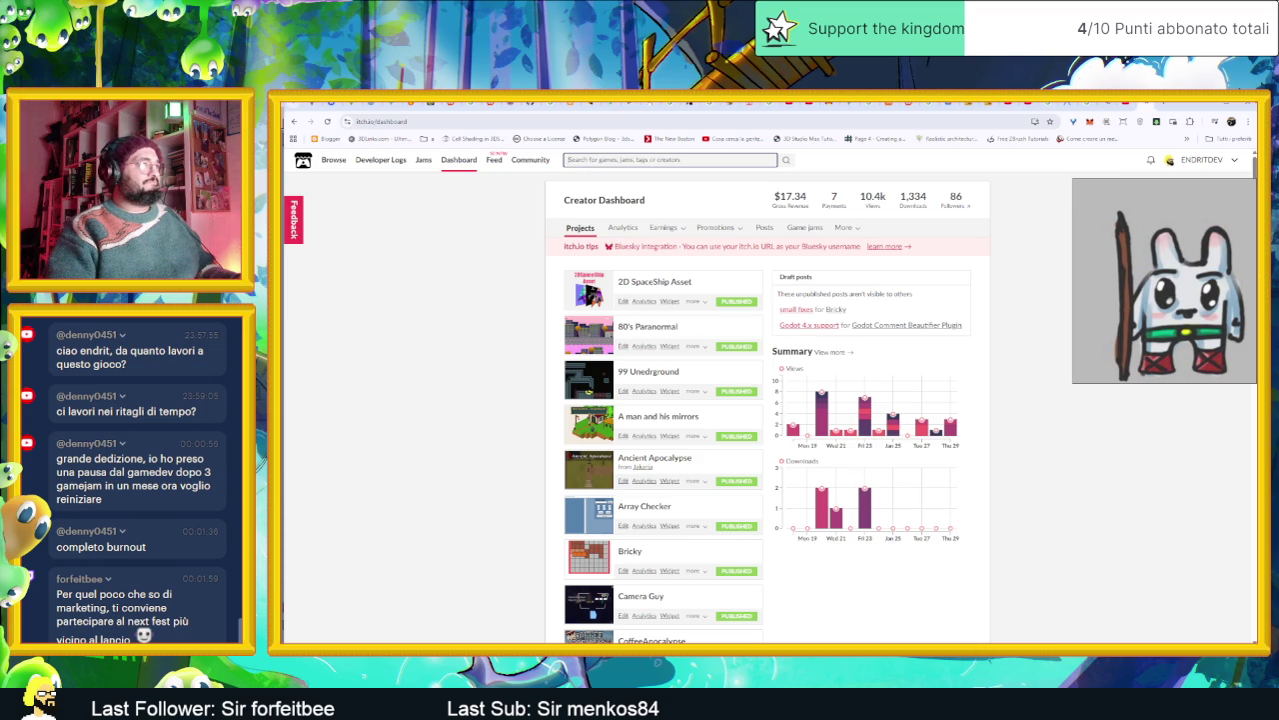
pyautogui.click(804, 228)
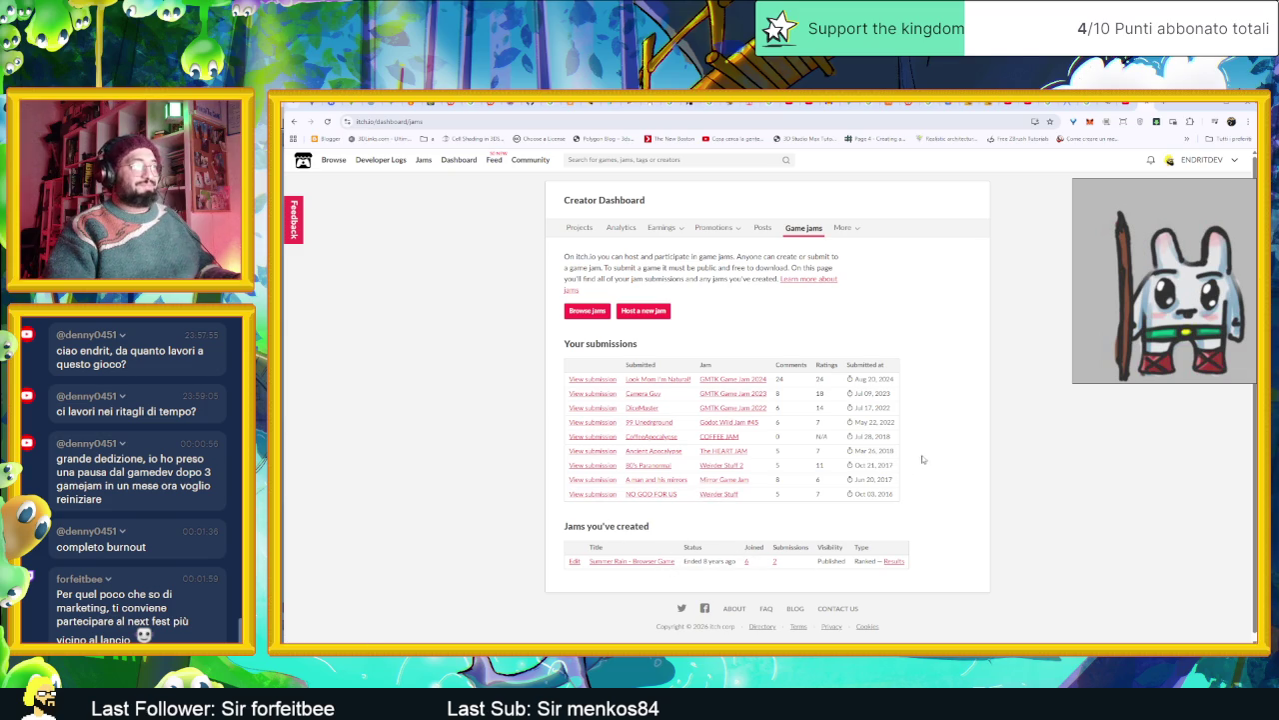
# - Go to the itch.io Game Jams page through the account menu
pyautogui.click(1236, 160)
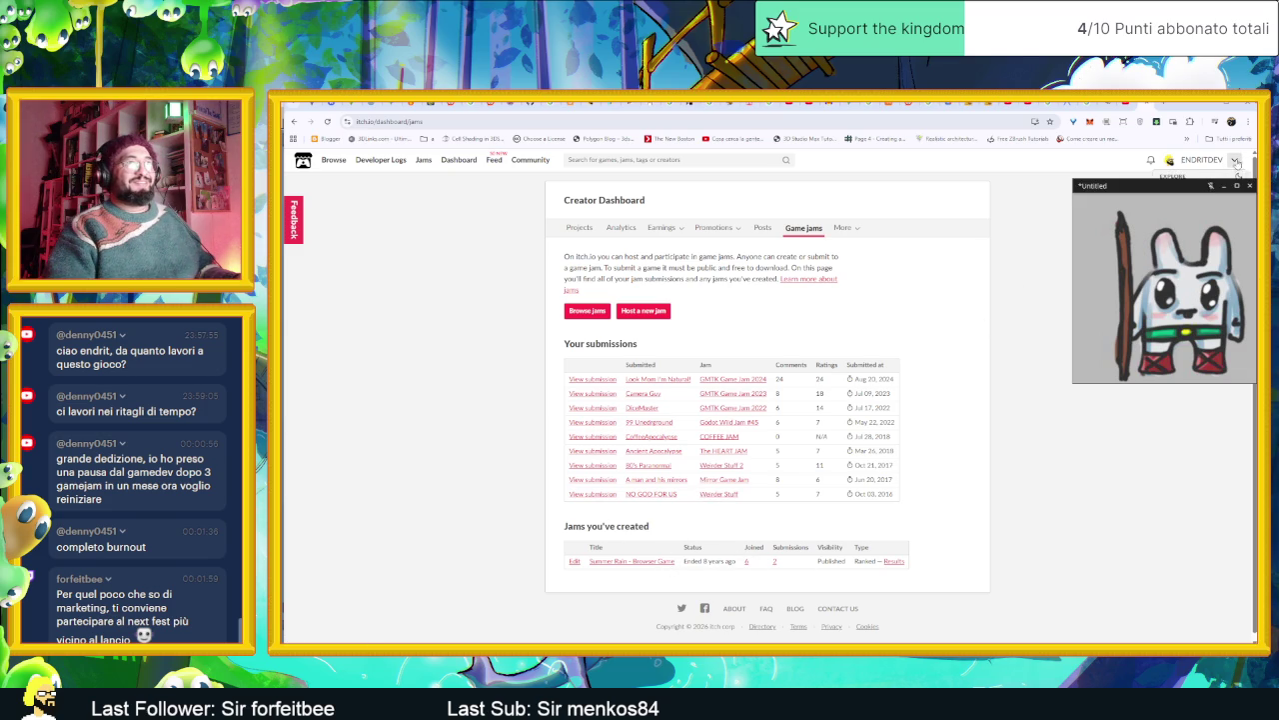
pyautogui.moveTo(1188, 187); pyautogui.dragTo(1174, 409)
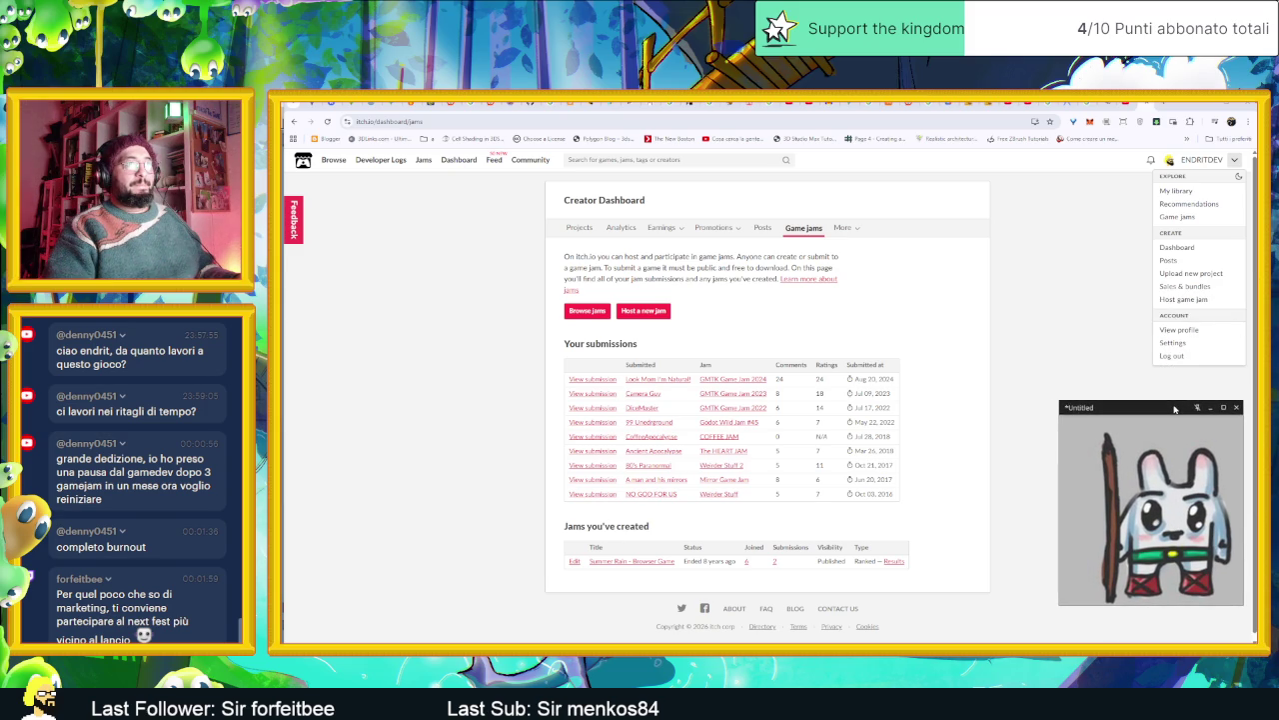
pyautogui.click(1175, 217)
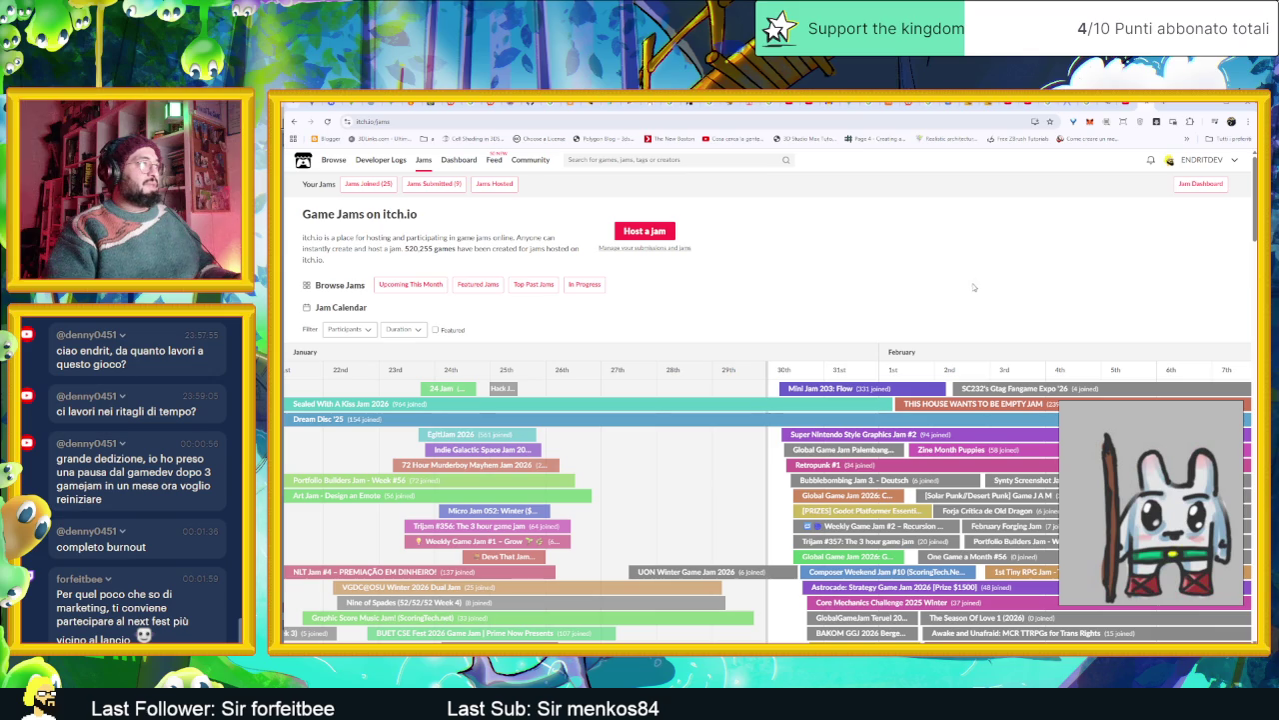
# - Browse the jam calendar, then open the list of Game Jams You've Joined
pyautogui.scroll(-3, 916, 304)
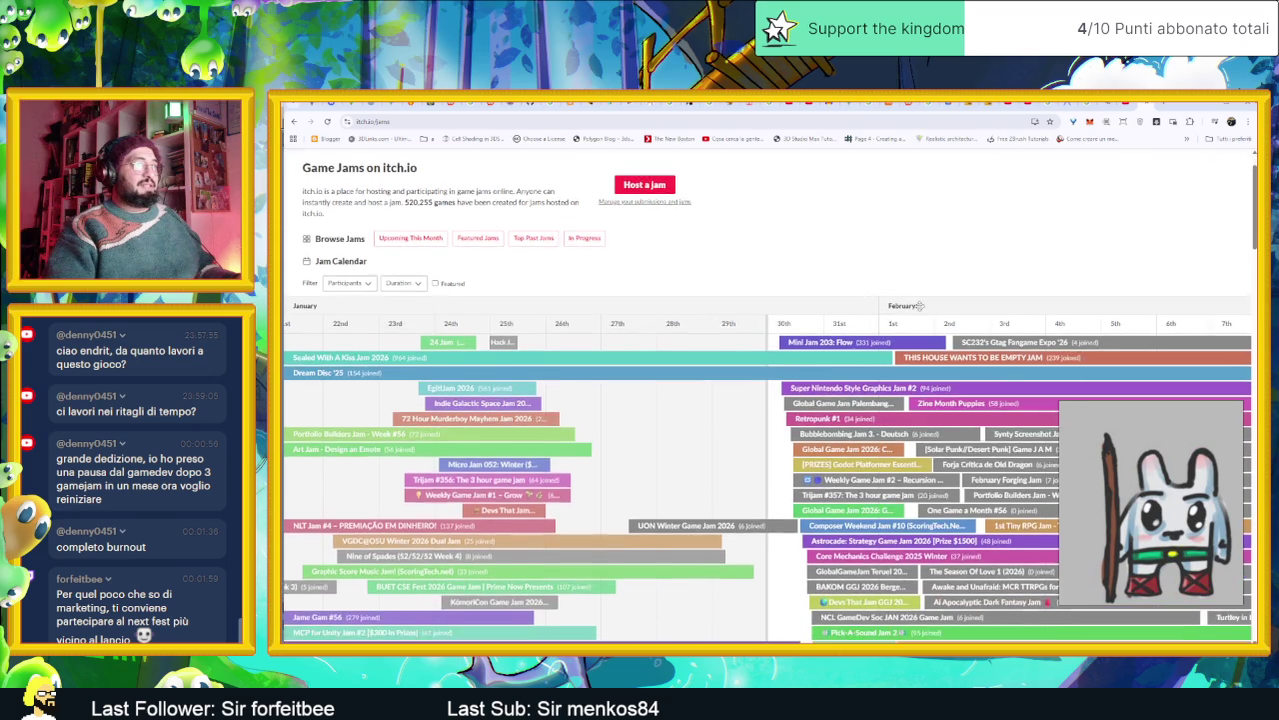
pyautogui.scroll(-1, 918, 303)
pyautogui.scroll(-1, 918, 304)
pyautogui.scroll(-1, 919, 309)
pyautogui.scroll(-1, 917, 312)
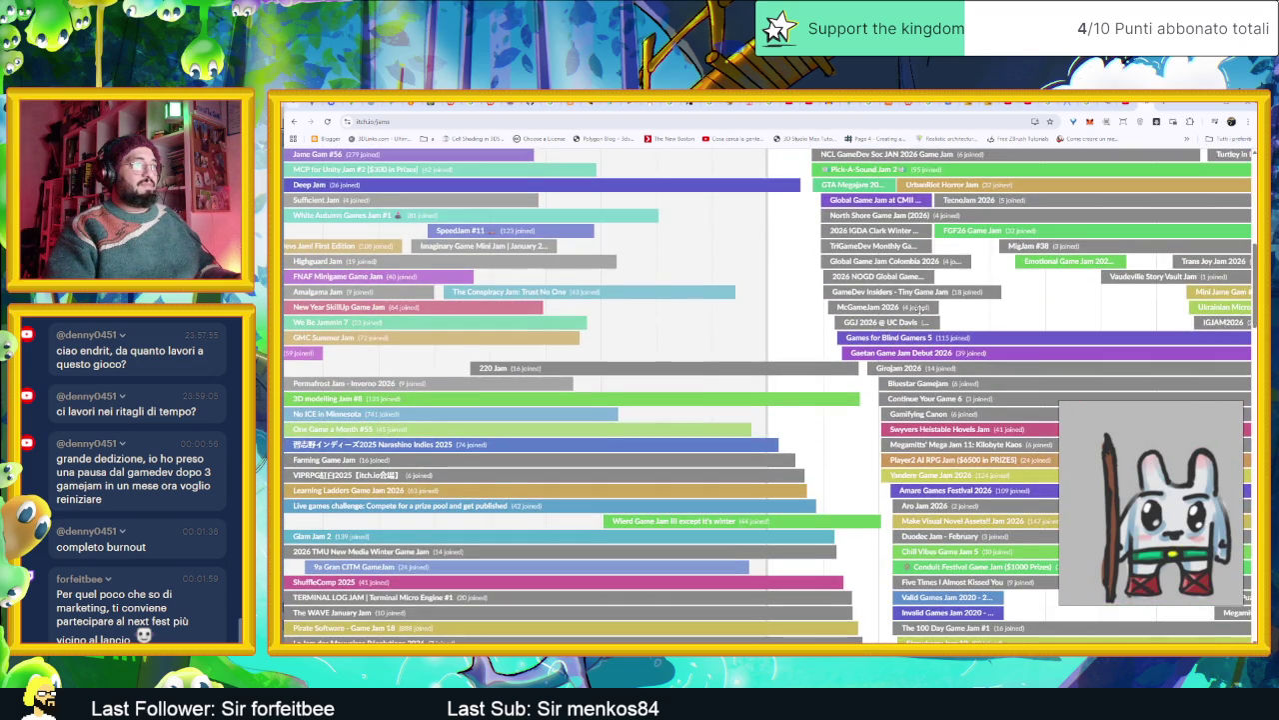
pyautogui.scroll(-1, 916, 312)
pyautogui.scroll(-1, 916, 312)
pyautogui.scroll(-1, 913, 312)
pyautogui.scroll(-1, 913, 312)
pyautogui.scroll(-1, 914, 312)
pyautogui.scroll(3, 745, 279)
pyautogui.scroll(4, 745, 280)
pyautogui.scroll(4, 479, 176)
pyautogui.click(565, 160)
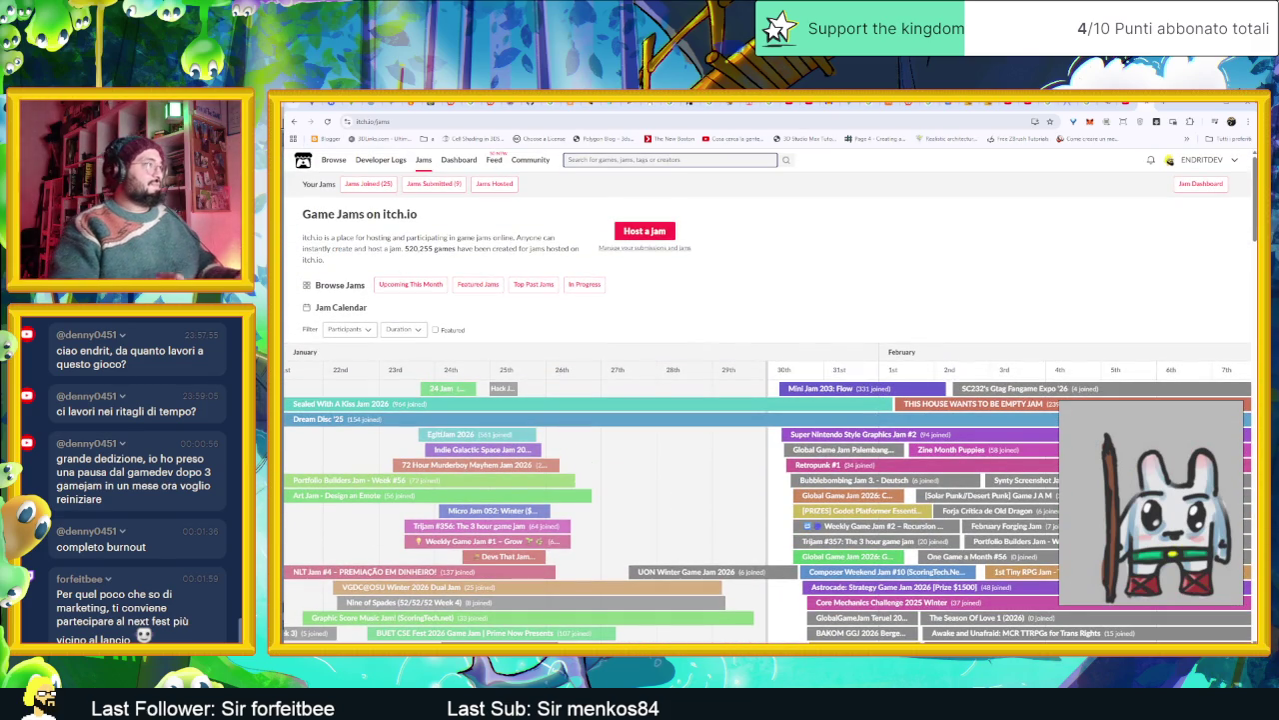
pyautogui.click(369, 185)
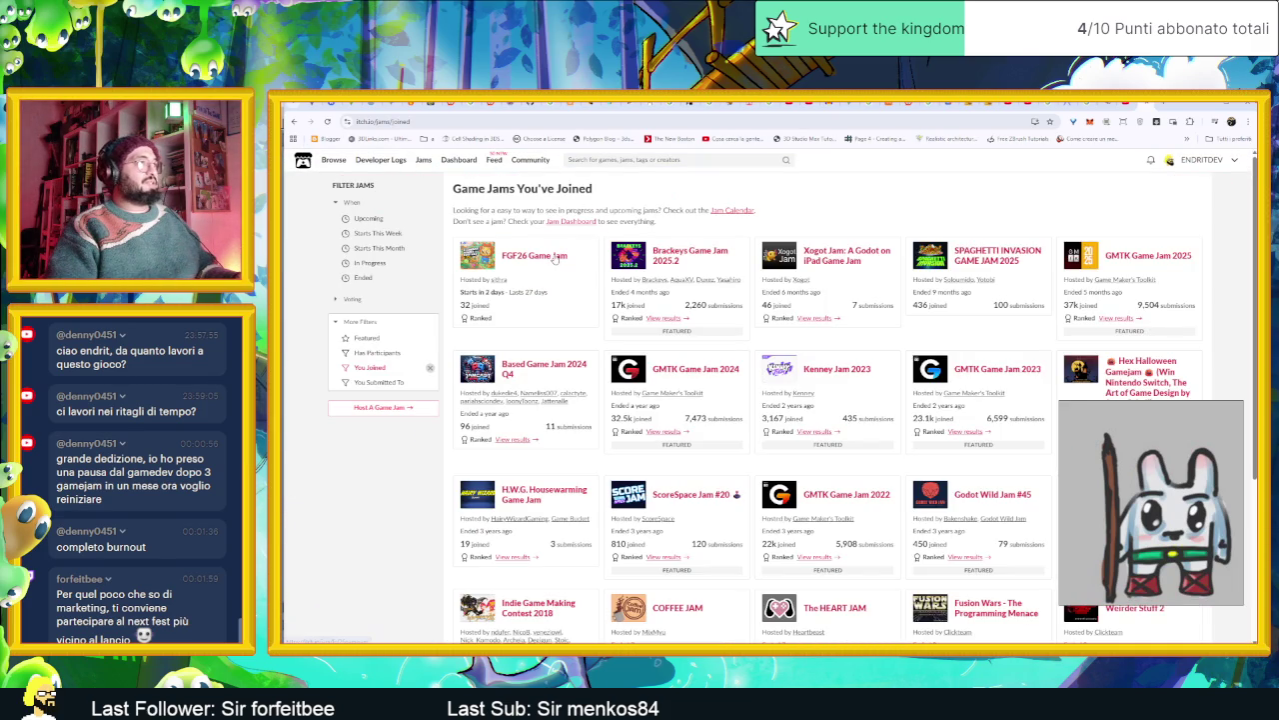
# - Open the FGF26 Game Jam page and look over its banner and submission dates
pyautogui.click(554, 256)
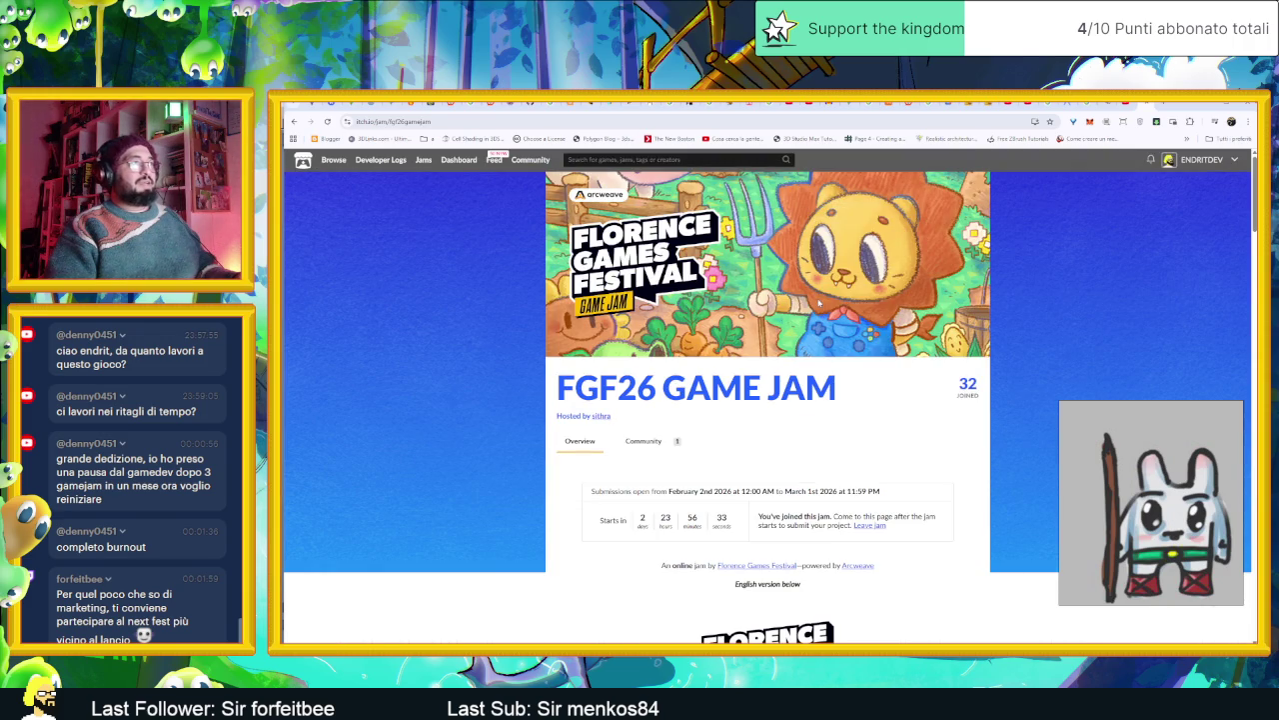
pyautogui.scroll(-2, 861, 362)
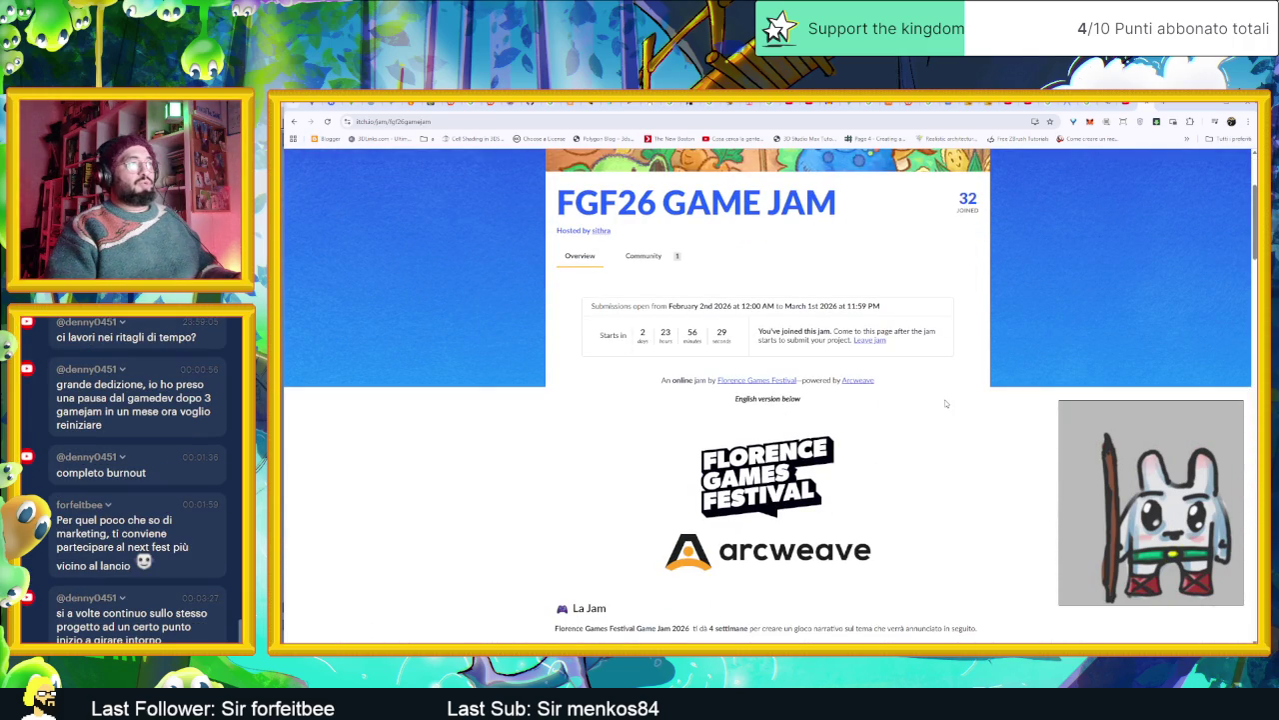
pyautogui.scroll(-1, 946, 403)
pyautogui.scroll(1, 946, 403)
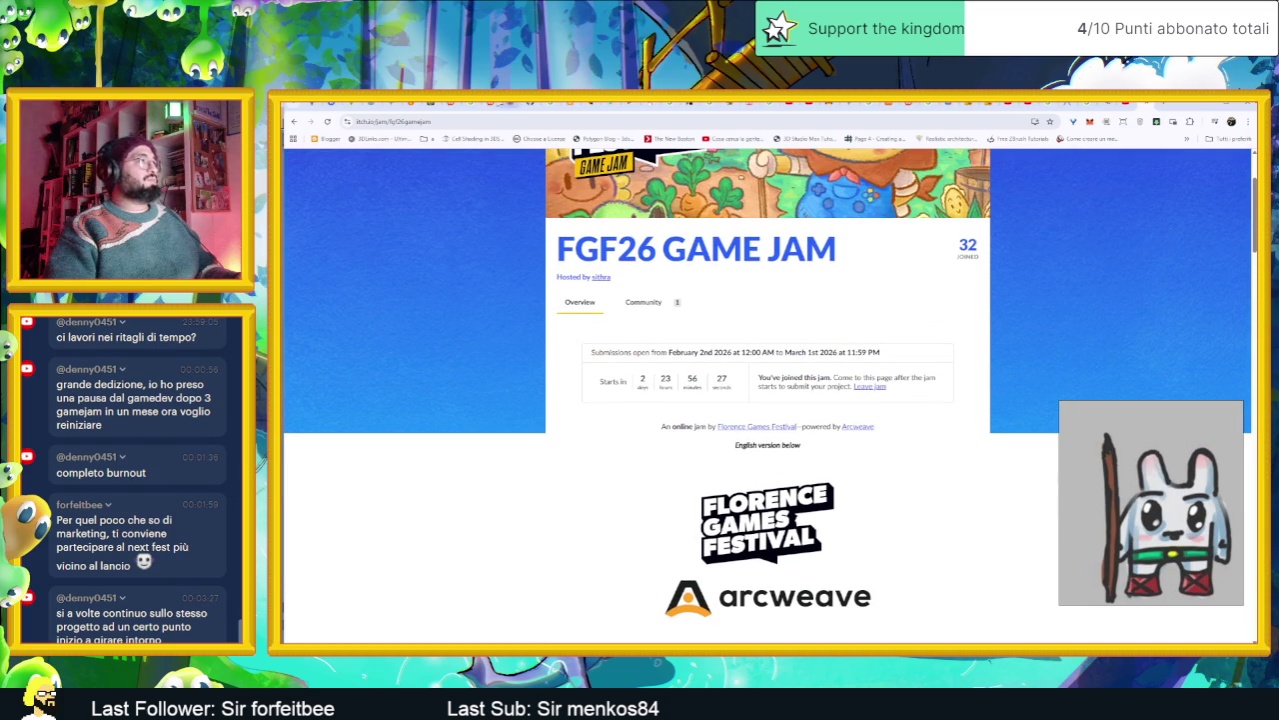
# - Copy the FGF26 jam page URL and bring the Aseprite bunny sprite back into view
pyautogui.click(470, 120)
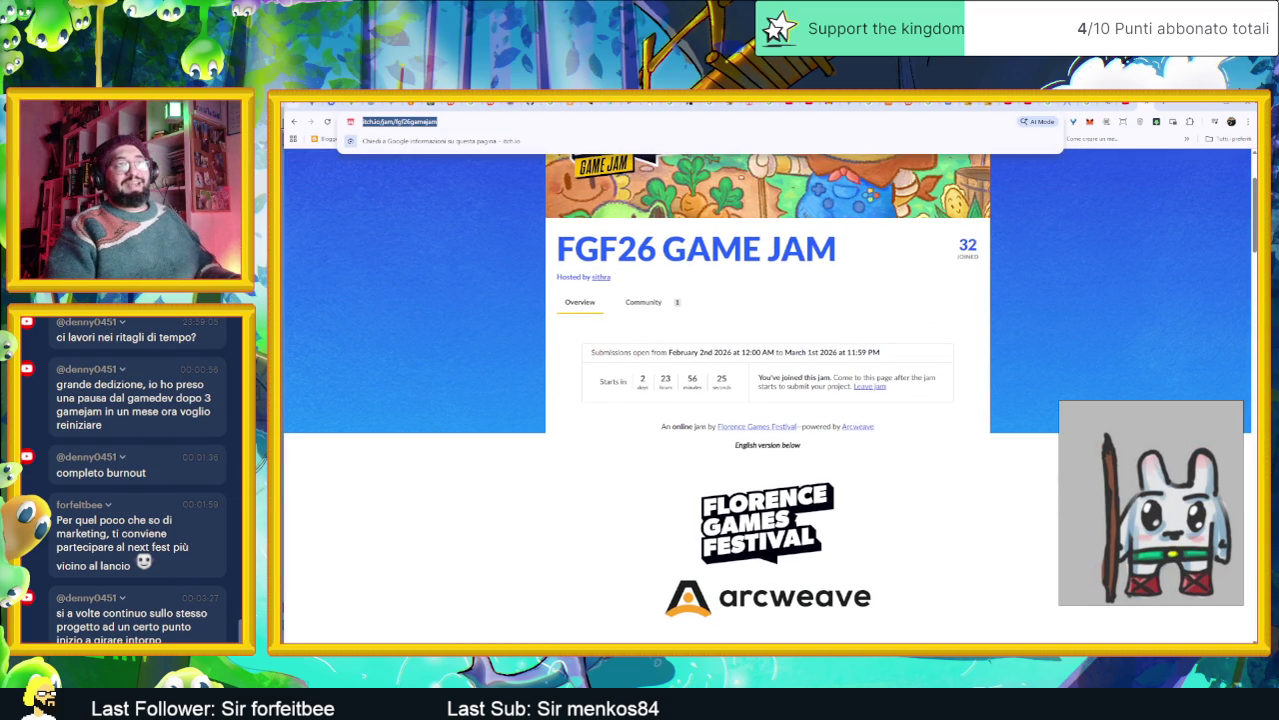
pyautogui.press('Escape')
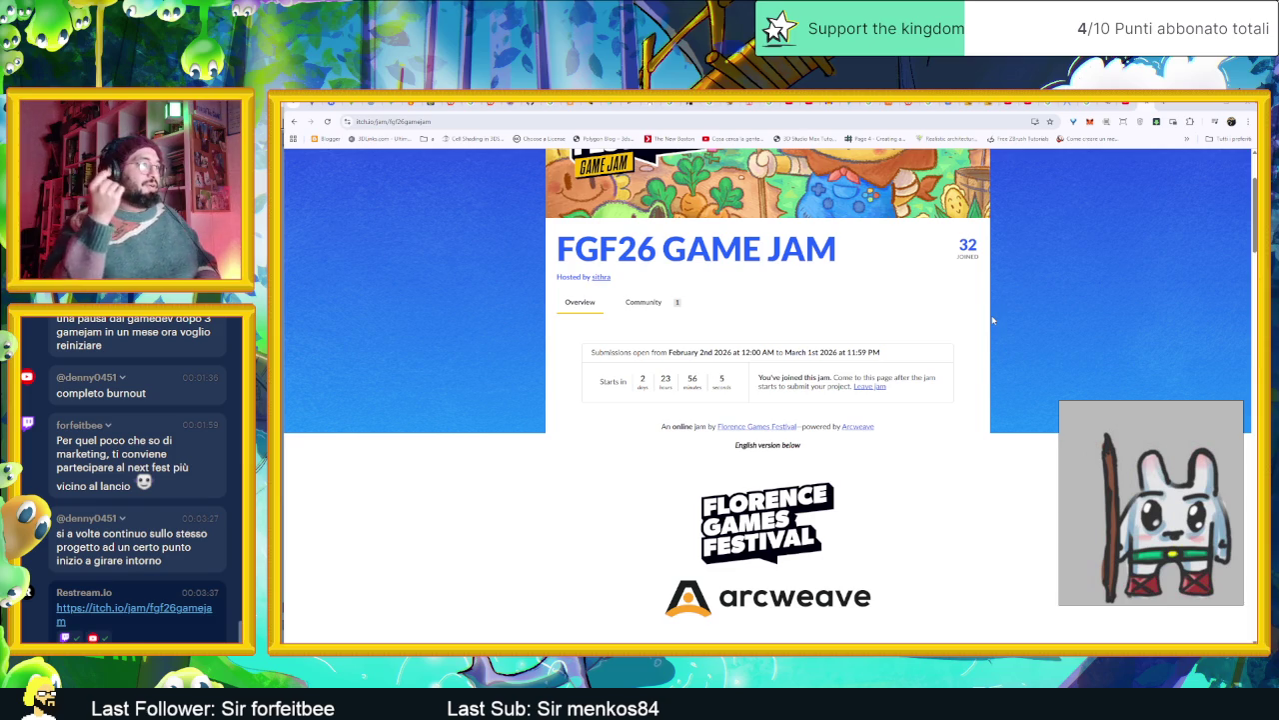
pyautogui.click(1205, 108)
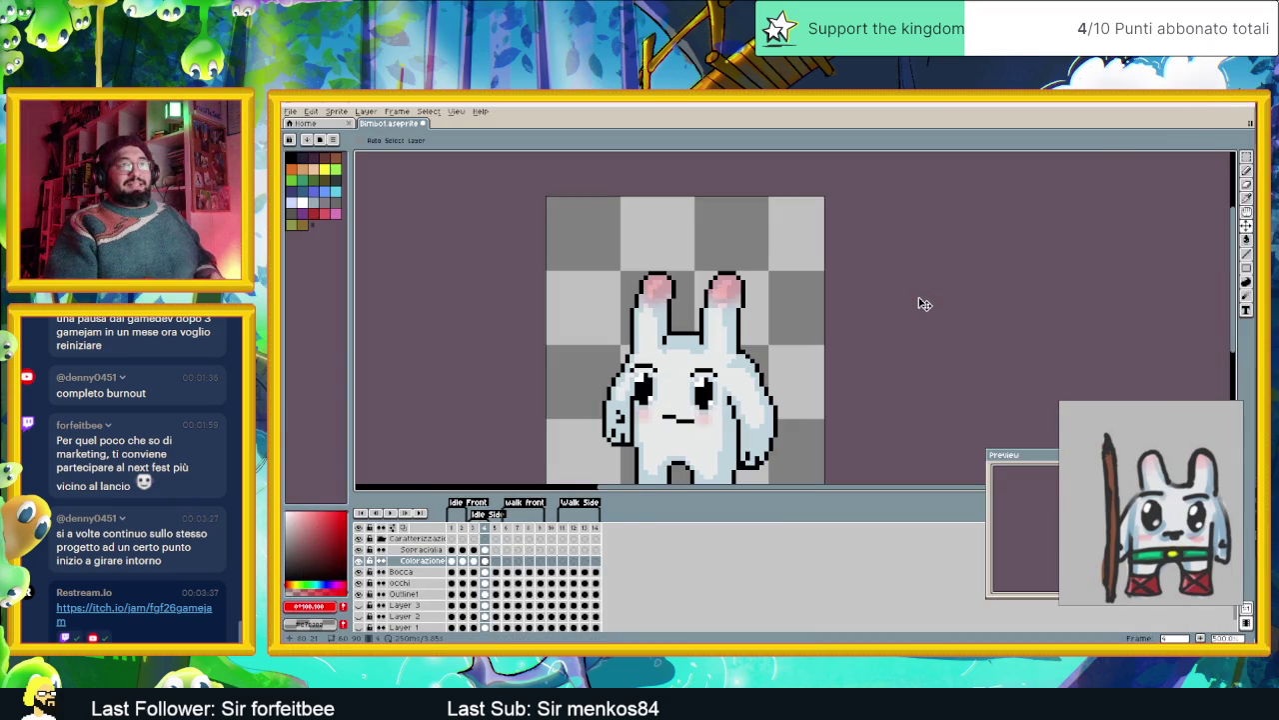
# - Adjust the canvas zoom and select frame 1 to show the bunny's front-facing idle pose
pyautogui.scroll(-1, 879, 322)
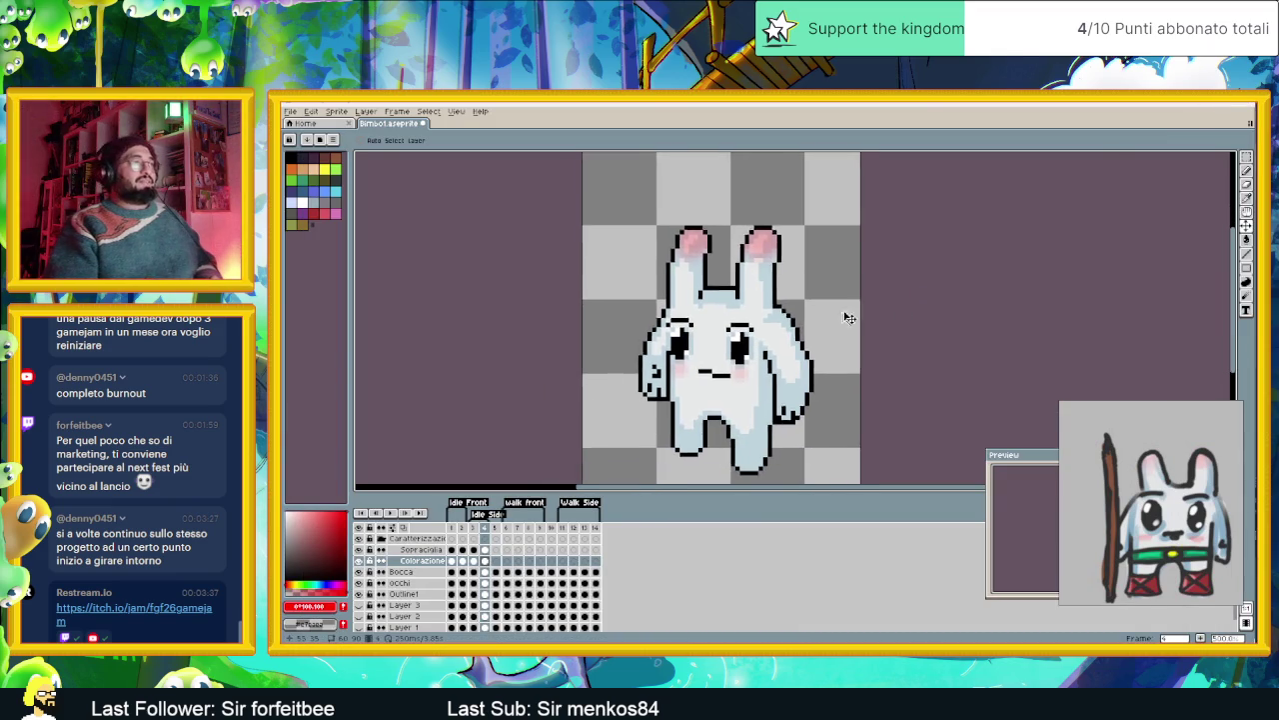
pyautogui.scroll(-1, 829, 309)
pyautogui.scroll(1, 788, 368)
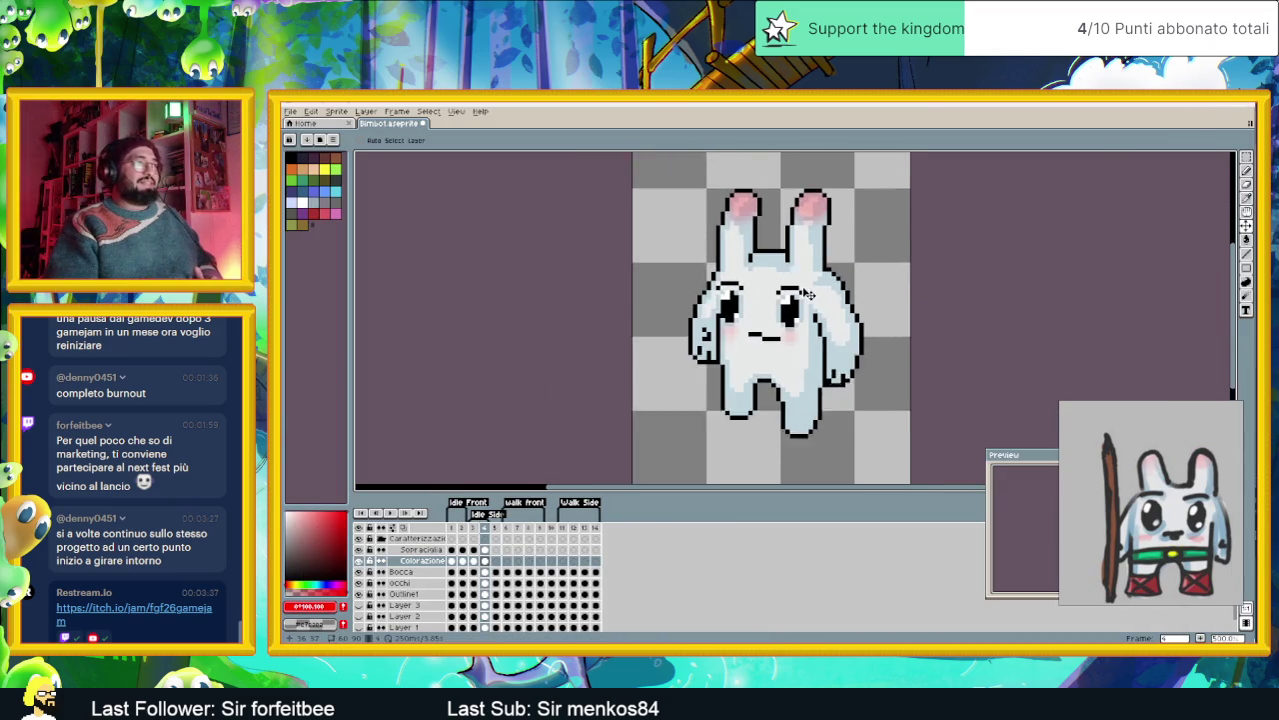
pyautogui.scroll(1, 799, 320)
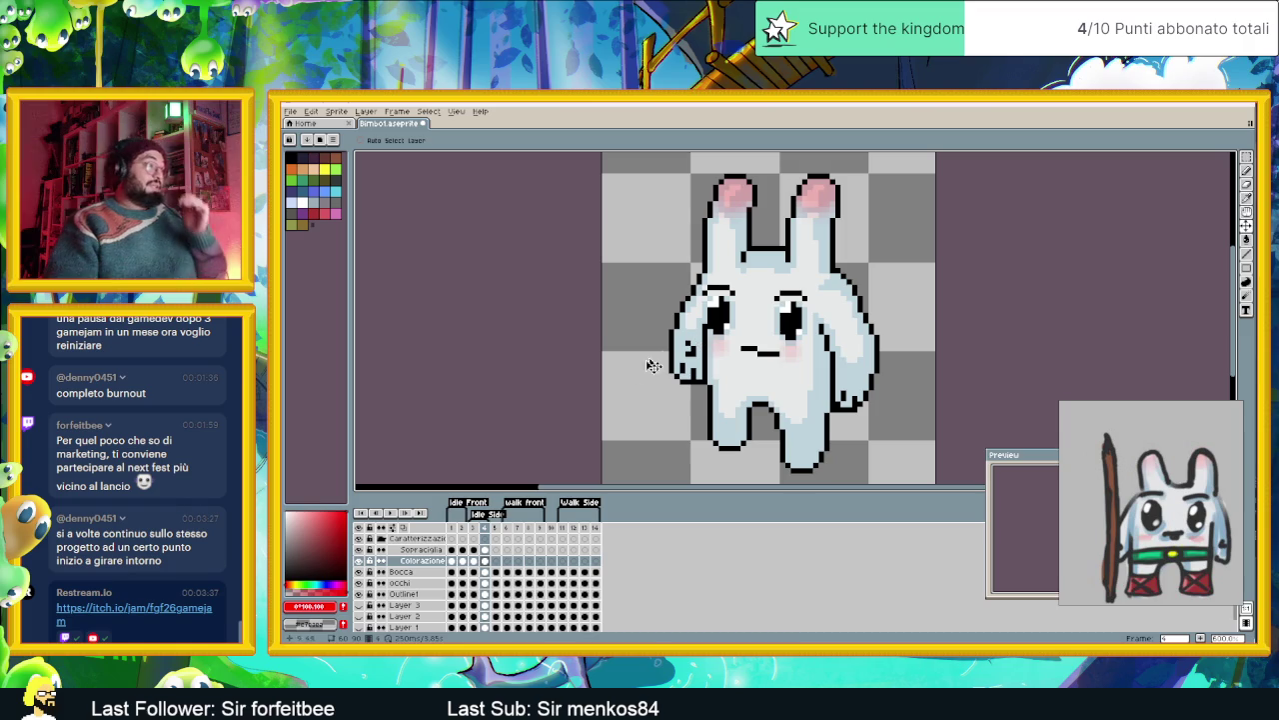
pyautogui.click(452, 561)
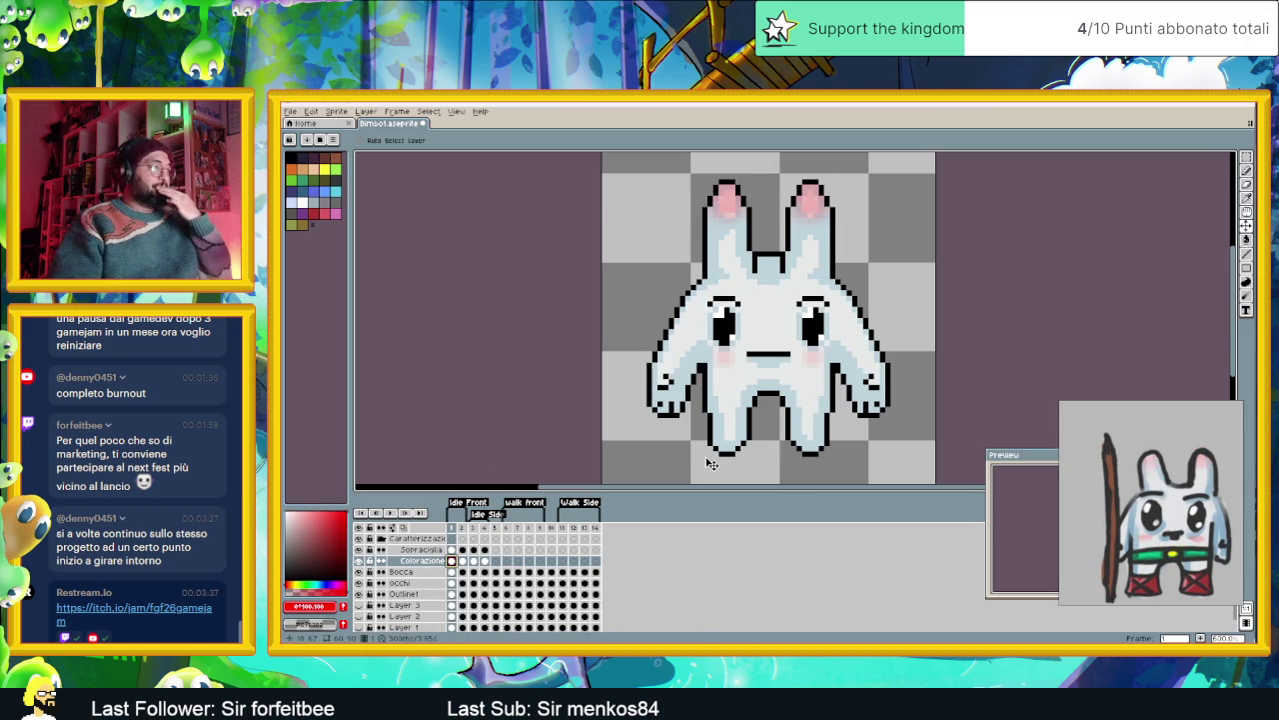
# - Add a new Layer 4, select its frame-1 cel, and switch to the Pencil
pyautogui.rightClick(432, 538)
pyautogui.moveTo(450, 557)
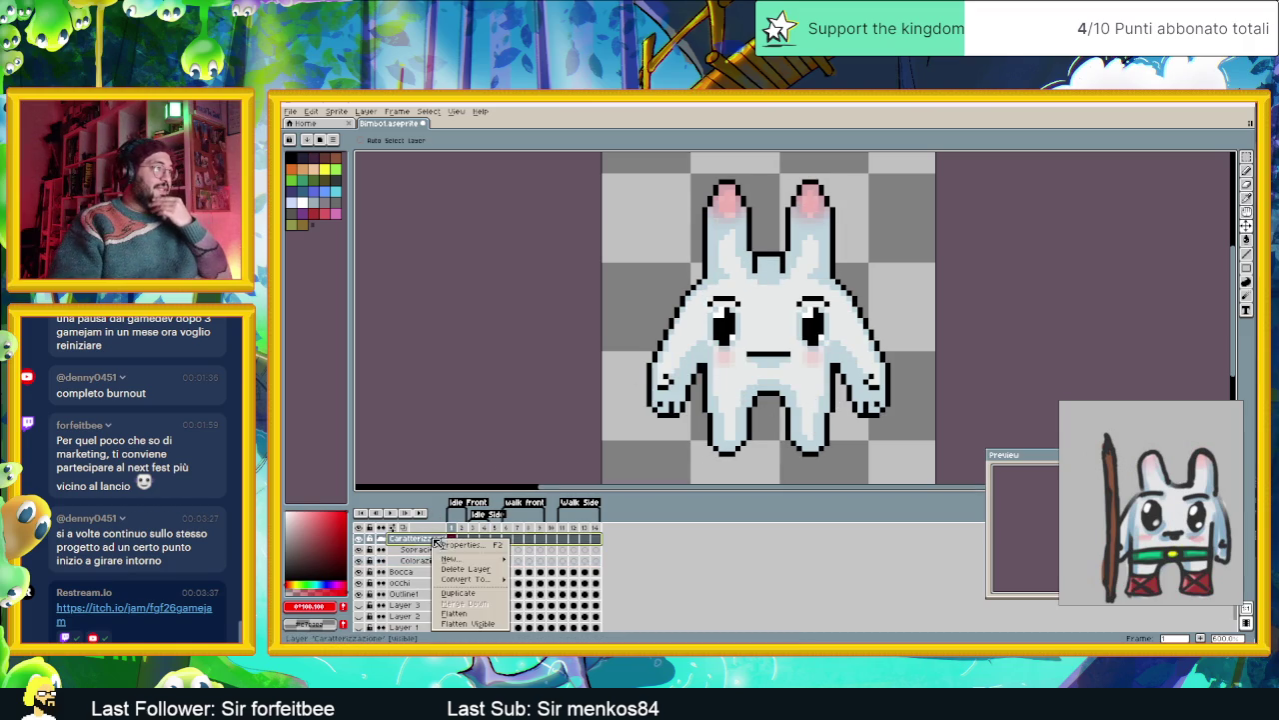
pyautogui.click(528, 562)
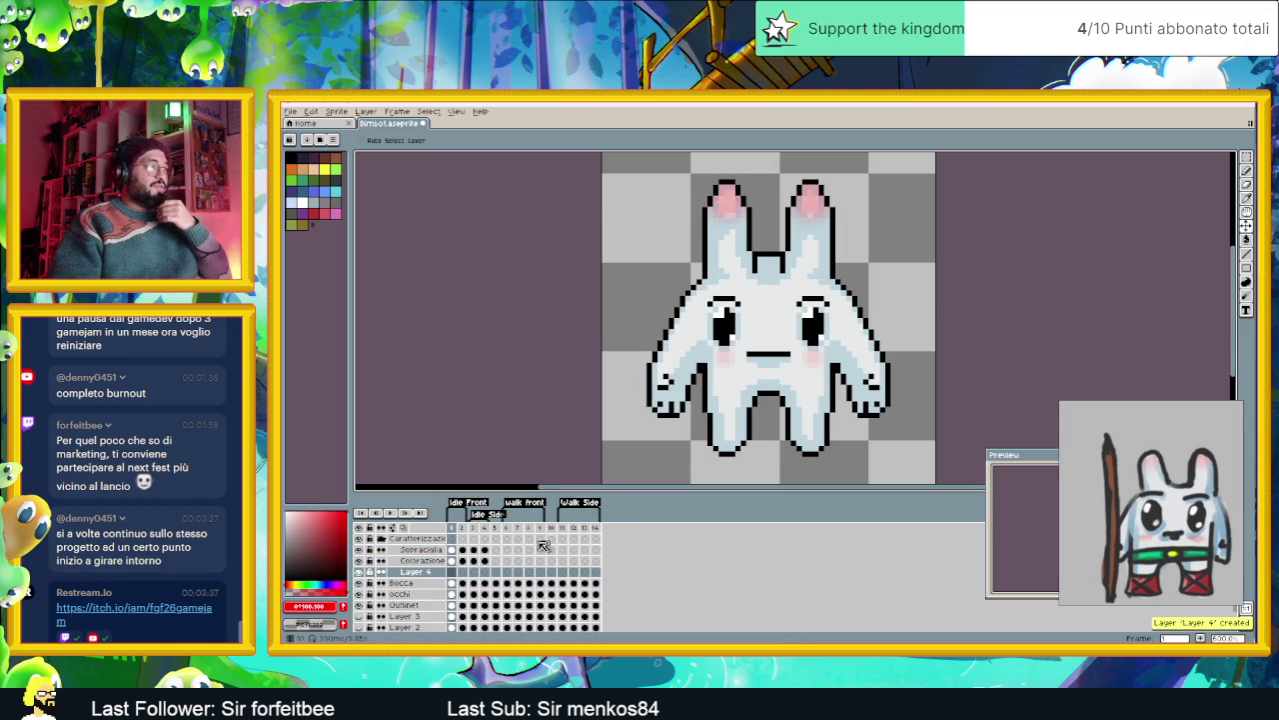
pyautogui.click(460, 573)
pyautogui.click(451, 572)
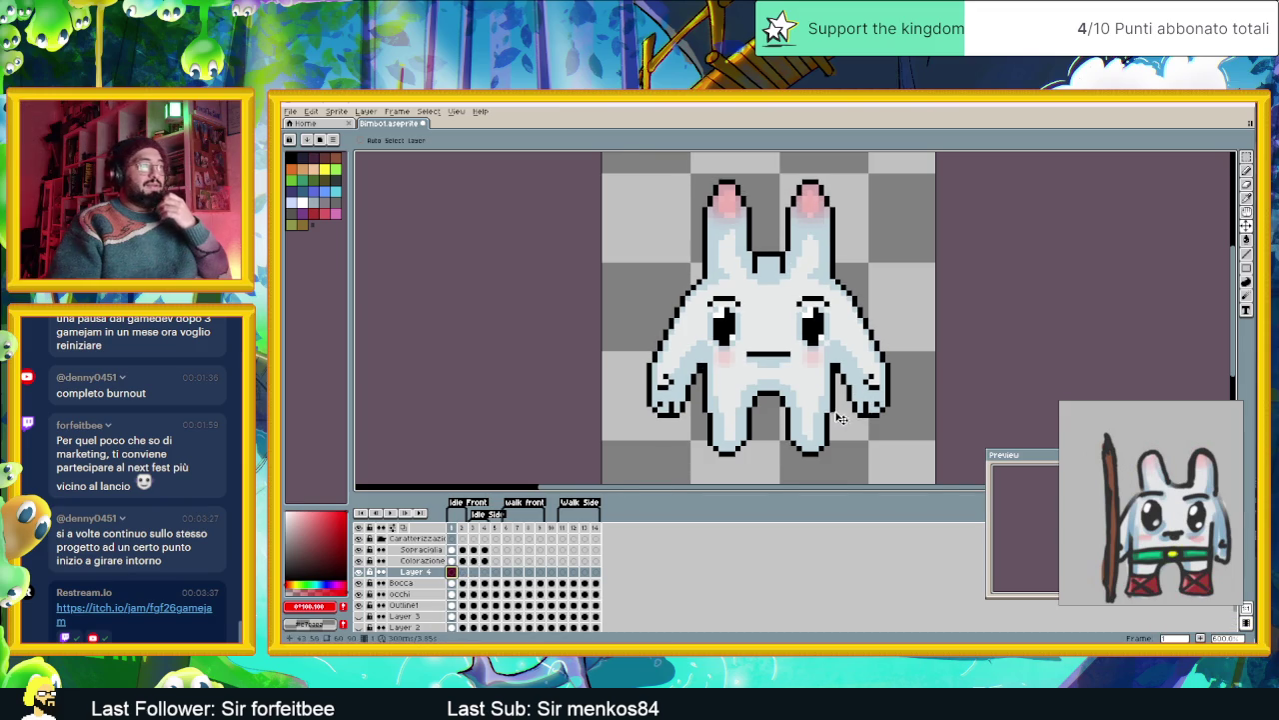
pyautogui.scroll(1, 895, 389)
pyautogui.press('b')
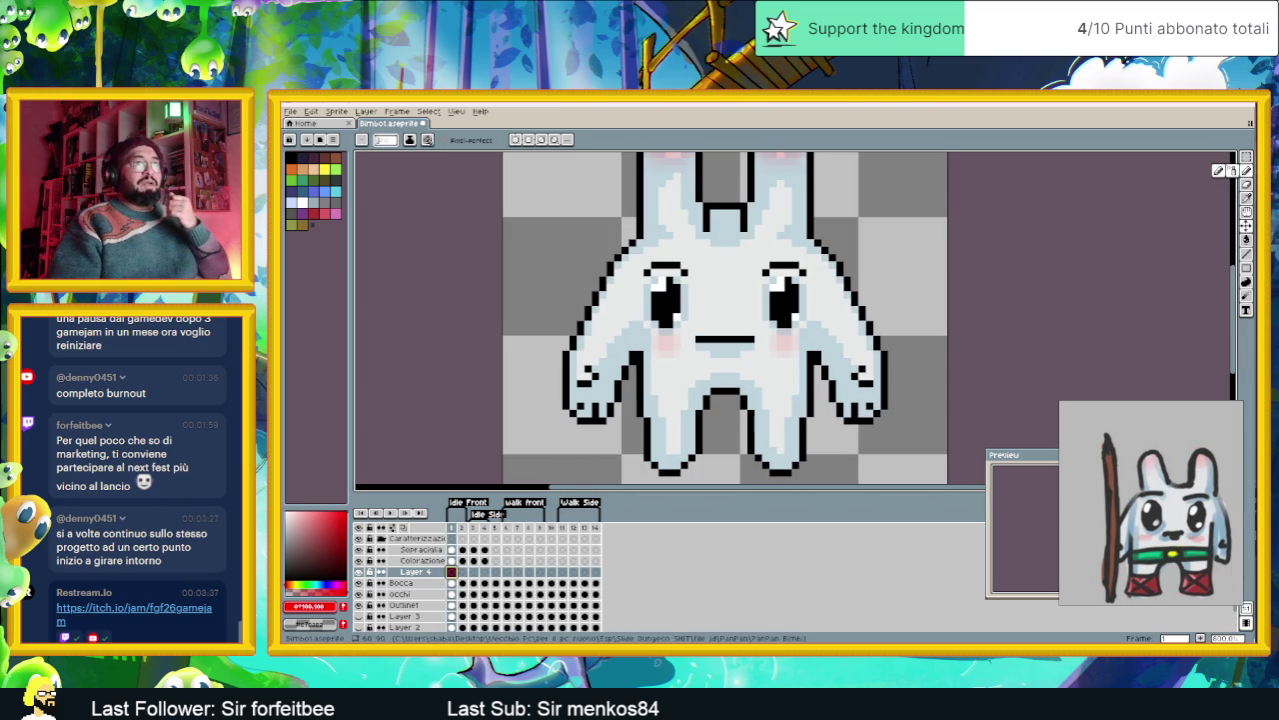
pyautogui.press('l')
pyautogui.moveTo(700, 427); pyautogui.dragTo(708, 409)
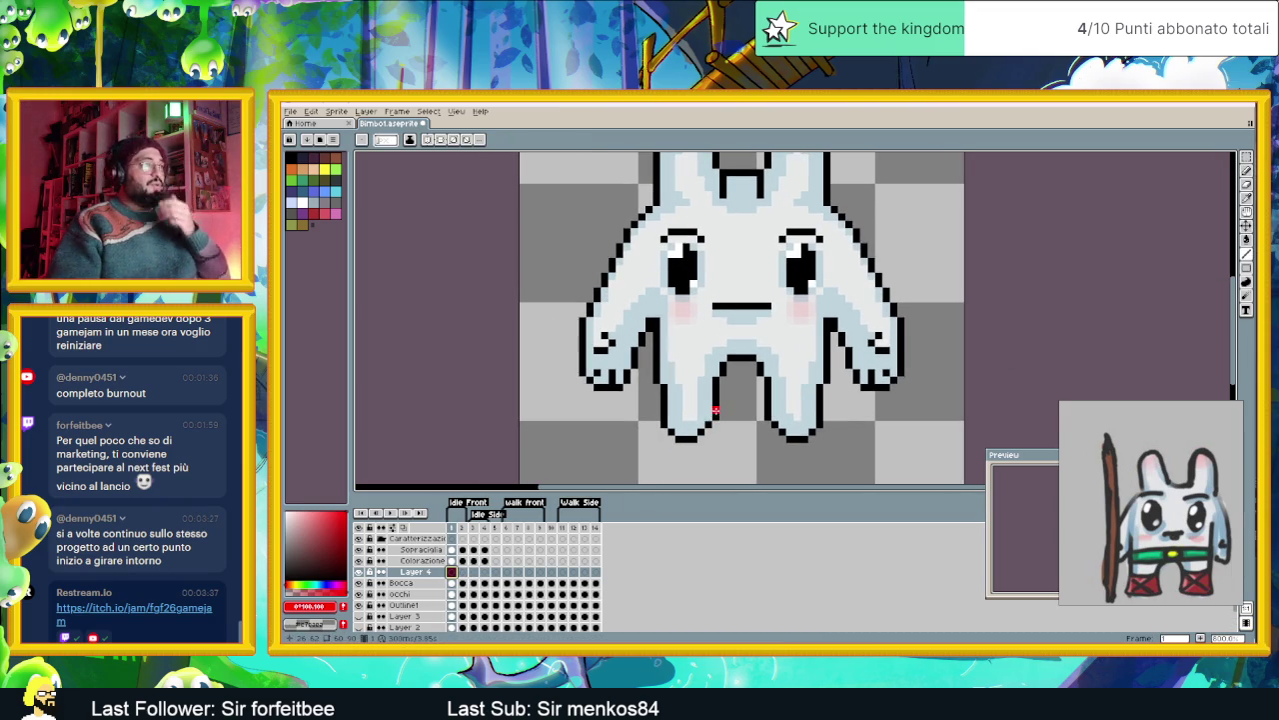
pyautogui.scroll(1, 709, 409)
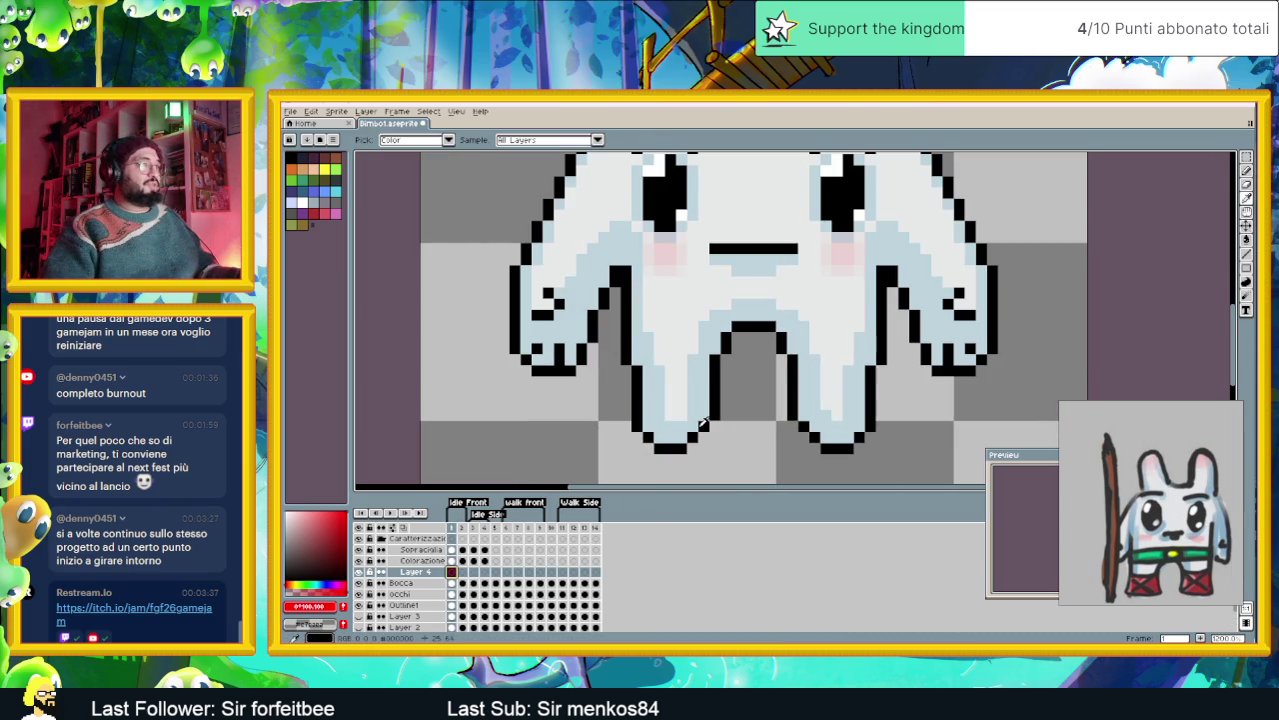
# - Pick dark red and draw a boot outline around the bunny's left foot
pyautogui.keyDown('alt'); pyautogui.click(705, 421); pyautogui.keyUp('alt')
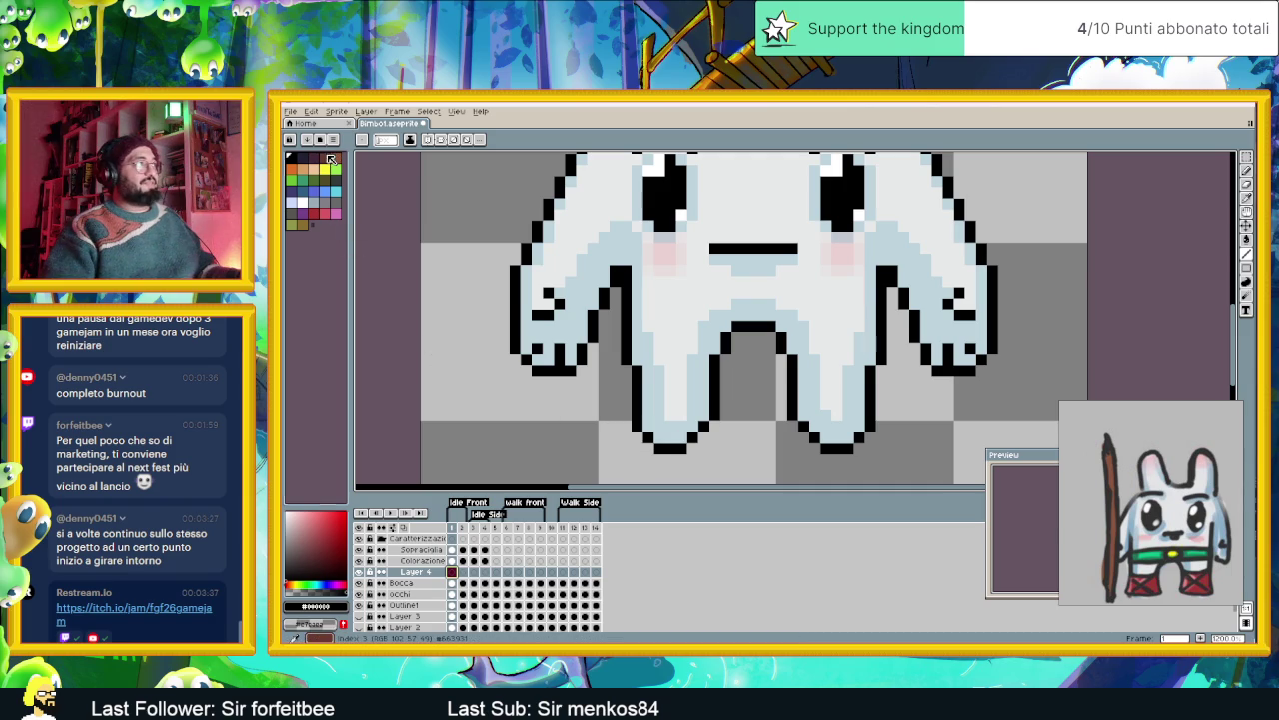
pyautogui.keyDown('alt'); pyautogui.click(692, 402); pyautogui.keyUp('alt')
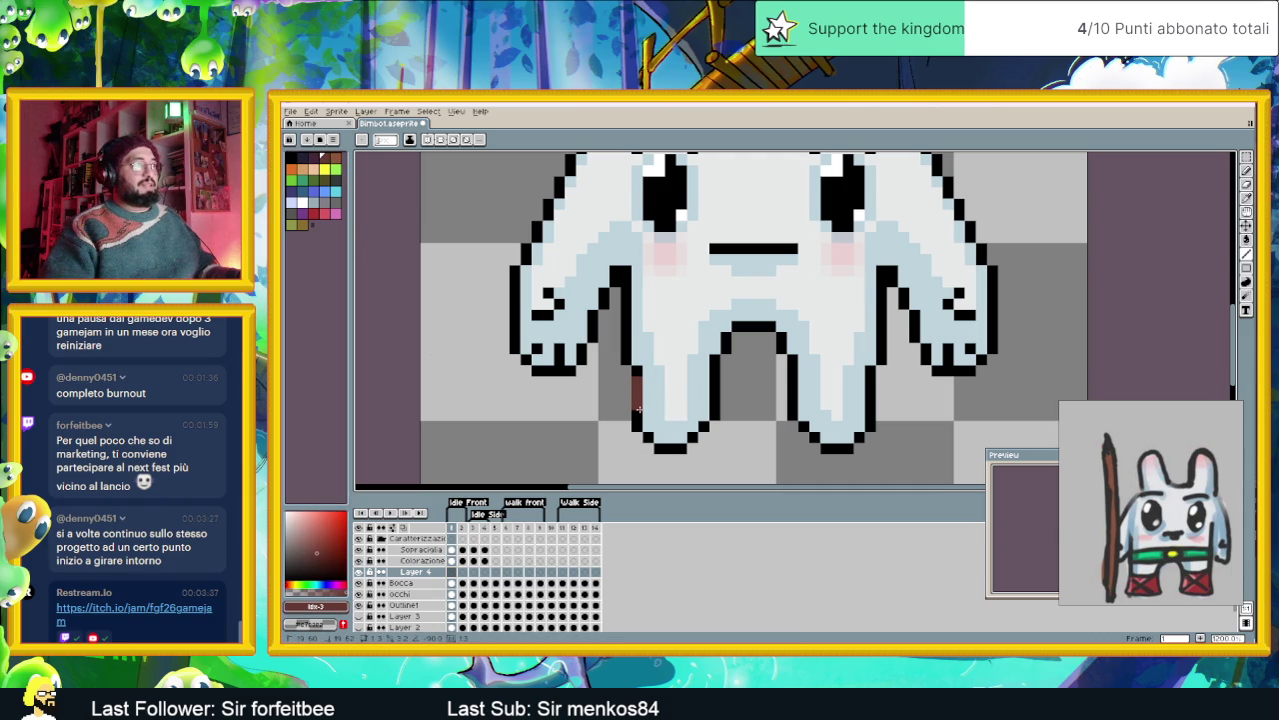
pyautogui.moveTo(628, 425); pyautogui.dragTo(632, 420)
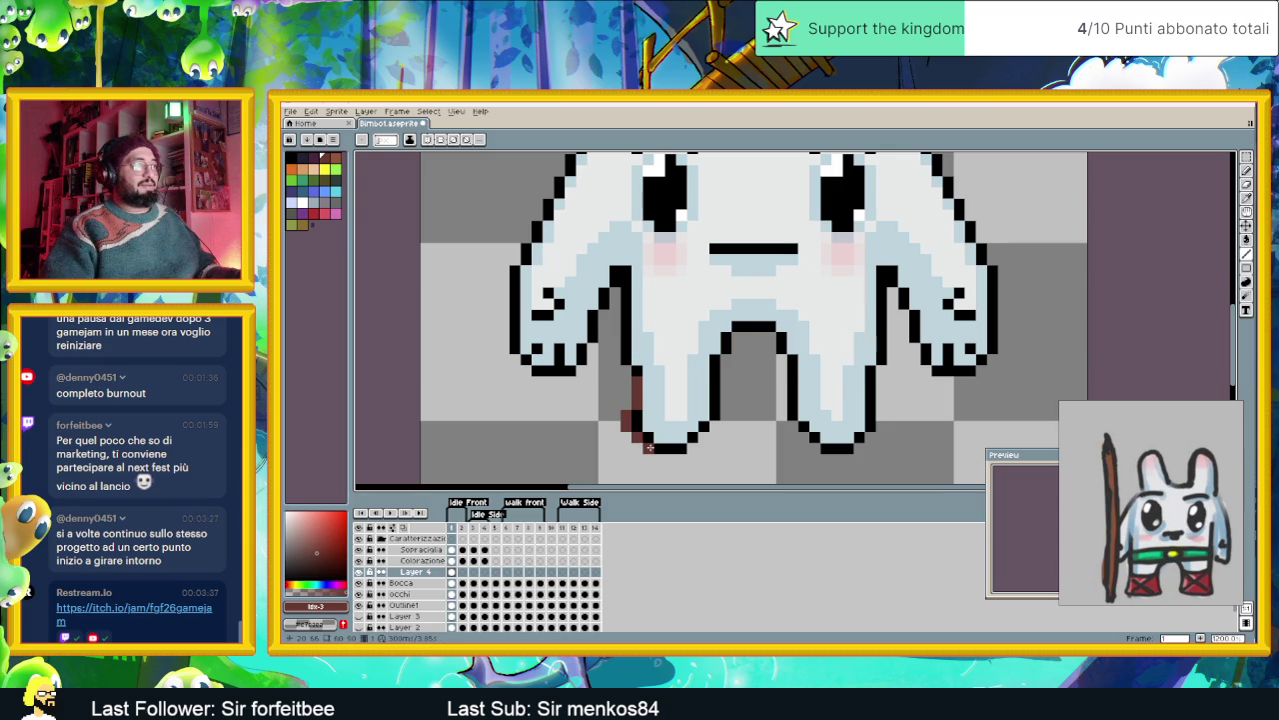
pyautogui.moveTo(654, 452); pyautogui.dragTo(692, 449)
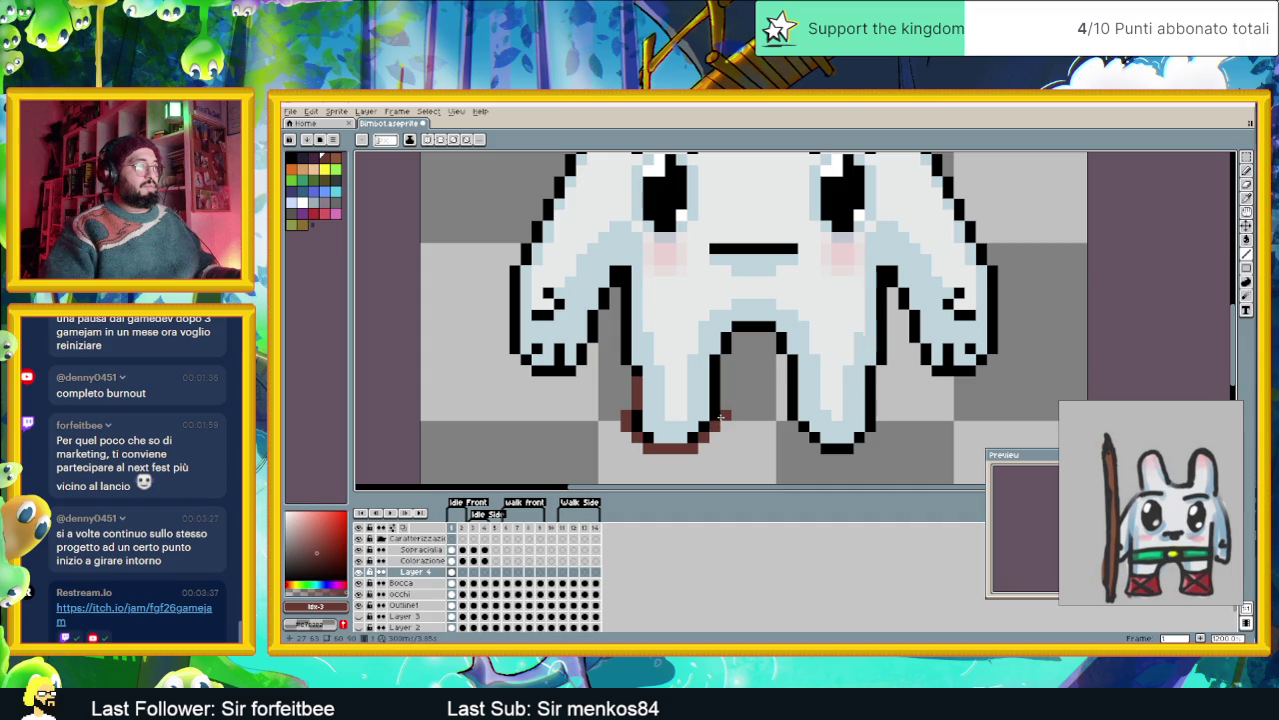
pyautogui.click(720, 404)
pyautogui.moveTo(716, 416)
pyautogui.mouseDown()
pyautogui.moveTo(714, 391)
pyautogui.moveTo(654, 391)
pyautogui.mouseUp()
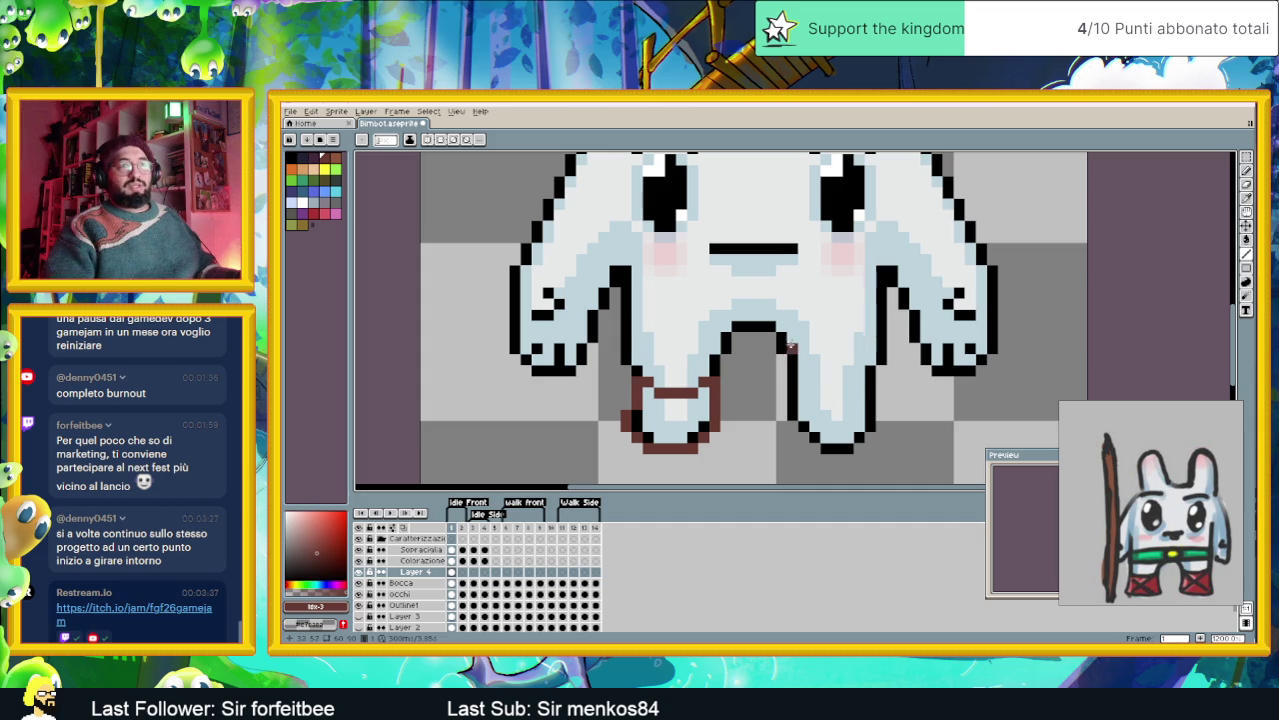
# - Select the left boot outline and place a copy of it on the right foot
pyautogui.hotkey('shift', 'q')
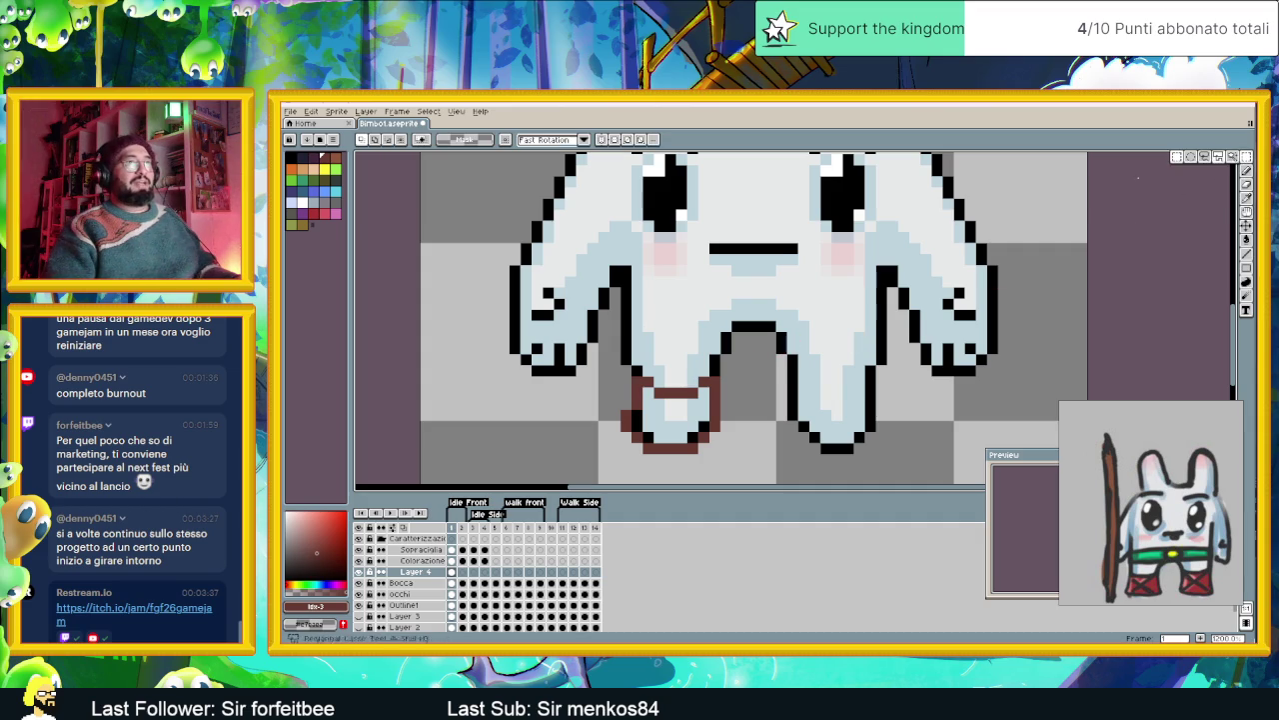
pyautogui.click(597, 329)
pyautogui.click(756, 330)
pyautogui.click(757, 479)
pyautogui.click(597, 479)
pyautogui.click(597, 330)
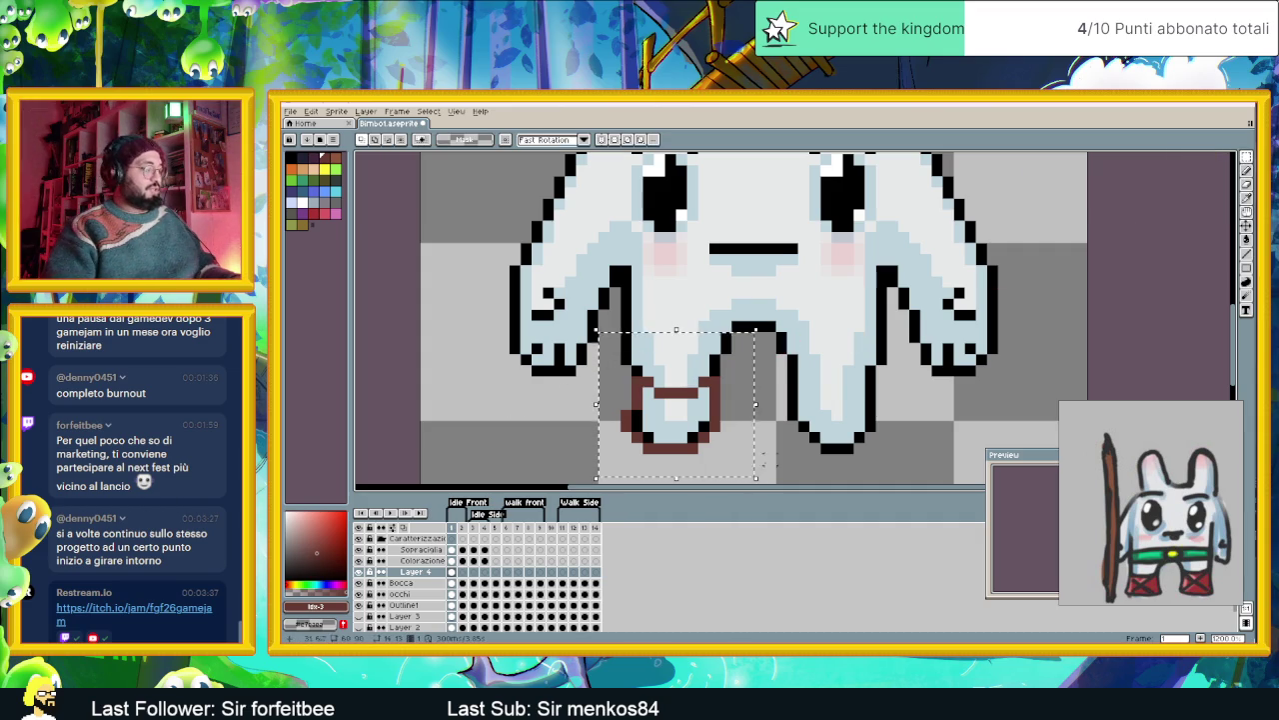
pyautogui.hotkey('ctrl', 't')
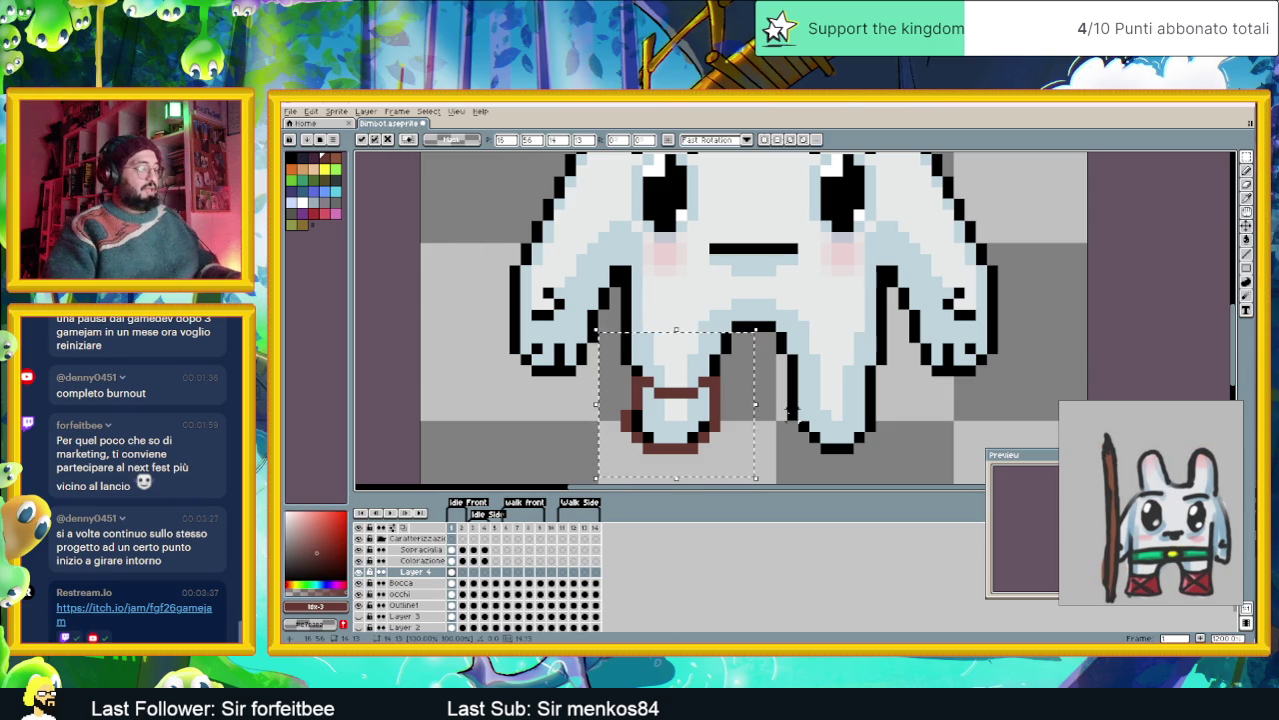
pyautogui.moveTo(723, 420); pyautogui.dragTo(872, 423)
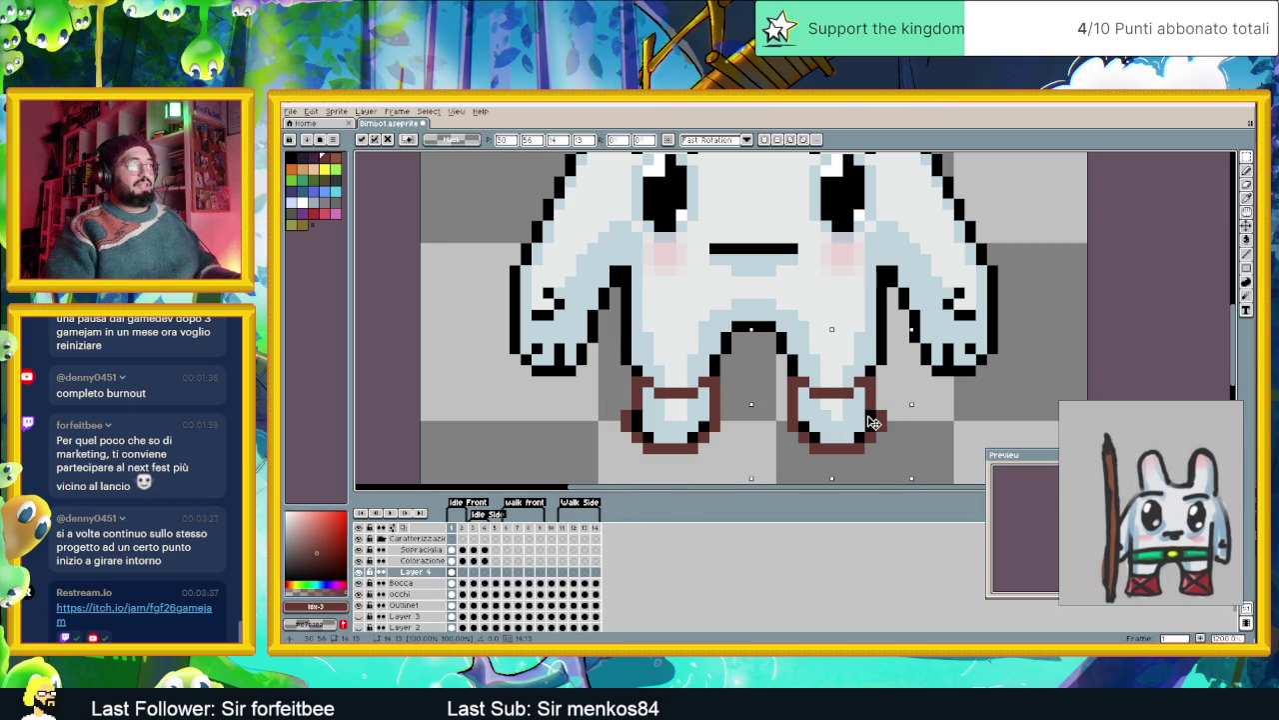
pyautogui.press('Return')
# - Make and clear small selections on the left and right leg outline pixels, then pick the Pencil
pyautogui.scroll(-3, 870, 399)
pyautogui.scroll(2, 852, 418)
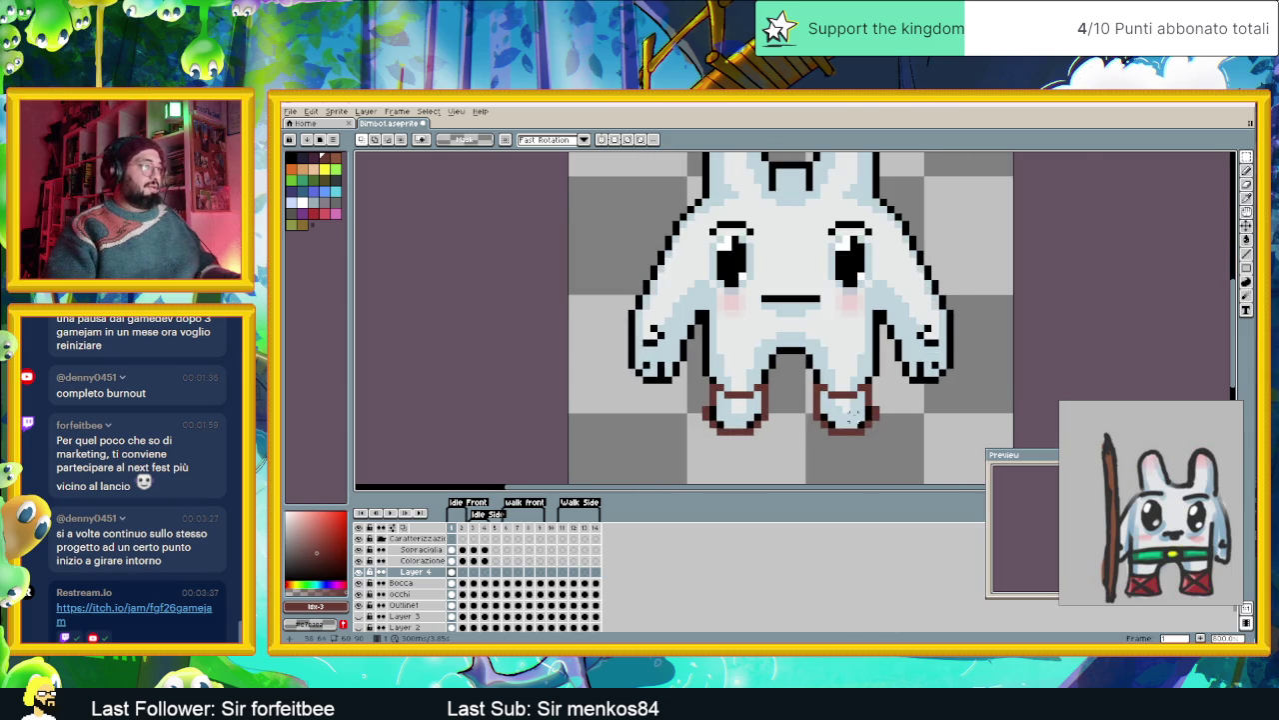
pyautogui.scroll(1, 849, 415)
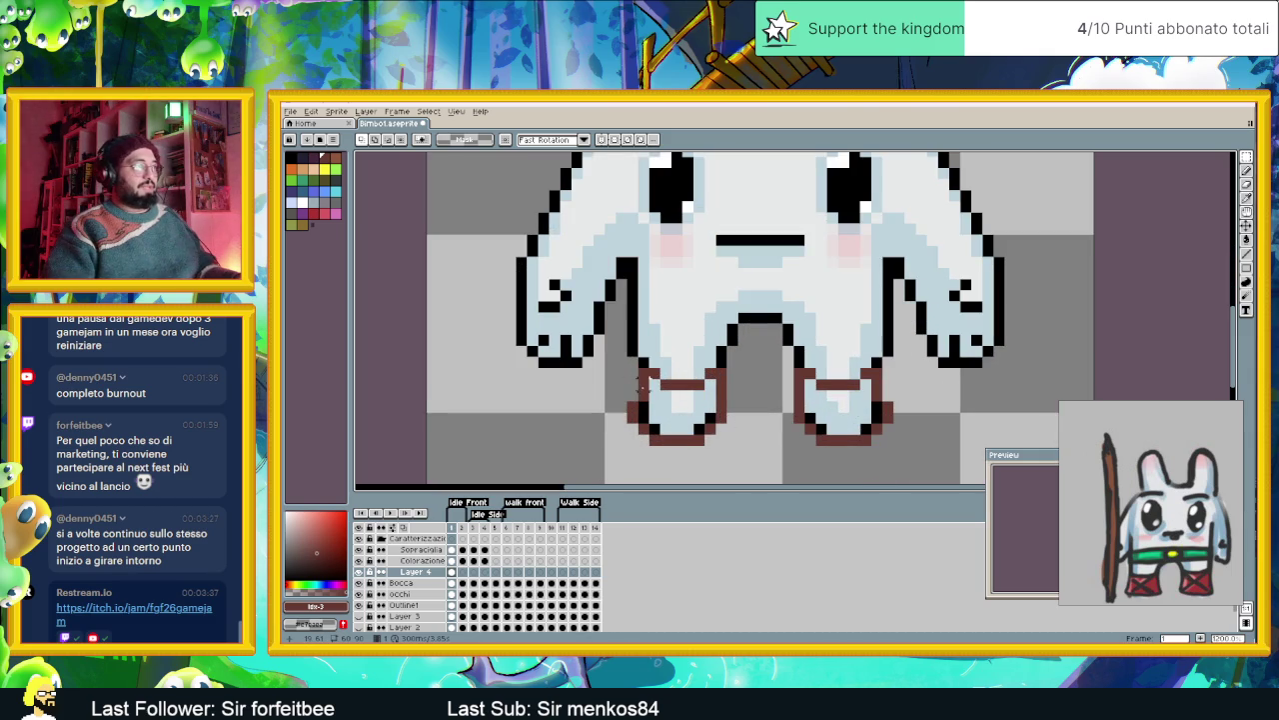
pyautogui.moveTo(641, 364); pyautogui.dragTo(625, 403)
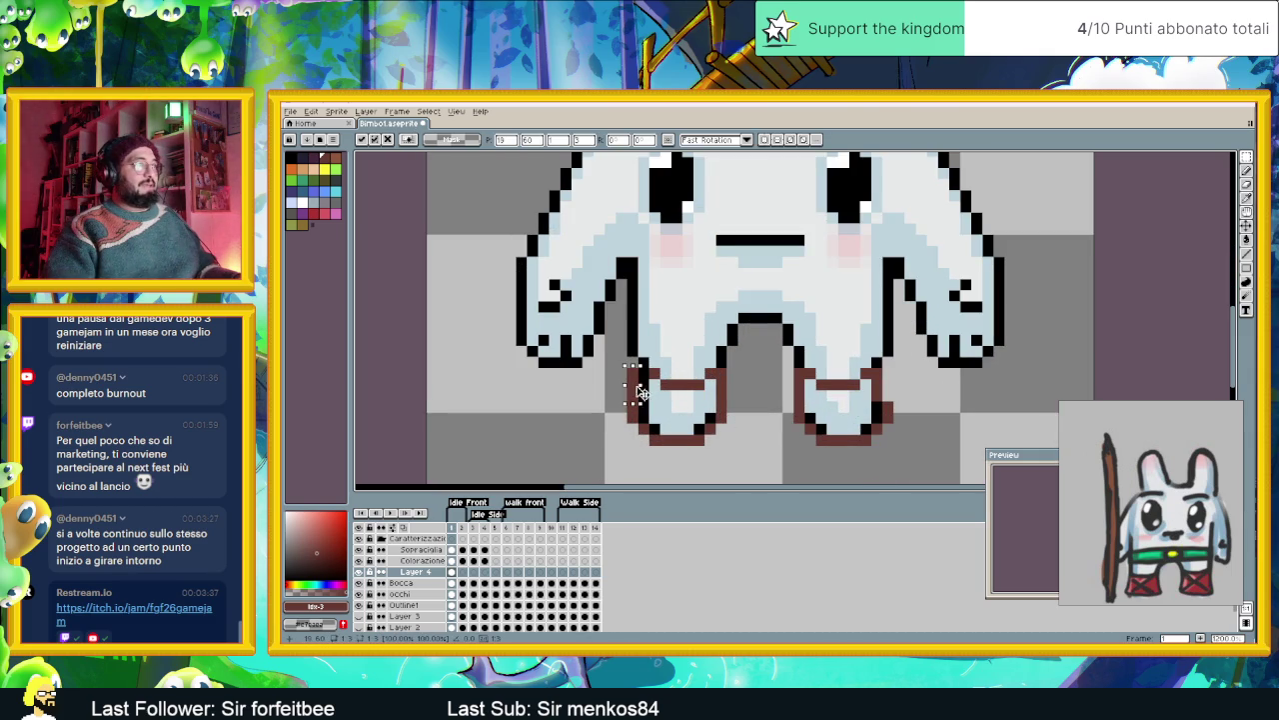
pyautogui.hotkey('ctrl', 'd')
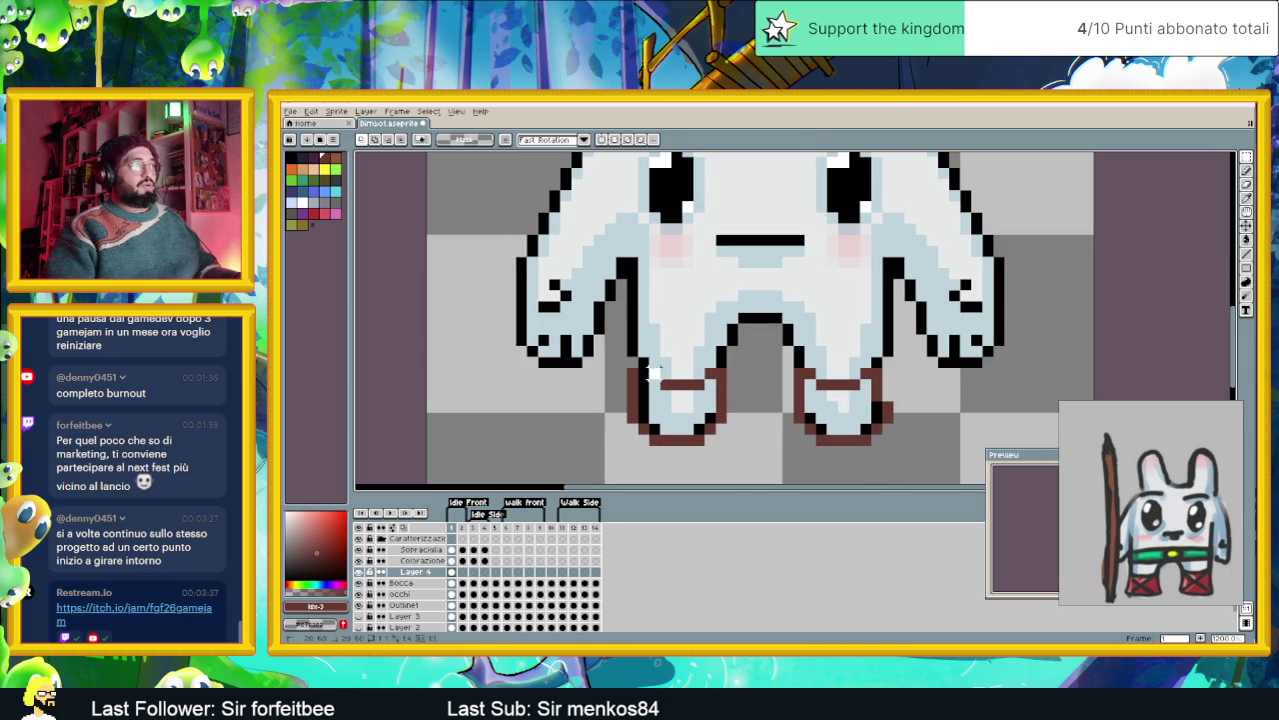
pyautogui.moveTo(637, 366); pyautogui.dragTo(650, 378)
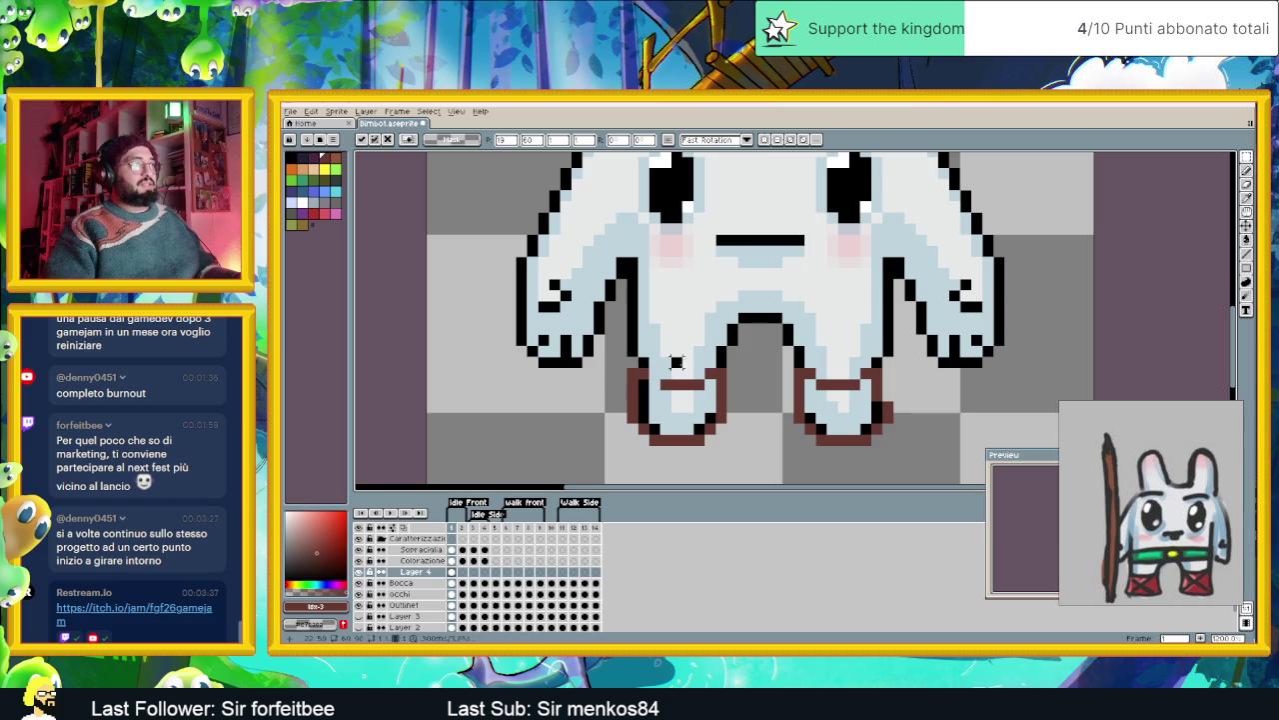
pyautogui.hotkey('ctrl', 'd')
pyautogui.moveTo(880, 346); pyautogui.dragTo(889, 394)
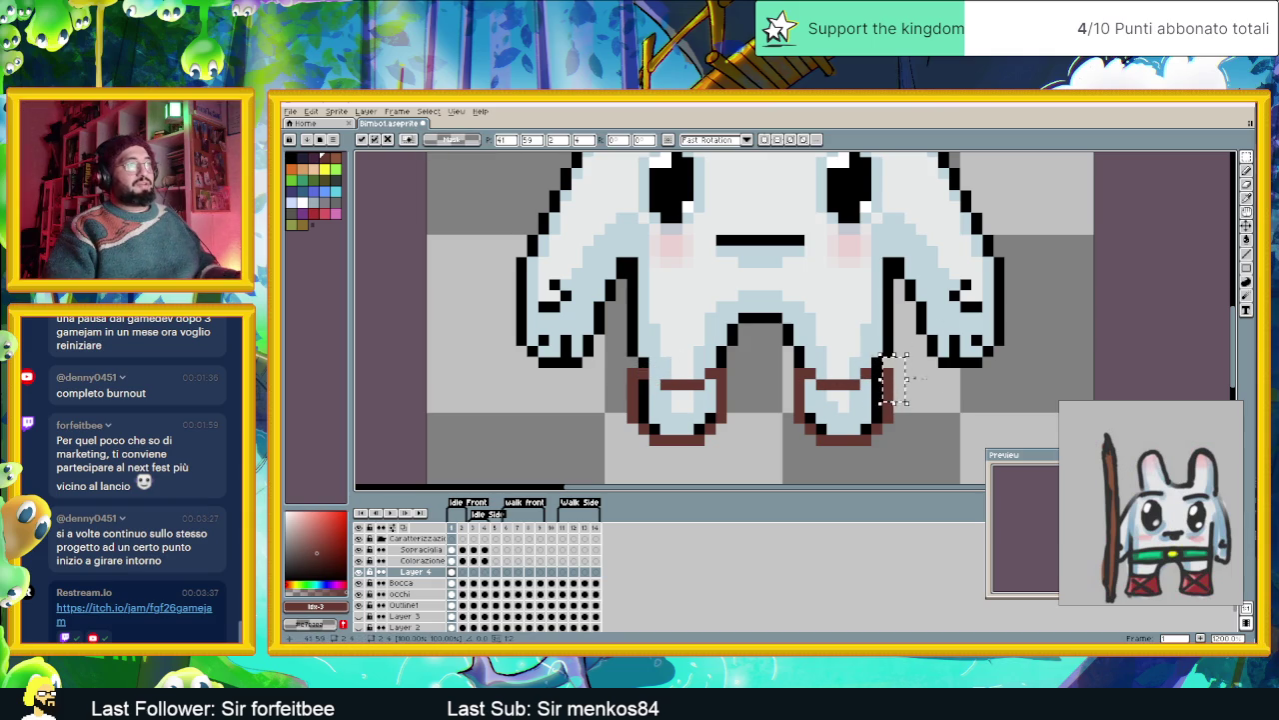
pyautogui.hotkey('ctrl', 'd')
pyautogui.click(1247, 170)
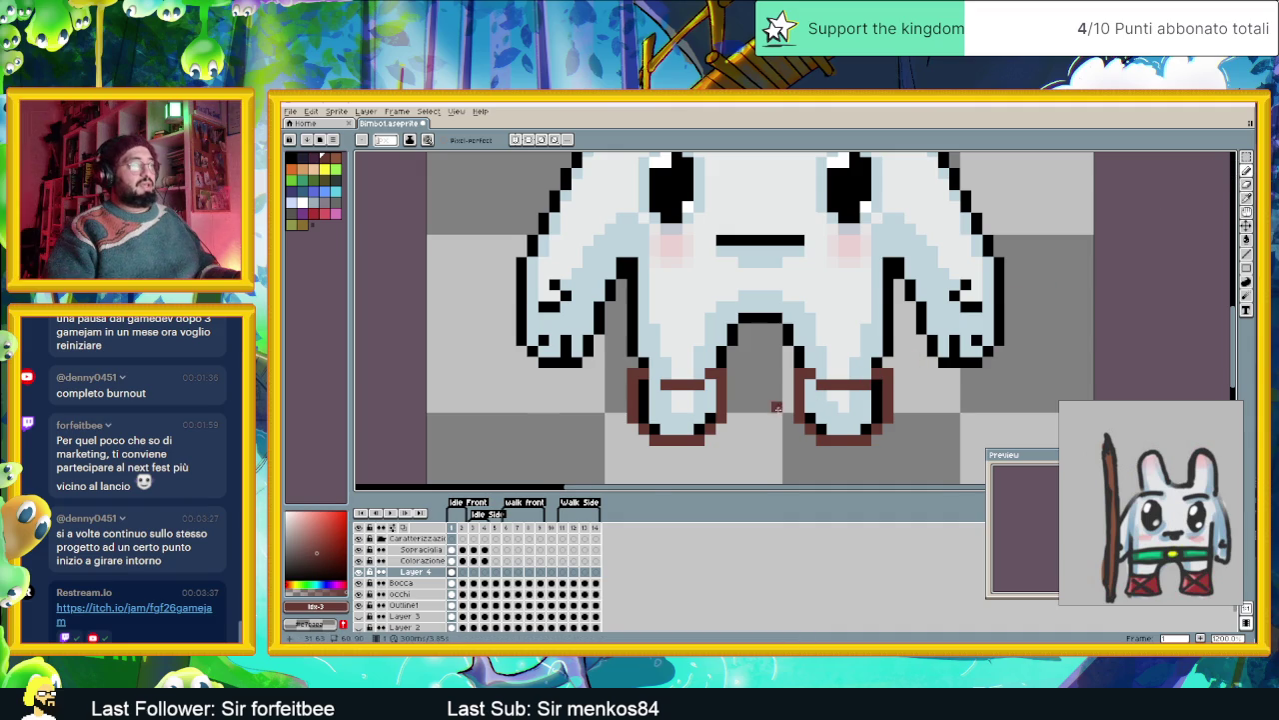
pyautogui.scroll(-1, 773, 414)
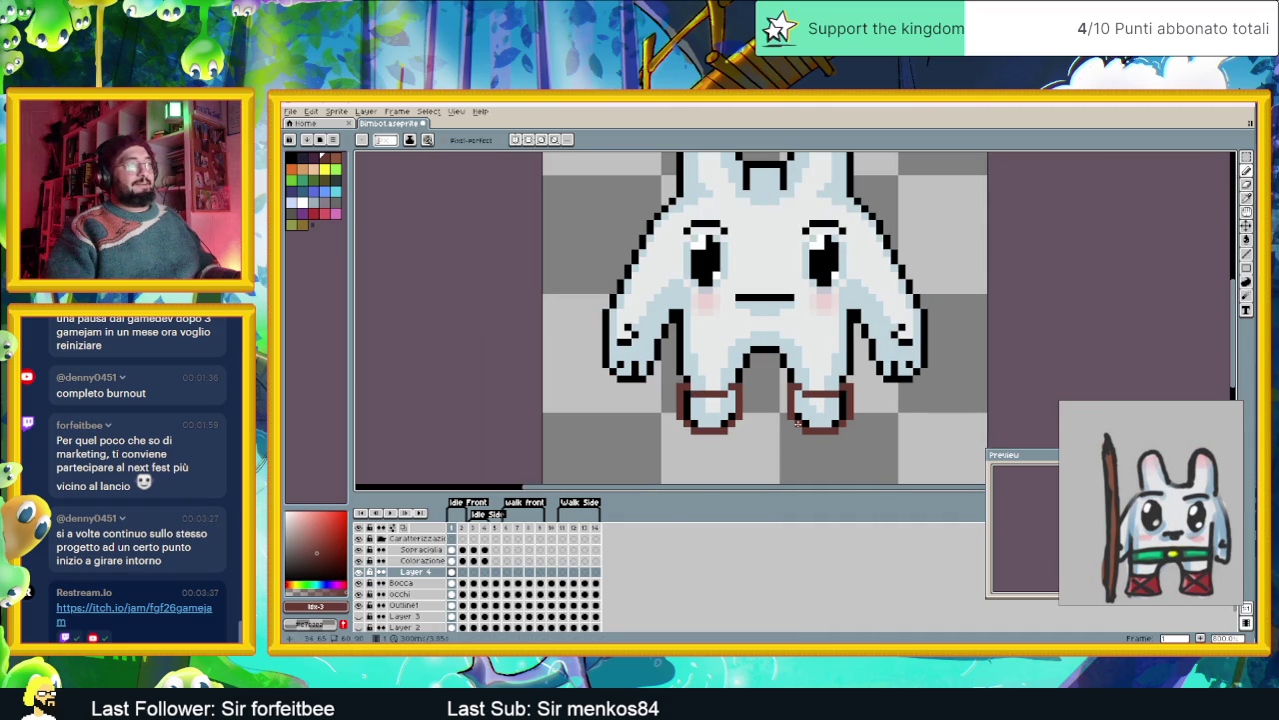
pyautogui.scroll(1, 856, 423)
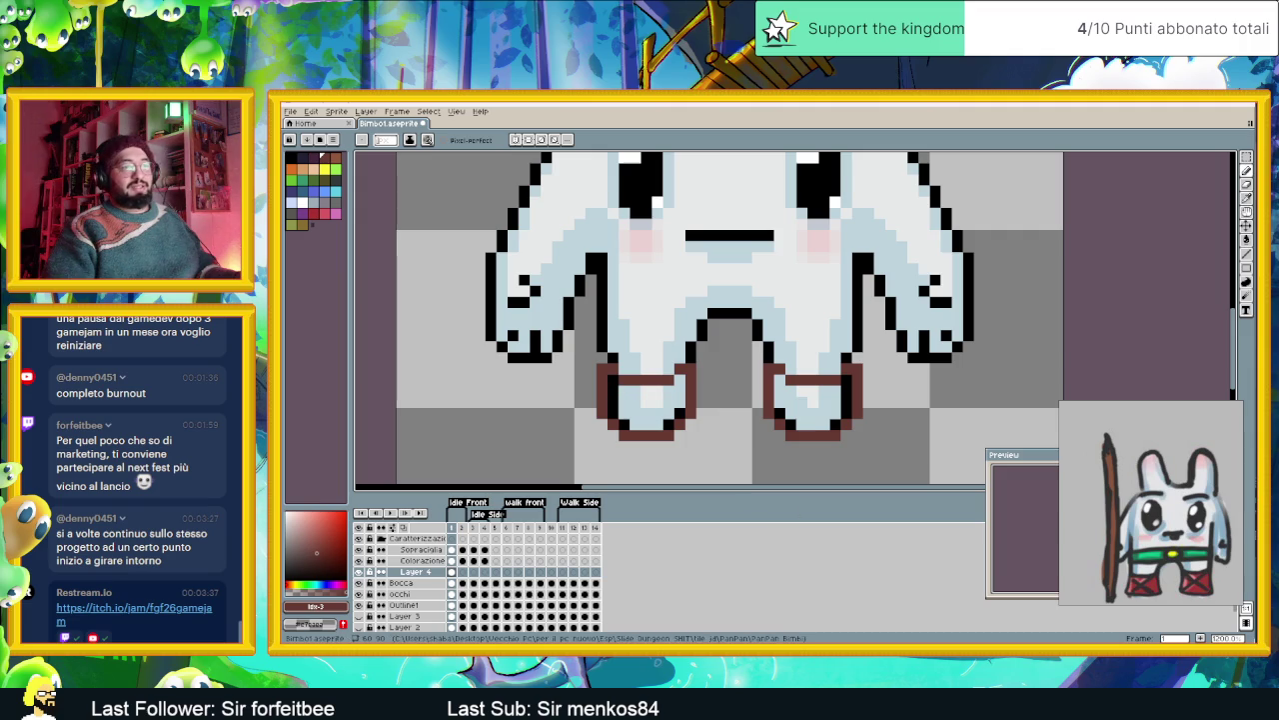
pyautogui.hotkey('alt', 'Tab')
# - Scroll left and right through the Slide Dungeon kanban columns
pyautogui.scroll(3, 1039, 336)
pyautogui.hscroll(-5, 811, 323)
pyautogui.hscroll(-5, 811, 323)
pyautogui.hscroll(-5, 810, 322)
pyautogui.hscroll(-5, 818, 316)
pyautogui.hscroll(-5, 818, 316)
pyautogui.hscroll(-5, 817, 314)
pyautogui.hscroll(-5, 817, 314)
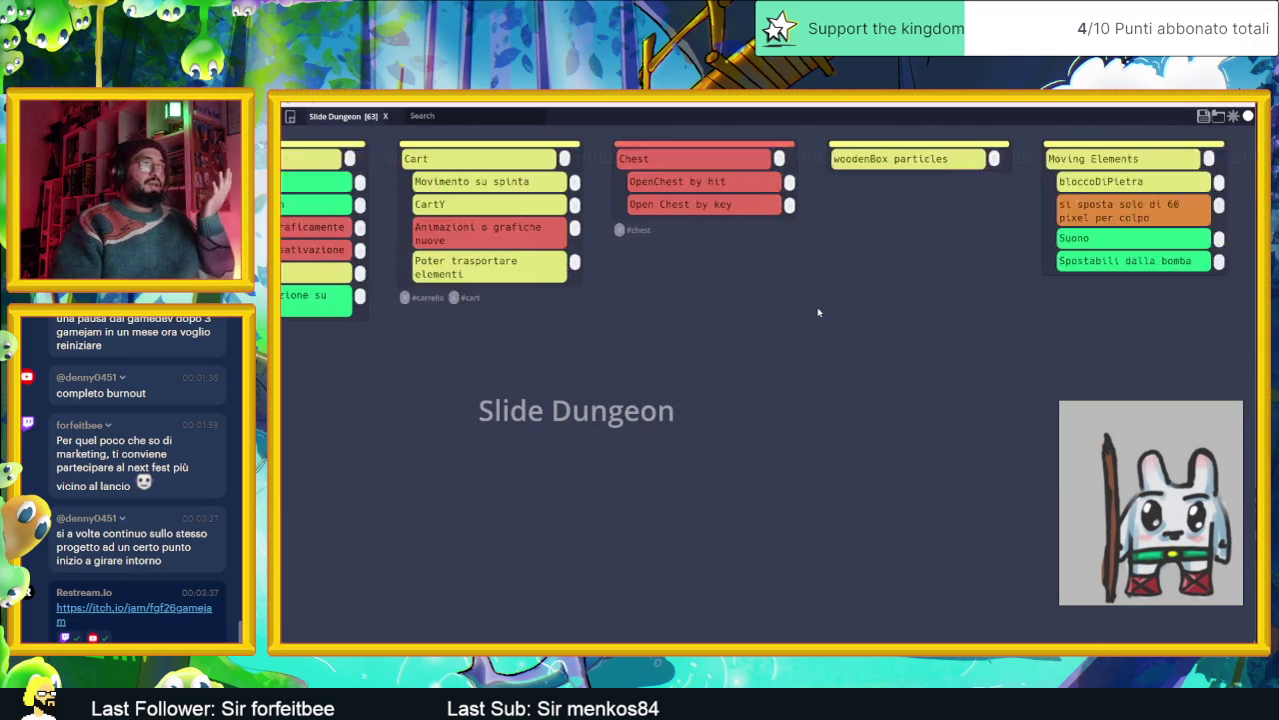
pyautogui.hscroll(-5, 818, 313)
pyautogui.hscroll(-5, 817, 313)
pyautogui.hscroll(-5, 817, 314)
pyautogui.hscroll(-5, 816, 315)
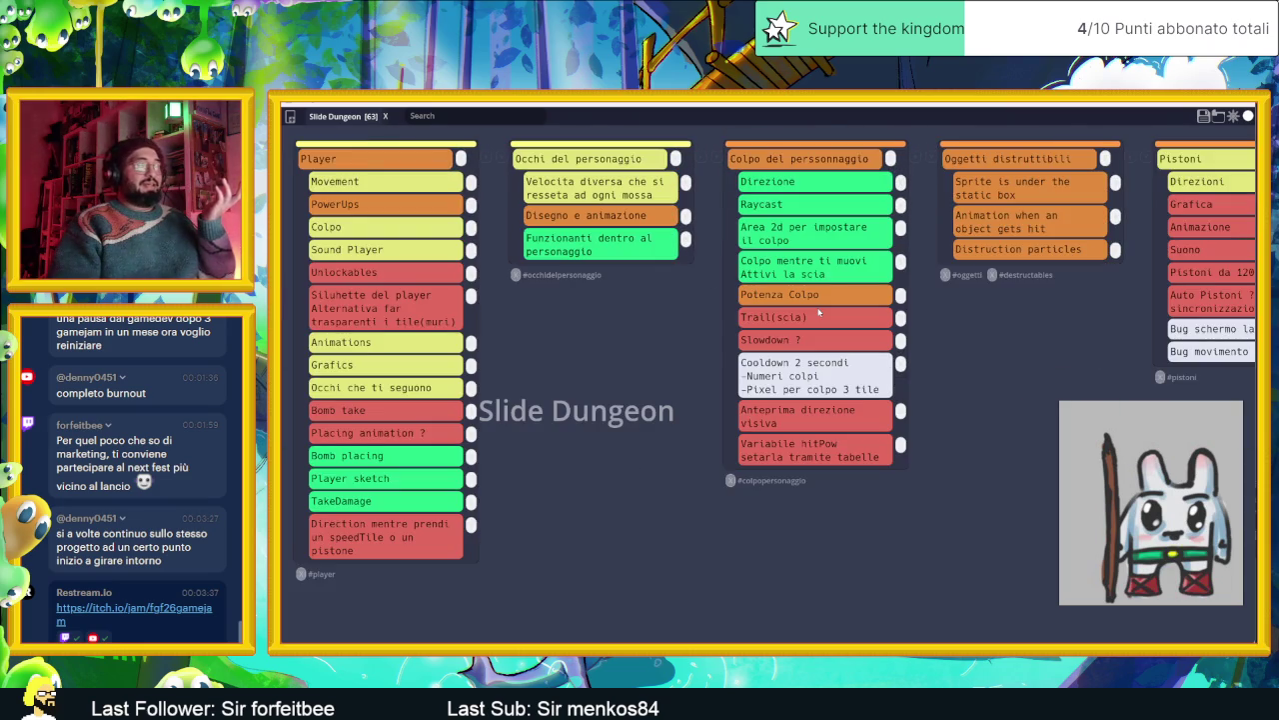
pyautogui.hscroll(-5, 815, 315)
pyautogui.hscroll(-5, 815, 316)
pyautogui.hscroll(-5, 830, 322)
pyautogui.hscroll(-5, 849, 329)
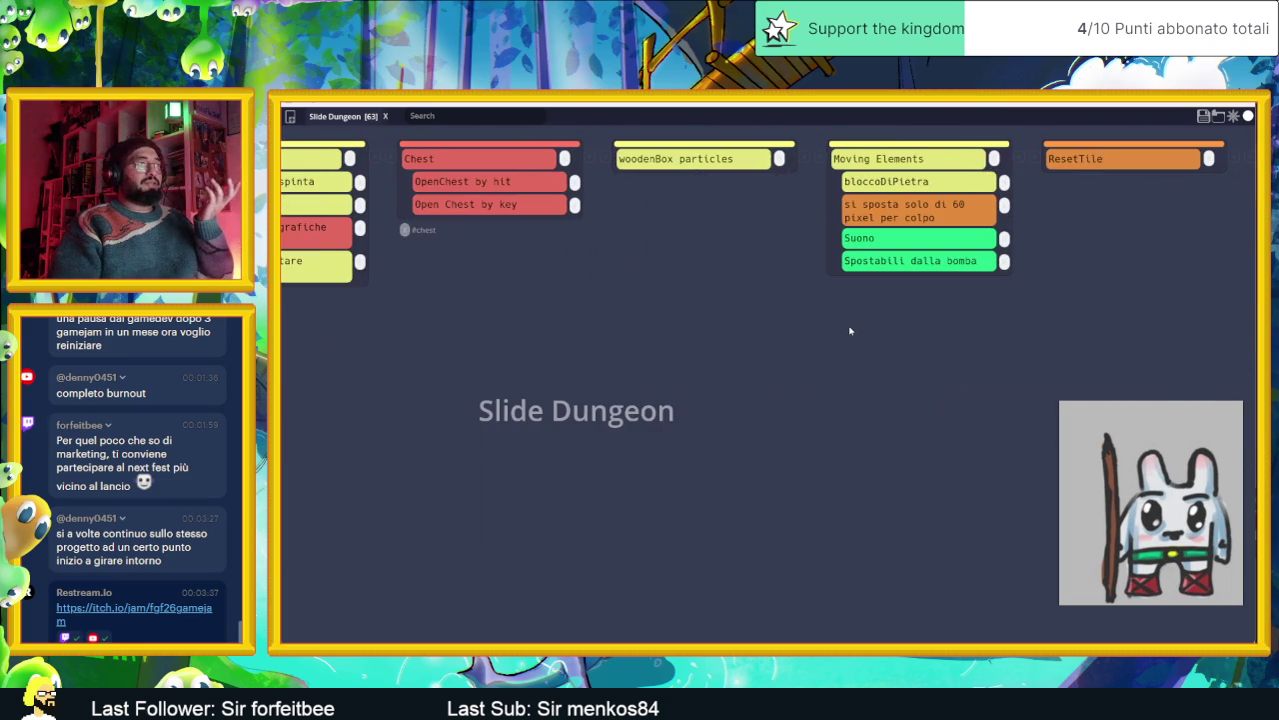
pyautogui.hscroll(5, 980, 329)
pyautogui.hscroll(2, 996, 329)
pyautogui.hscroll(5, 996, 328)
pyautogui.hscroll(5, 999, 333)
pyautogui.hscroll(5, 1001, 334)
pyautogui.hscroll(2, 1004, 335)
pyautogui.hscroll(5, 1003, 335)
pyautogui.hscroll(2, 1003, 335)
pyautogui.hscroll(5, 1003, 335)
pyautogui.hscroll(5, 1003, 335)
pyautogui.hscroll(5, 1003, 336)
pyautogui.hscroll(5, 1004, 335)
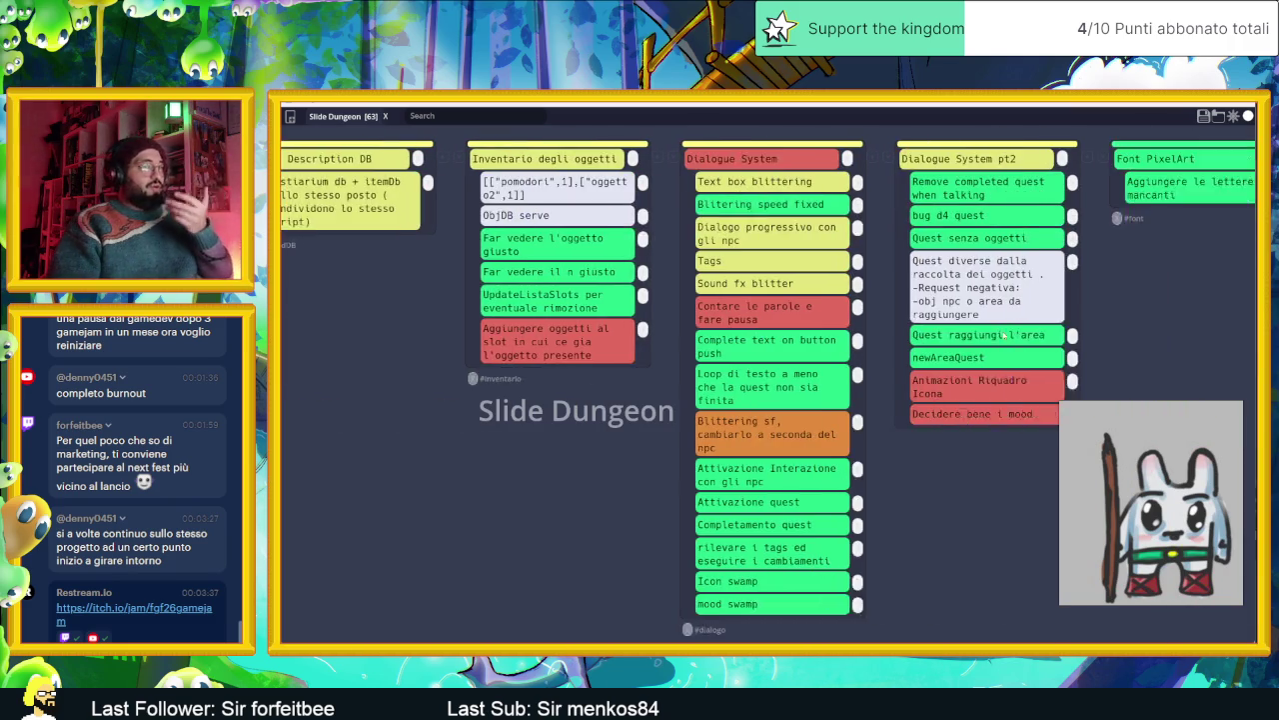
pyautogui.hscroll(2, 1003, 335)
pyautogui.hscroll(4, 1003, 335)
pyautogui.hscroll(4, 1004, 336)
pyautogui.hscroll(5, 1003, 334)
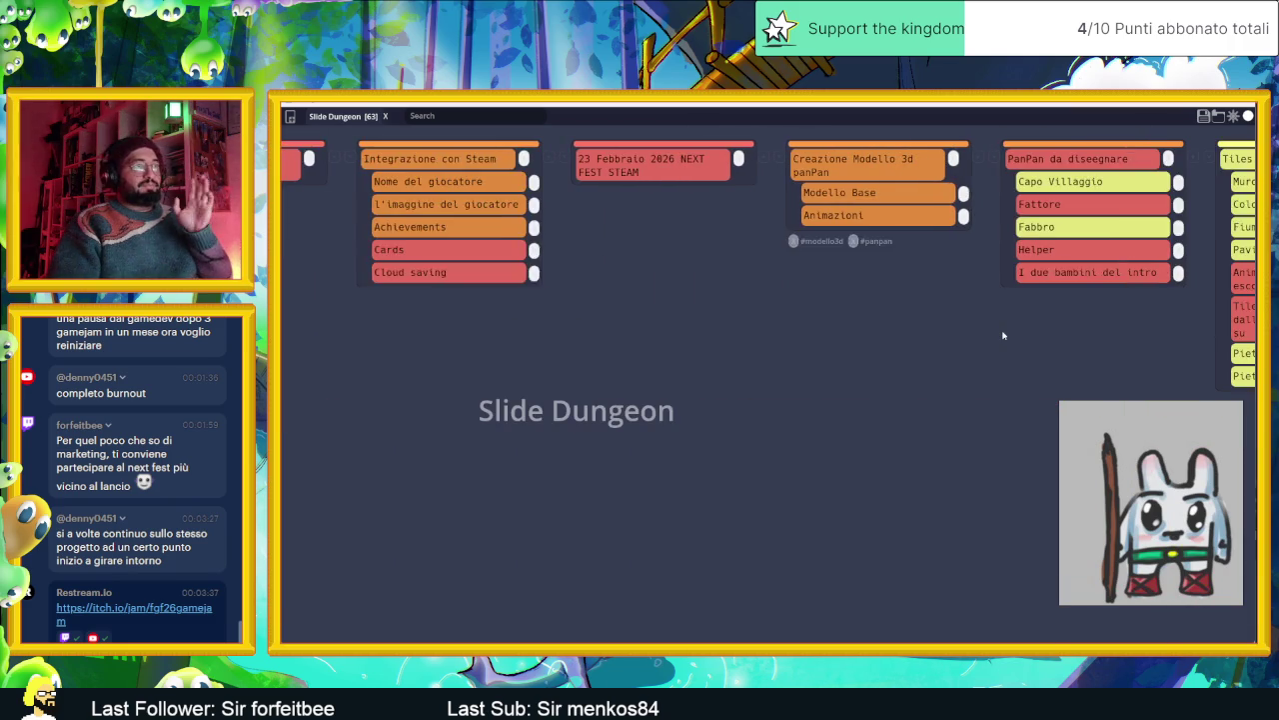
pyautogui.hscroll(4, 1003, 335)
pyautogui.hscroll(1, 1000, 331)
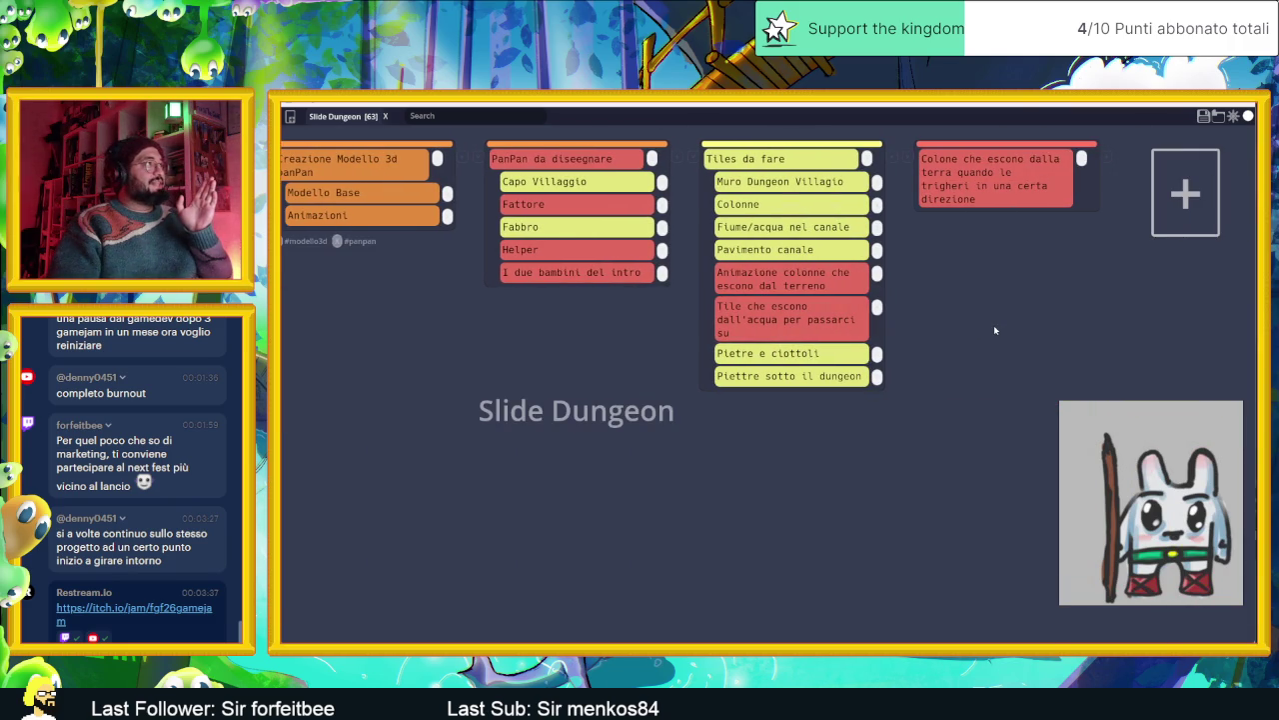
pyautogui.hscroll(-5, 995, 330)
pyautogui.hscroll(-5, 995, 330)
pyautogui.hscroll(-5, 995, 330)
pyautogui.hscroll(5, 995, 330)
pyautogui.hscroll(5, 994, 329)
pyautogui.hscroll(5, 995, 329)
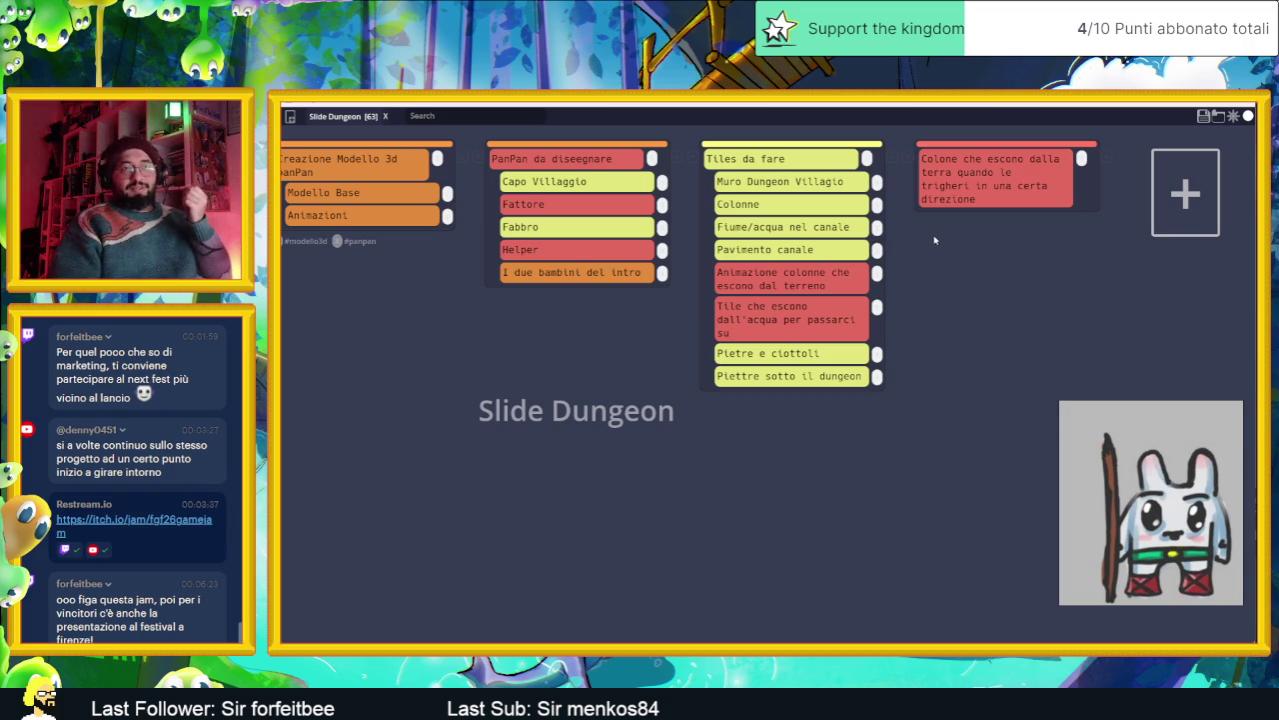
# - Save the board over the existing Slide Dungeon.tasks file and return to Aseprite
pyautogui.click(1203, 116)
pyautogui.click(398, 351)
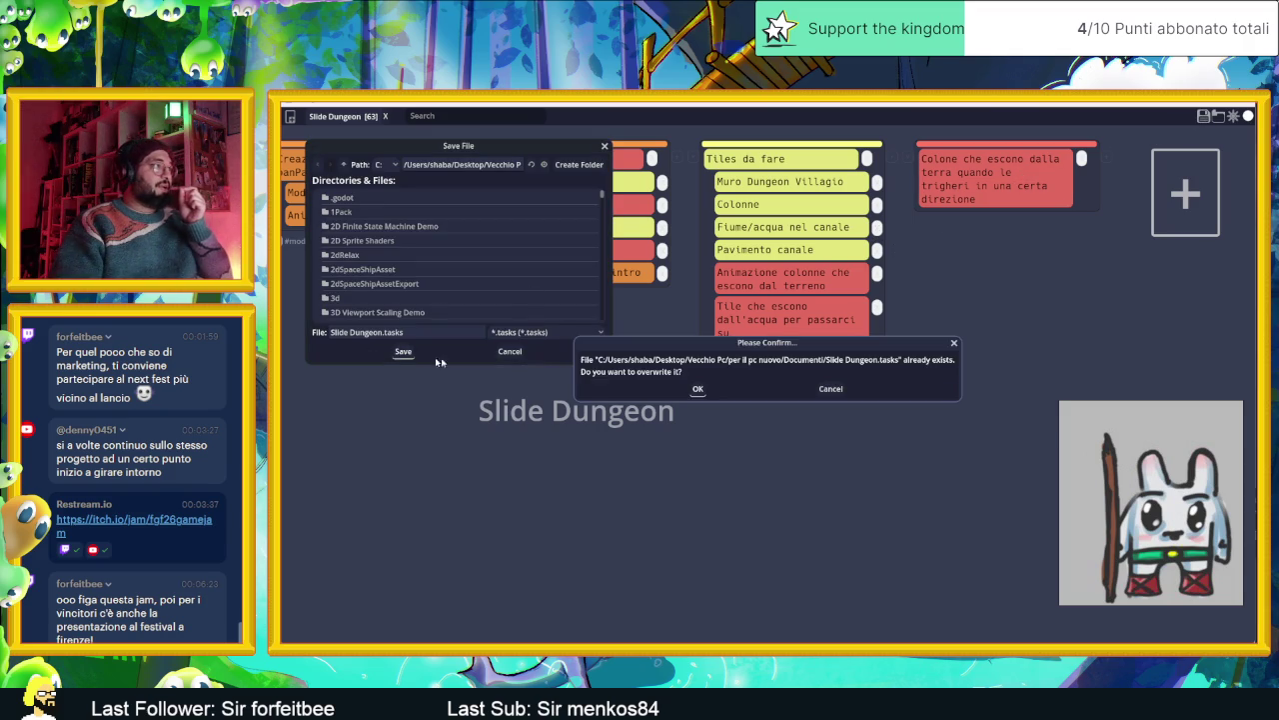
pyautogui.click(699, 388)
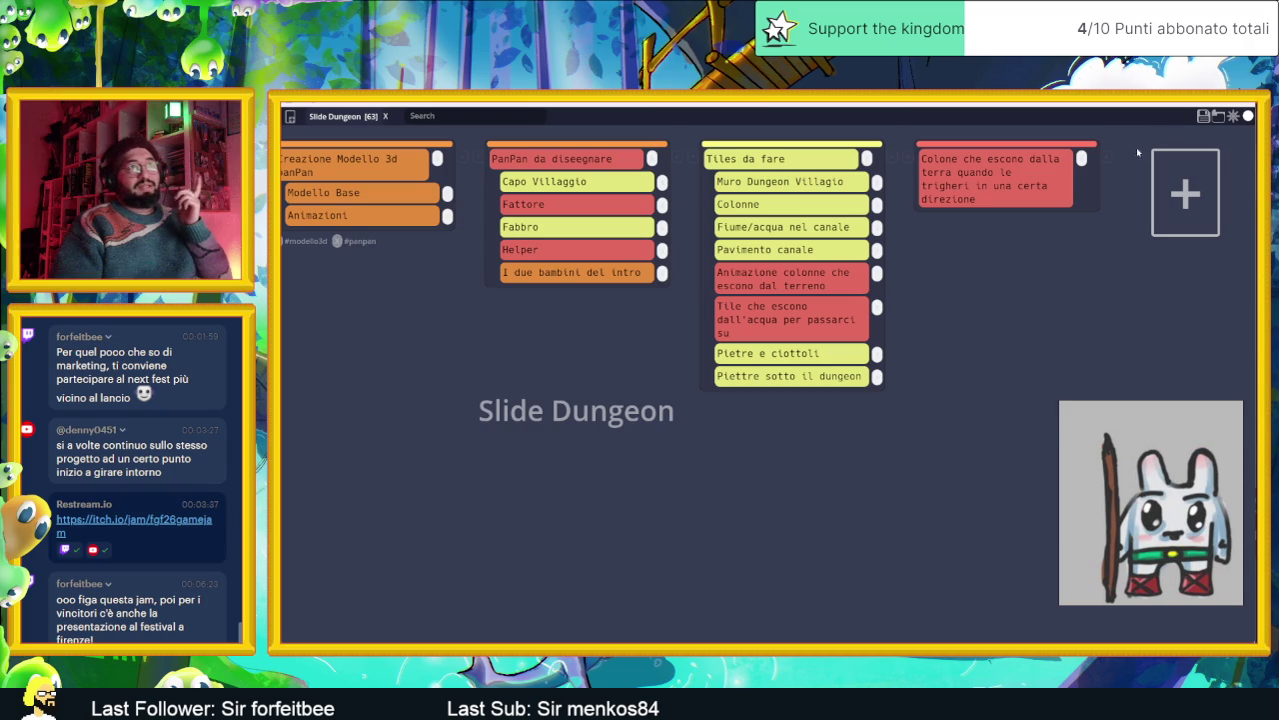
pyautogui.hotkey('alt', 'Tab')
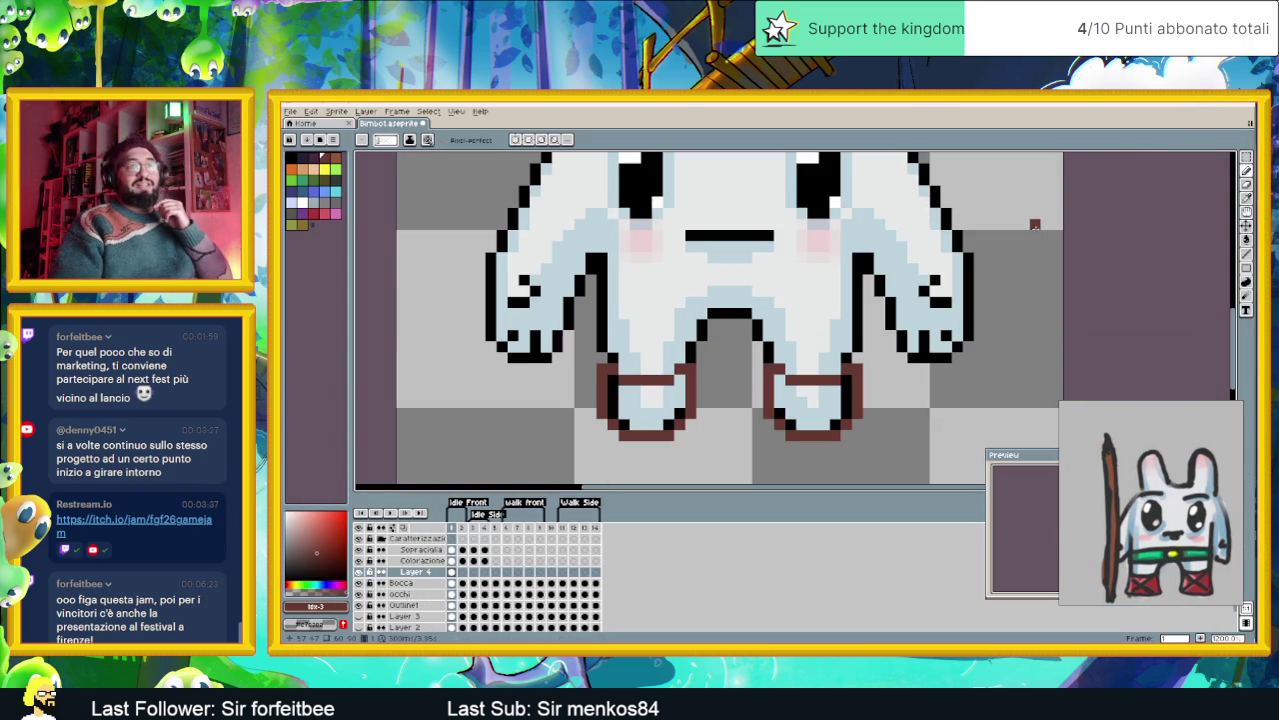
# - Pencil one black pixel onto the left arm outline, then ready red with the Paint Bucket
pyautogui.scroll(-3, 812, 318)
pyautogui.scroll(1, 812, 319)
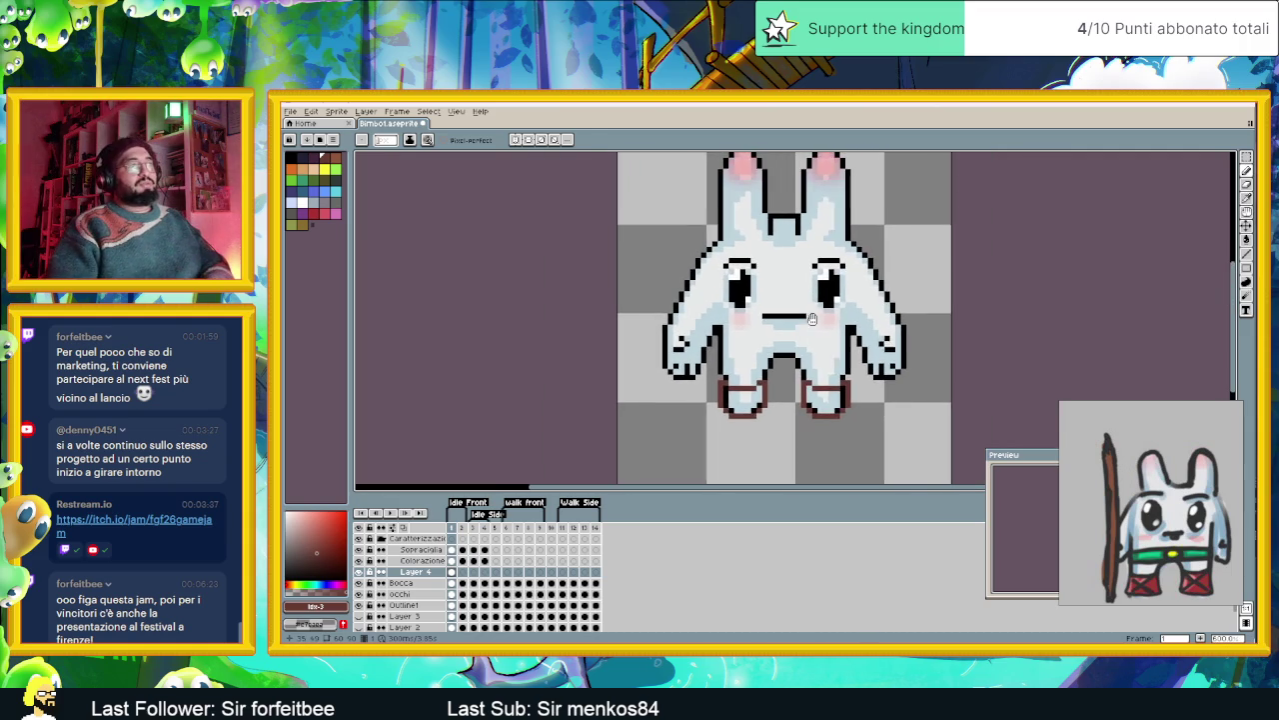
pyautogui.scroll(1, 798, 338)
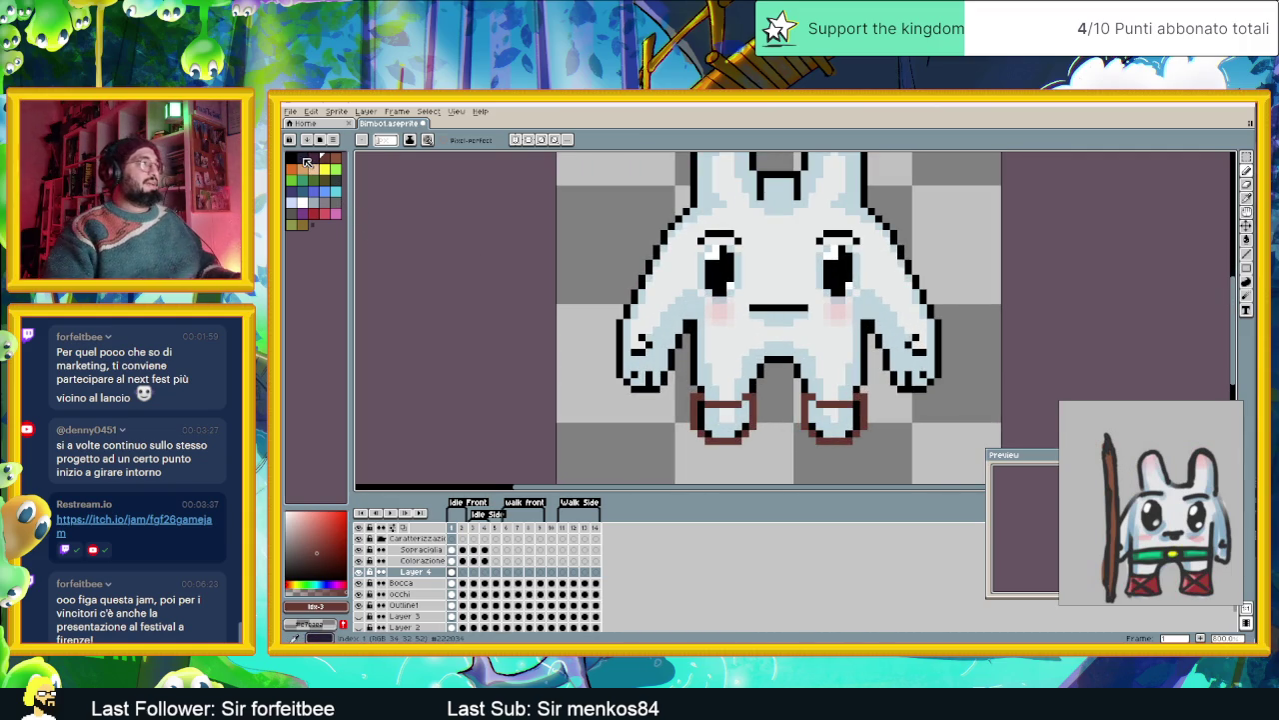
pyautogui.click(305, 160)
pyautogui.scroll(1, 751, 338)
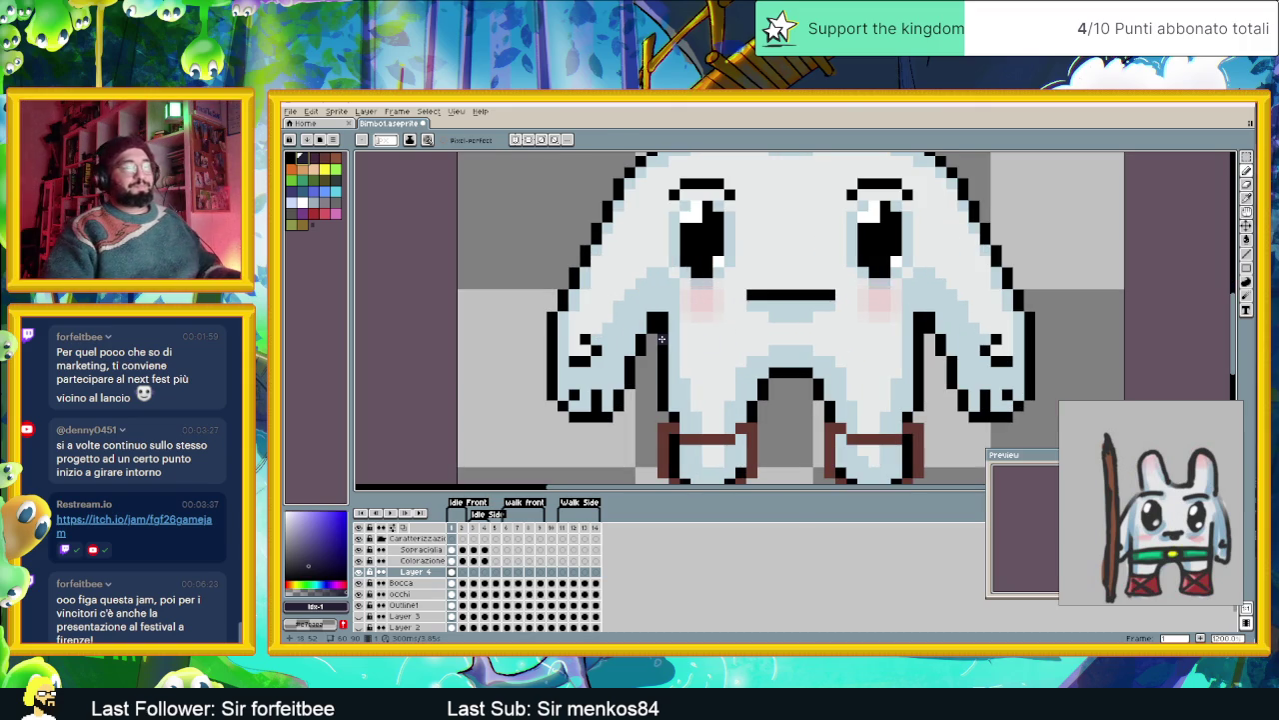
pyautogui.moveTo(719, 408); pyautogui.dragTo(672, 346)
pyautogui.click(534, 301)
pyautogui.click(313, 211)
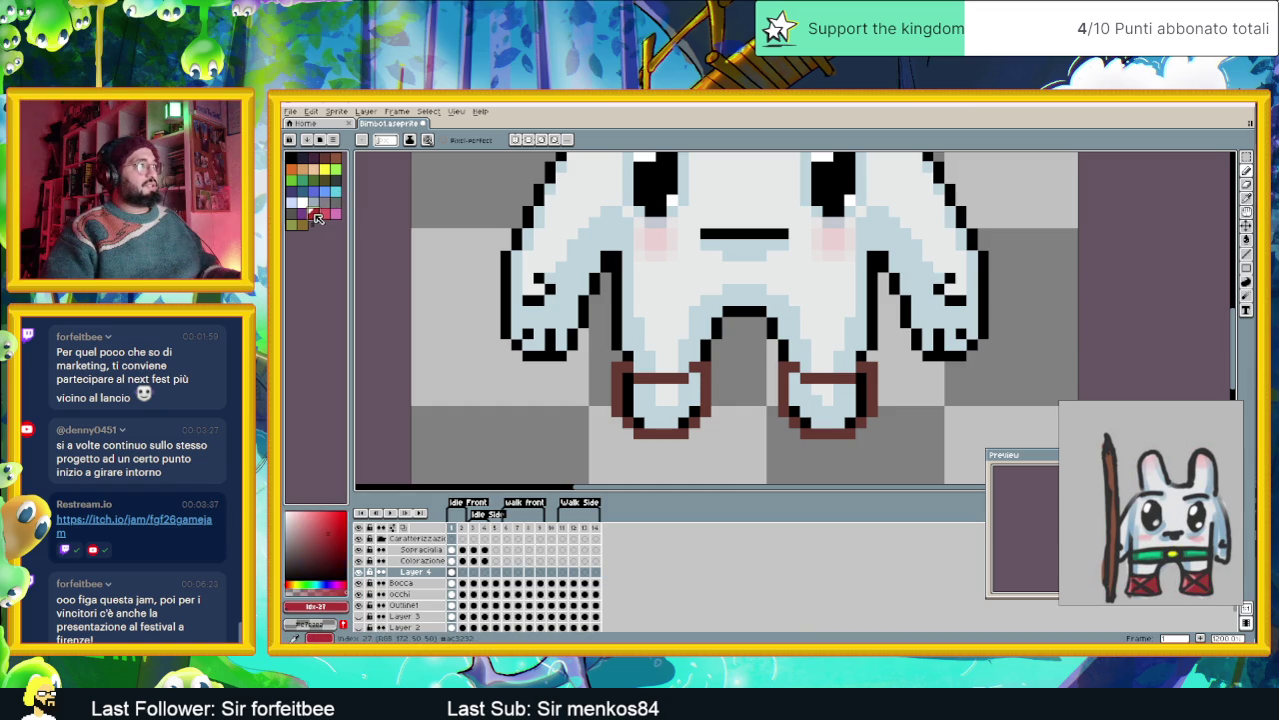
pyautogui.click(1246, 241)
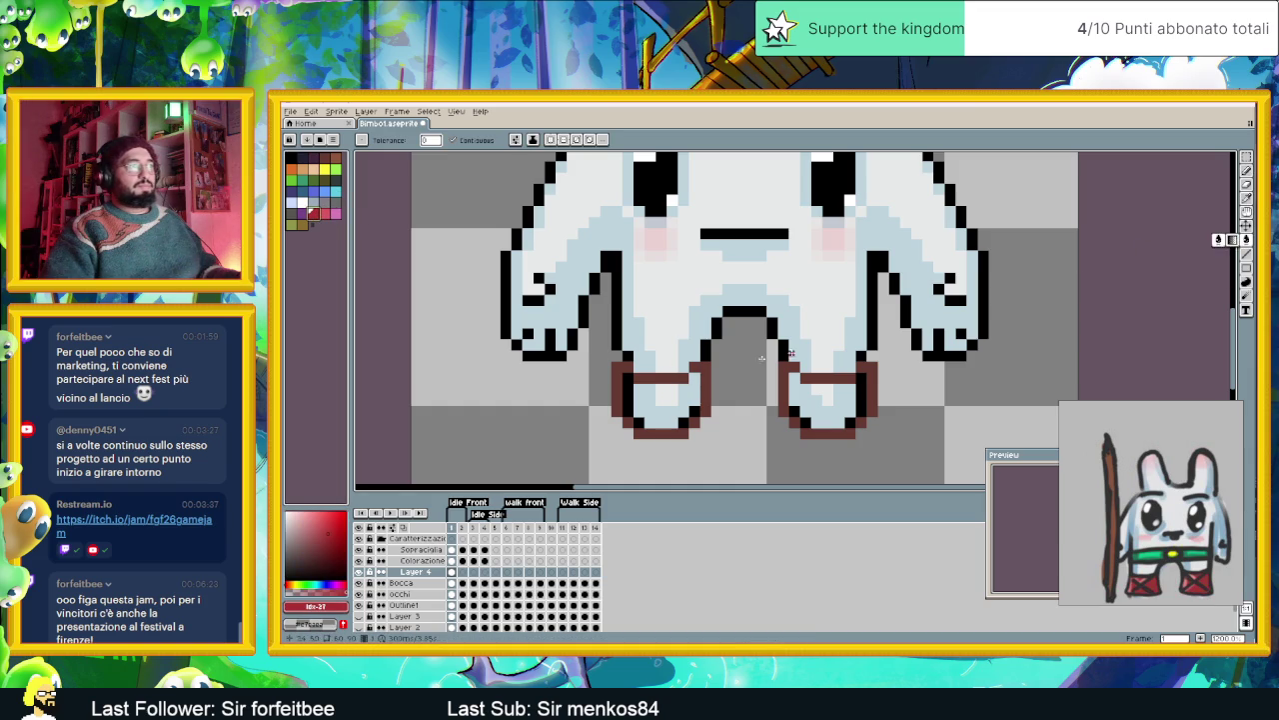
# - Fill both boot outlines solid red
pyautogui.click(639, 392)
pyautogui.click(815, 396)
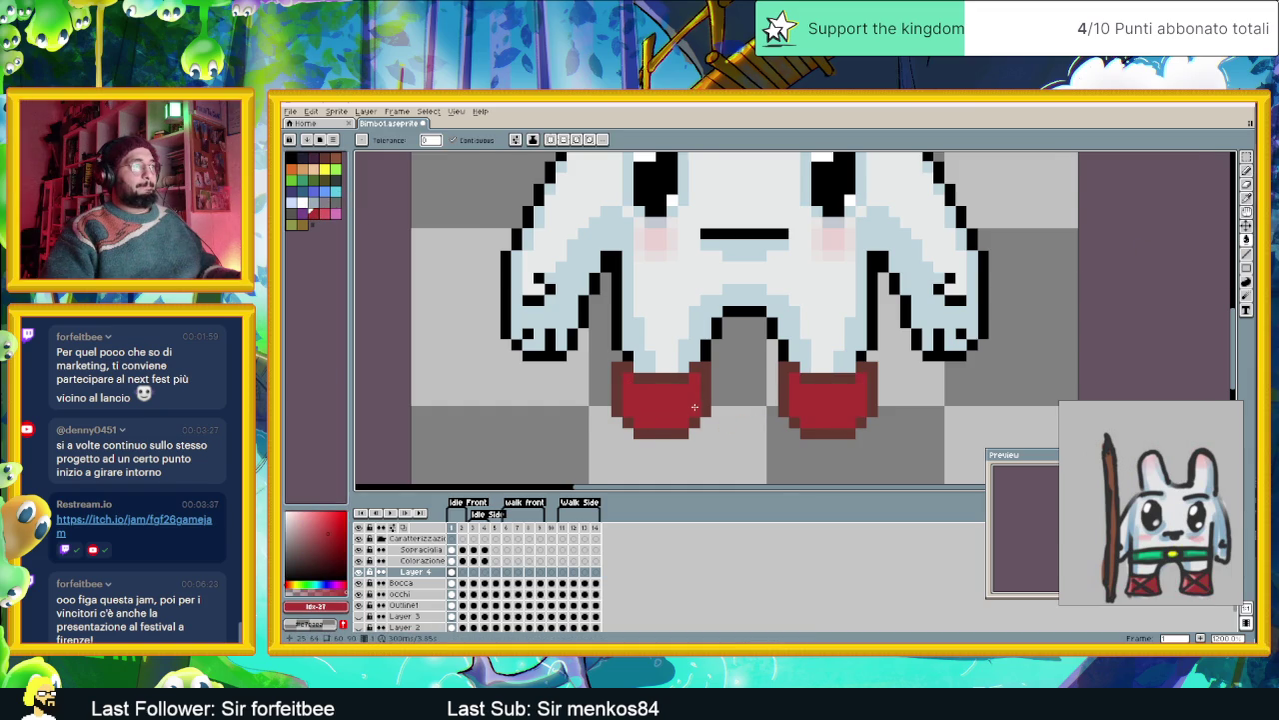
pyautogui.scroll(1, 702, 410)
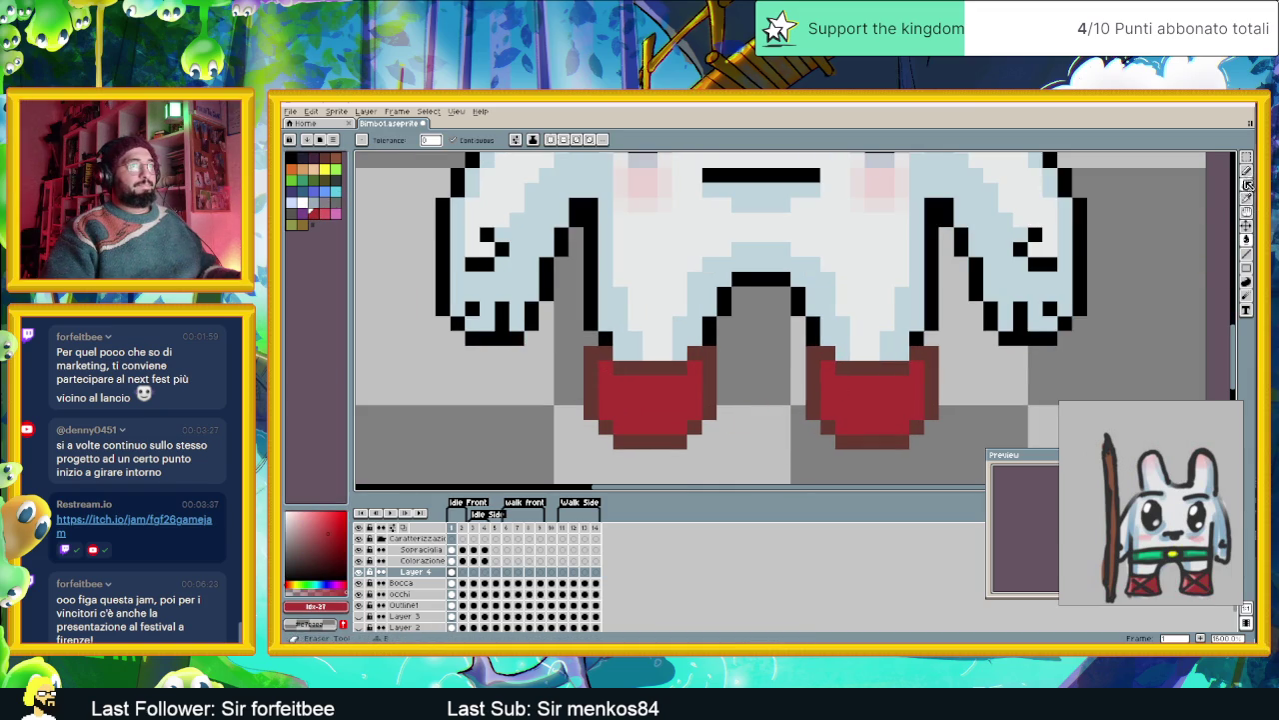
# - Draw dark-brown line detail across the boots, undoing missteps, then zoom out
pyautogui.click(1246, 254)
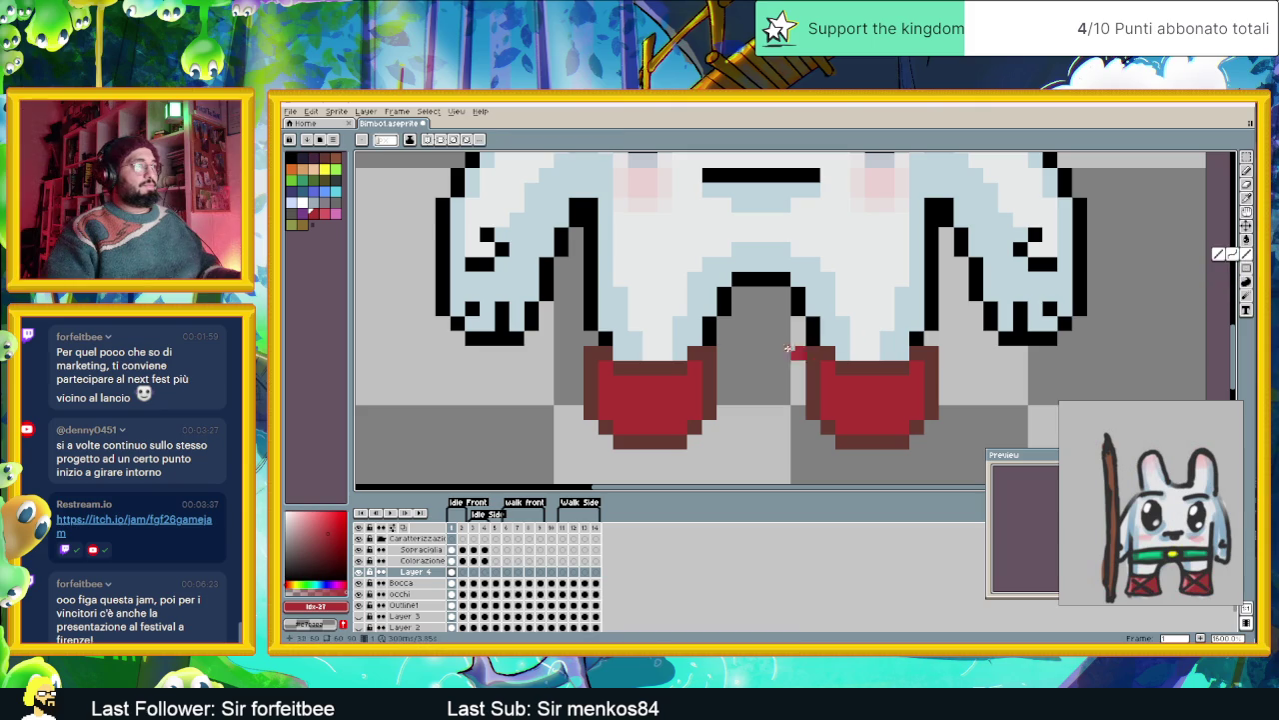
pyautogui.keyDown('alt'); pyautogui.click(606, 372); pyautogui.keyUp('alt')
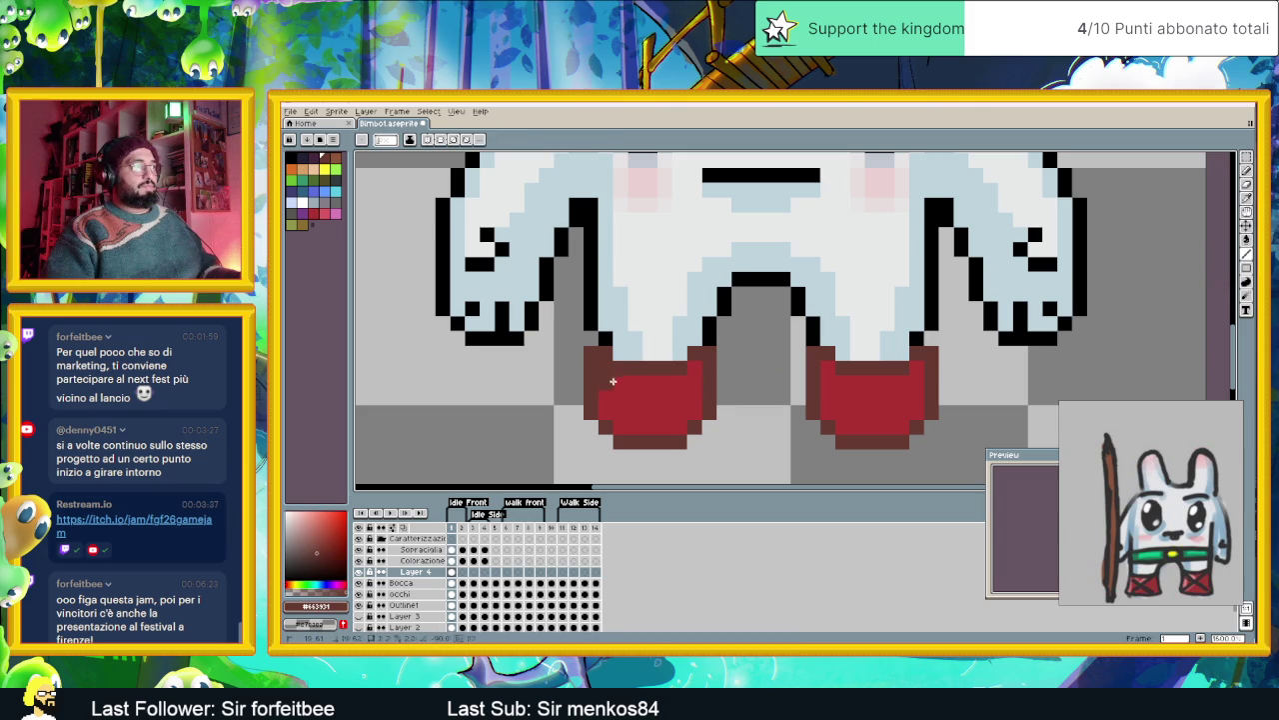
pyautogui.moveTo(606, 371)
pyautogui.mouseDown()
pyautogui.moveTo(660, 424)
pyautogui.moveTo(697, 389)
pyautogui.moveTo(615, 416)
pyautogui.moveTo(685, 404)
pyautogui.mouseUp()
pyautogui.hotkey('ctrl', 'z')
pyautogui.moveTo(829, 384); pyautogui.dragTo(905, 416)
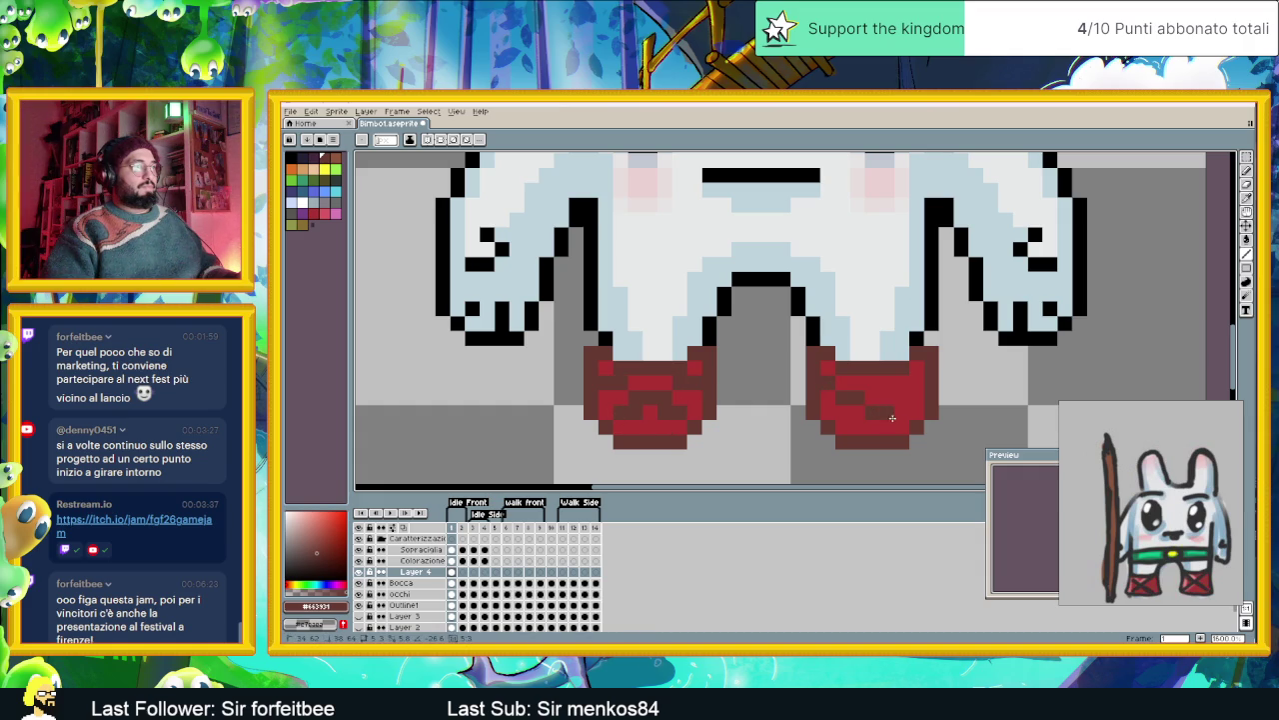
pyautogui.moveTo(906, 416); pyautogui.dragTo(831, 419)
pyautogui.hotkey('ctrl', 'z')
pyautogui.moveTo(859, 402); pyautogui.dragTo(906, 380)
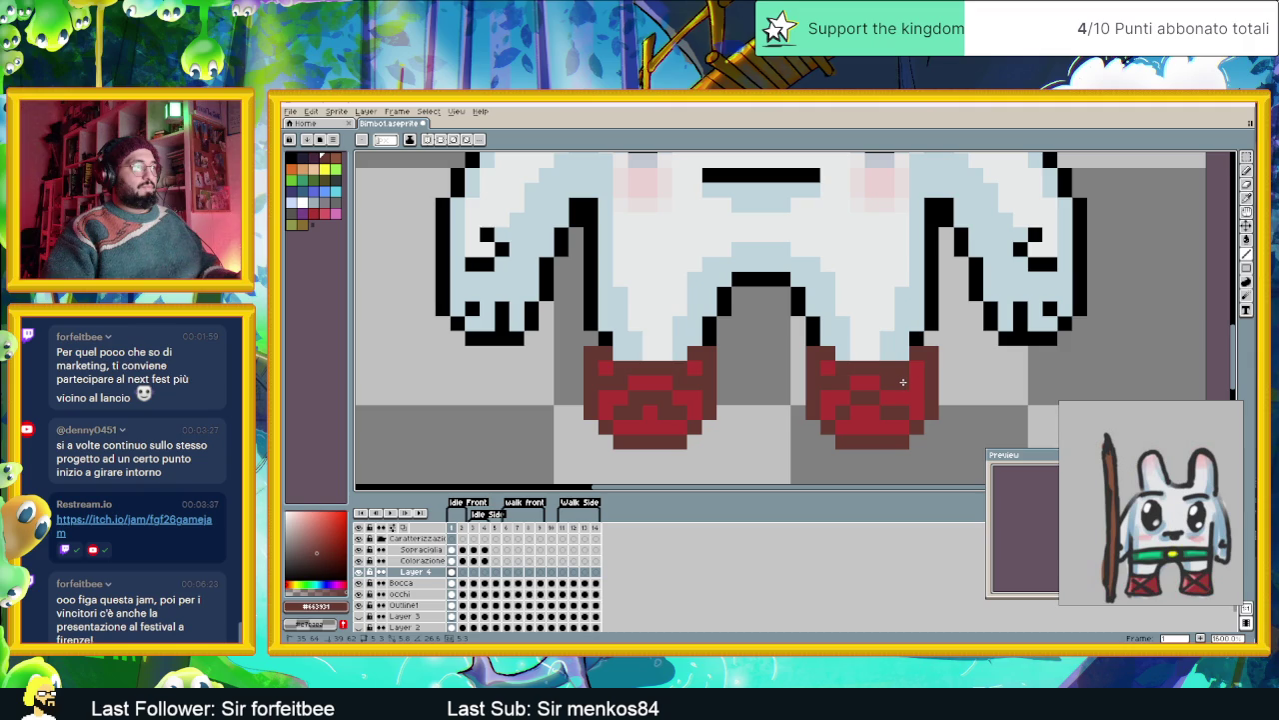
pyautogui.moveTo(903, 382); pyautogui.dragTo(846, 403)
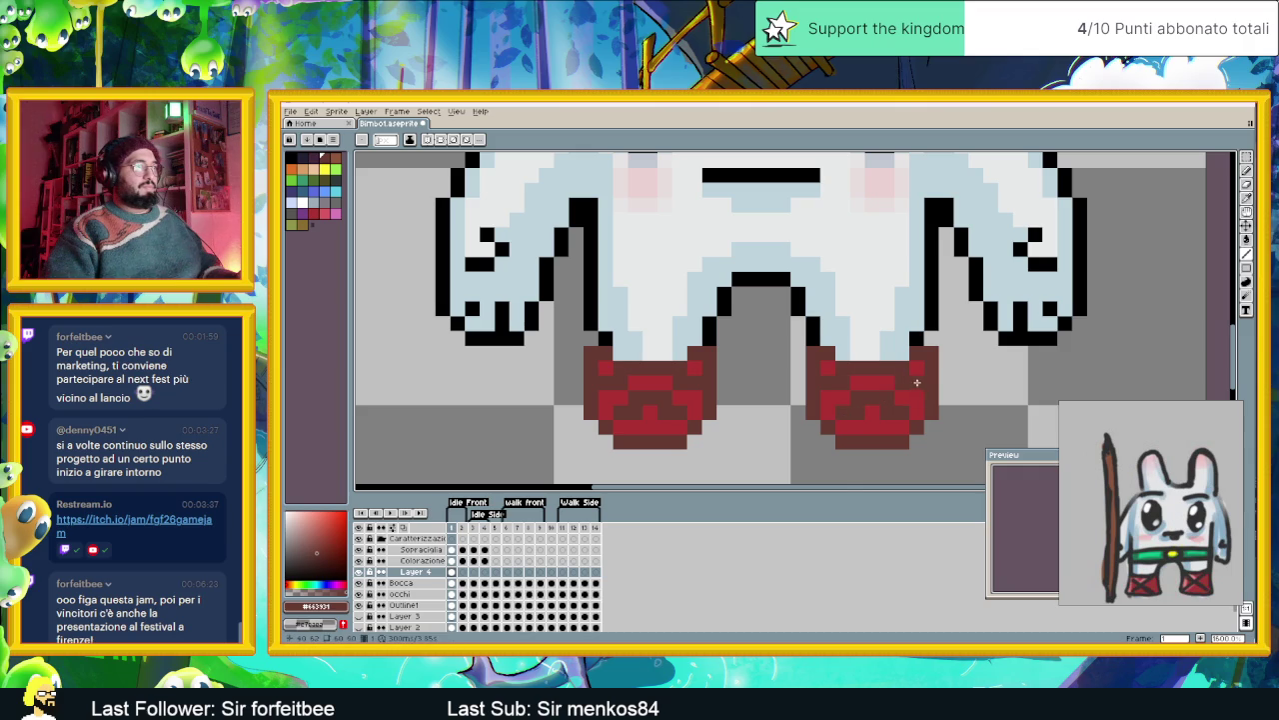
pyautogui.scroll(-1, 902, 418)
pyautogui.scroll(-1, 900, 424)
pyautogui.scroll(-1, 900, 423)
pyautogui.scroll(-1, 849, 415)
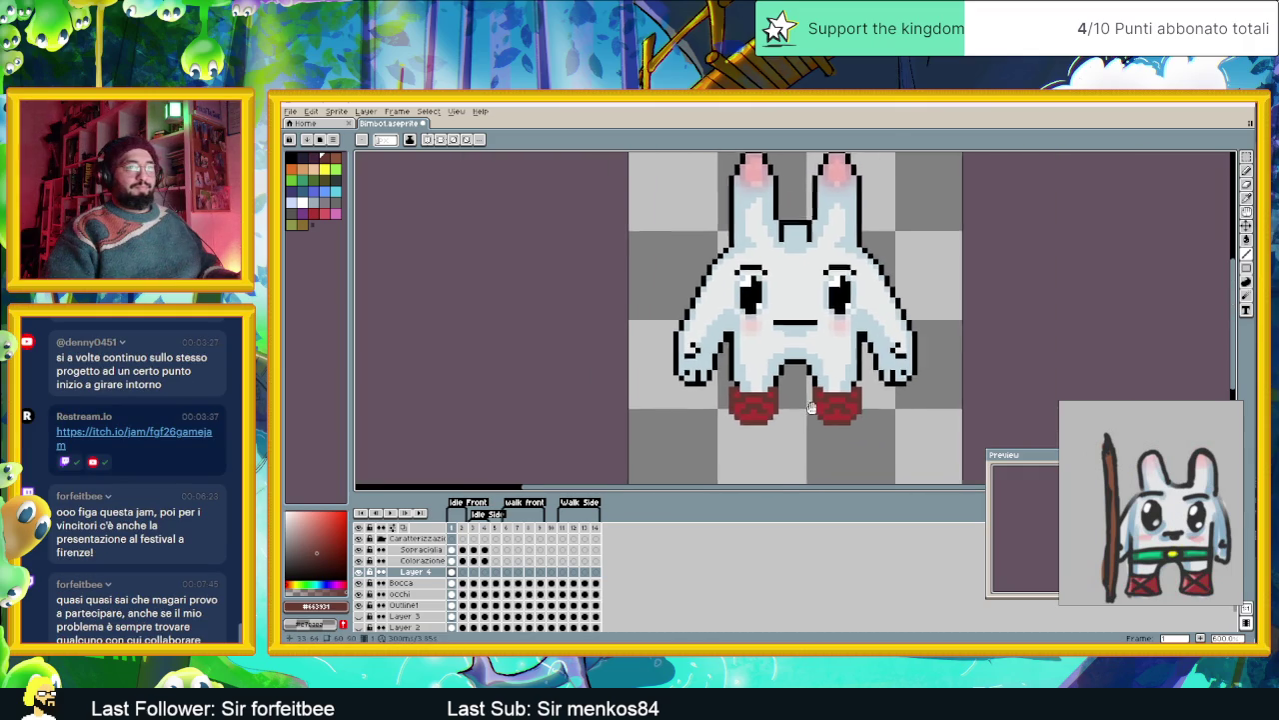
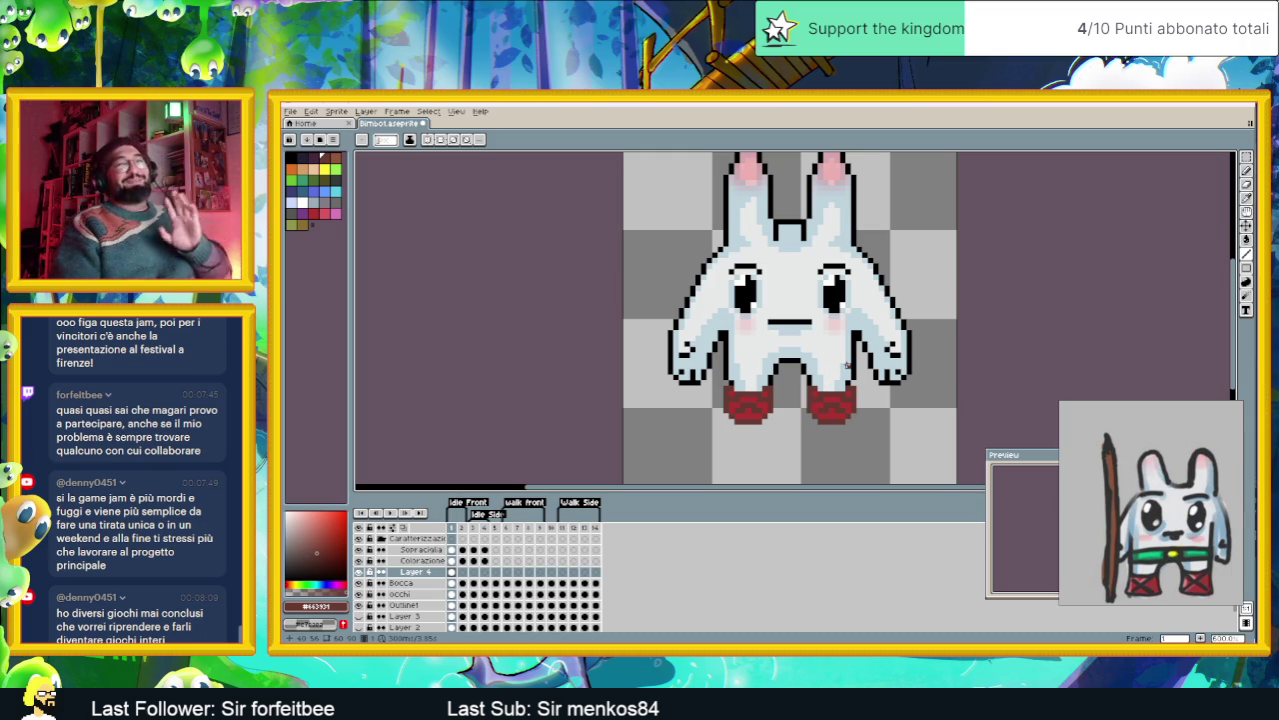
# - Paint Bucket the right shoe's top and bottom strips dark maroon
pyautogui.scroll(1, 815, 366)
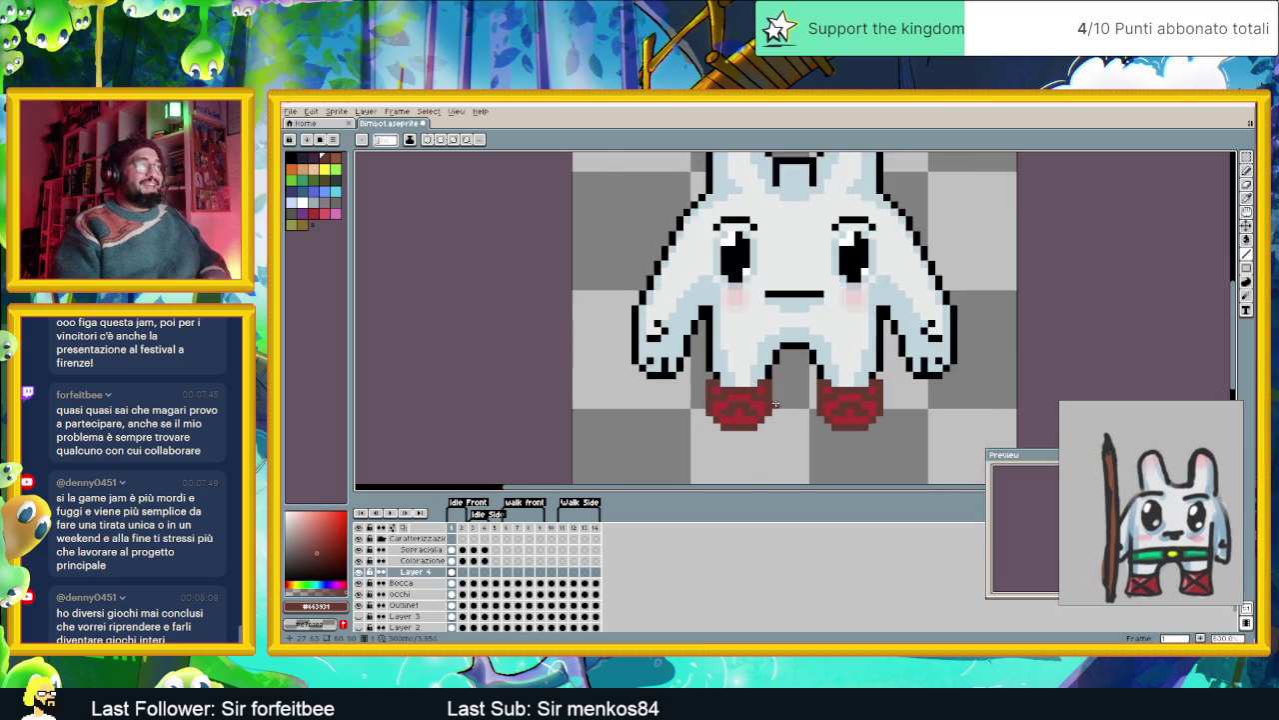
pyautogui.scroll(1, 763, 403)
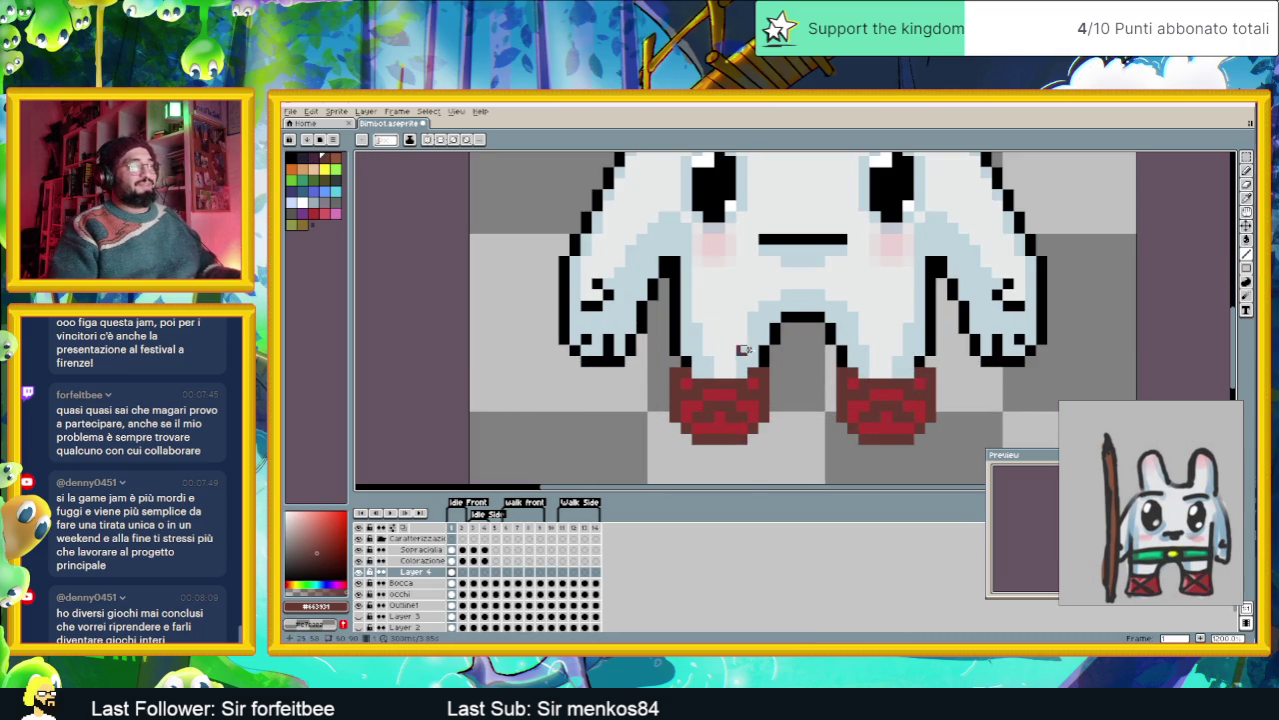
pyautogui.click(312, 158)
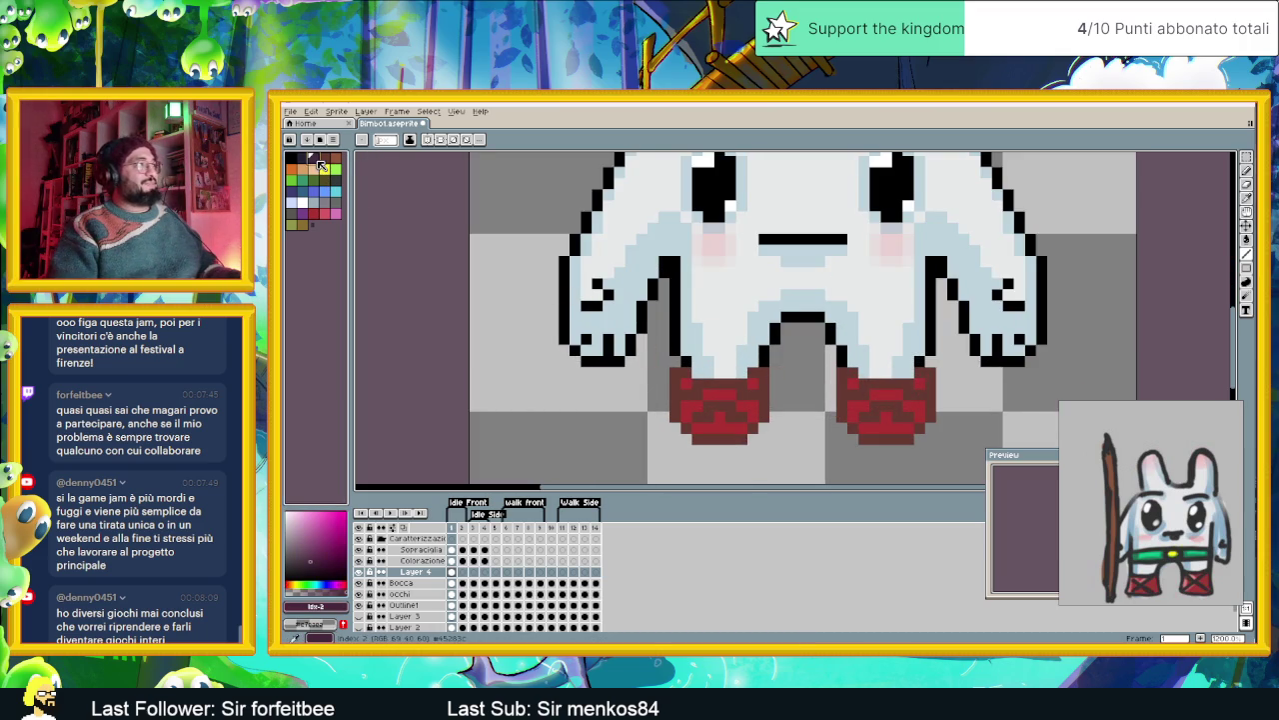
pyautogui.click(1247, 240)
pyautogui.click(929, 374)
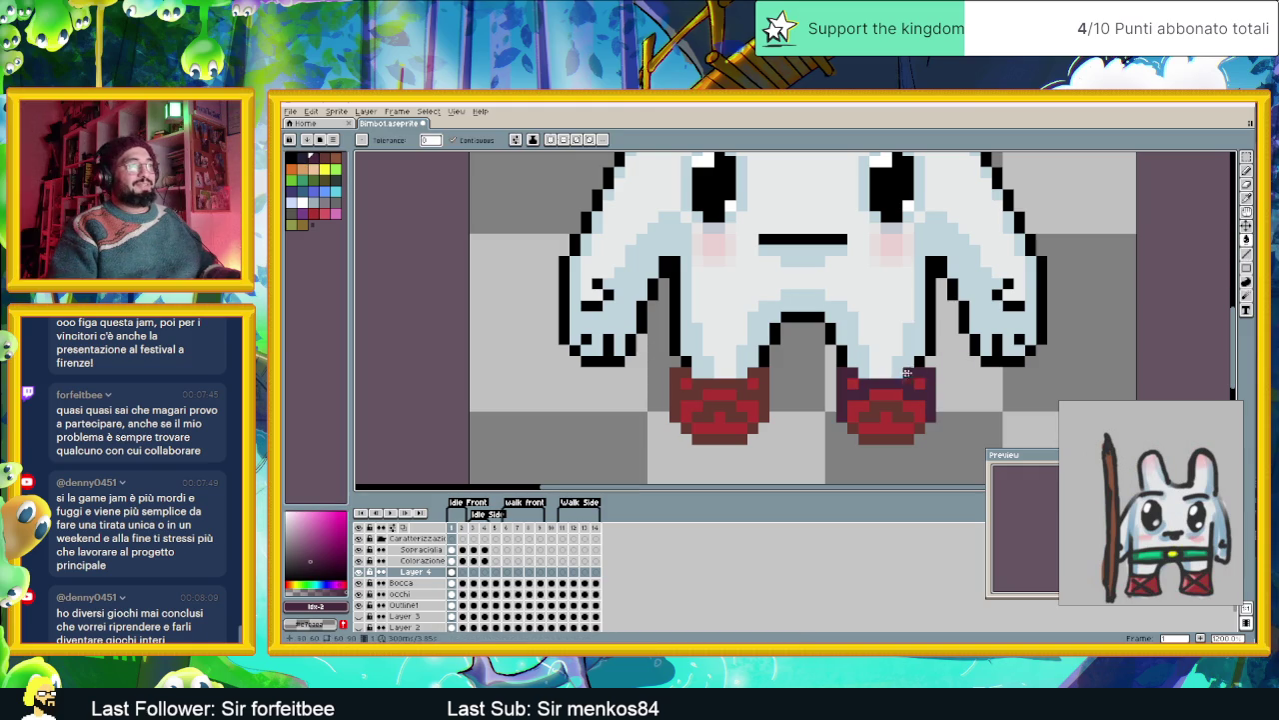
pyautogui.click(889, 439)
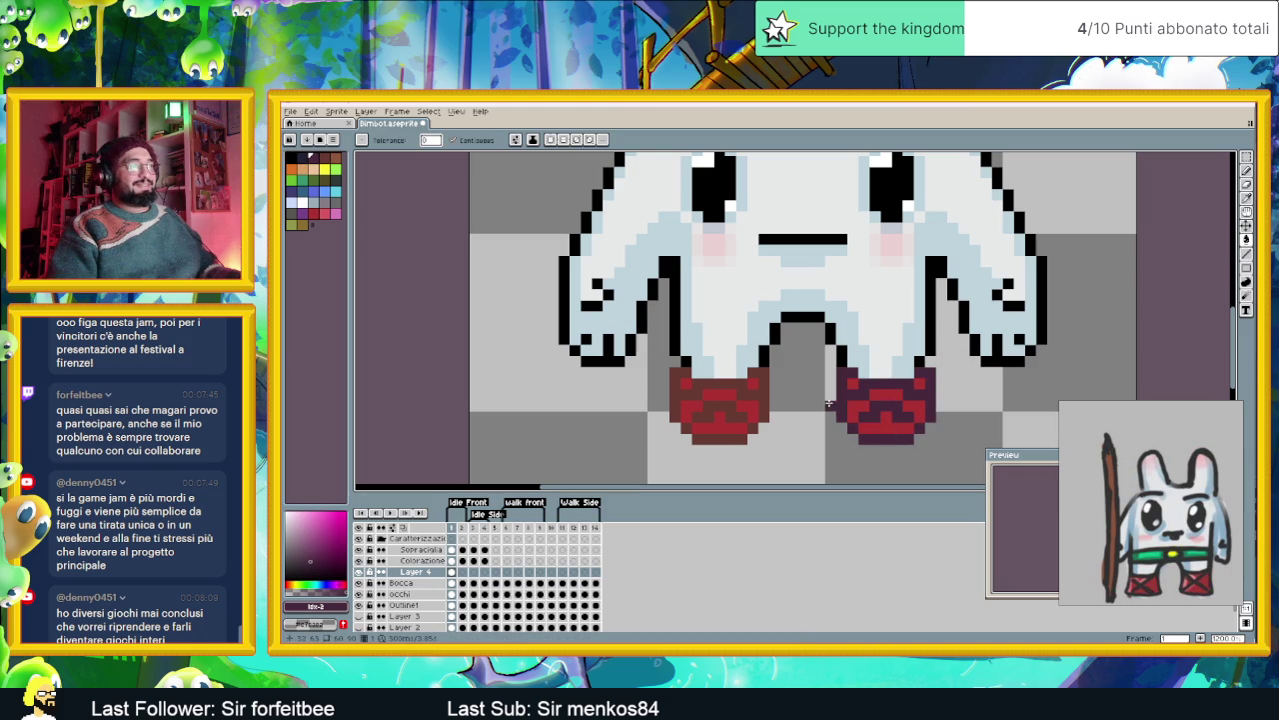
# - Shade the left shoe's top and bottom strips dark maroon, undoing one misplaced fill
pyautogui.click(687, 382)
pyautogui.click(720, 414)
pyautogui.hotkey('ctrl', 'z')
pyautogui.click(727, 436)
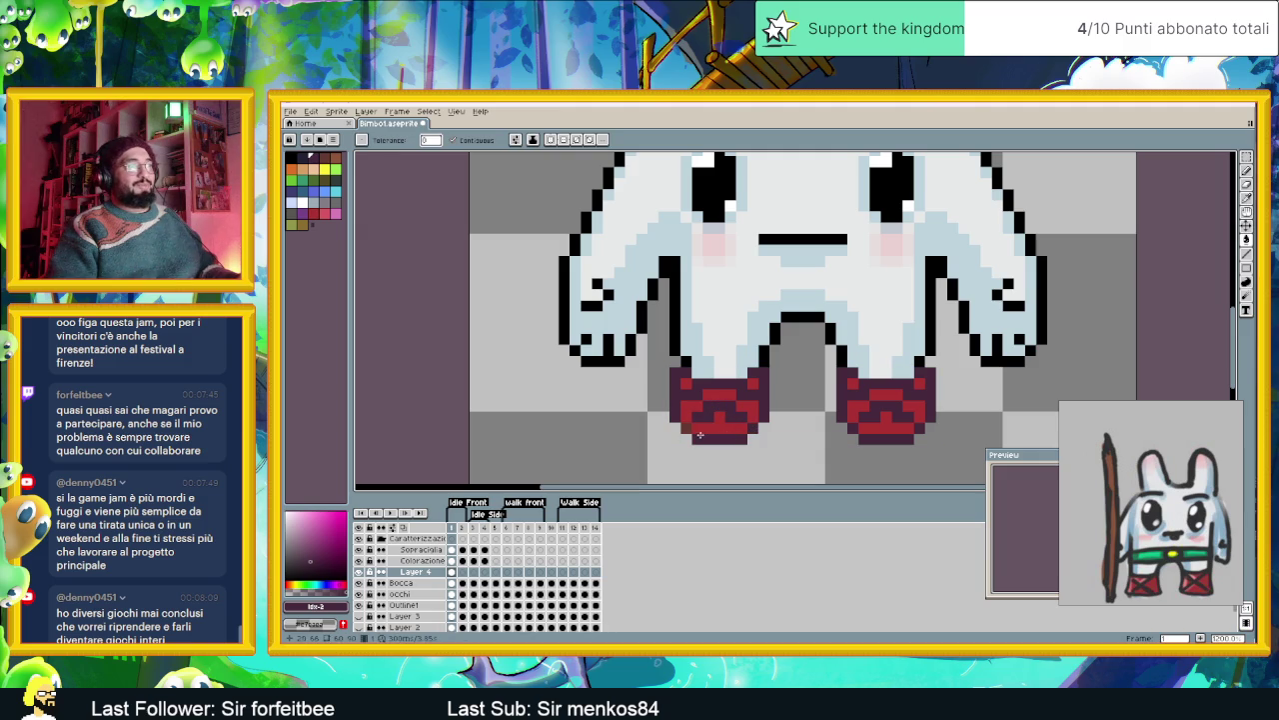
pyautogui.scroll(-3, 811, 402)
pyautogui.scroll(-1, 859, 405)
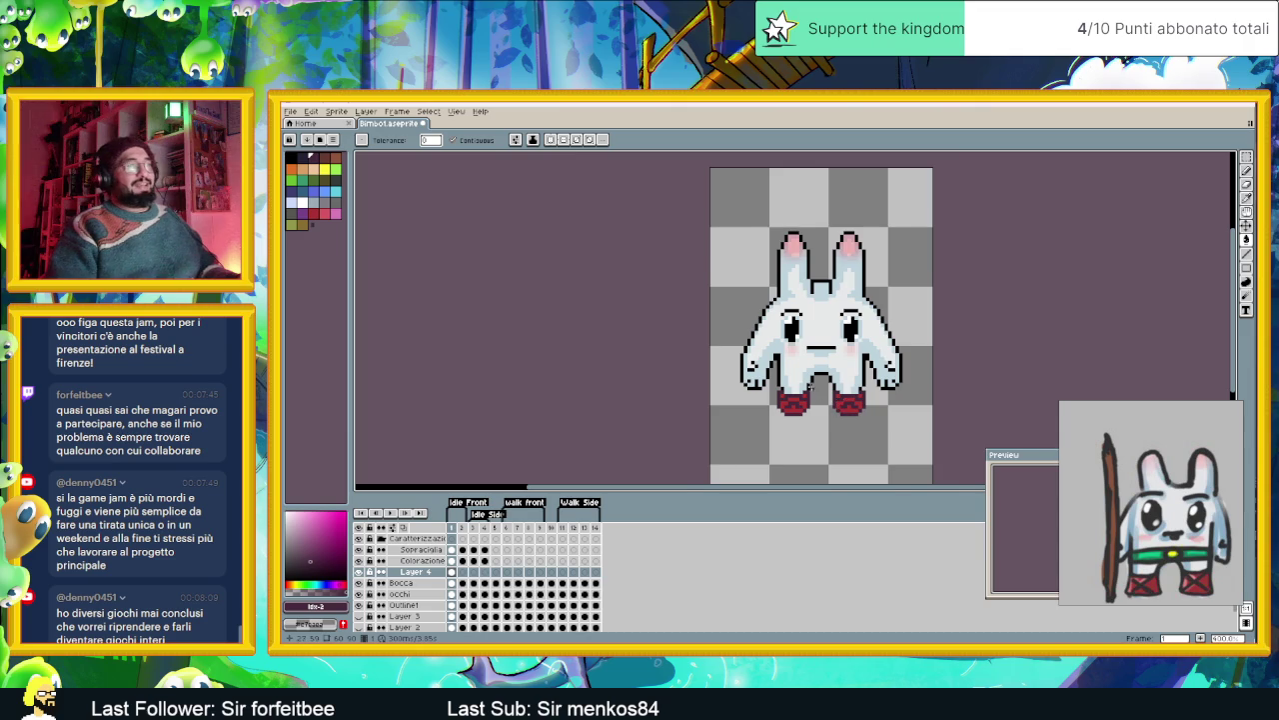
pyautogui.scroll(1, 805, 388)
pyautogui.scroll(1, 804, 380)
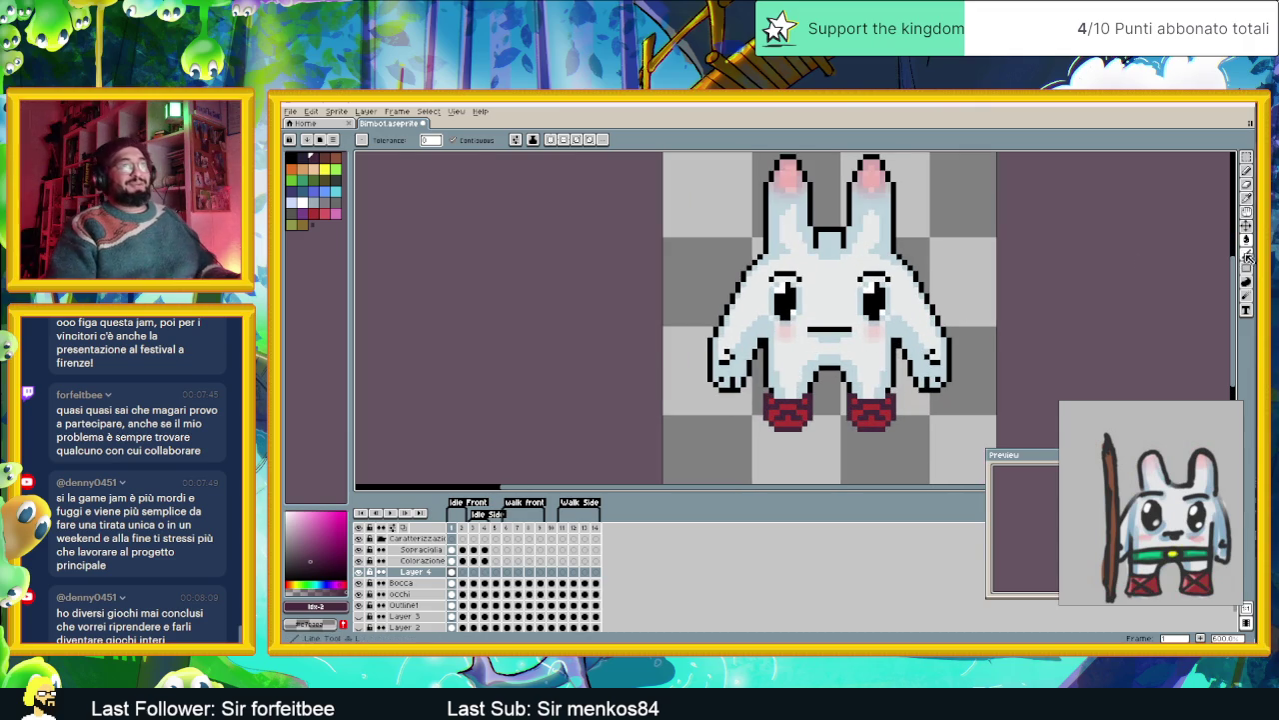
# - Draw the belt's lower dark purple line across the waist with the Line tool
pyautogui.press('l')
pyautogui.scroll(1, 903, 380)
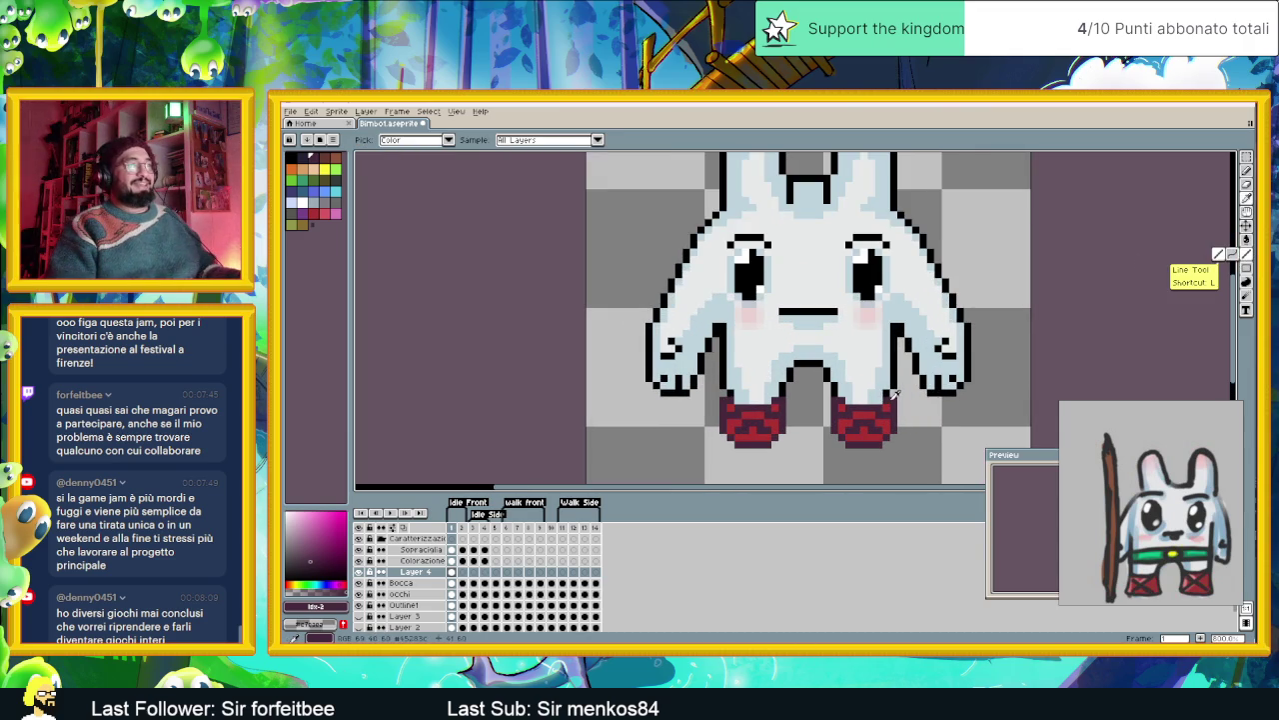
pyautogui.moveTo(938, 345); pyautogui.dragTo(942, 348)
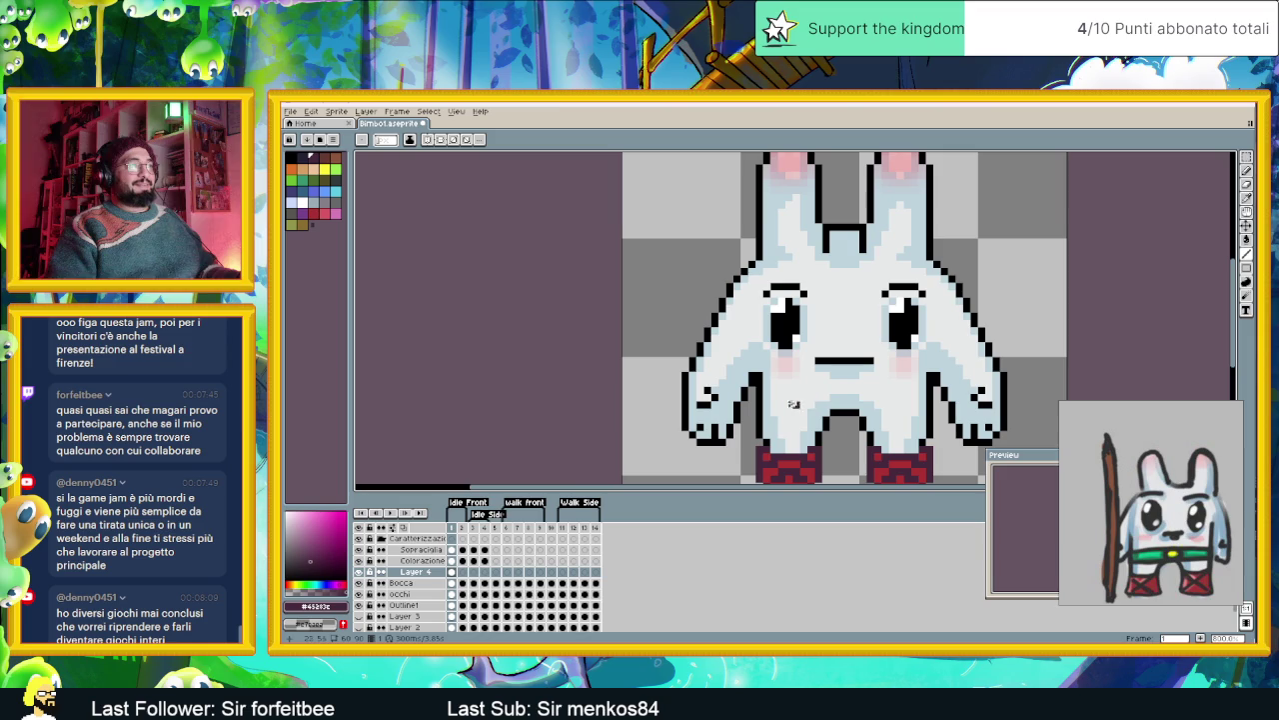
pyautogui.scroll(1, 797, 370)
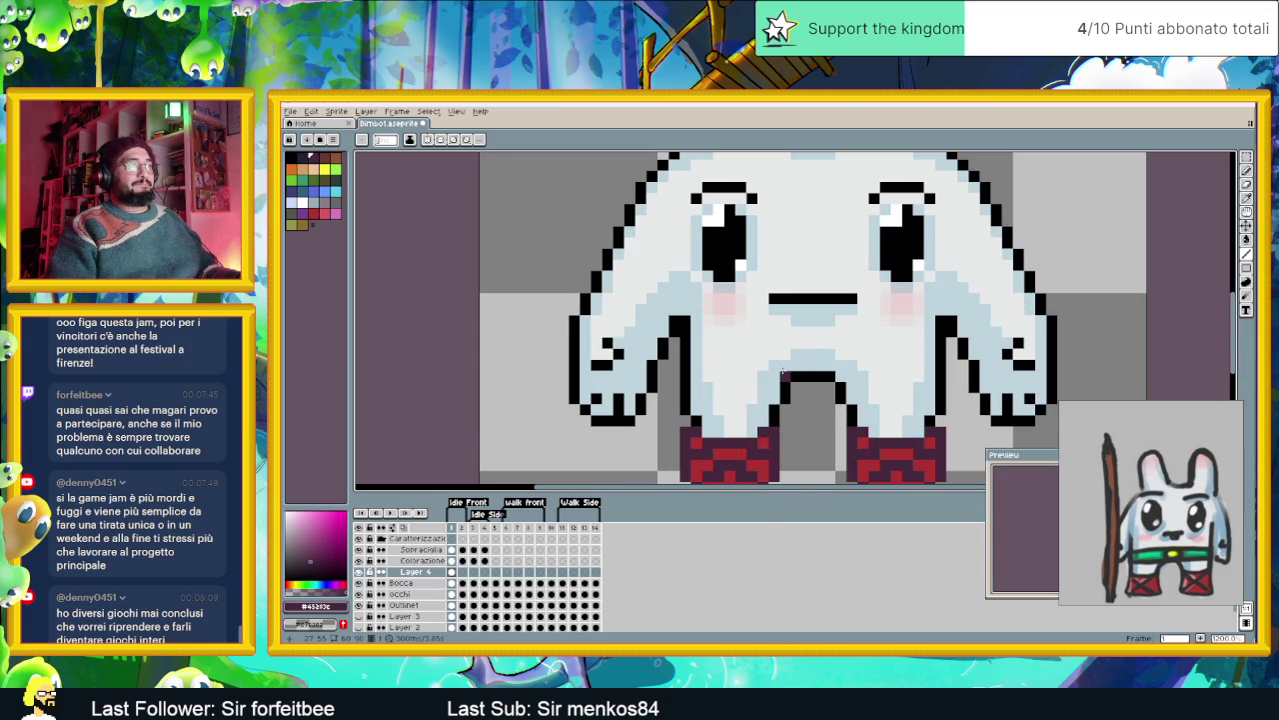
pyautogui.moveTo(784, 373); pyautogui.dragTo(851, 376)
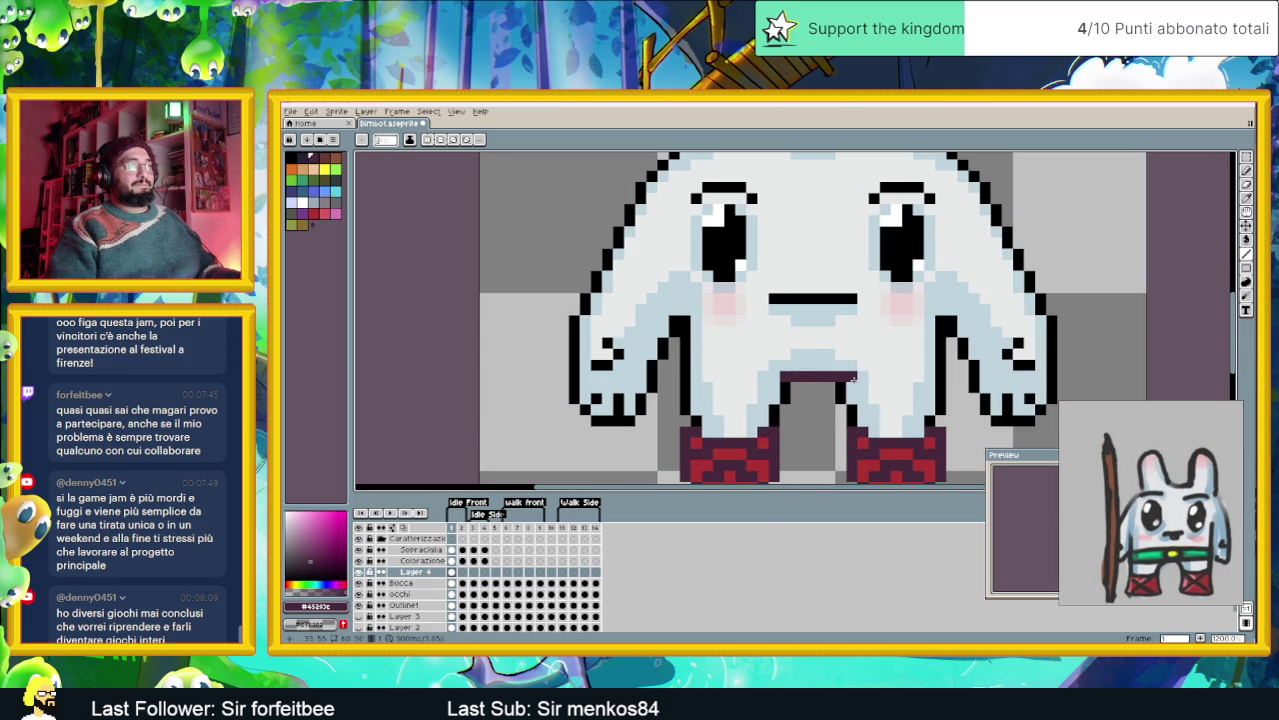
pyautogui.click(862, 376)
pyautogui.click(874, 377)
pyautogui.moveTo(880, 378); pyautogui.dragTo(936, 377)
pyautogui.hotkey('ctrl', 'z')
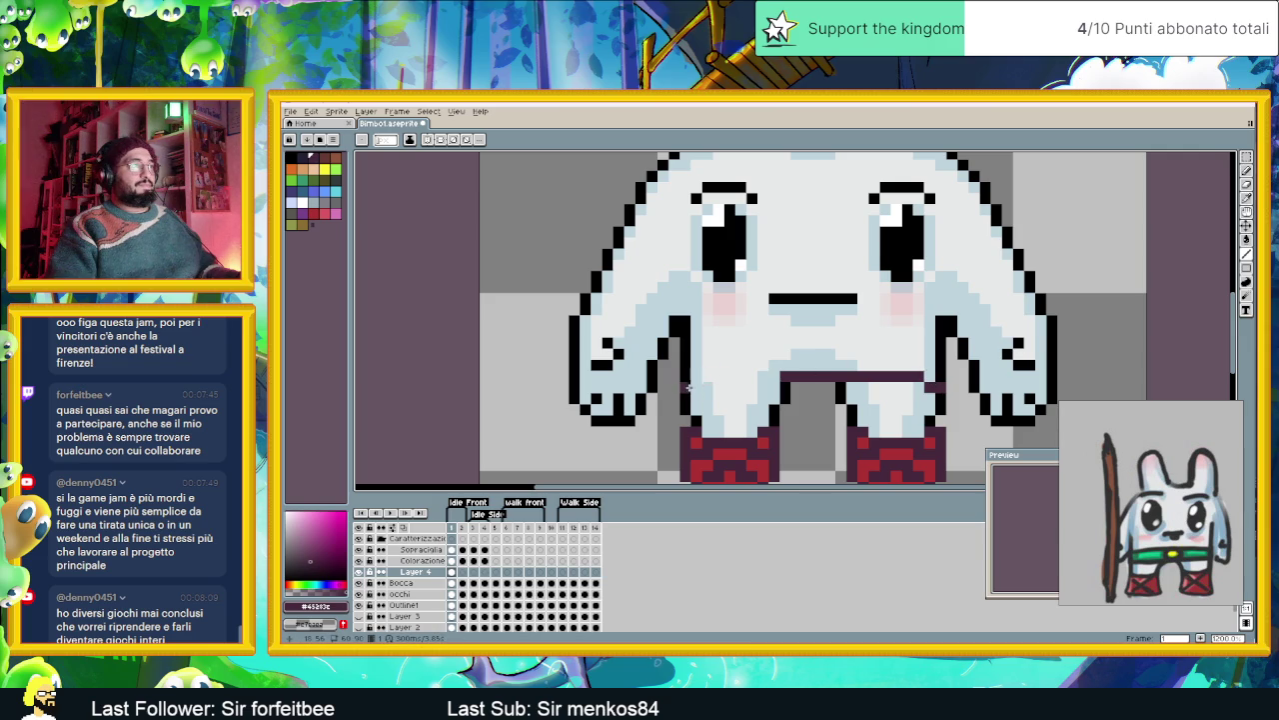
pyautogui.moveTo(703, 377); pyautogui.dragTo(774, 376)
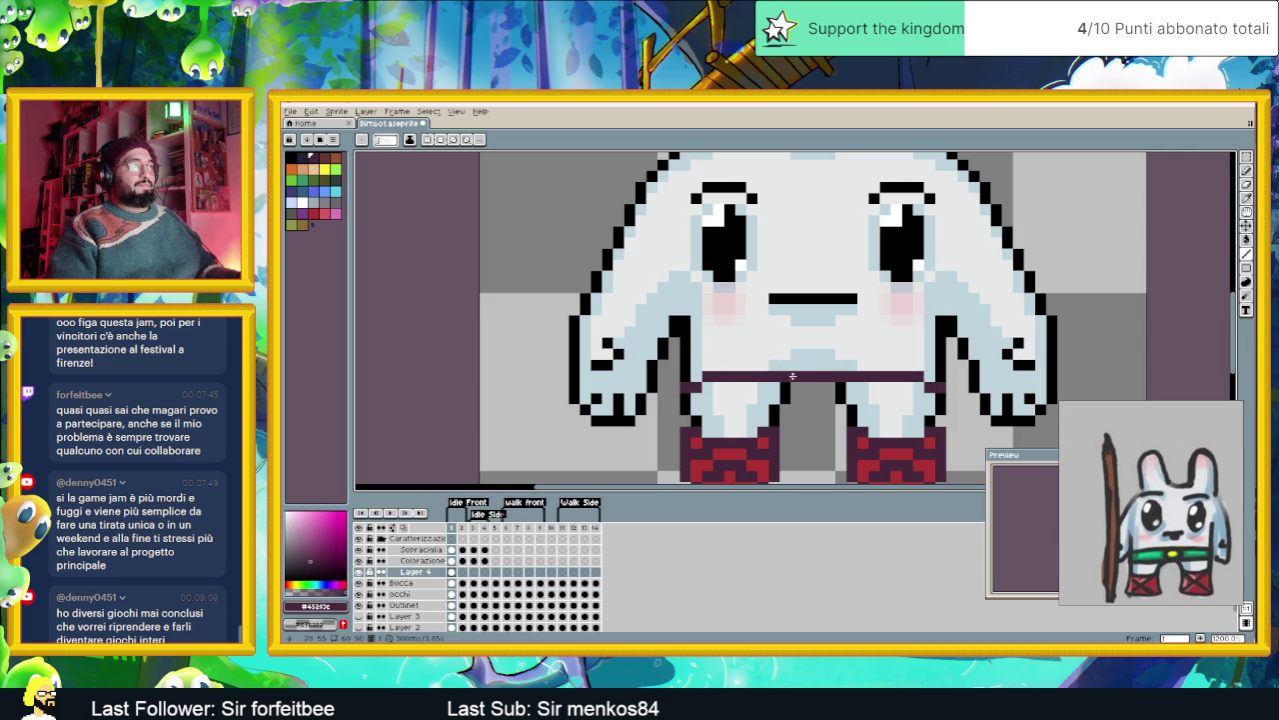
# - Draw the belt's upper dark purple edge line and add a pixel at its left end
pyautogui.moveTo(716, 342); pyautogui.dragTo(911, 344)
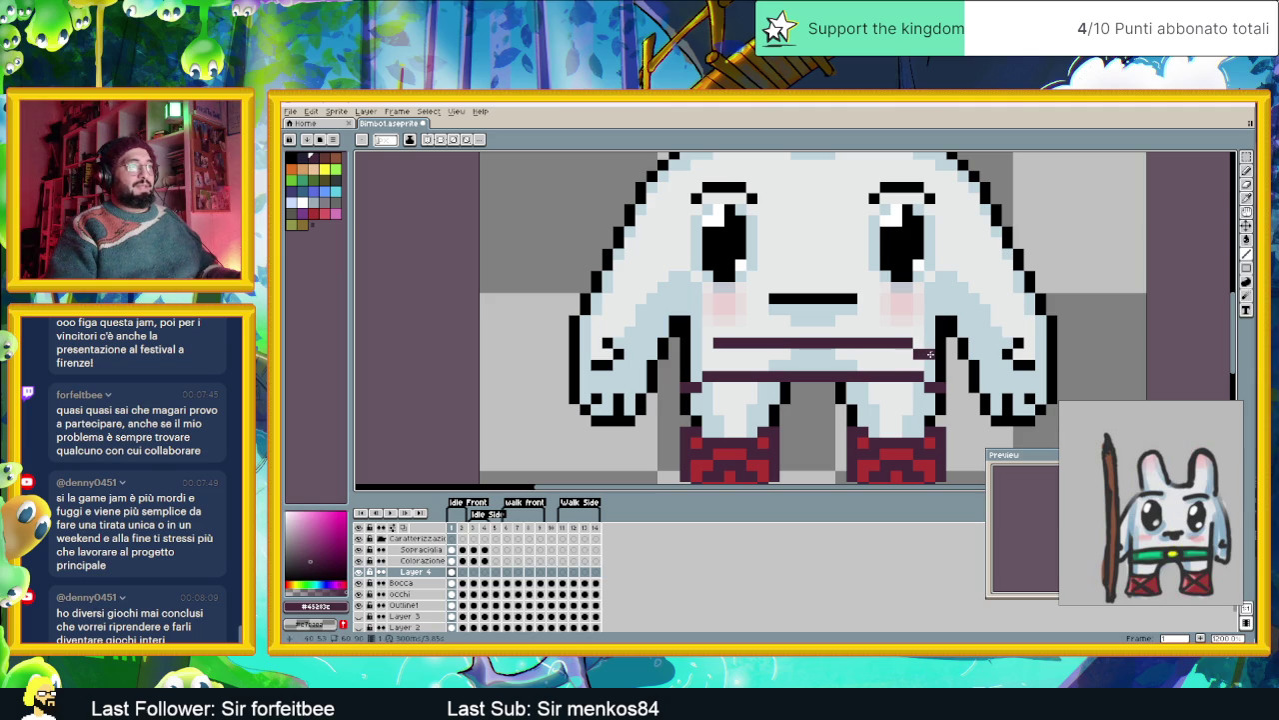
pyautogui.click(708, 353)
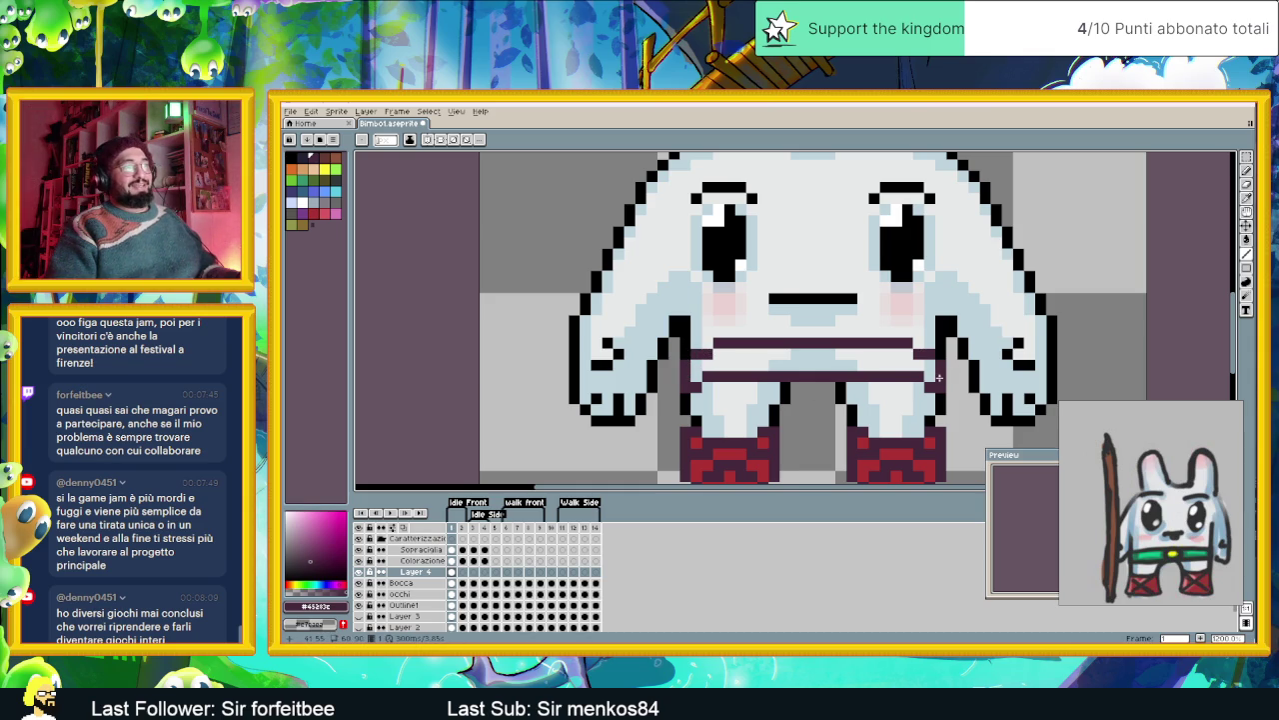
pyautogui.scroll(-1, 897, 387)
pyautogui.scroll(1, 851, 370)
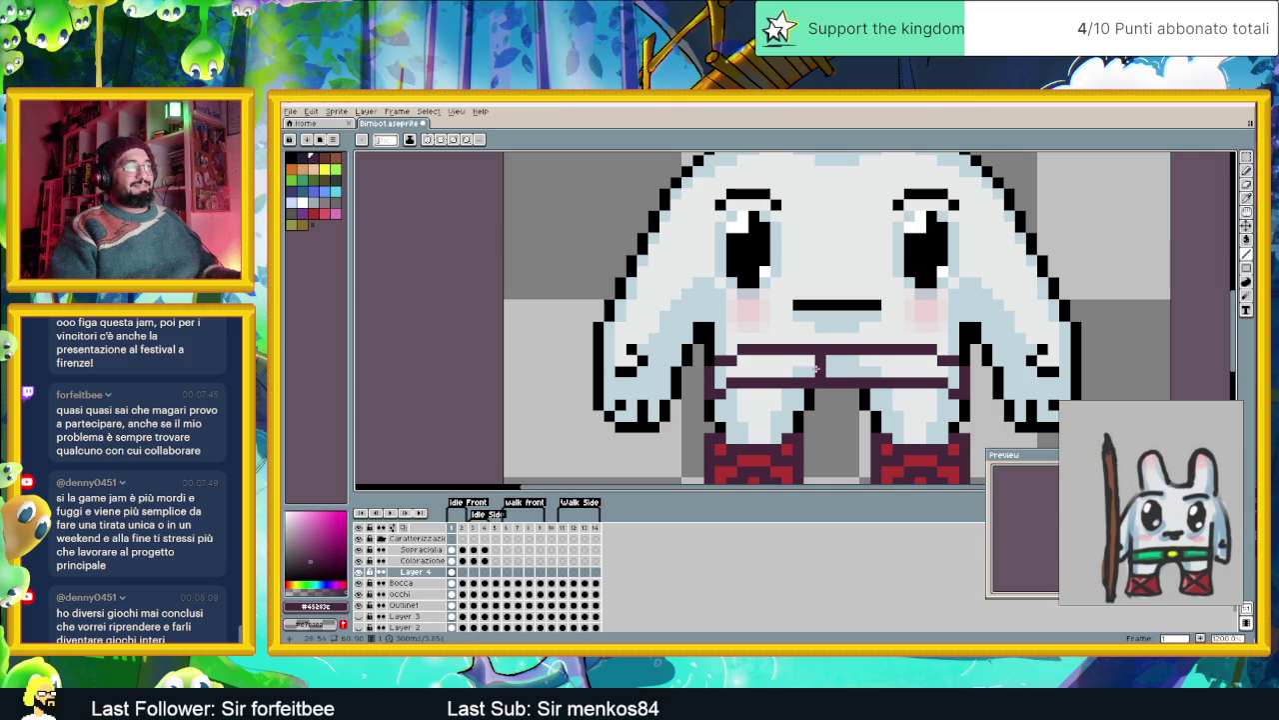
pyautogui.scroll(-2, 850, 358)
# - Fill the belt green with the Paint Bucket
pyautogui.press('g')
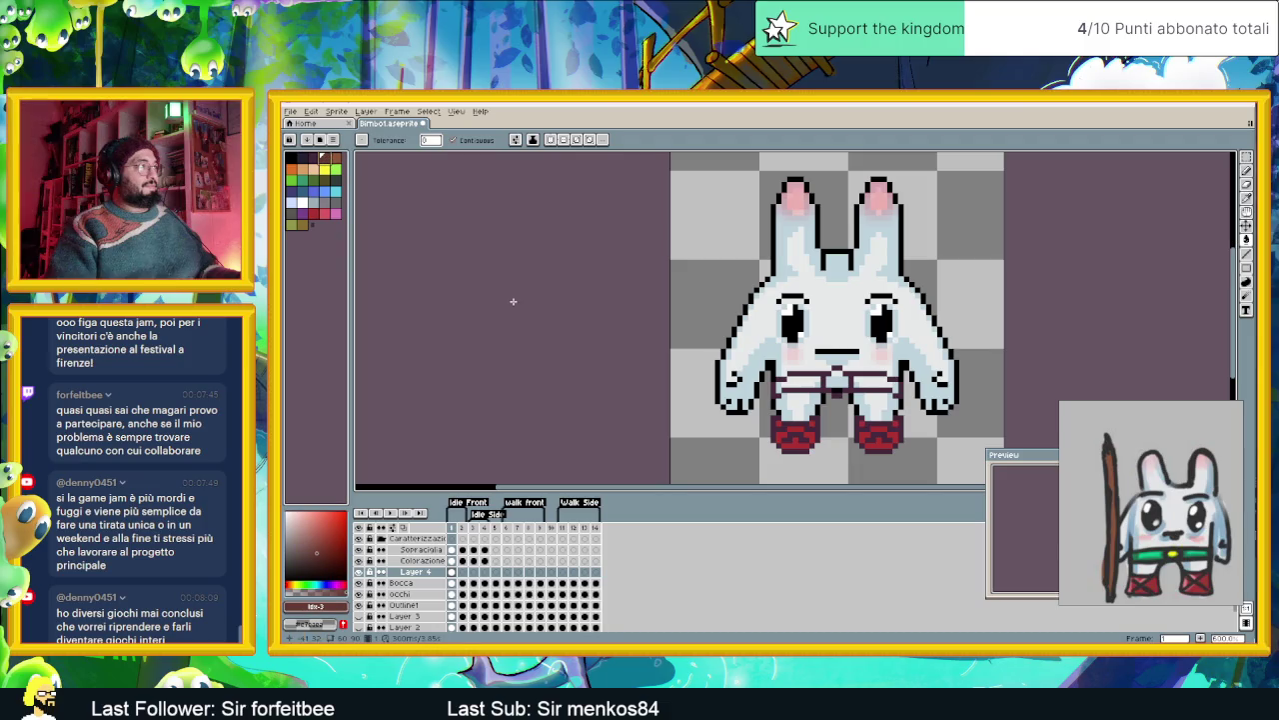
pyautogui.scroll(1, 844, 385)
pyautogui.scroll(1, 845, 385)
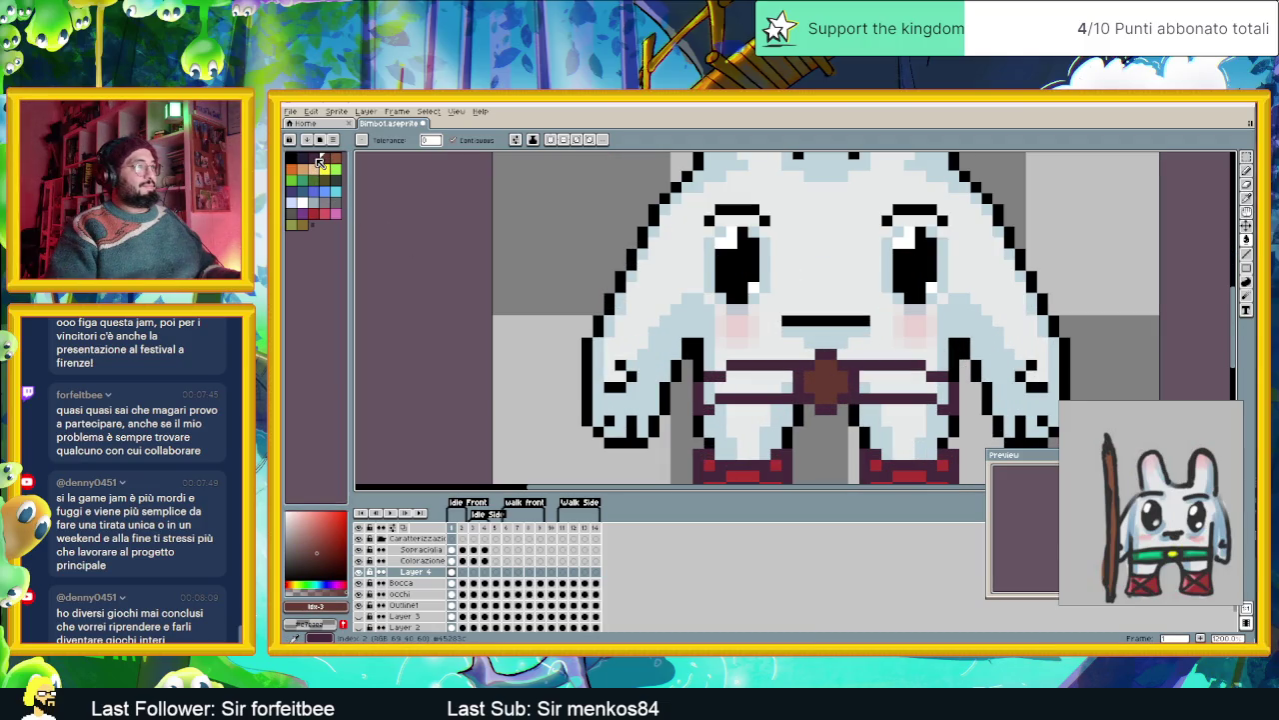
pyautogui.click(299, 205)
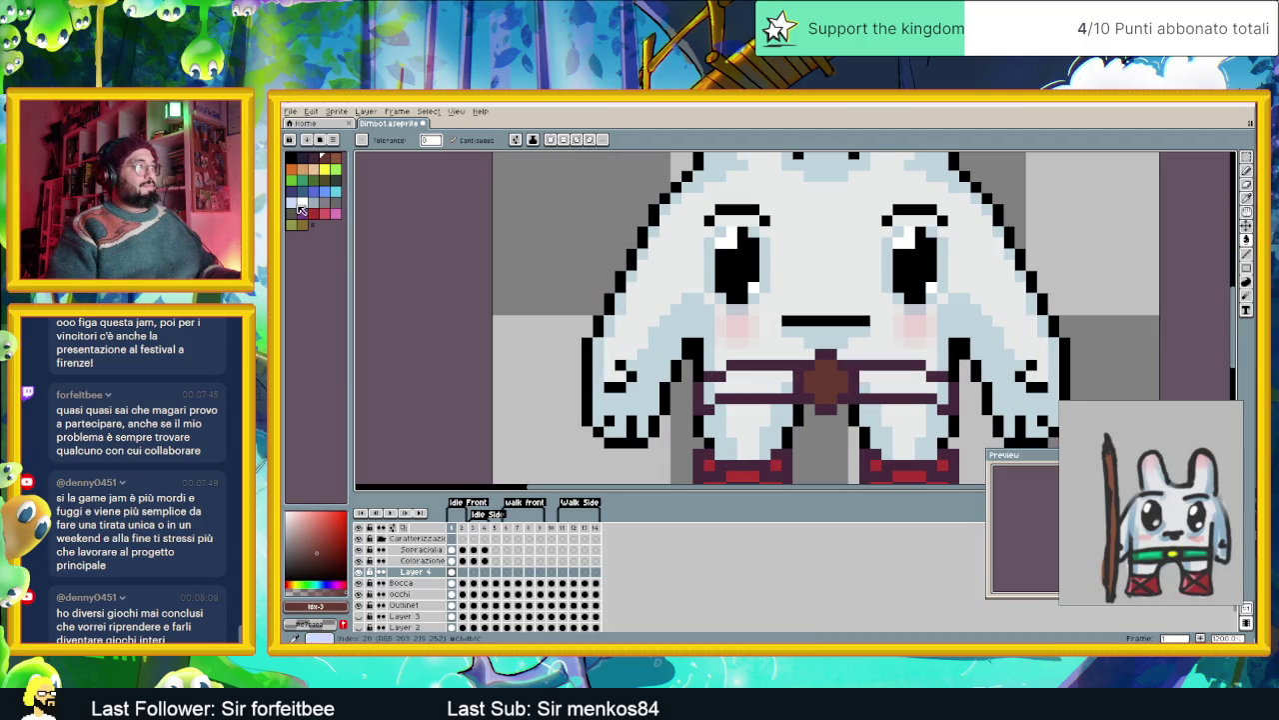
pyautogui.click(303, 180)
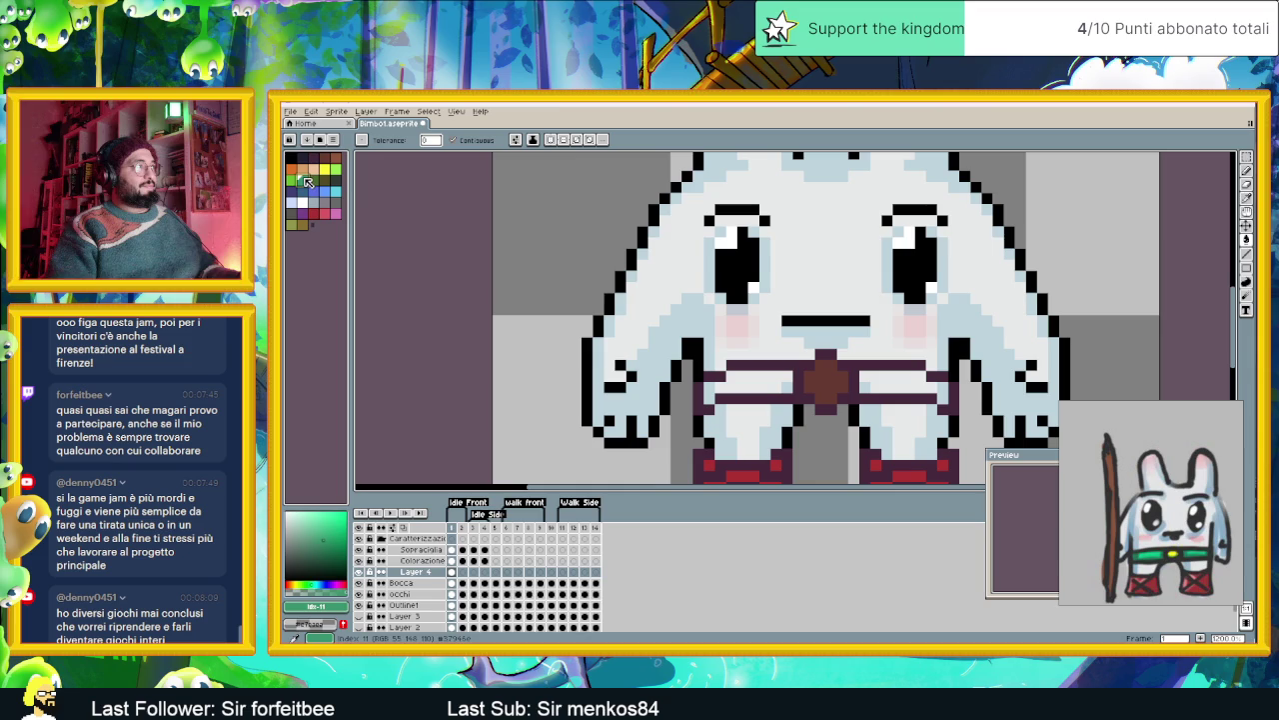
pyautogui.click(760, 372)
# - Select the belt with the Rectangular Marquee and cut it out of the layer
pyautogui.scroll(-1, 885, 386)
pyautogui.scroll(-1, 940, 405)
pyautogui.scroll(-1, 949, 410)
pyautogui.hscroll(2, 840, 399)
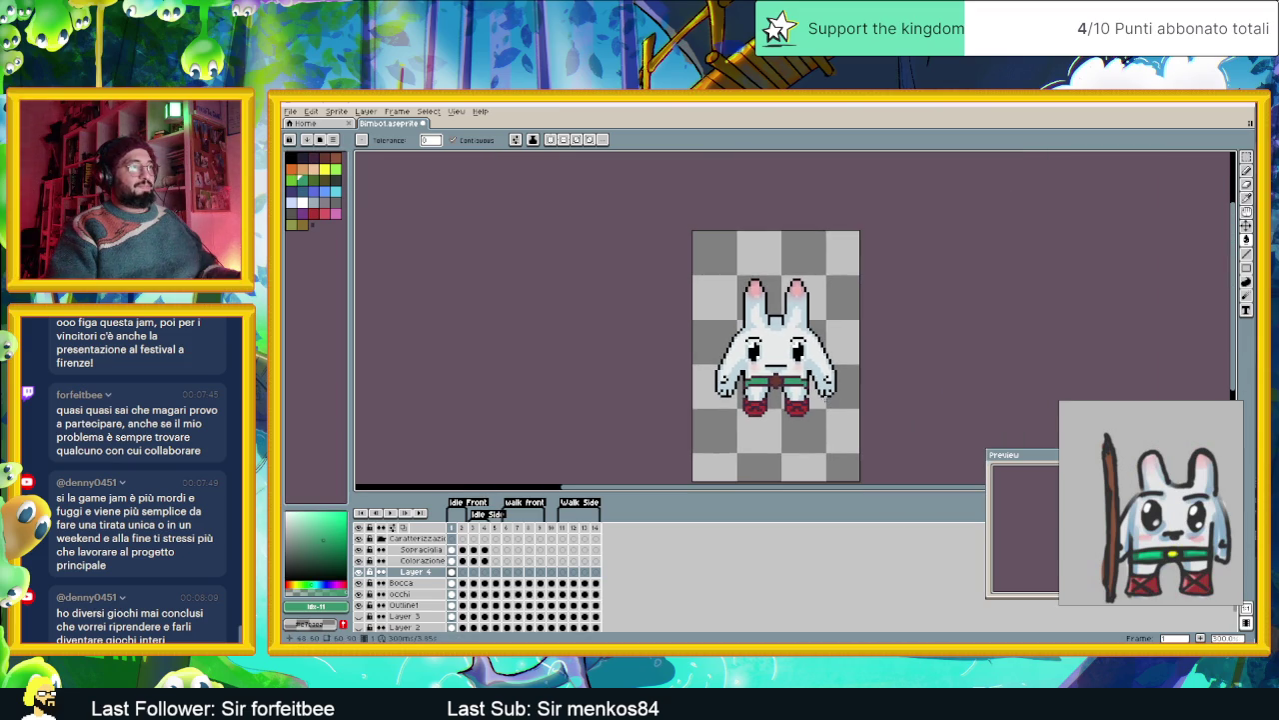
pyautogui.scroll(1, 794, 392)
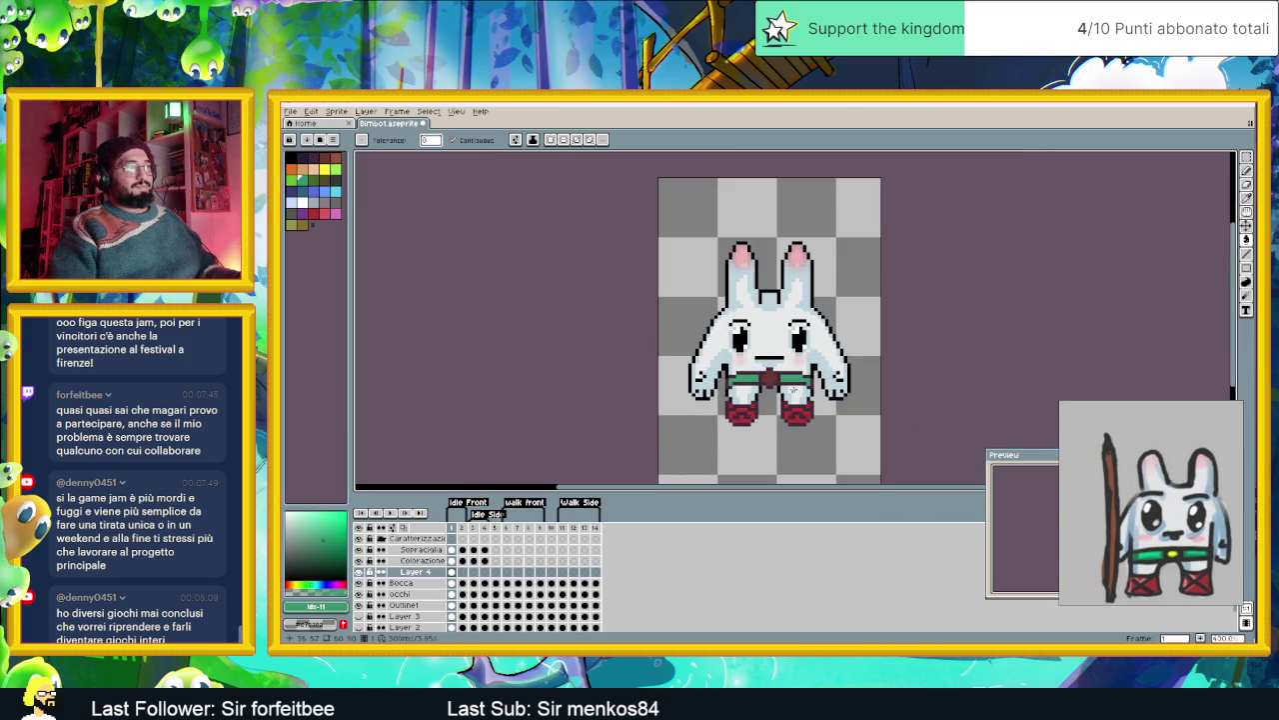
pyautogui.scroll(1, 792, 389)
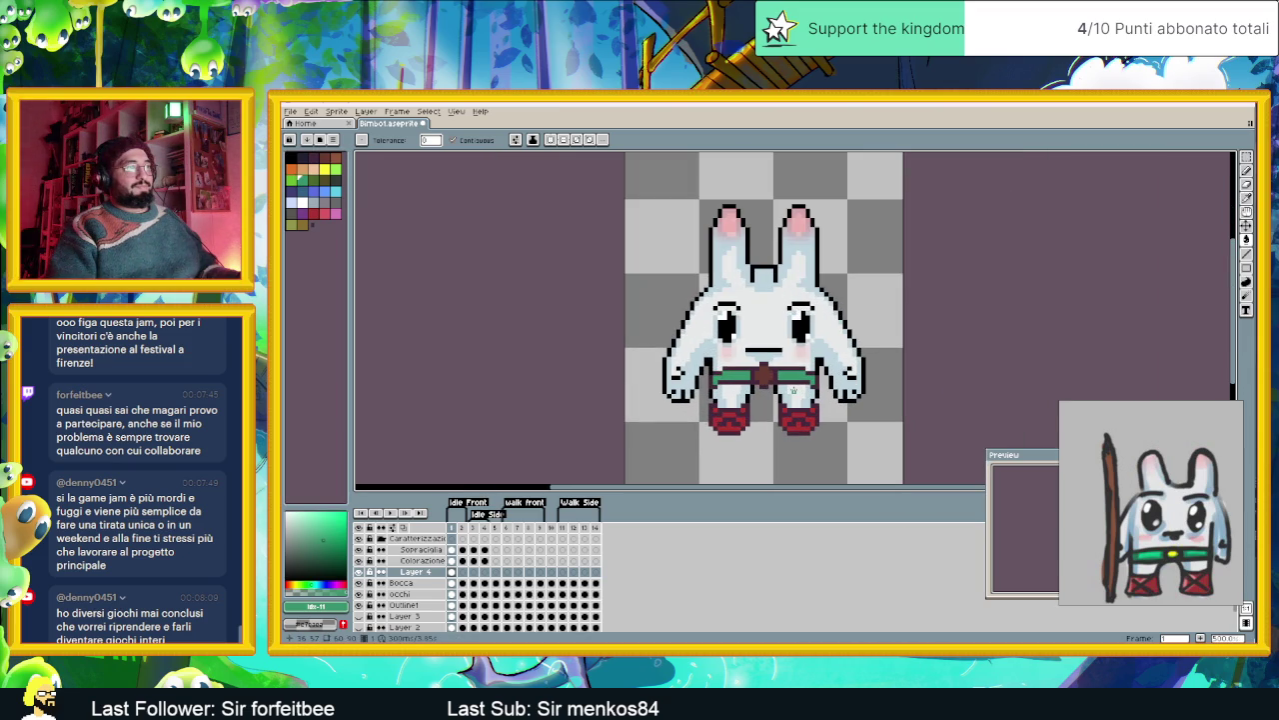
pyautogui.click(1246, 226)
pyautogui.scroll(1, 814, 359)
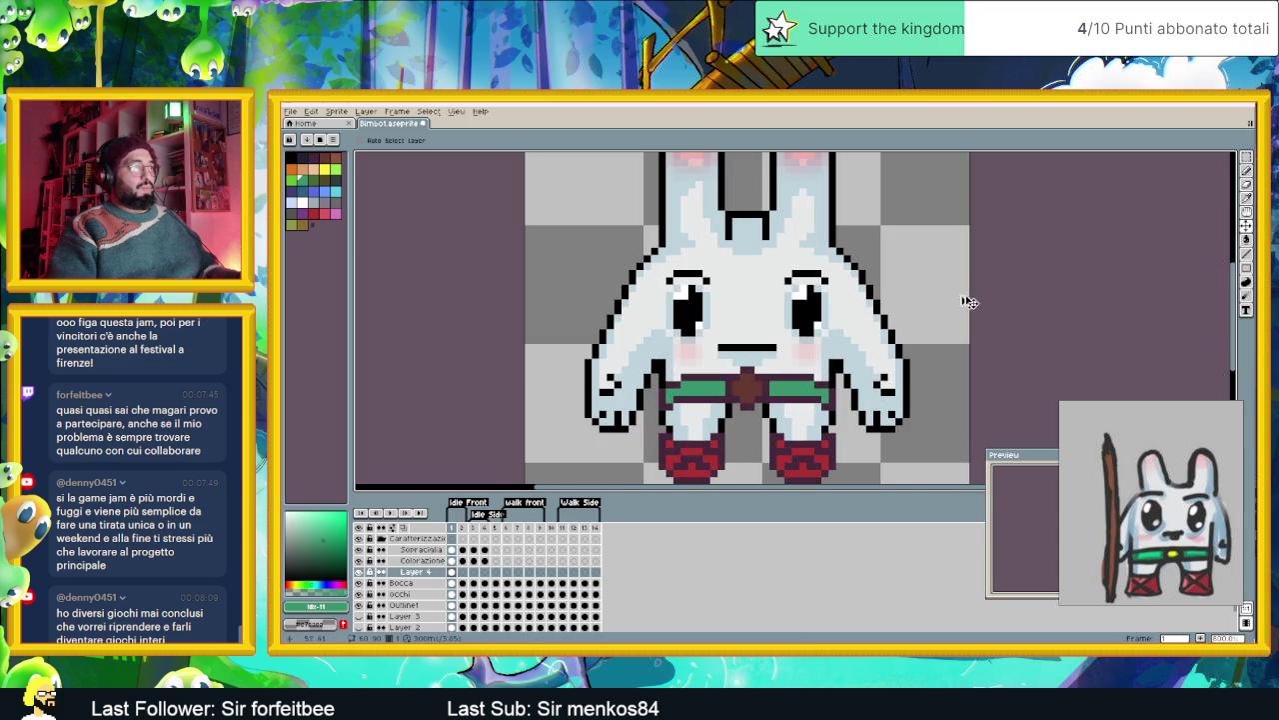
pyautogui.click(1246, 157)
pyautogui.moveTo(650, 359)
pyautogui.mouseDown()
pyautogui.moveTo(856, 429)
pyautogui.moveTo(649, 357)
pyautogui.mouseUp()
pyautogui.press('Delete')
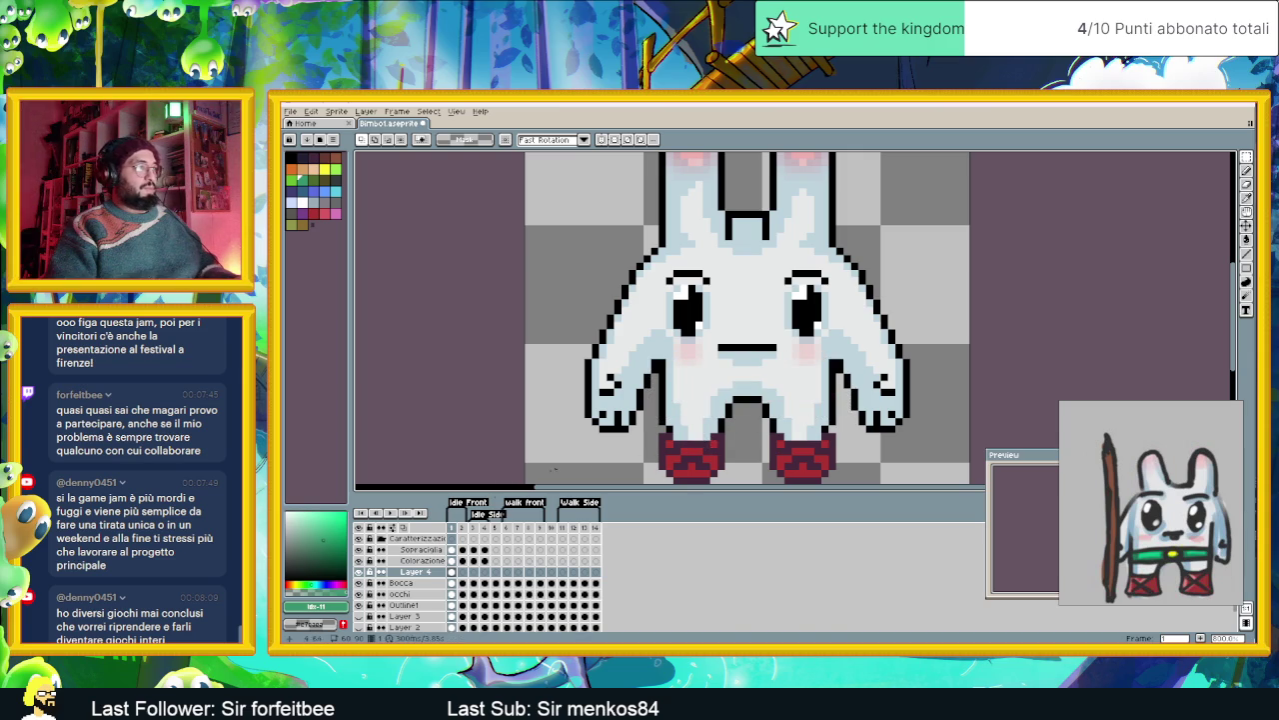
# - Rename the layer 'Scarpe' and add a new layer above it named 'Cinta'
pyautogui.doubleClick(410, 572)
pyautogui.write('Scarpett')
pyautogui.press('Return')
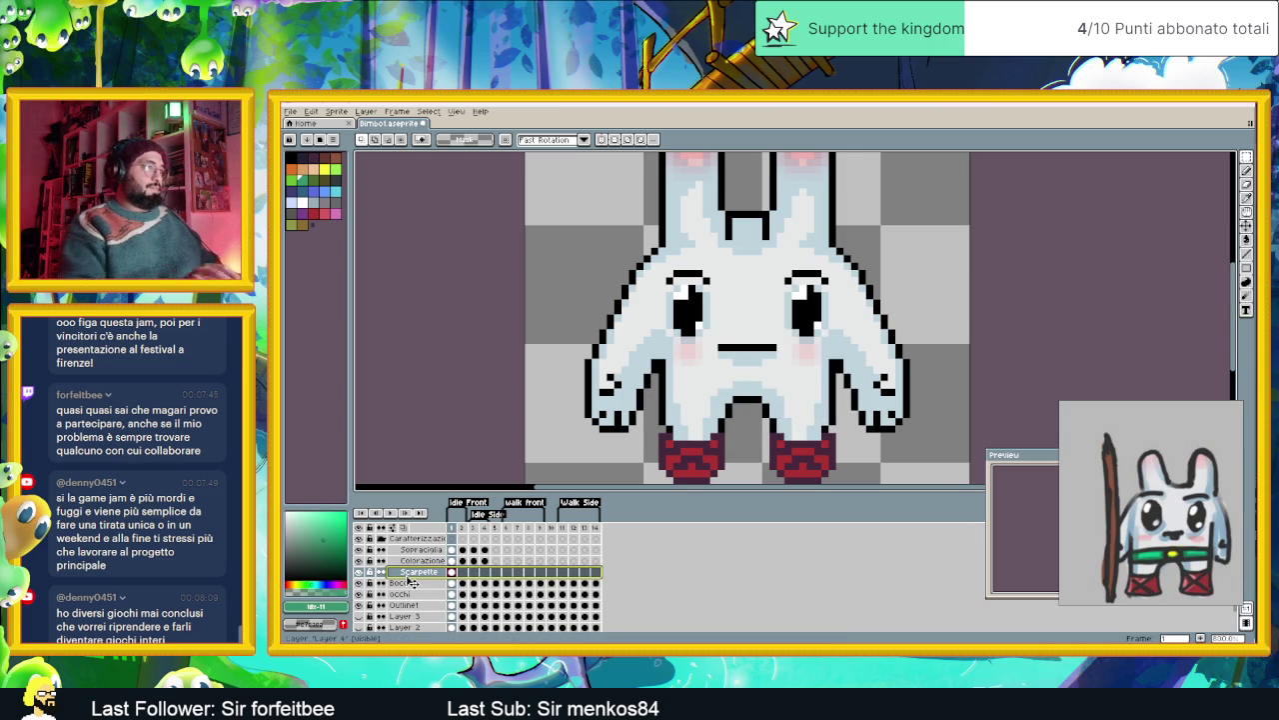
pyautogui.rightClick(409, 575)
pyautogui.click(497, 576)
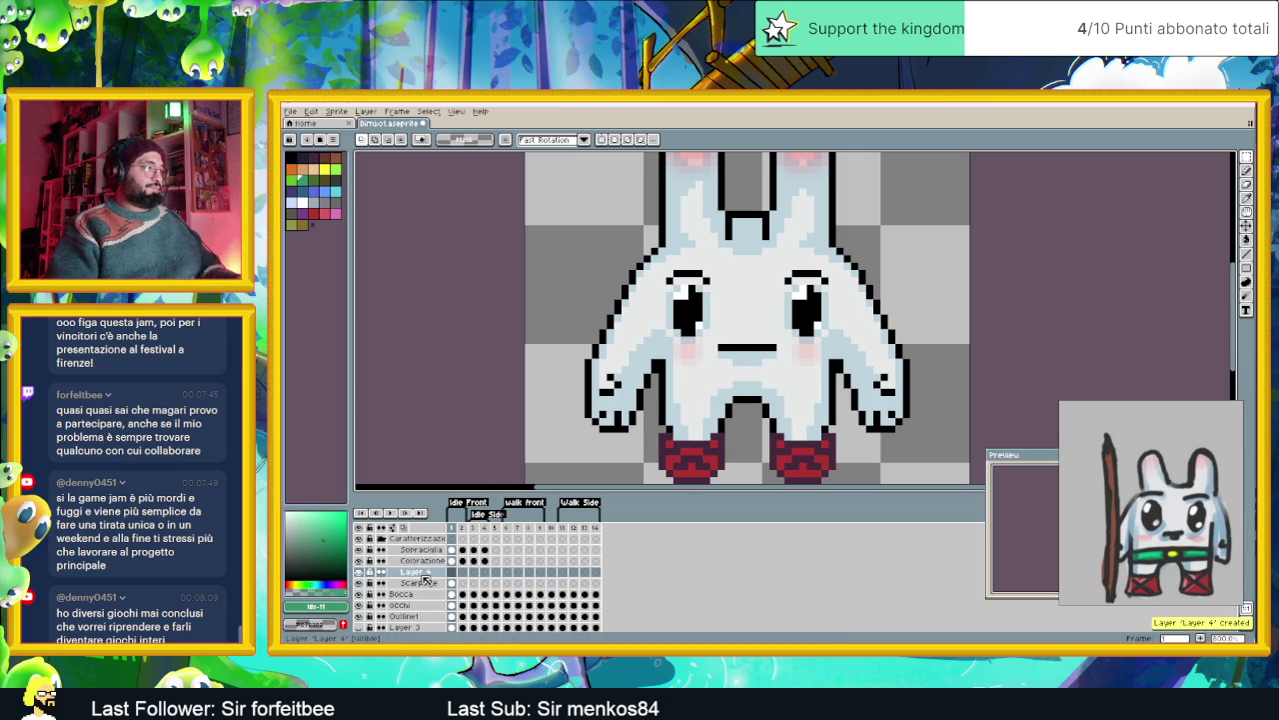
pyautogui.doubleClick(420, 572)
pyautogui.write('inta')
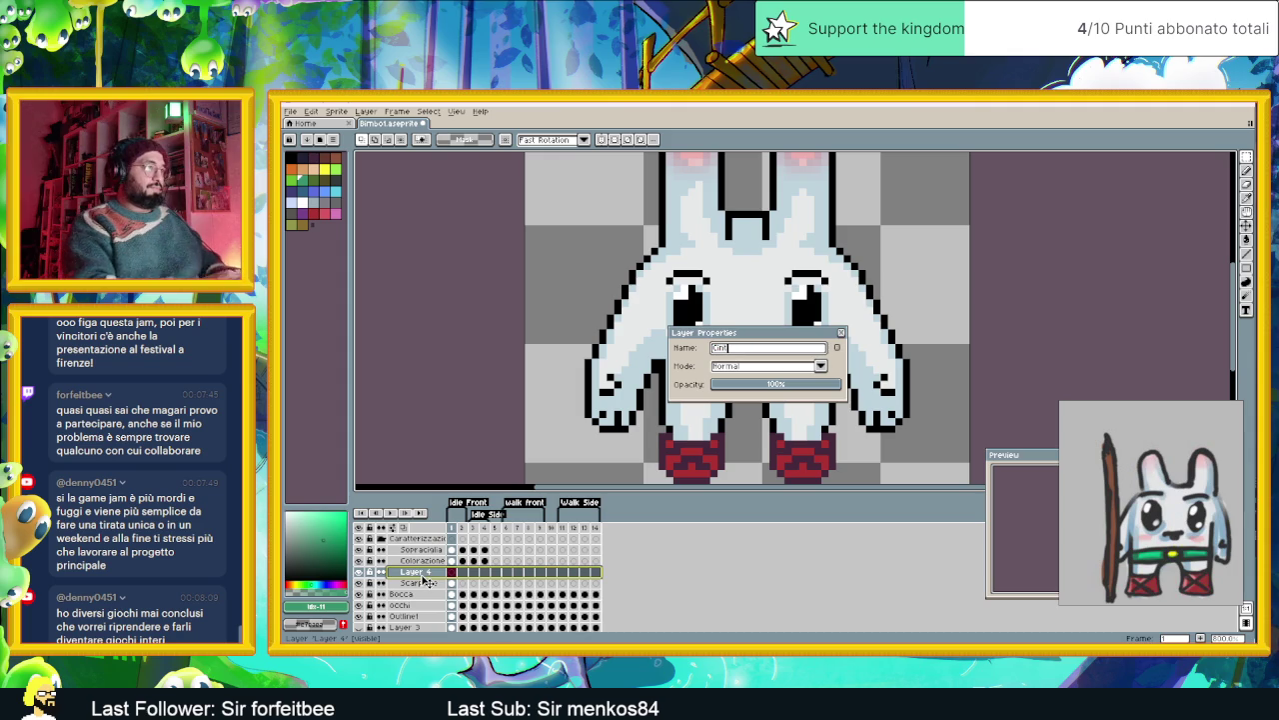
pyautogui.press('Return')
# - Paste the belt onto the Cinta layer, nudged up one pixel into place
pyautogui.hotkey('ctrl', 'v')
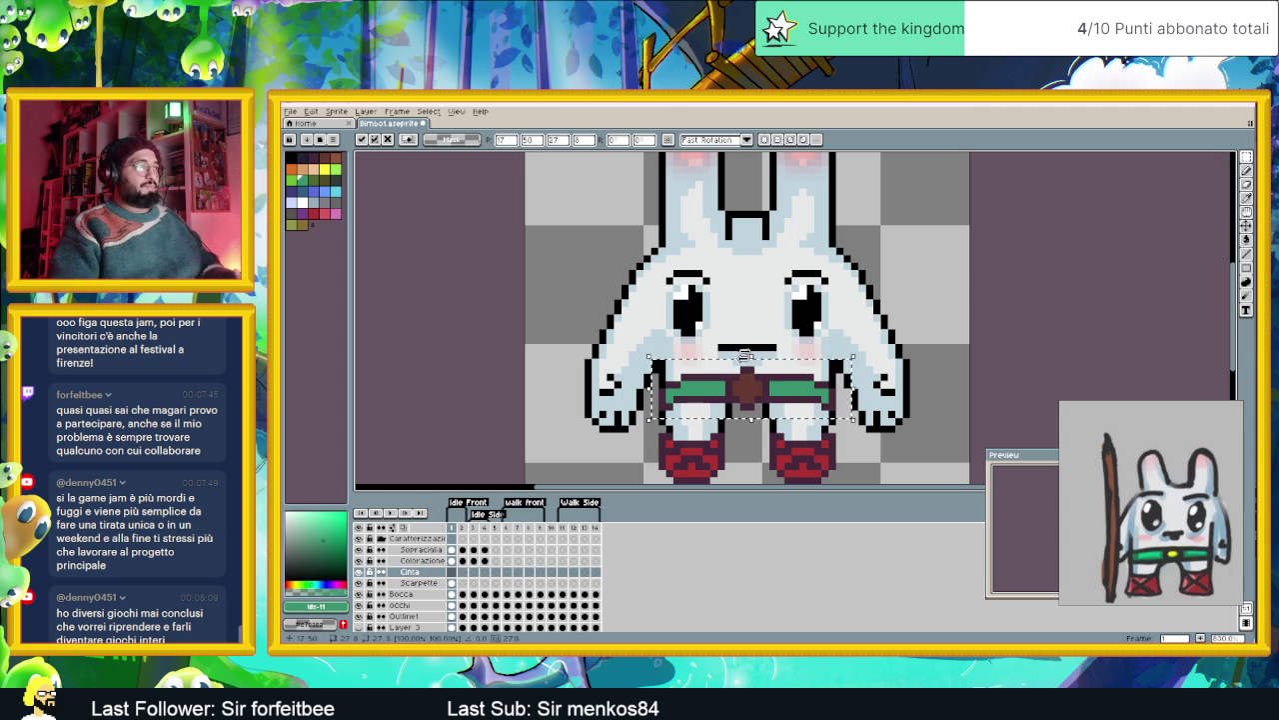
pyautogui.moveTo(776, 397); pyautogui.dragTo(776, 389)
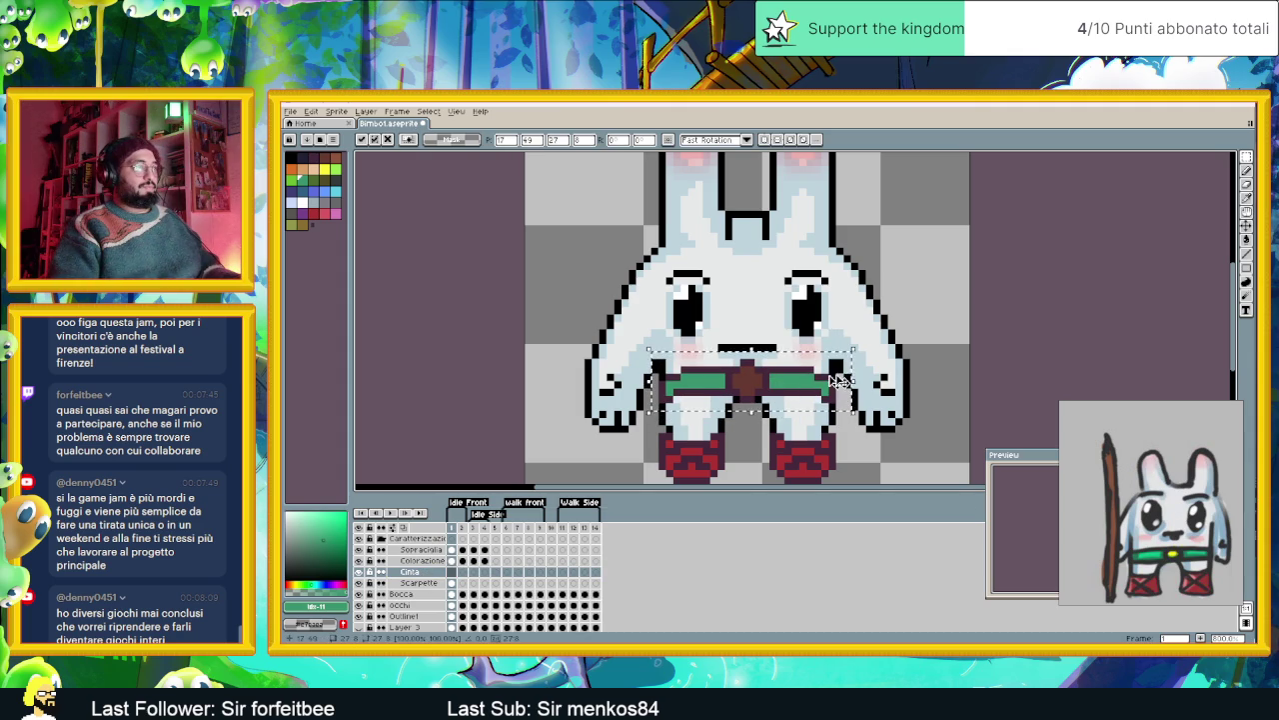
pyautogui.click(974, 361)
pyautogui.scroll(-2, 974, 362)
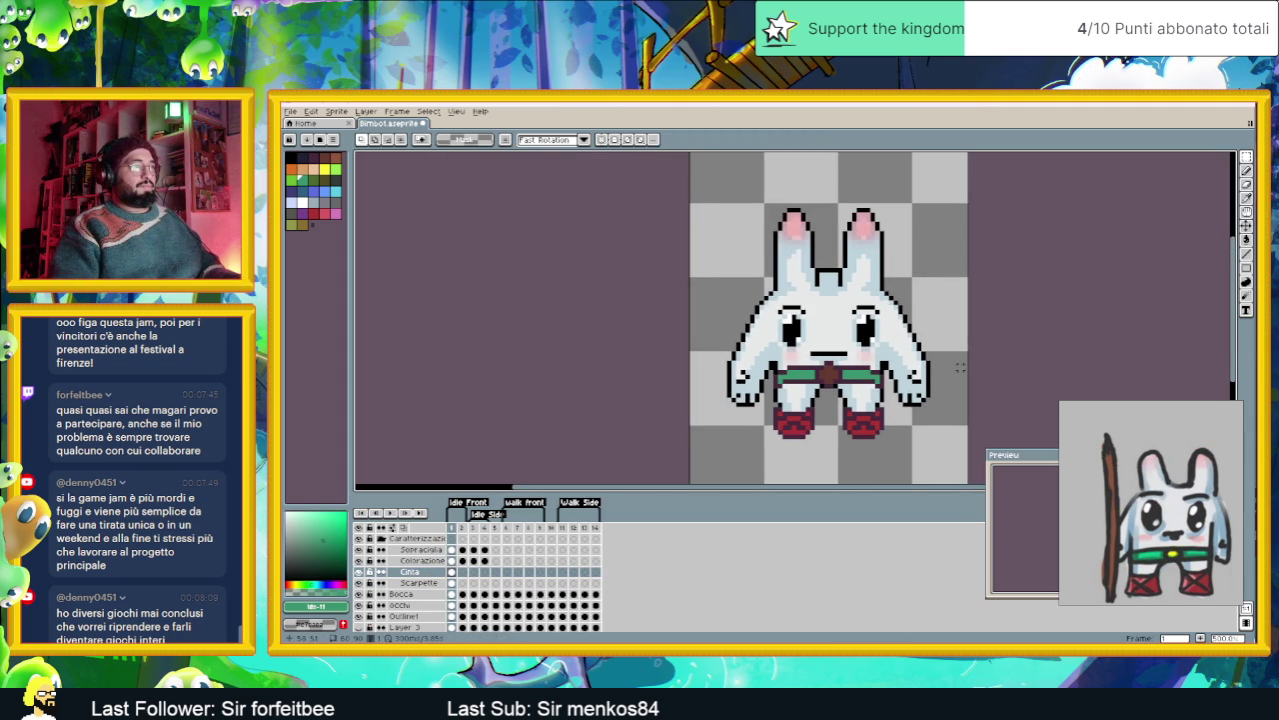
pyautogui.scroll(-1, 960, 368)
pyautogui.scroll(-1, 899, 380)
pyautogui.scroll(-1, 837, 392)
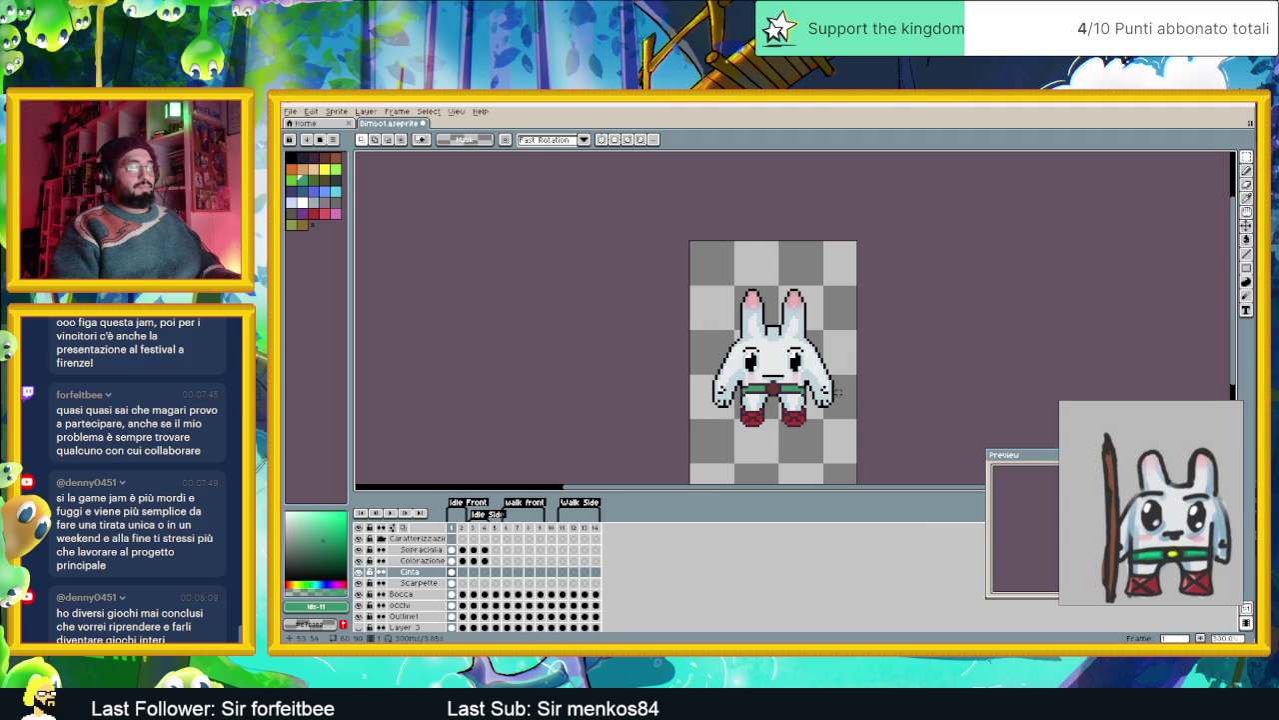
pyautogui.moveTo(838, 392); pyautogui.dragTo(771, 400)
pyautogui.scroll(1, 700, 396)
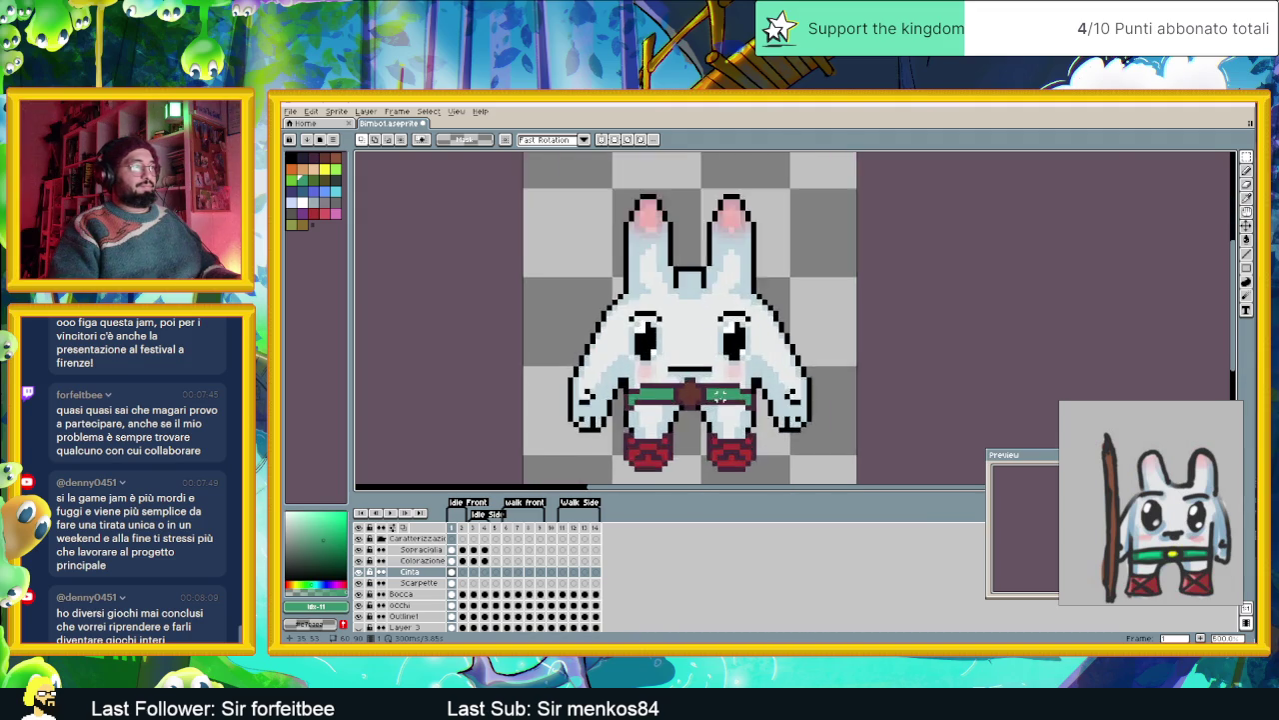
pyautogui.scroll(1, 690, 395)
pyautogui.scroll(1, 685, 393)
pyautogui.scroll(-1, 682, 393)
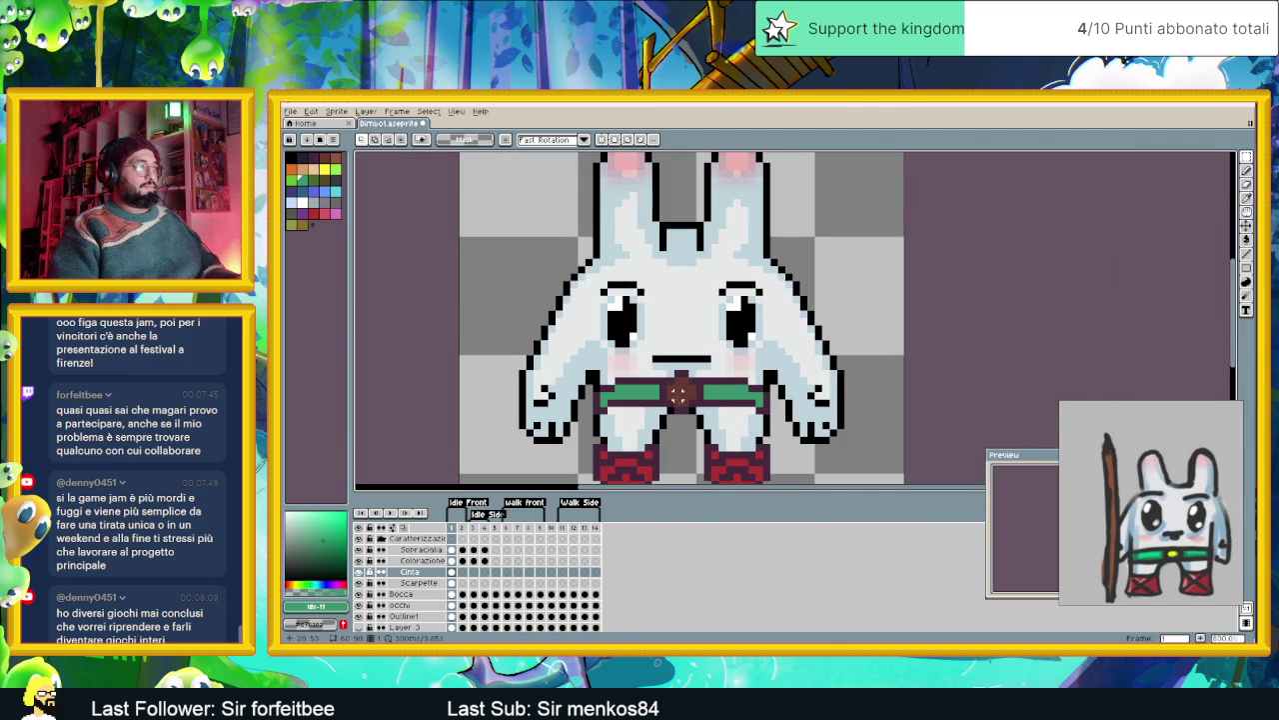
pyautogui.scroll(1, 627, 399)
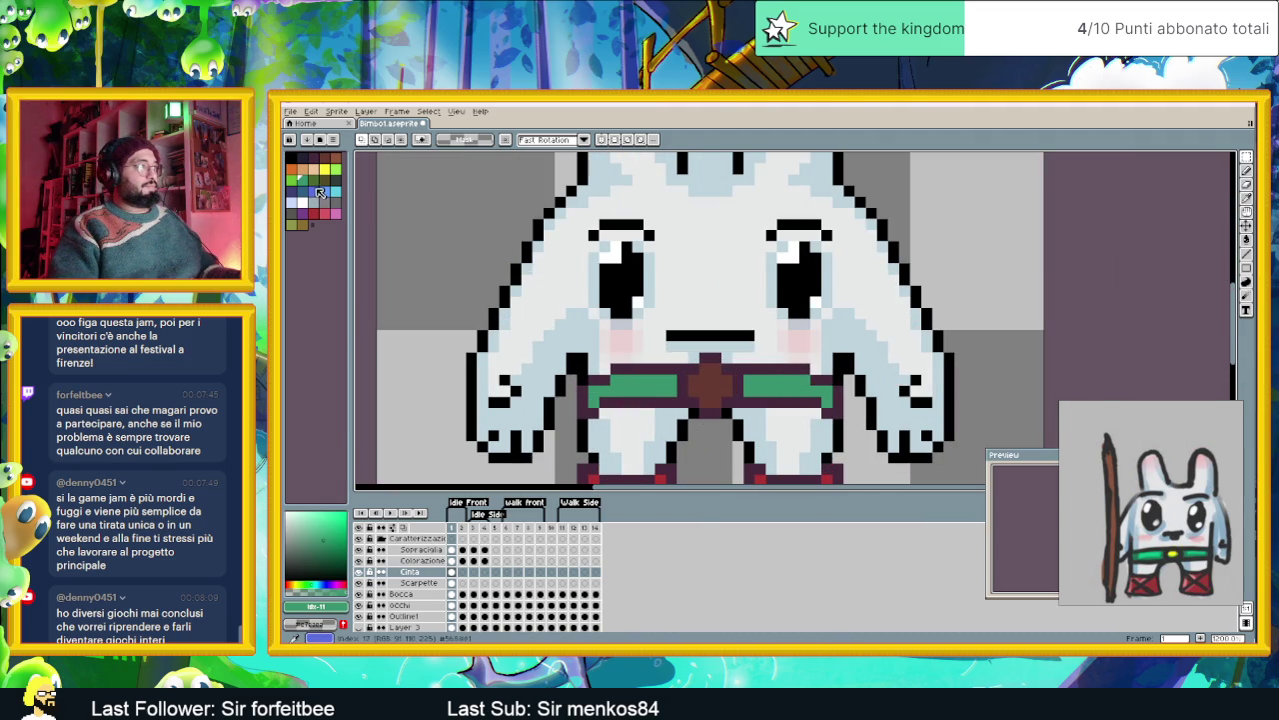
# - Fill the belt's upper bands and lower-left edge with blue
pyautogui.click(300, 189)
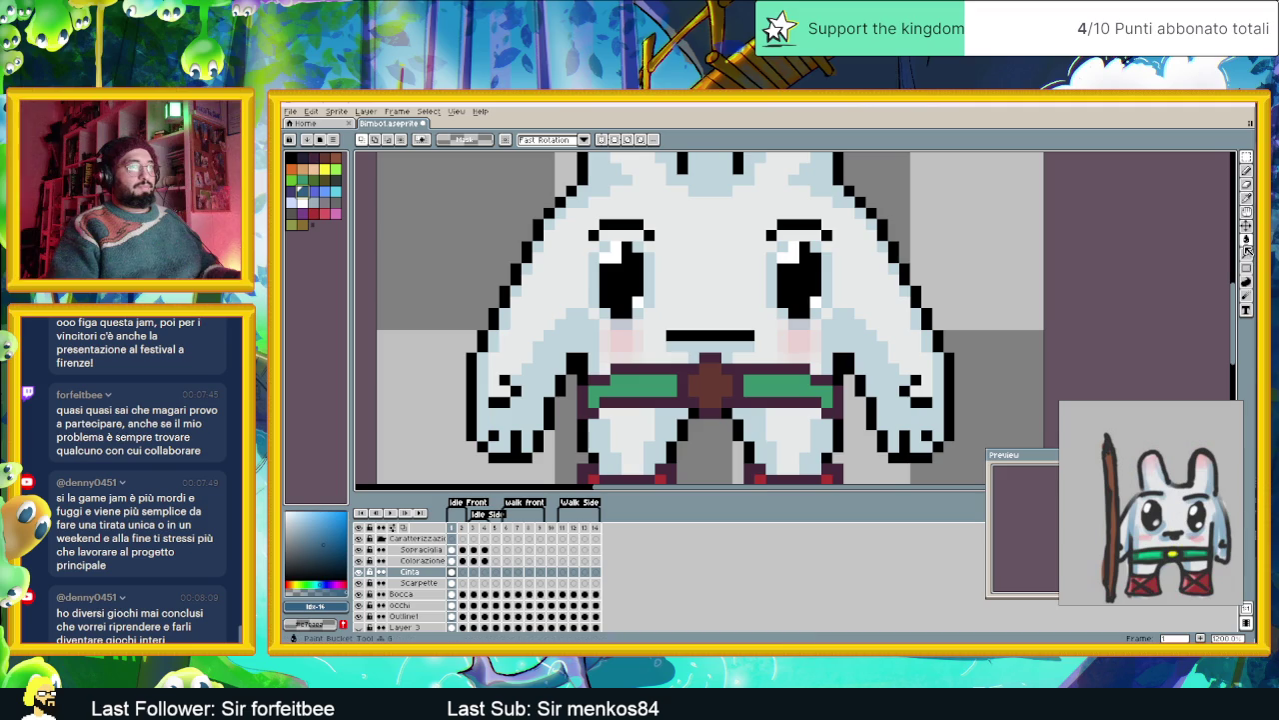
pyautogui.click(1247, 240)
pyautogui.click(738, 370)
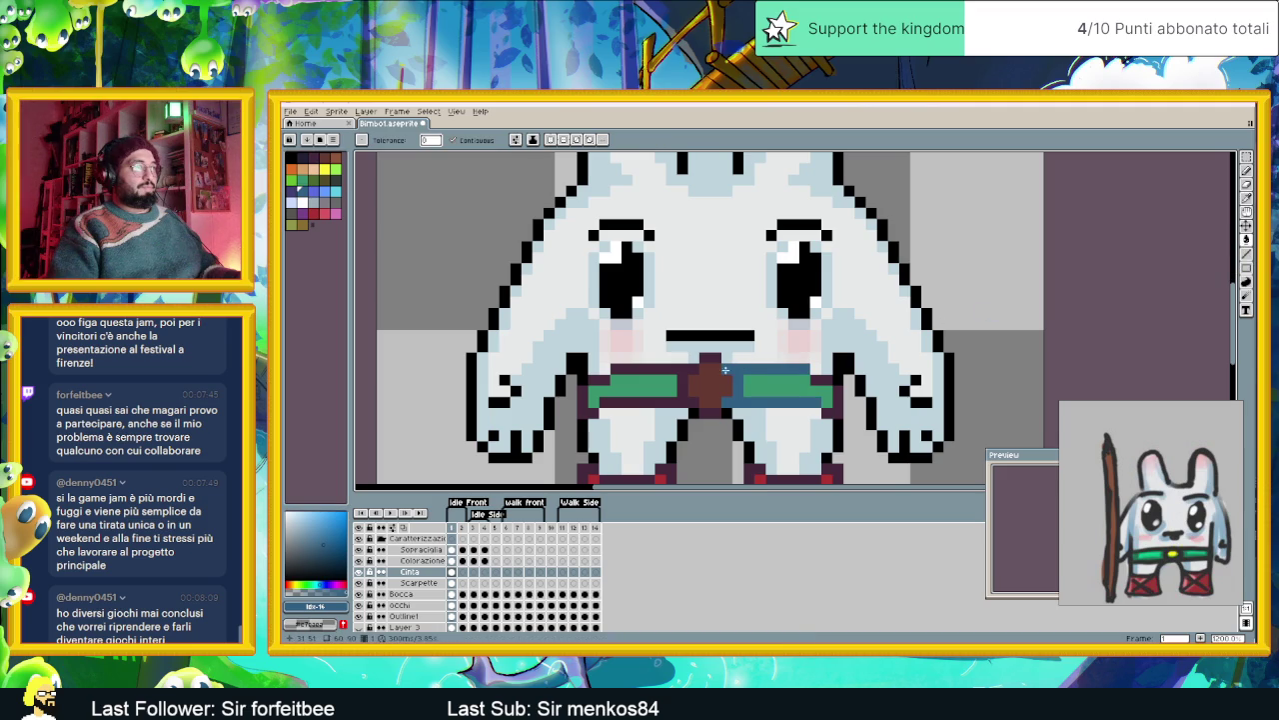
pyautogui.click(692, 369)
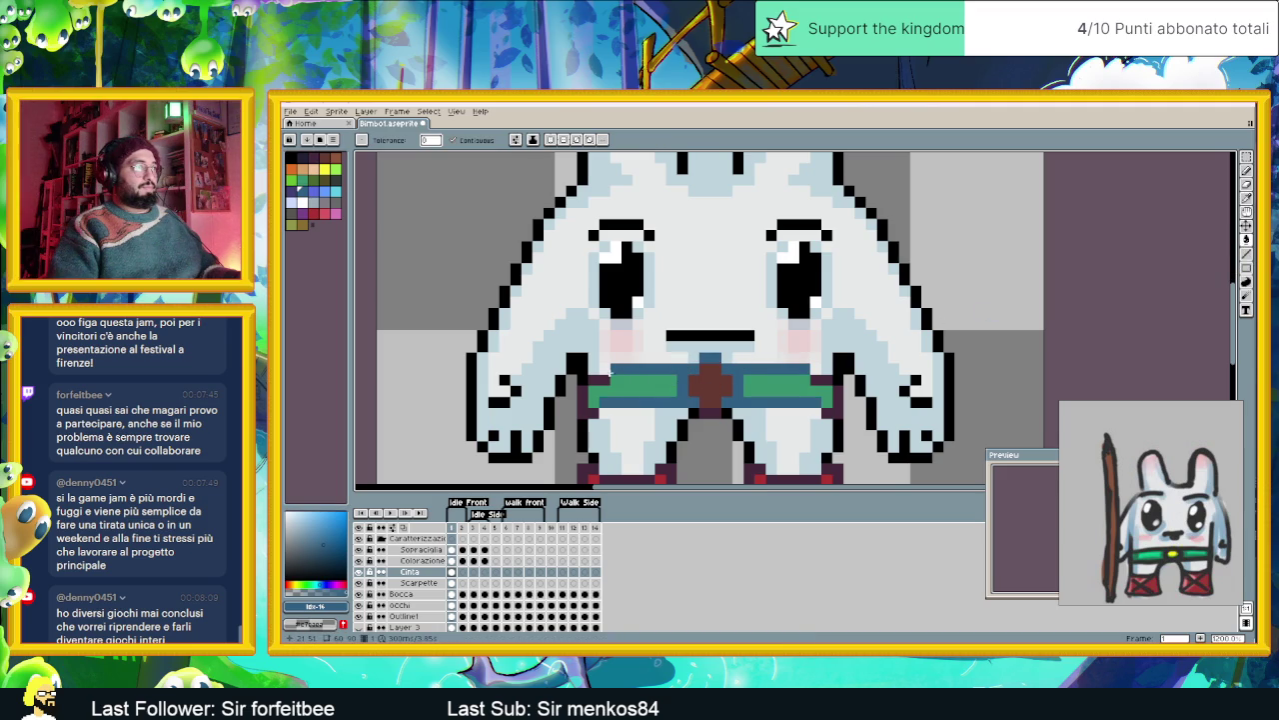
pyautogui.click(637, 405)
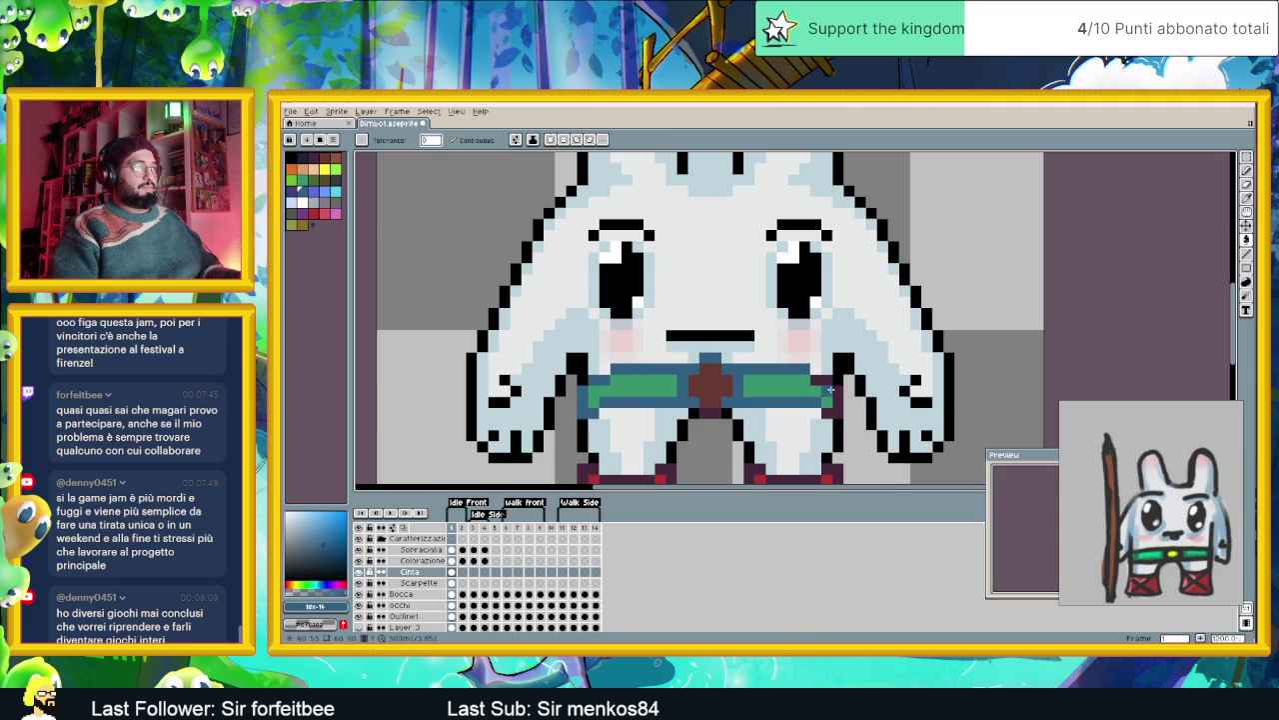
pyautogui.scroll(-3, 840, 400)
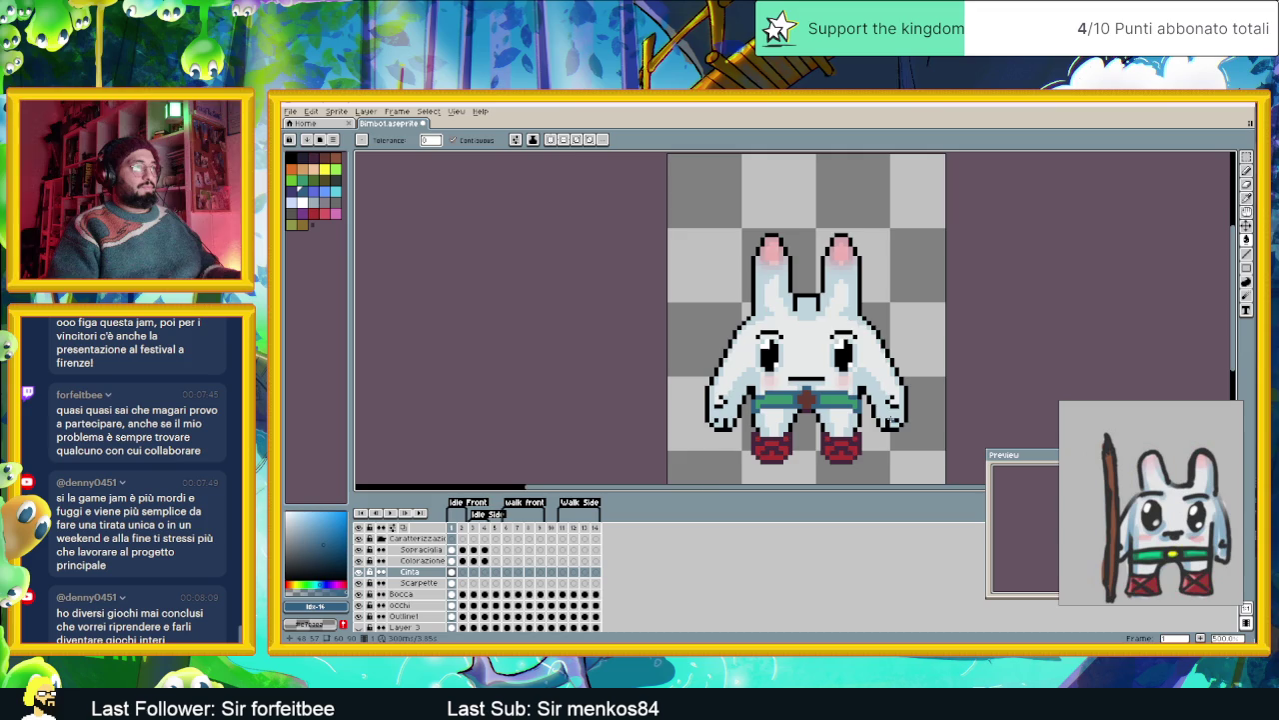
pyautogui.moveTo(879, 416); pyautogui.dragTo(821, 400)
pyautogui.scroll(1, 803, 395)
pyautogui.scroll(1, 803, 394)
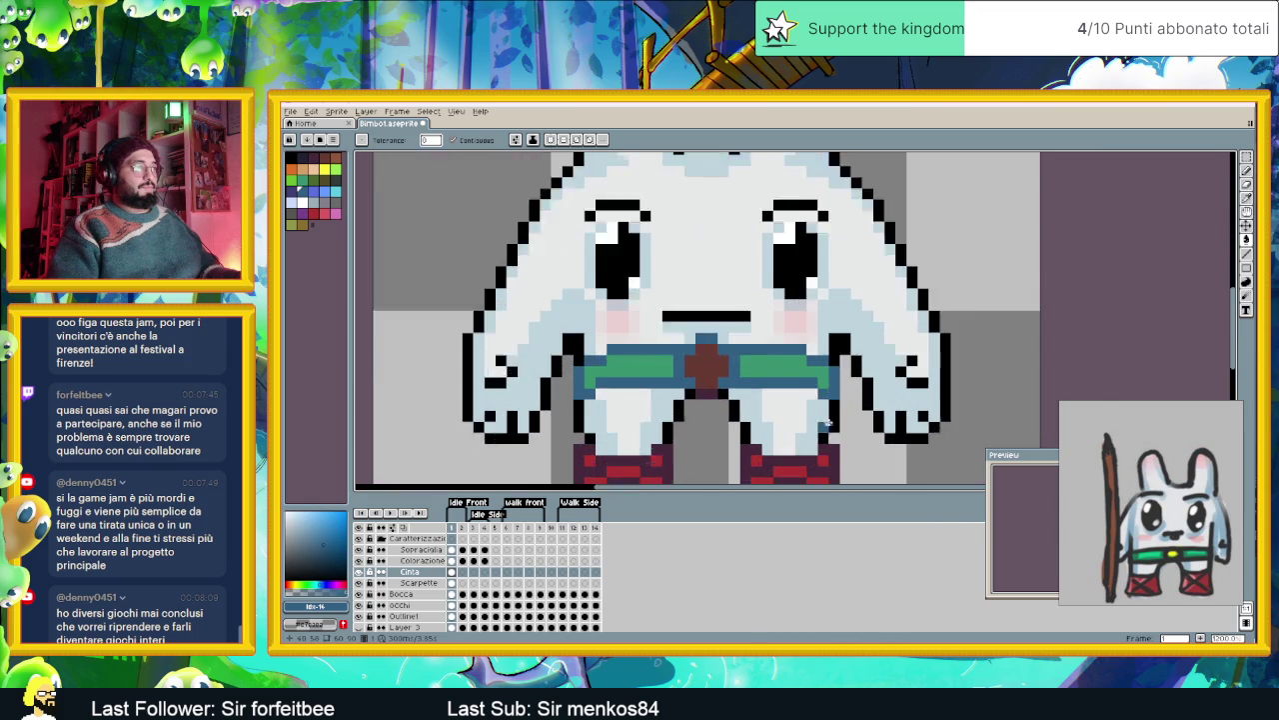
pyautogui.scroll(1, 803, 395)
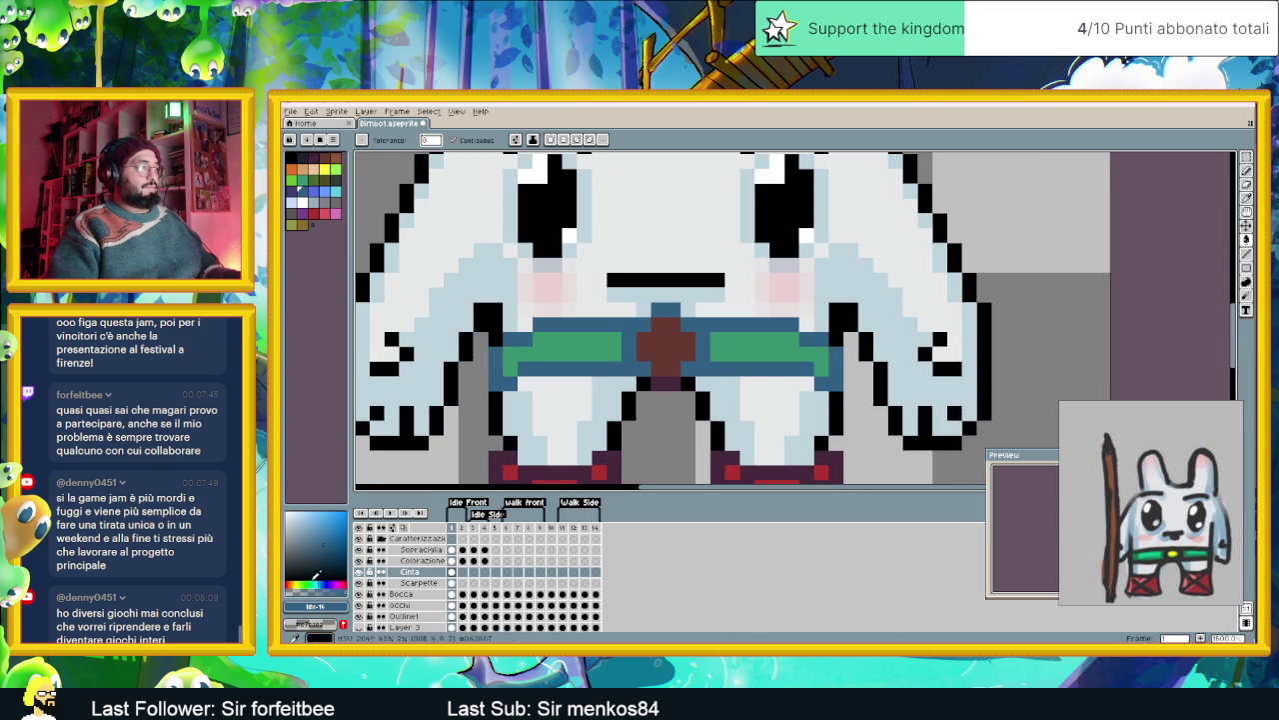
# - Recolour the belt's outline, bands, top notch and both ends green
pyautogui.keyDown('alt'); pyautogui.click(646, 380); pyautogui.keyUp('alt')
pyautogui.click(649, 376)
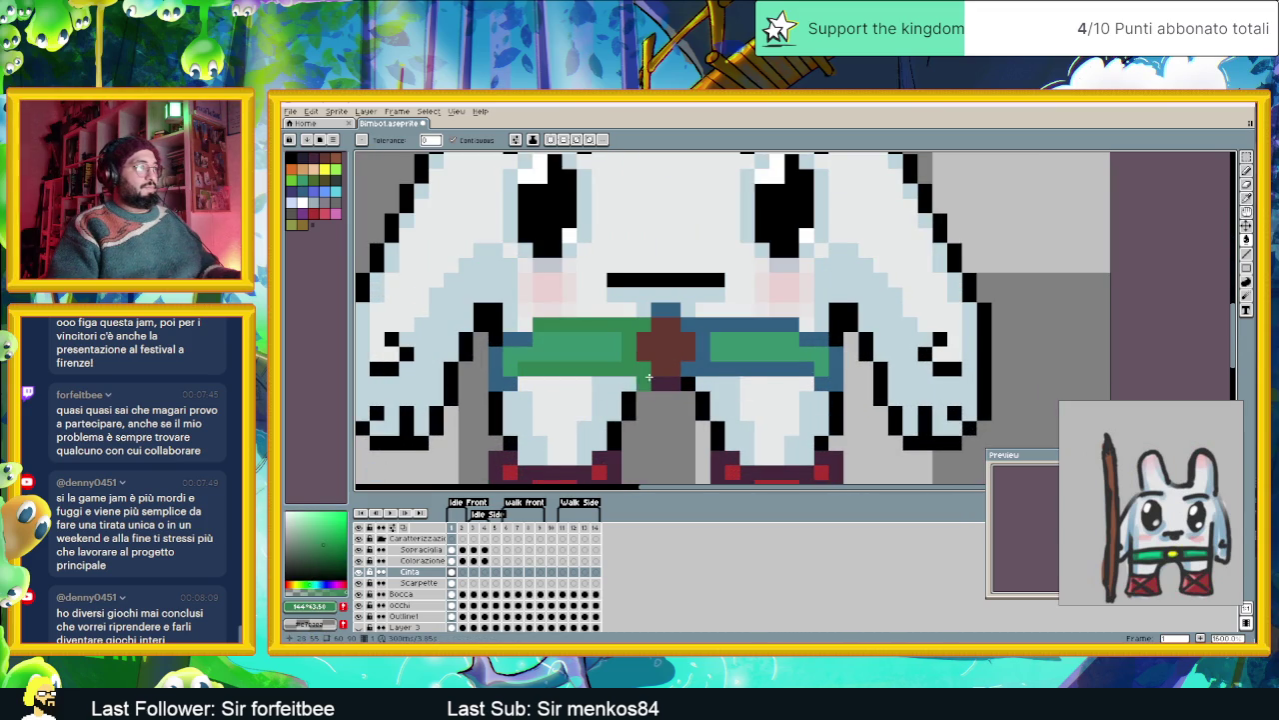
pyautogui.click(695, 366)
pyautogui.click(665, 310)
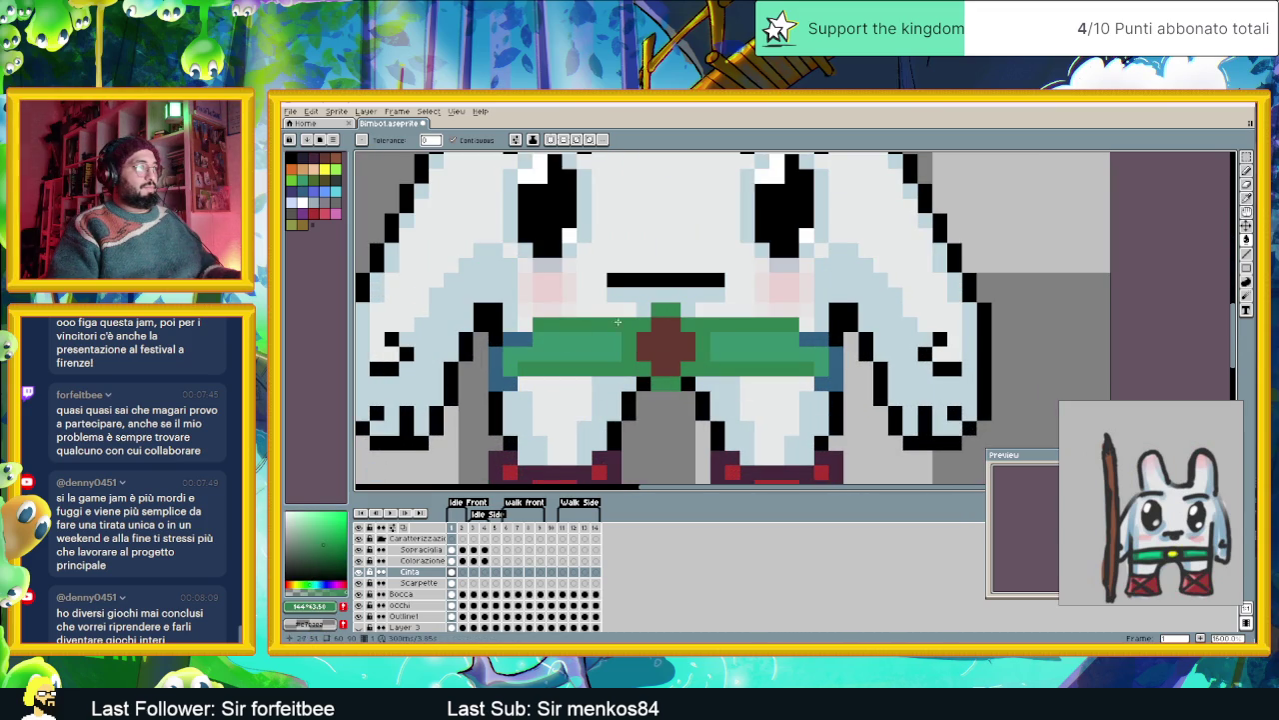
pyautogui.click(497, 362)
pyautogui.click(518, 340)
pyautogui.click(821, 384)
pyautogui.click(834, 368)
pyautogui.click(814, 345)
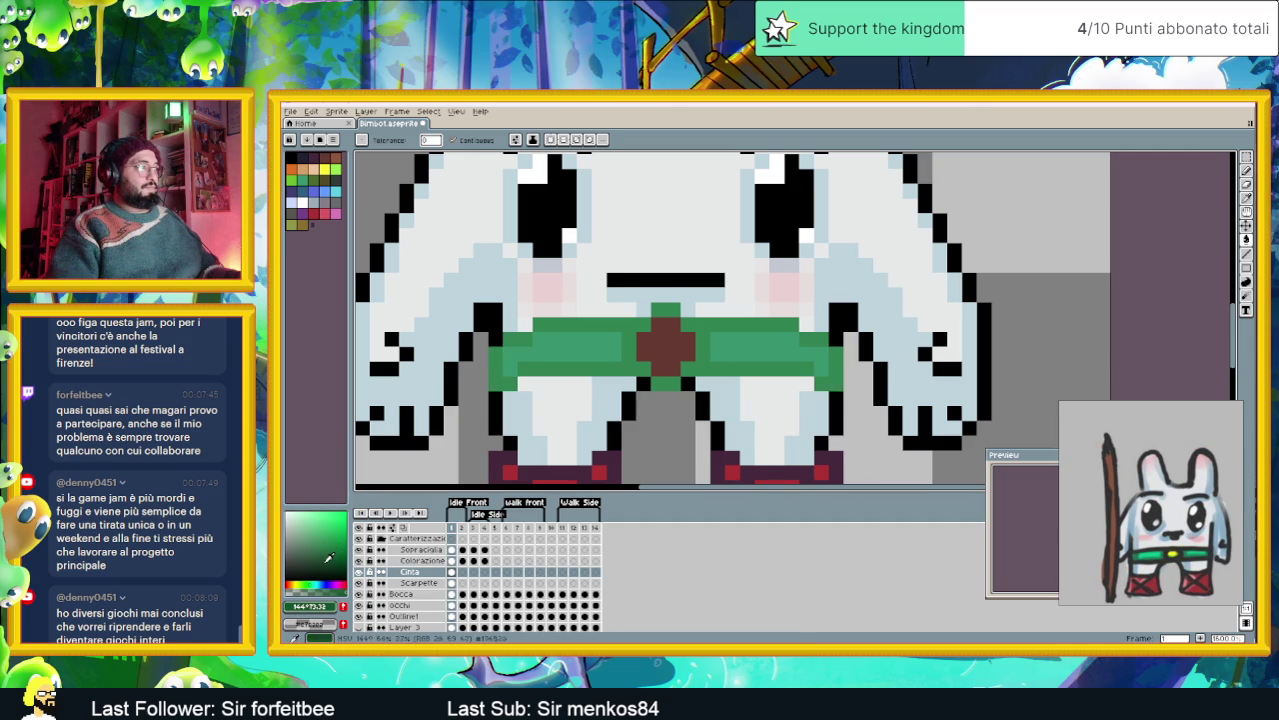
# - Darken the belt strips, the pixels above the buckle and both tips with a darker green
pyautogui.click(321, 553)
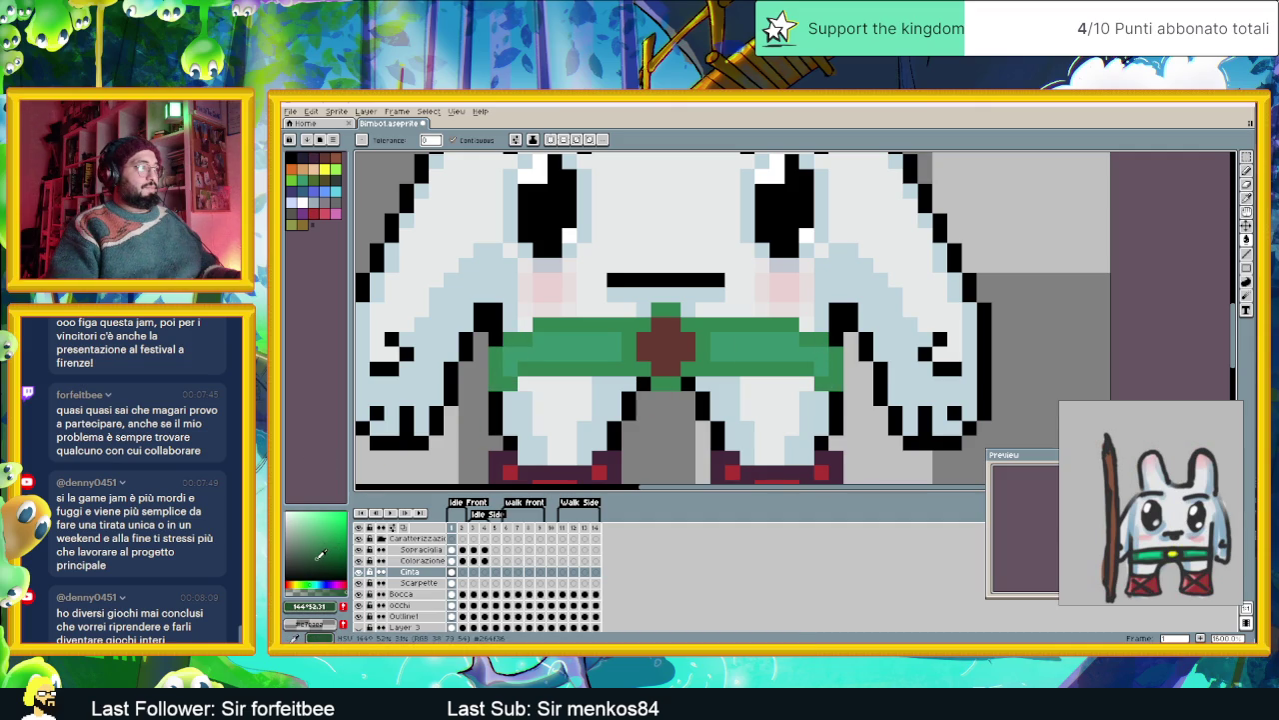
pyautogui.click(629, 336)
pyautogui.click(670, 315)
pyautogui.click(684, 369)
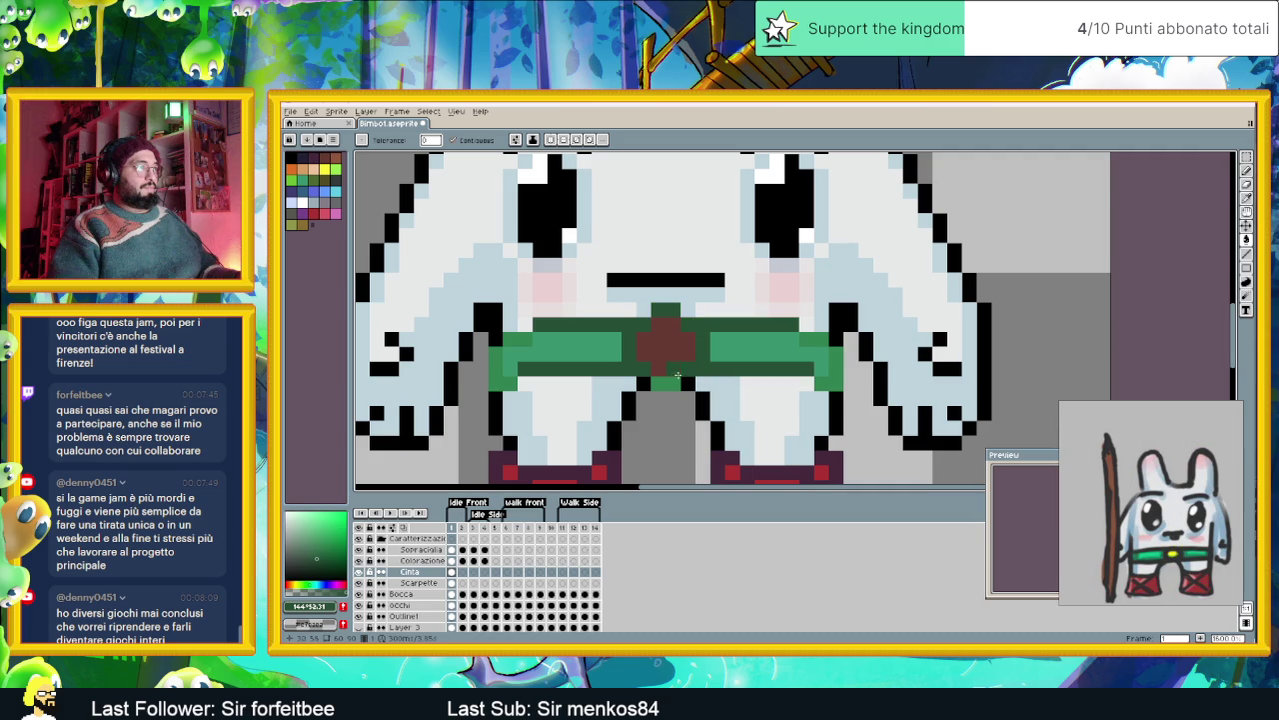
pyautogui.click(828, 340)
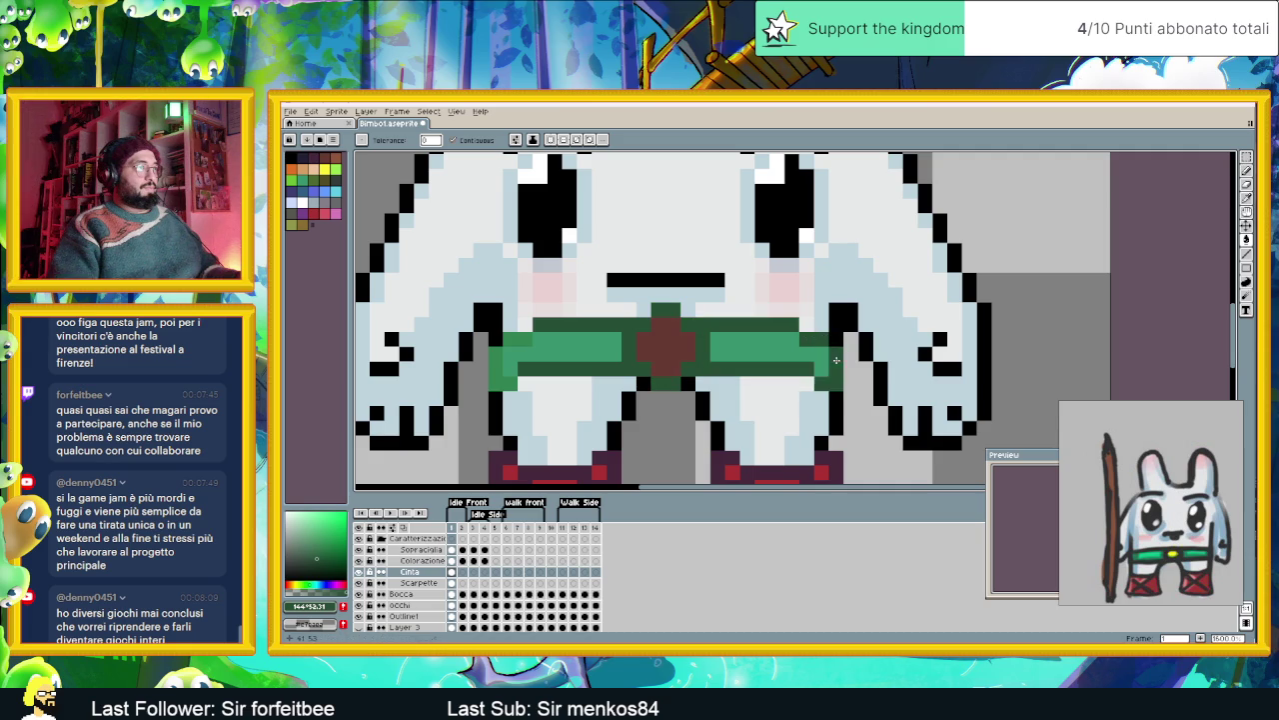
pyautogui.click(507, 342)
pyautogui.click(500, 352)
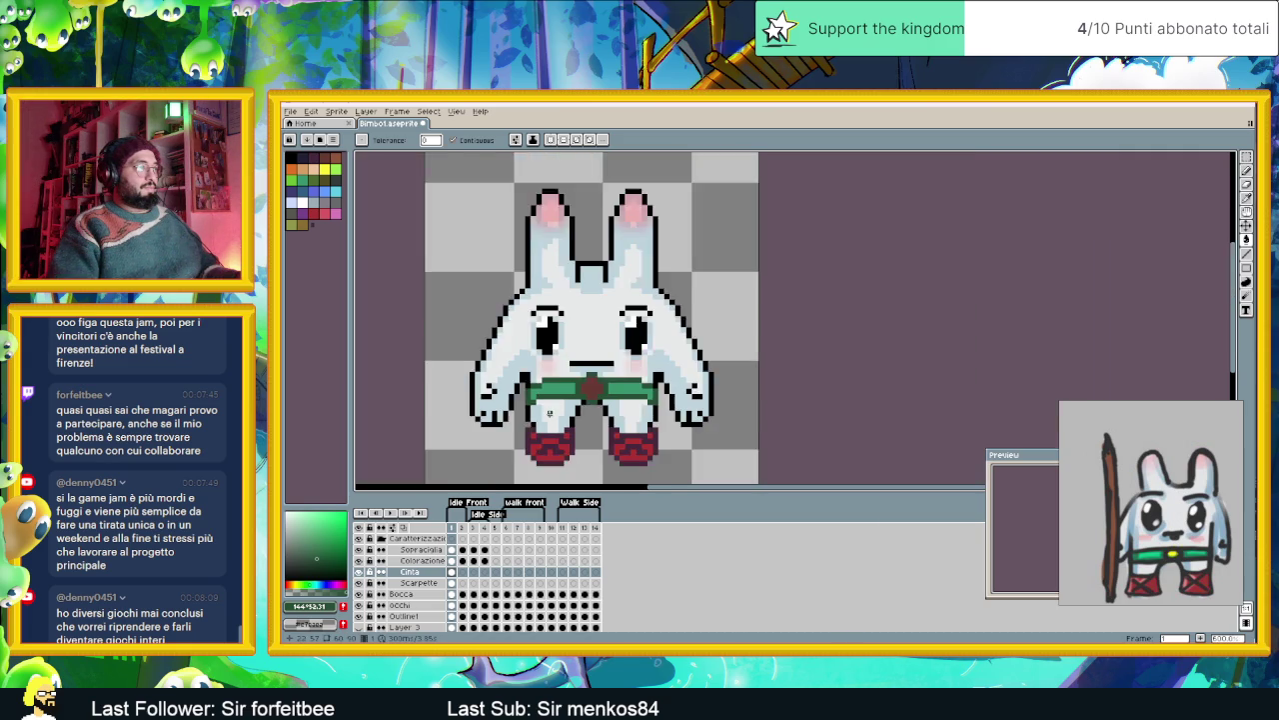
pyautogui.scroll(-3, 603, 422)
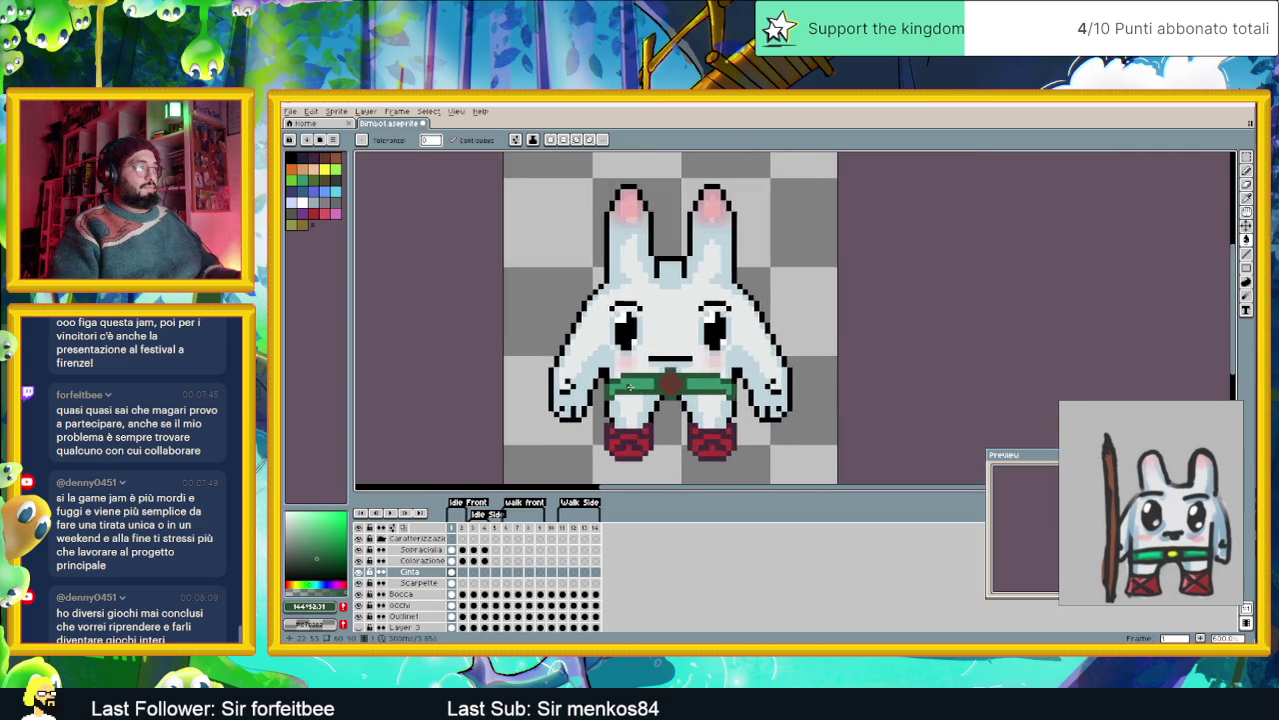
pyautogui.scroll(2, 676, 403)
pyautogui.scroll(1, 677, 402)
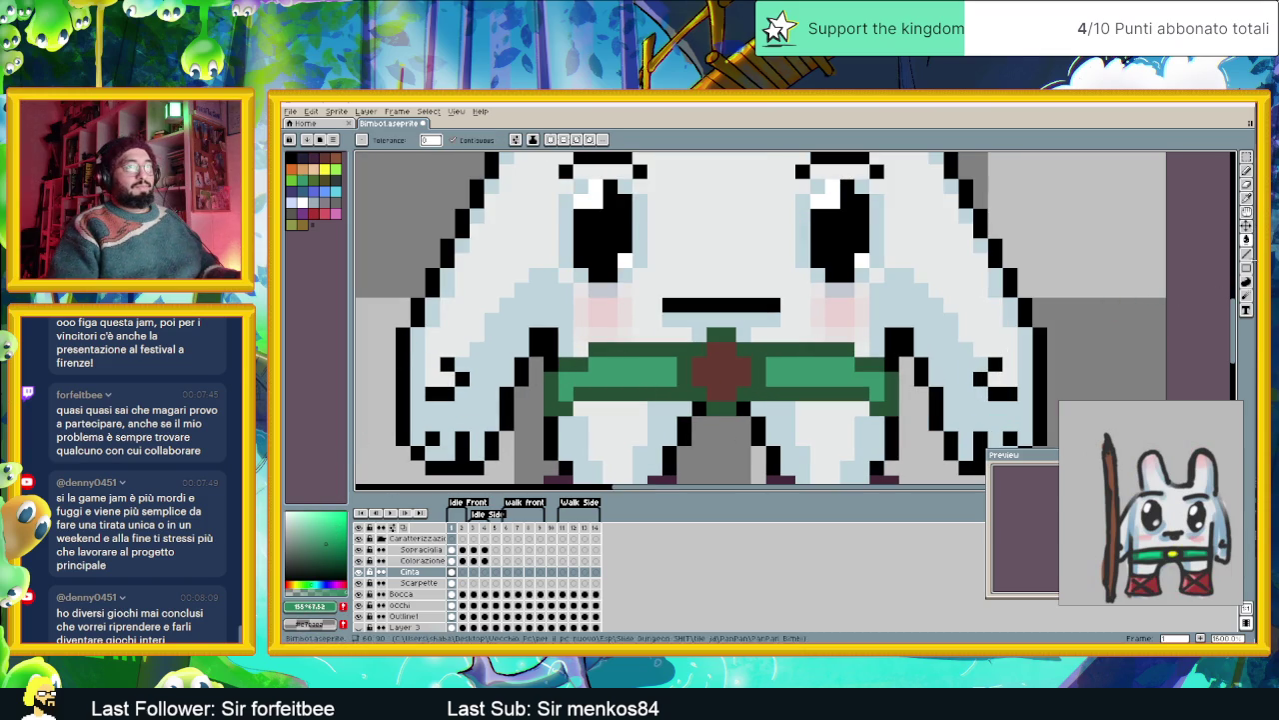
# - Try a dark green line across the belt's right half, then undo it
pyautogui.click(1247, 254)
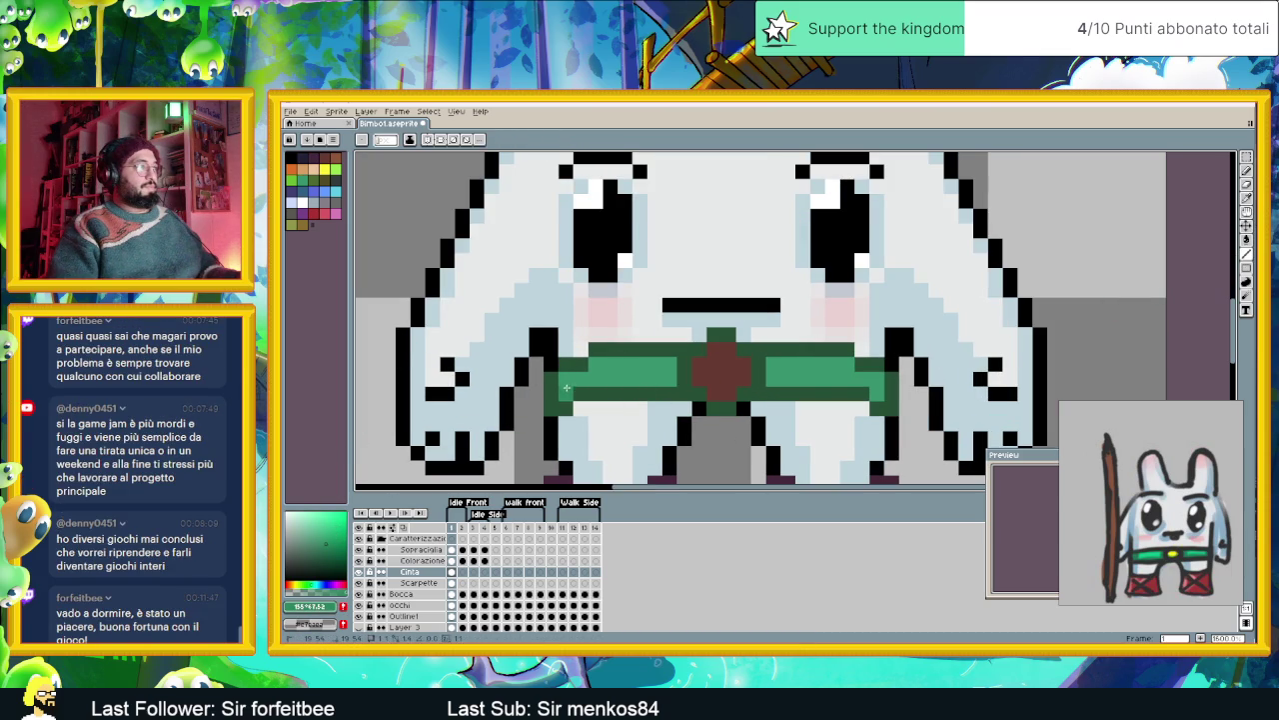
pyautogui.click(326, 547)
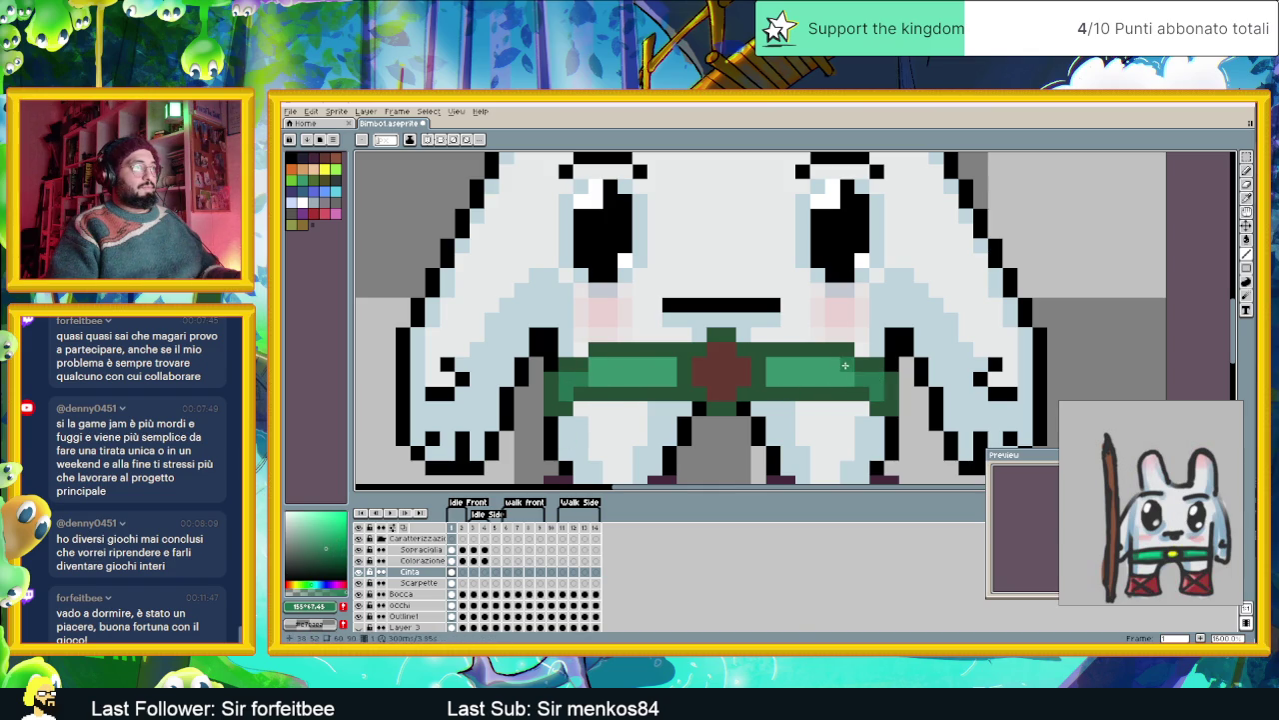
pyautogui.moveTo(878, 389); pyautogui.dragTo(787, 389)
pyautogui.hotkey('ctrl', 'z')
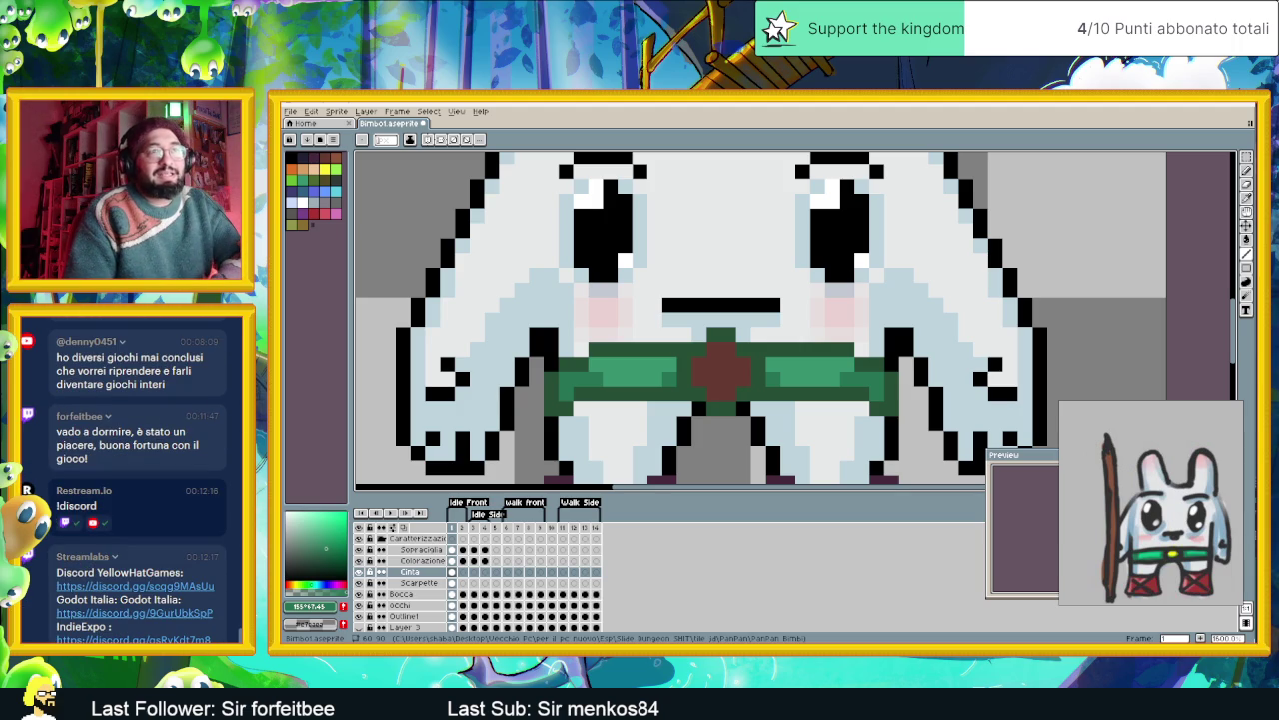
pyautogui.scroll(1, 104, 612)
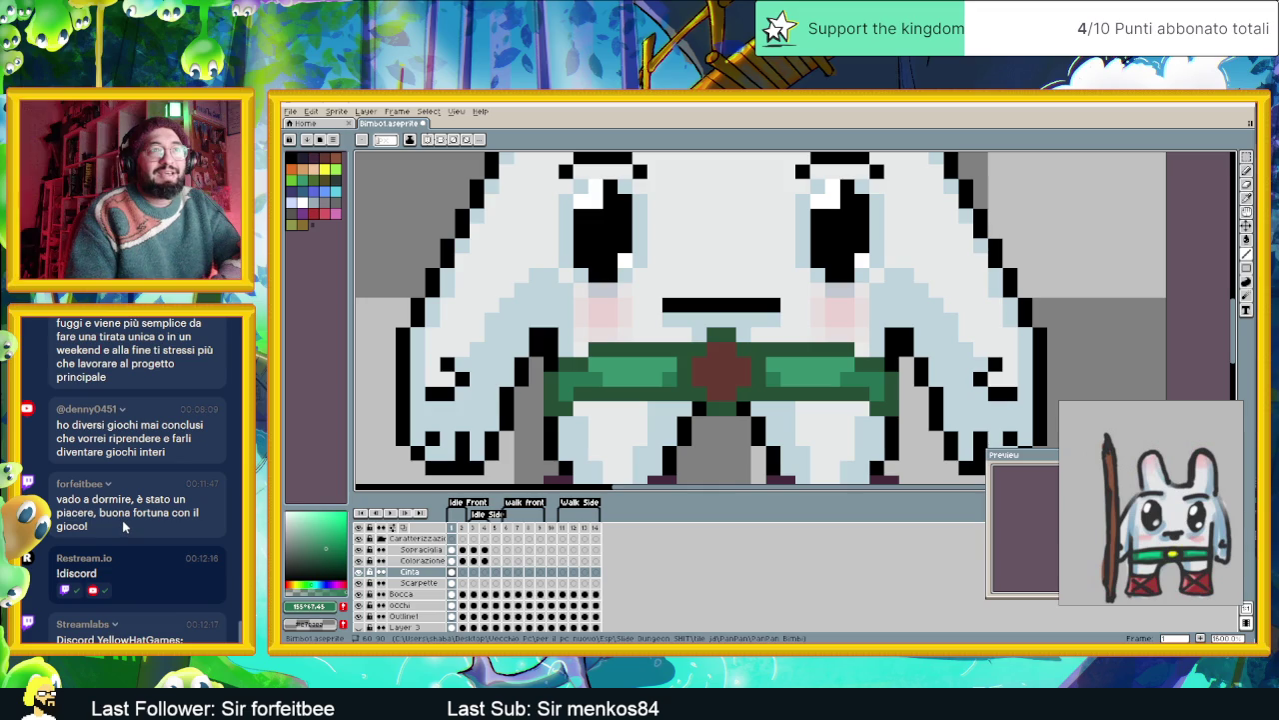
pyautogui.scroll(-2, 122, 520)
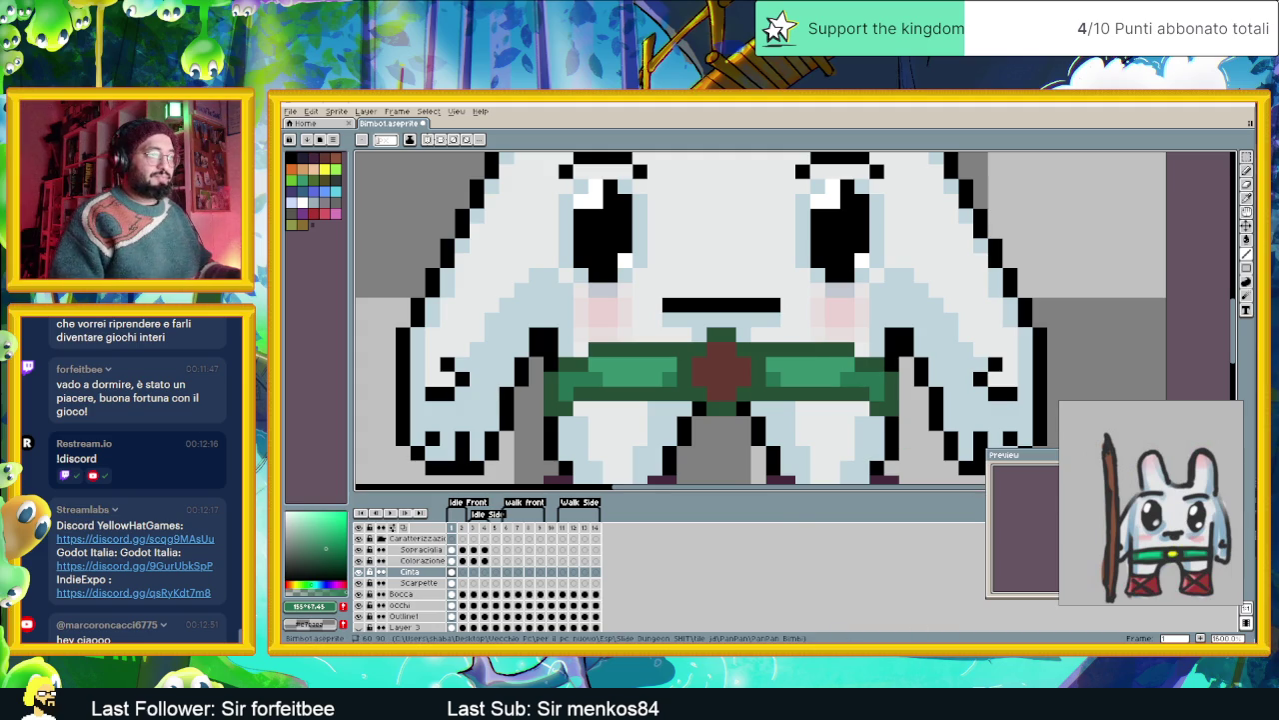
pyautogui.hotkey('alt', 'Tab')
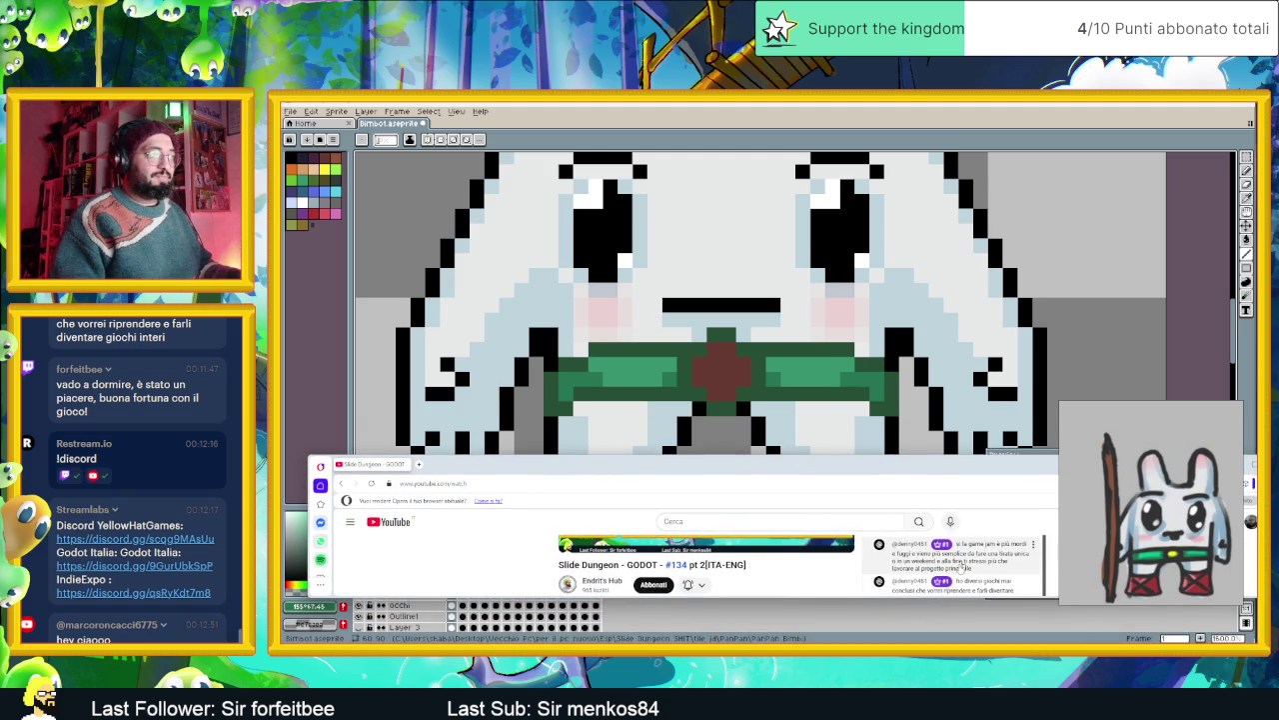
# - Maximize the YouTube stream page, widen the live chat, then minimize the browser
pyautogui.doubleClick(1002, 464)
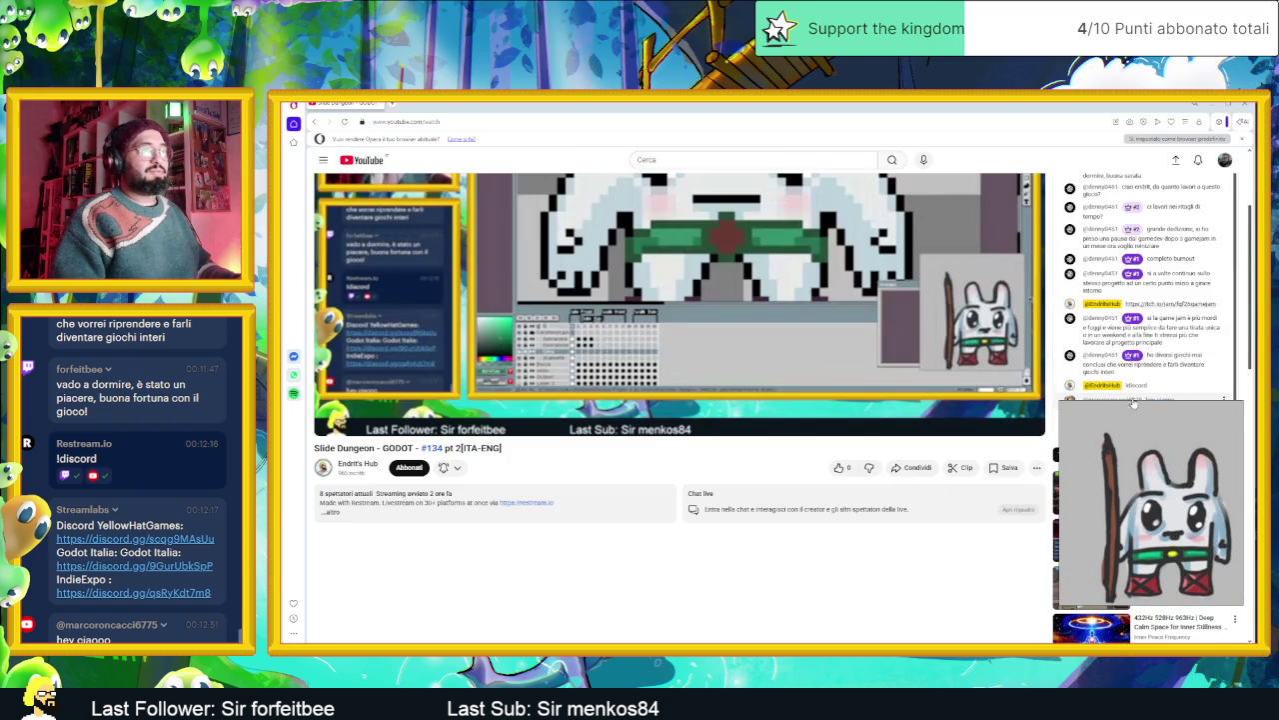
pyautogui.moveTo(1143, 405); pyautogui.dragTo(1224, 420)
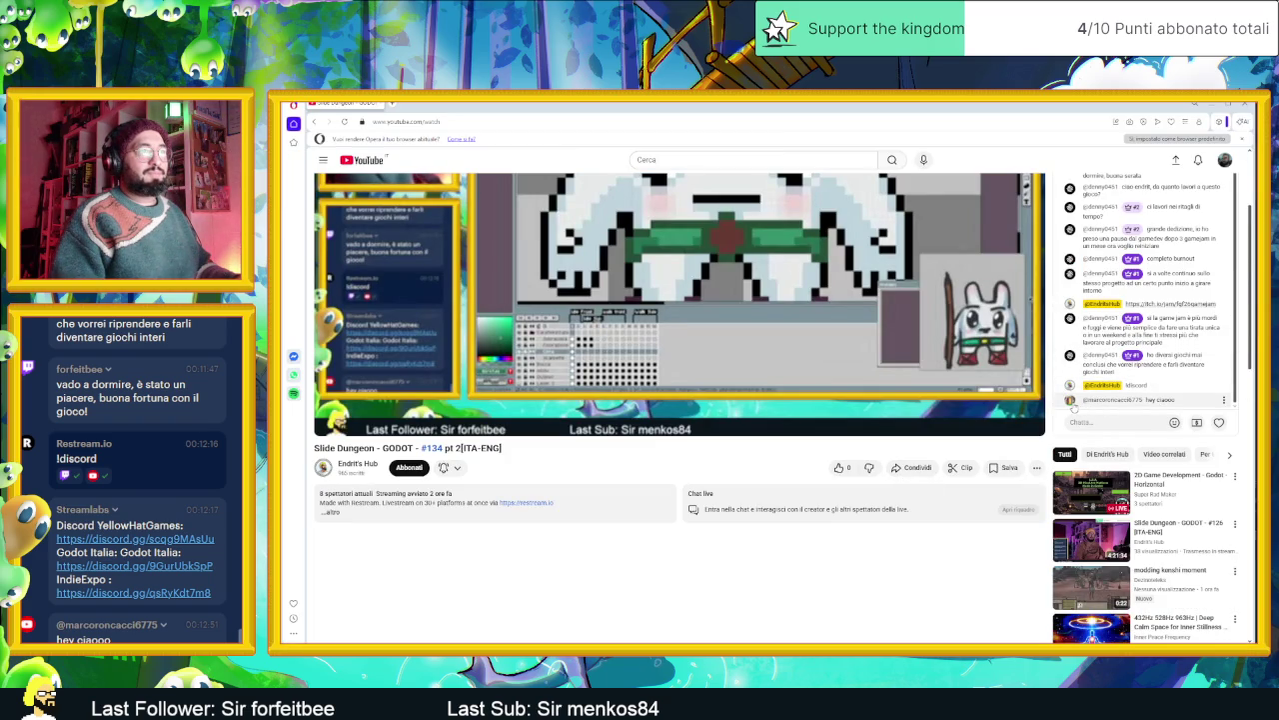
pyautogui.click(1194, 103)
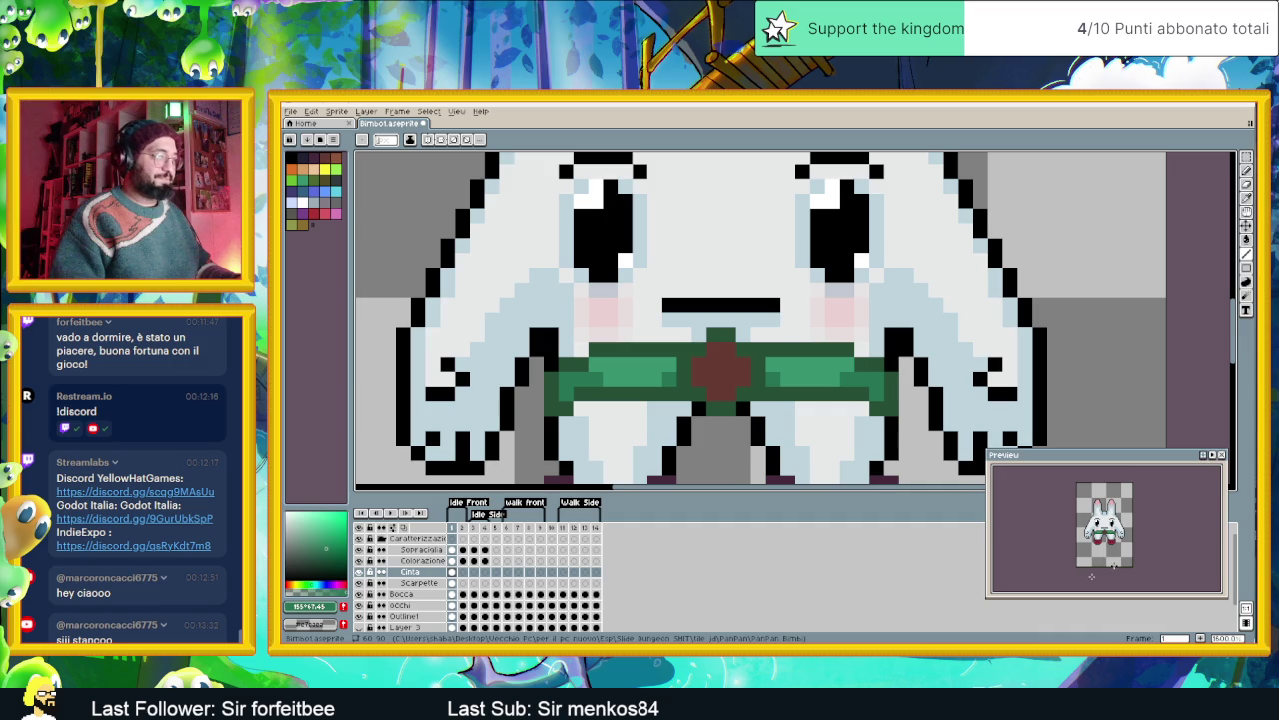
# - Move the bunny reference drawing to the top right and zoom in on the belt
pyautogui.moveTo(1244, 317)
pyautogui.mouseDown()
pyautogui.moveTo(1207, 176)
pyautogui.moveTo(1149, 158)
pyautogui.mouseUp()
pyautogui.press('-')
pyautogui.press('-')
pyautogui.press('-')
pyautogui.press('+')
pyautogui.press('+')
pyautogui.press('+')
pyautogui.press('i')
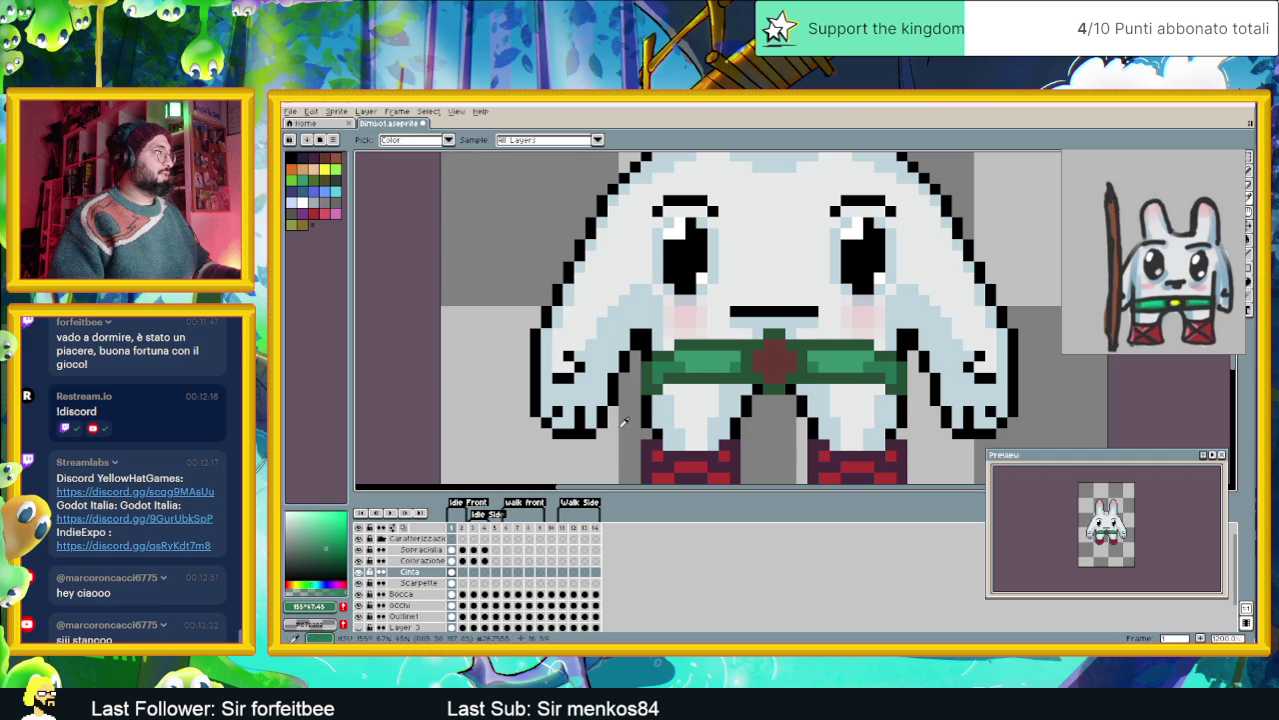
pyautogui.press('b')
# - Sample the buckle's dark red with the eyedropper, then select a light green
pyautogui.click(335, 170)
pyautogui.click(339, 180)
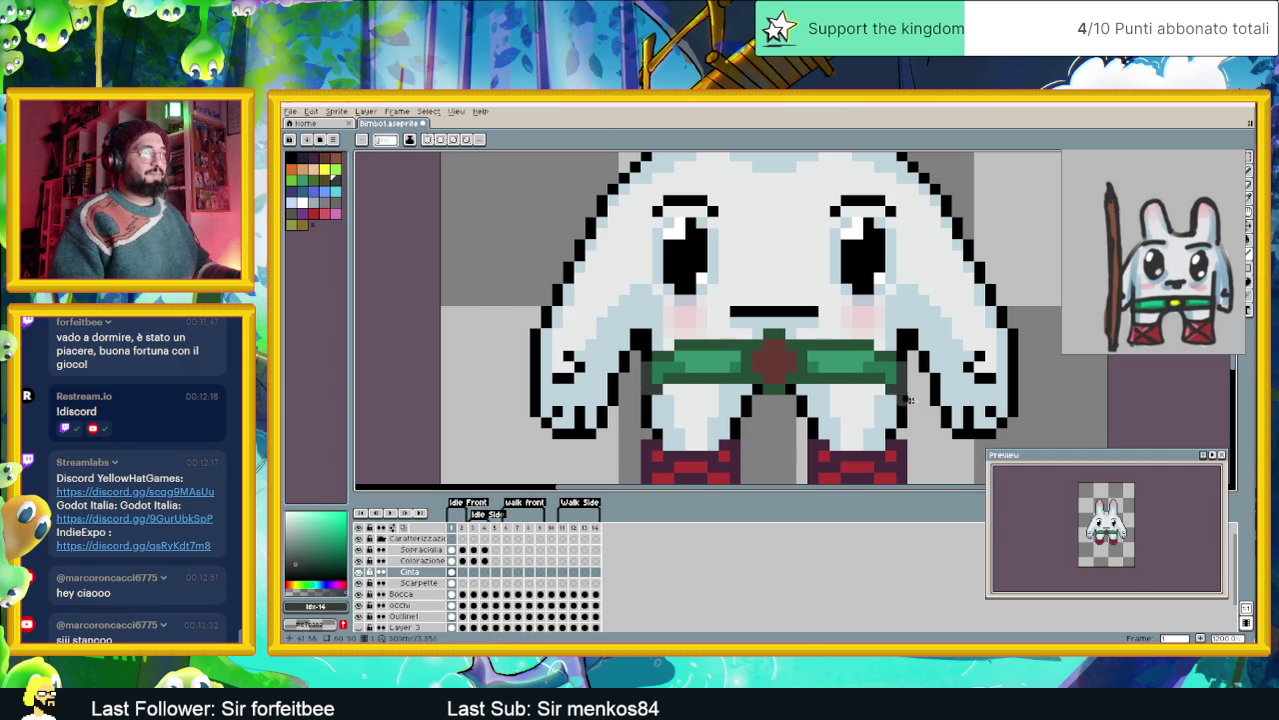
pyautogui.scroll(-3, 923, 418)
pyautogui.moveTo(925, 420); pyautogui.dragTo(835, 419)
pyautogui.scroll(3, 786, 416)
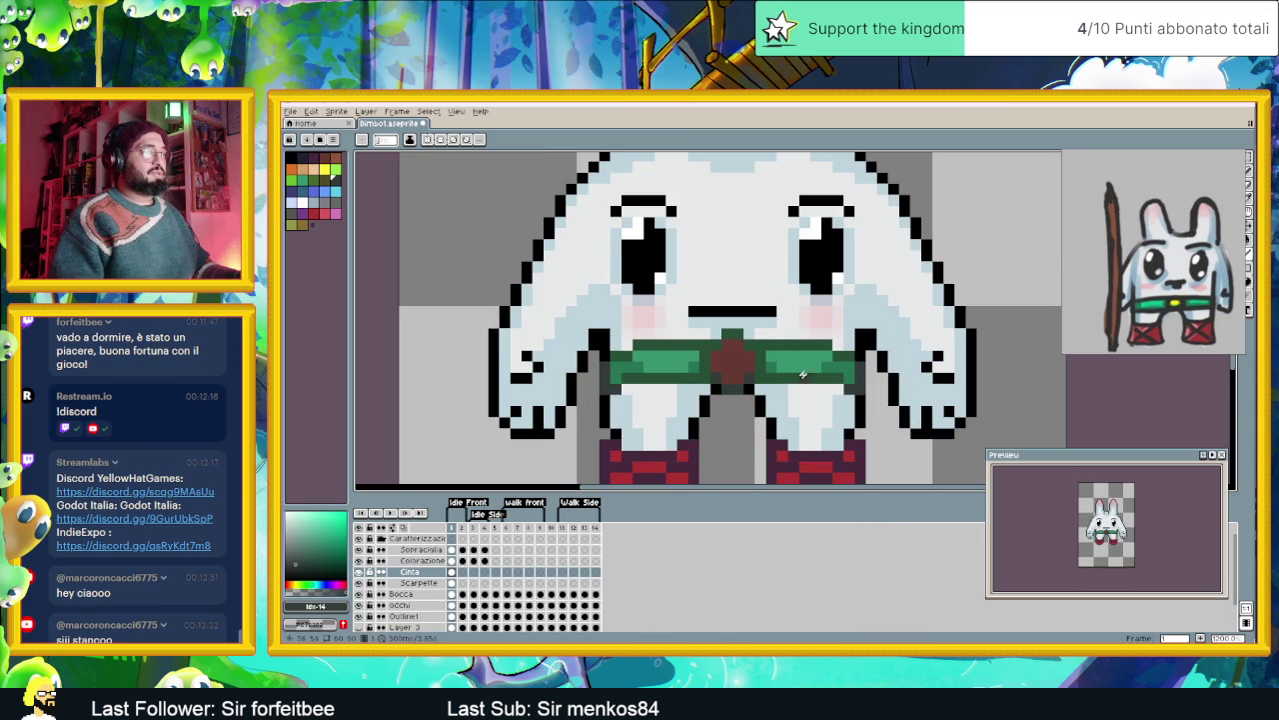
pyautogui.scroll(-2, 804, 369)
pyautogui.scroll(3, 689, 424)
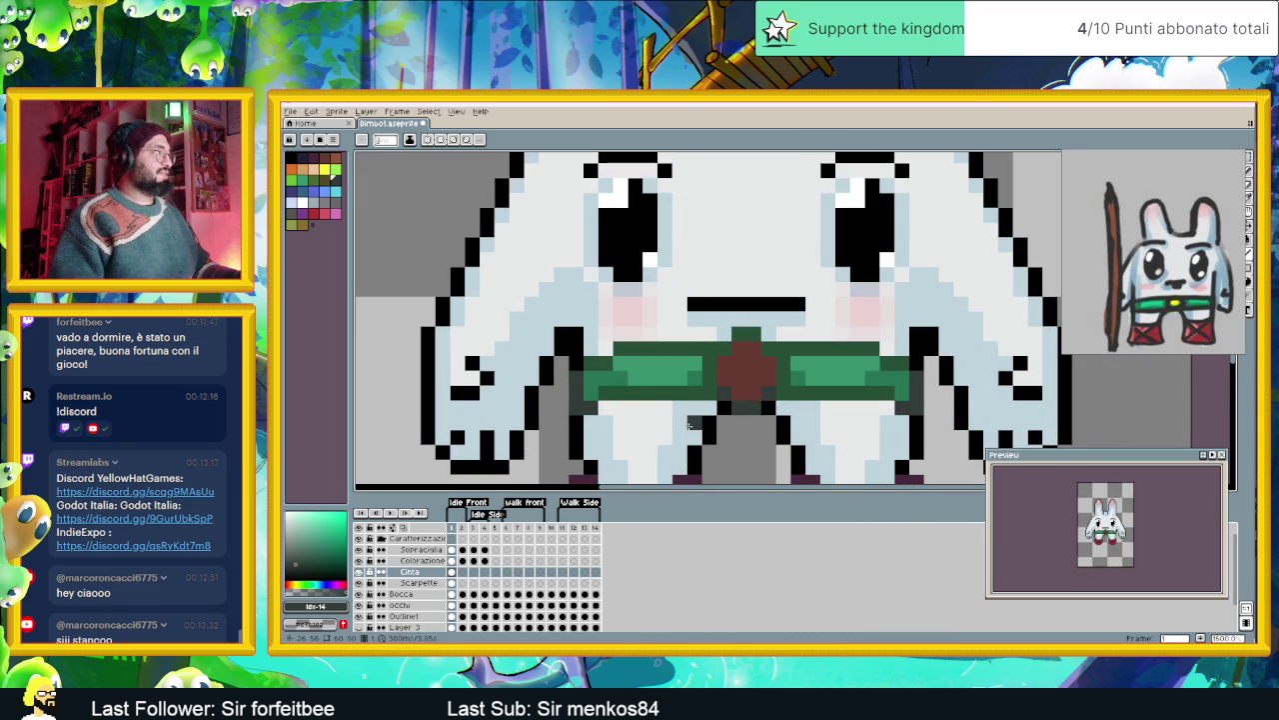
pyautogui.keyDown('alt'); pyautogui.click(745, 368); pyautogui.keyUp('alt')
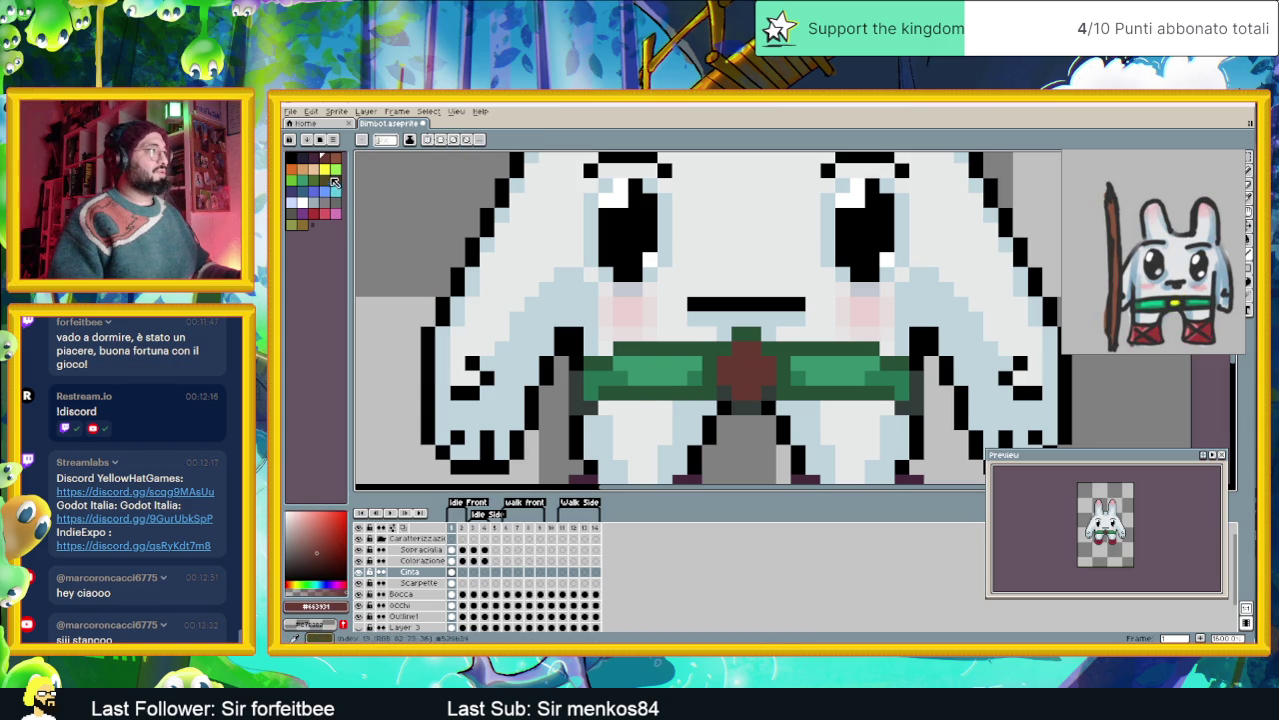
pyautogui.click(336, 172)
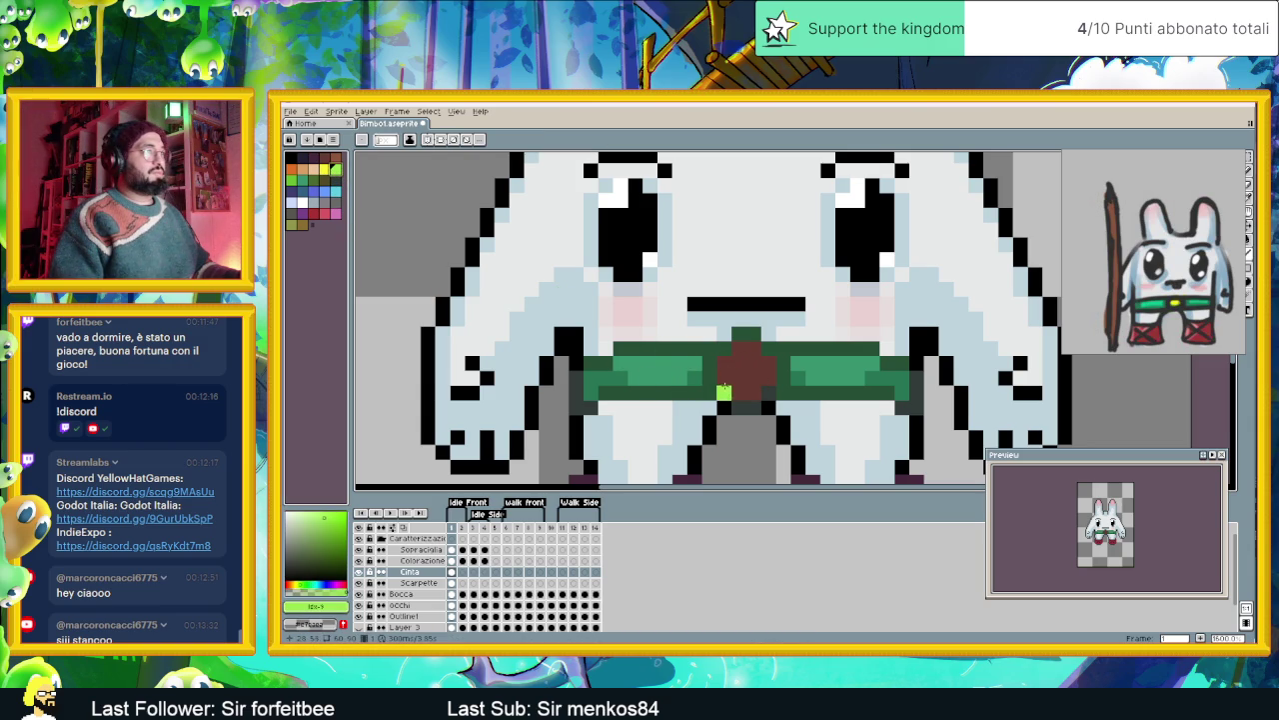
# - Repaint the red buckle pixels with light-green highlights and dark green
pyautogui.moveTo(723, 364); pyautogui.dragTo(738, 348)
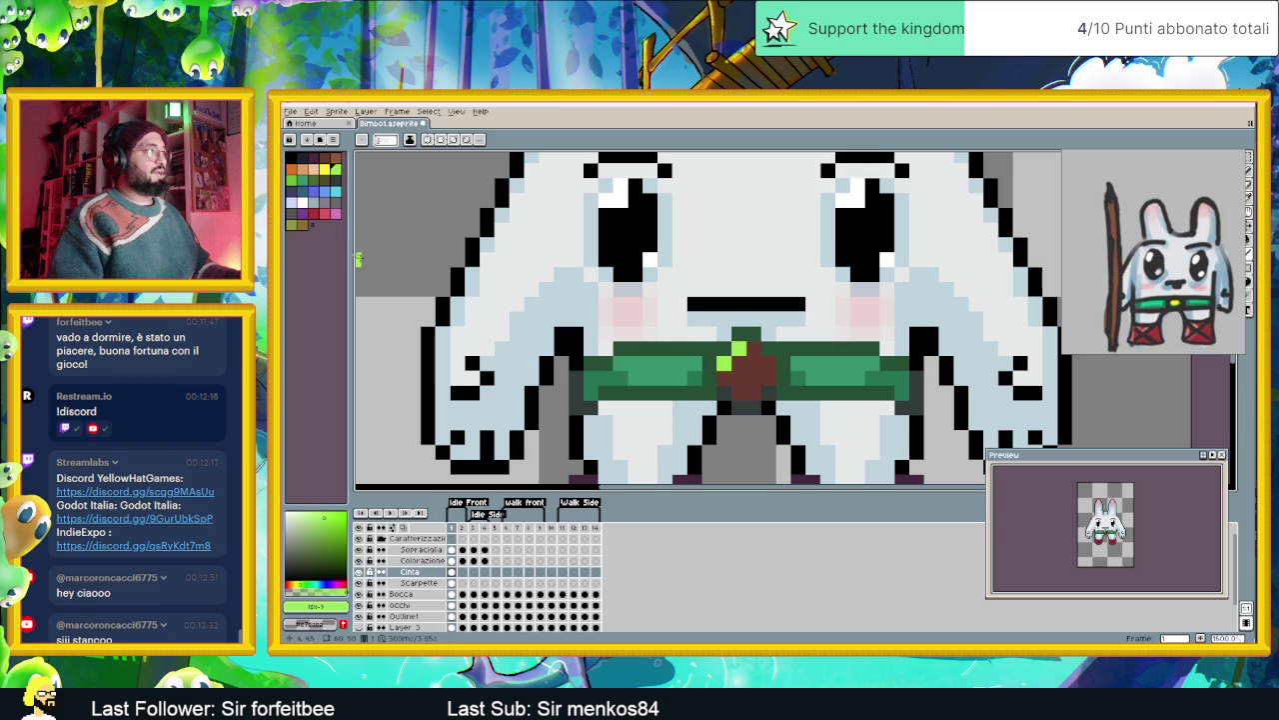
pyautogui.click(296, 187)
pyautogui.moveTo(754, 350)
pyautogui.mouseDown()
pyautogui.moveTo(740, 393)
pyautogui.moveTo(734, 369)
pyautogui.mouseUp()
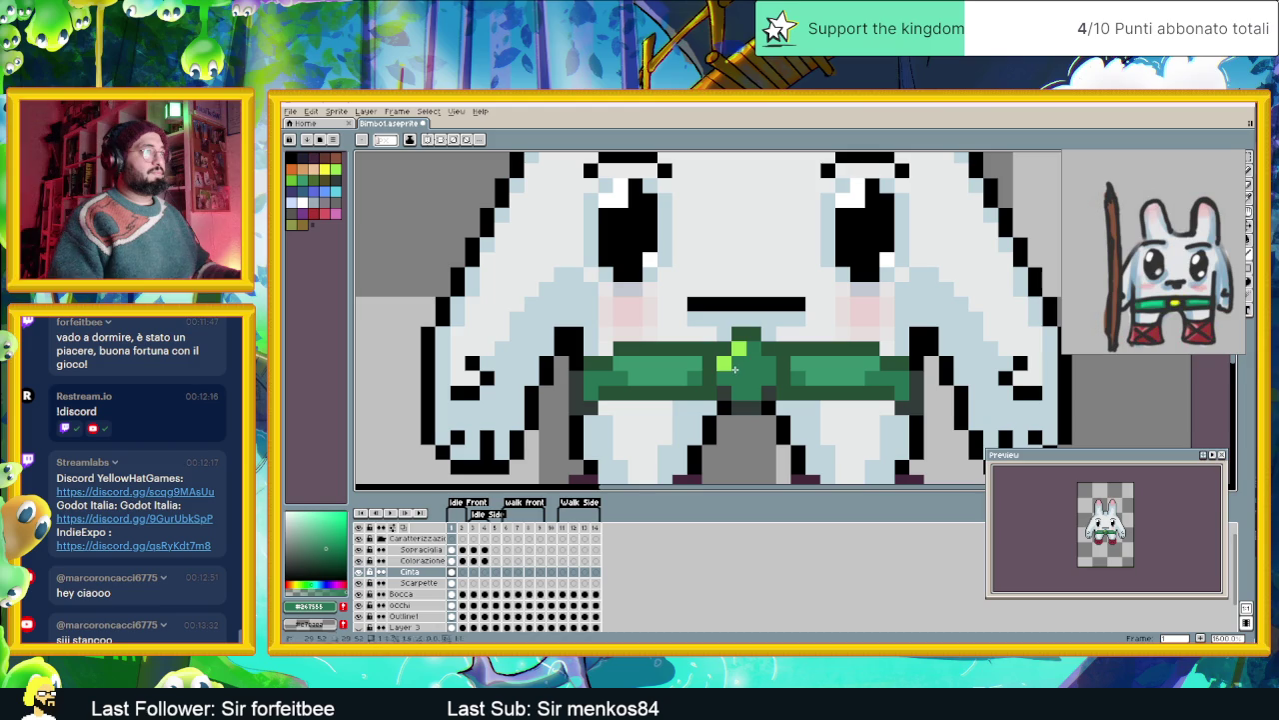
pyautogui.scroll(-4, 800, 391)
pyautogui.scroll(1, 806, 395)
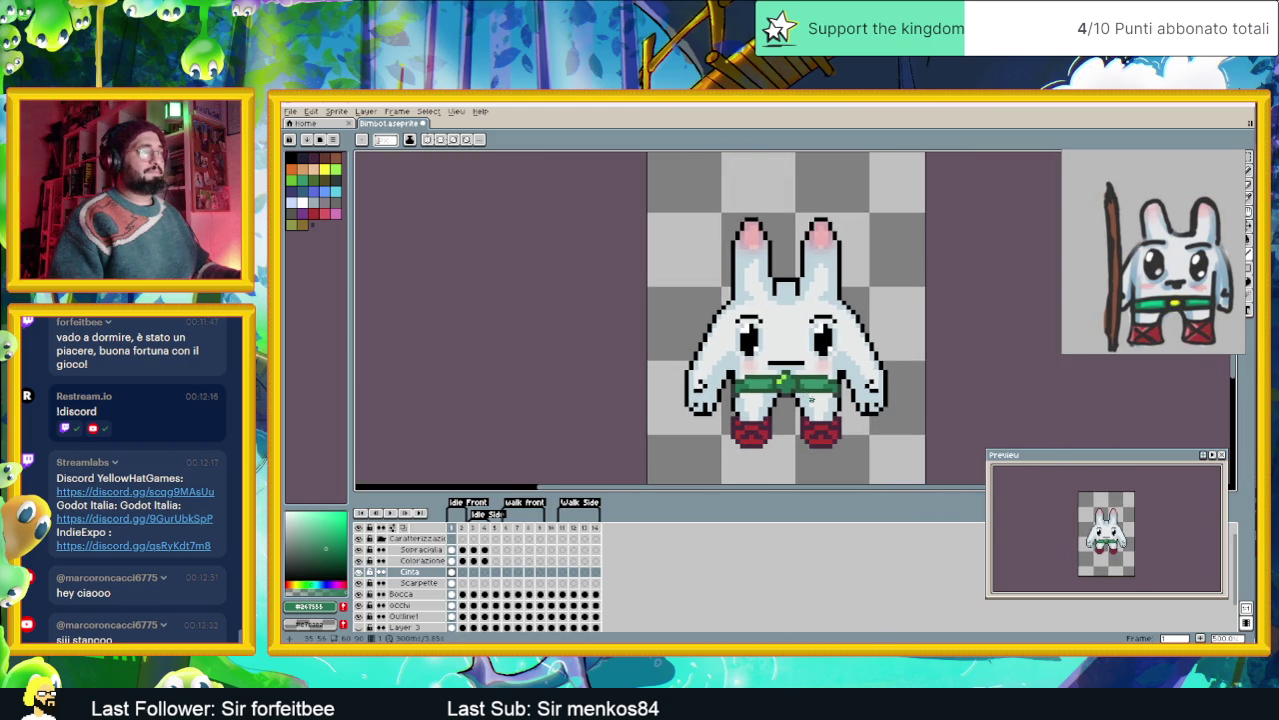
pyautogui.scroll(3, 790, 385)
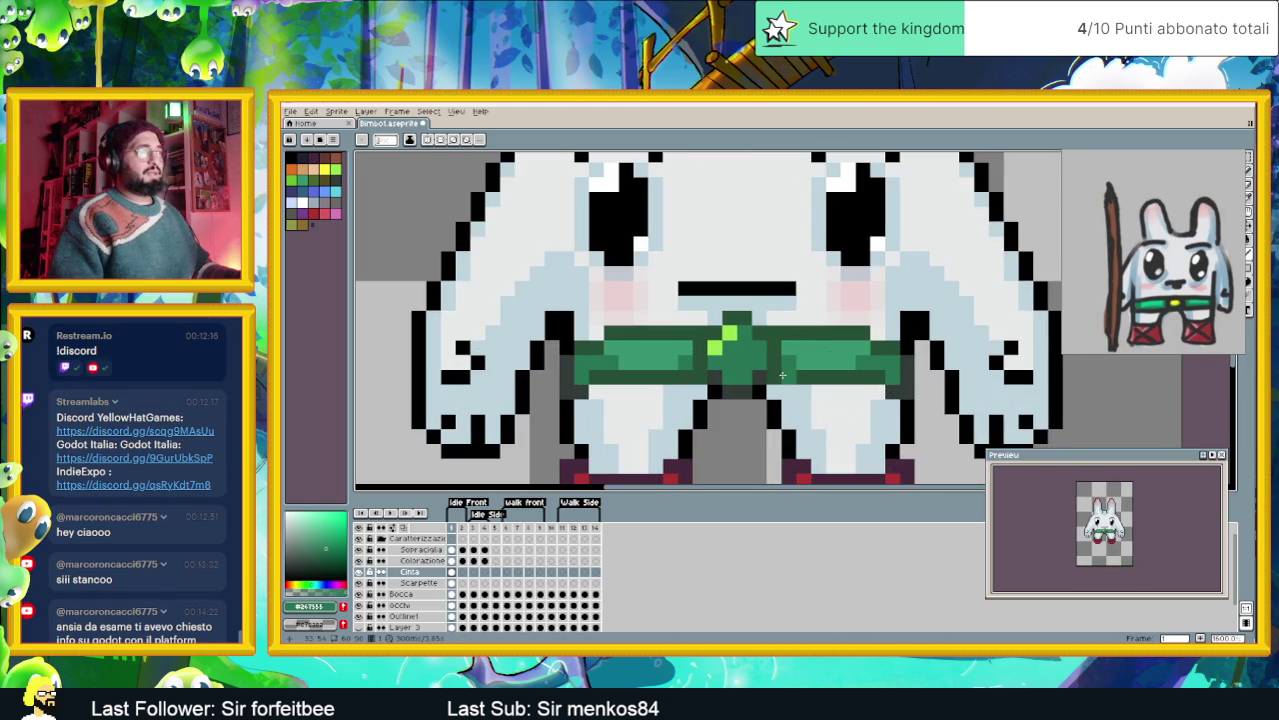
# - Sample the belt's lighter green and paint it onto the belt beside the buckle
pyautogui.press('i')
pyautogui.press('b')
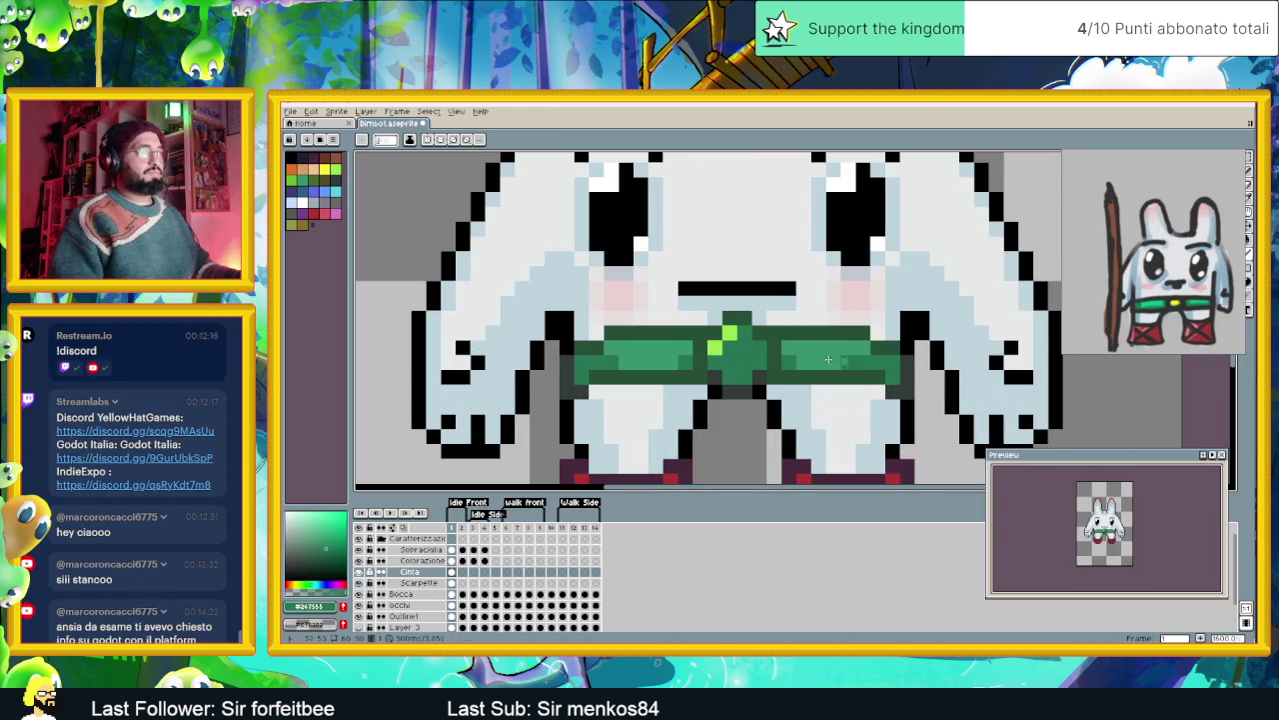
pyautogui.keyDown('alt'); pyautogui.click(820, 359); pyautogui.keyUp('alt')
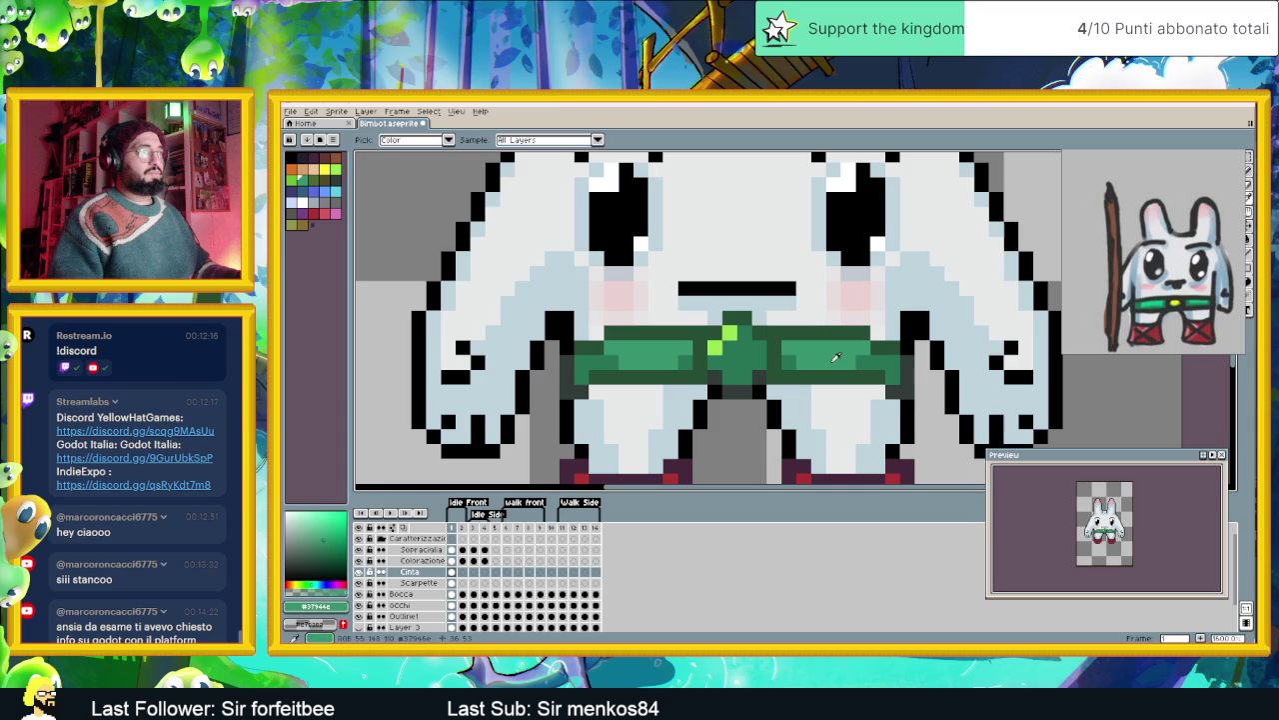
pyautogui.moveTo(732, 348)
pyautogui.mouseDown()
pyautogui.moveTo(741, 340)
pyautogui.moveTo(715, 358)
pyautogui.mouseUp()
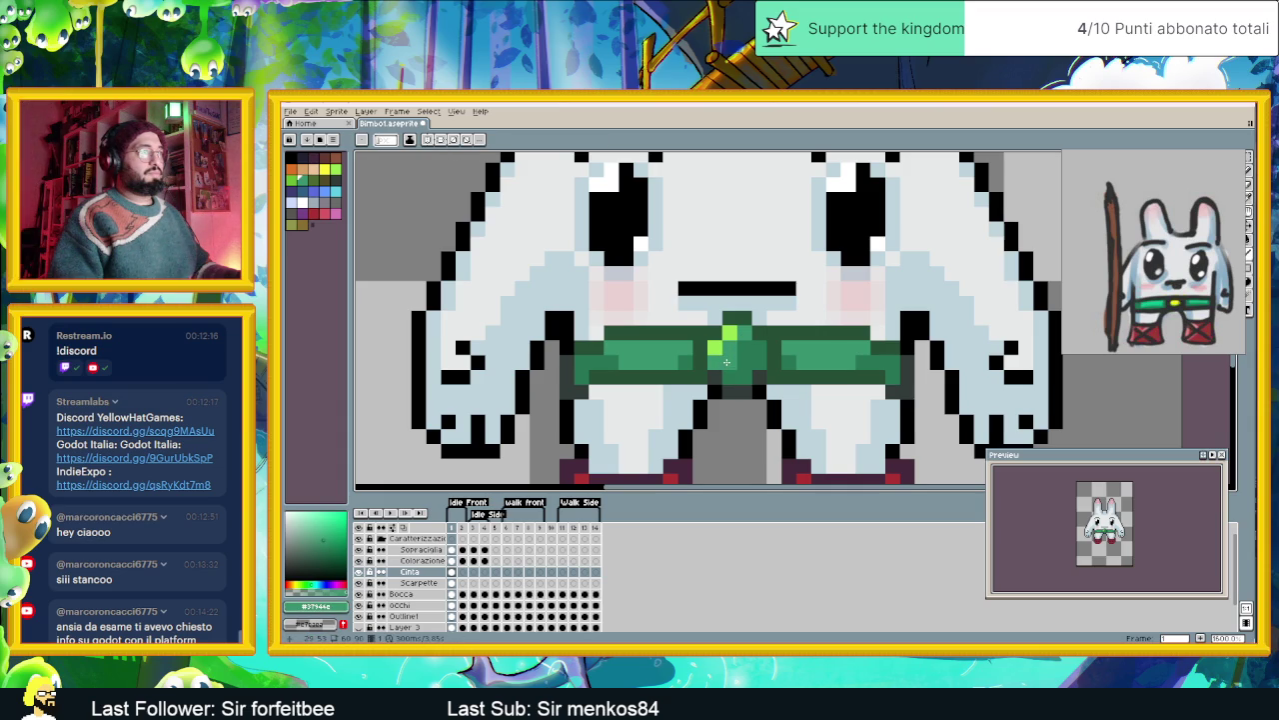
pyautogui.scroll(-3, 833, 404)
pyautogui.scroll(-1, 833, 405)
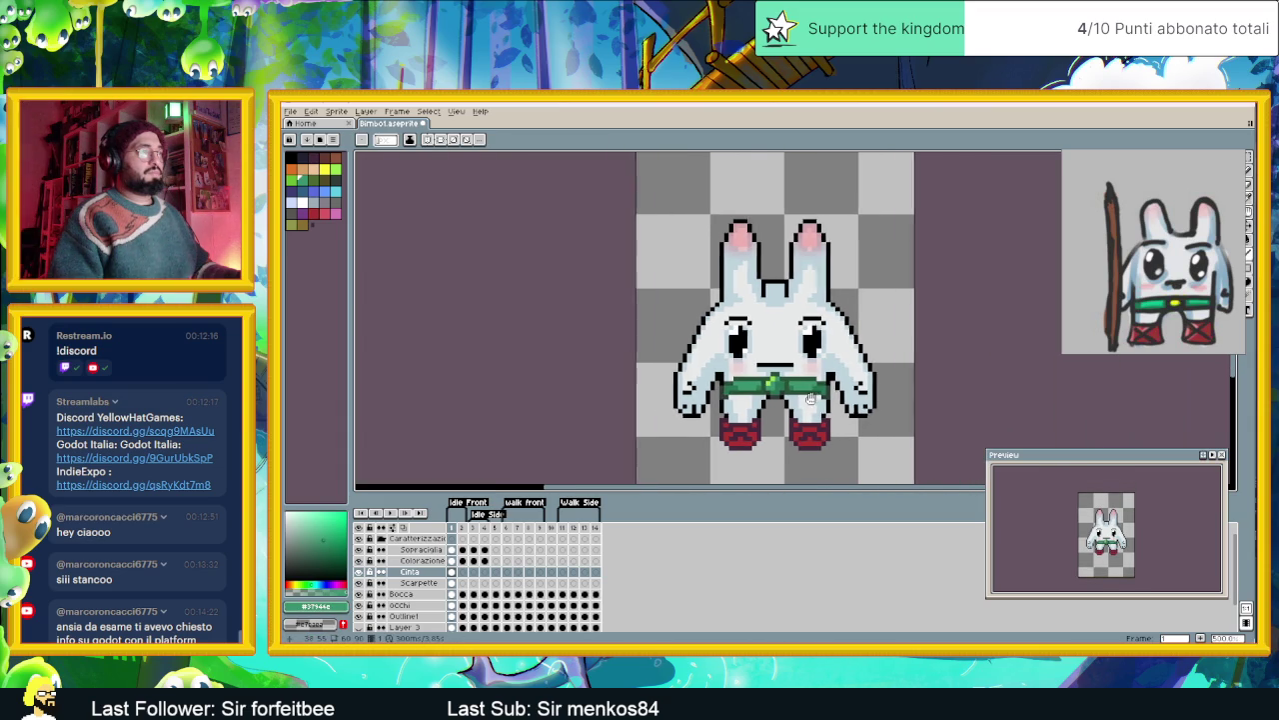
pyautogui.scroll(1, 767, 389)
pyautogui.scroll(2, 765, 392)
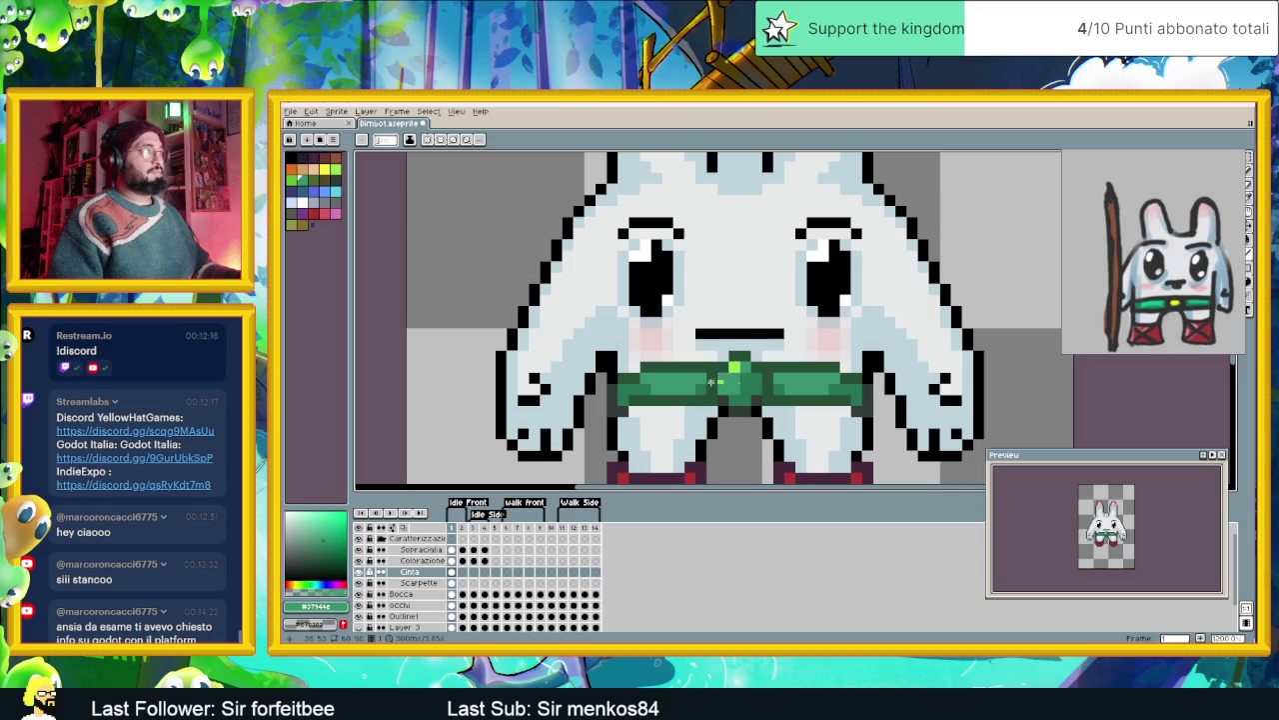
pyautogui.scroll(-2, 813, 402)
pyautogui.scroll(-1, 830, 408)
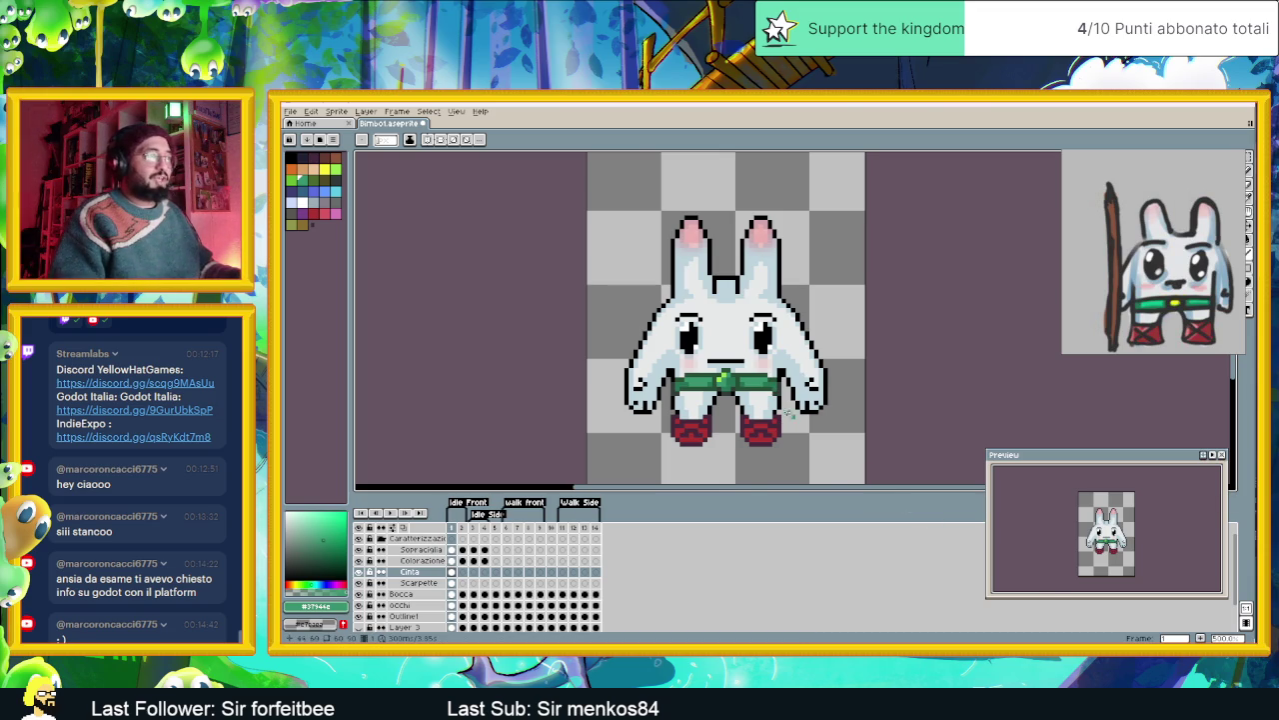
pyautogui.scroll(1, 697, 365)
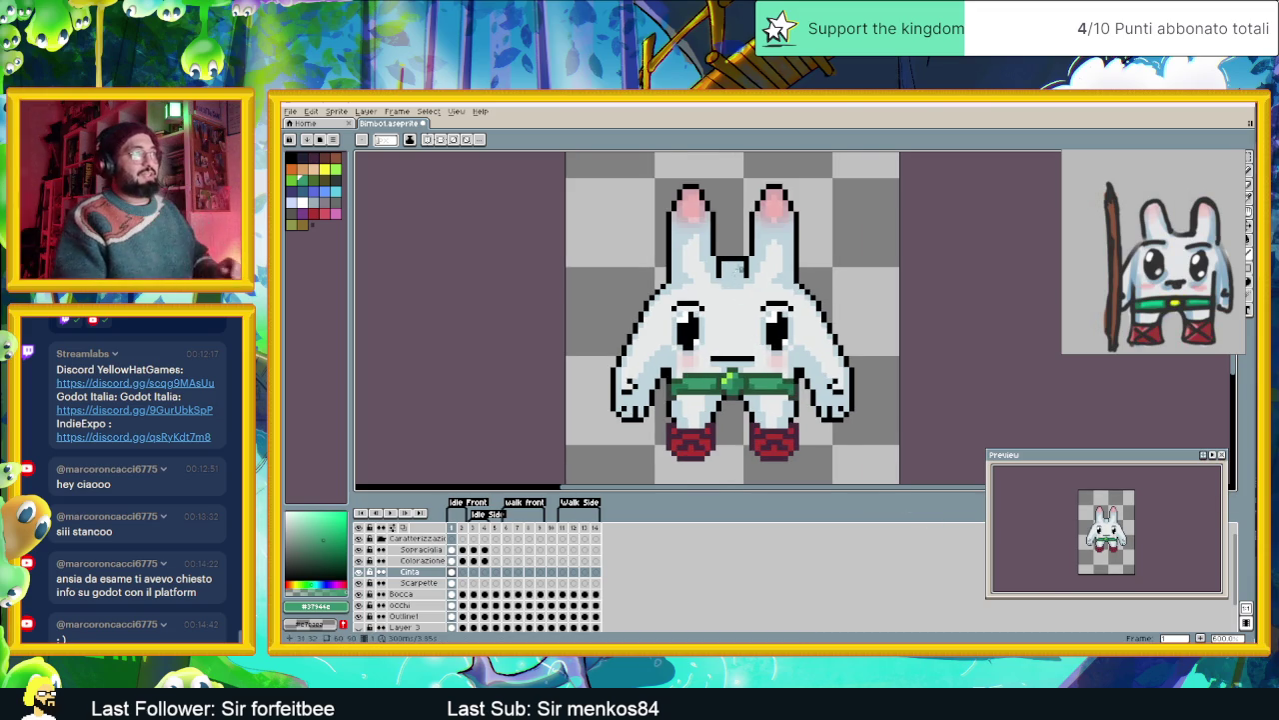
pyautogui.scroll(-1, 733, 287)
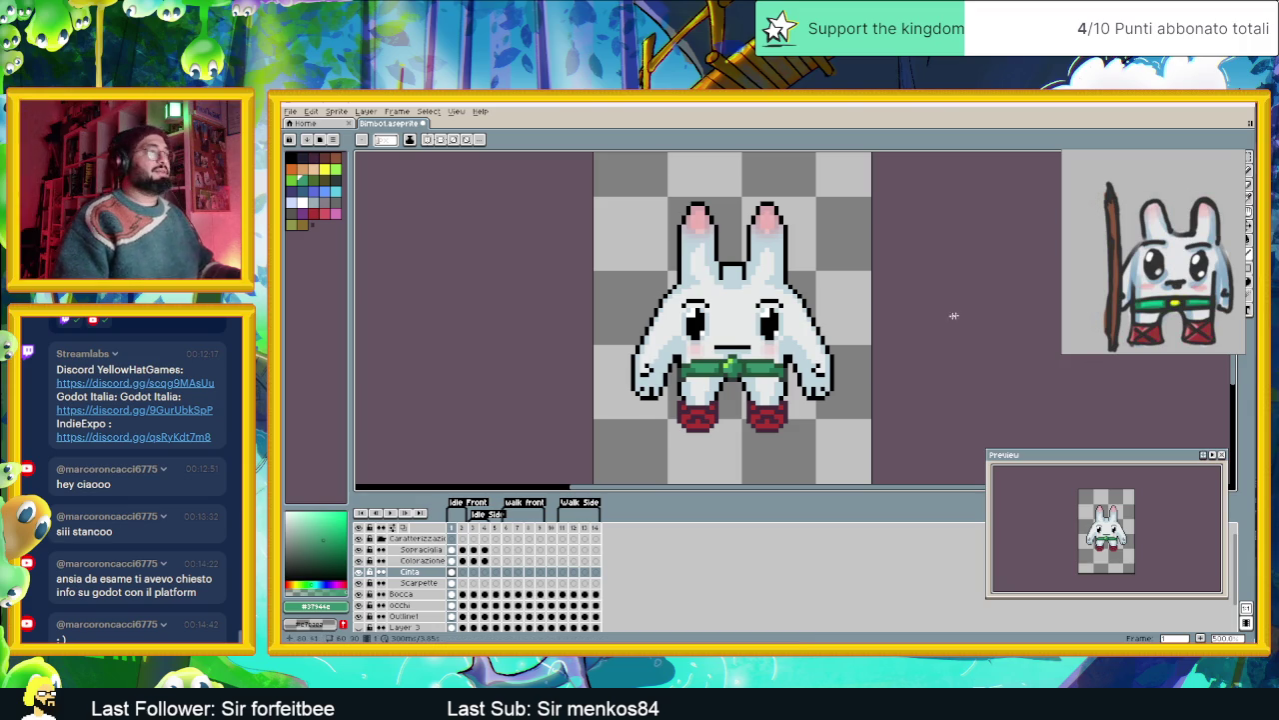
pyautogui.scroll(1, 762, 373)
pyautogui.scroll(1, 762, 373)
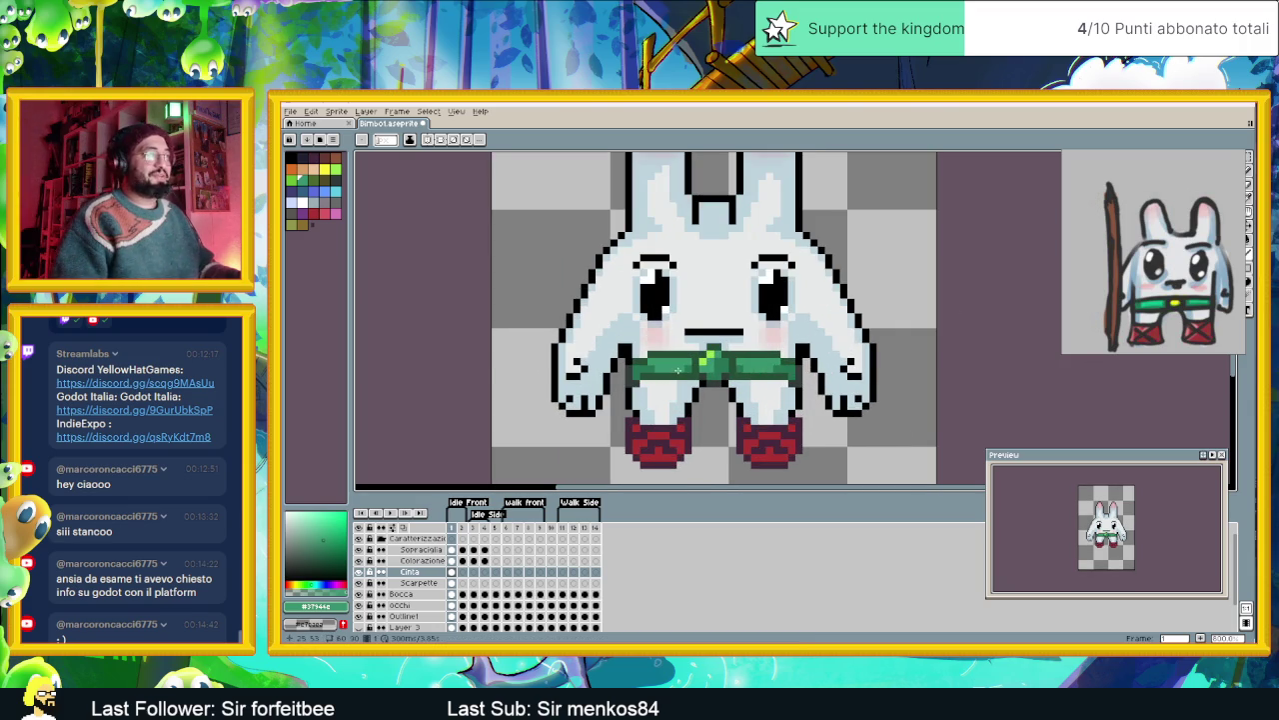
pyautogui.scroll(-1, 678, 370)
pyautogui.scroll(-2, 677, 370)
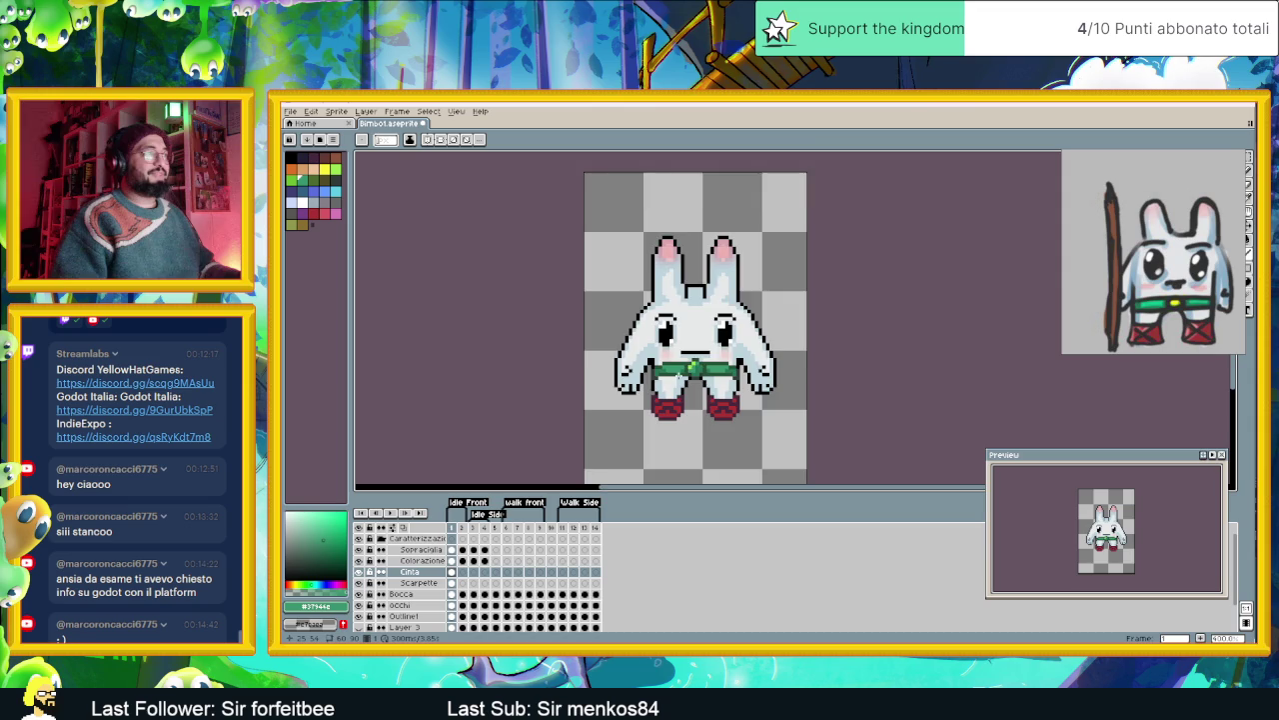
pyautogui.scroll(-1, 680, 374)
pyautogui.scroll(-1, 729, 433)
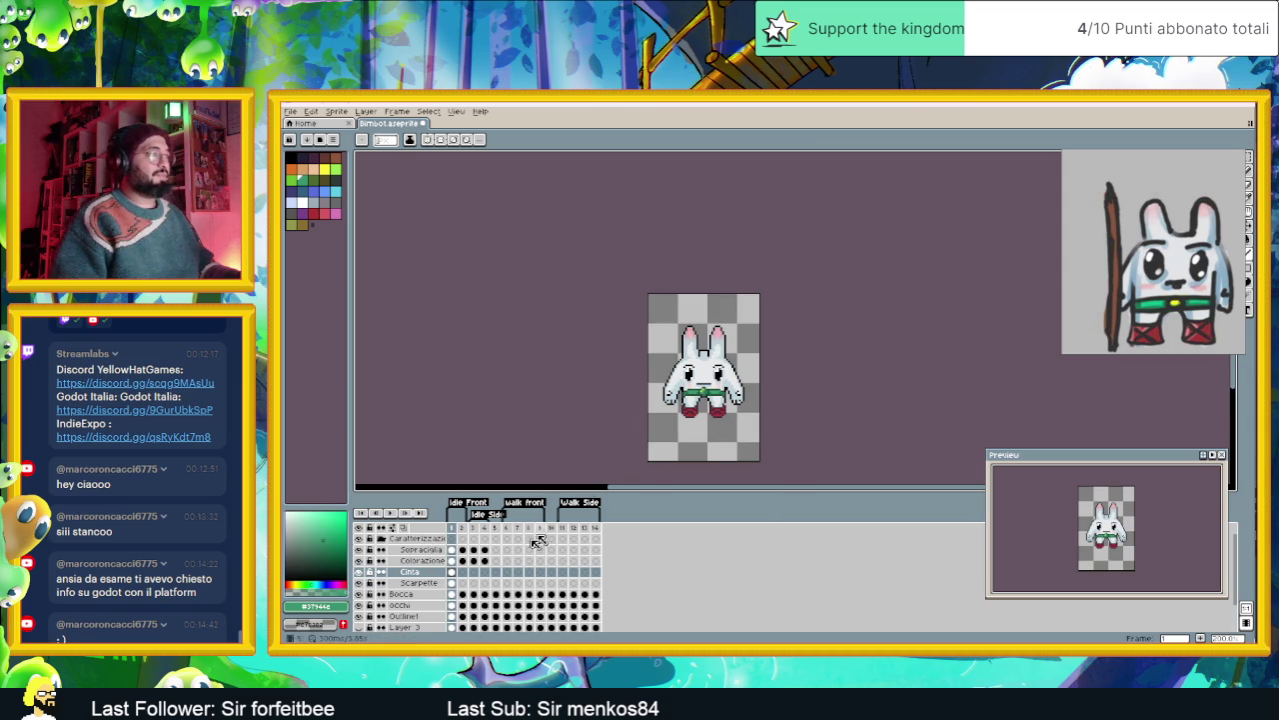
# - Lower the Colorazione Red layer's opacity from 25% to 15% in Layer Properties
pyautogui.click(424, 562)
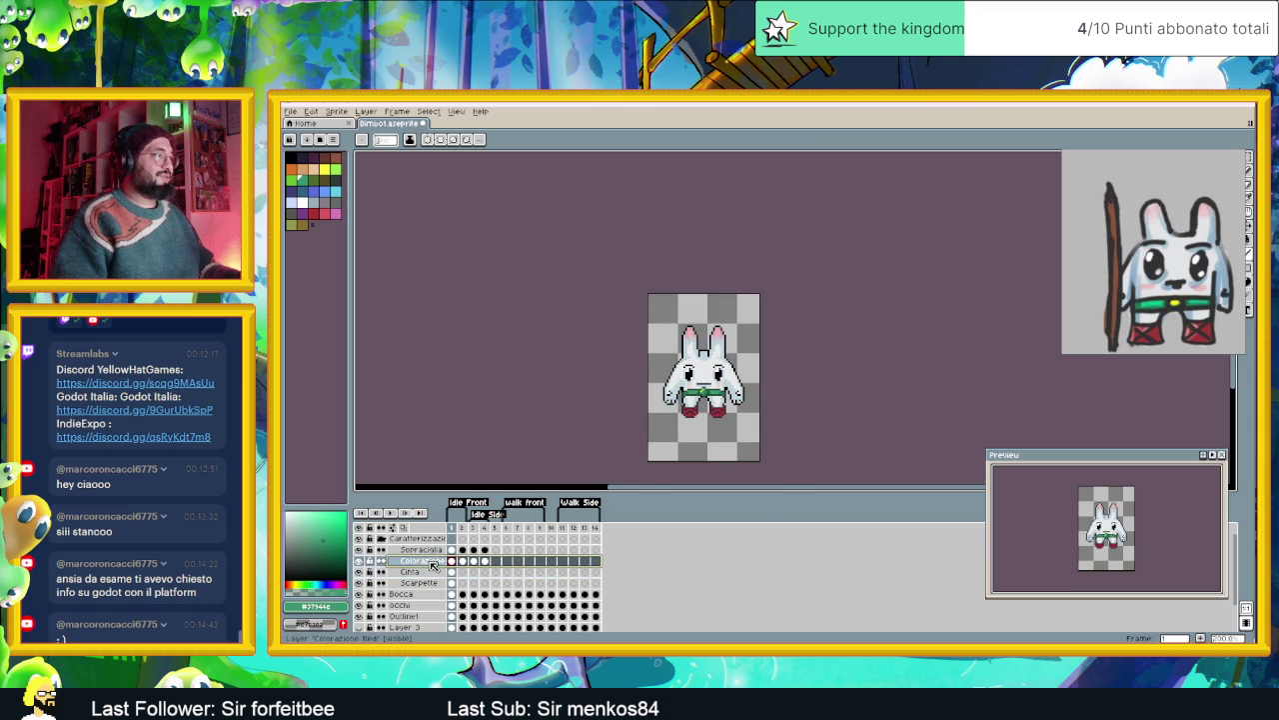
pyautogui.doubleClick(433, 565)
pyautogui.moveTo(779, 331); pyautogui.dragTo(879, 331)
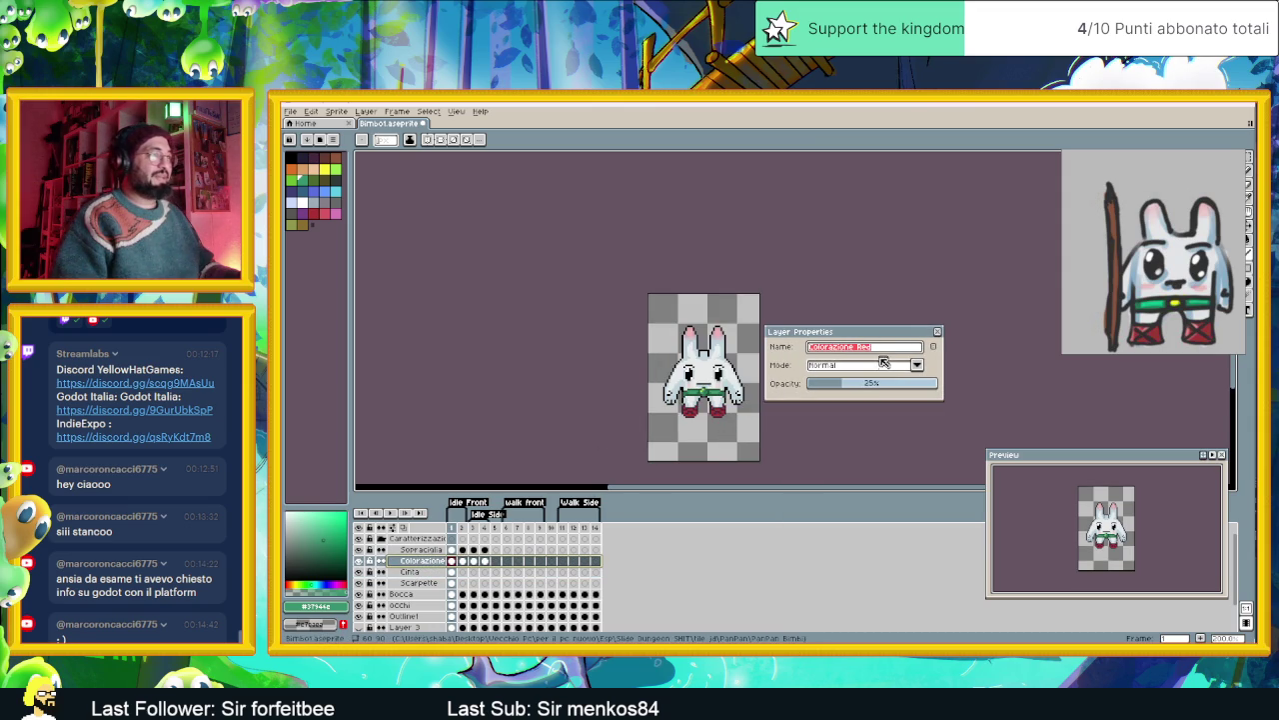
pyautogui.click(840, 387)
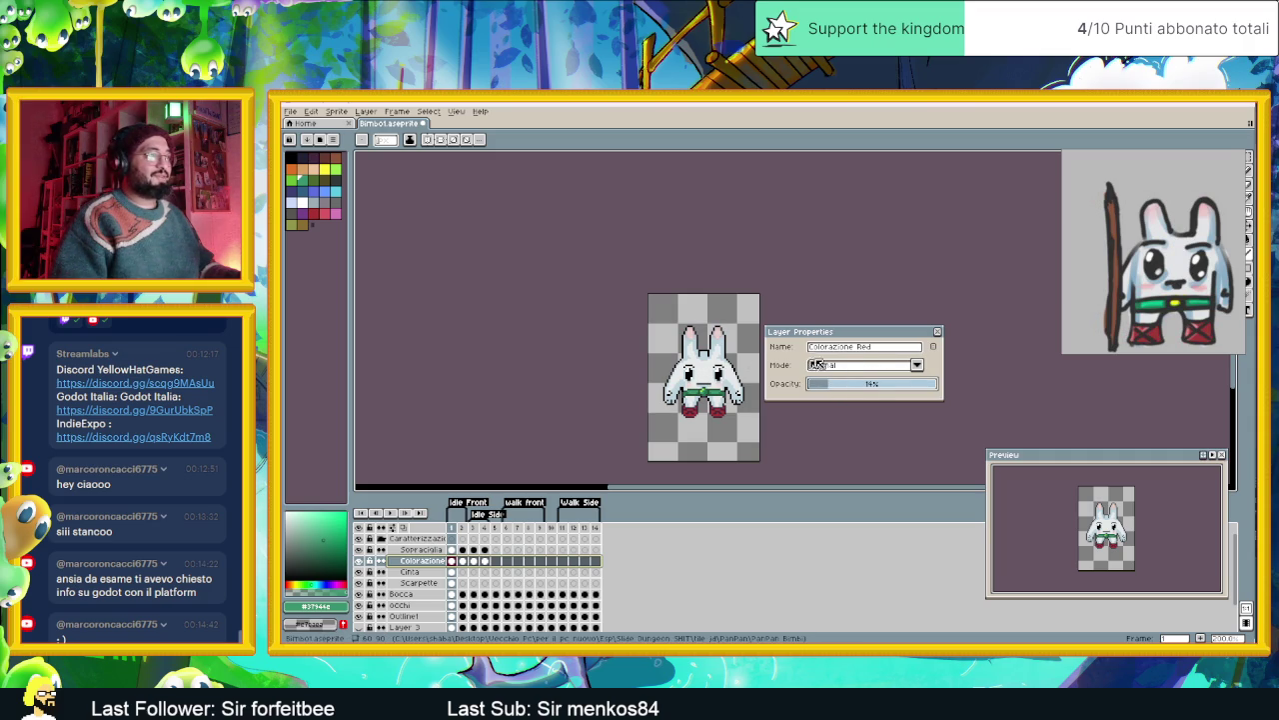
pyautogui.moveTo(846, 390); pyautogui.dragTo(831, 390)
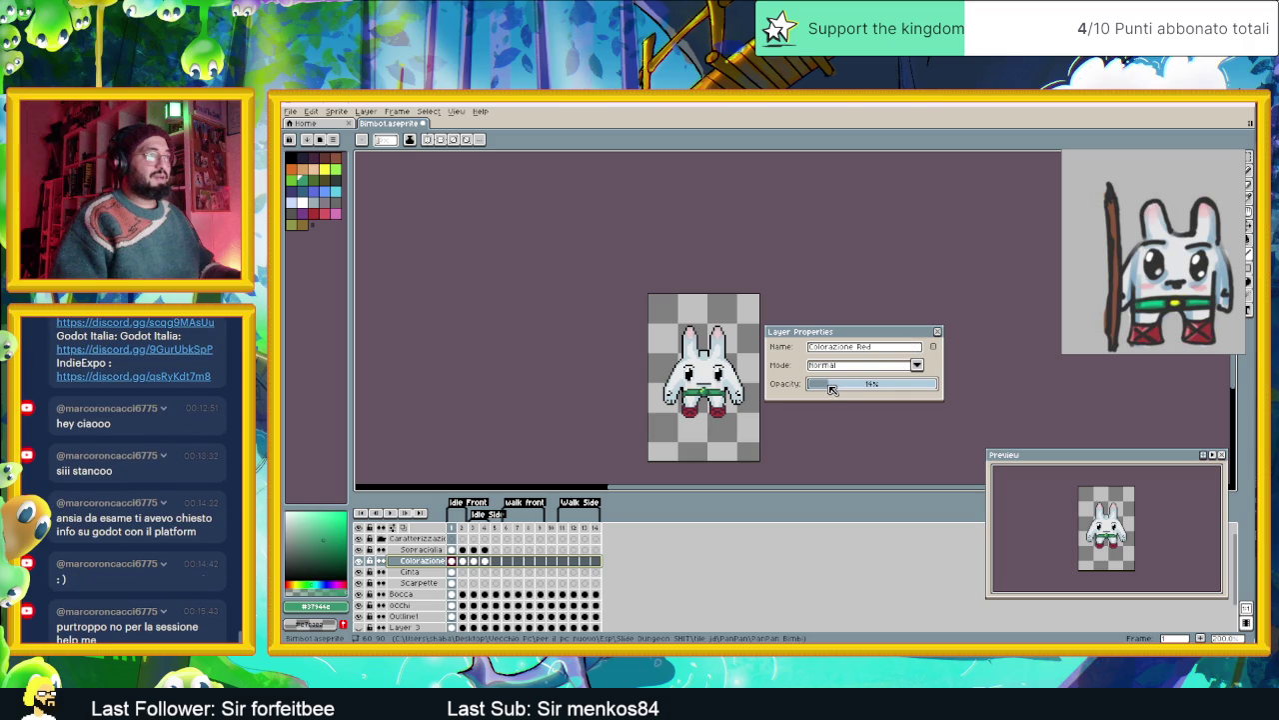
pyautogui.click(937, 330)
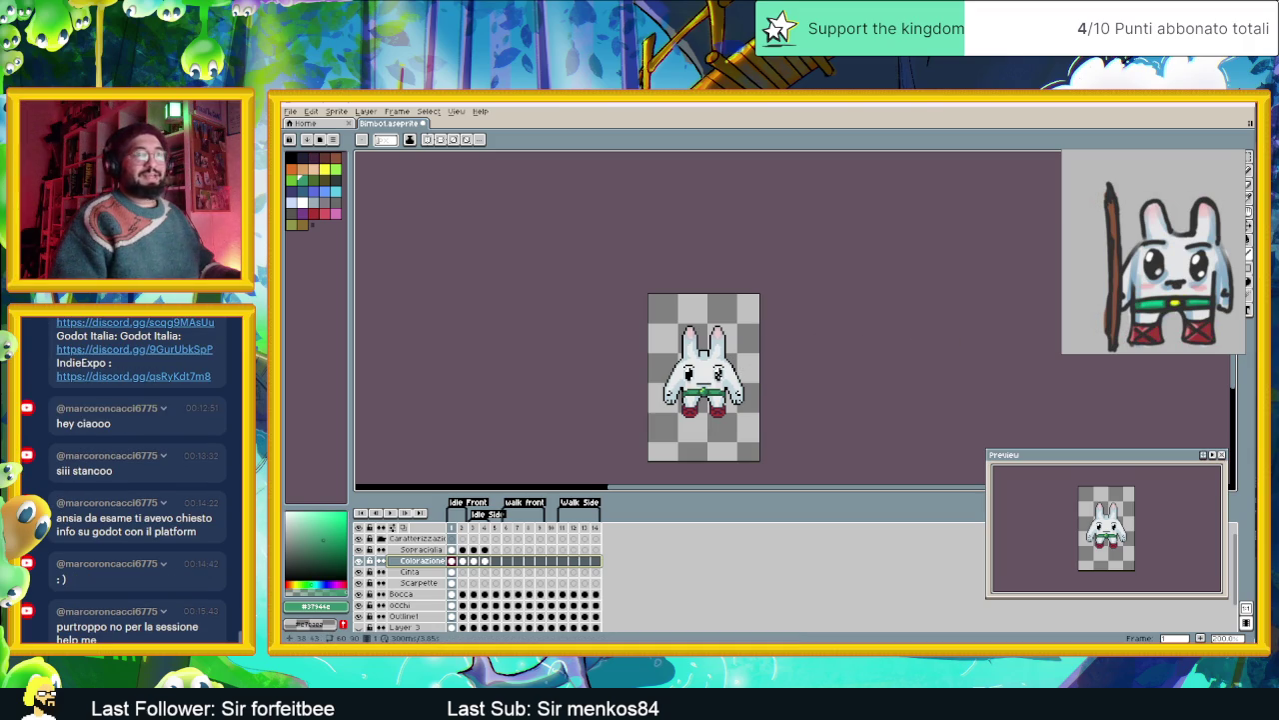
pyautogui.scroll(1, 705, 374)
pyautogui.scroll(1, 719, 365)
pyautogui.scroll(1, 740, 355)
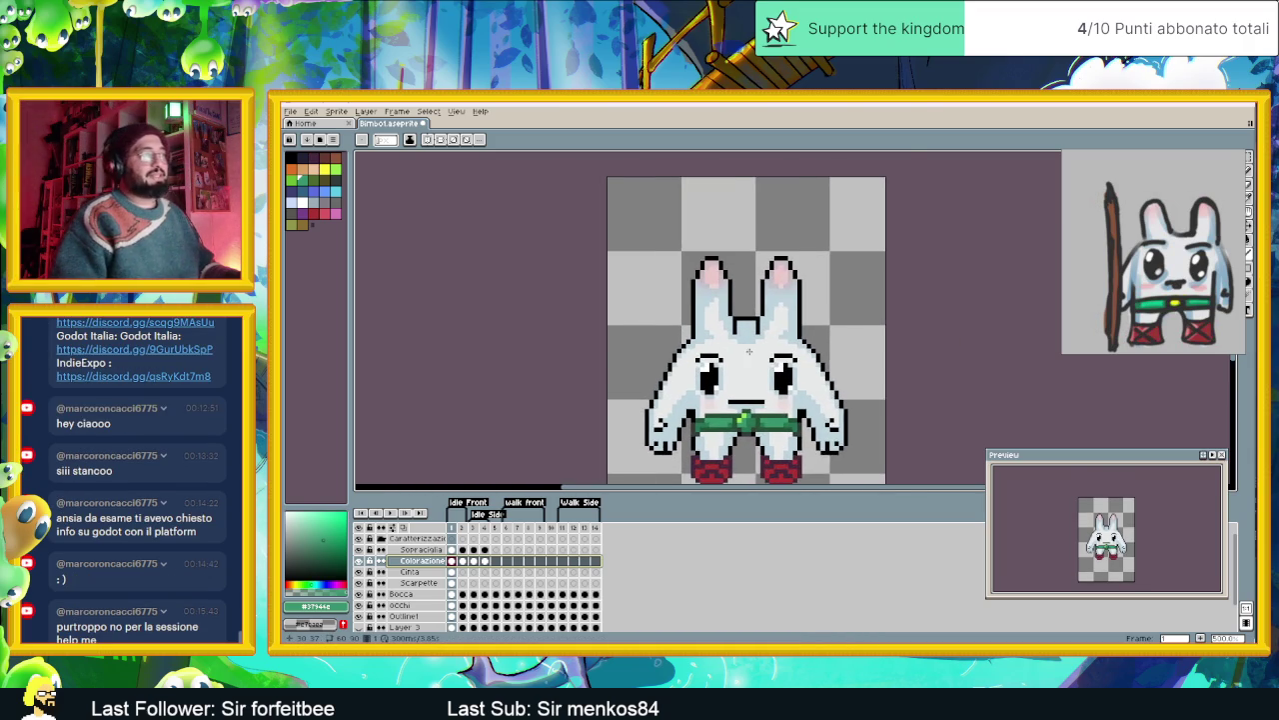
pyautogui.scroll(1, 748, 353)
pyautogui.scroll(1, 749, 355)
pyautogui.scroll(-1, 750, 358)
pyautogui.scroll(-1, 751, 362)
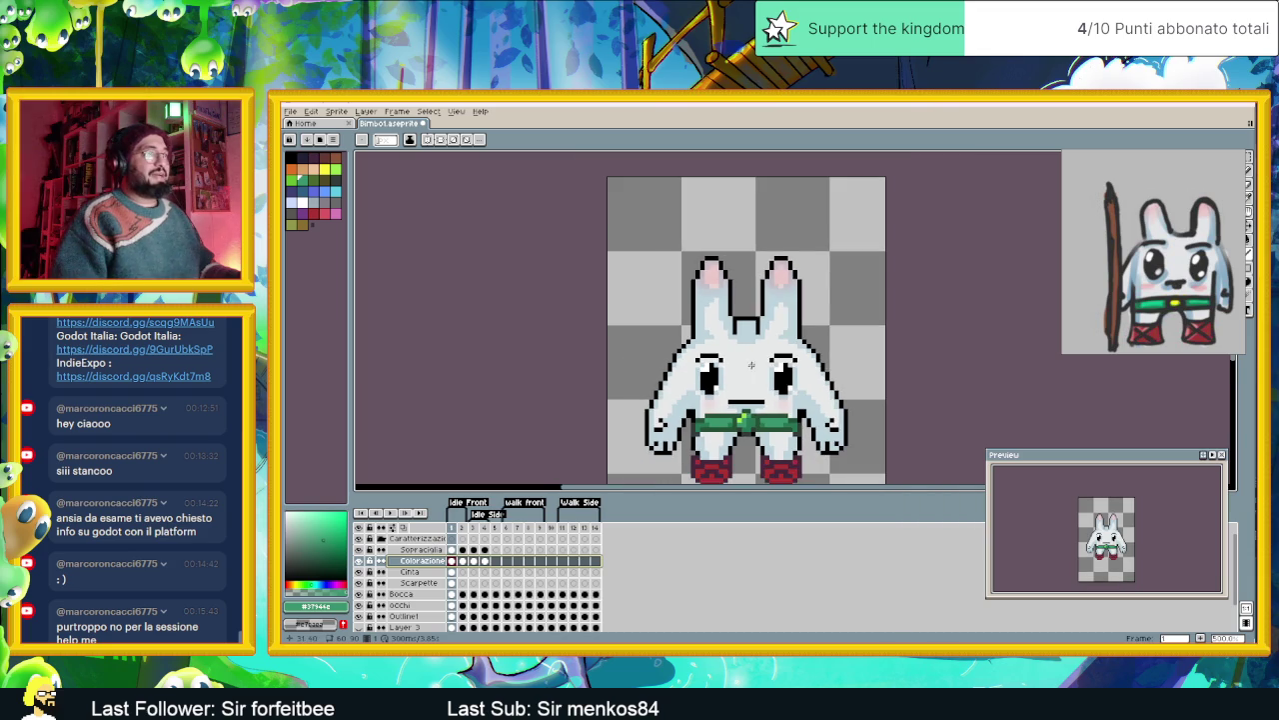
pyautogui.scroll(2, 751, 360)
pyautogui.scroll(-1, 770, 370)
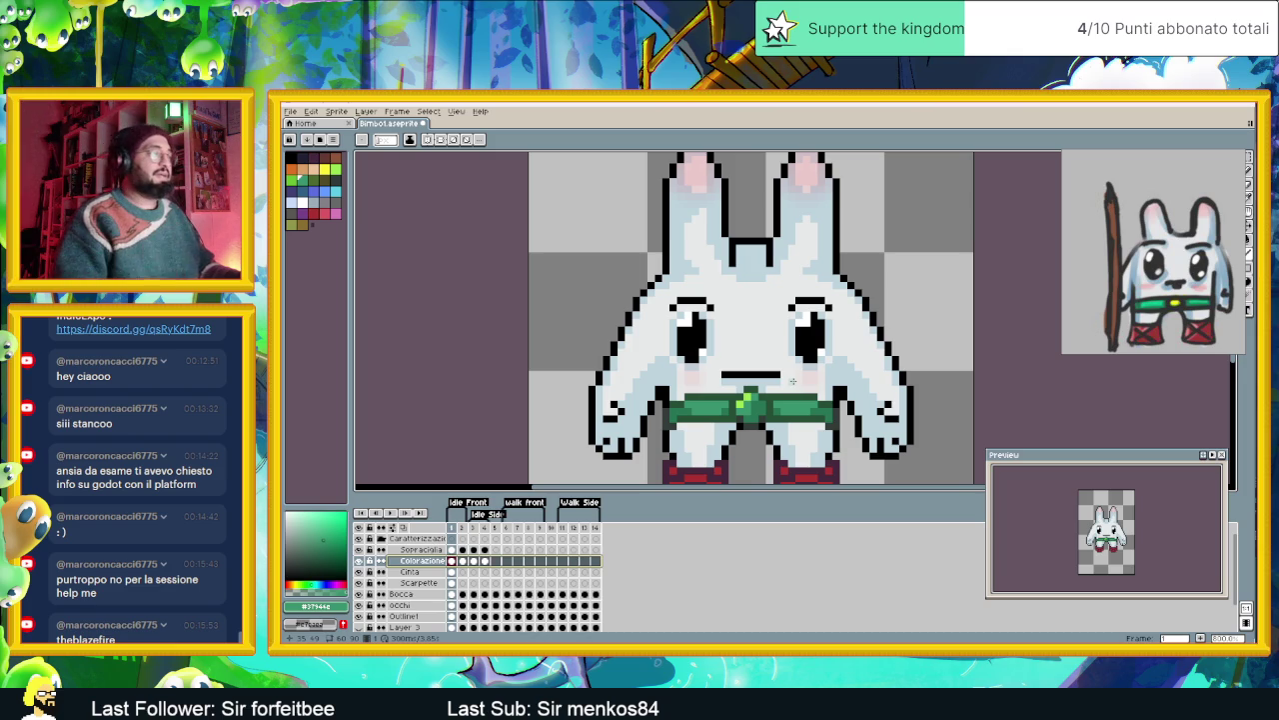
pyautogui.scroll(-1, 774, 390)
pyautogui.scroll(1, 776, 390)
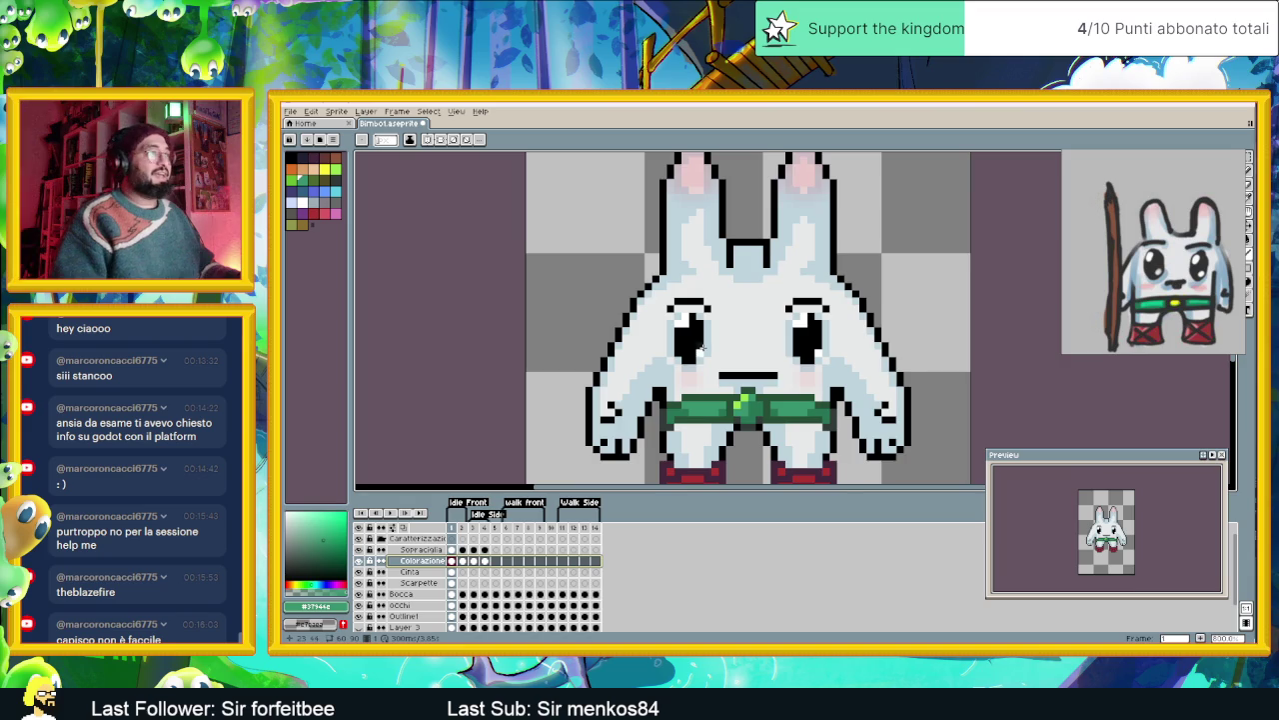
pyautogui.scroll(-1, 700, 347)
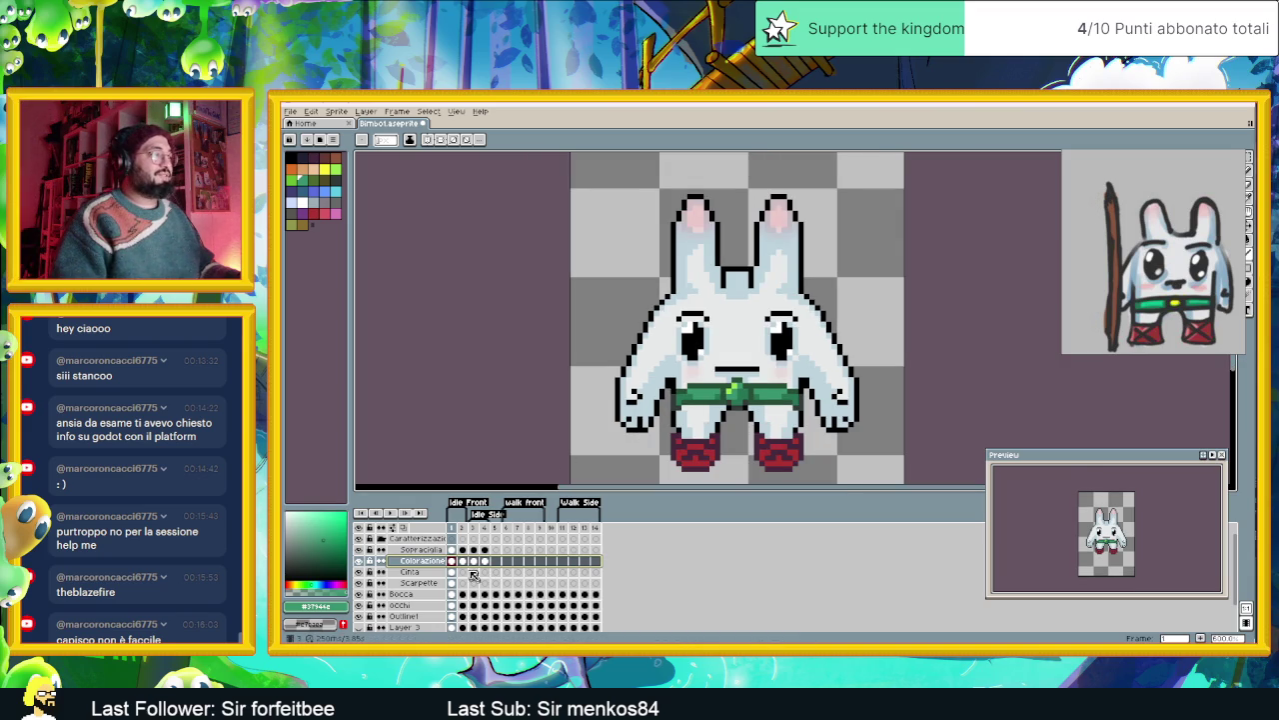
# - Select the Cinta belt and Scarpette shoes cels in frame 1 and copy them
pyautogui.click(464, 561)
pyautogui.click(476, 561)
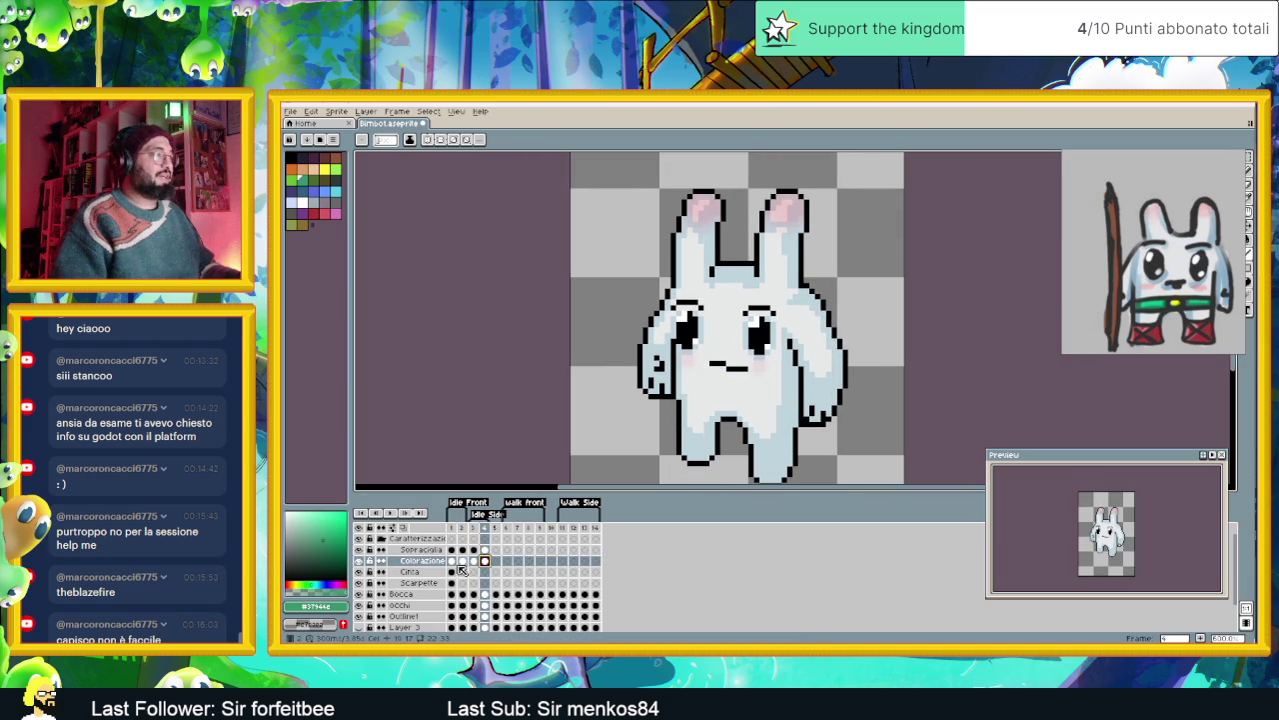
pyautogui.click(452, 562)
pyautogui.click(451, 572)
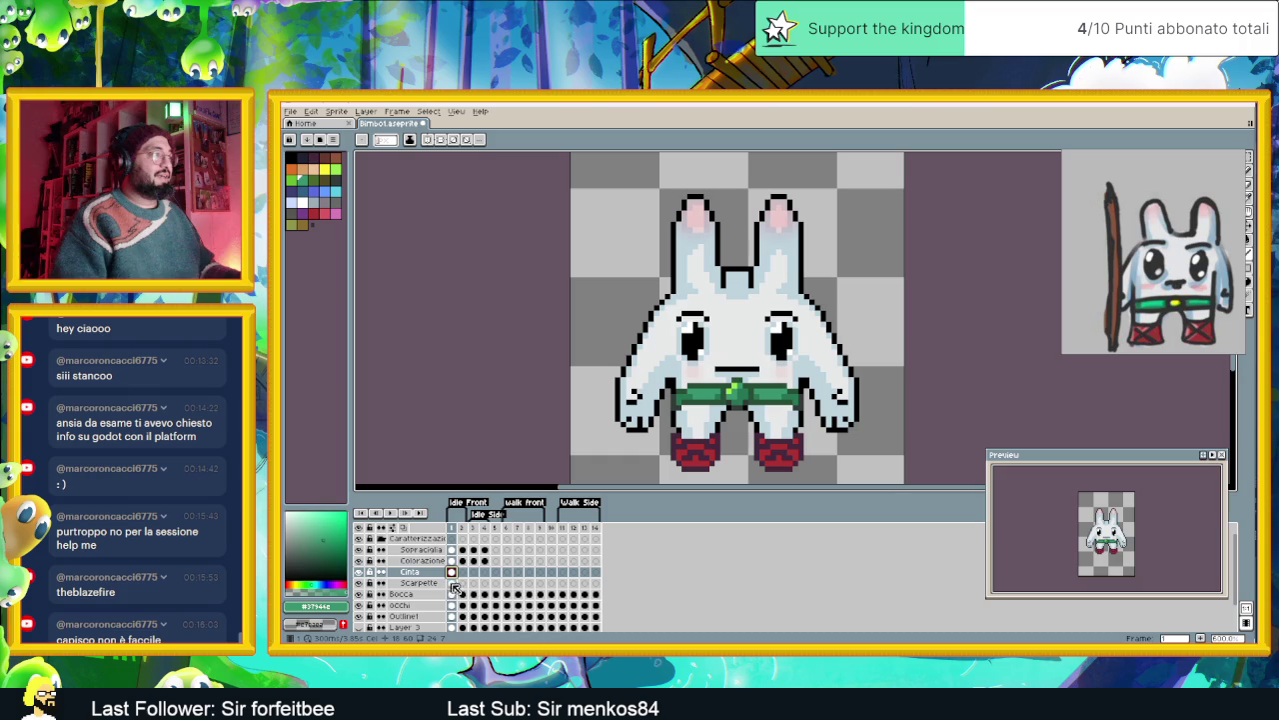
pyautogui.moveTo(452, 584); pyautogui.dragTo(462, 578)
pyautogui.hotkey('ctrl', 'z')
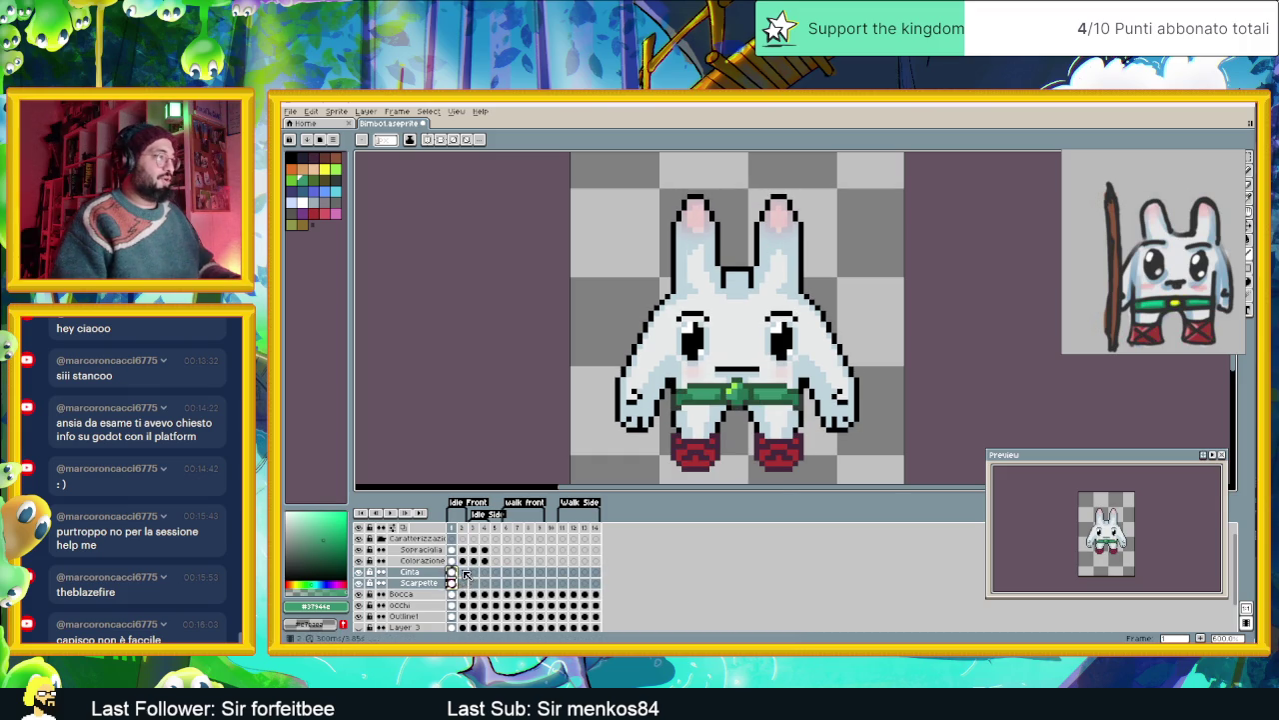
# - Paste the belt and shoes cels into frames 2, 3 and 4
pyautogui.moveTo(461, 586); pyautogui.dragTo(476, 577)
pyautogui.click(476, 577)
pyautogui.hotkey('ctrl', 'v')
pyautogui.click(486, 573)
pyautogui.hotkey('ctrl', 'v')
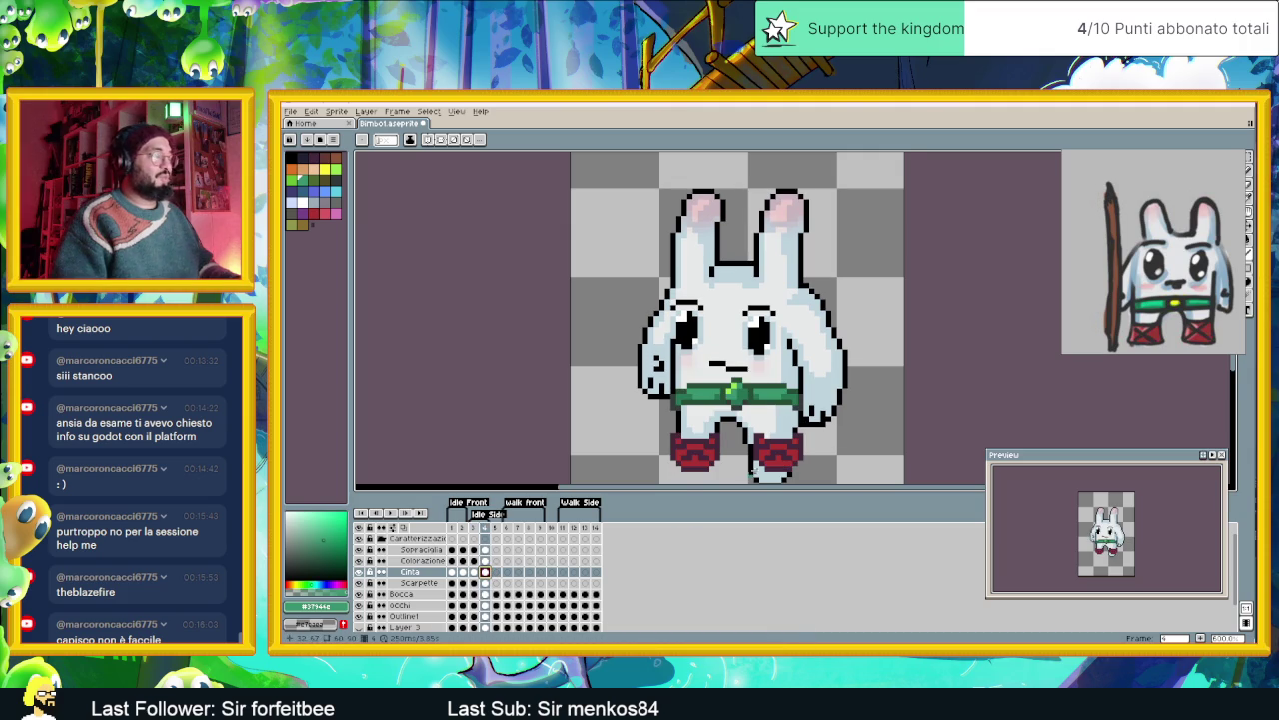
pyautogui.scroll(-3, 829, 402)
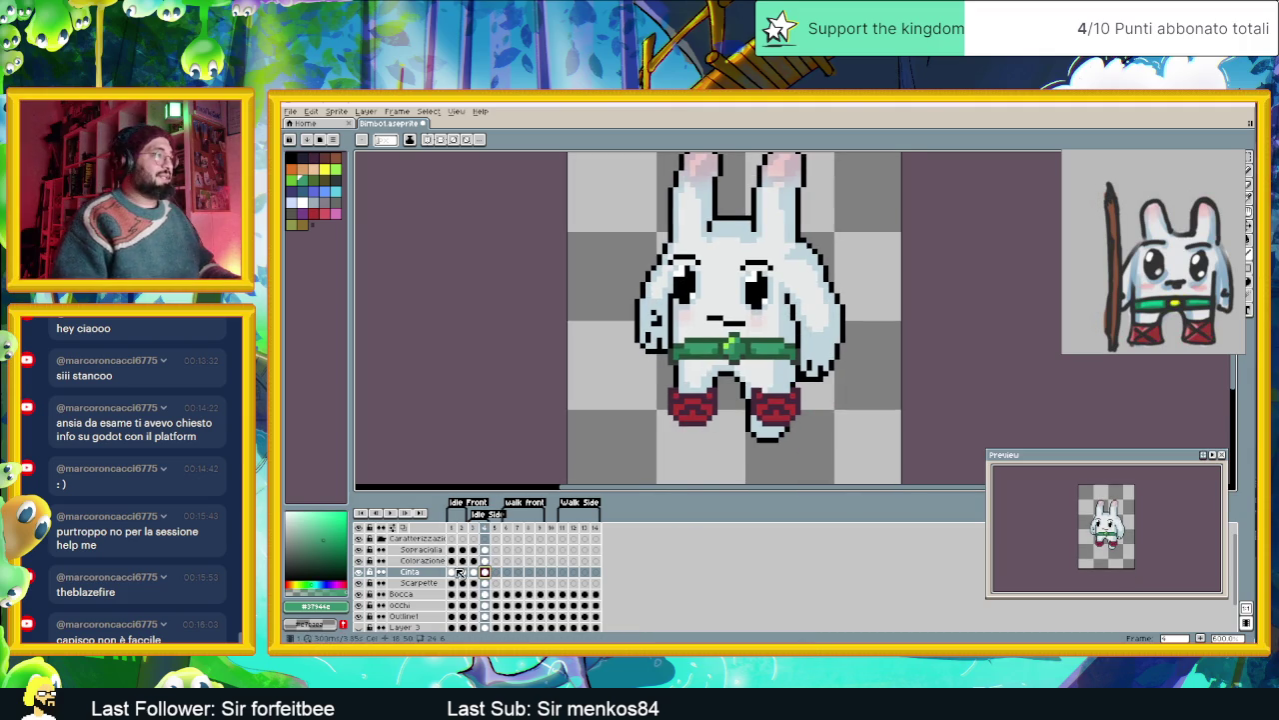
pyautogui.click(452, 572)
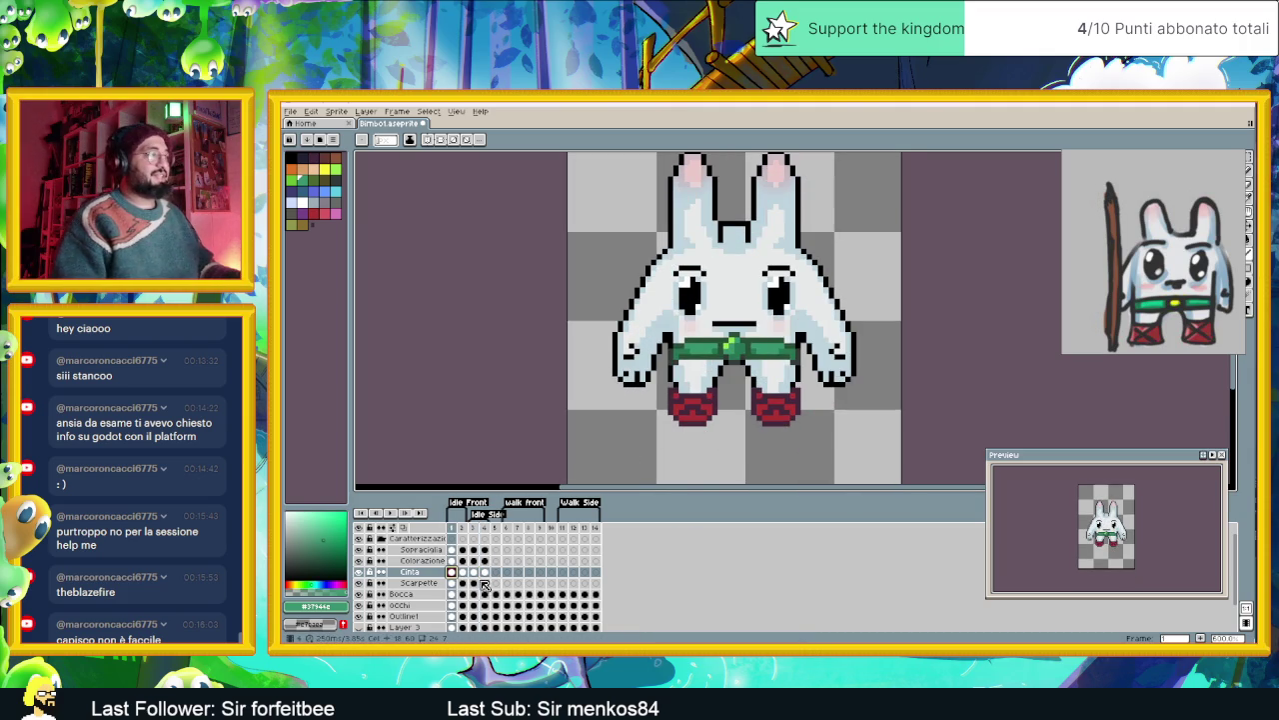
pyautogui.click(462, 583)
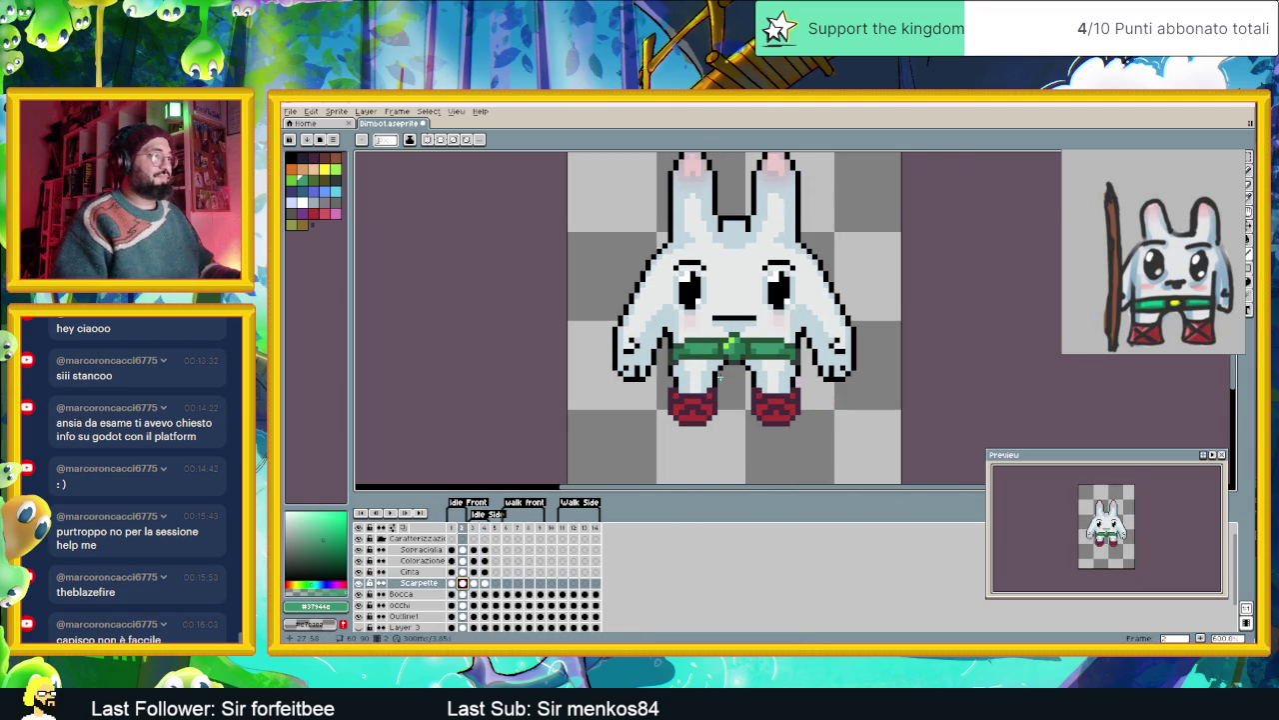
# - Sample the shoe red and paint lighter red highlights on both shoes
pyautogui.scroll(2, 672, 440)
pyautogui.scroll(1, 708, 437)
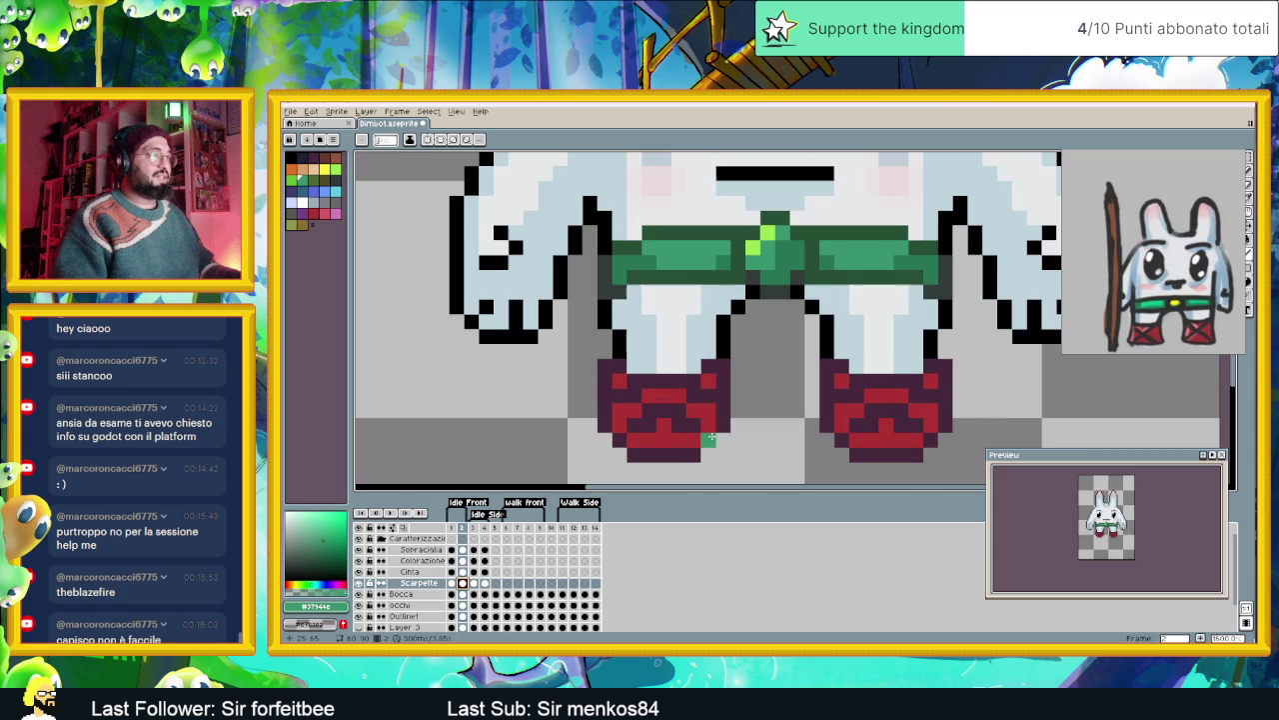
pyautogui.keyDown('alt'); pyautogui.click(657, 397); pyautogui.keyUp('alt')
pyautogui.keyDown('alt'); pyautogui.click(650, 424); pyautogui.keyUp('alt')
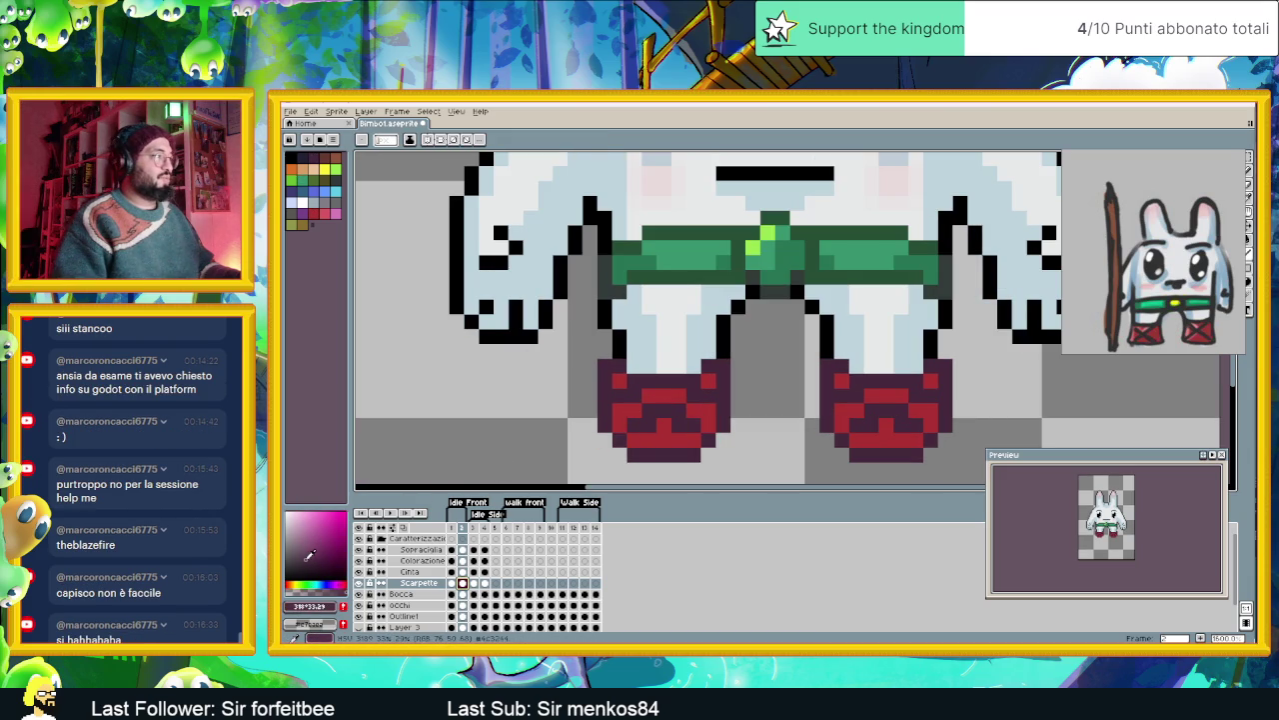
pyautogui.click(640, 417)
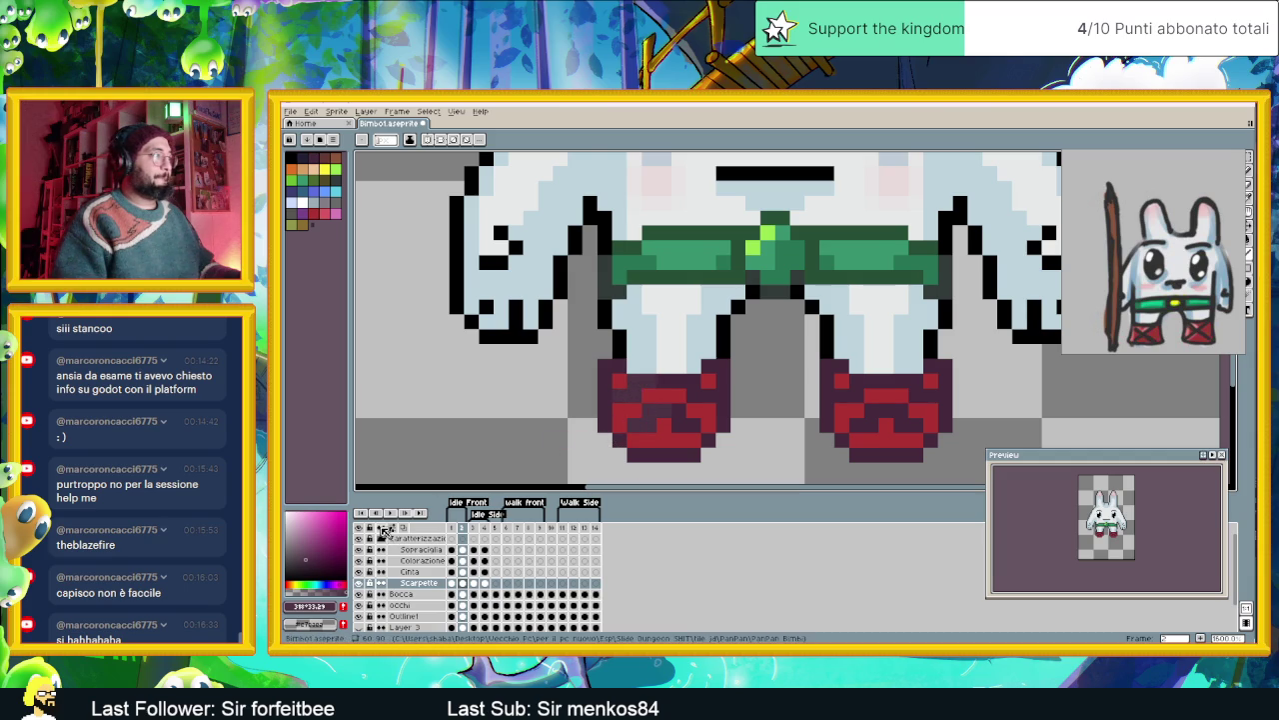
pyautogui.keyDown('alt'); pyautogui.click(632, 412); pyautogui.keyUp('alt')
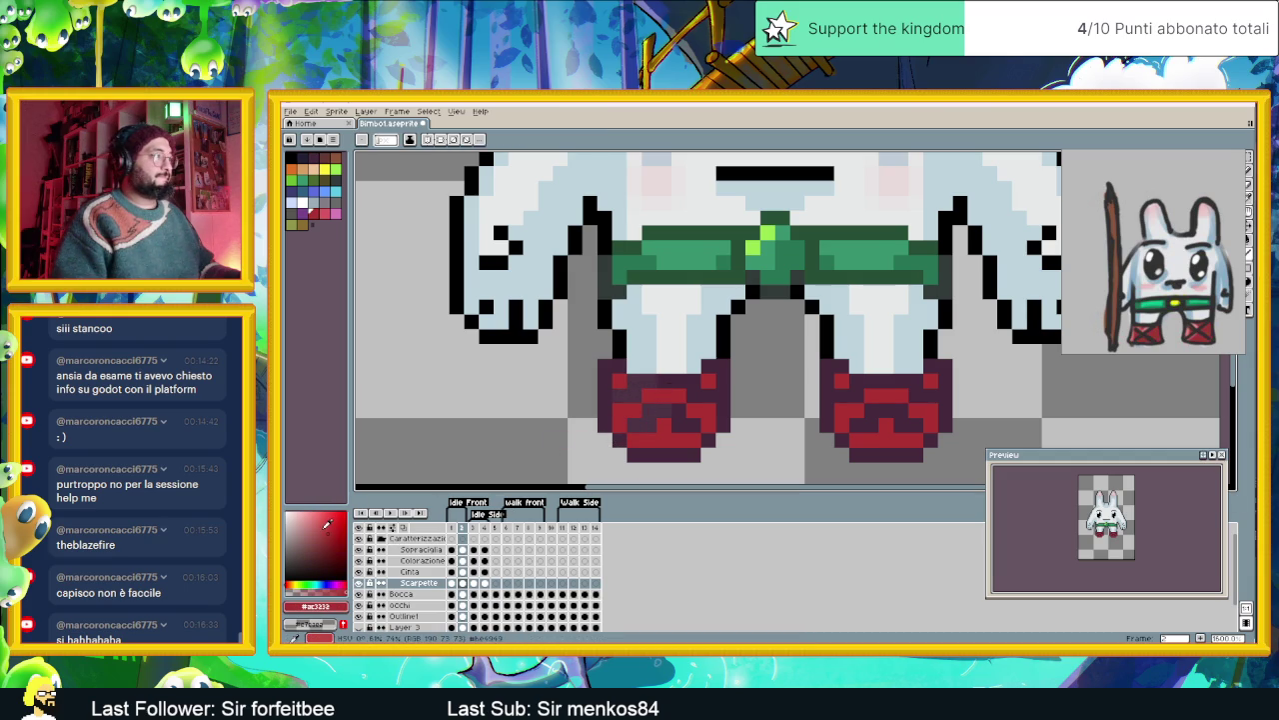
pyautogui.click(326, 527)
pyautogui.moveTo(655, 397); pyautogui.dragTo(674, 396)
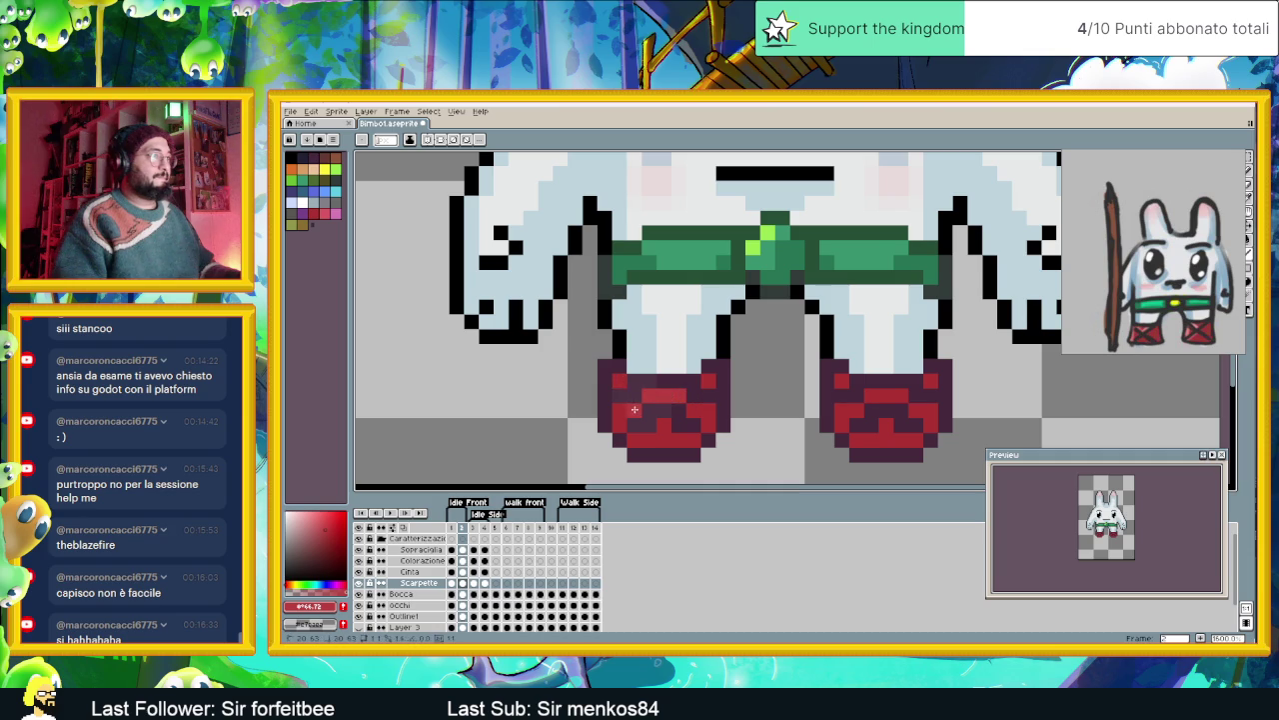
pyautogui.moveTo(898, 399); pyautogui.dragTo(867, 396)
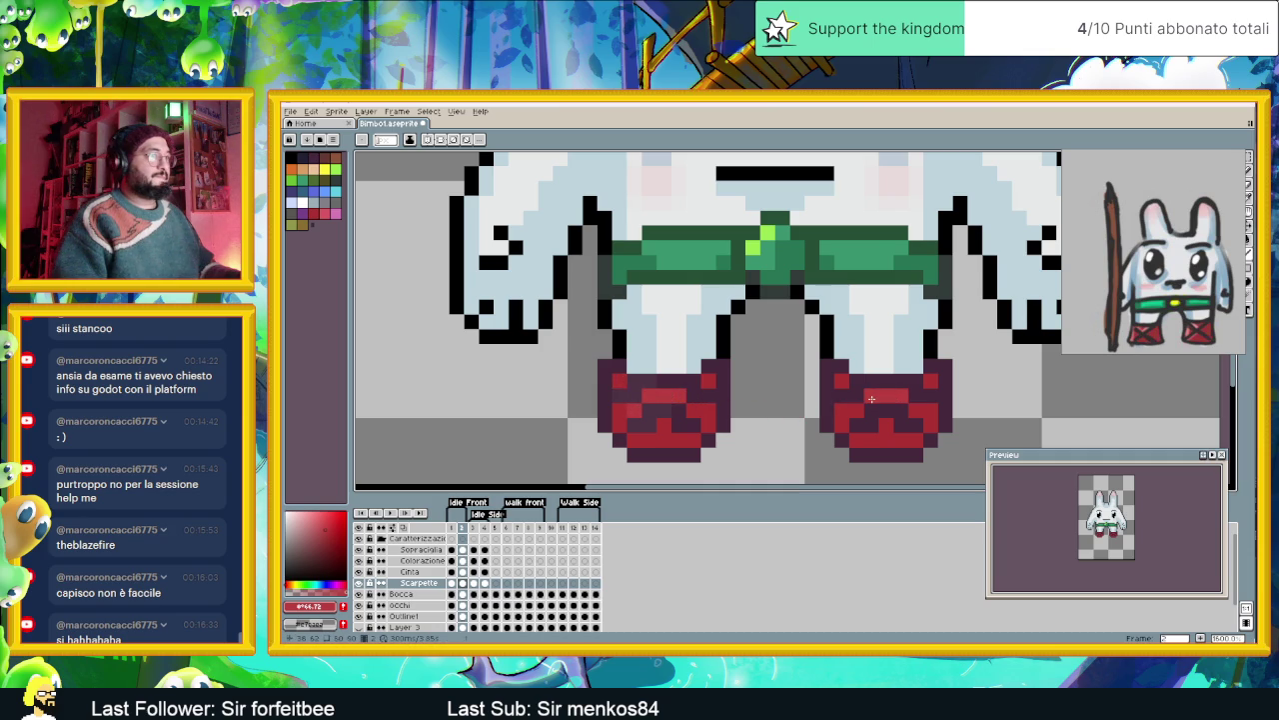
# - Repaint the highlights across both shoe tops in a different red shade
pyautogui.moveTo(912, 443); pyautogui.dragTo(788, 440)
pyautogui.scroll(2, 788, 440)
pyautogui.click(319, 529)
pyautogui.moveTo(692, 411); pyautogui.dragTo(666, 410)
pyautogui.moveTo(854, 414); pyautogui.dragTo(845, 412)
pyautogui.click(839, 413)
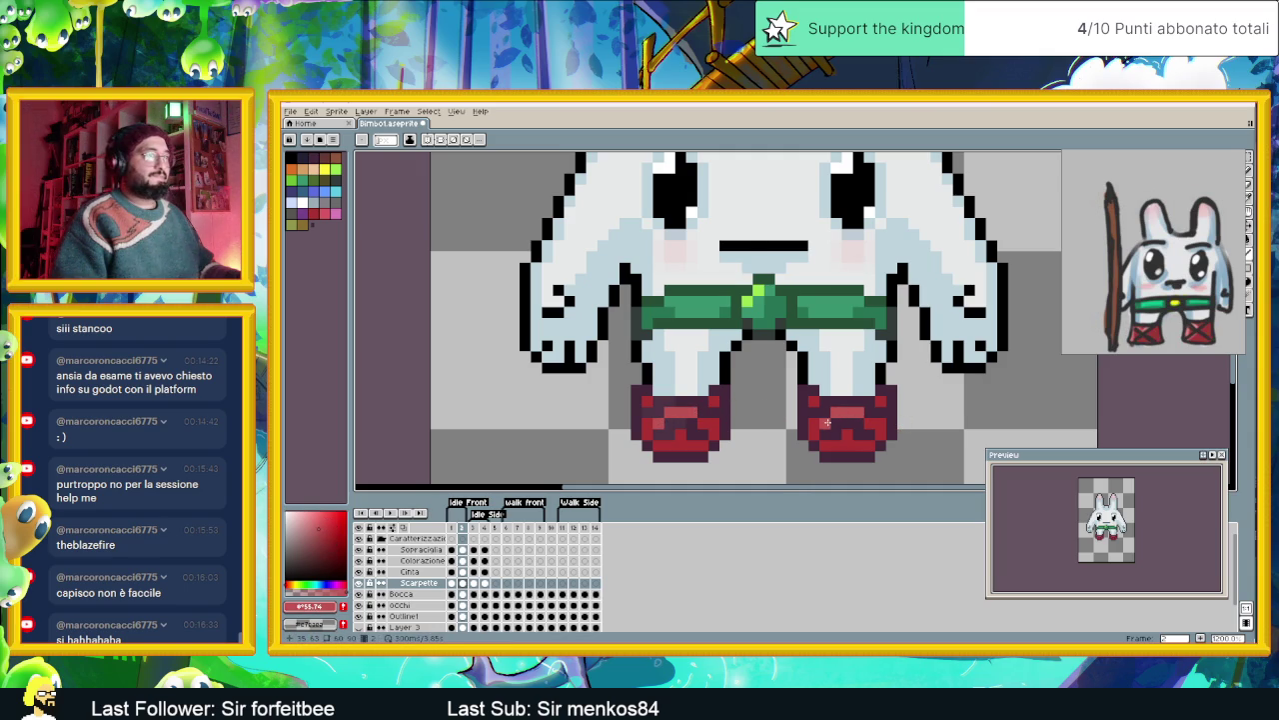
# - Shade part of the left shoe with a darker red
pyautogui.scroll(-3, 813, 423)
pyautogui.scroll(3, 834, 432)
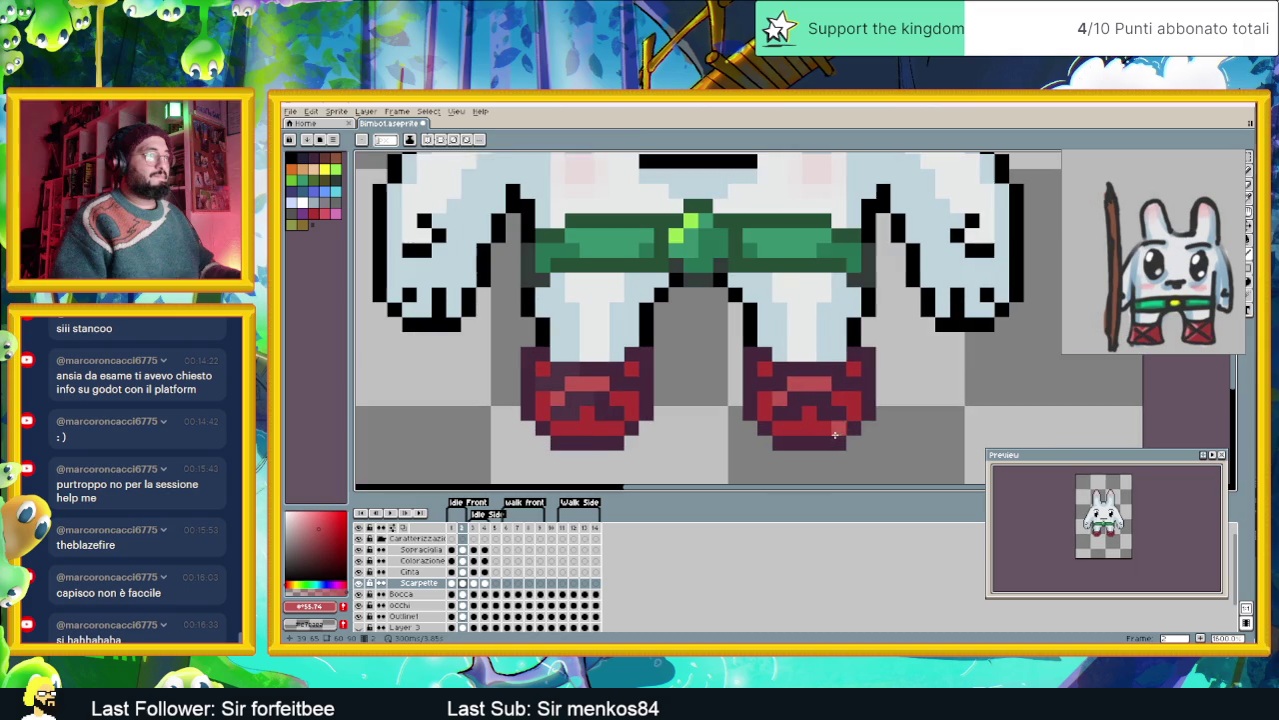
pyautogui.keyDown('alt'); pyautogui.click(808, 420); pyautogui.keyUp('alt')
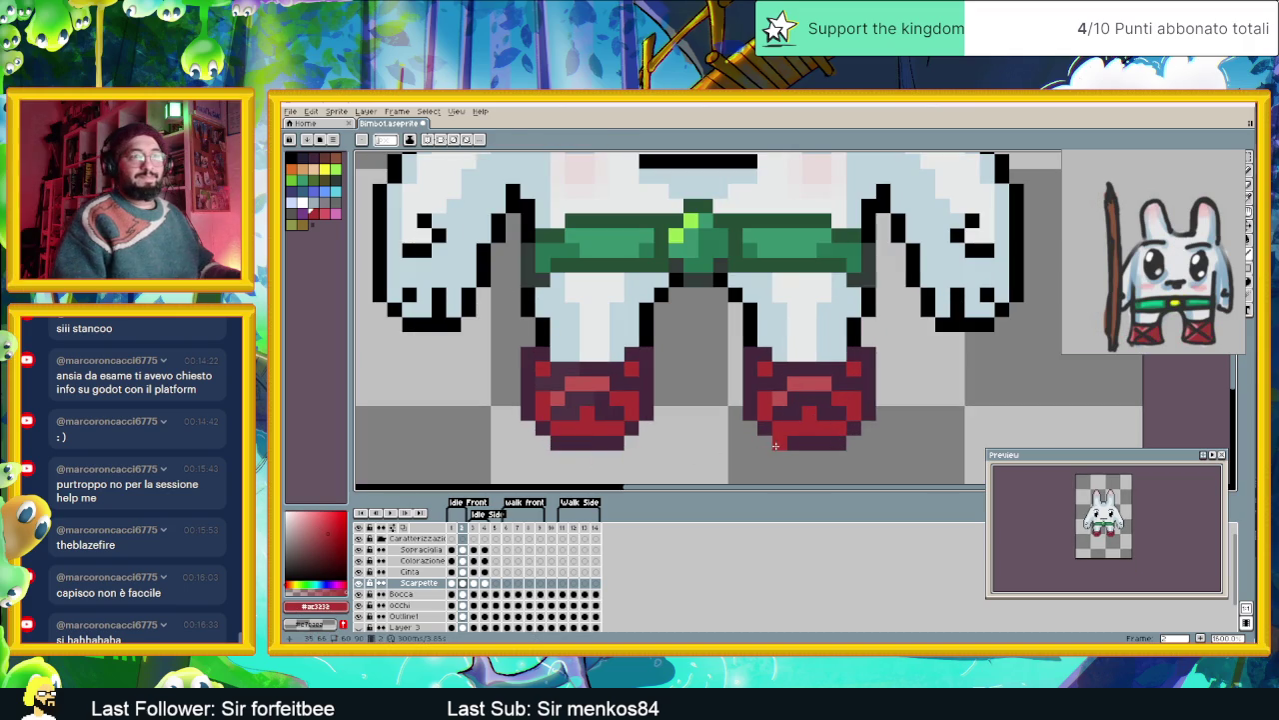
pyautogui.click(335, 541)
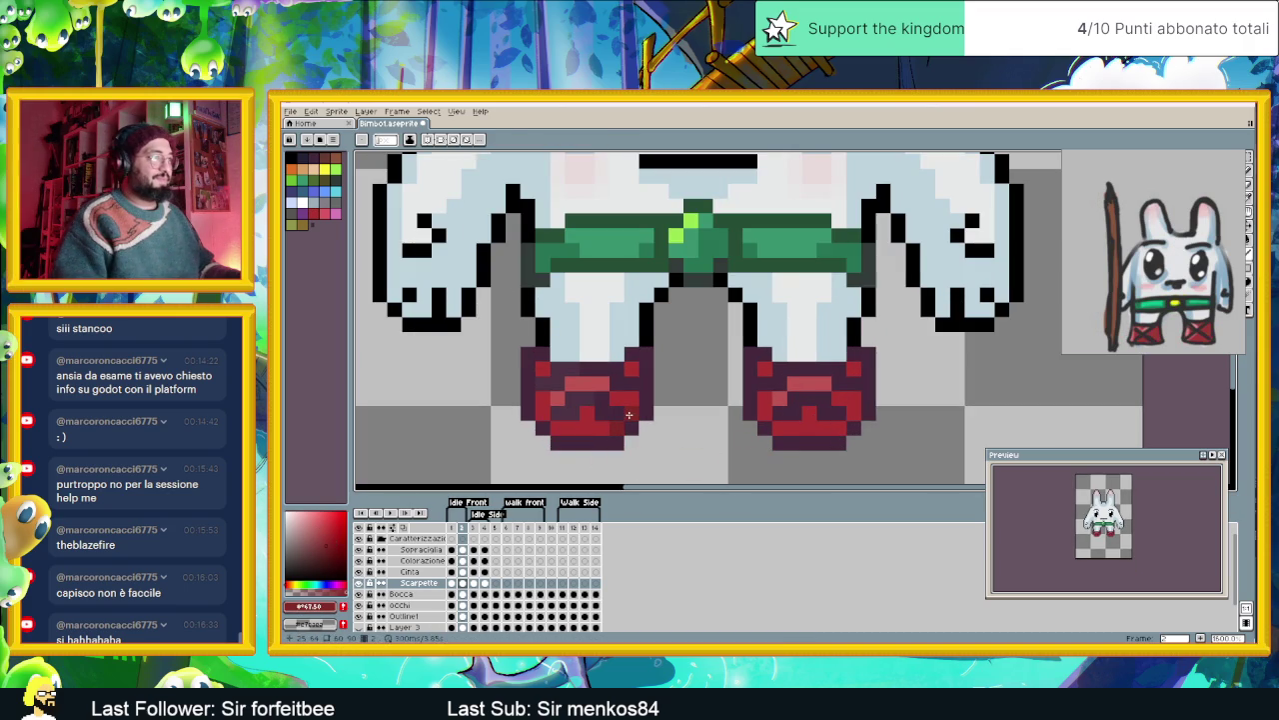
pyautogui.moveTo(617, 418)
pyautogui.mouseDown()
pyautogui.moveTo(617, 400)
pyautogui.moveTo(588, 411)
pyautogui.mouseUp()
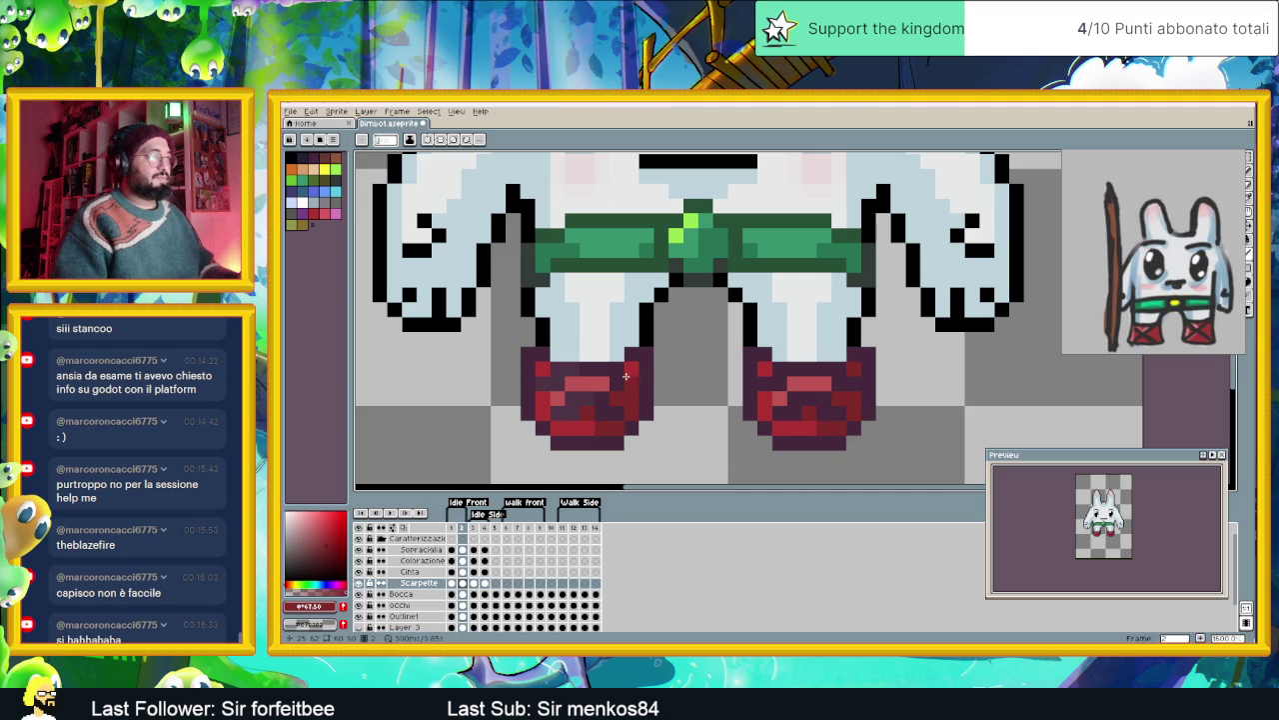
pyautogui.scroll(-3, 631, 370)
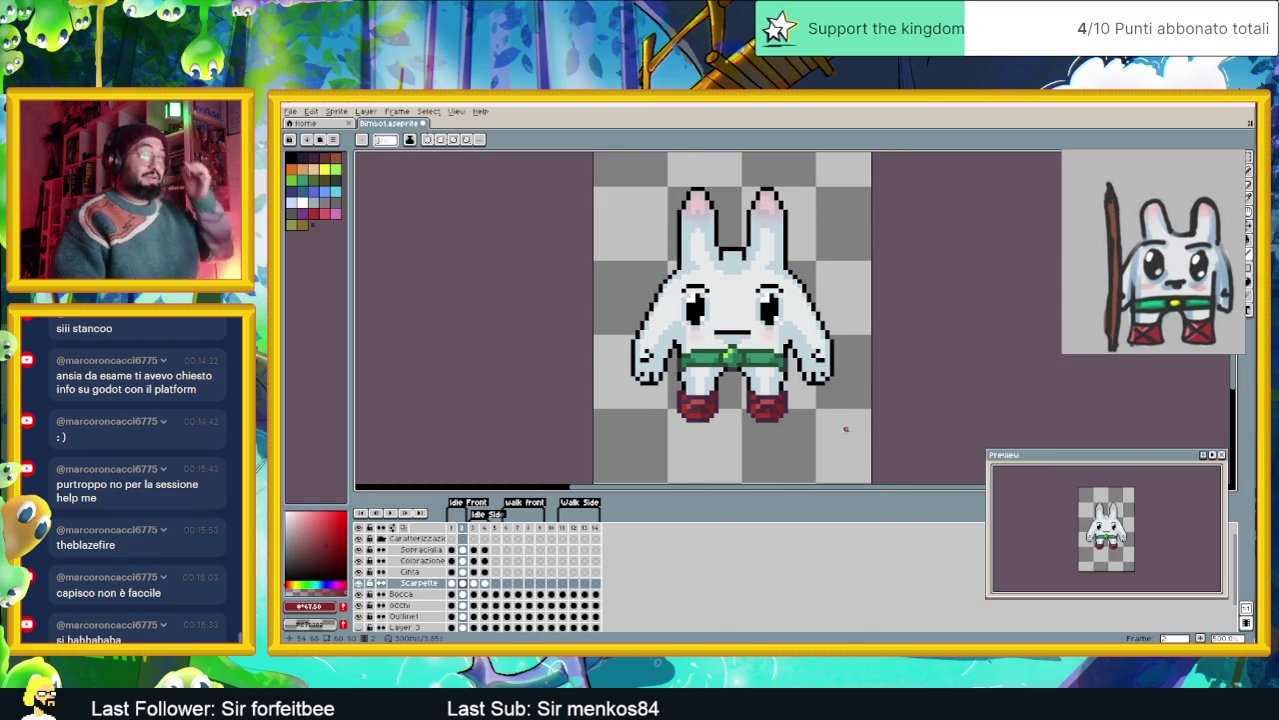
# - Compare frames 1 and 2, zoom in on the bunny, and move the reference aside
pyautogui.scroll(-1, 845, 430)
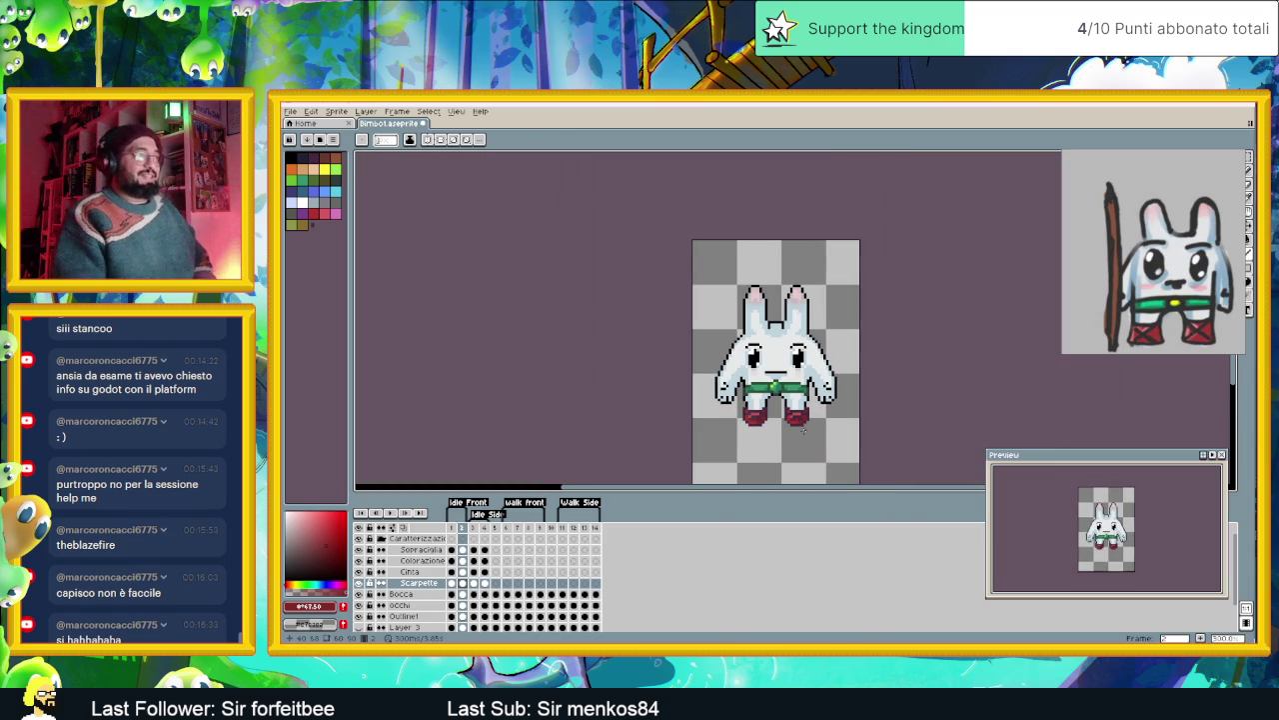
pyautogui.scroll(-1, 796, 419)
pyautogui.hscroll(2, 796, 420)
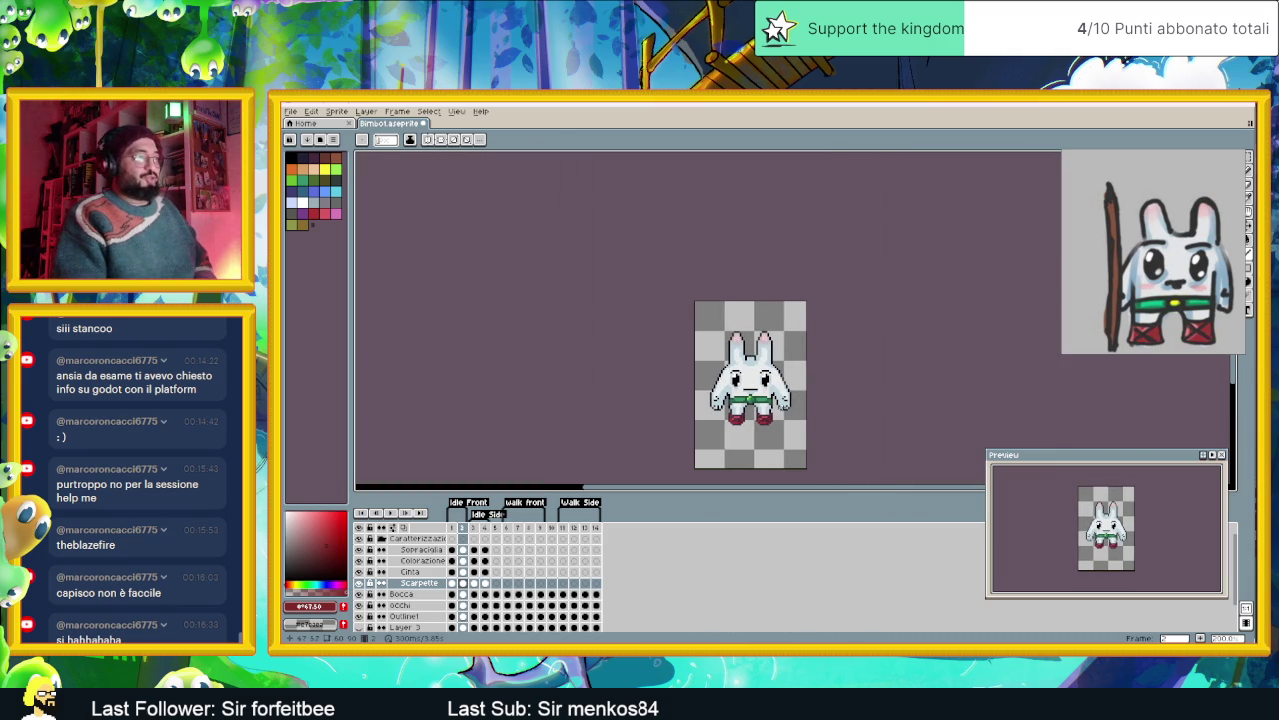
pyautogui.scroll(1, 789, 421)
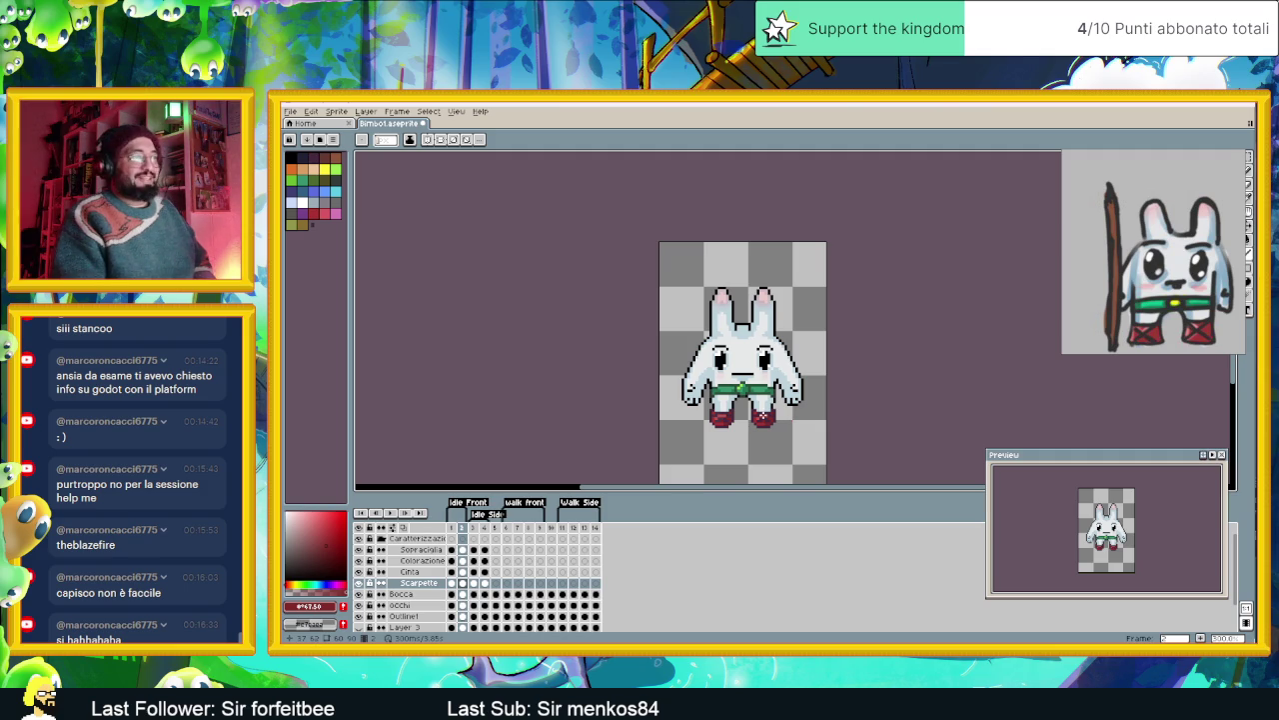
pyautogui.click(452, 583)
pyautogui.click(463, 584)
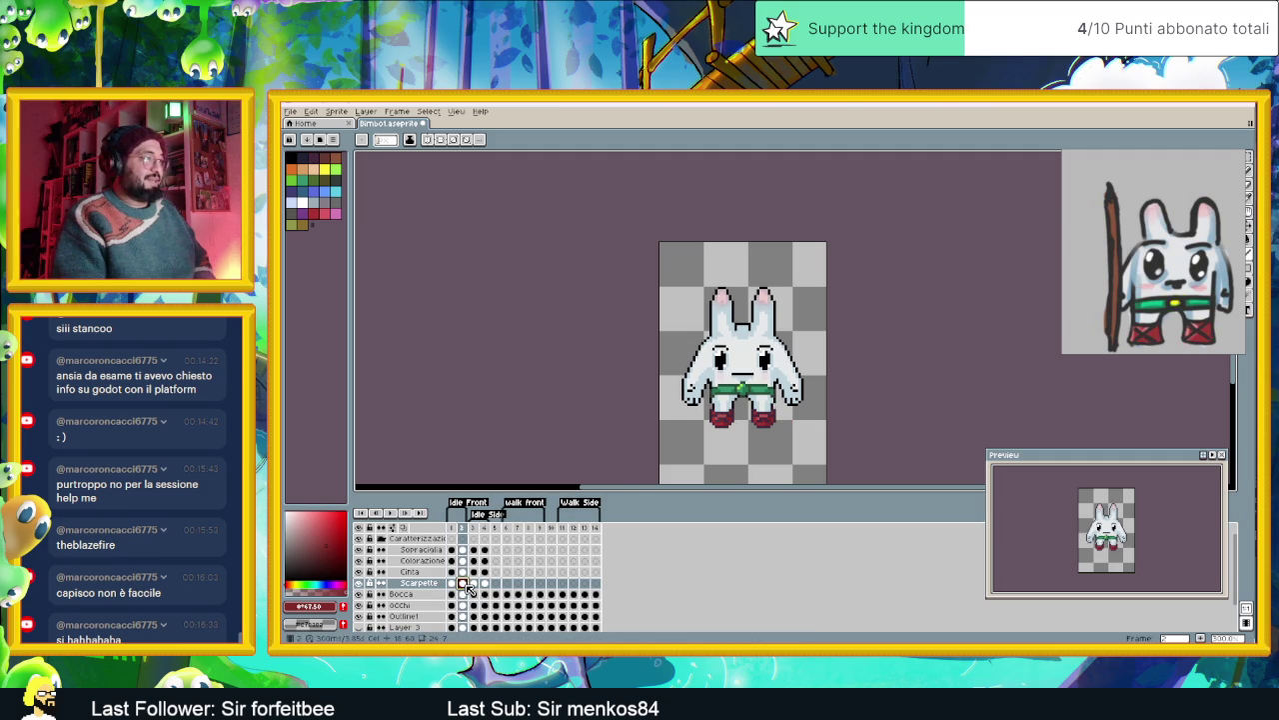
pyautogui.click(452, 583)
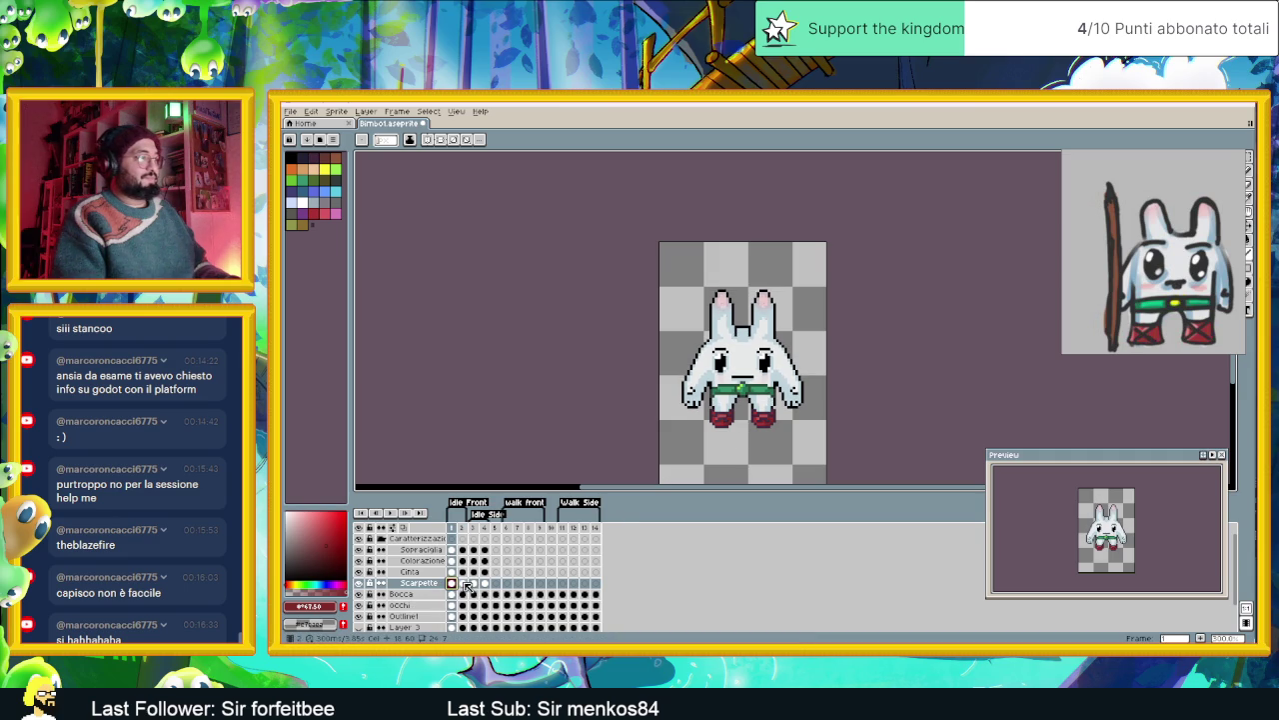
pyautogui.click(464, 584)
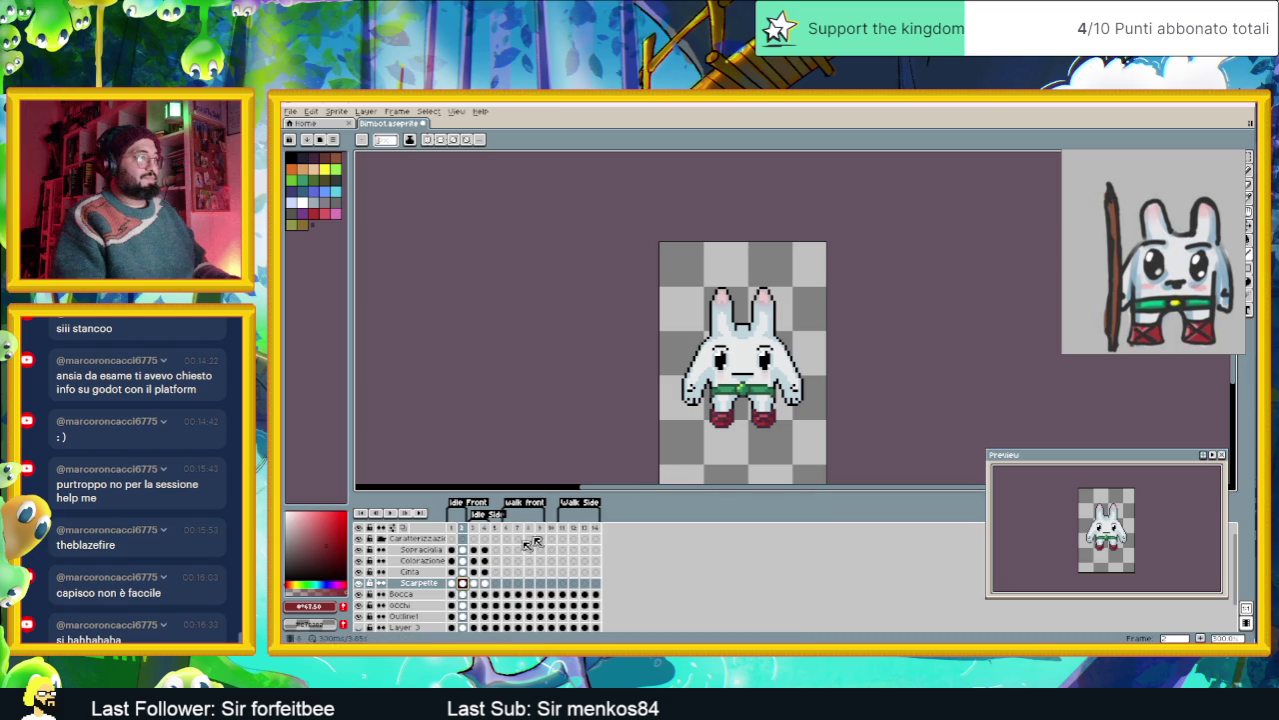
pyautogui.click(453, 584)
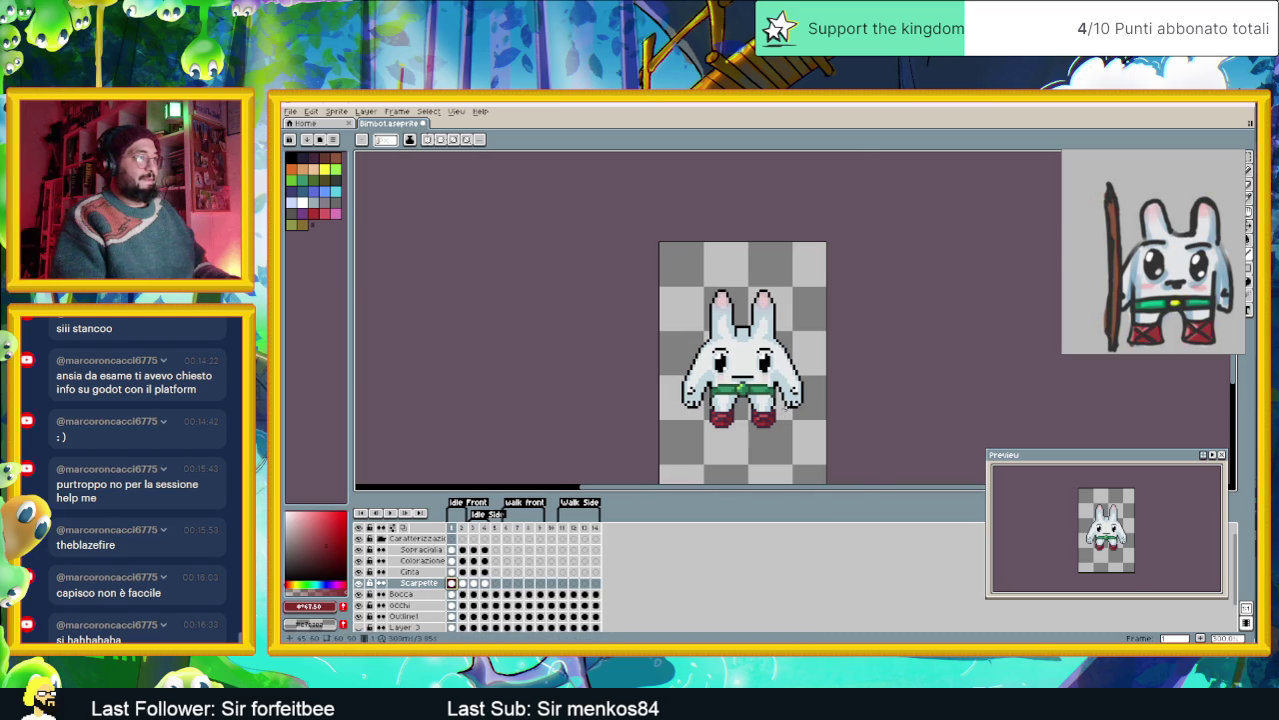
pyautogui.press('+')
pyautogui.press('+')
pyautogui.click(464, 583)
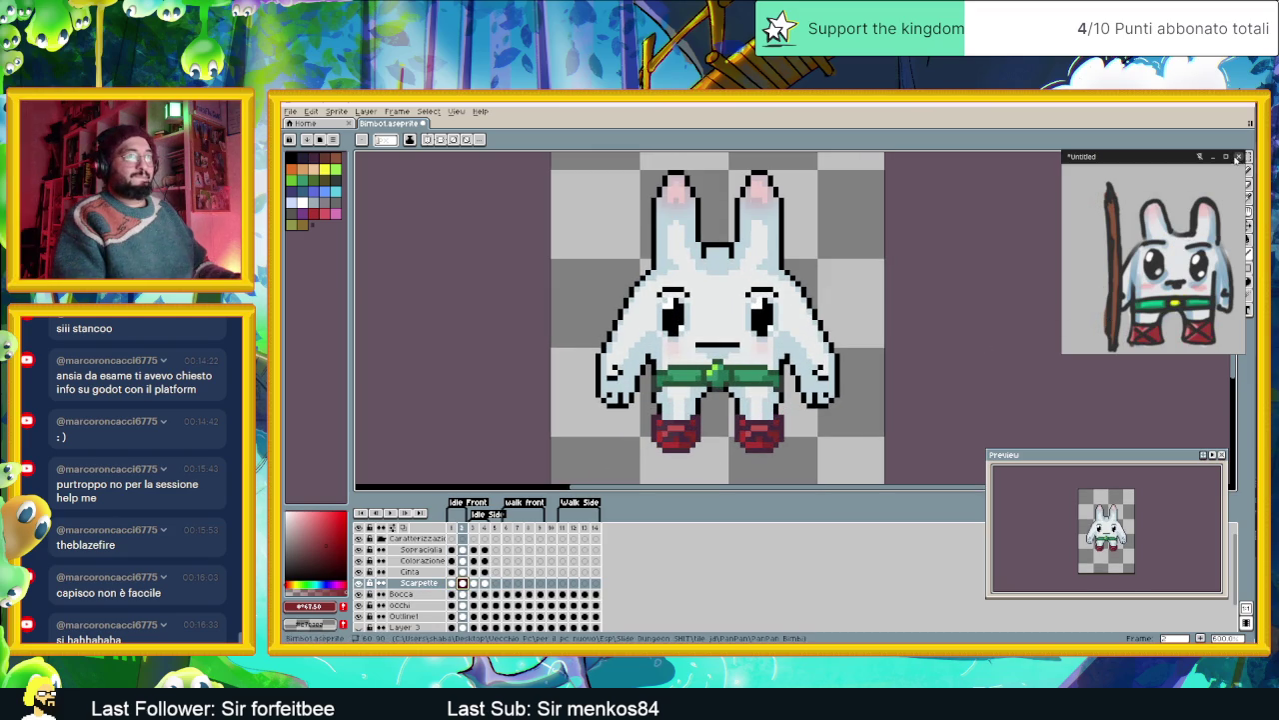
pyautogui.moveTo(1167, 162); pyautogui.dragTo(1106, 182)
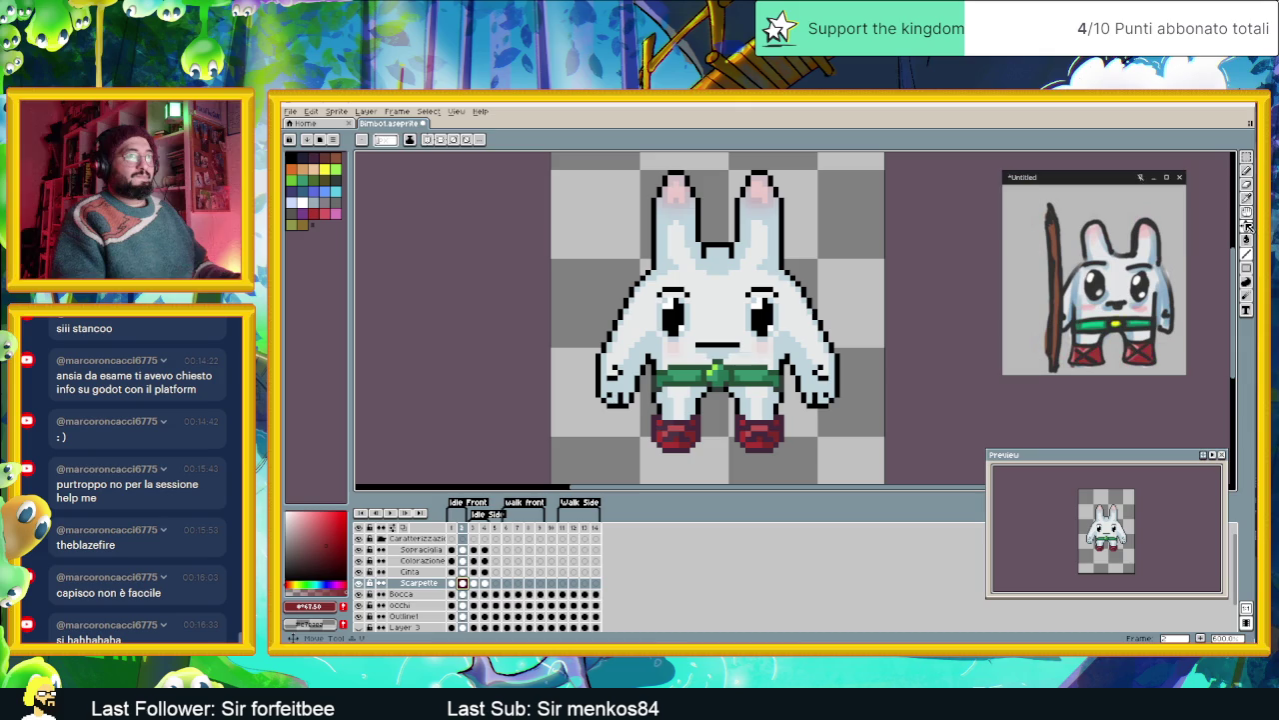
# - Move the green belt in frame 2's Cinta cel up a few pixels
pyautogui.press('v')
pyautogui.click(461, 572)
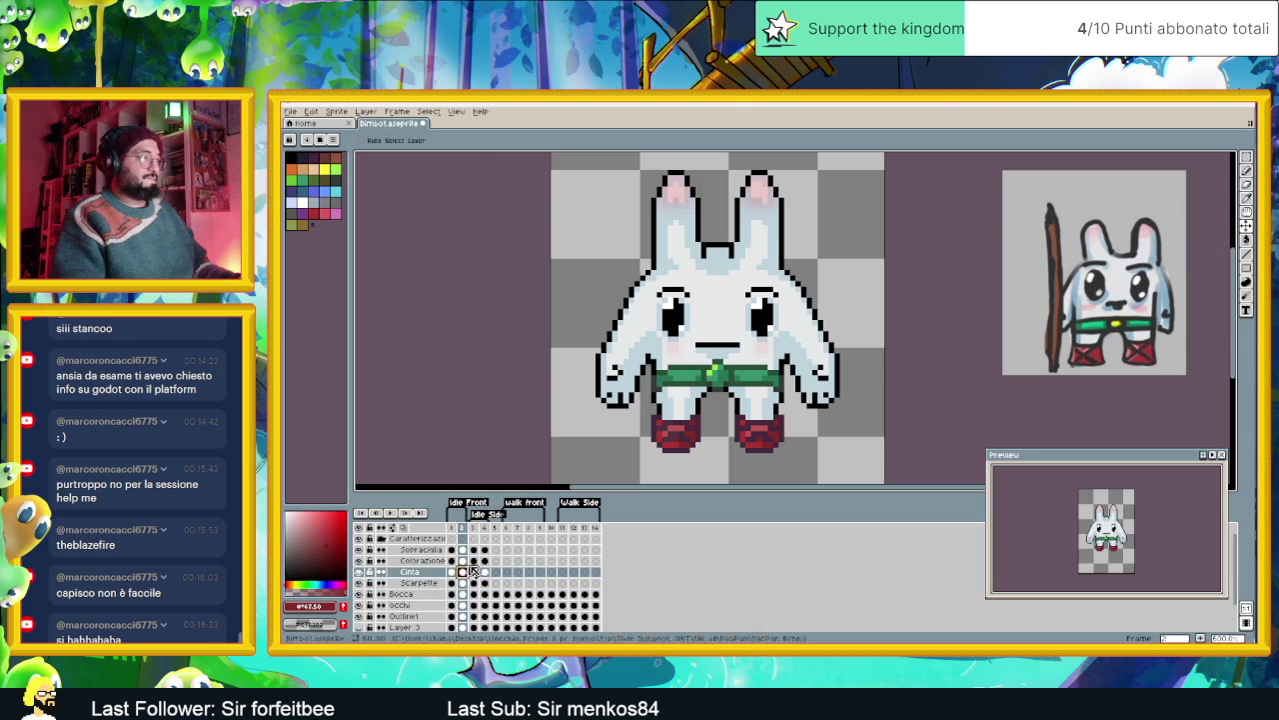
pyautogui.moveTo(760, 402); pyautogui.dragTo(760, 395)
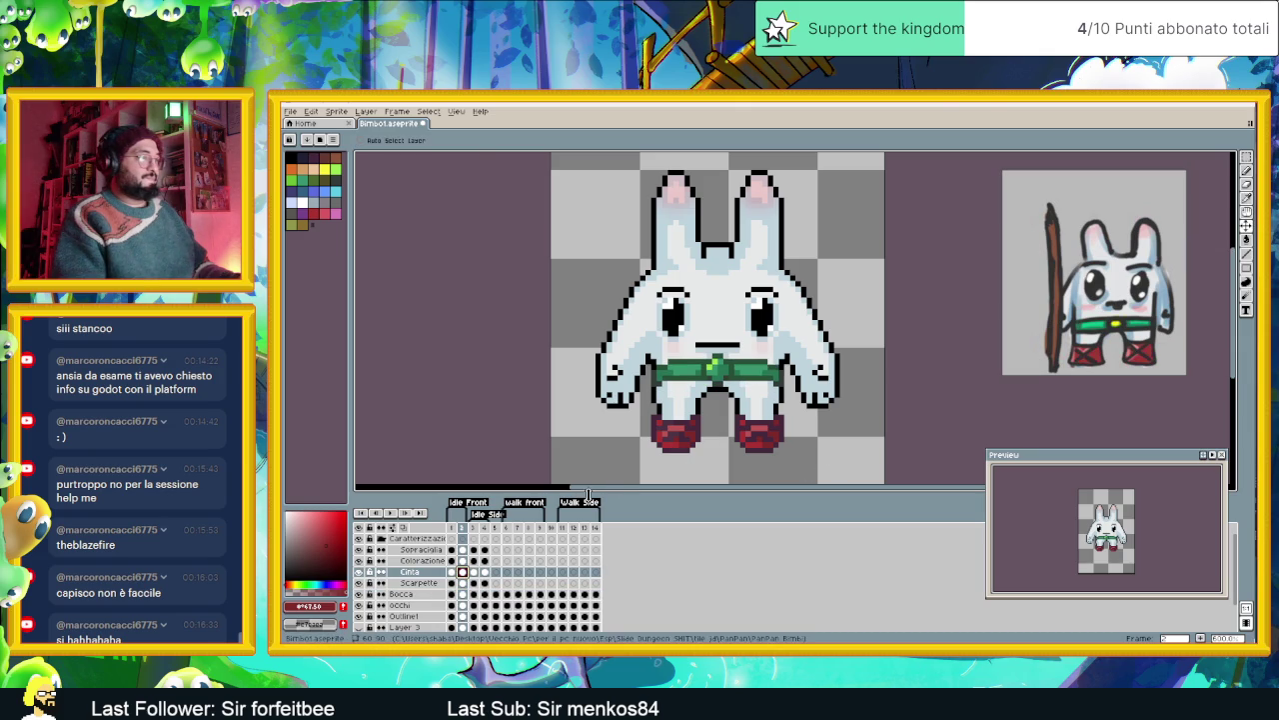
pyautogui.click(452, 573)
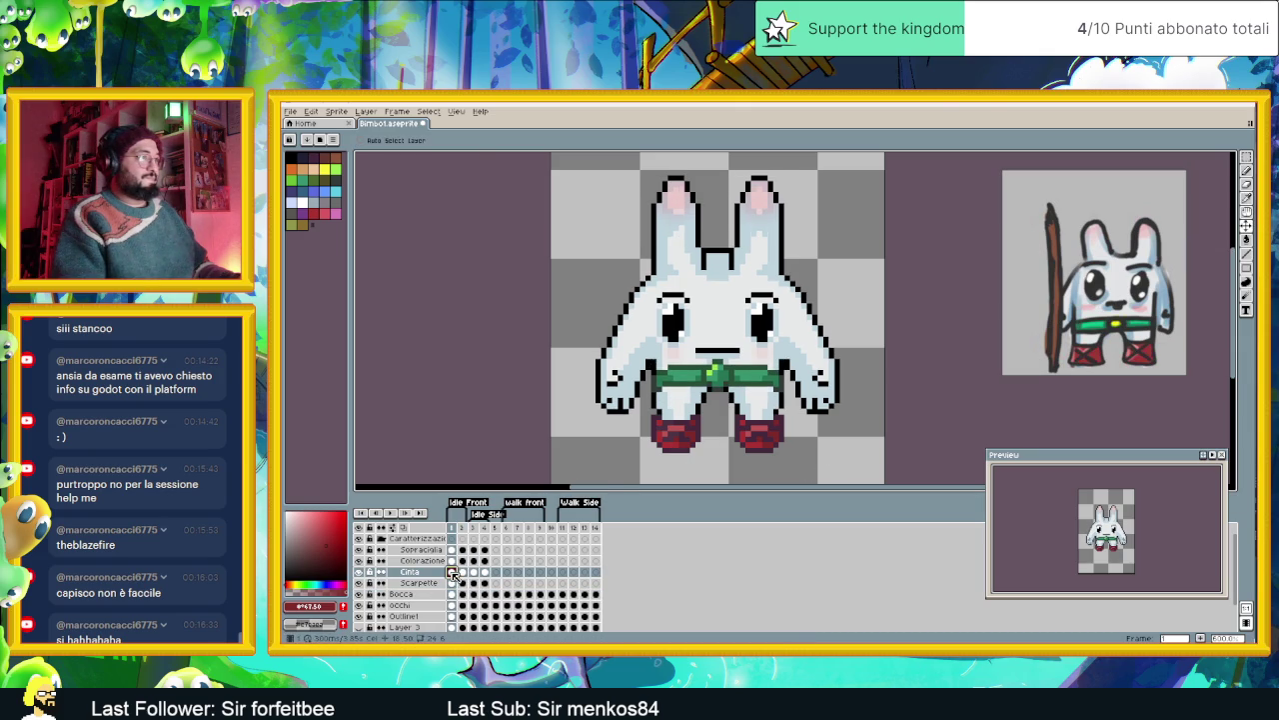
pyautogui.click(463, 573)
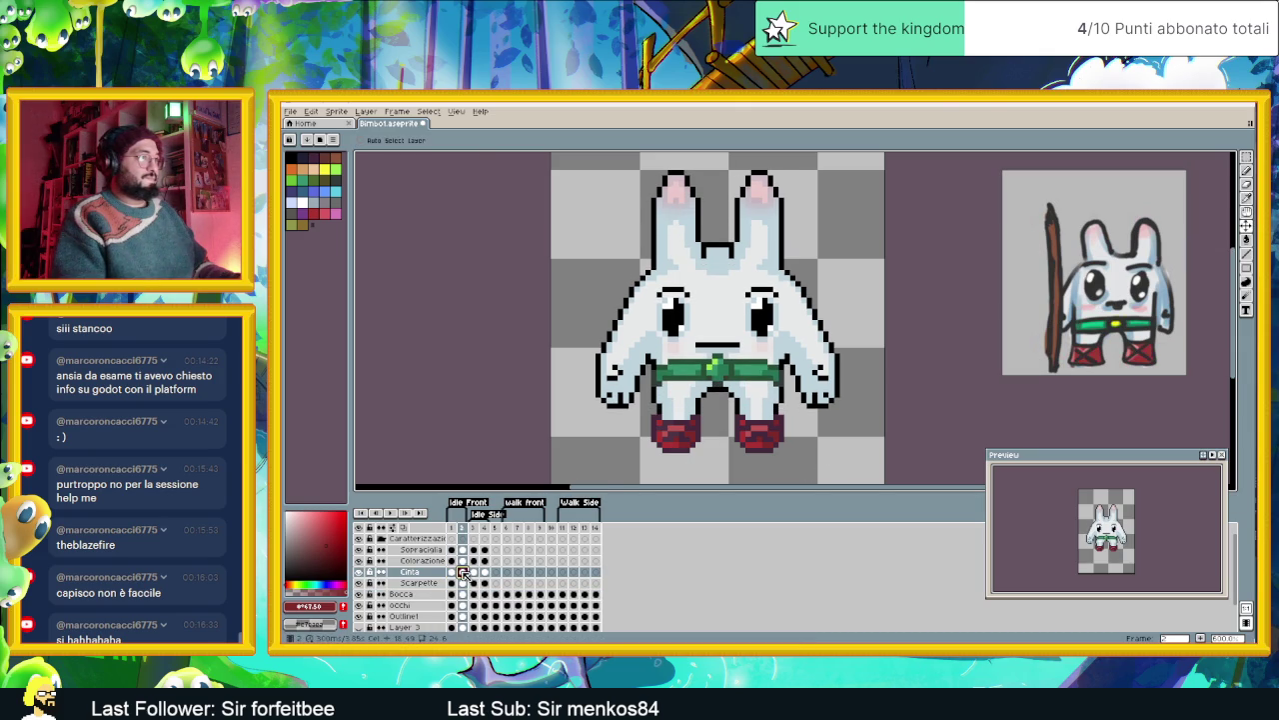
pyautogui.click(453, 574)
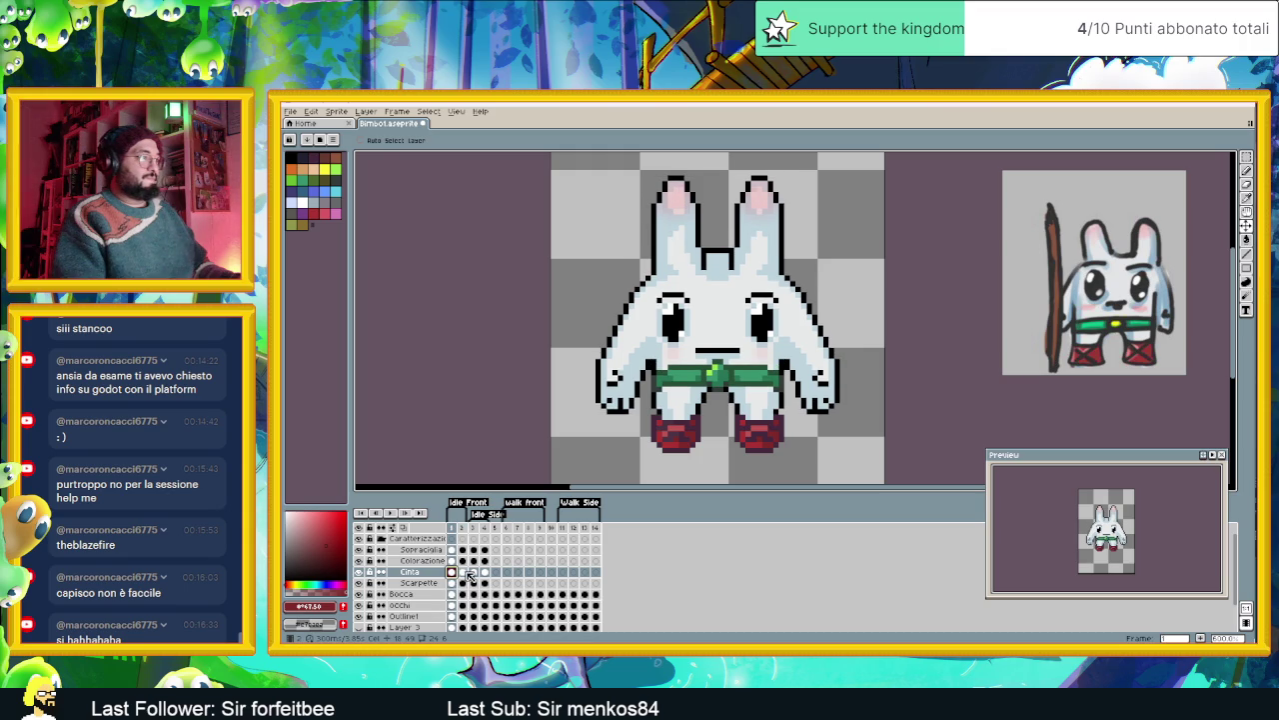
pyautogui.click(463, 574)
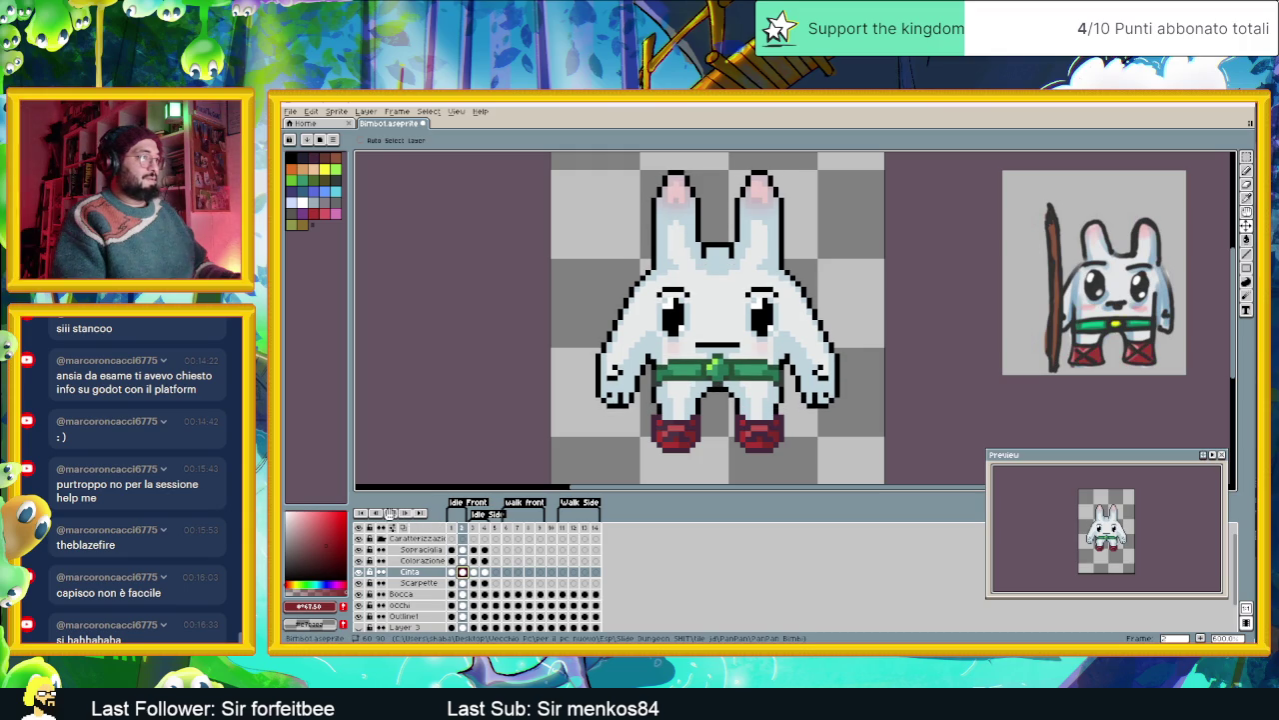
# - Preview the animation and slide the reference to show the headband bunny
pyautogui.click(391, 512)
pyautogui.scroll(-2, 824, 330)
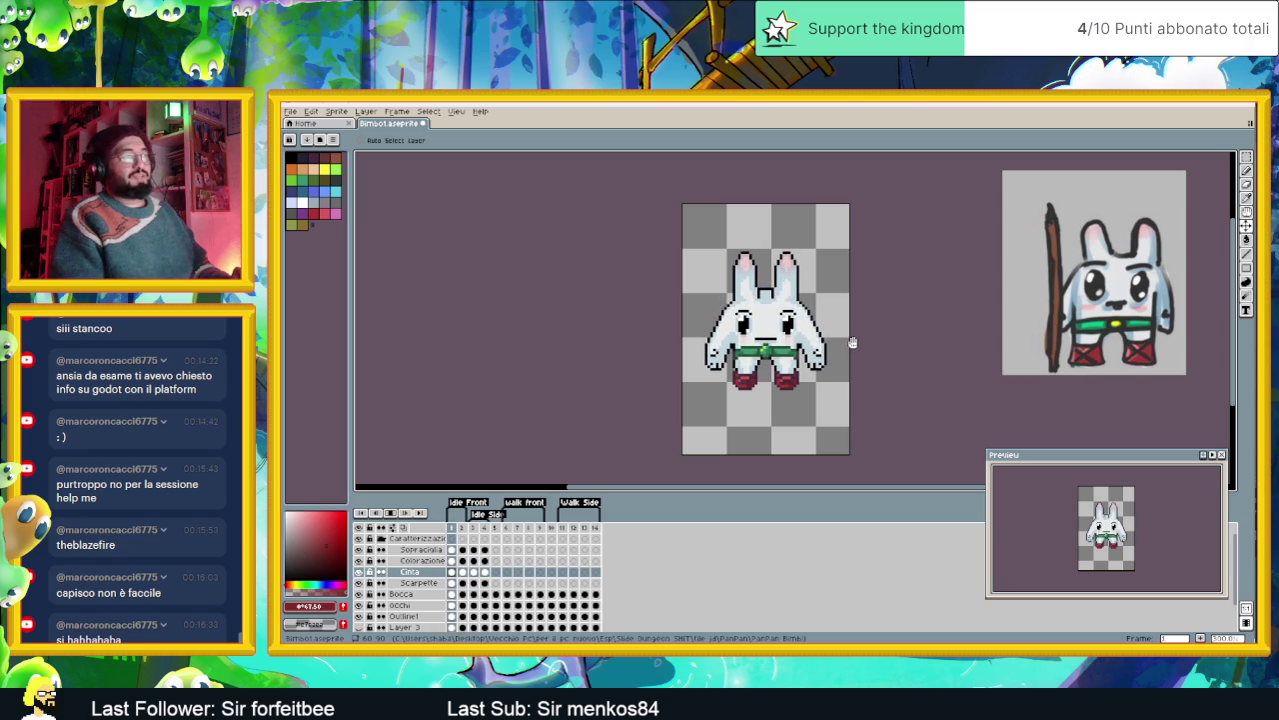
pyautogui.moveTo(1160, 321); pyautogui.dragTo(1030, 320)
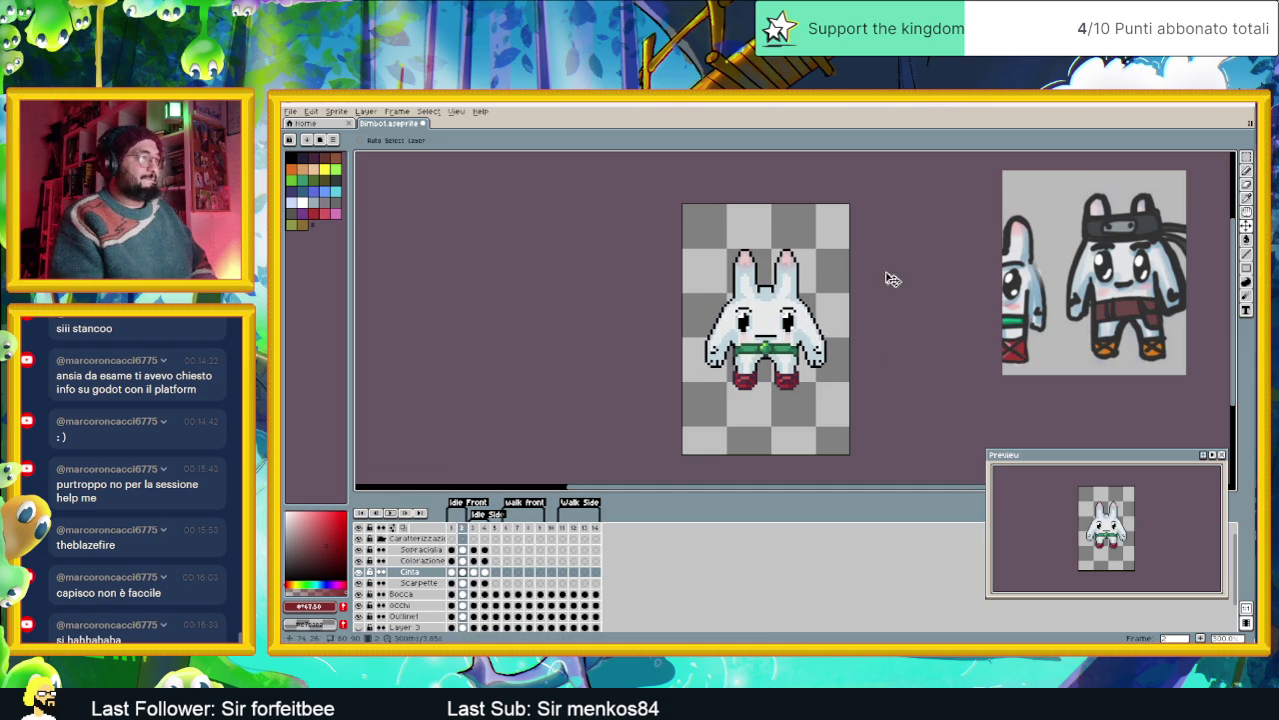
pyautogui.click(412, 561)
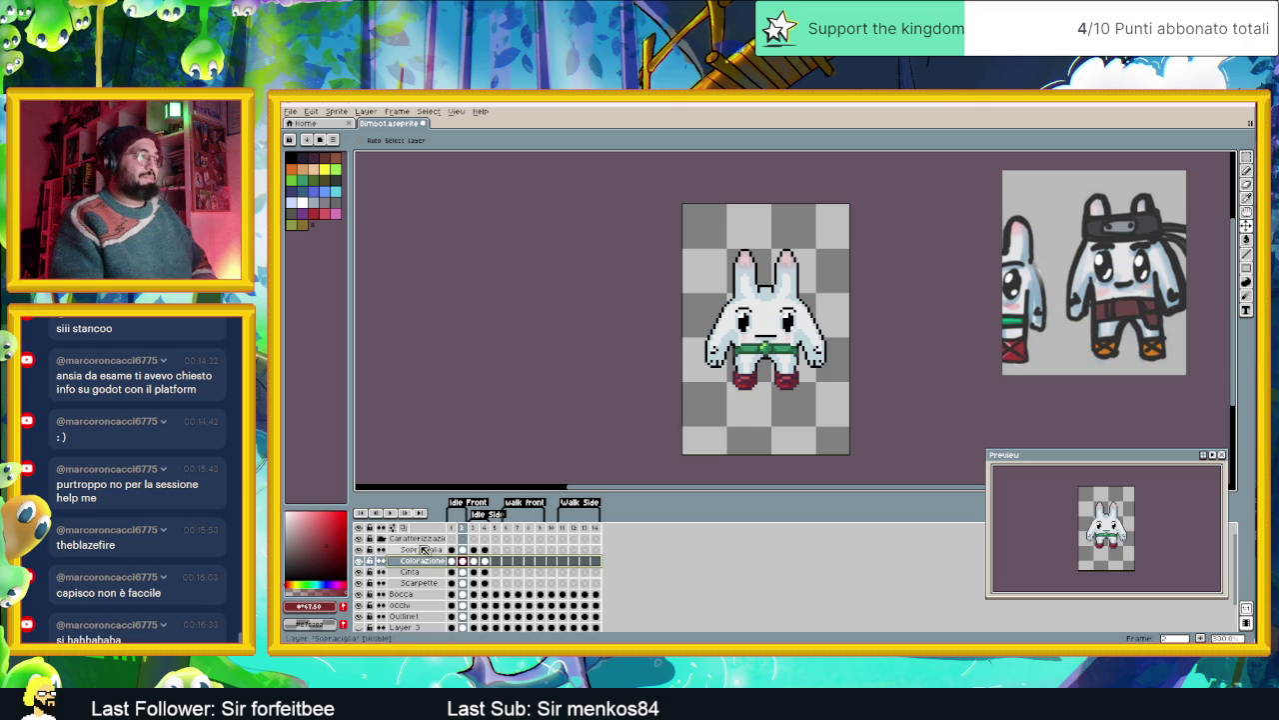
# - Add a new Layer 4 above the Sopracciglia layer
pyautogui.click(425, 550)
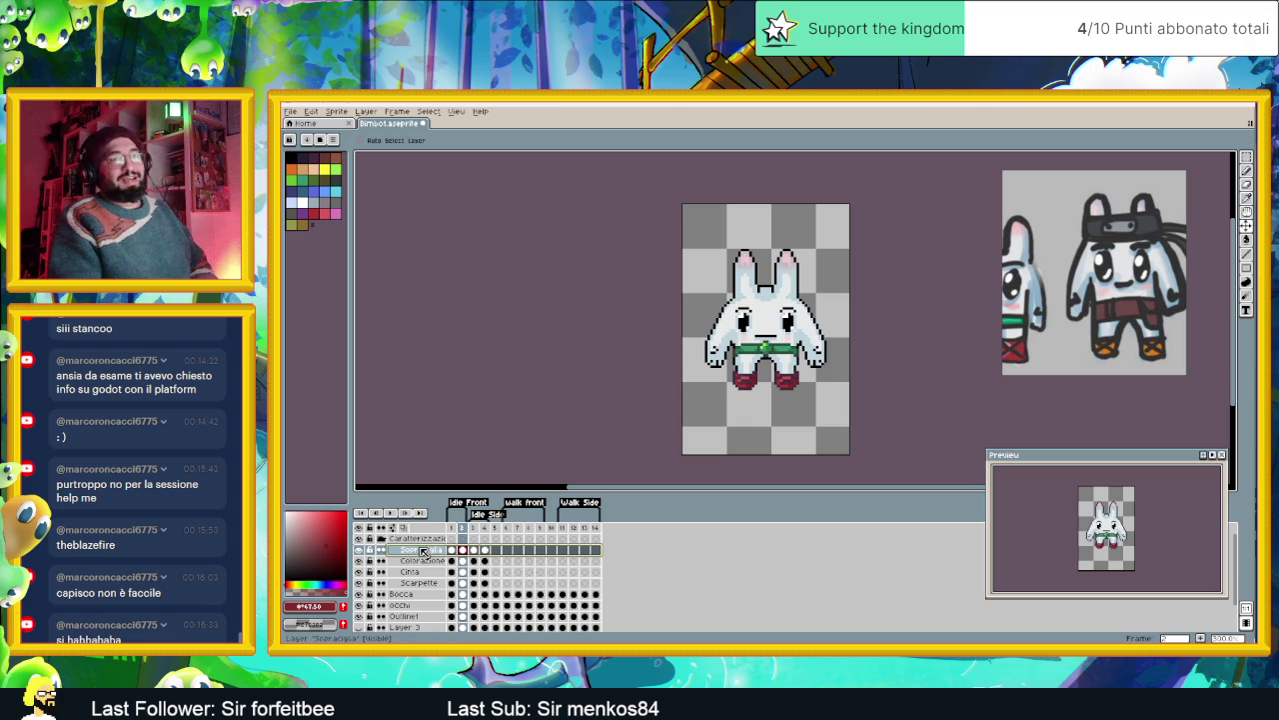
pyautogui.click(420, 561)
pyautogui.rightClick(422, 550)
pyautogui.moveTo(439, 570)
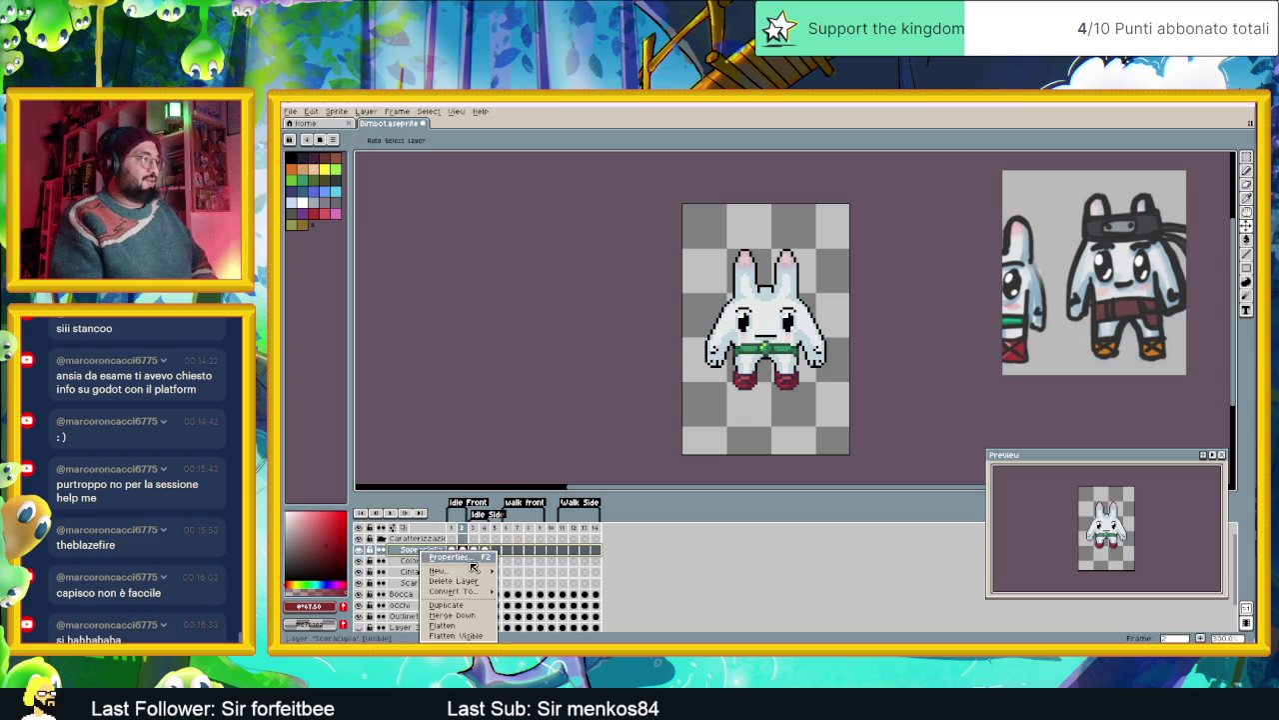
pyautogui.click(525, 570)
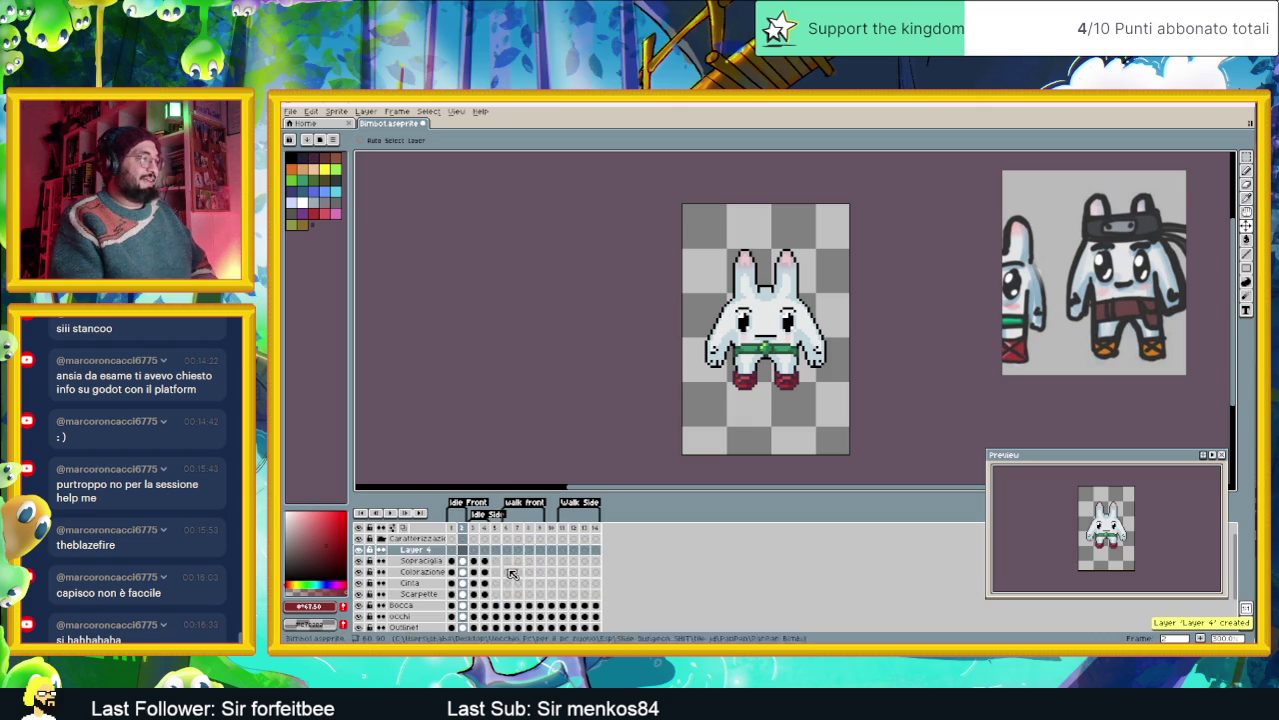
# - Try a black pixel below the mouth on the Bocca layer, then undo it
pyautogui.click(428, 593)
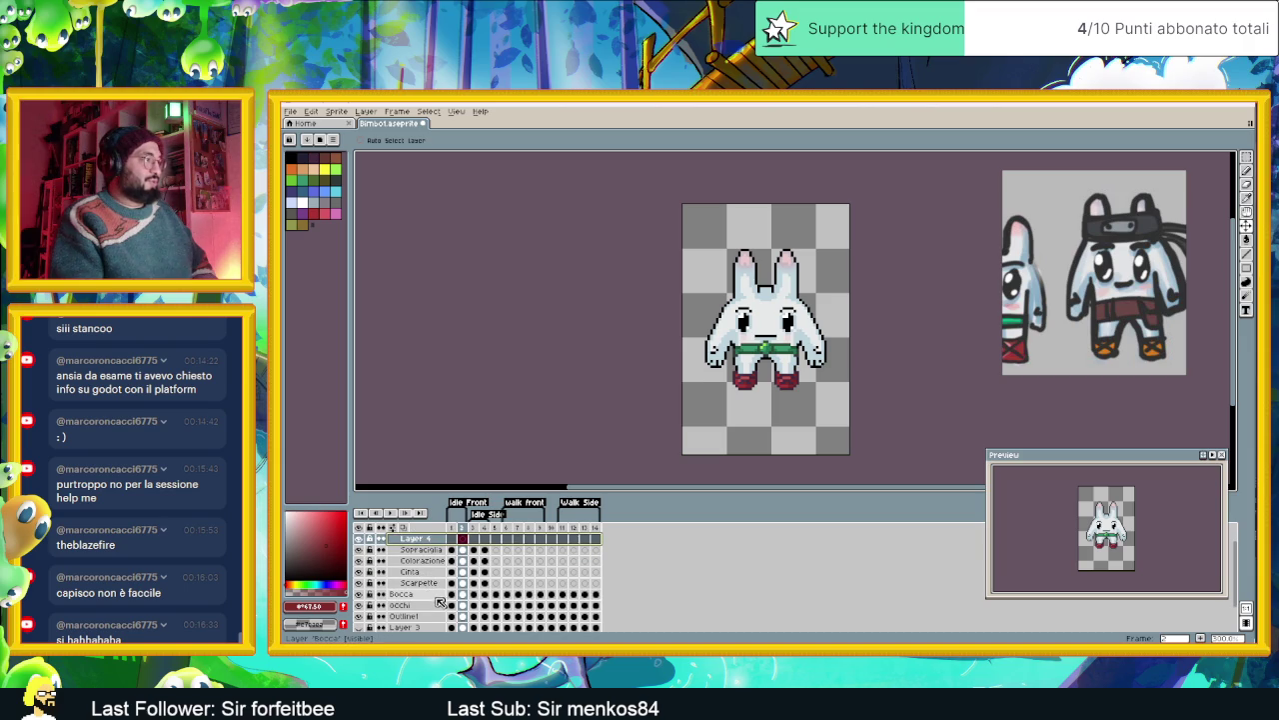
pyautogui.scroll(-1, 439, 598)
pyautogui.click(458, 597)
pyautogui.scroll(4, 844, 342)
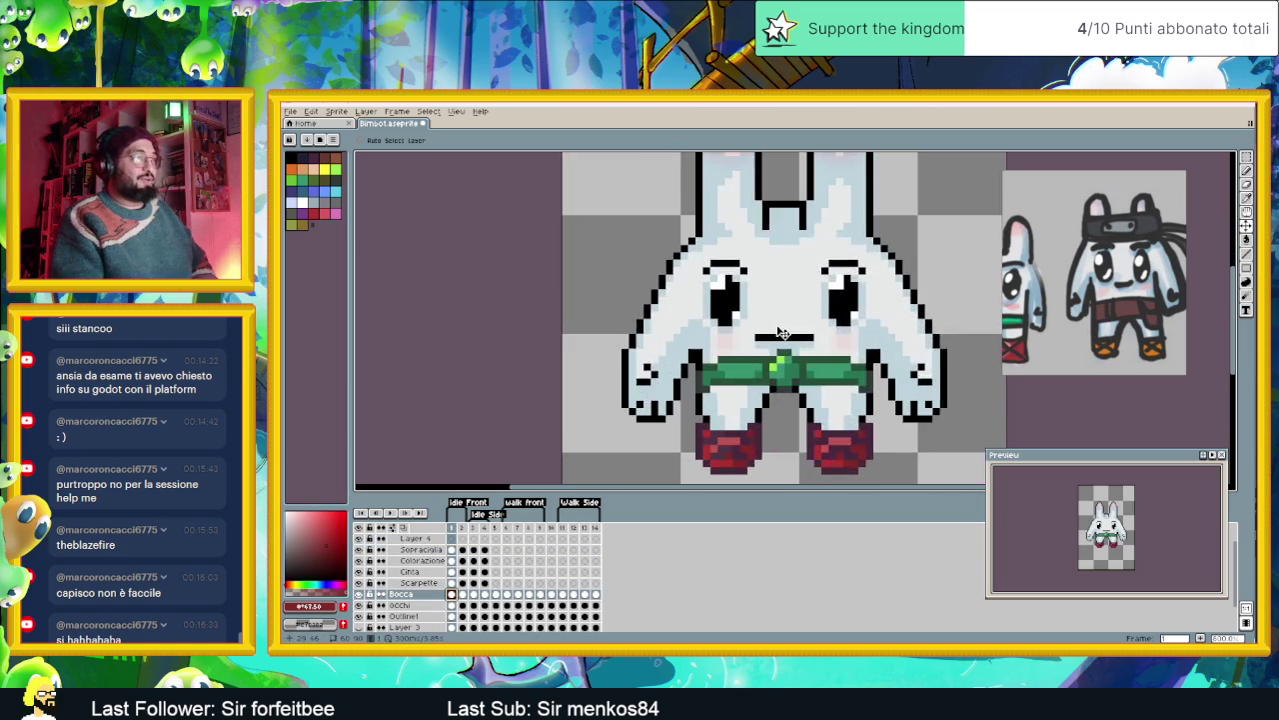
pyautogui.scroll(1, 845, 342)
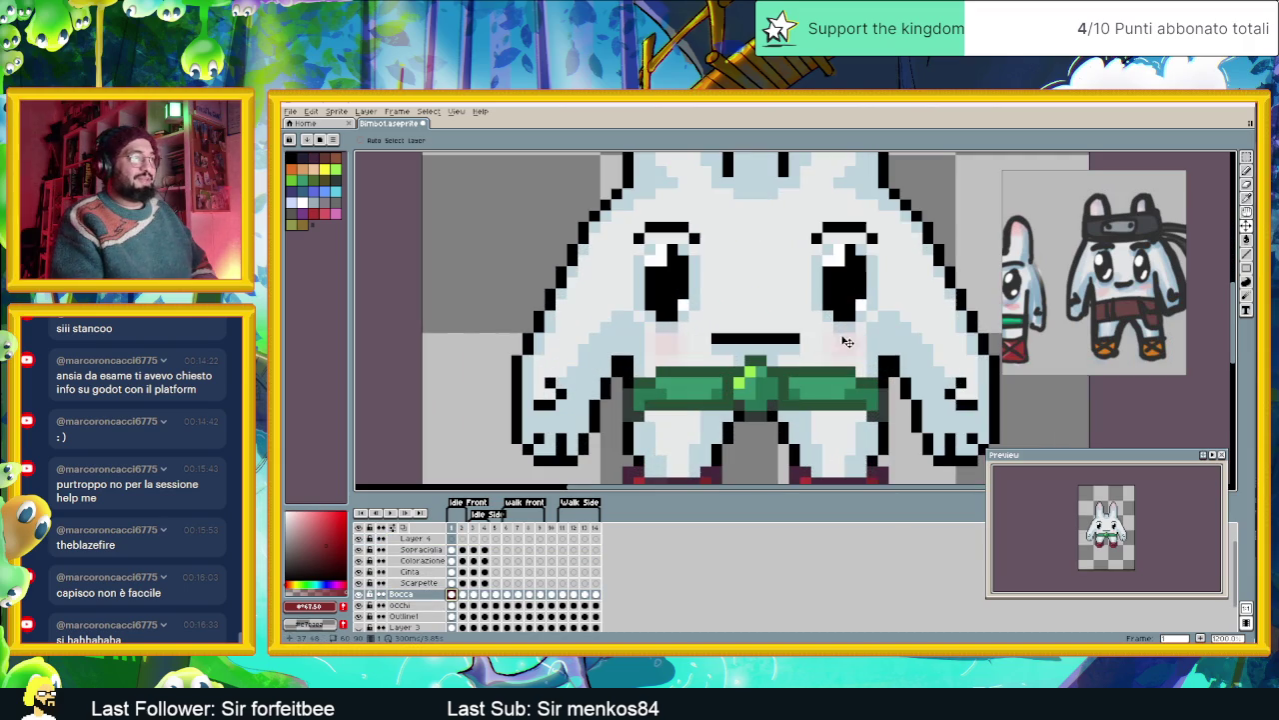
pyautogui.click(1246, 254)
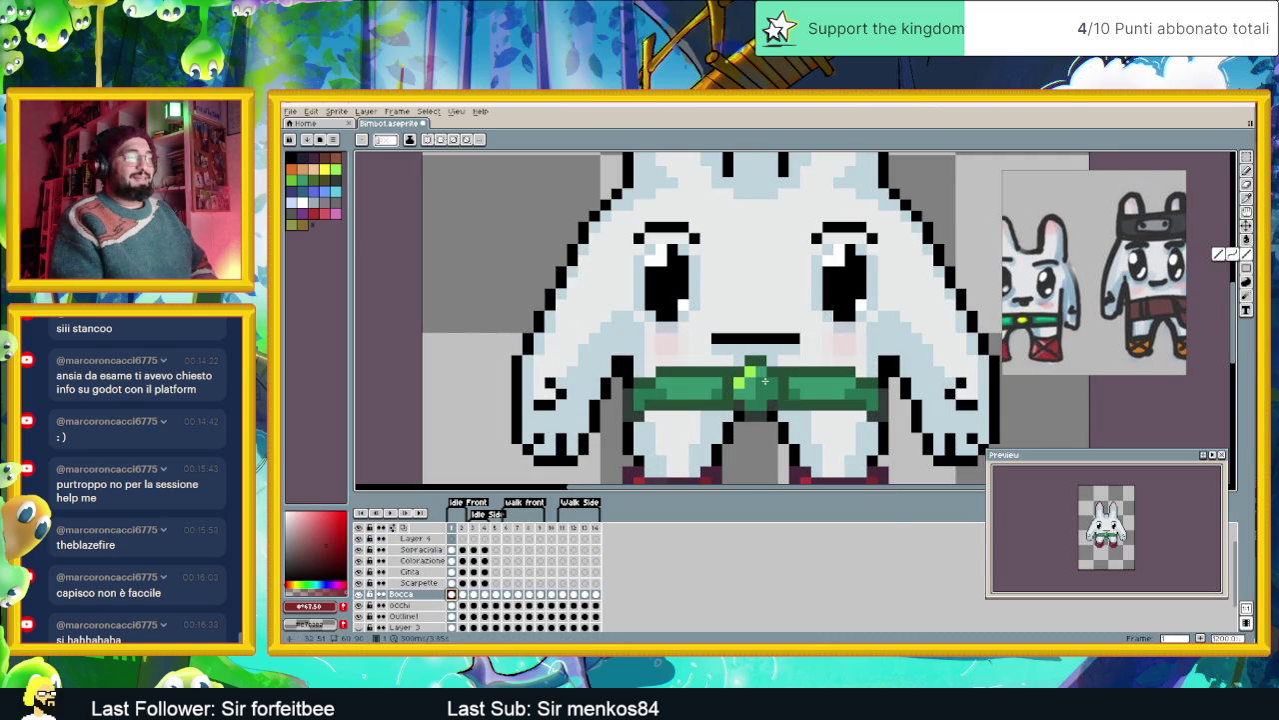
pyautogui.click(749, 349)
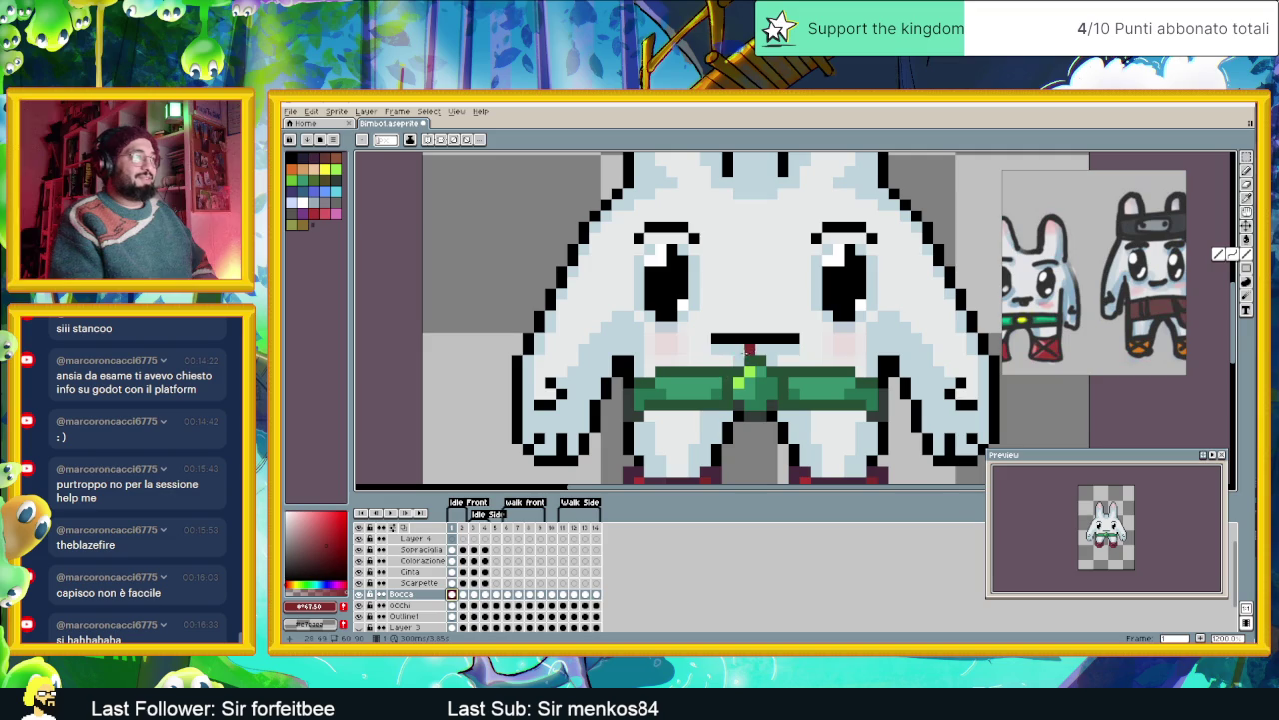
pyautogui.keyDown('alt'); pyautogui.click(755, 338); pyautogui.keyUp('alt')
pyautogui.click(750, 348)
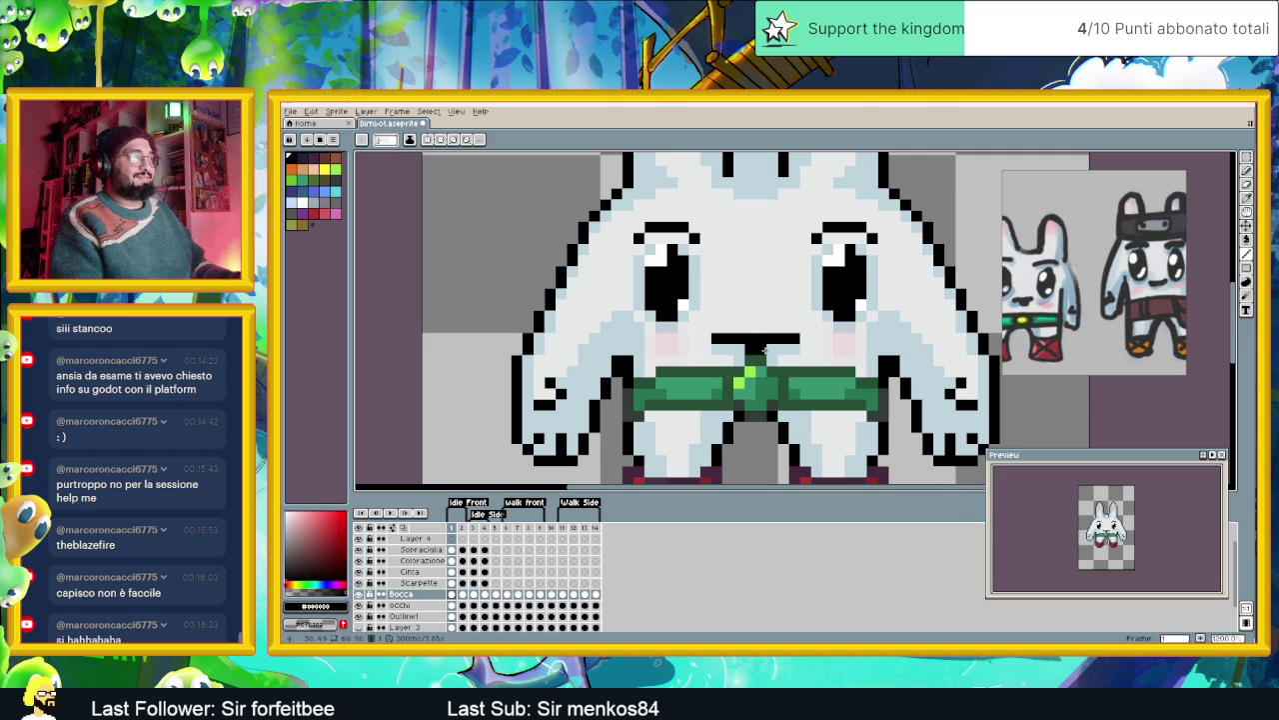
pyautogui.hotkey('ctrl', 'z')
pyautogui.hotkey('ctrl', 'z')
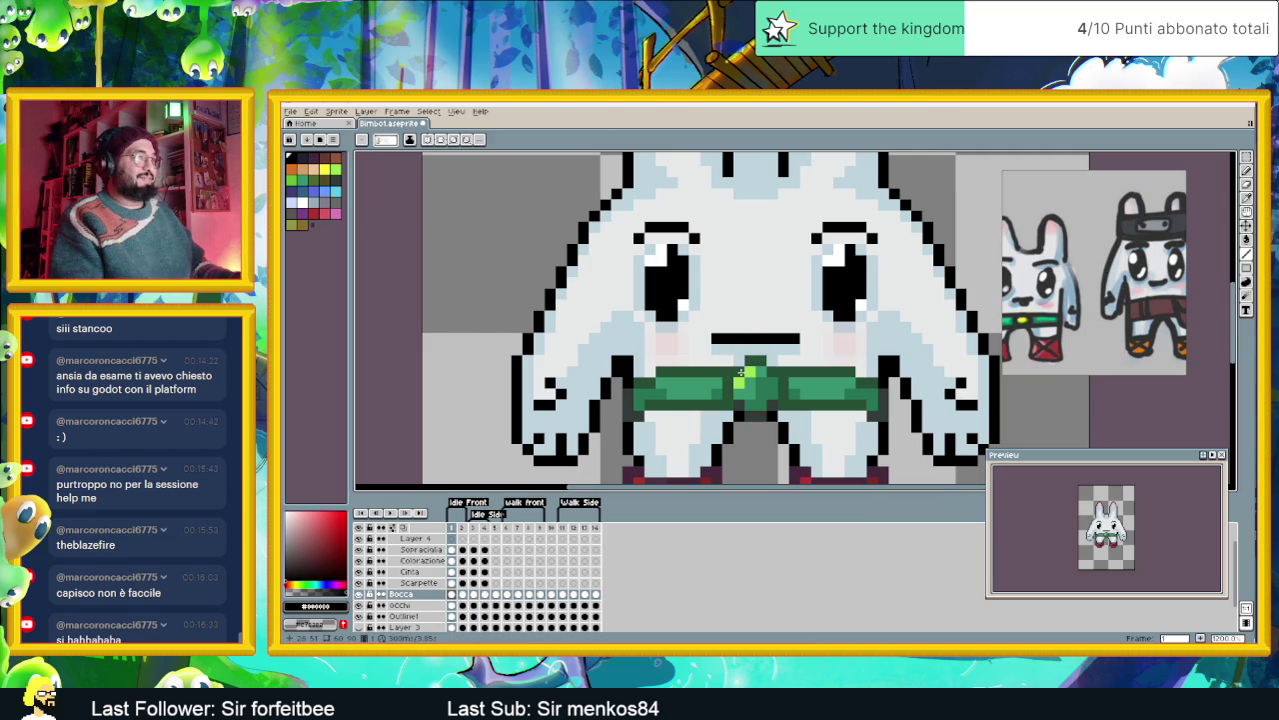
# - On Layer 4, draw a black-outlined white tooth below the mouth
pyautogui.click(416, 539)
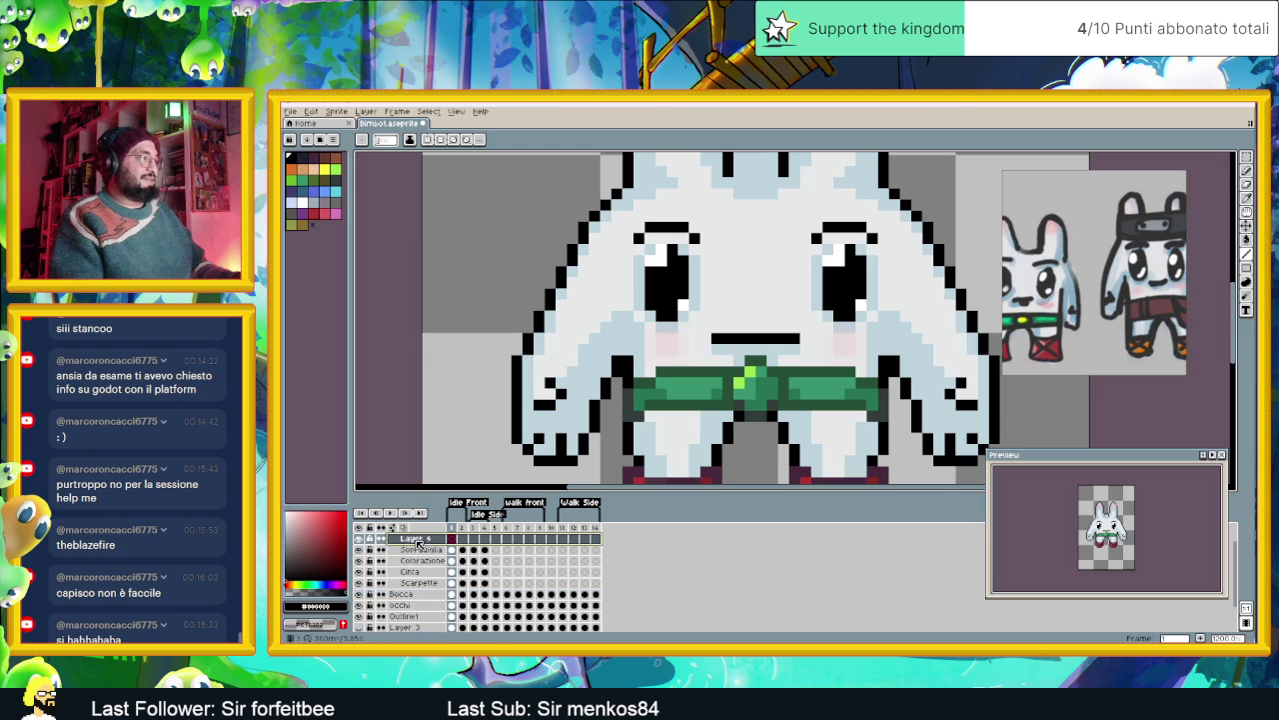
pyautogui.click(740, 349)
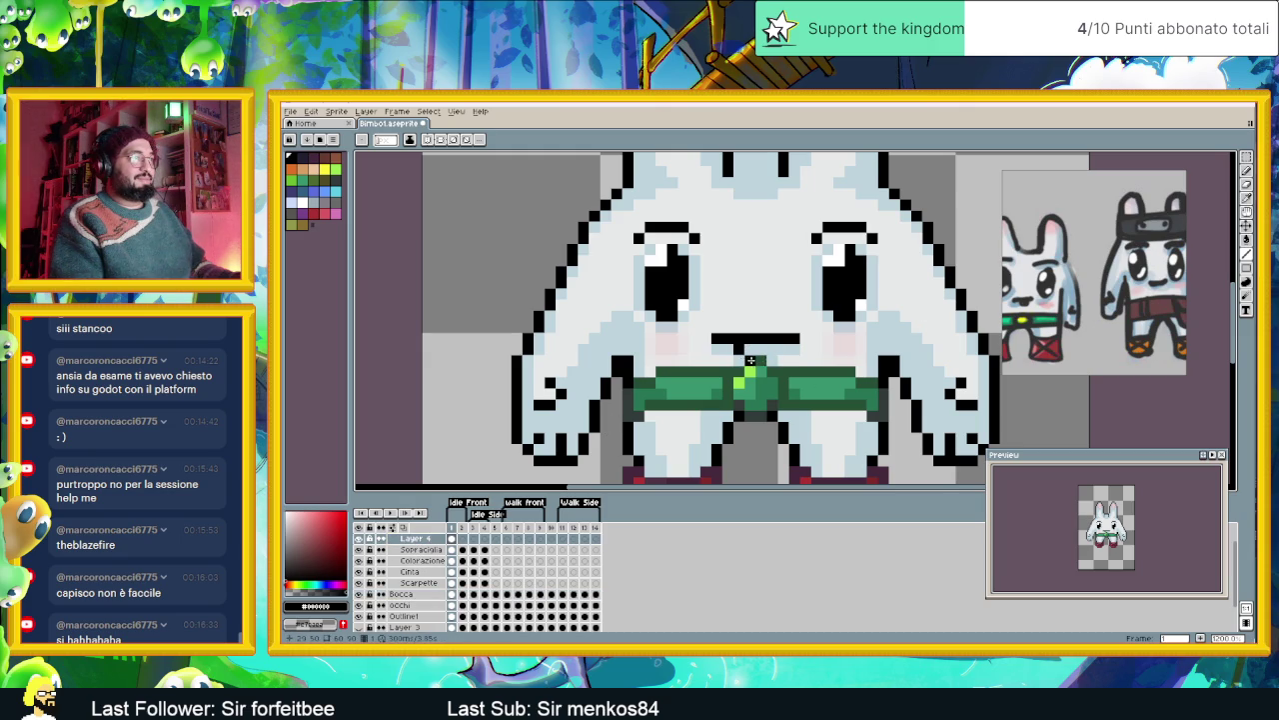
pyautogui.scroll(-3, 769, 347)
pyautogui.scroll(1, 780, 320)
pyautogui.scroll(1, 789, 300)
pyautogui.scroll(1, 815, 258)
pyautogui.press('alt')
pyautogui.keyDown('alt'); pyautogui.click(799, 232); pyautogui.keyUp('alt')
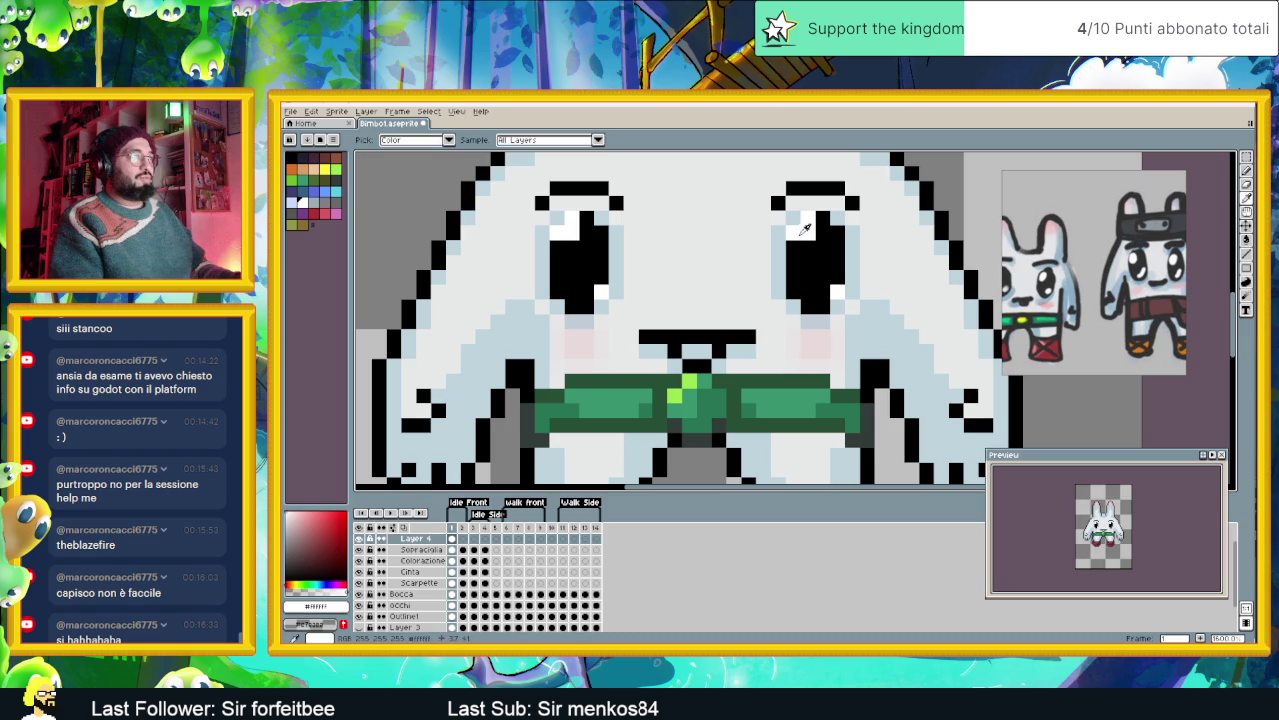
pyautogui.moveTo(690, 350); pyautogui.dragTo(705, 366)
pyautogui.scroll(-2, 712, 366)
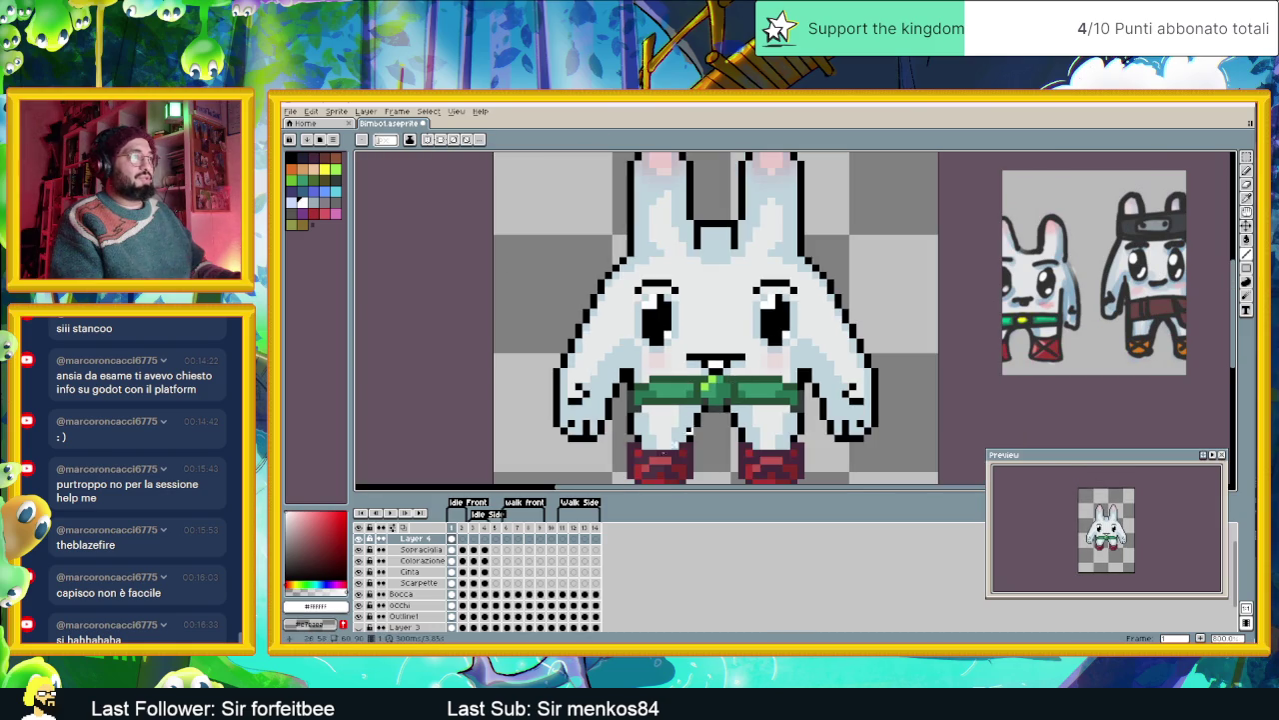
pyautogui.scroll(-2, 710, 402)
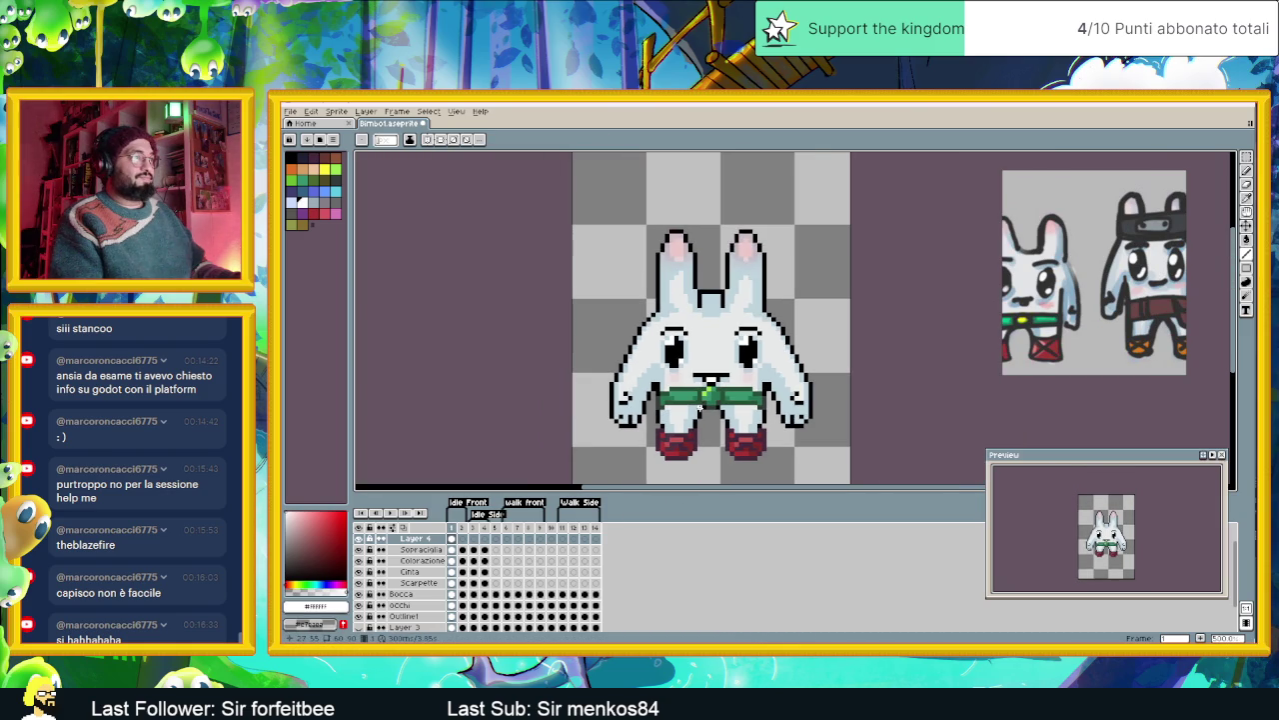
# - Check frames 1 and 2 of Layer 4 and play the animation preview
pyautogui.click(464, 542)
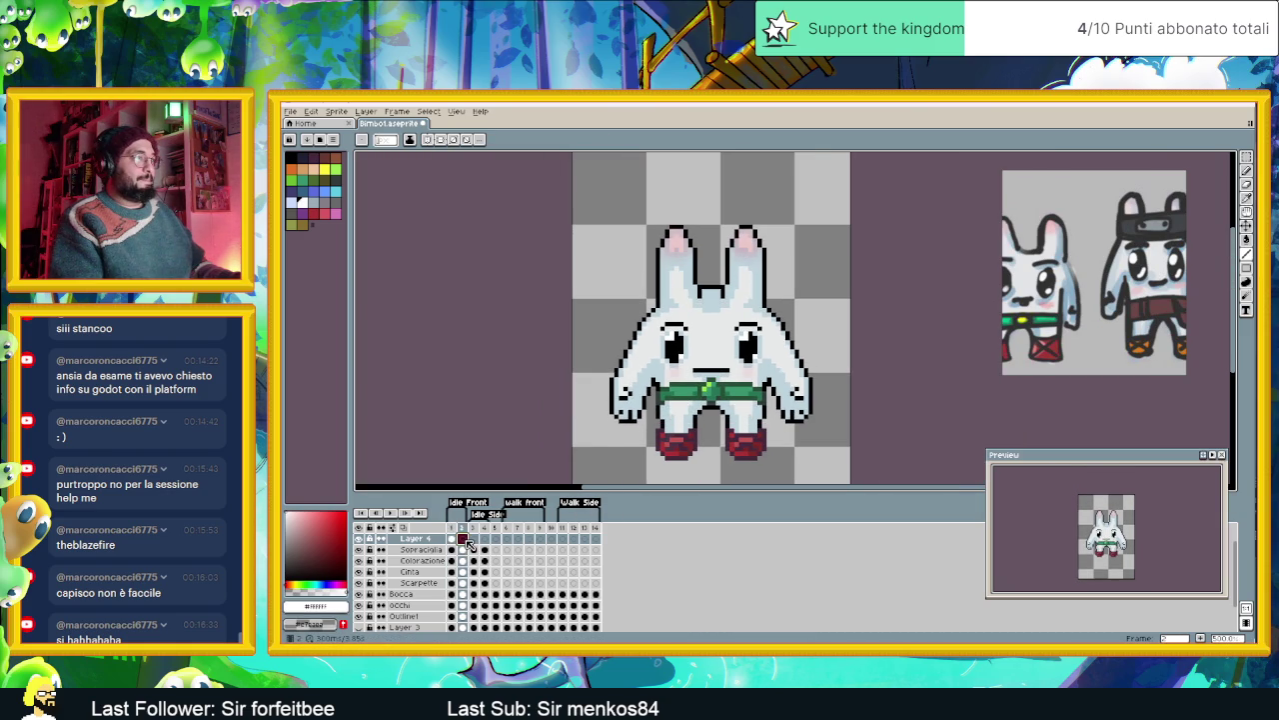
pyautogui.click(453, 540)
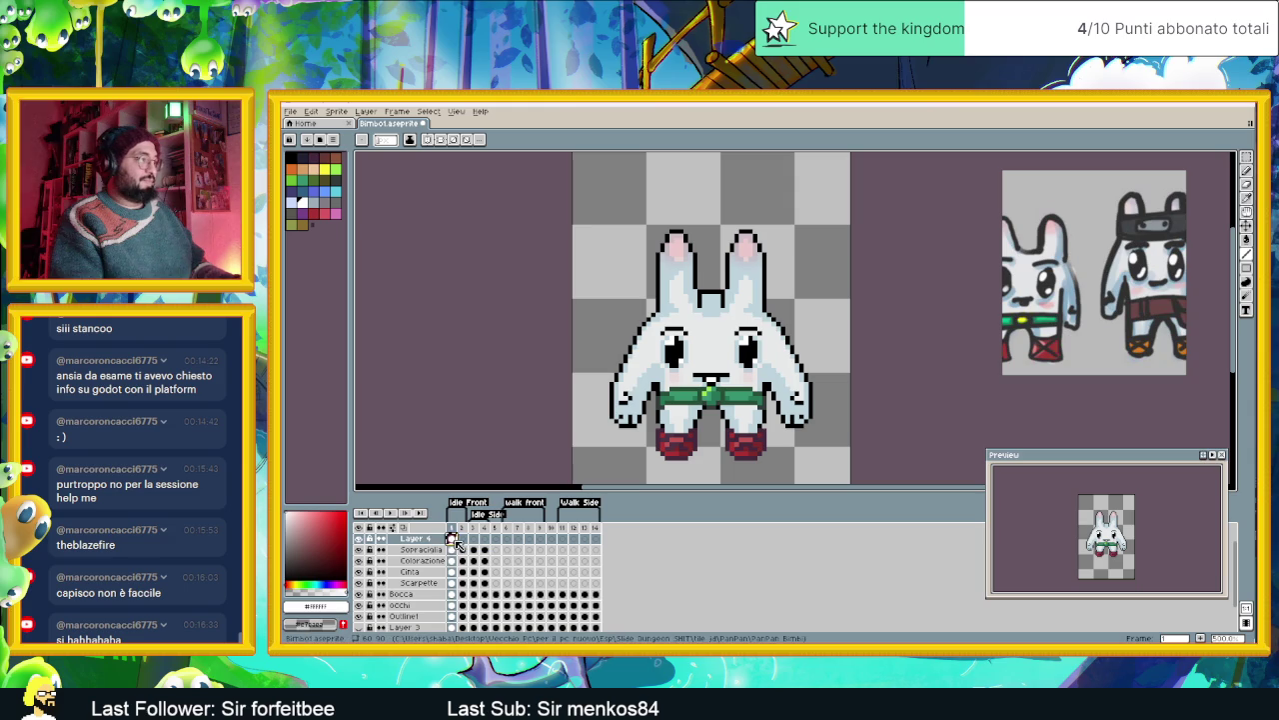
pyautogui.click(462, 540)
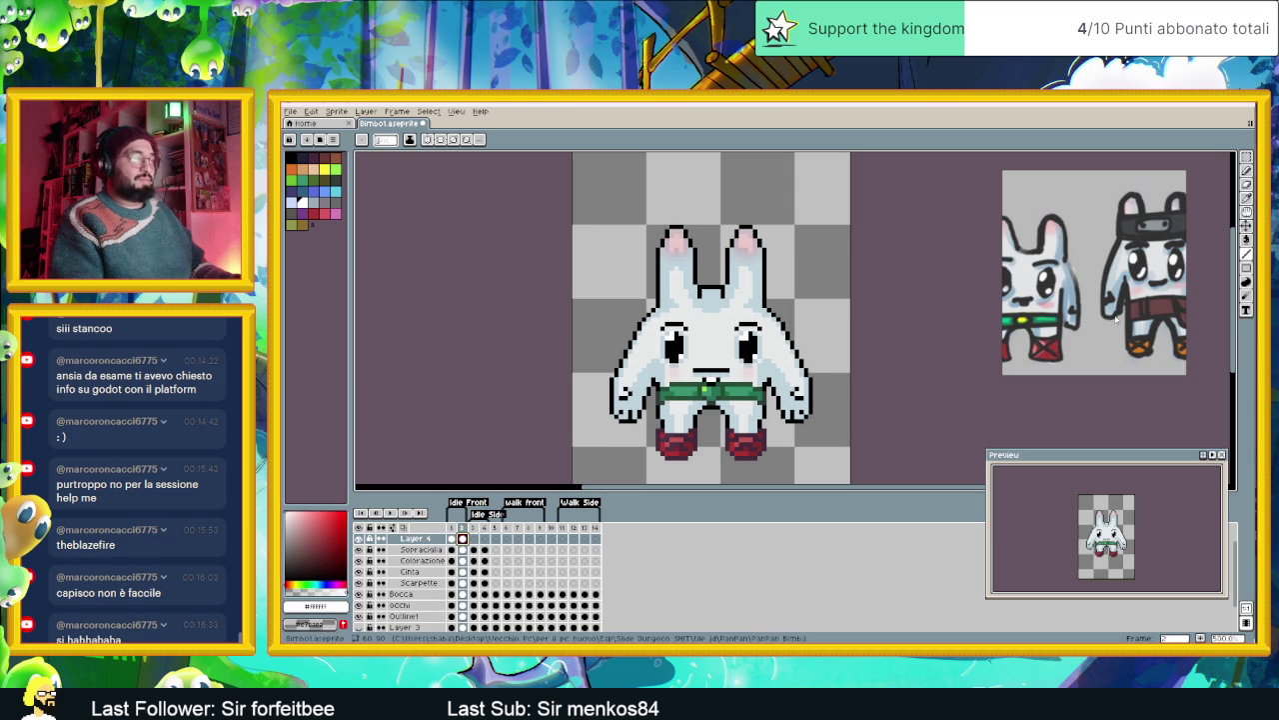
pyautogui.click(1245, 226)
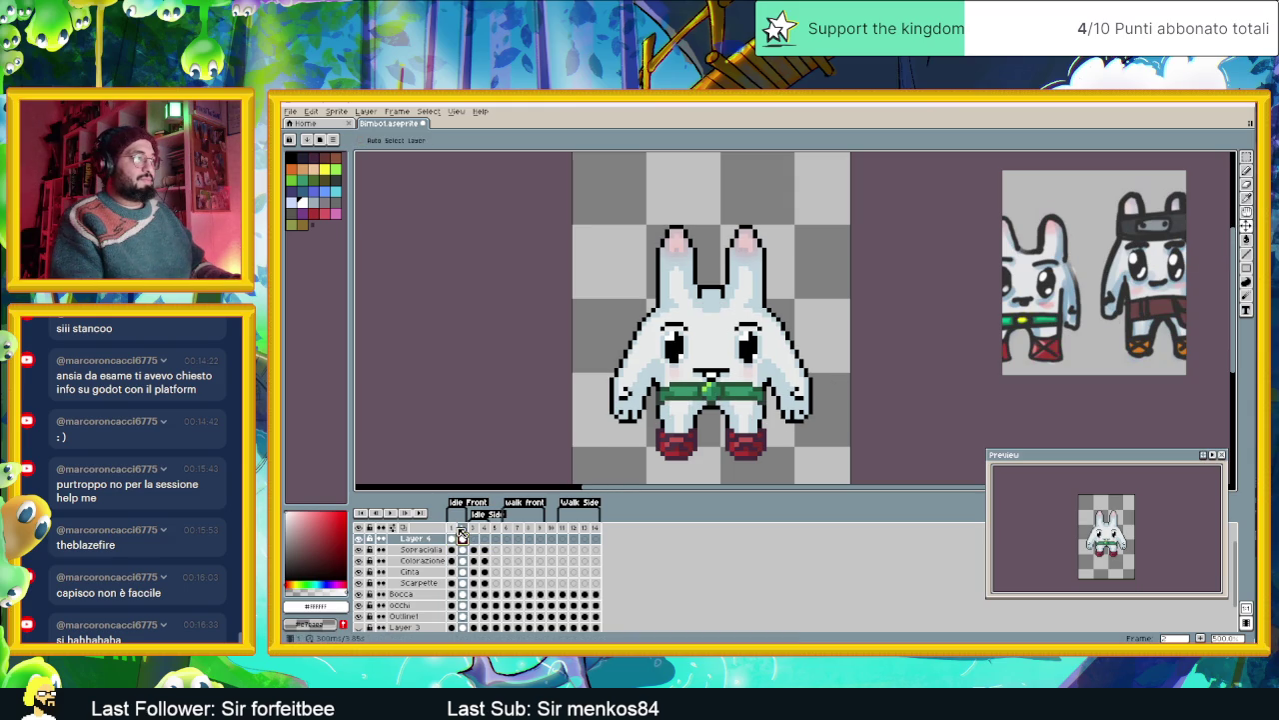
pyautogui.press('Left')
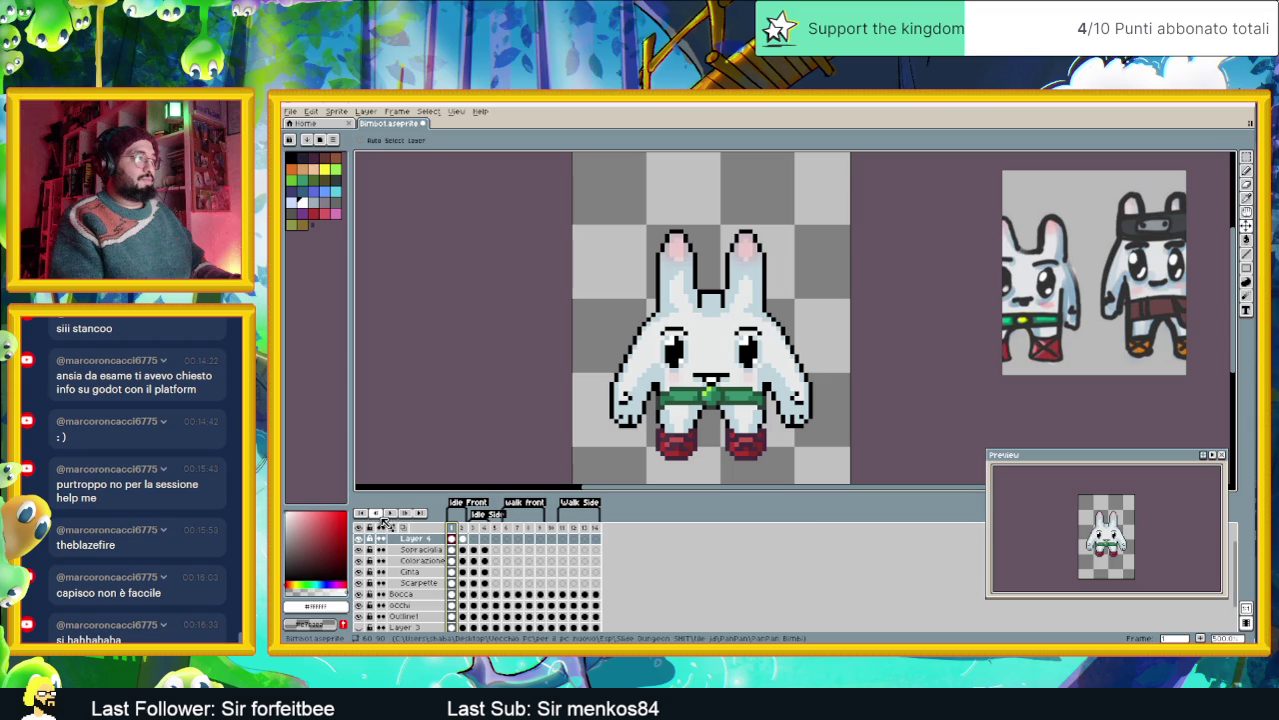
pyautogui.click(390, 513)
# - Zoom the reference image in onto the character's face
pyautogui.scroll(-3, 802, 387)
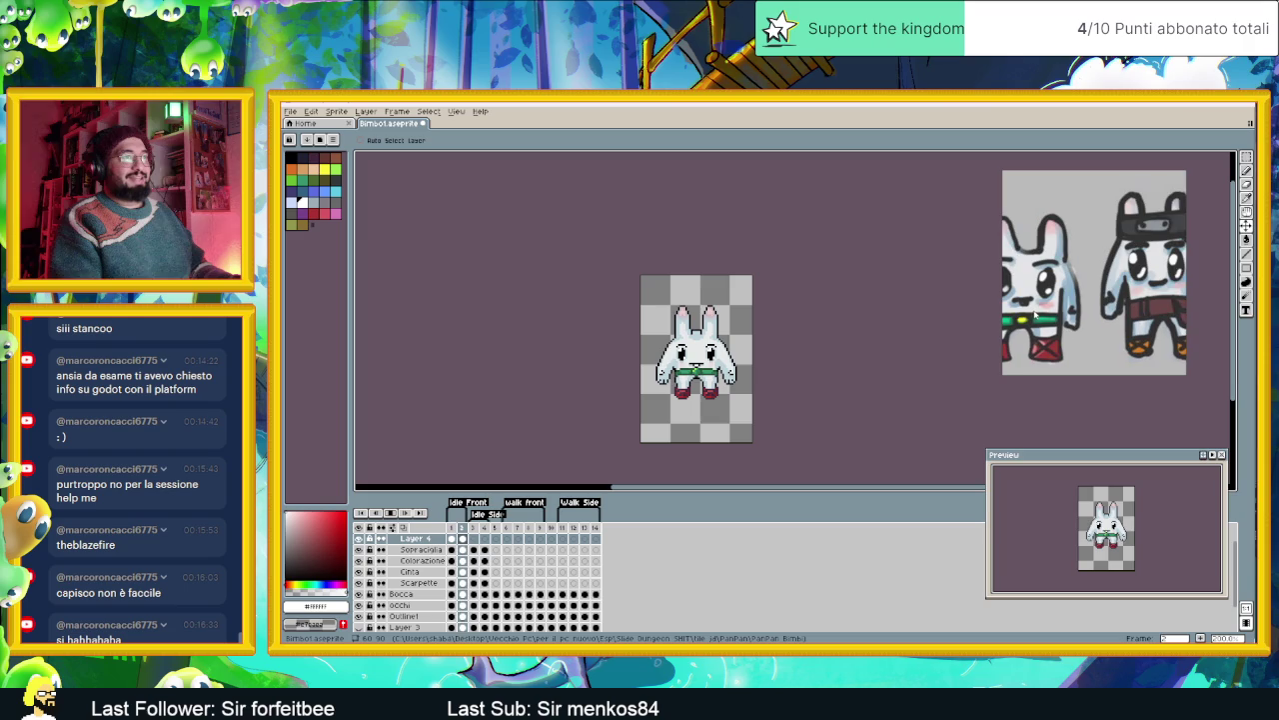
pyautogui.scroll(1, 1033, 314)
pyautogui.scroll(2, 1035, 312)
pyautogui.scroll(1, 1040, 310)
pyautogui.scroll(2, 1044, 306)
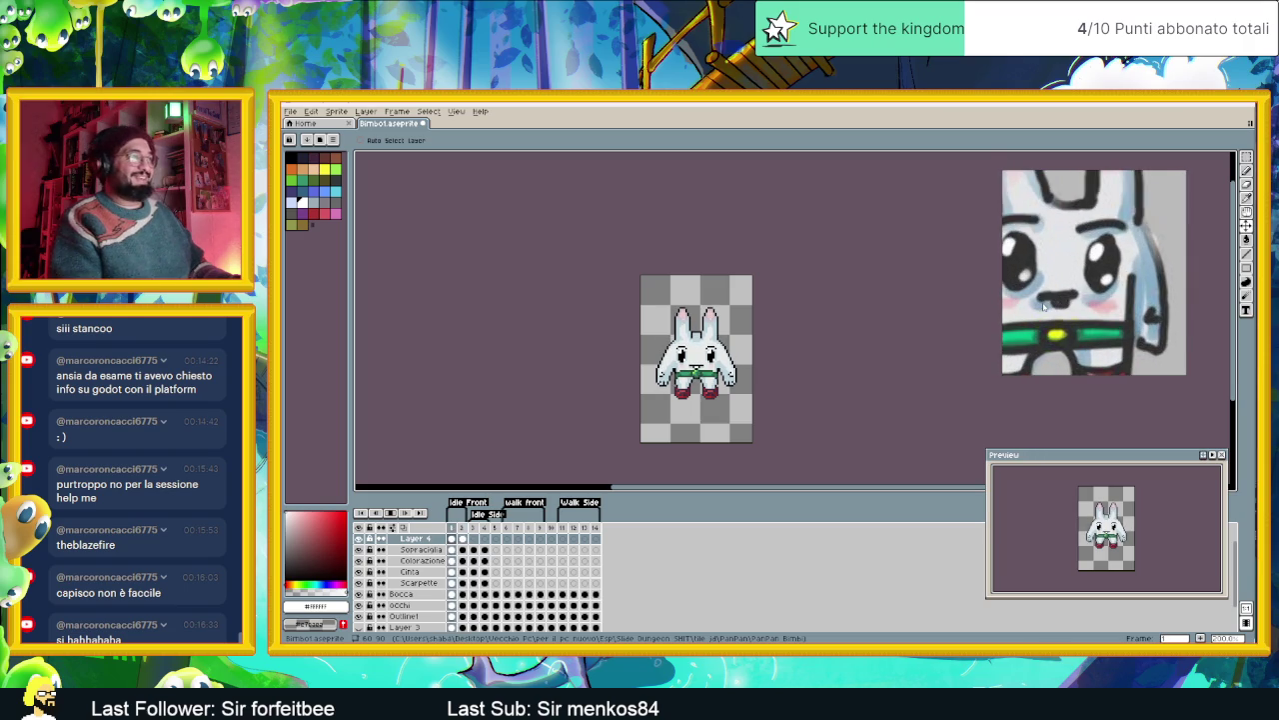
pyautogui.scroll(1, 1043, 306)
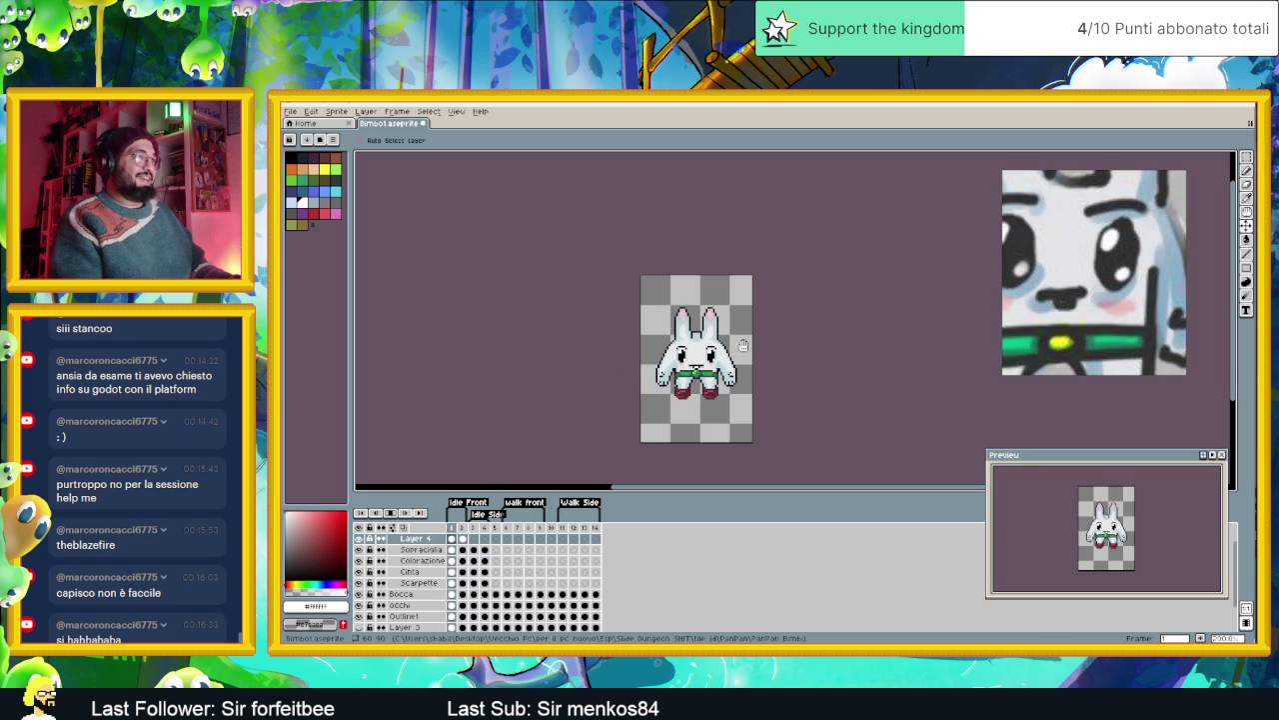
pyautogui.scroll(2, 734, 350)
pyautogui.scroll(2, 717, 360)
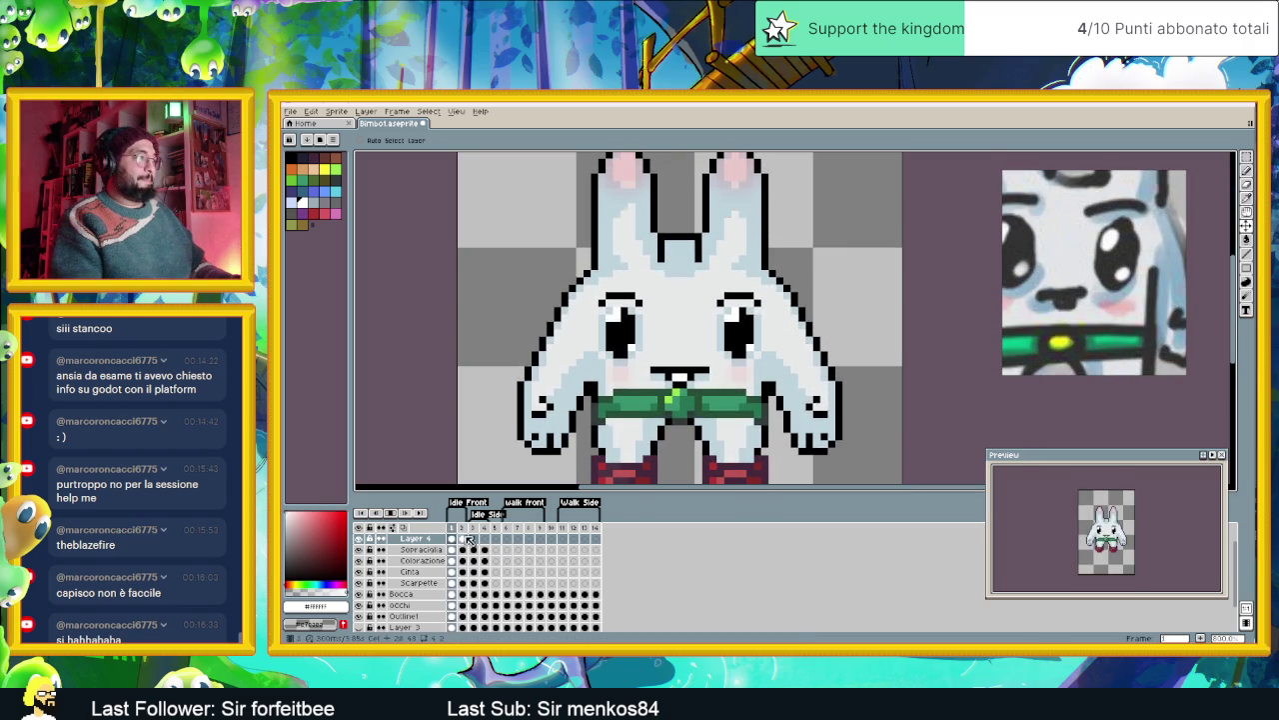
# - Stop playback and extend the mouth line on side-facing frame 3
pyautogui.click(461, 541)
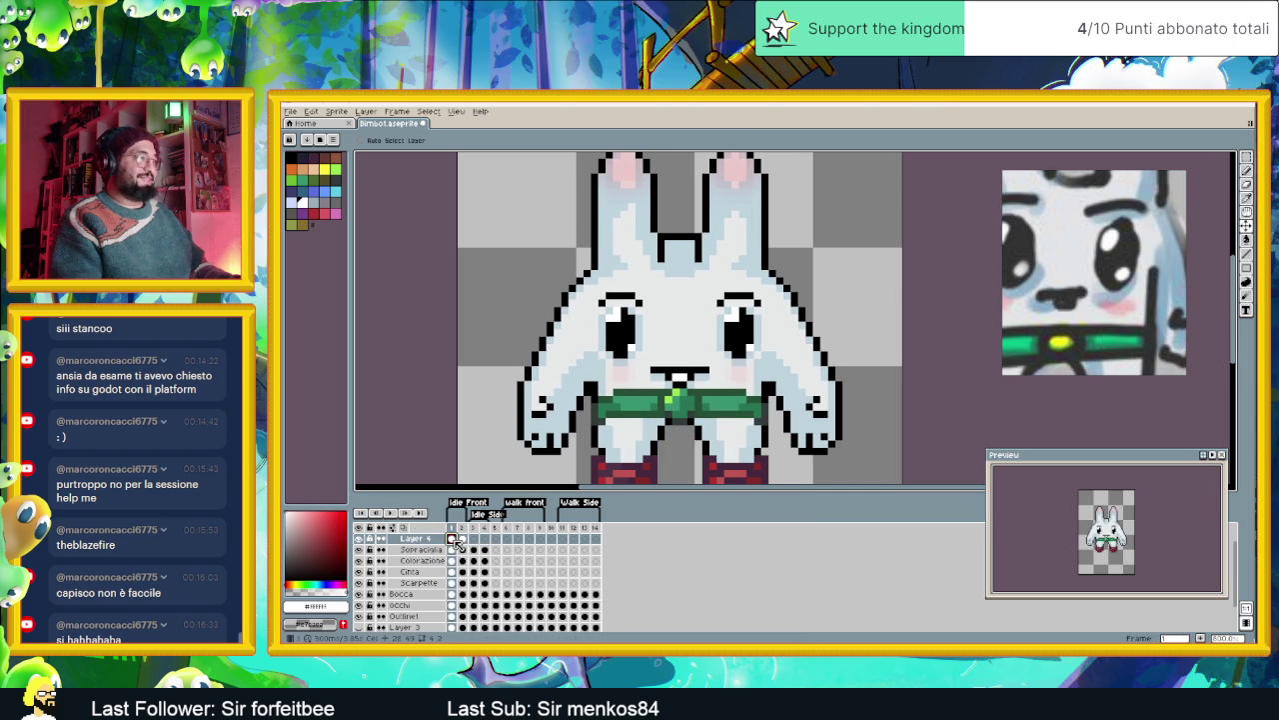
pyautogui.click(473, 544)
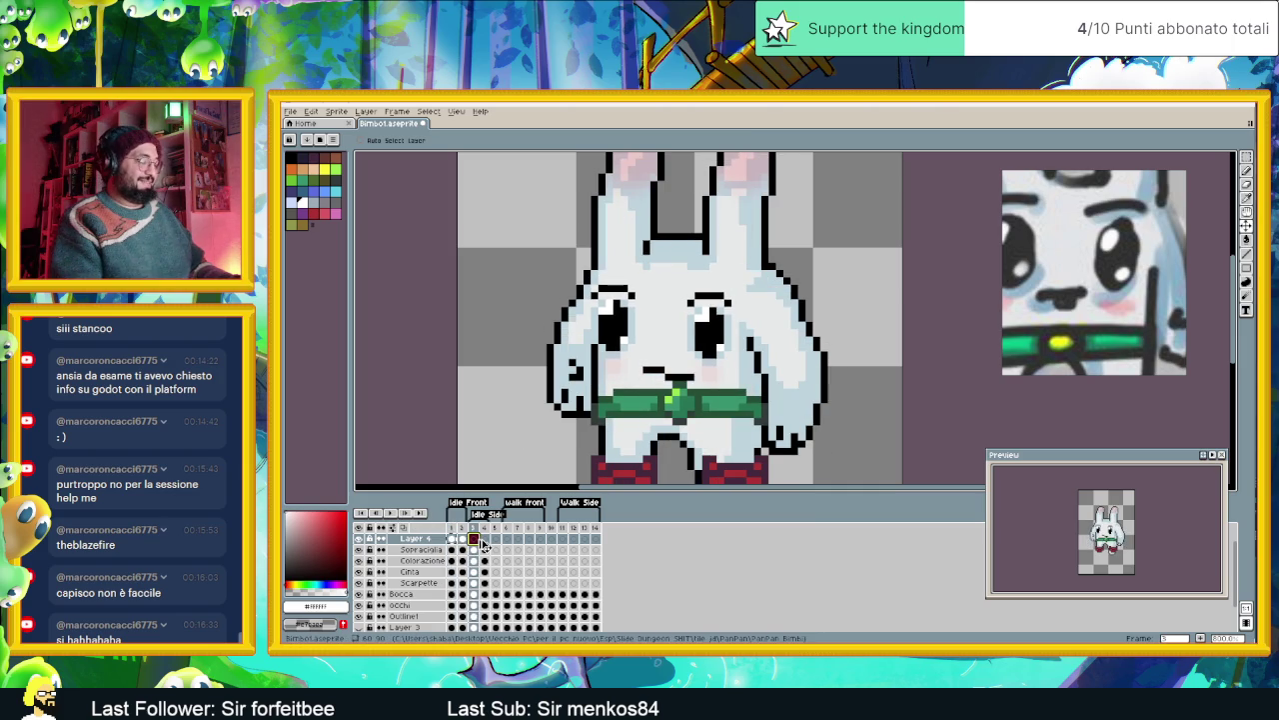
pyautogui.moveTo(677, 380); pyautogui.dragTo(661, 388)
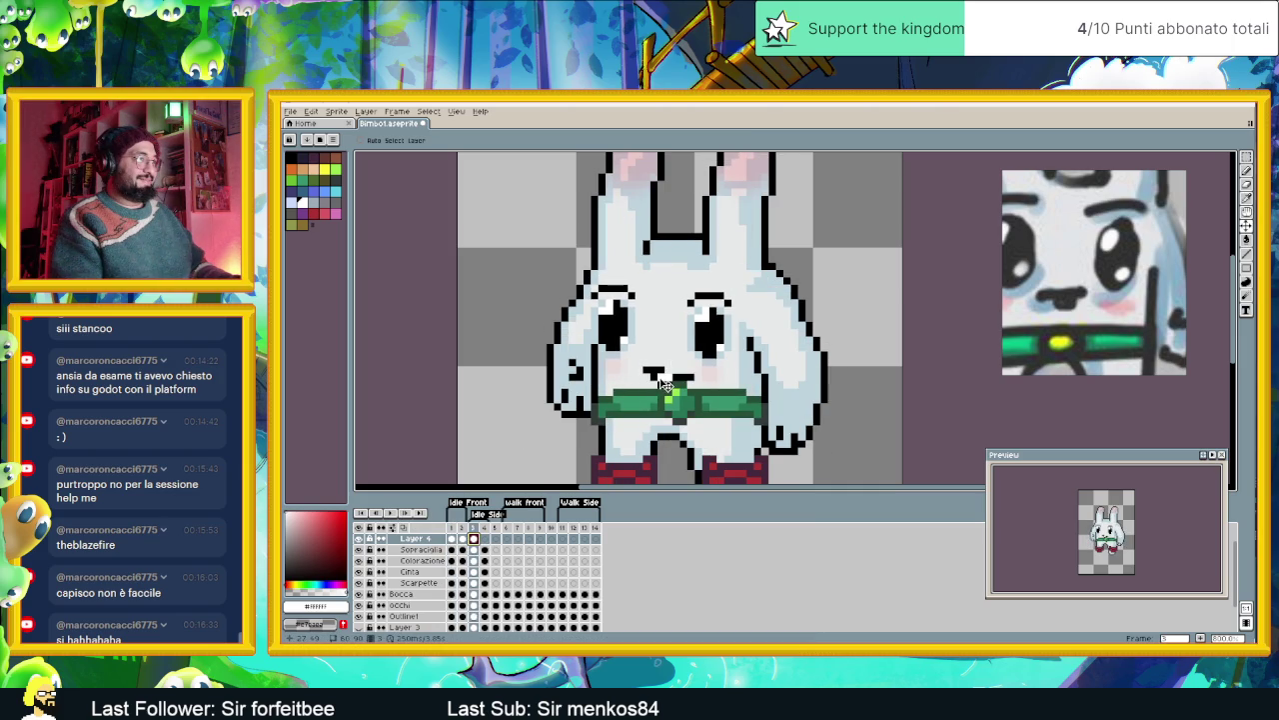
pyautogui.scroll(3, 699, 366)
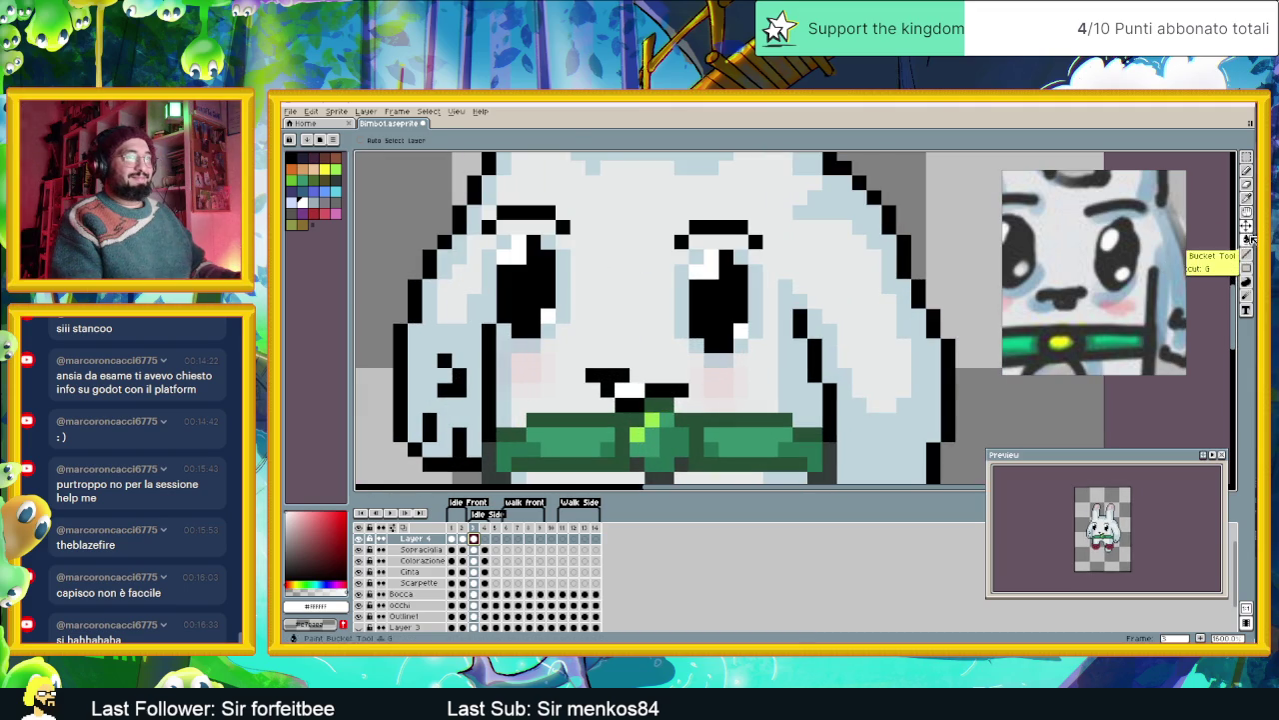
pyautogui.click(1247, 171)
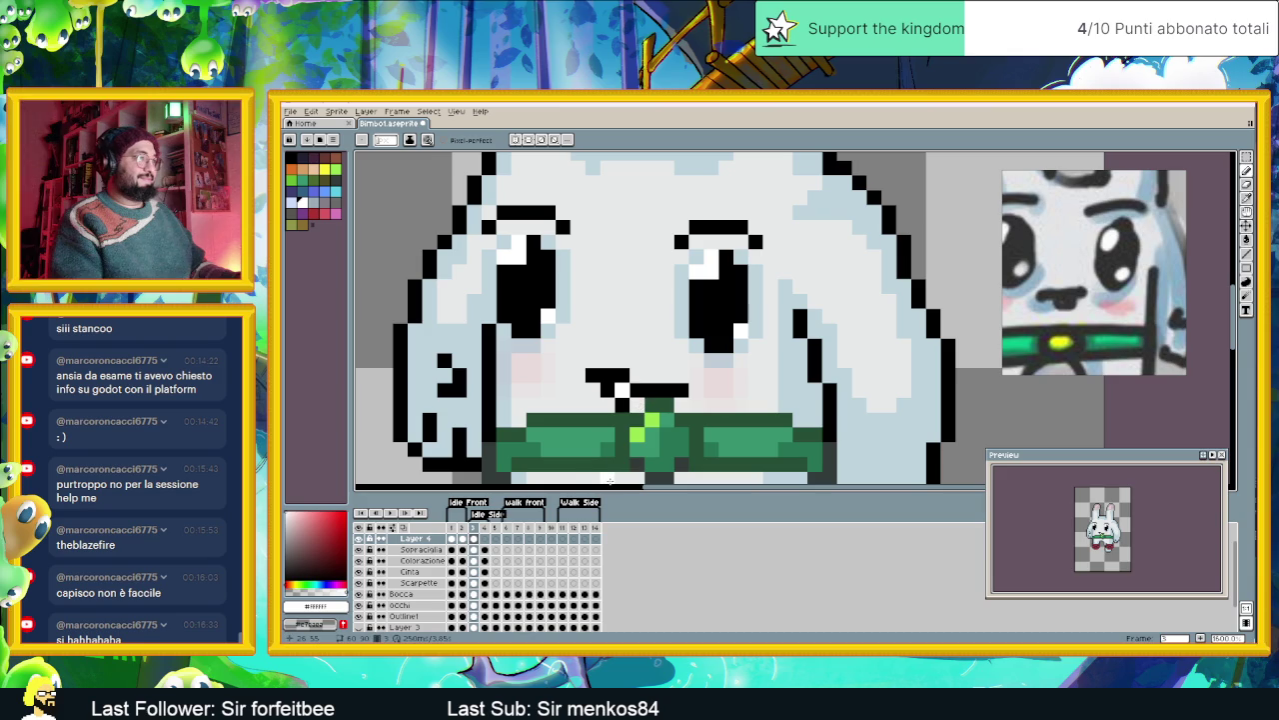
pyautogui.scroll(-5, 609, 479)
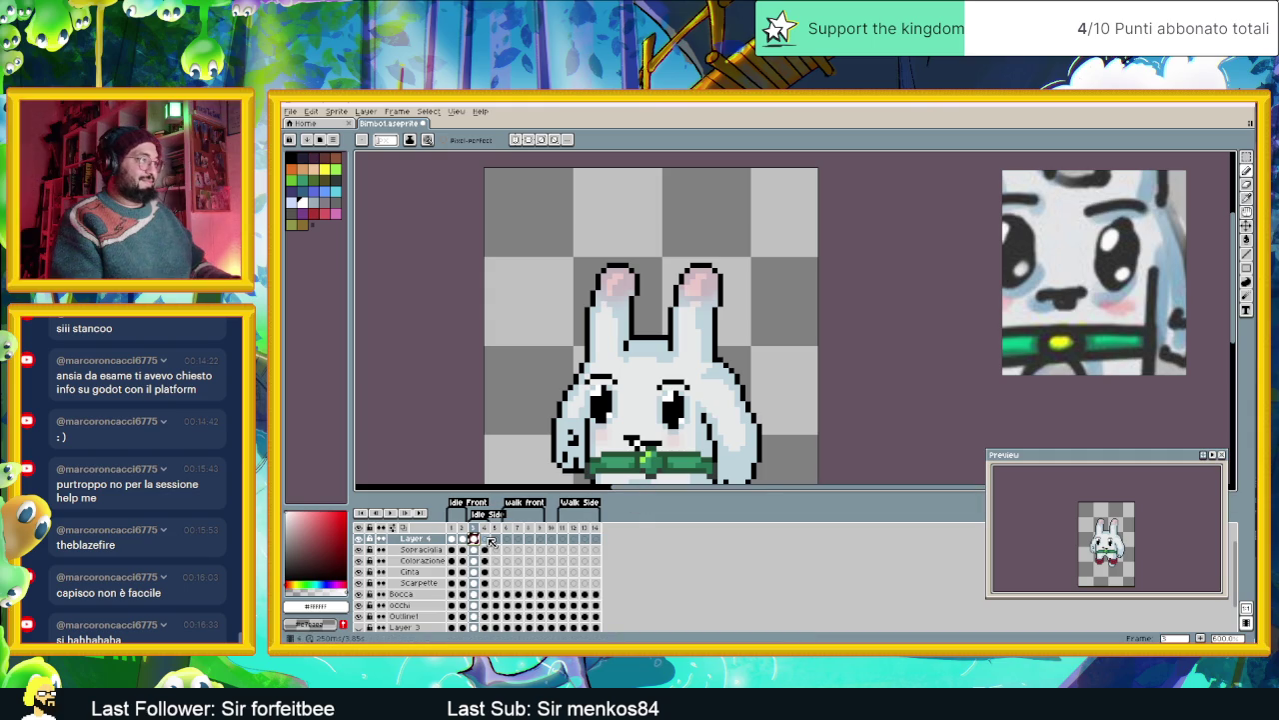
# - Redraw frame 4's mouth pixels, undoing the unwanted changes
pyautogui.click(484, 539)
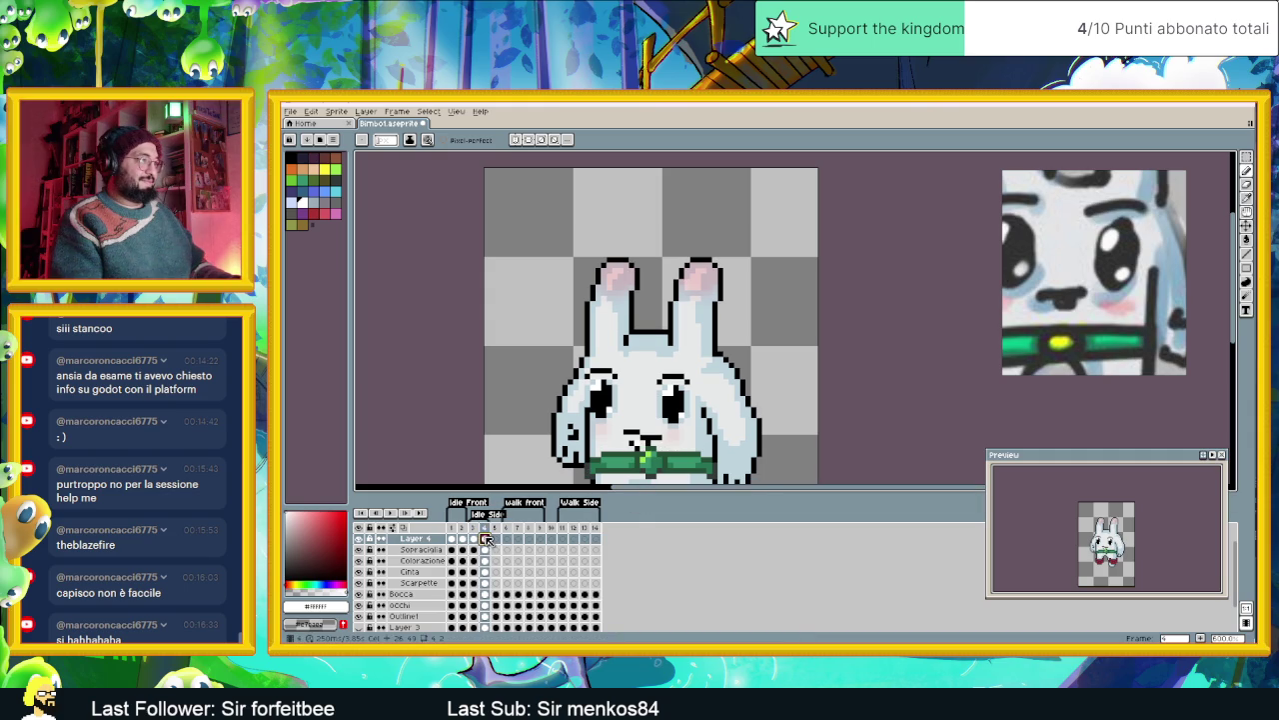
pyautogui.scroll(2, 647, 452)
pyautogui.click(647, 432)
pyautogui.click(618, 446)
pyautogui.click(611, 440)
pyautogui.hotkey('ctrl', 'z')
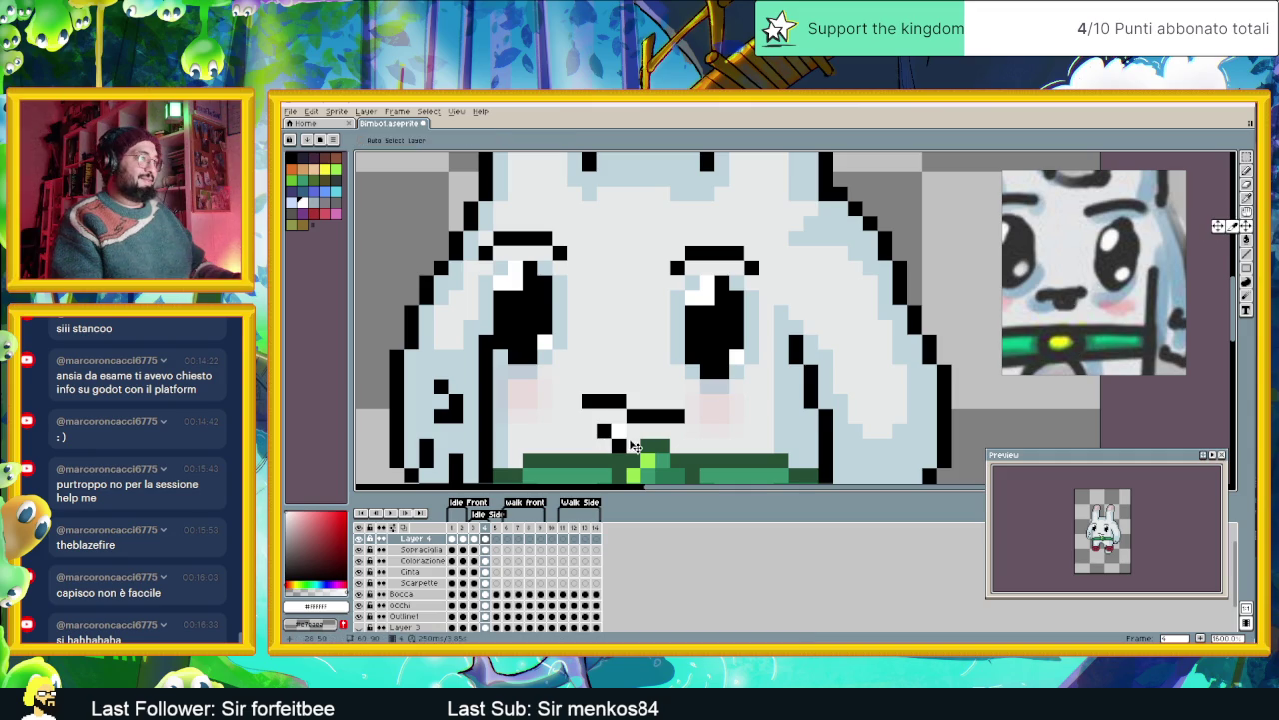
pyautogui.hotkey('ctrl', 'z')
pyautogui.scroll(-2, 604, 460)
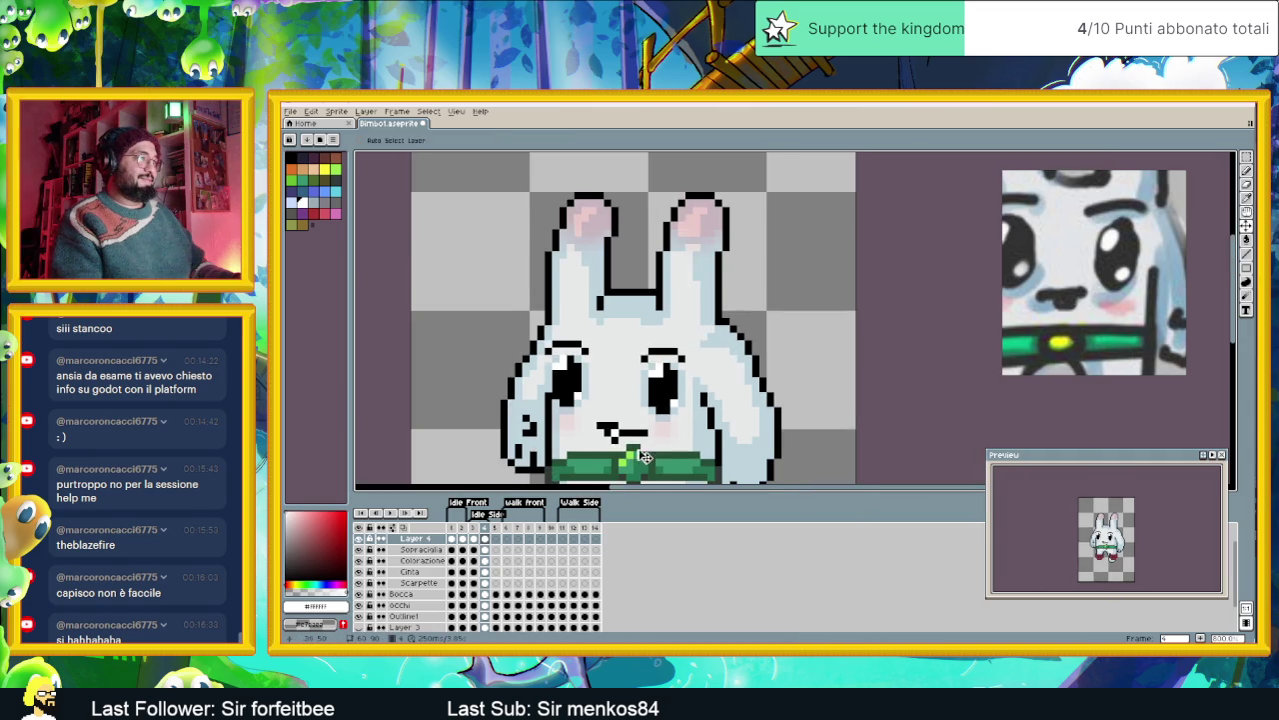
pyautogui.scroll(-1, 603, 460)
# - Compare frames 3 and 4 with the whole bunny in view, then return to frame 1
pyautogui.click(478, 529)
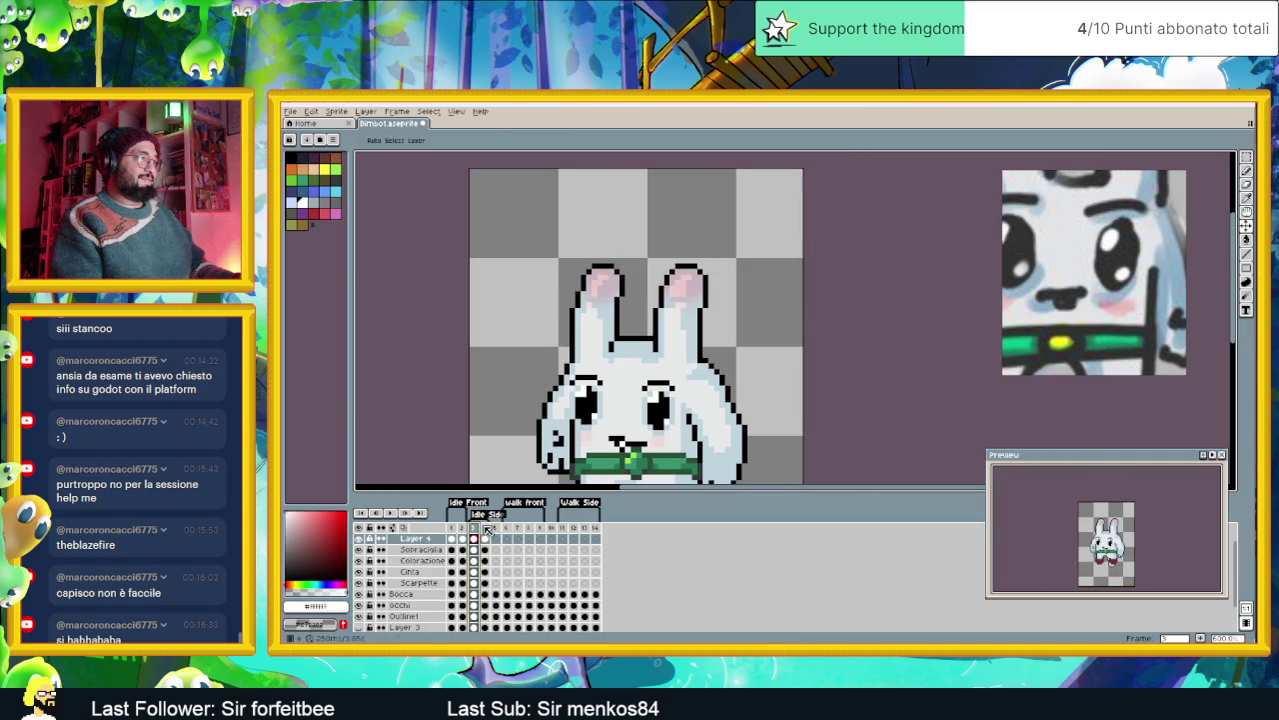
pyautogui.click(489, 530)
pyautogui.moveTo(672, 462); pyautogui.dragTo(647, 358)
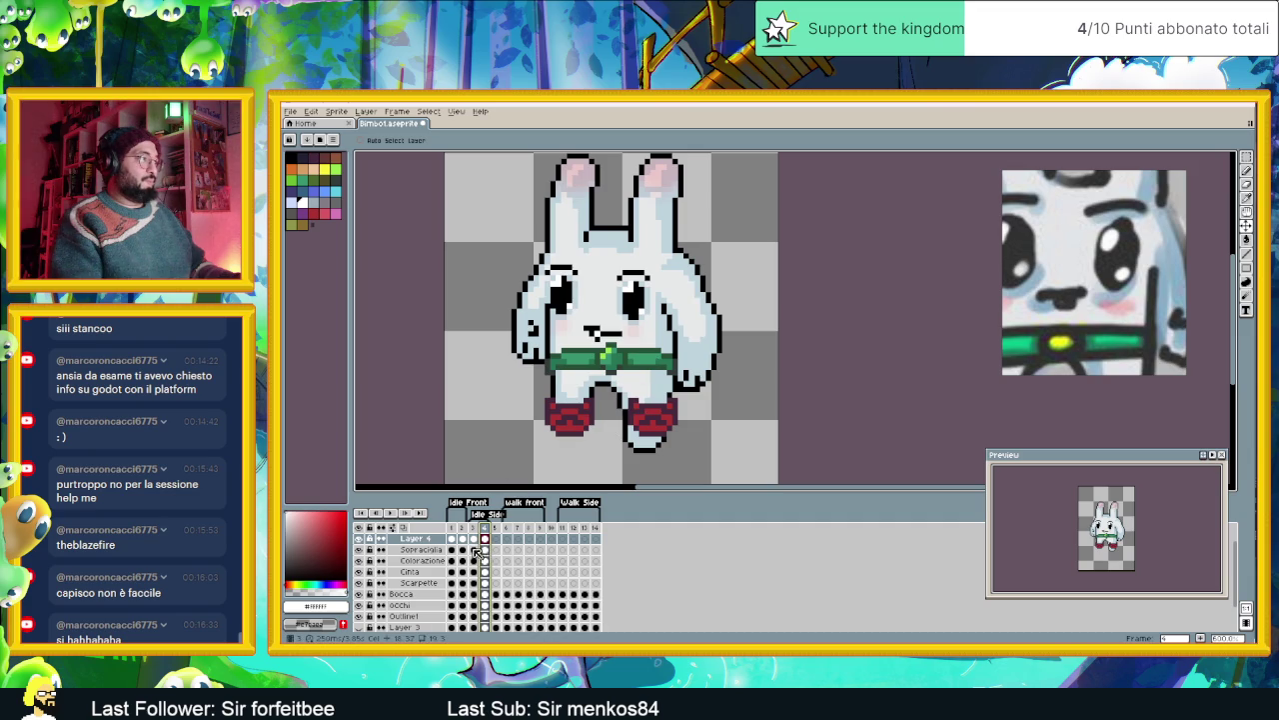
pyautogui.click(474, 540)
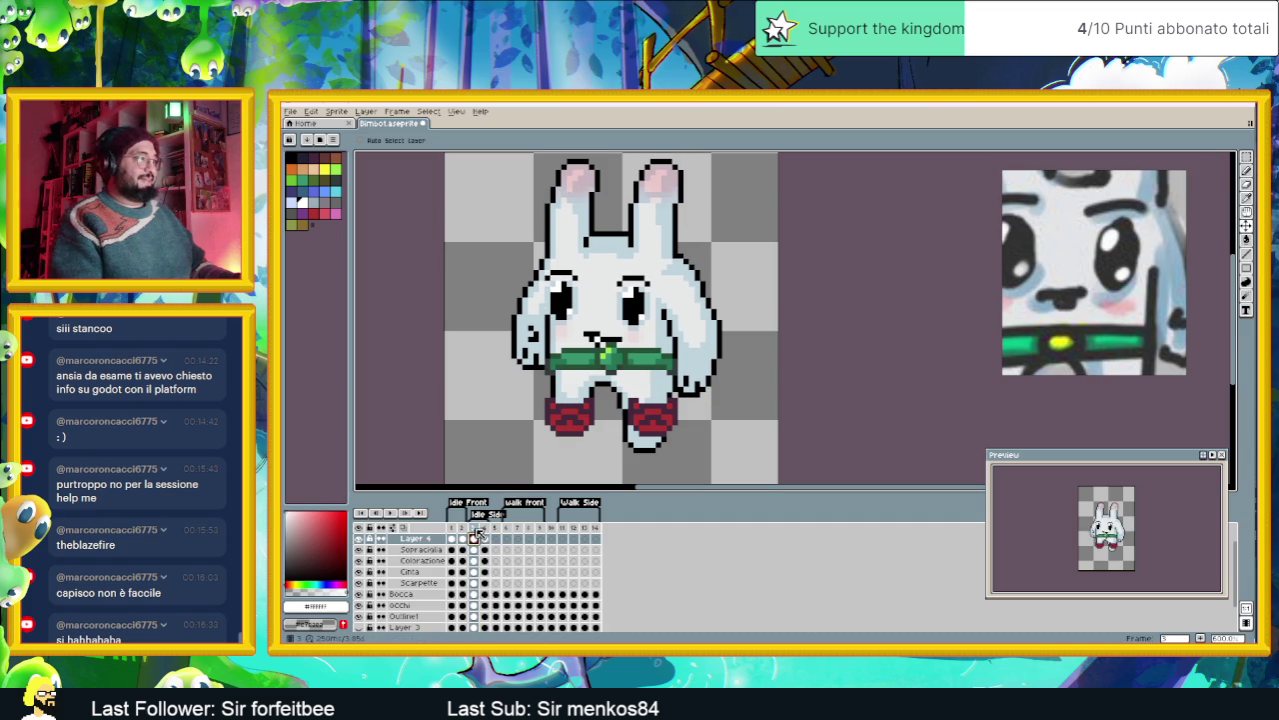
pyautogui.click(450, 539)
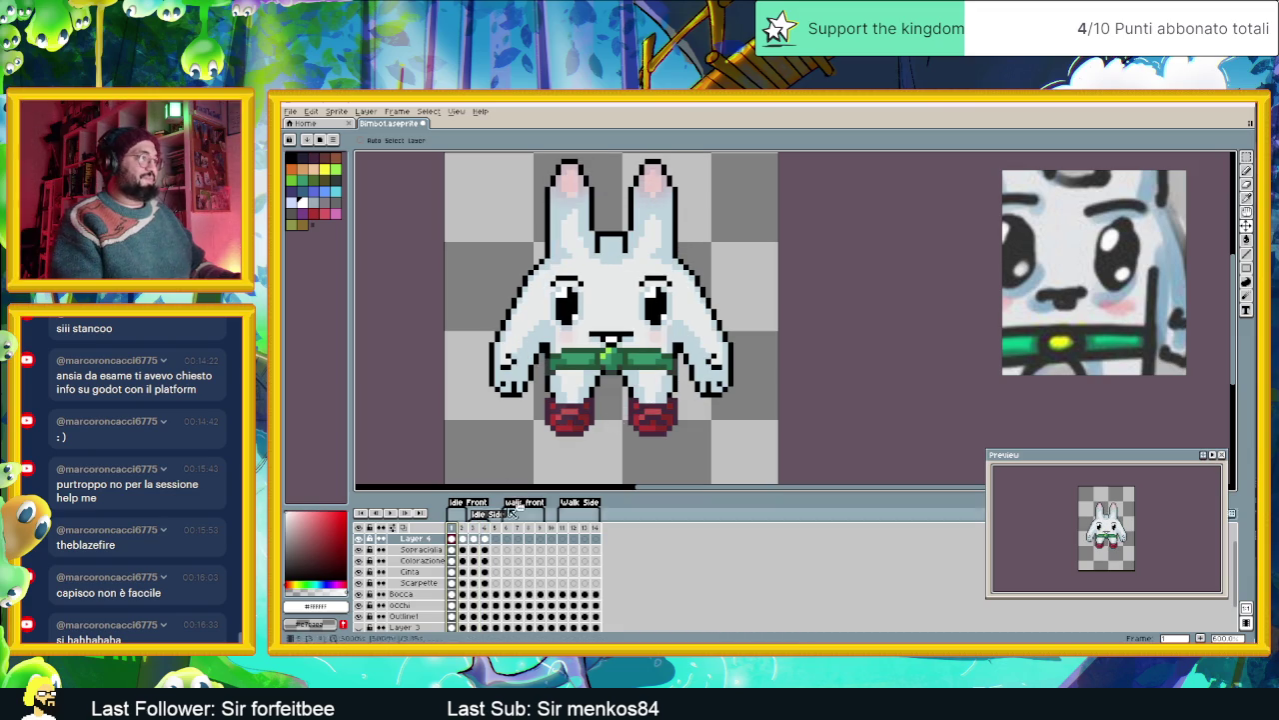
# - Rename Layer 4 to Dentino
pyautogui.scroll(3, 642, 238)
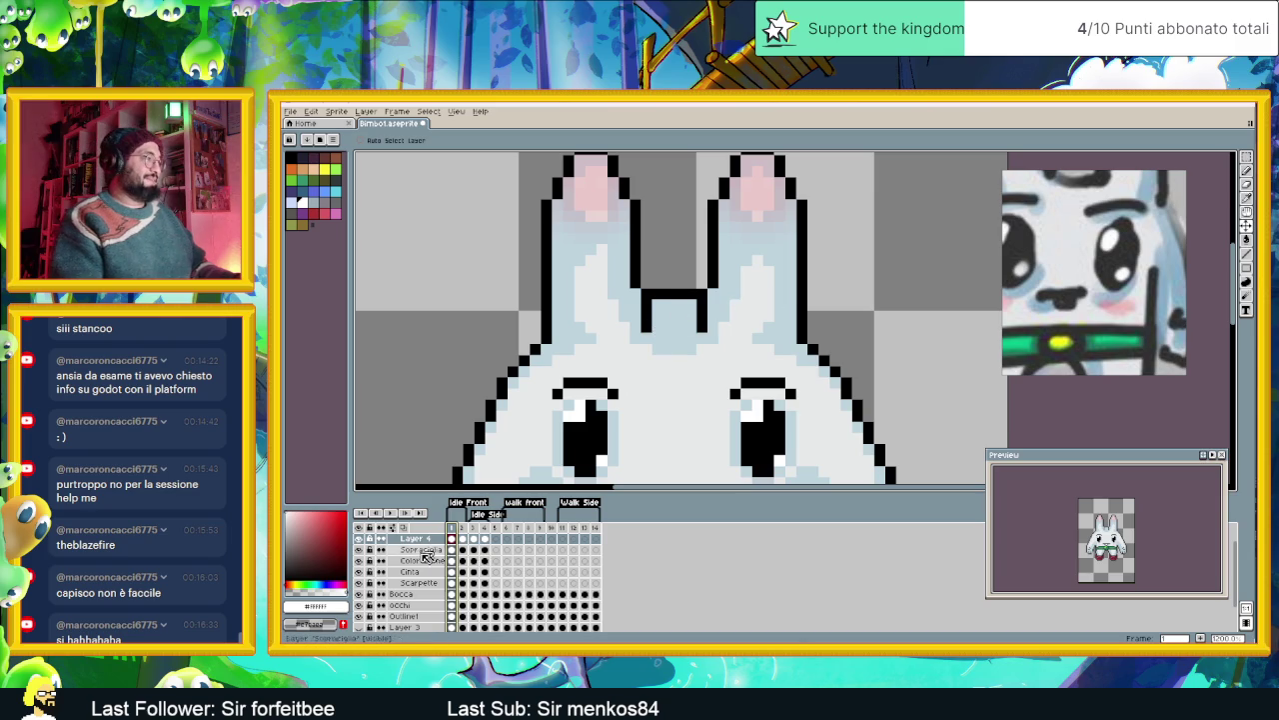
pyautogui.doubleClick(418, 539)
pyautogui.write('Dentini')
pyautogui.press('Return')
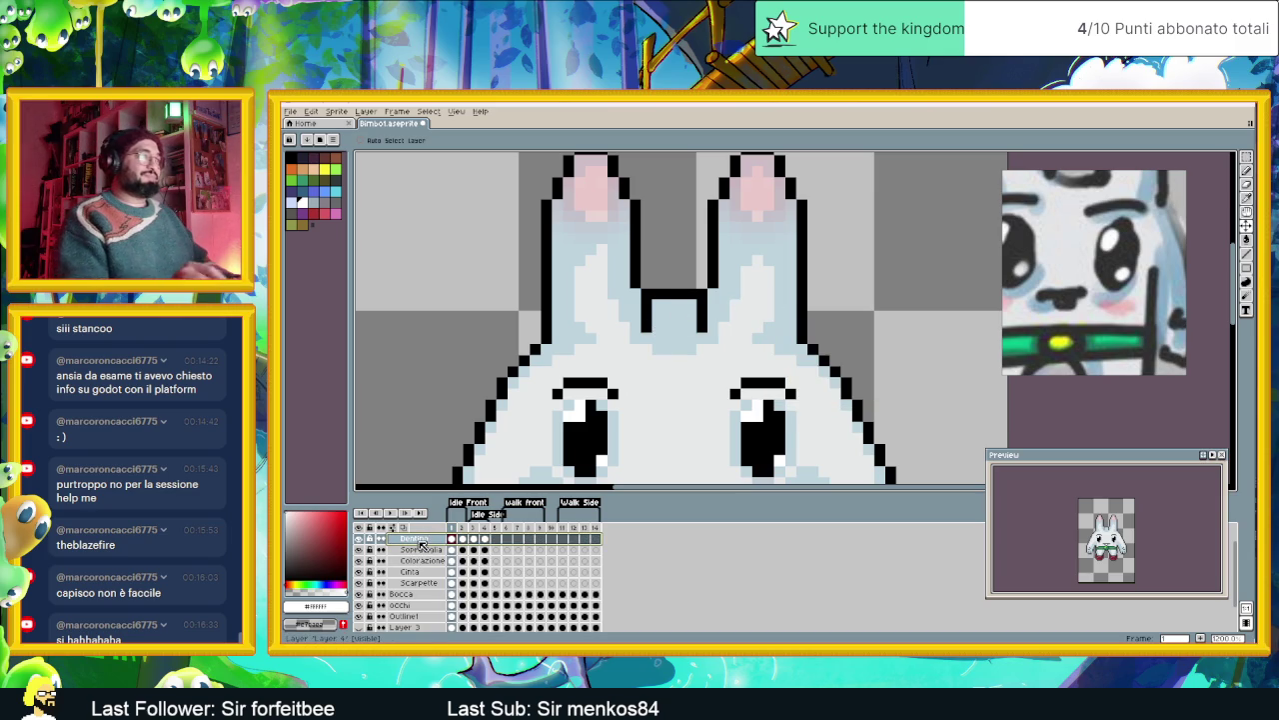
# - Add a new layer above Dentino named Copricapo
pyautogui.rightClick(421, 552)
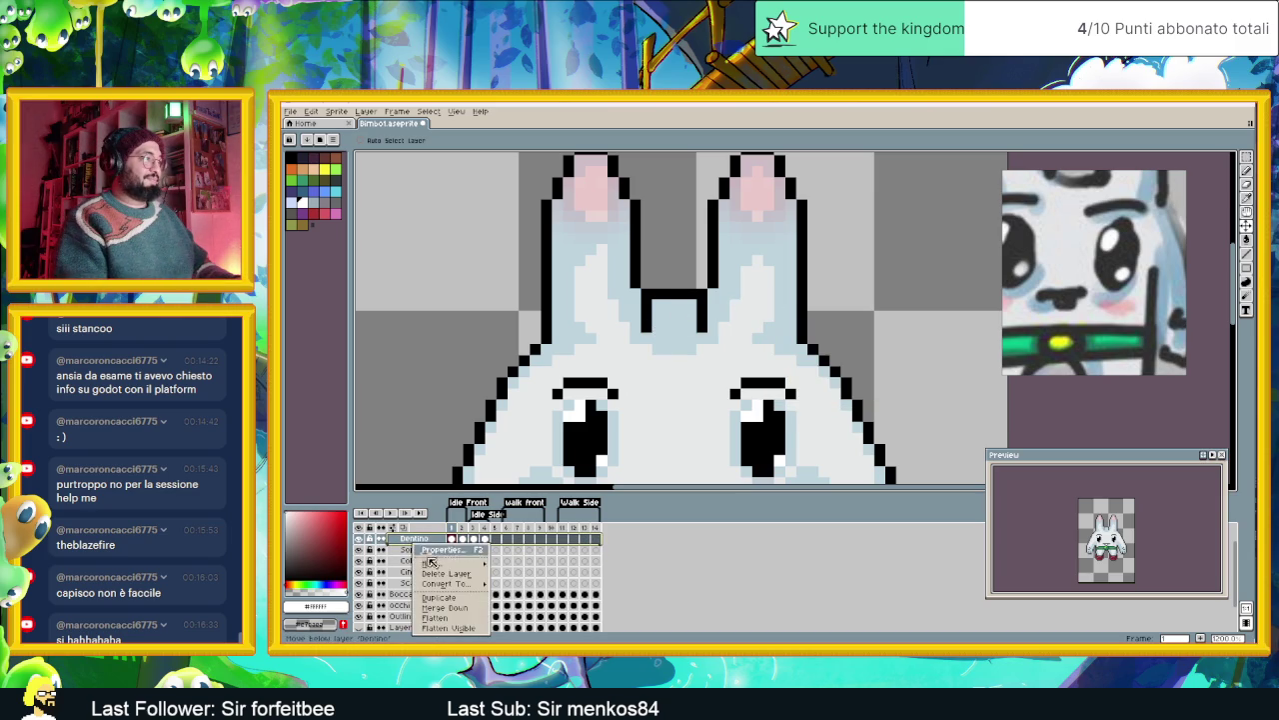
pyautogui.click(515, 563)
pyautogui.doubleClick(429, 541)
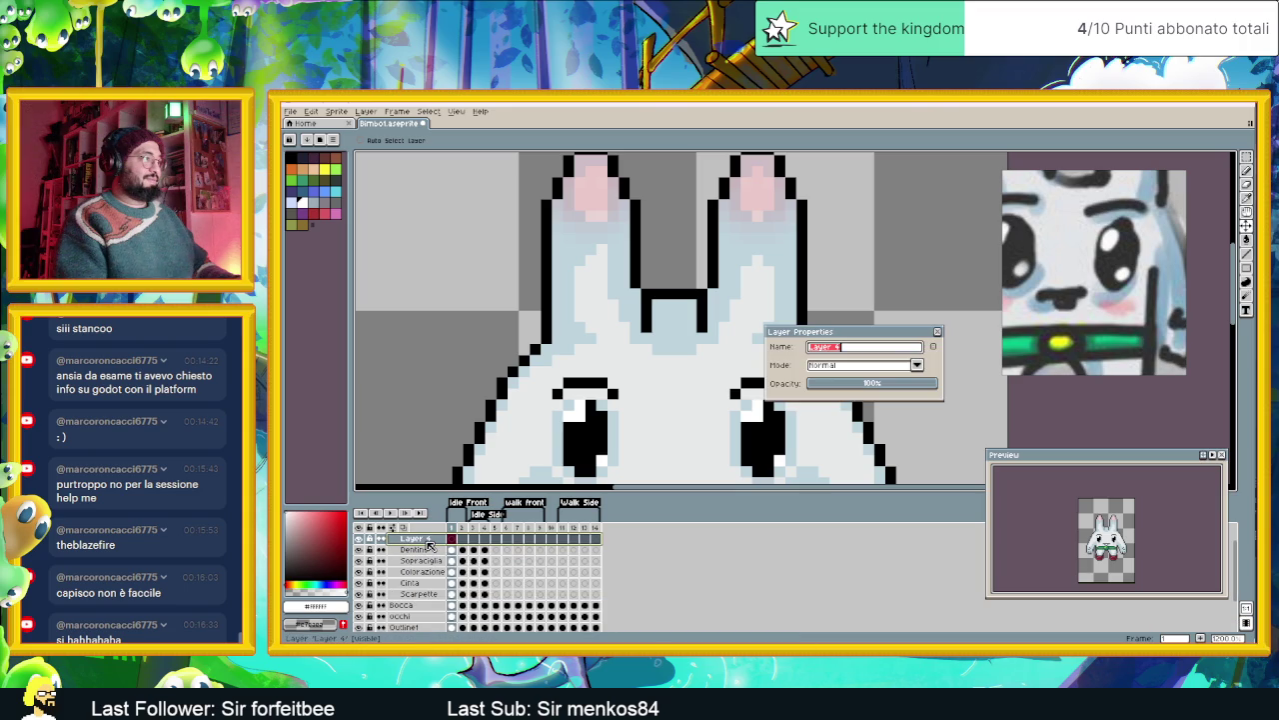
pyautogui.write('Copricapo')
pyautogui.press('Return')
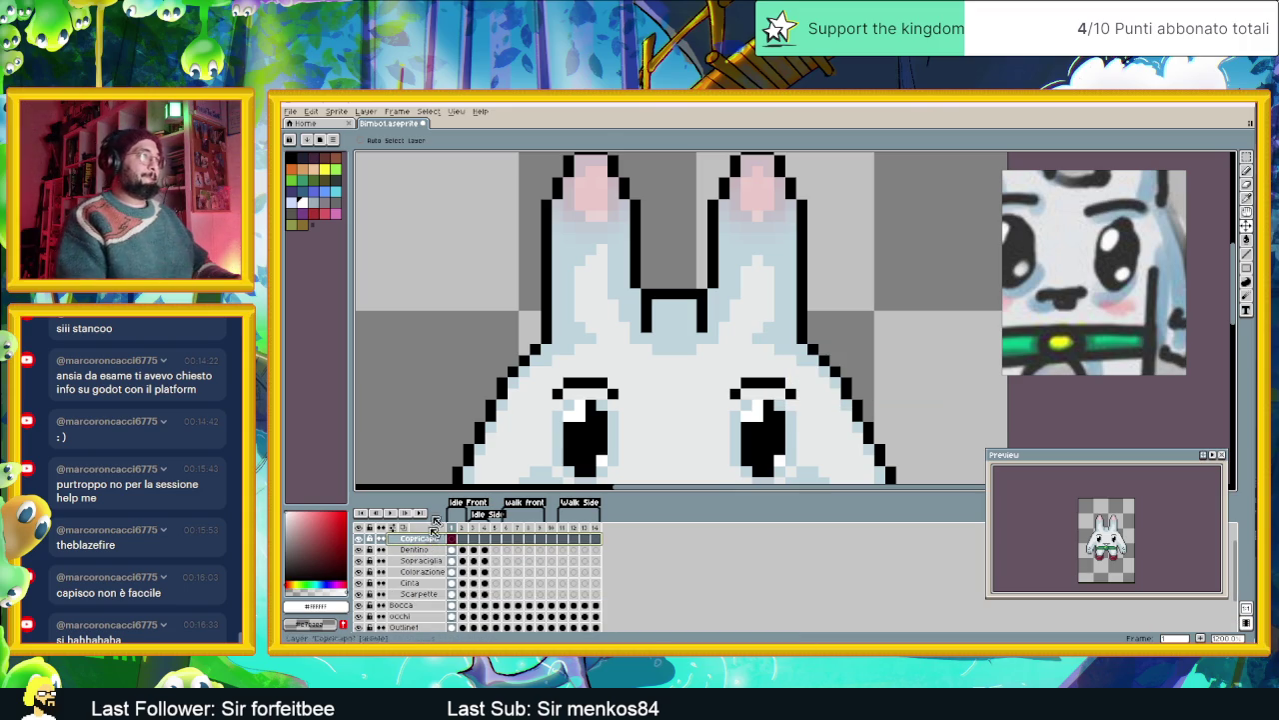
pyautogui.scroll(-3, 745, 278)
pyautogui.scroll(3, 744, 300)
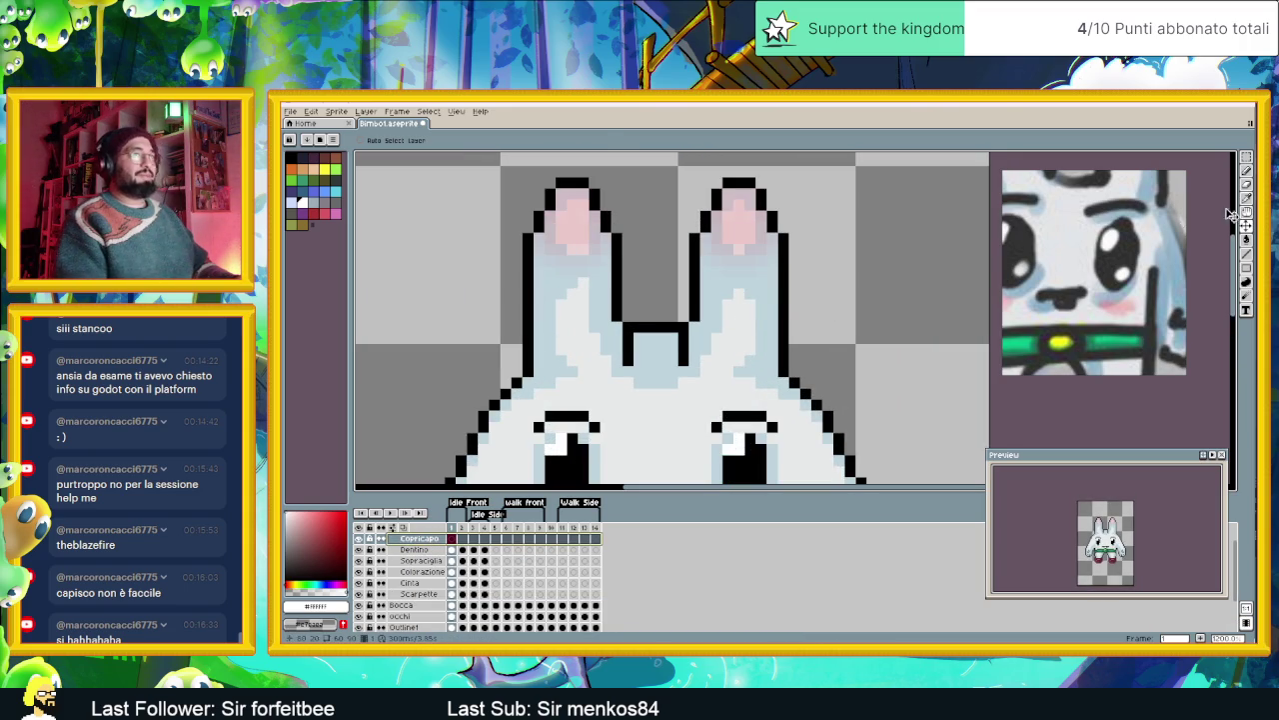
# - With the Line tool in black, draw the headband's top and lower edges across the bunny's head
pyautogui.click(1246, 254)
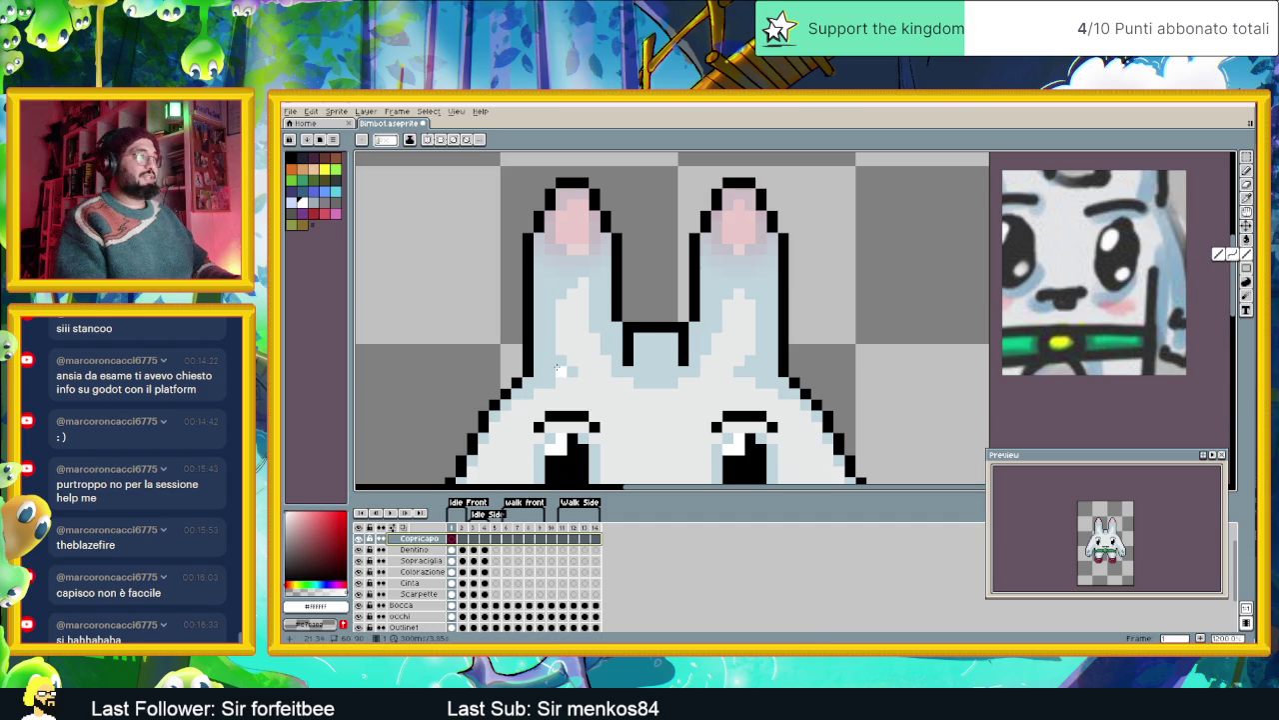
pyautogui.keyDown('alt'); pyautogui.click(772, 370); pyautogui.keyUp('alt')
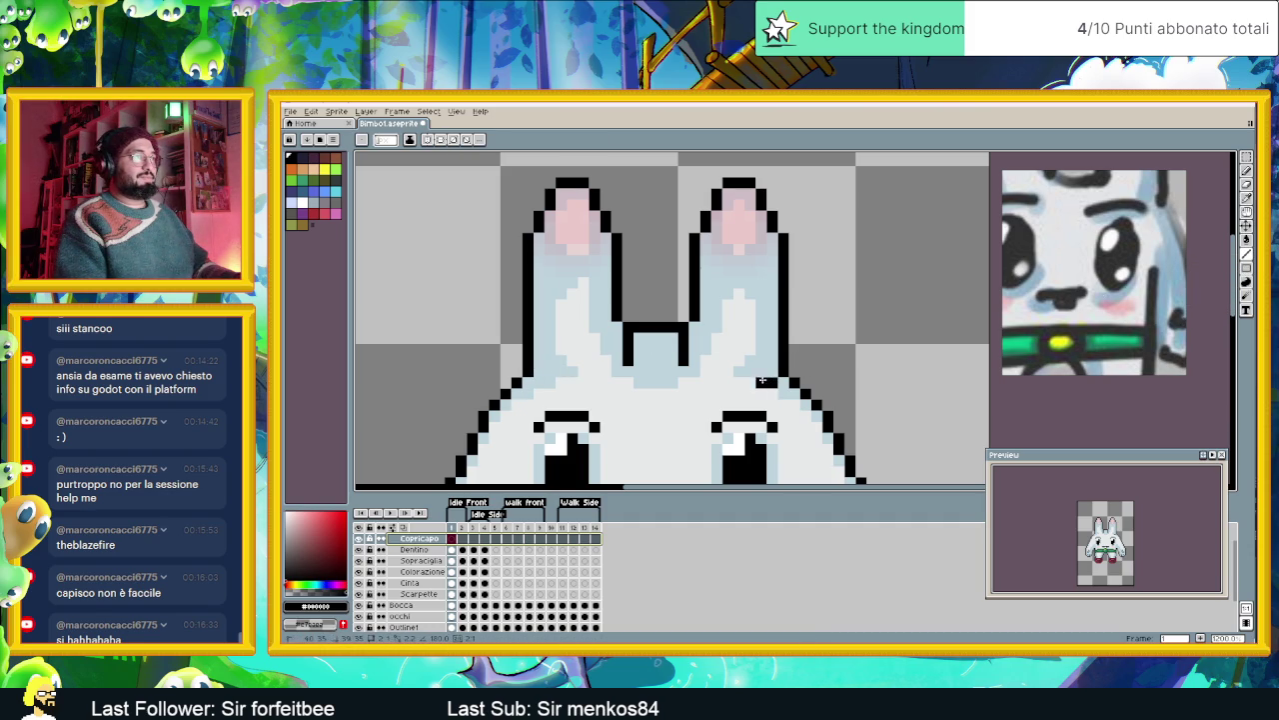
pyautogui.moveTo(724, 382); pyautogui.dragTo(554, 382)
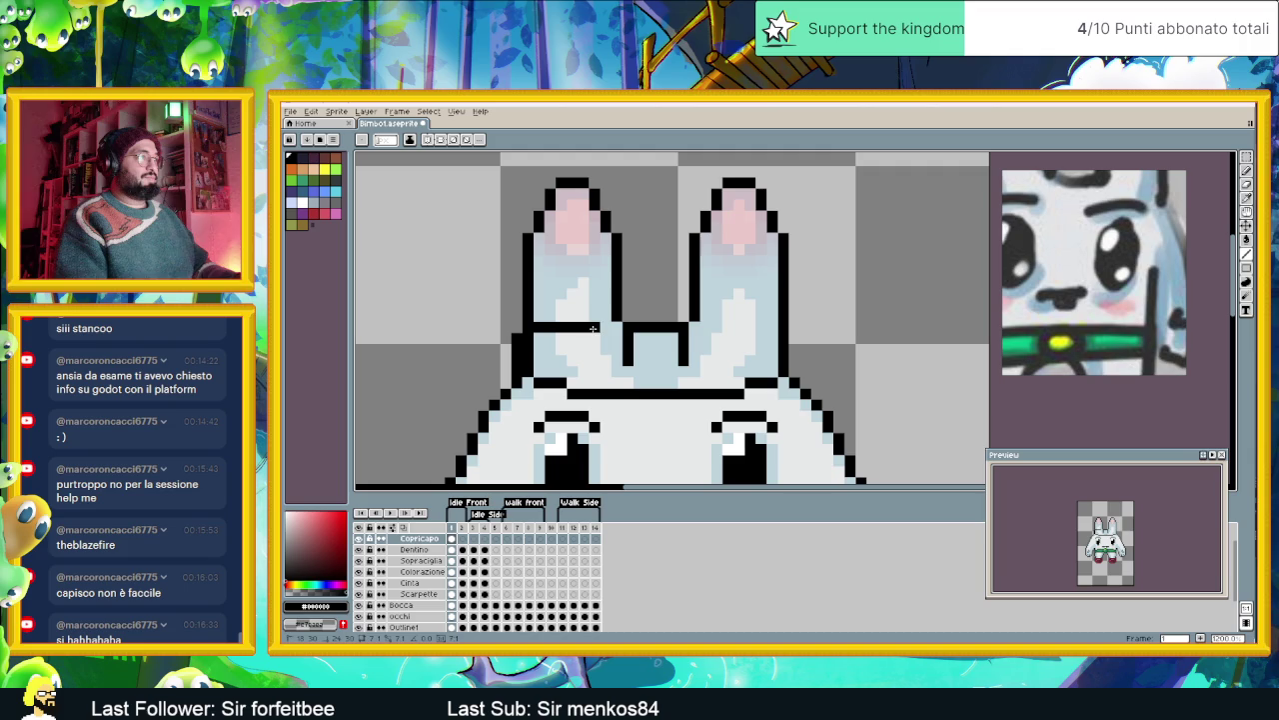
pyautogui.moveTo(565, 337)
pyautogui.mouseDown()
pyautogui.moveTo(782, 326)
pyautogui.moveTo(797, 360)
pyautogui.mouseUp()
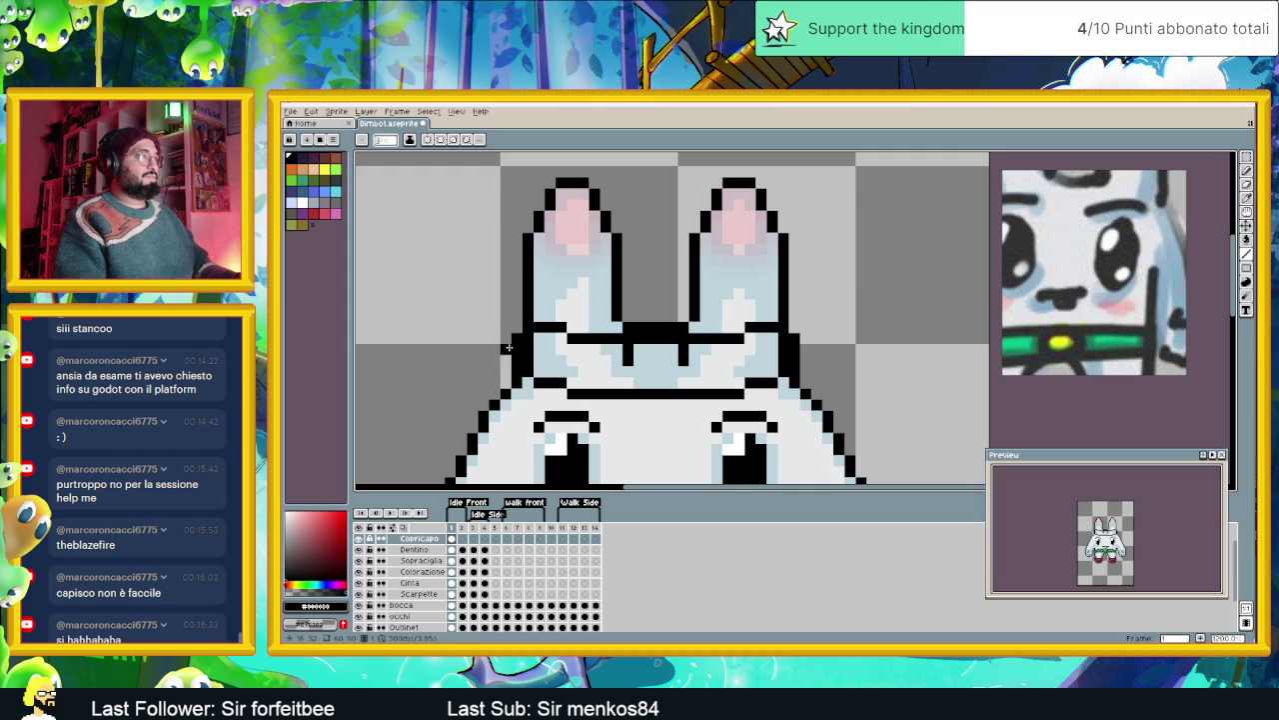
pyautogui.moveTo(629, 294); pyautogui.dragTo(688, 294)
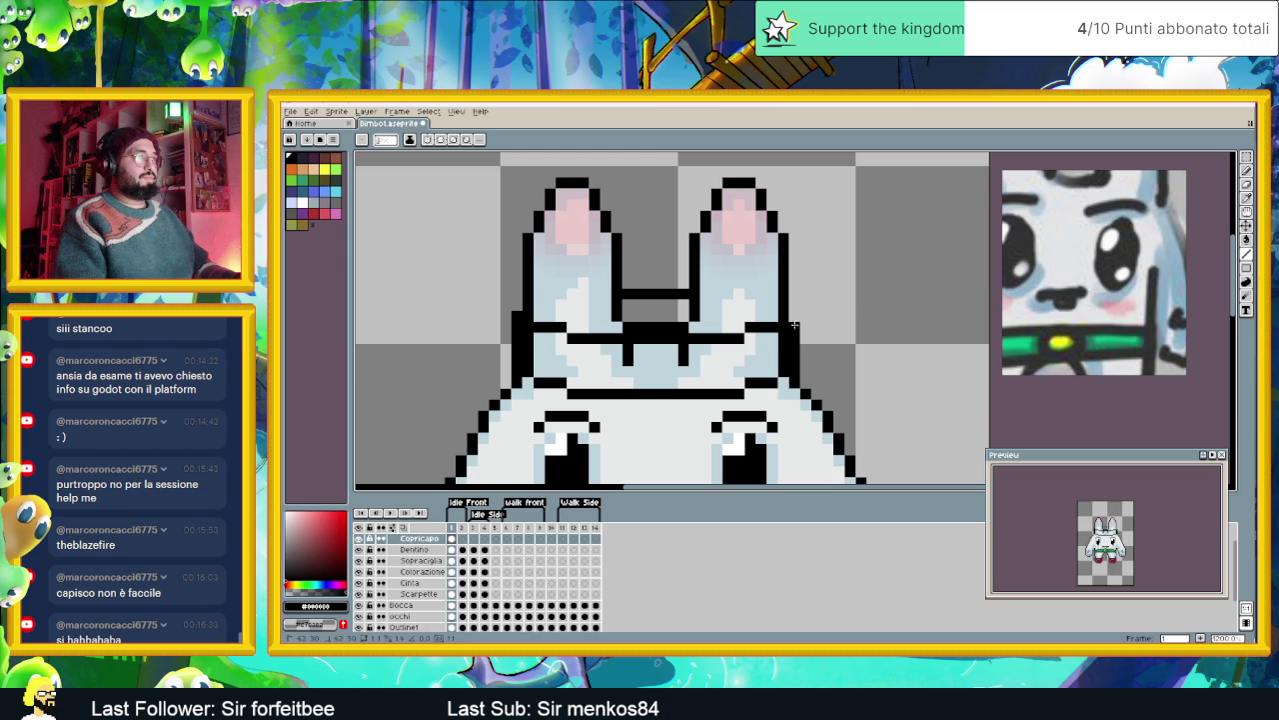
# - Draw stepped headband tails trailing right from the ear, undoing one stray line
pyautogui.moveTo(805, 317); pyautogui.dragTo(910, 317)
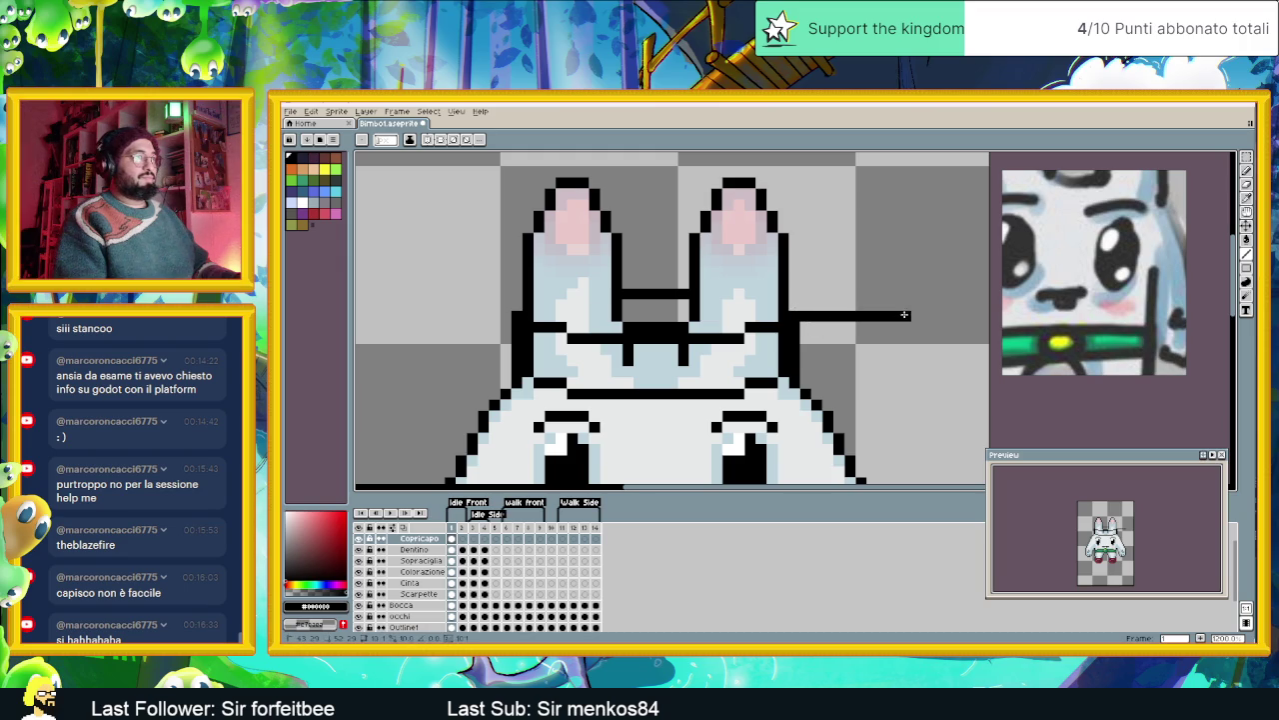
pyautogui.moveTo(914, 365); pyautogui.dragTo(748, 278)
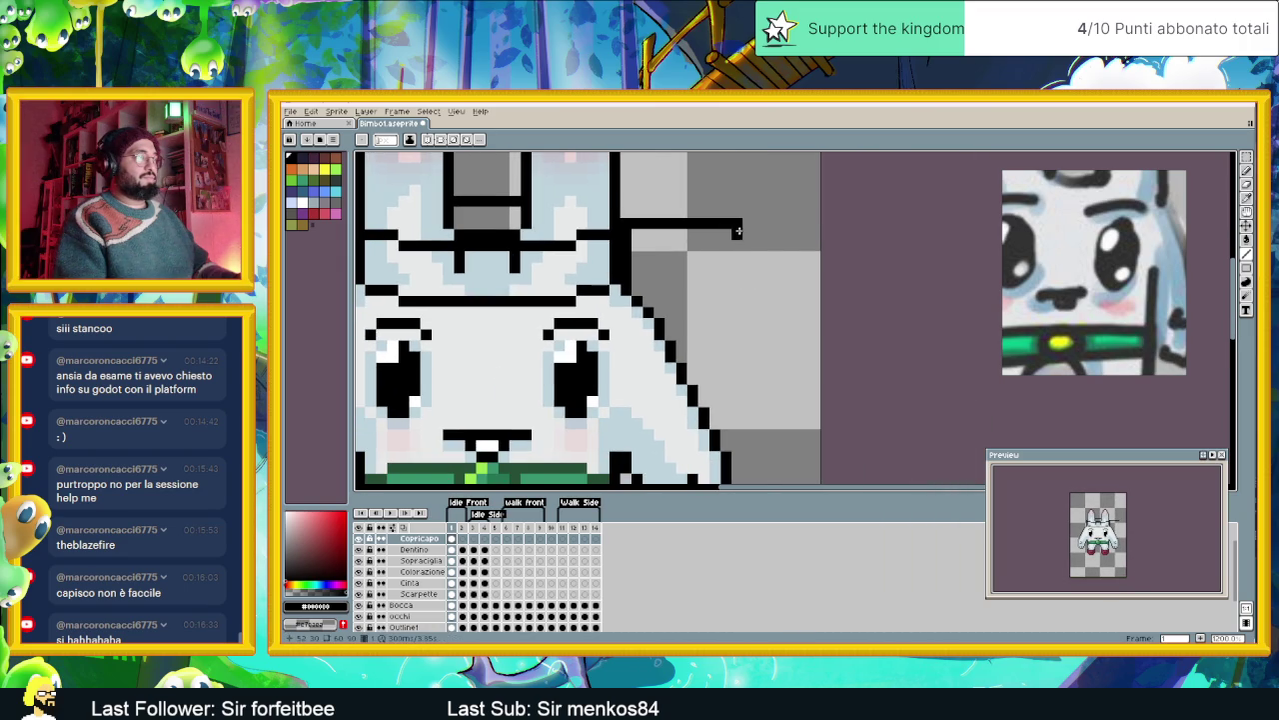
pyautogui.hotkey('ctrl', 'z')
pyautogui.moveTo(637, 226)
pyautogui.mouseDown()
pyautogui.moveTo(737, 242)
pyautogui.moveTo(706, 253)
pyautogui.mouseUp()
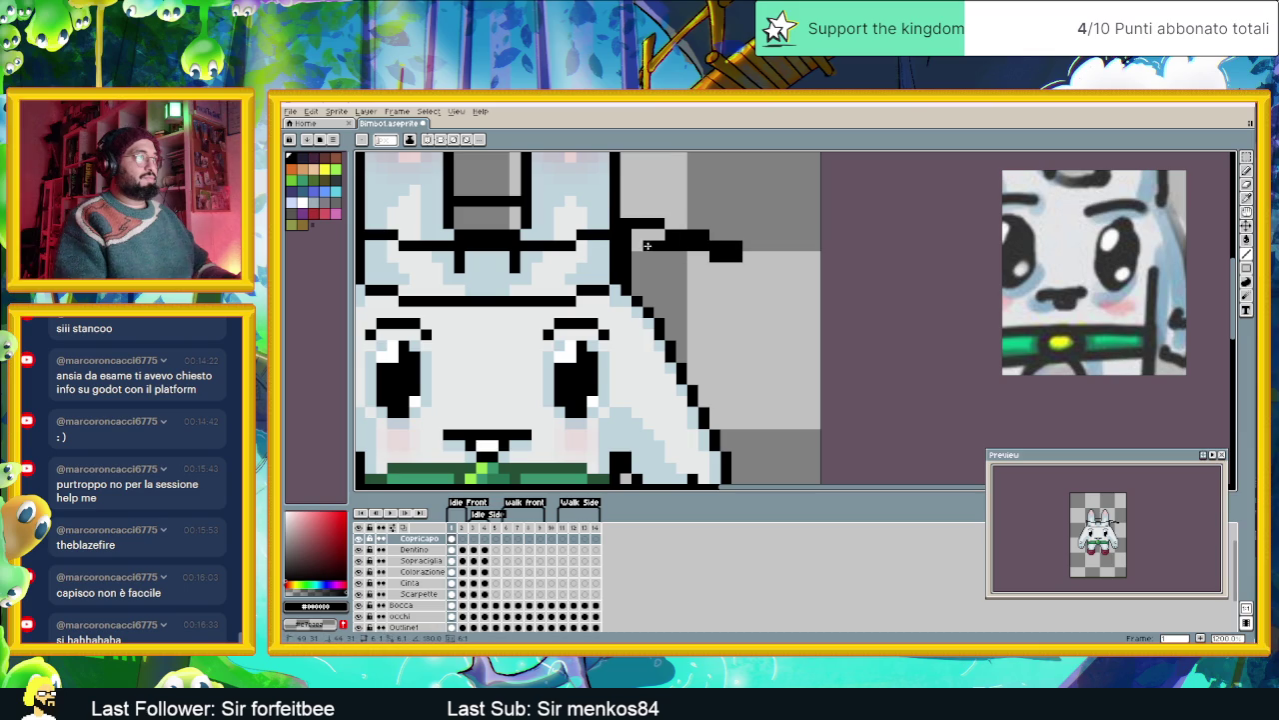
pyautogui.moveTo(670, 244)
pyautogui.mouseDown()
pyautogui.moveTo(645, 236)
pyautogui.moveTo(639, 269)
pyautogui.moveTo(707, 280)
pyautogui.moveTo(704, 292)
pyautogui.moveTo(645, 280)
pyautogui.moveTo(690, 288)
pyautogui.mouseUp()
pyautogui.scroll(-3, 690, 288)
pyautogui.scroll(1, 695, 304)
pyautogui.scroll(1, 696, 315)
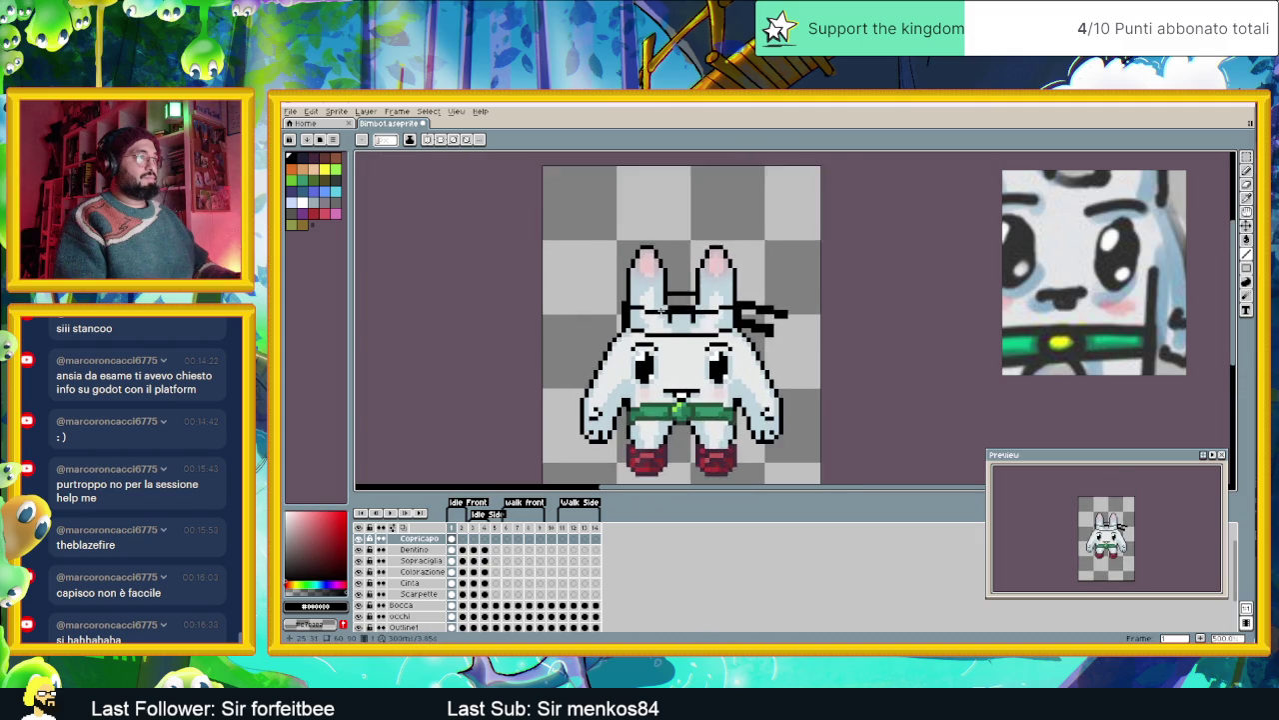
# - Try a dark Paint Bucket fill on the headband, then undo it after it floods the canvas
pyautogui.scroll(1, 697, 325)
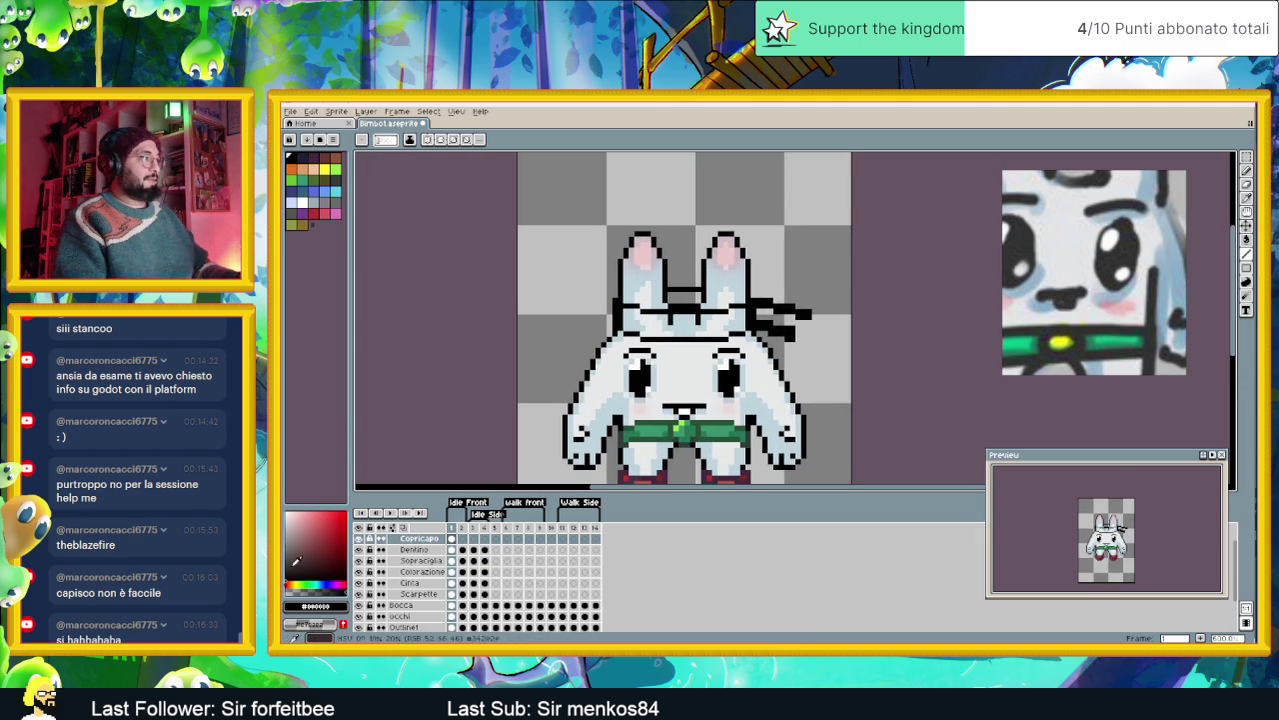
pyautogui.moveTo(293, 566); pyautogui.dragTo(295, 563)
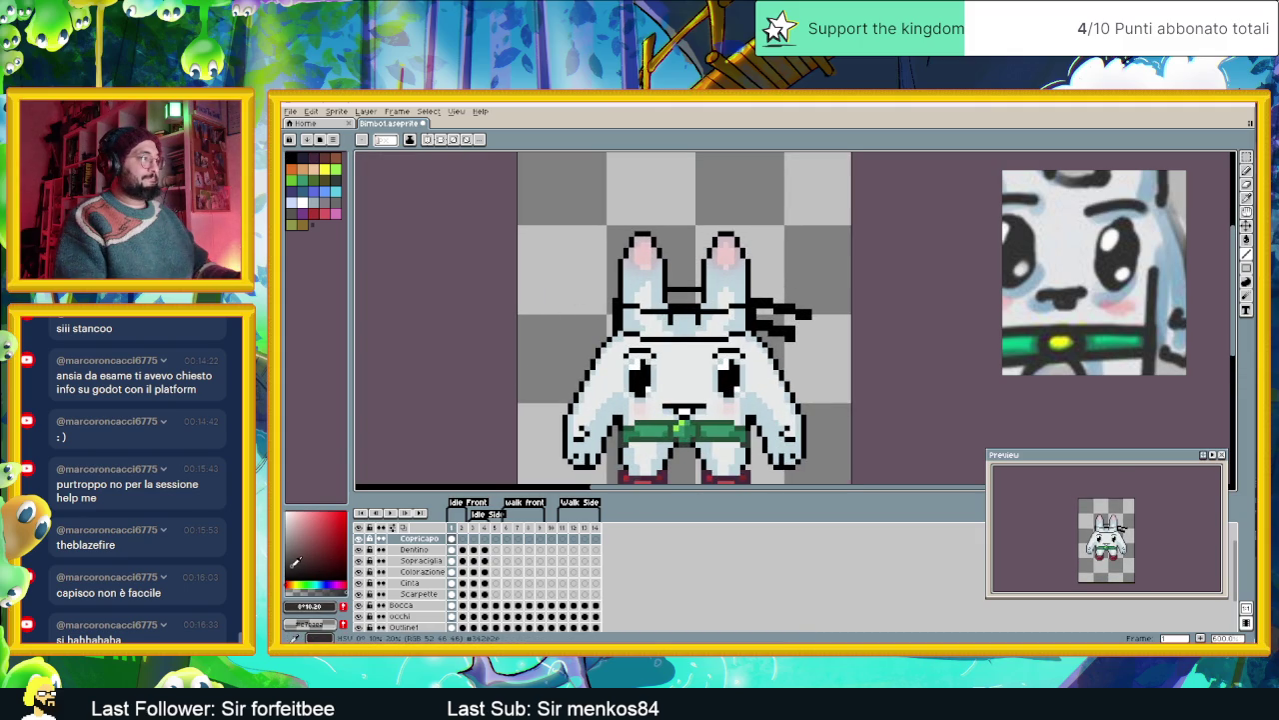
pyautogui.click(1247, 240)
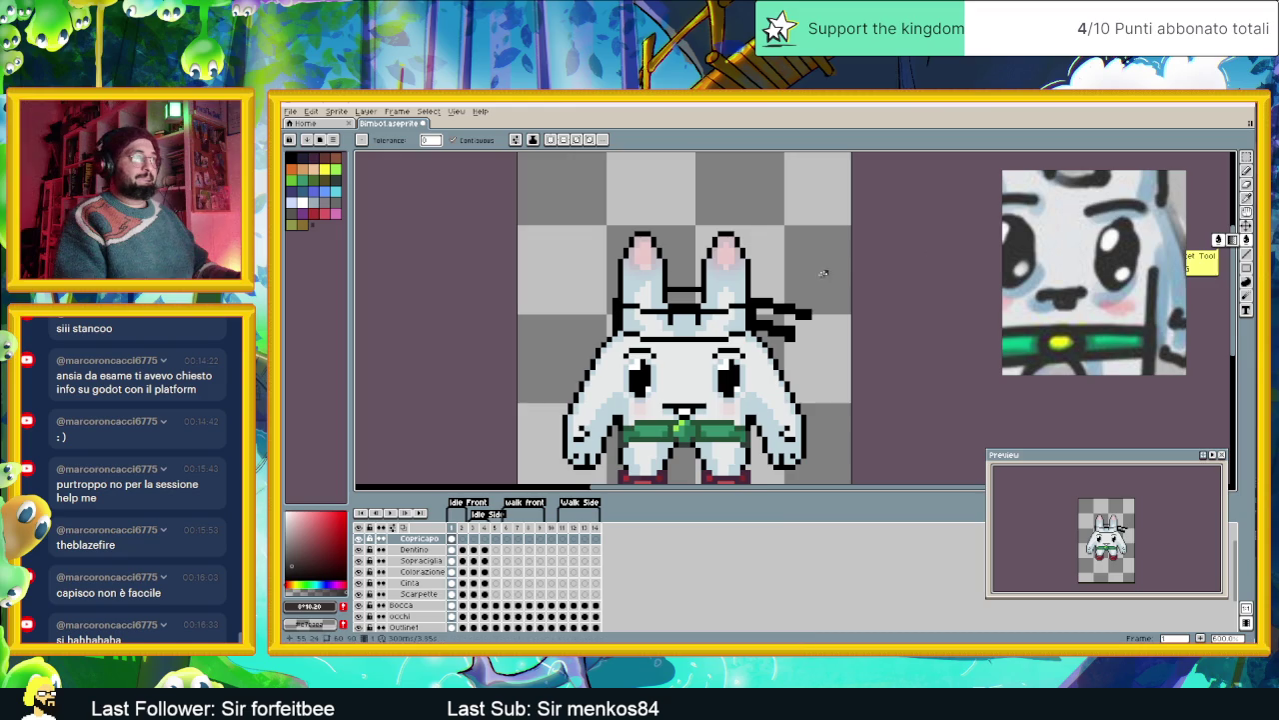
pyautogui.click(711, 320)
pyautogui.scroll(2, 884, 282)
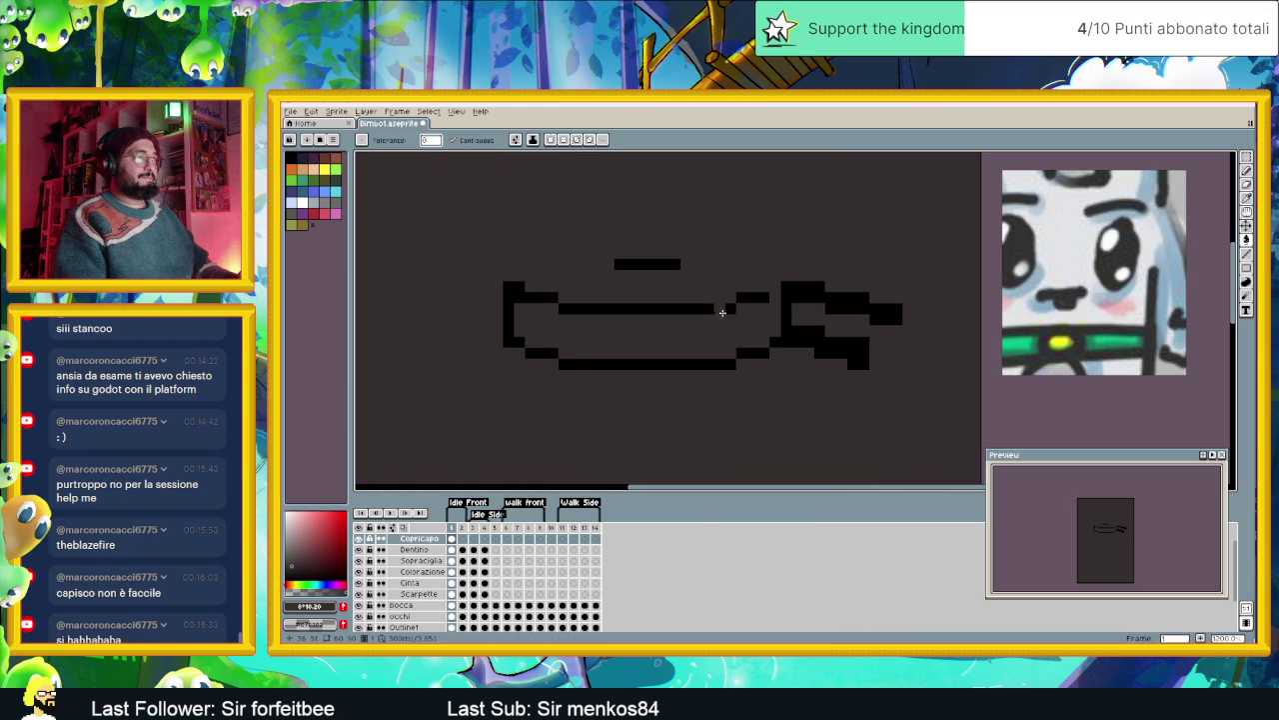
pyautogui.hotkey('ctrl', 'z')
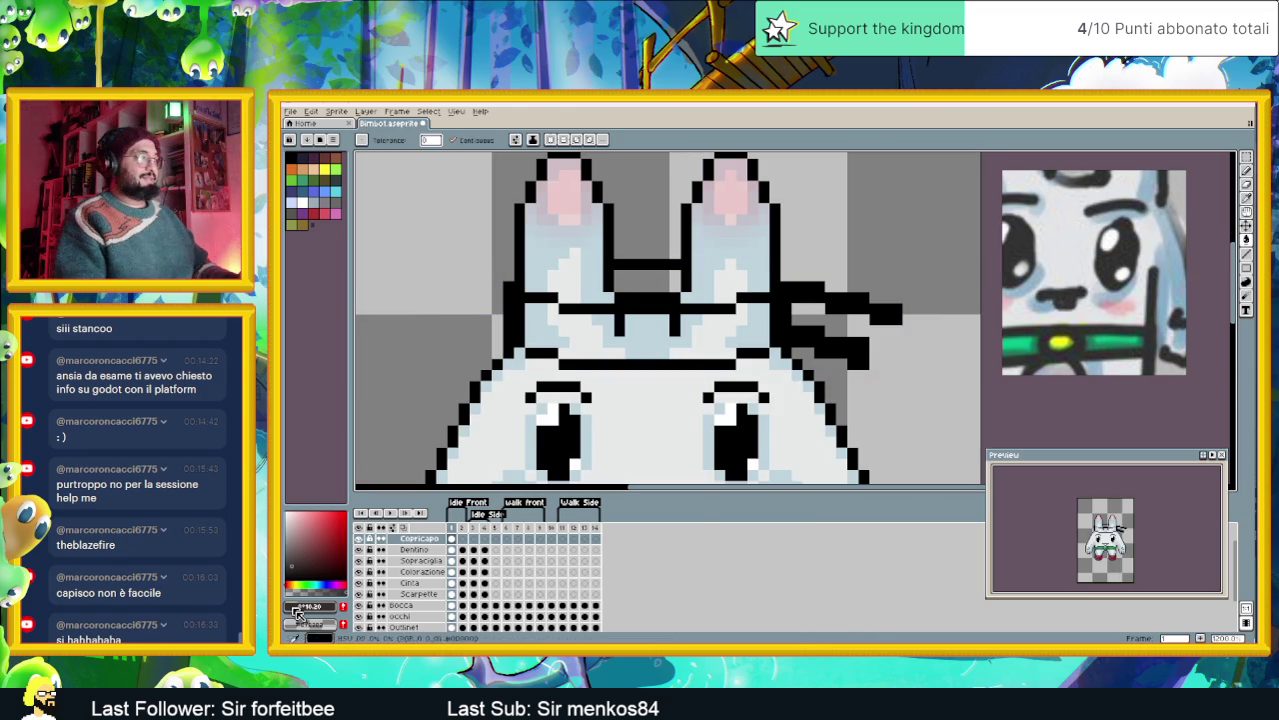
# - Show only the Copricapo layer and close the headband outline with black Pencil pixels, adding a raised top block
pyautogui.keyDown('alt'); pyautogui.click(359, 538); pyautogui.keyUp('alt')
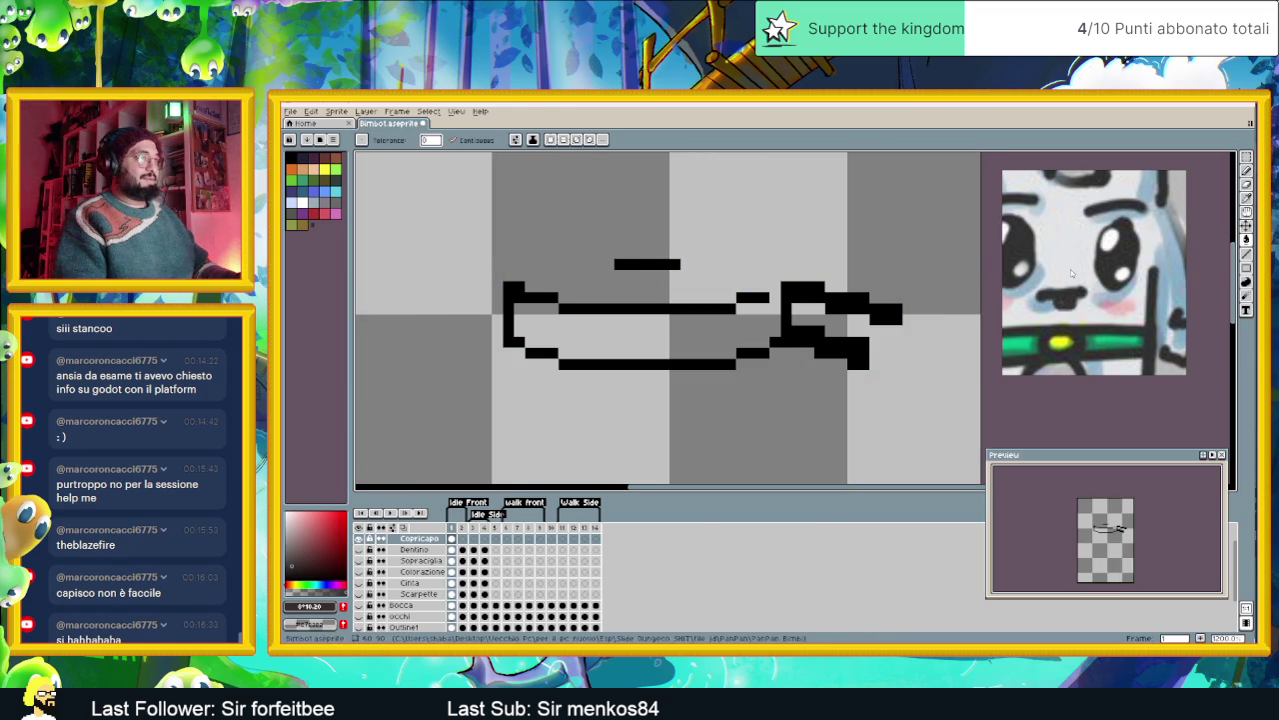
pyautogui.keyDown('alt'); pyautogui.click(789, 292); pyautogui.keyUp('alt')
pyautogui.click(1246, 170)
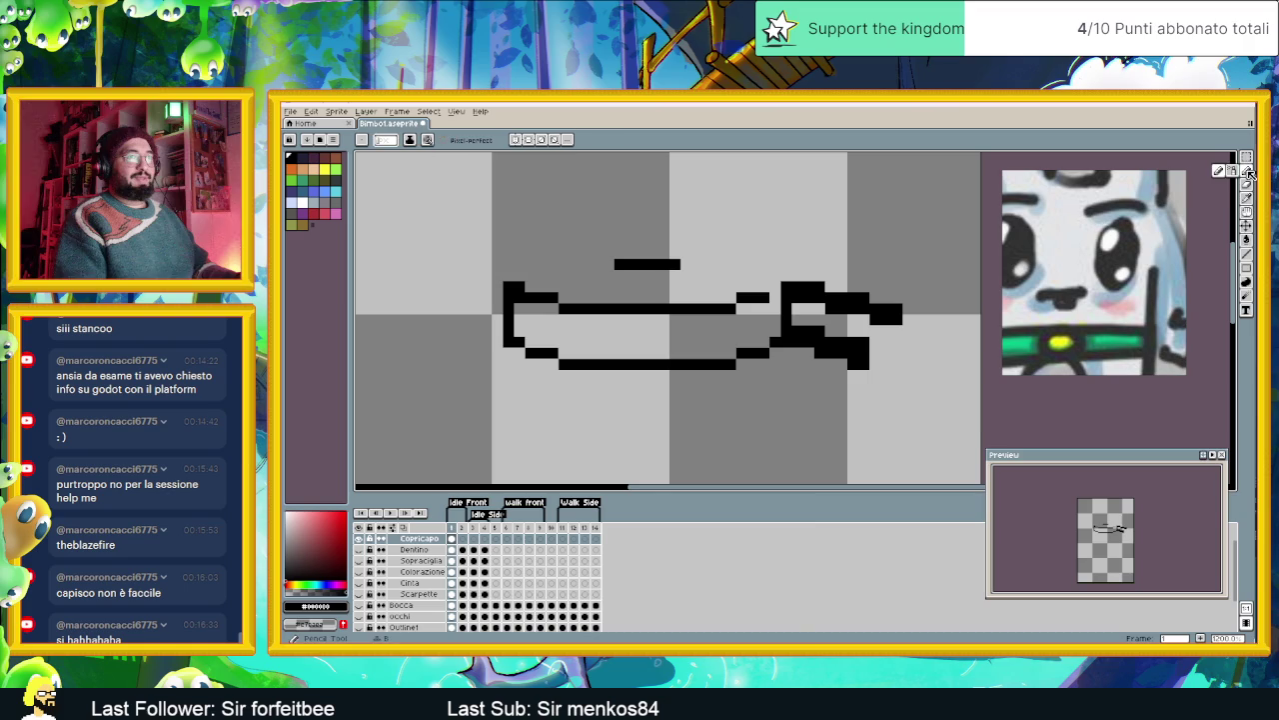
pyautogui.click(776, 287)
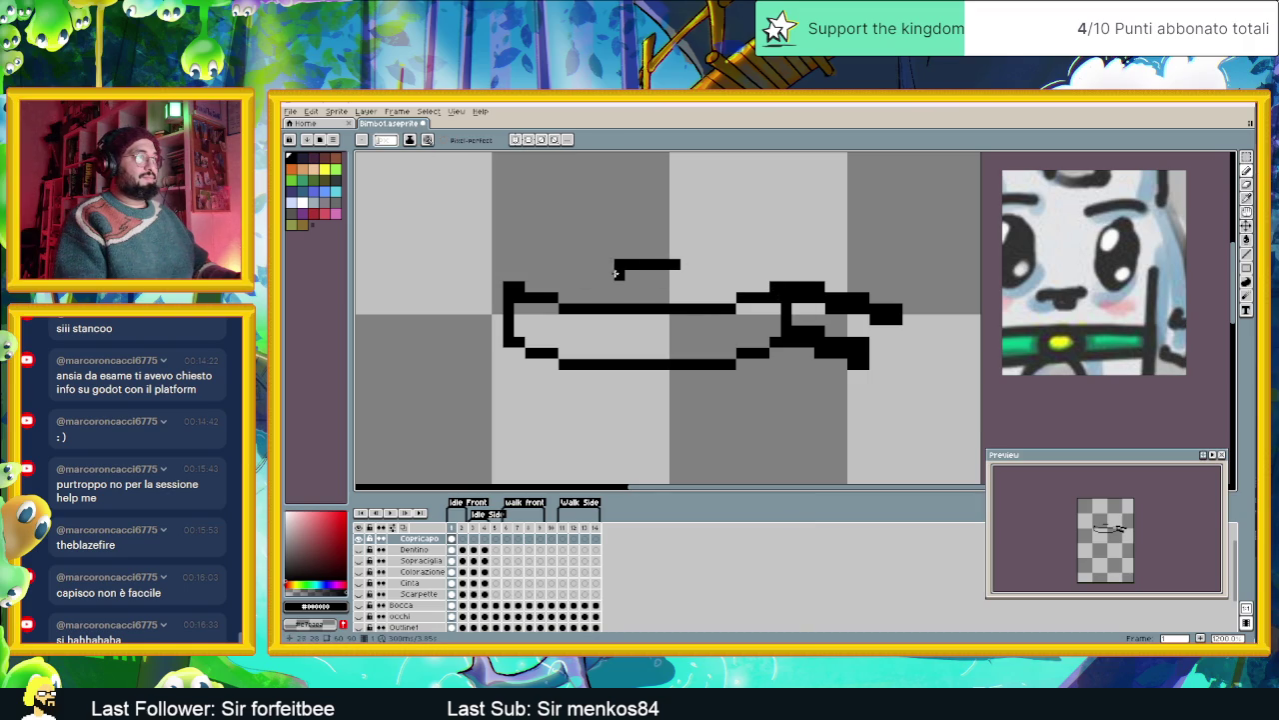
pyautogui.moveTo(618, 273); pyautogui.dragTo(620, 300)
pyautogui.click(676, 275)
pyautogui.moveTo(679, 269); pyautogui.dragTo(679, 290)
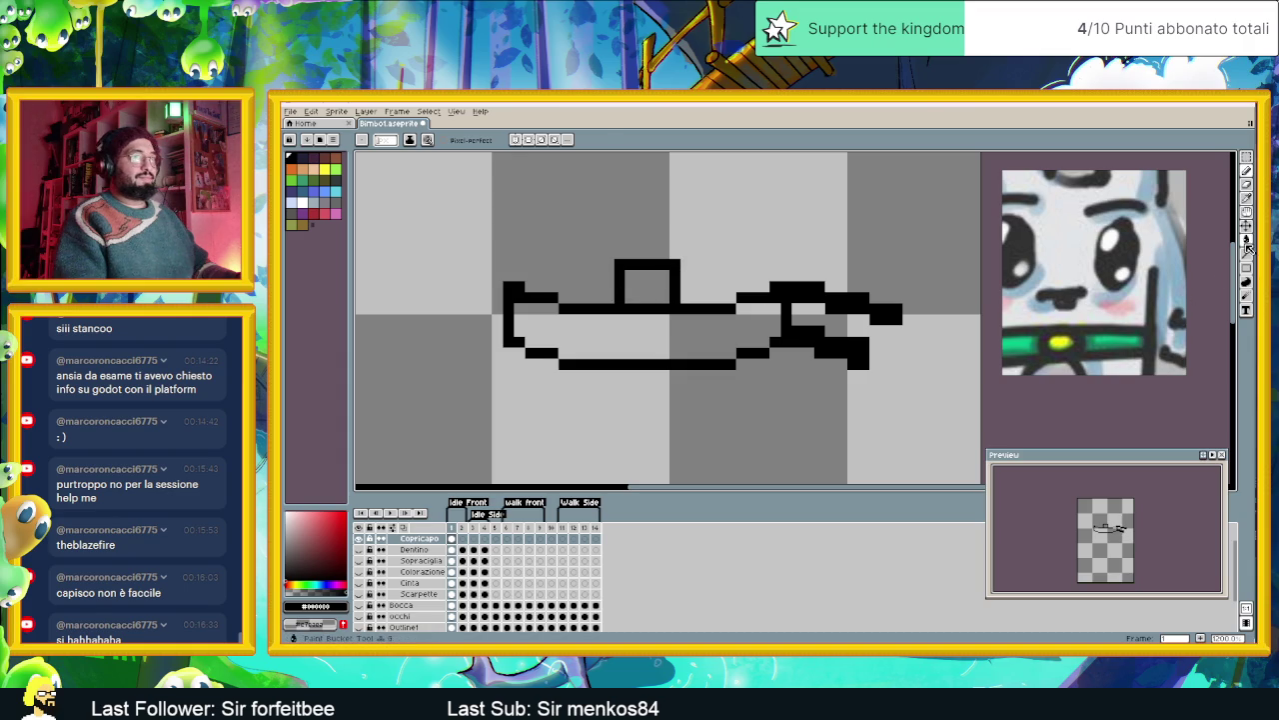
# - Fill the headband band and its top block with a near-black colour instead of pure black
pyautogui.press('g')
pyautogui.click(651, 319)
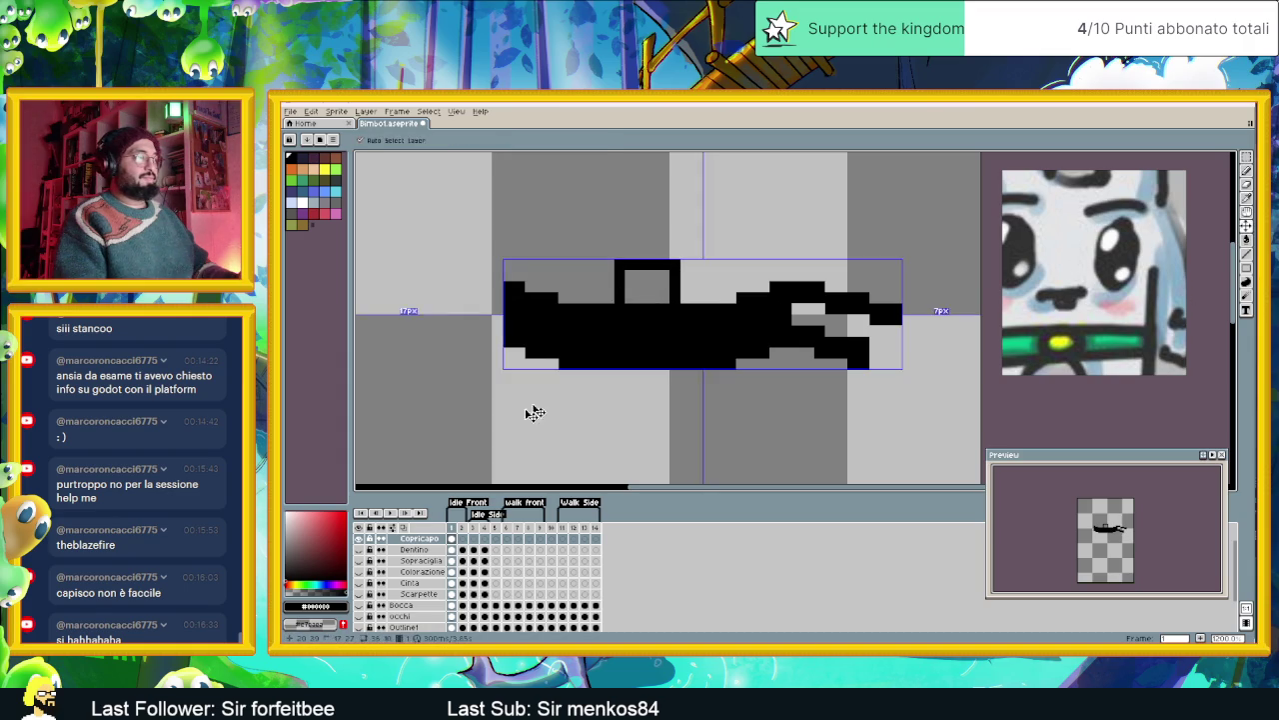
pyautogui.hotkey('ctrl', 'z')
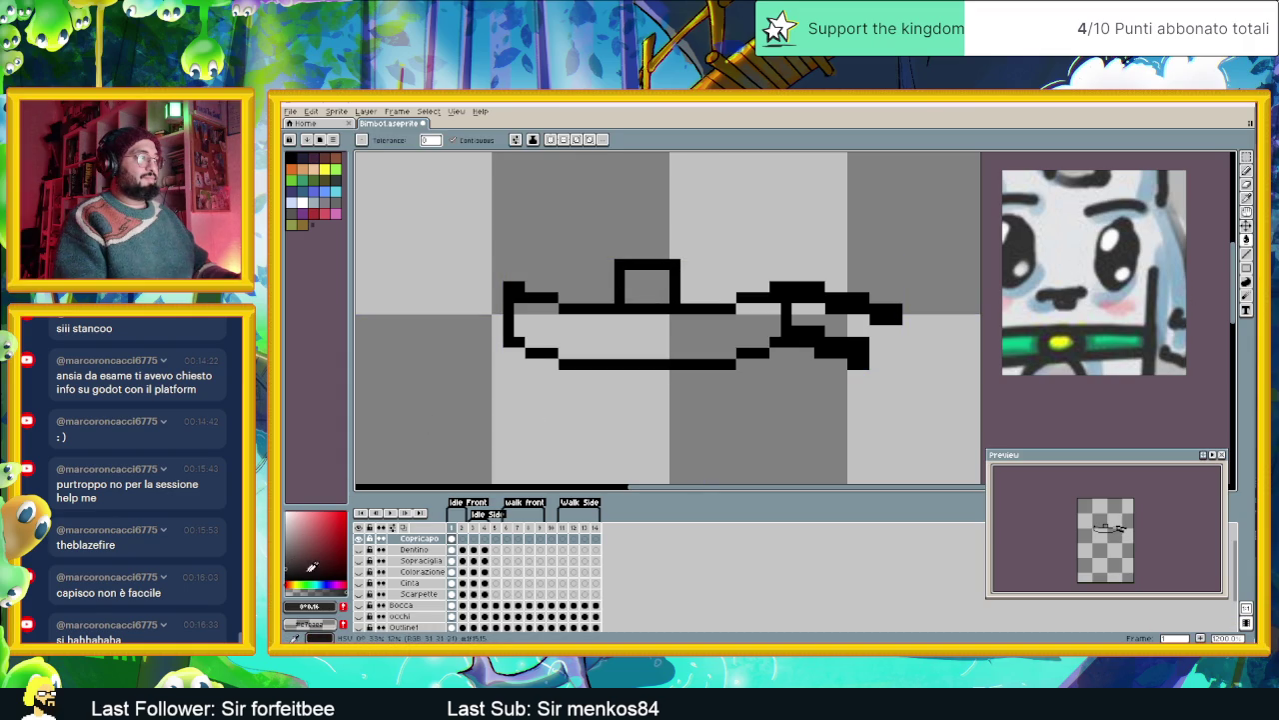
pyautogui.click(324, 581)
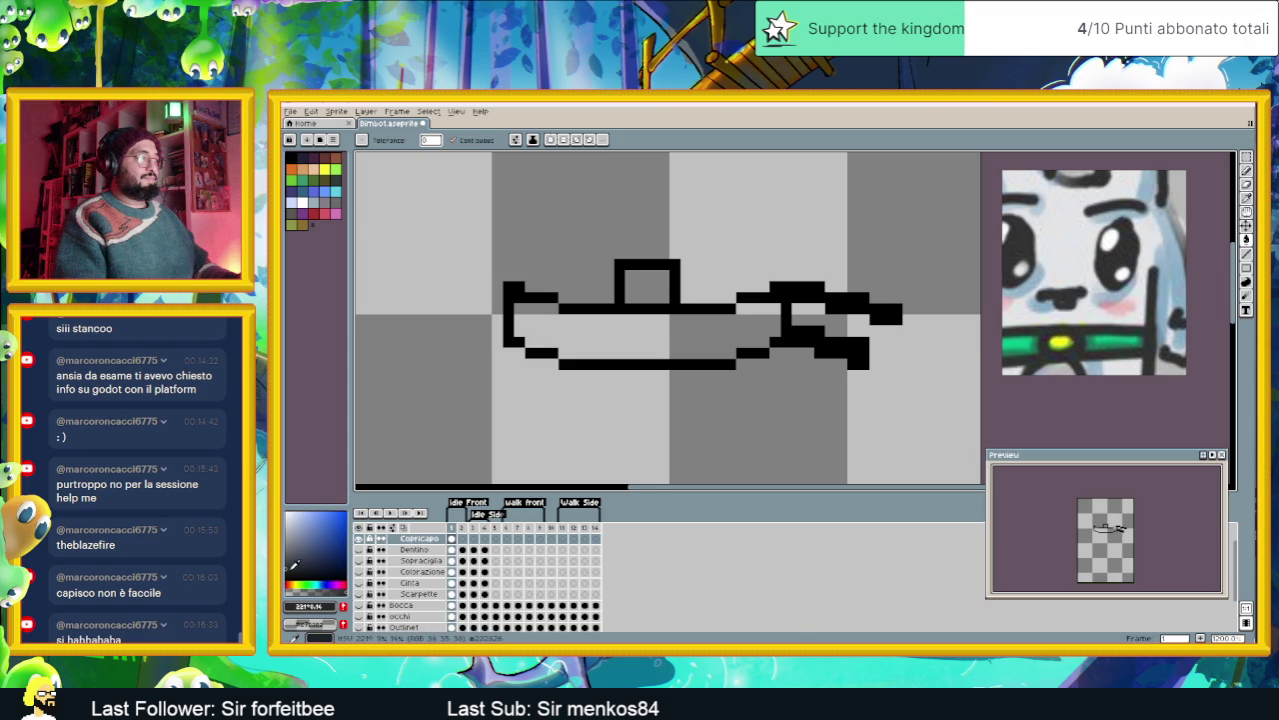
pyautogui.click(297, 567)
pyautogui.click(684, 343)
pyautogui.click(654, 286)
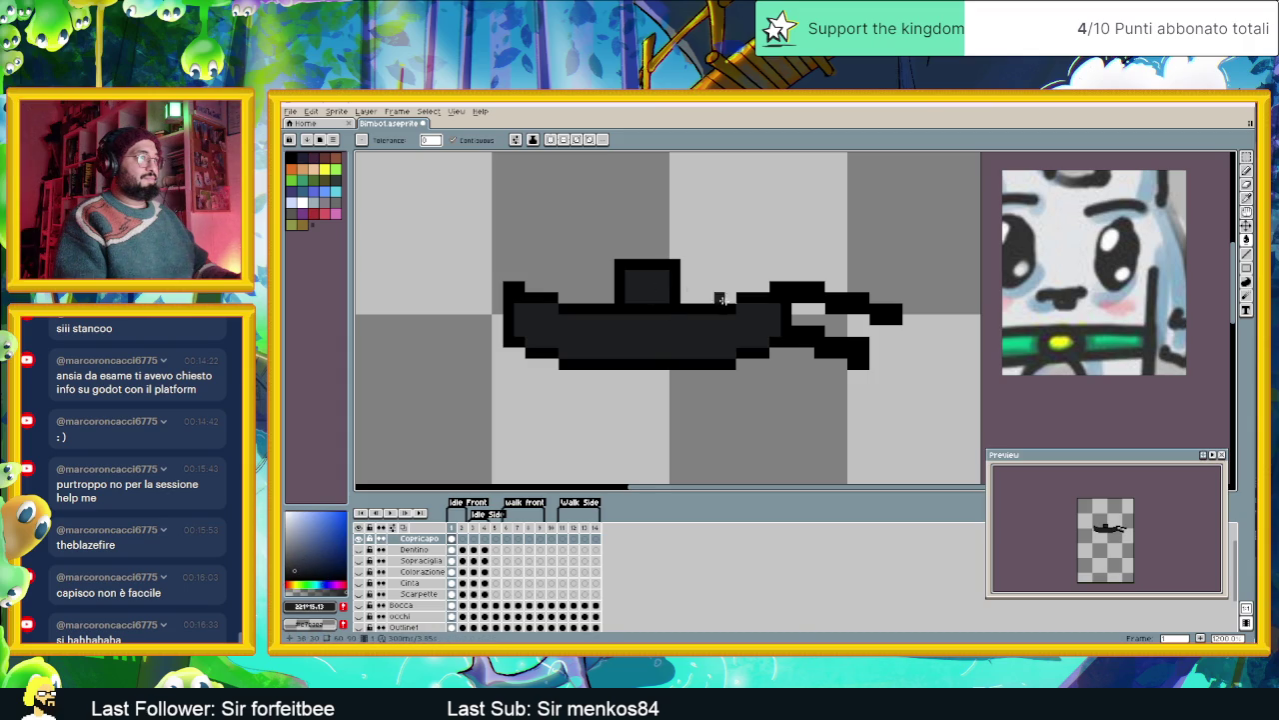
# - Make all the sprite's layers visible again
pyautogui.scroll(-2, 740, 343)
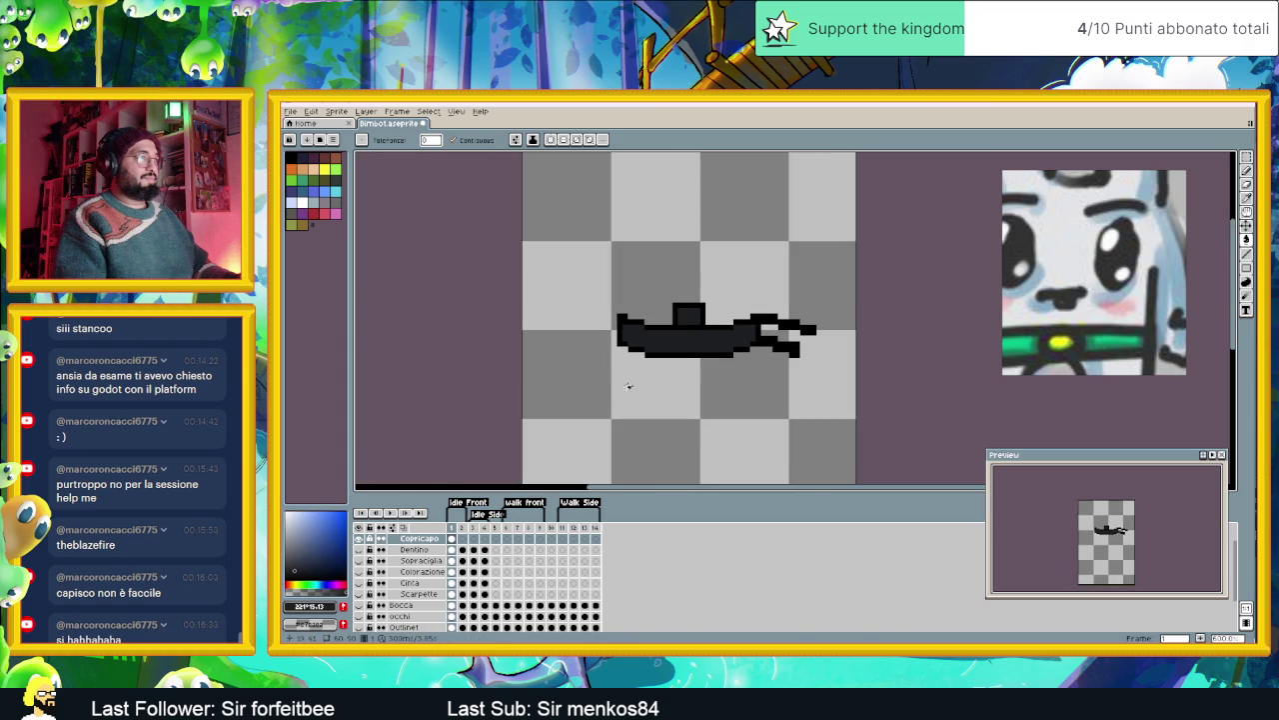
pyautogui.click(360, 540)
pyautogui.scroll(-1, 681, 362)
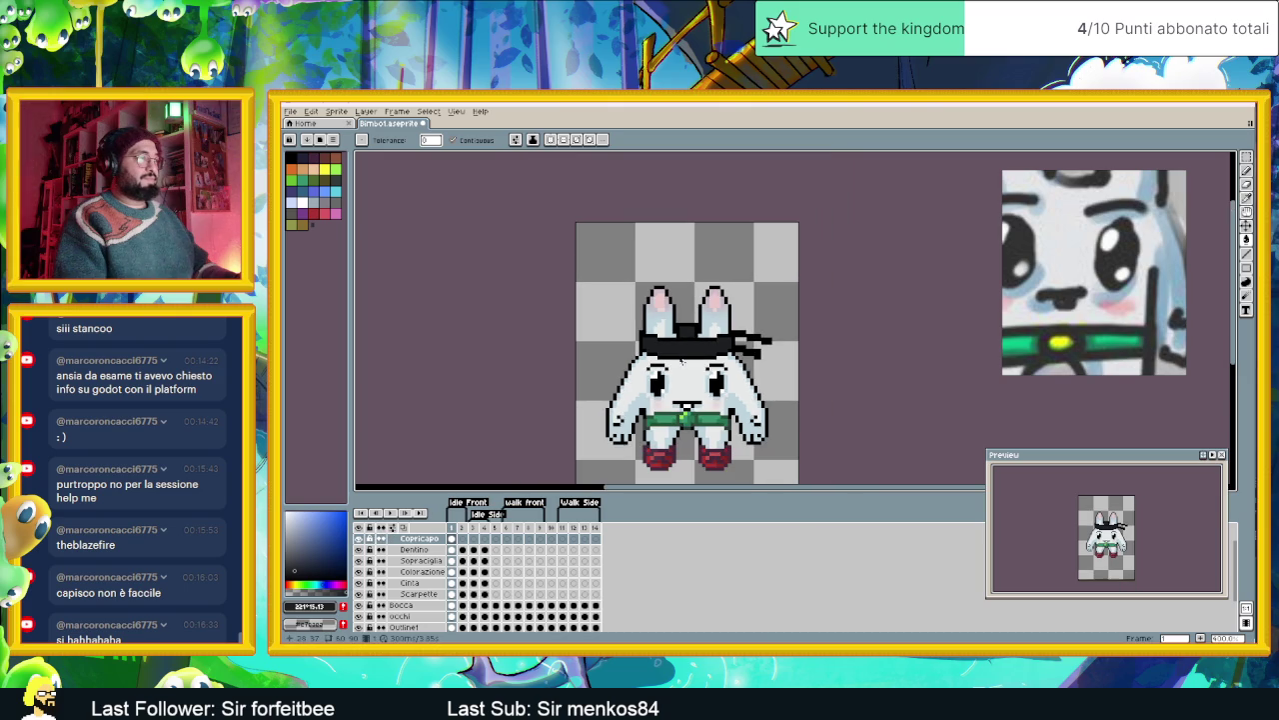
pyautogui.scroll(-1, 682, 362)
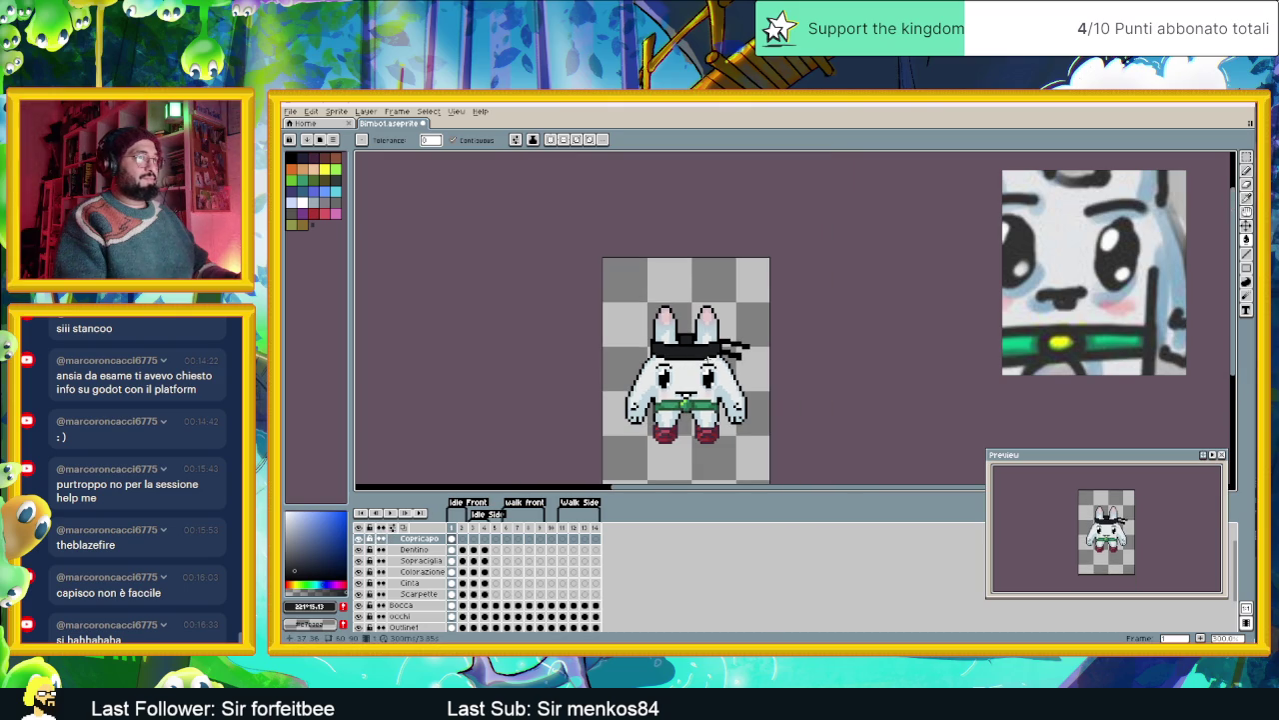